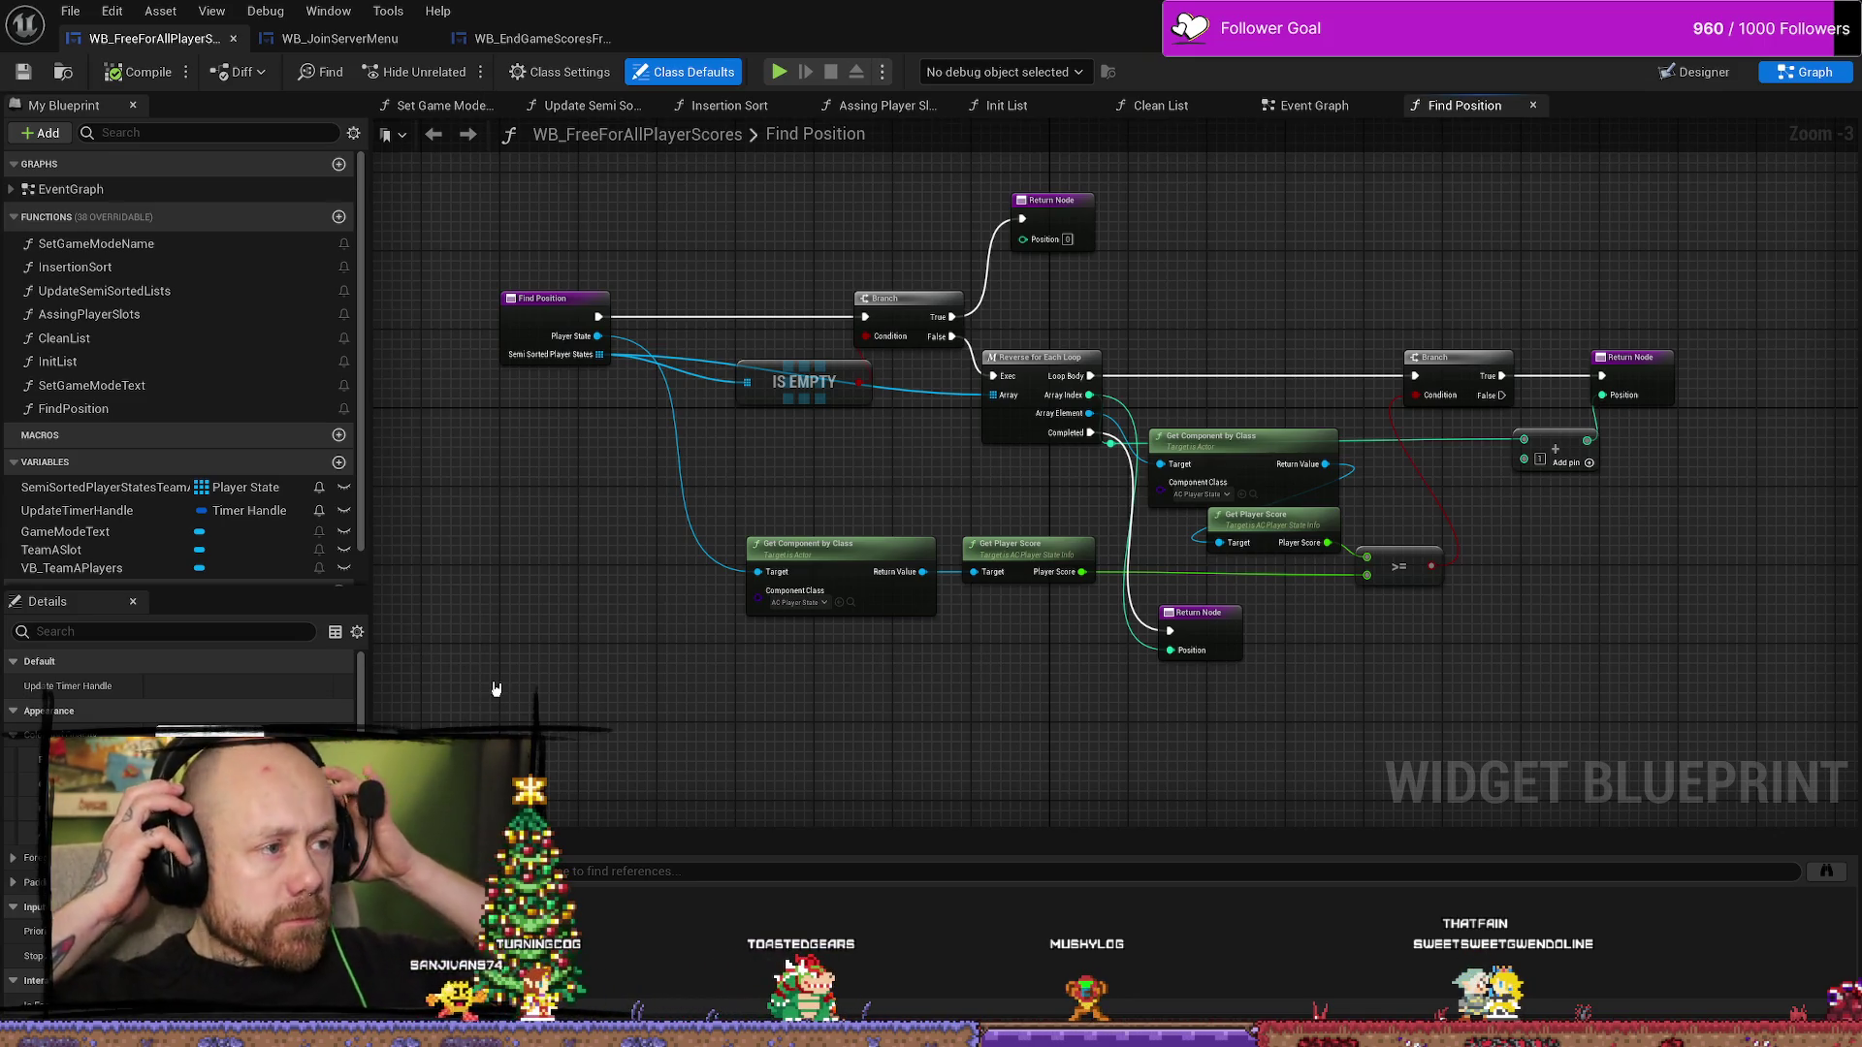
# - Open the Content Drawer on KillFeedAndScore and select, then deselect, WB_FreeForAllPlayerScores
pyautogui.moveTo(1195, 254); pyautogui.dragTo(1280, 299)
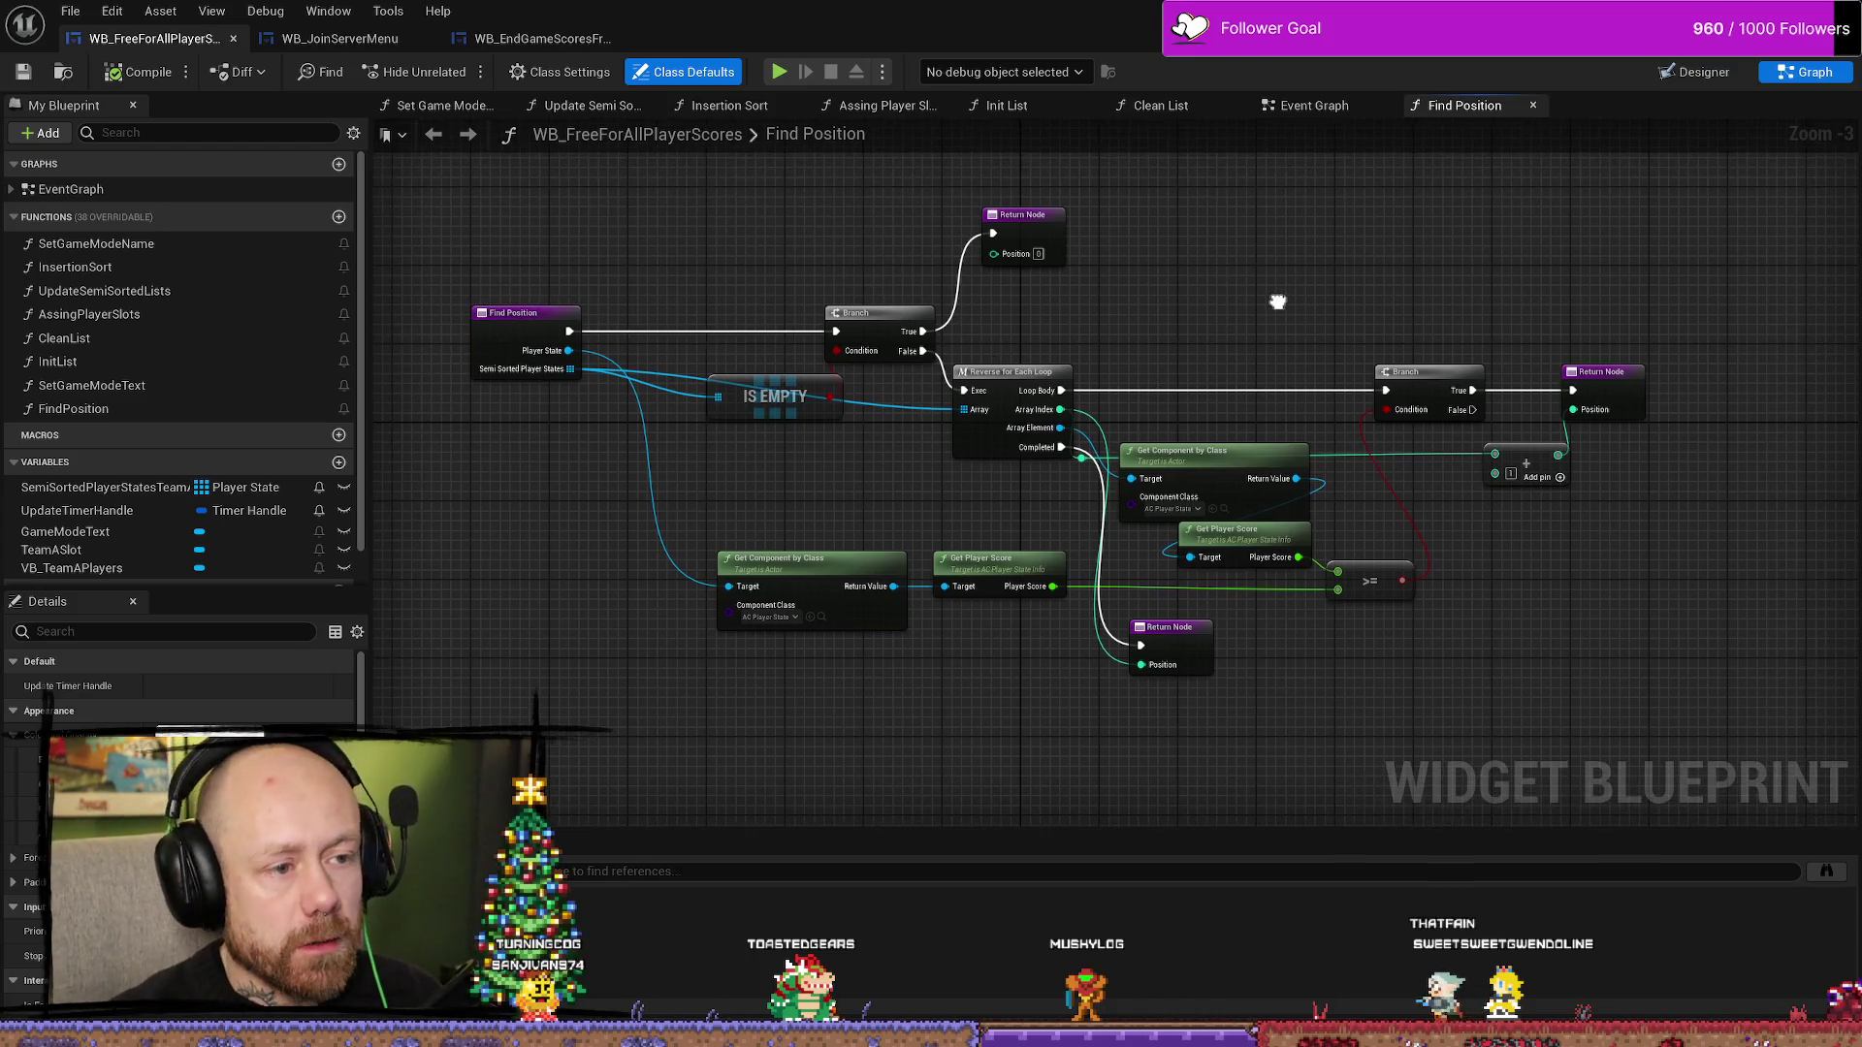
pyautogui.hotkey('ctrl', 'space')
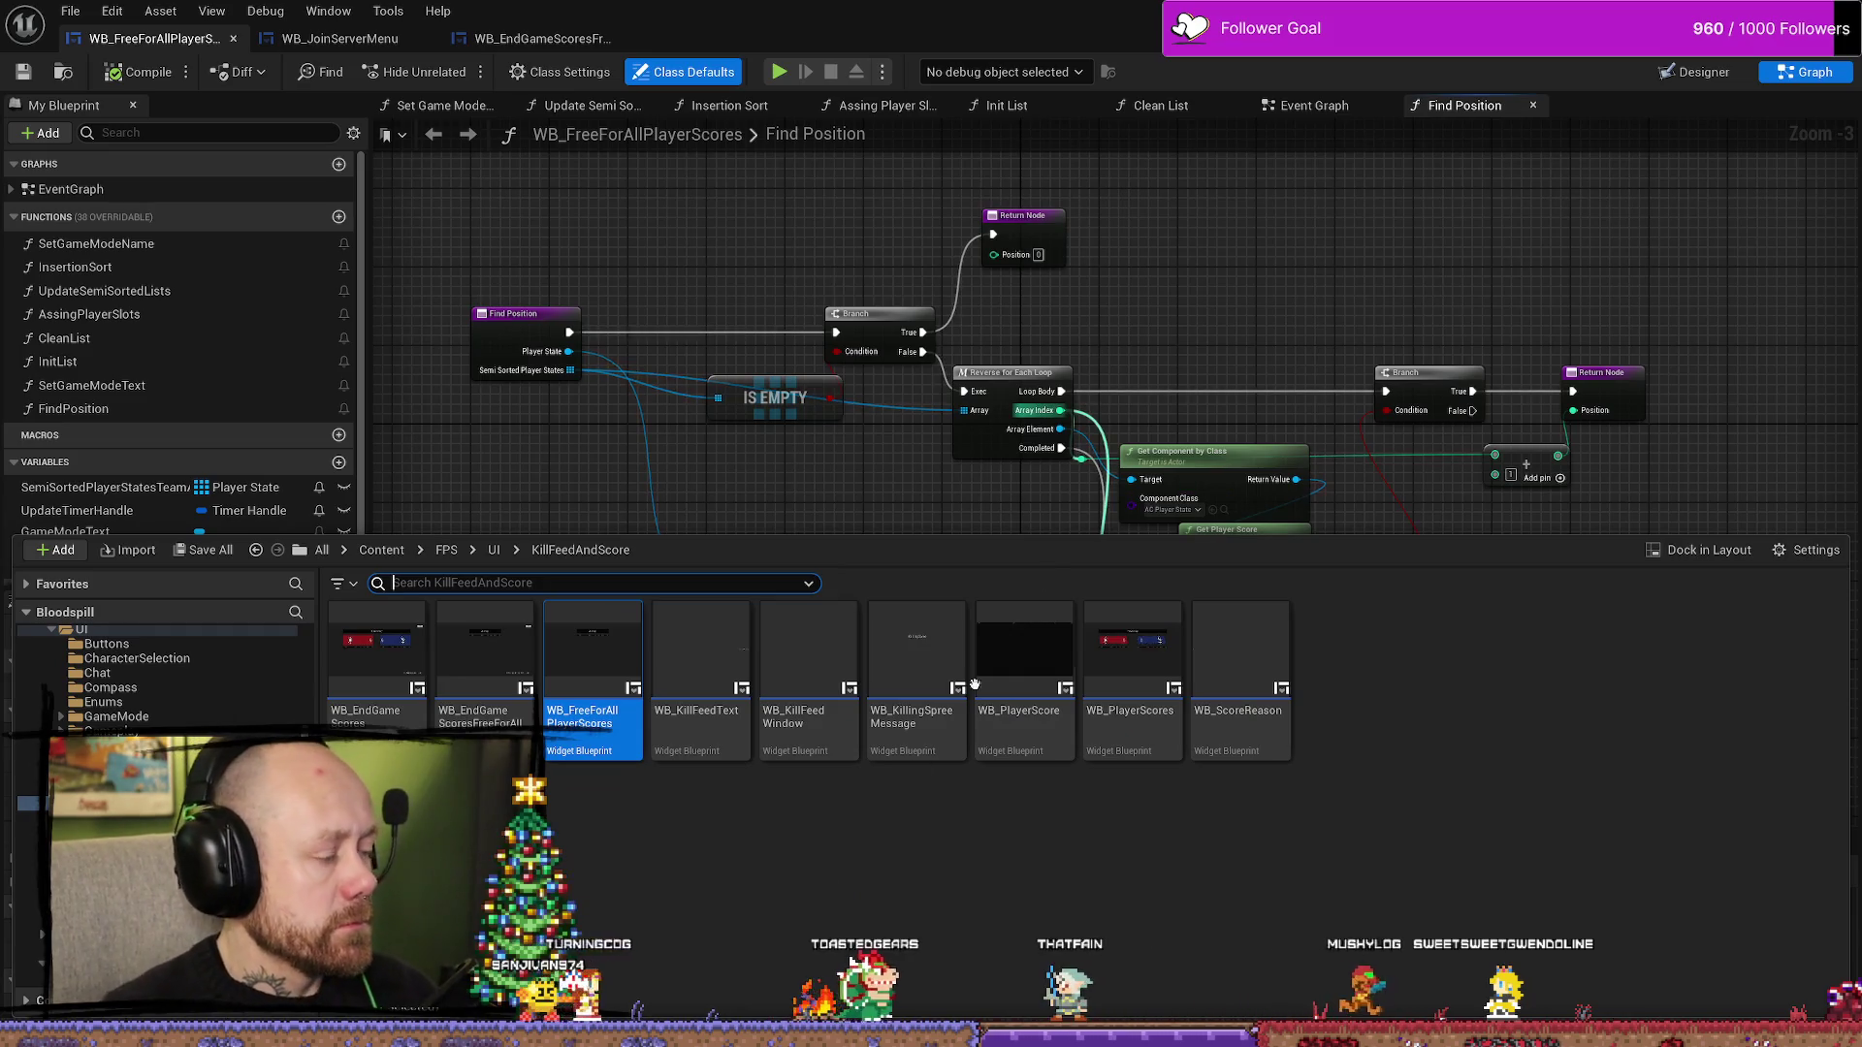
pyautogui.click(737, 897)
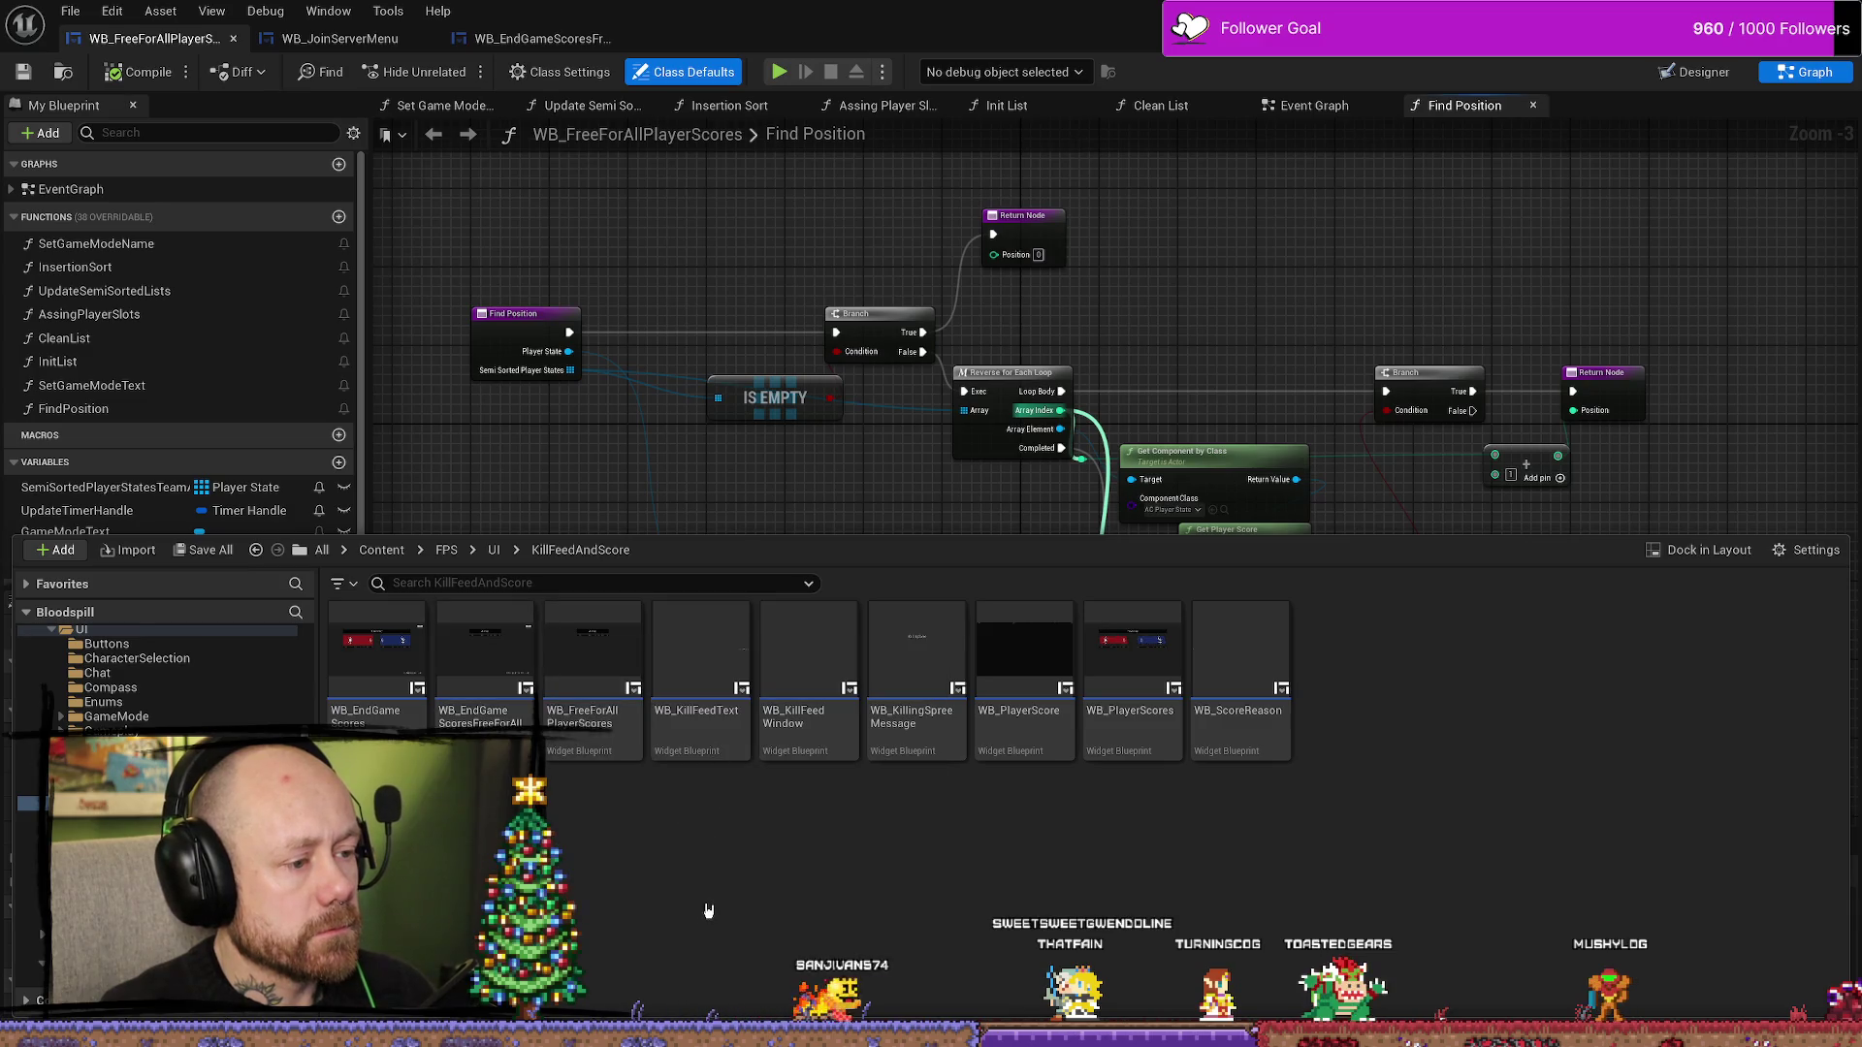
pyautogui.click(611, 752)
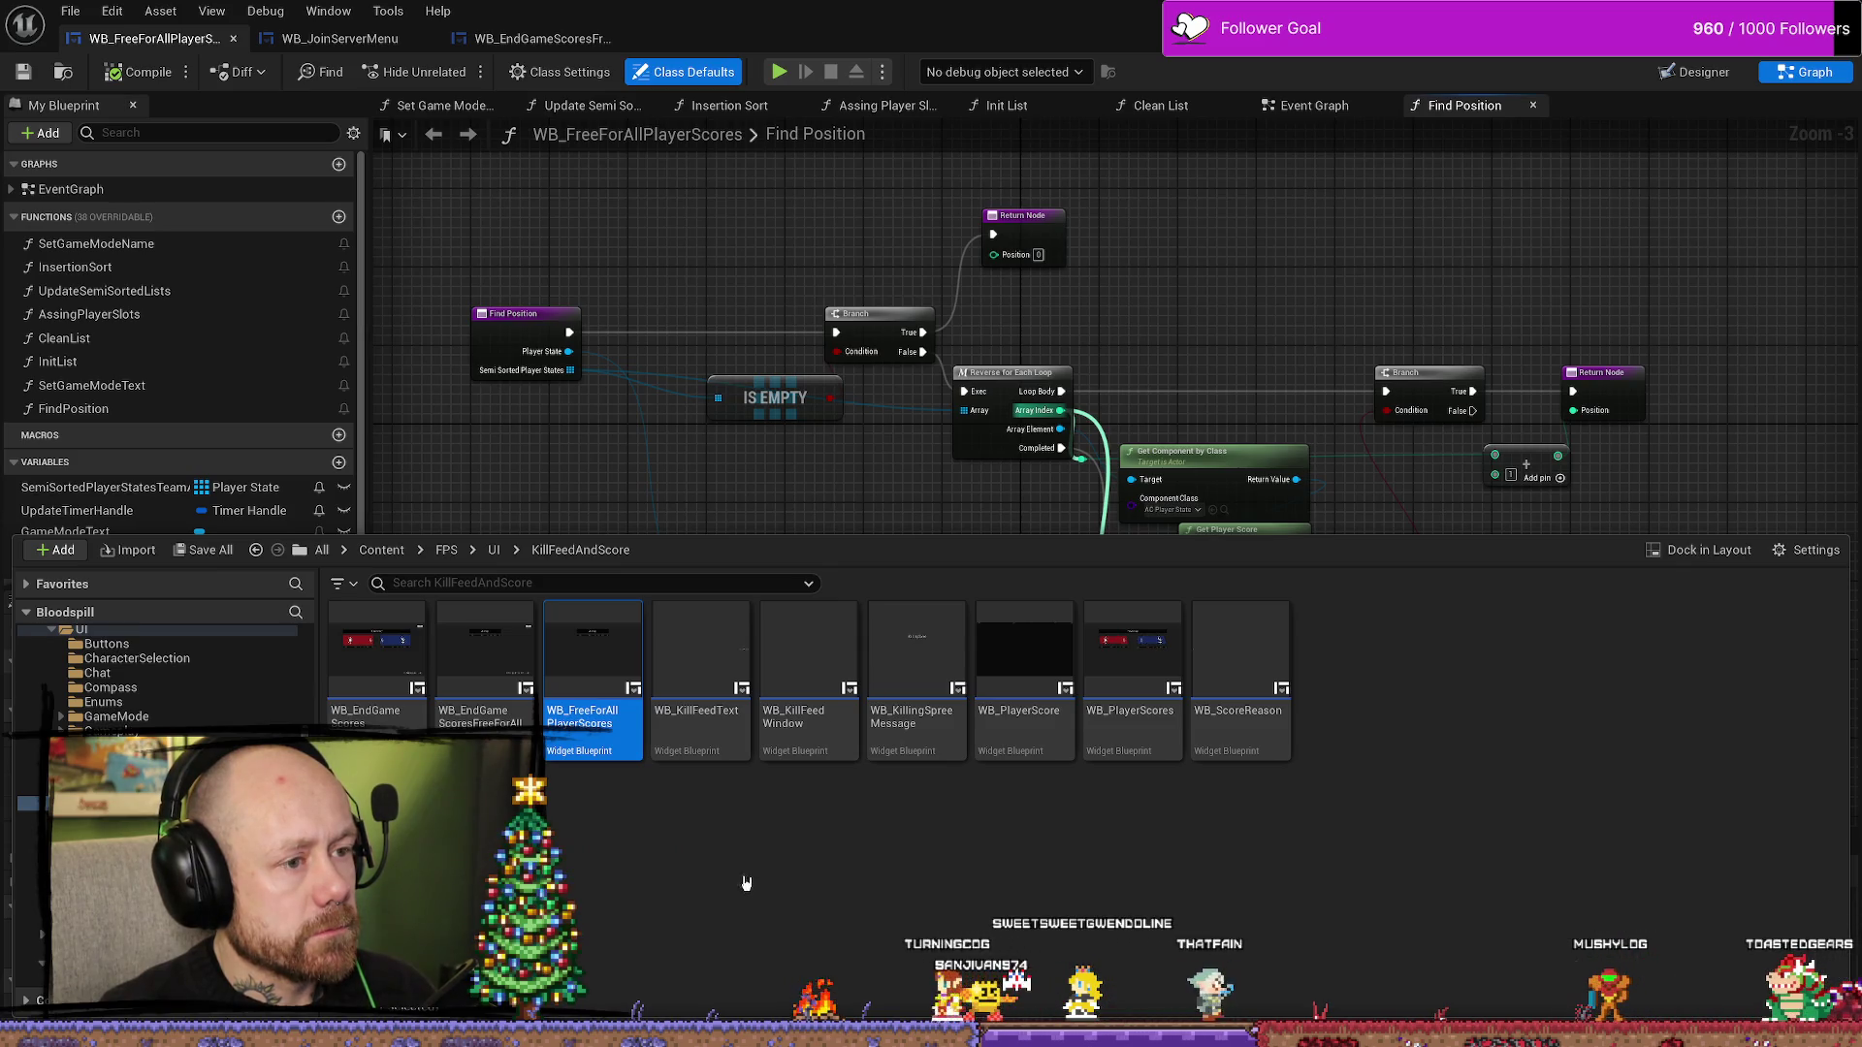
pyautogui.click(624, 832)
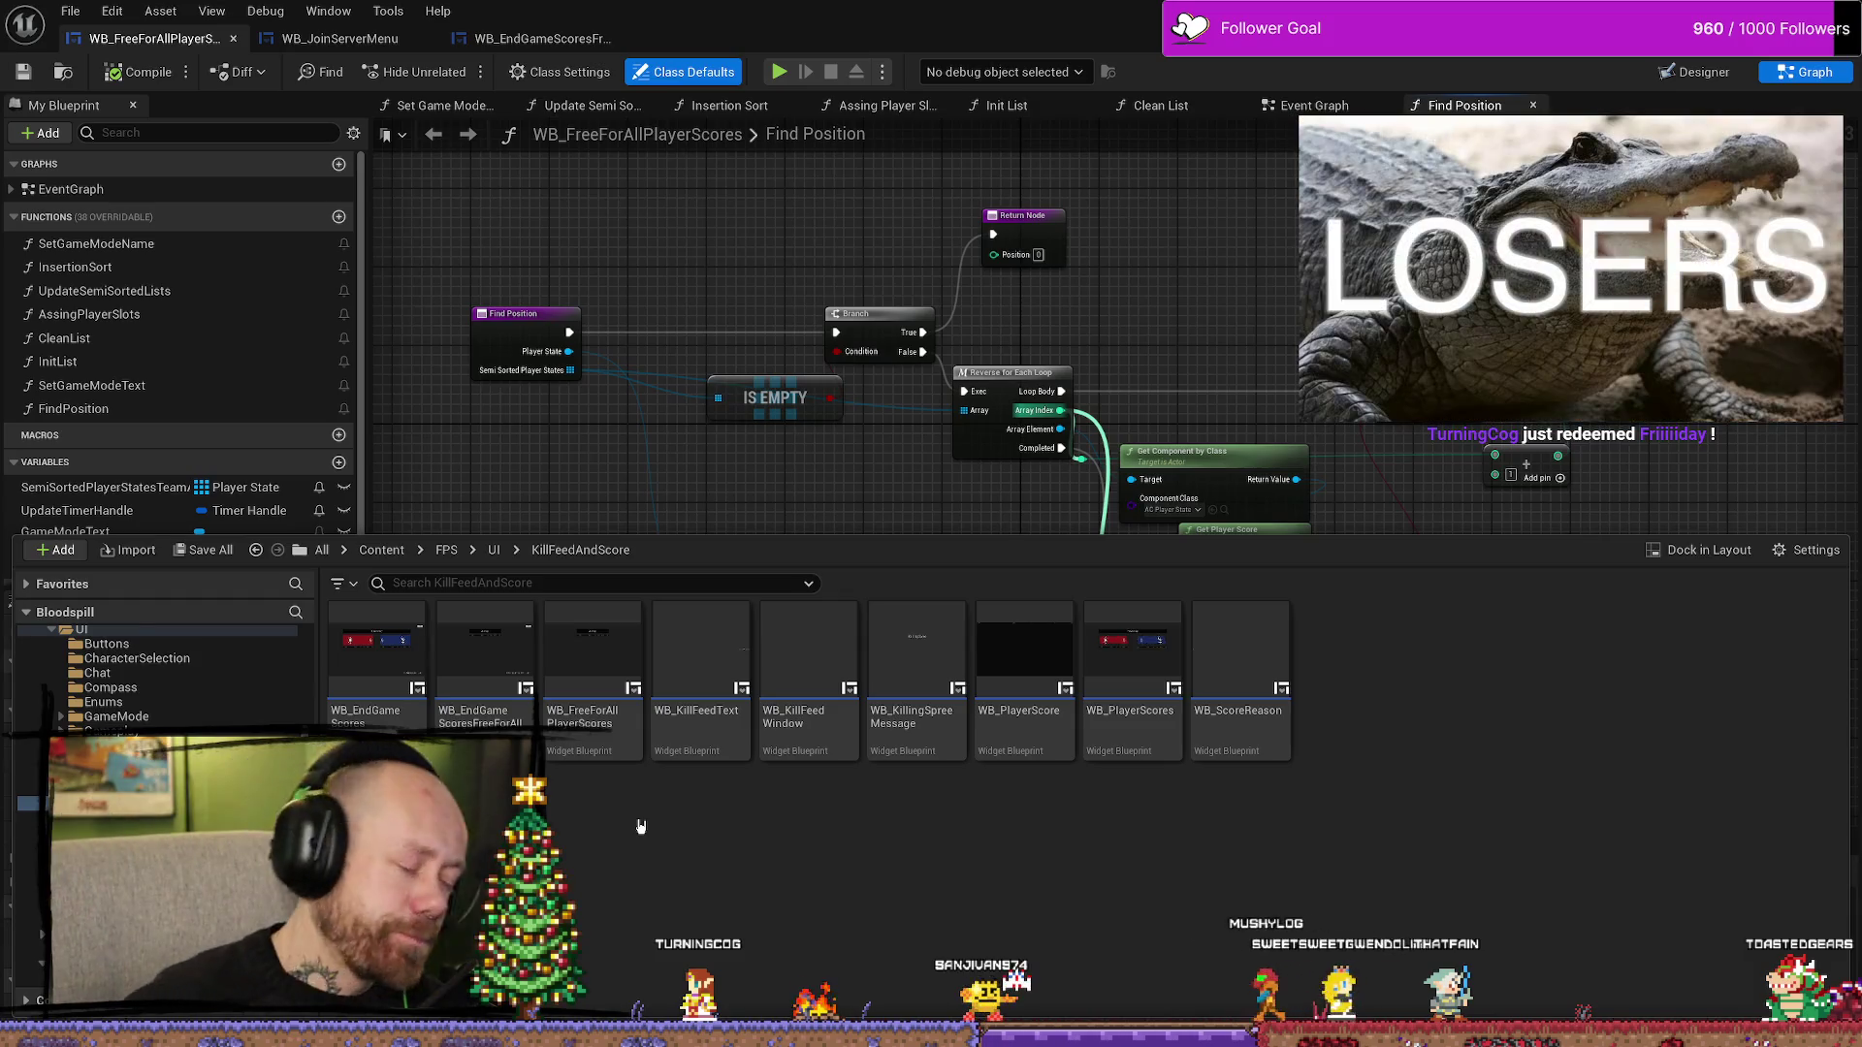
# - View WB_FreeForAllPlayerScores in the Reference Viewer, showing WB_EndGameScoresFreeForAll and BP_FreeForAll_GS referencers
pyautogui.rightClick(624, 660)
pyautogui.moveTo(784, 401)
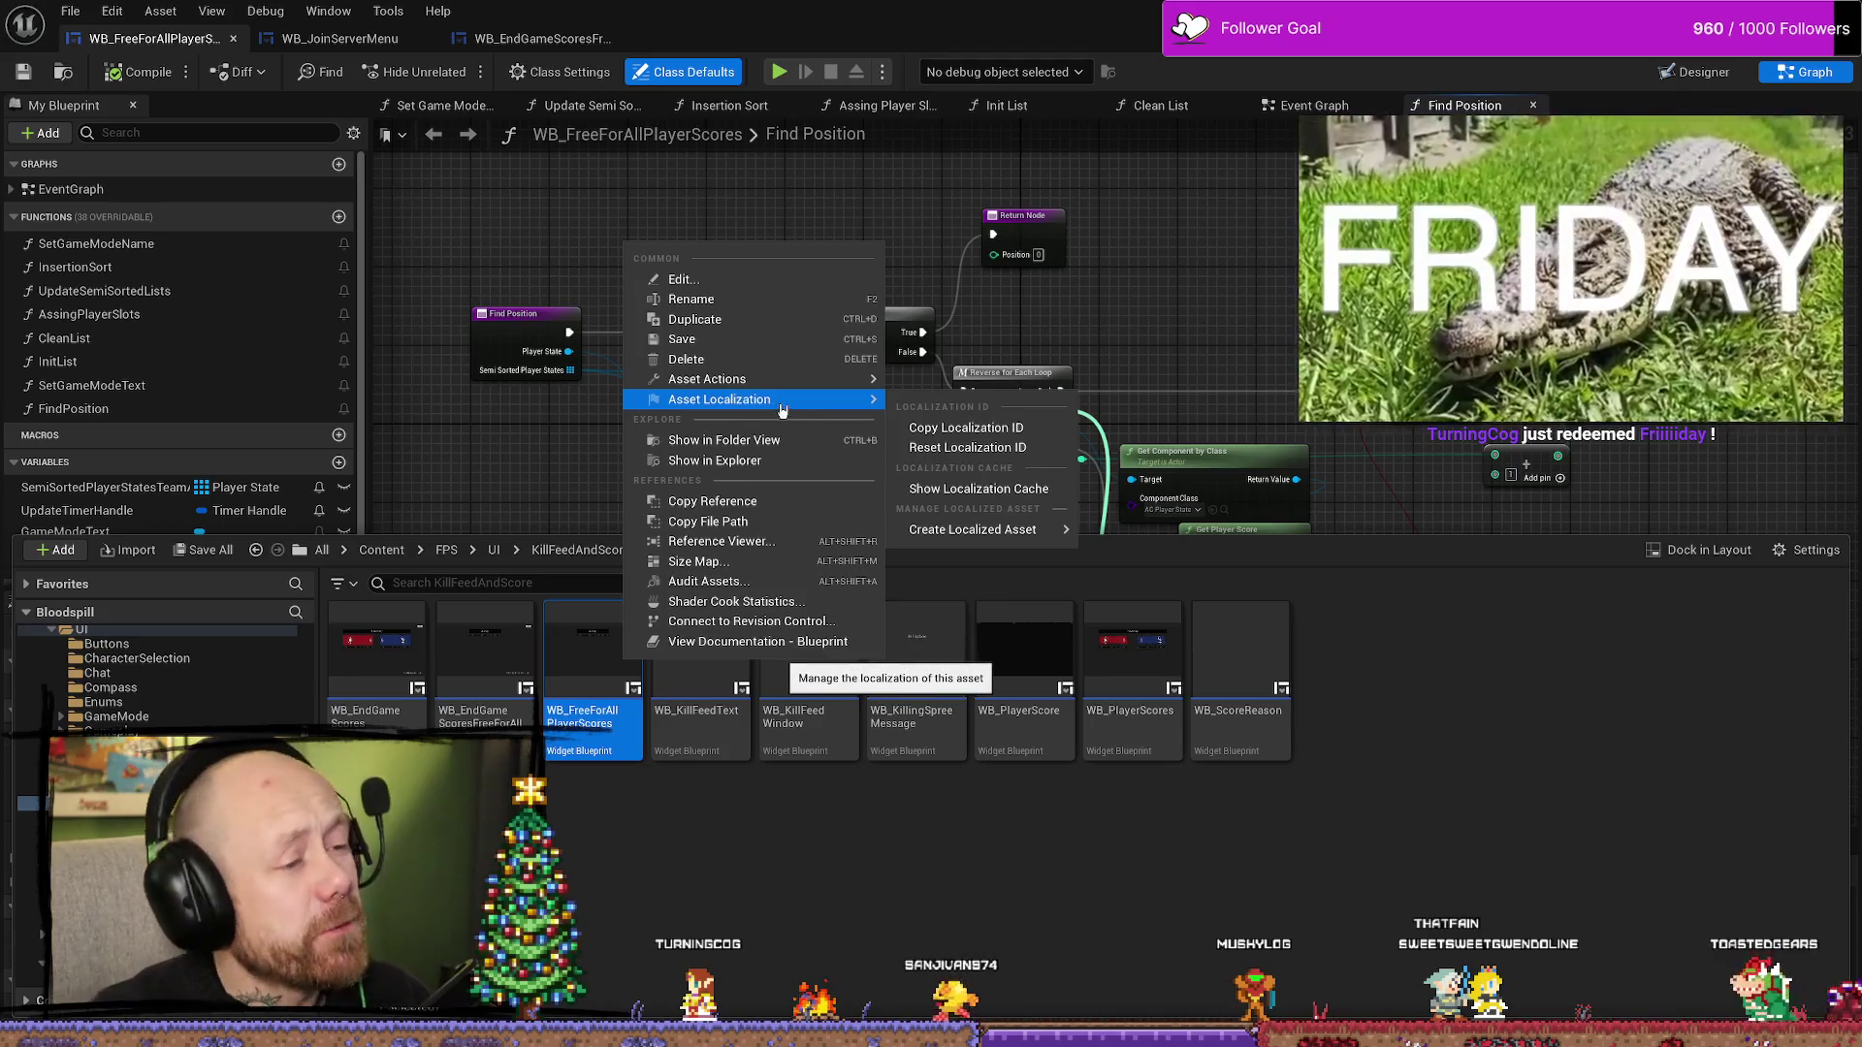
pyautogui.click(764, 545)
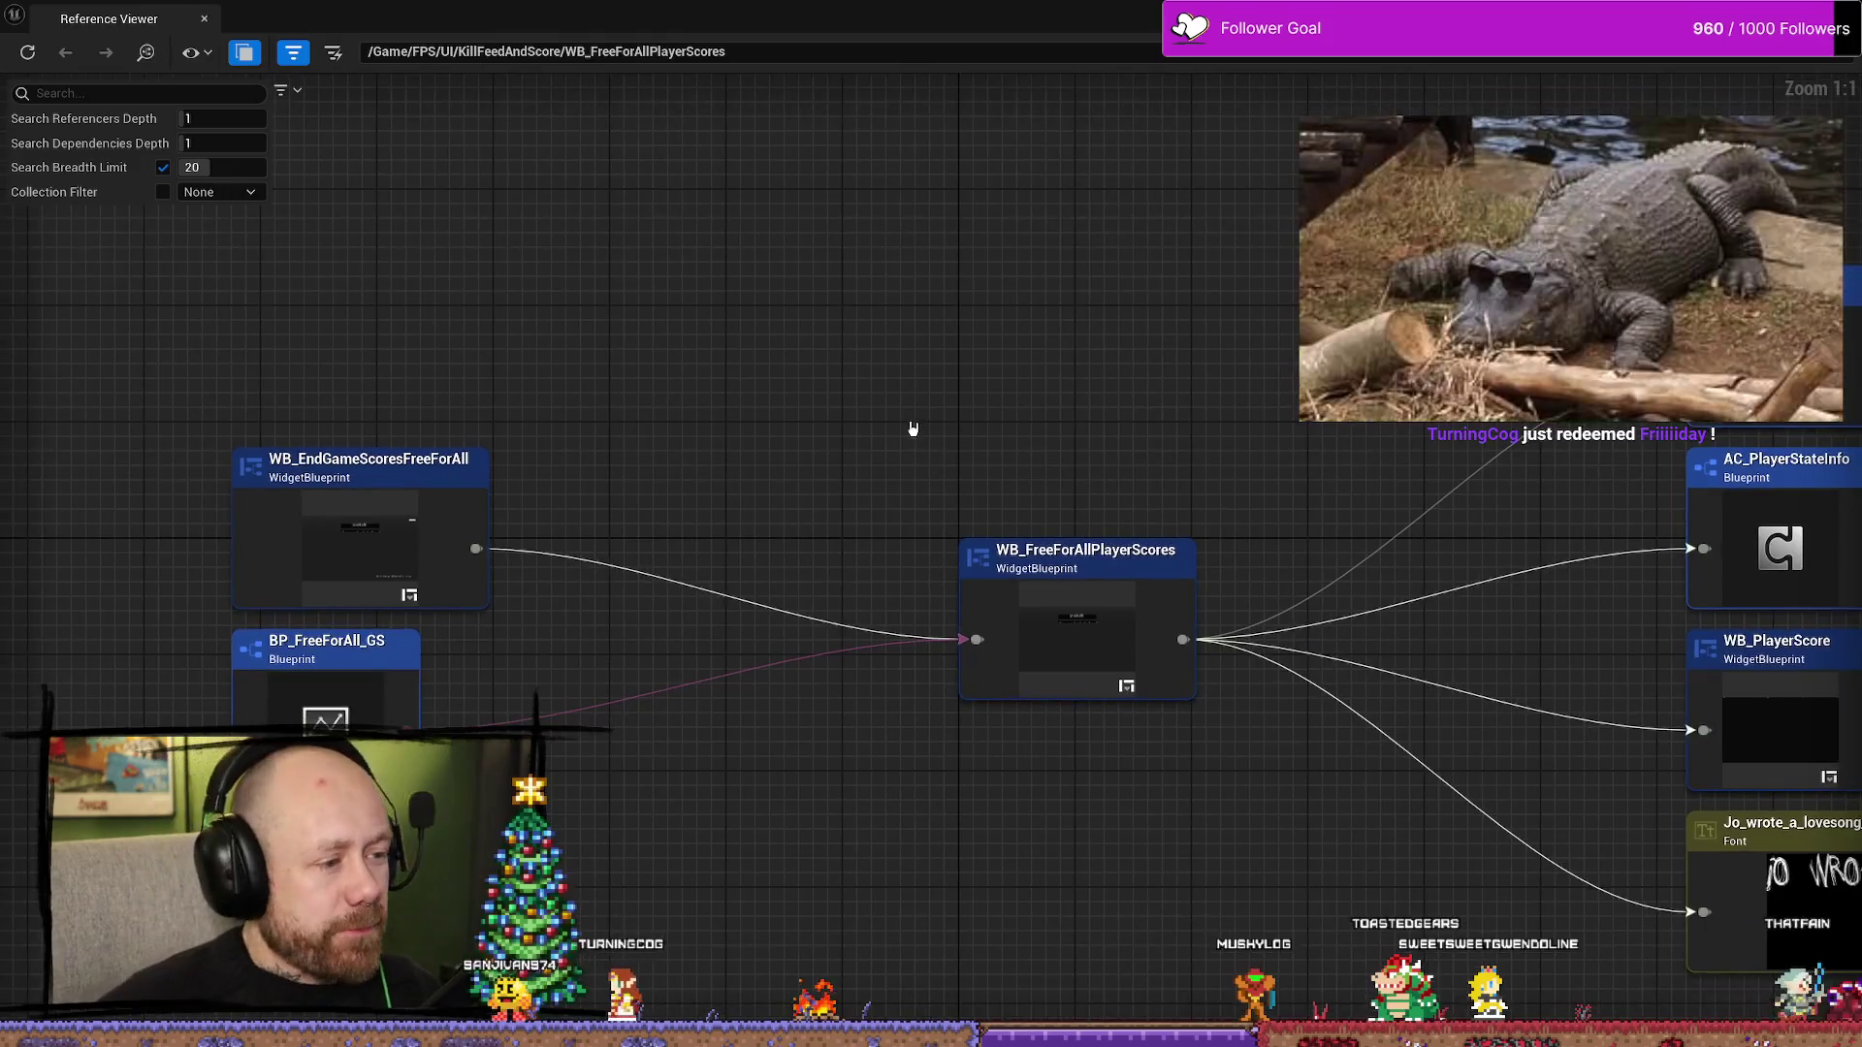
pyautogui.moveTo(803, 388); pyautogui.dragTo(891, 296)
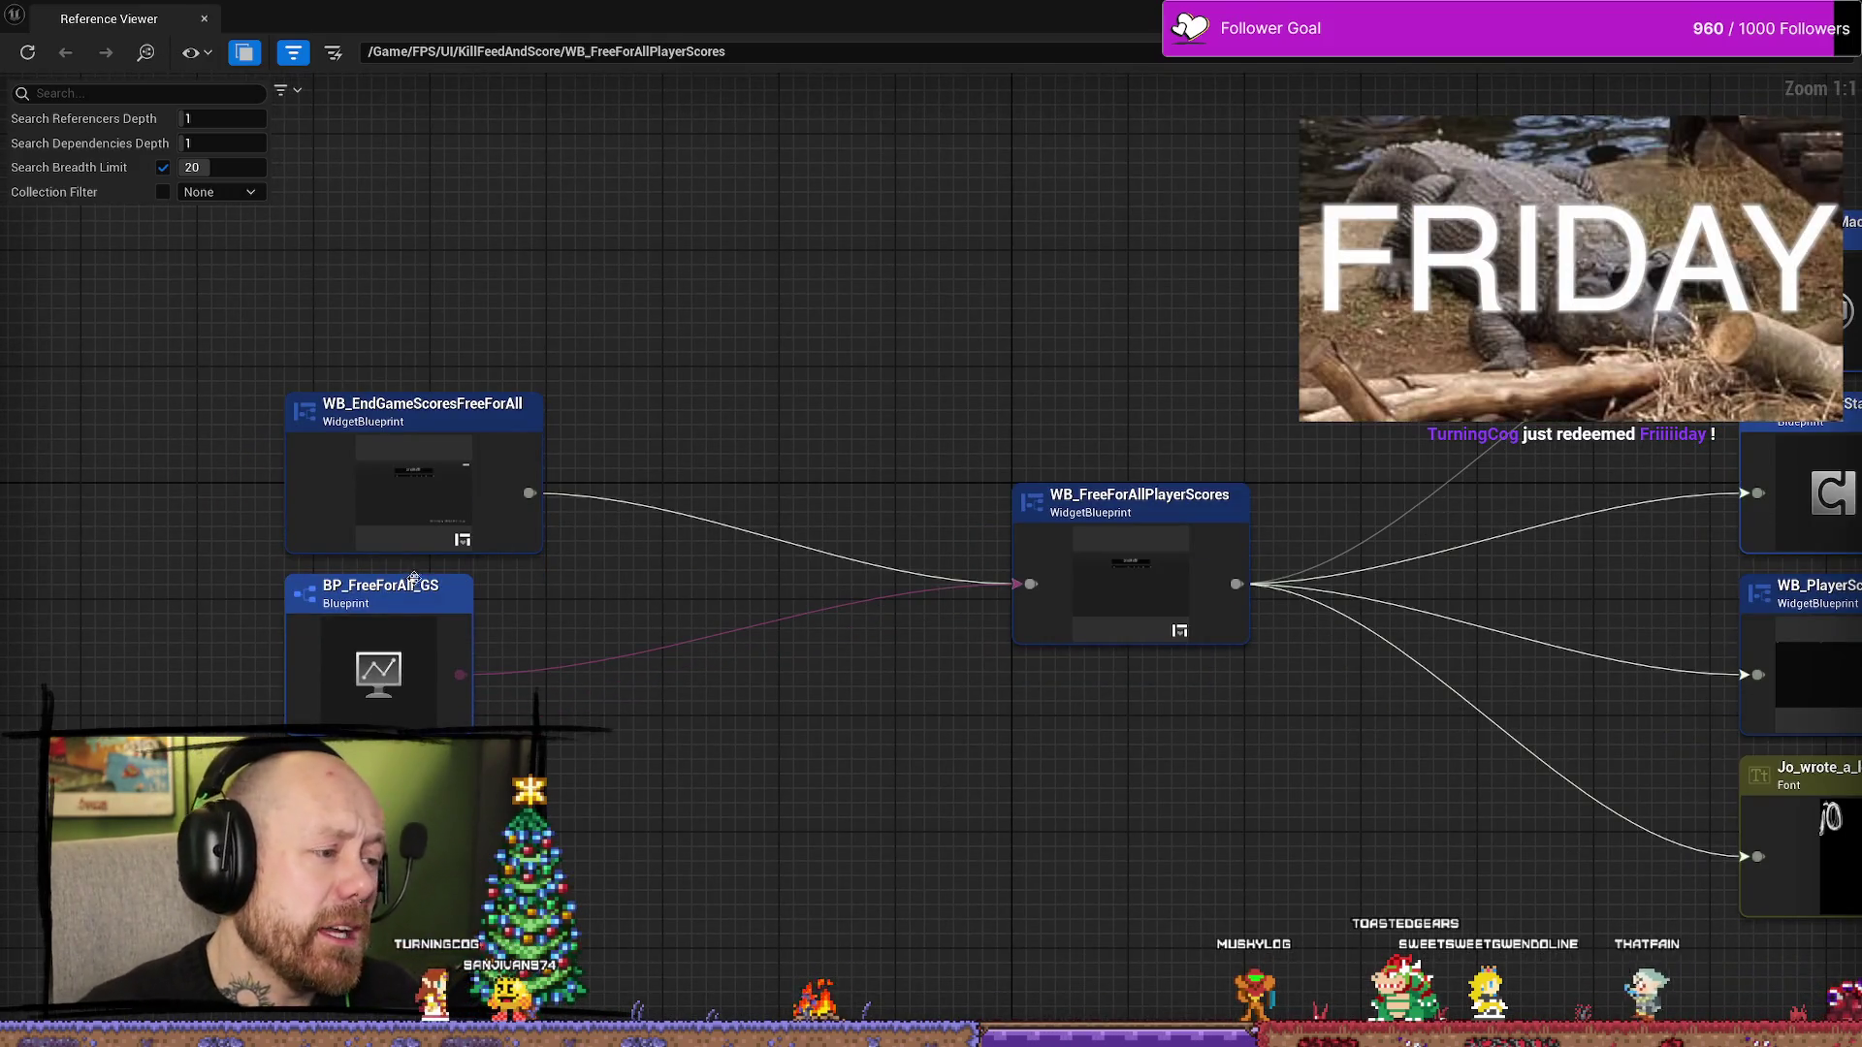
pyautogui.moveTo(457, 571); pyautogui.dragTo(500, 567)
pyautogui.moveTo(622, 588); pyautogui.dragTo(632, 547)
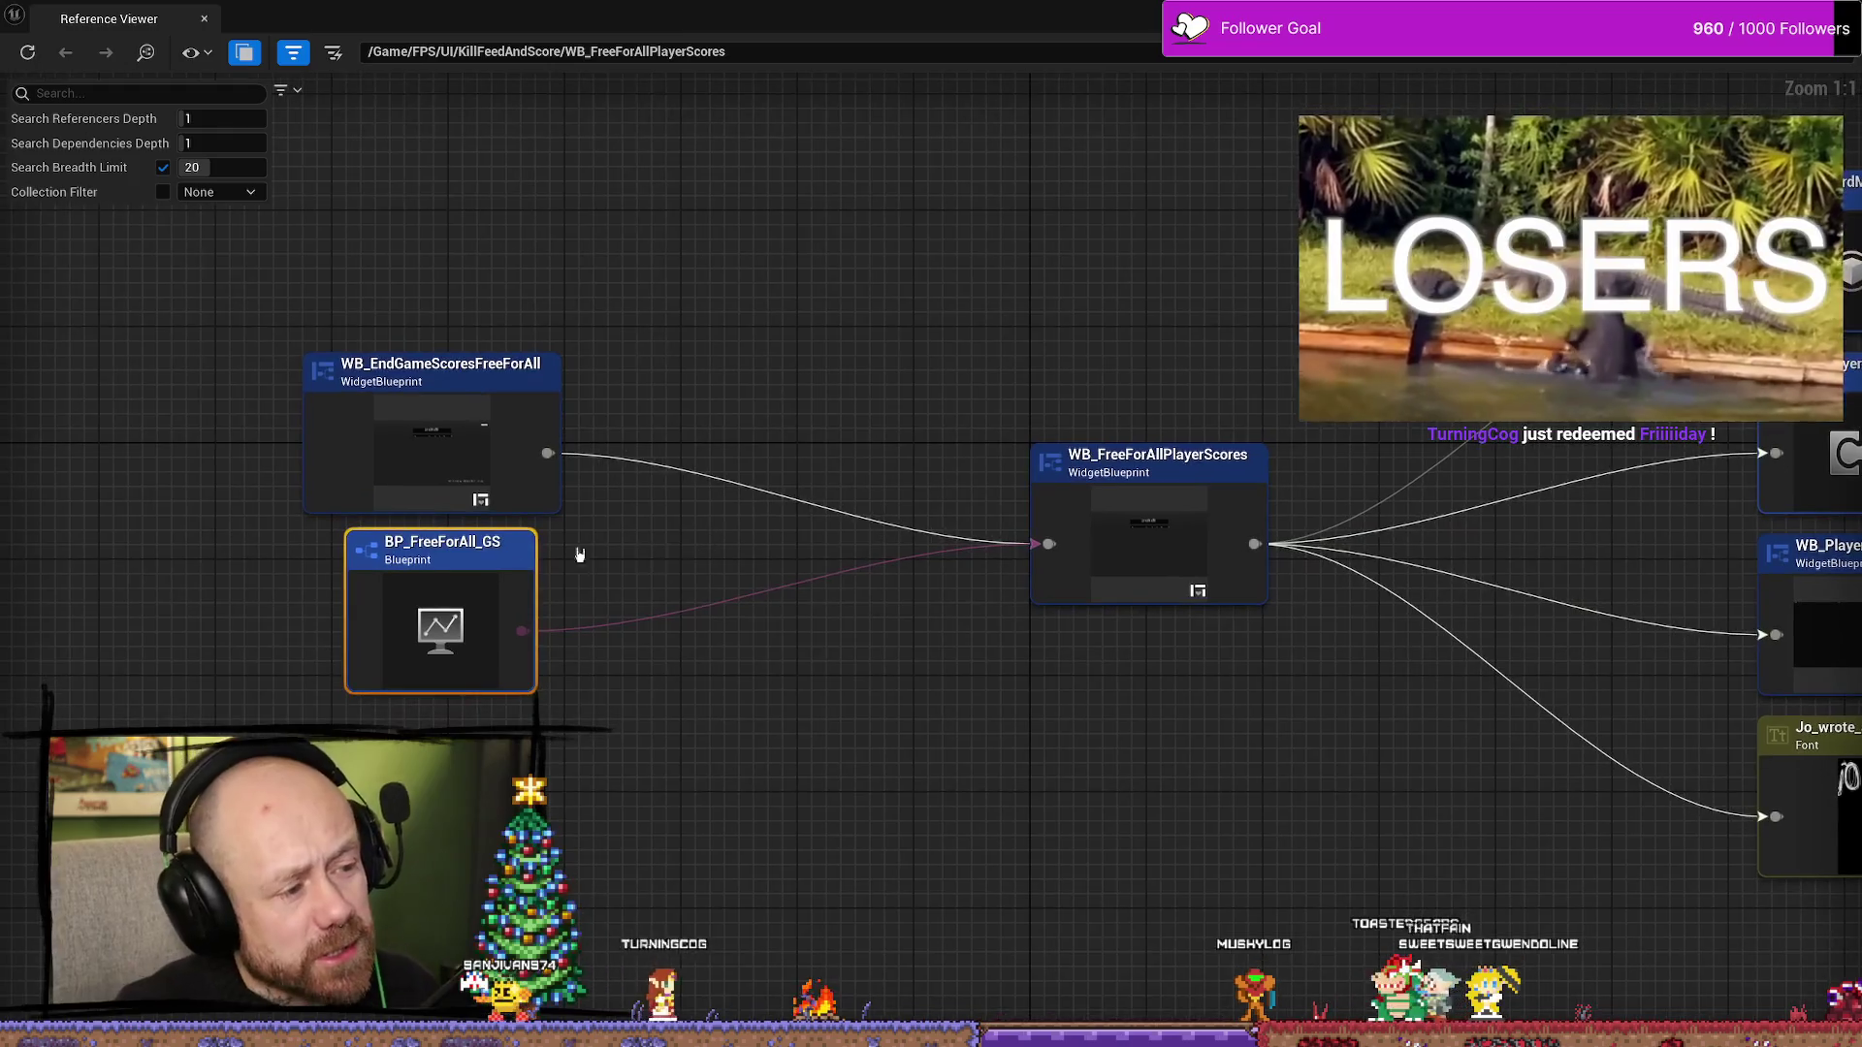
pyautogui.moveTo(480, 558); pyautogui.dragTo(451, 572)
pyautogui.moveTo(615, 514); pyautogui.dragTo(664, 472)
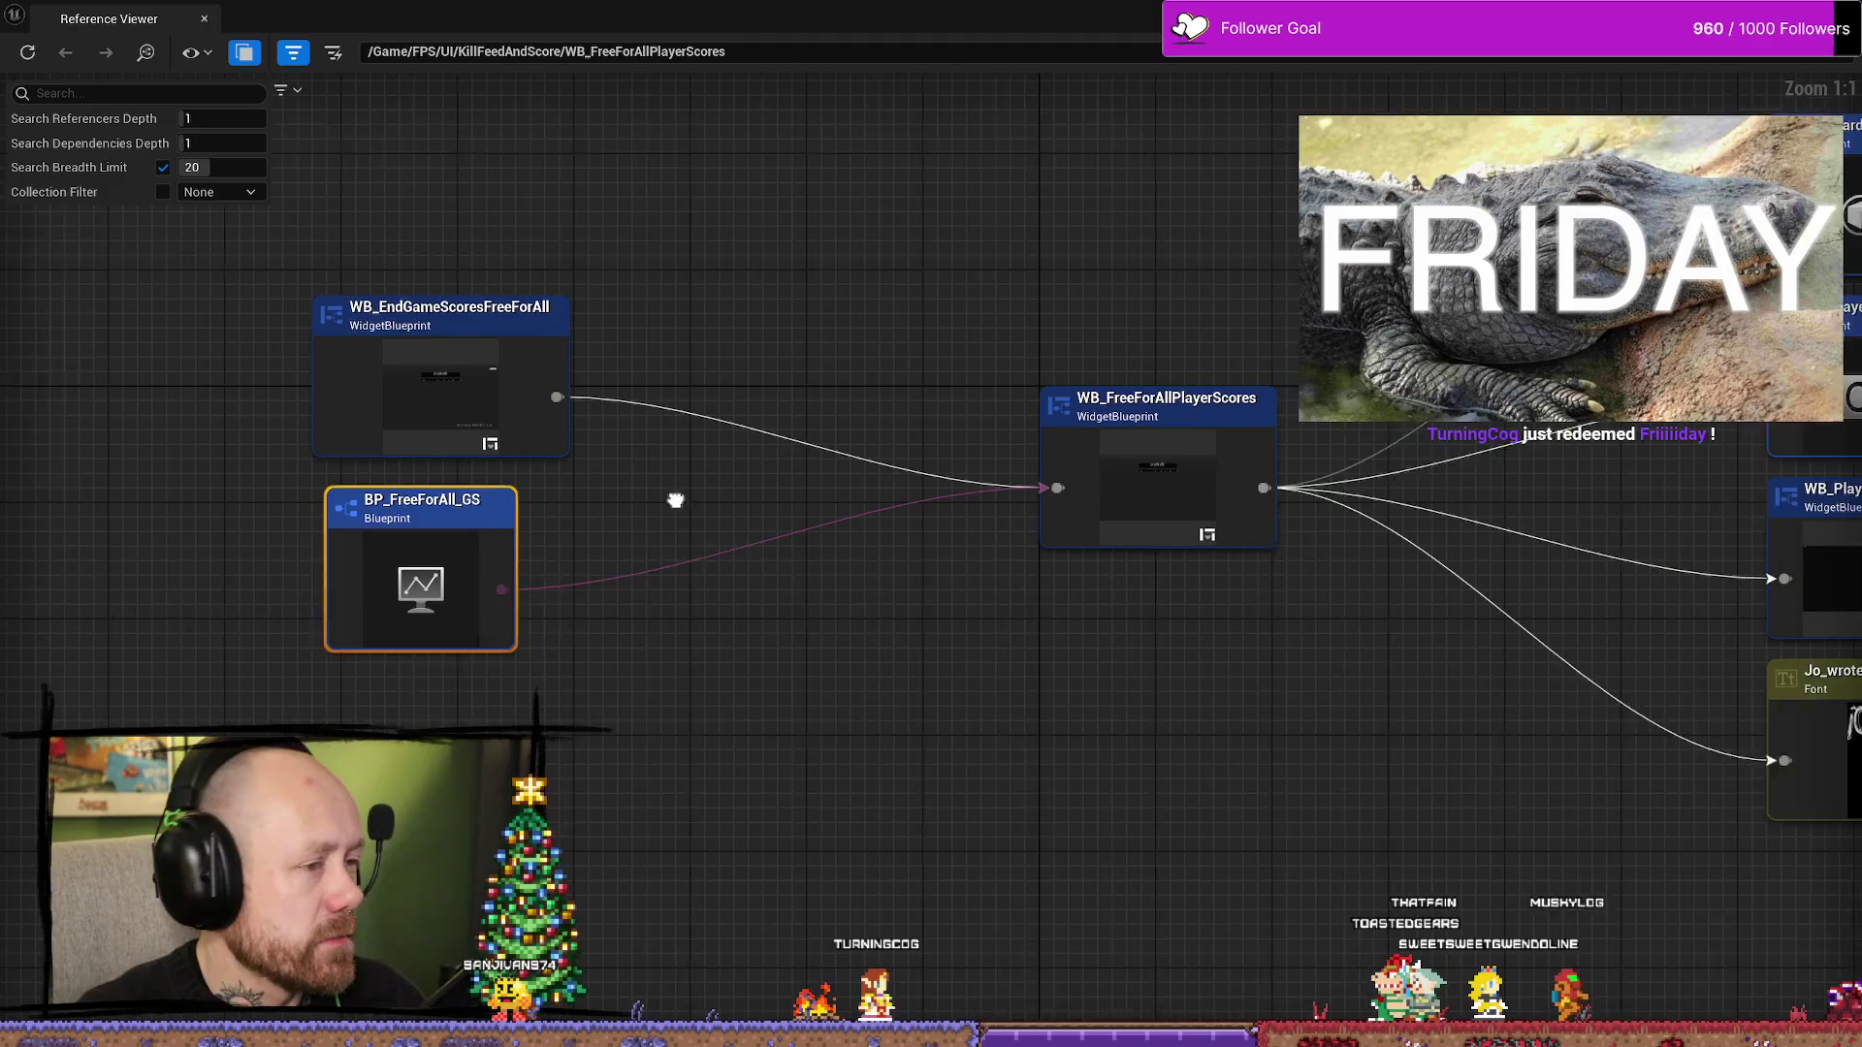
pyautogui.moveTo(1326, 873)
pyautogui.mouseDown()
pyautogui.moveTo(1006, 854)
pyautogui.moveTo(1059, 820)
pyautogui.mouseUp()
pyautogui.doubleClick(838, 489)
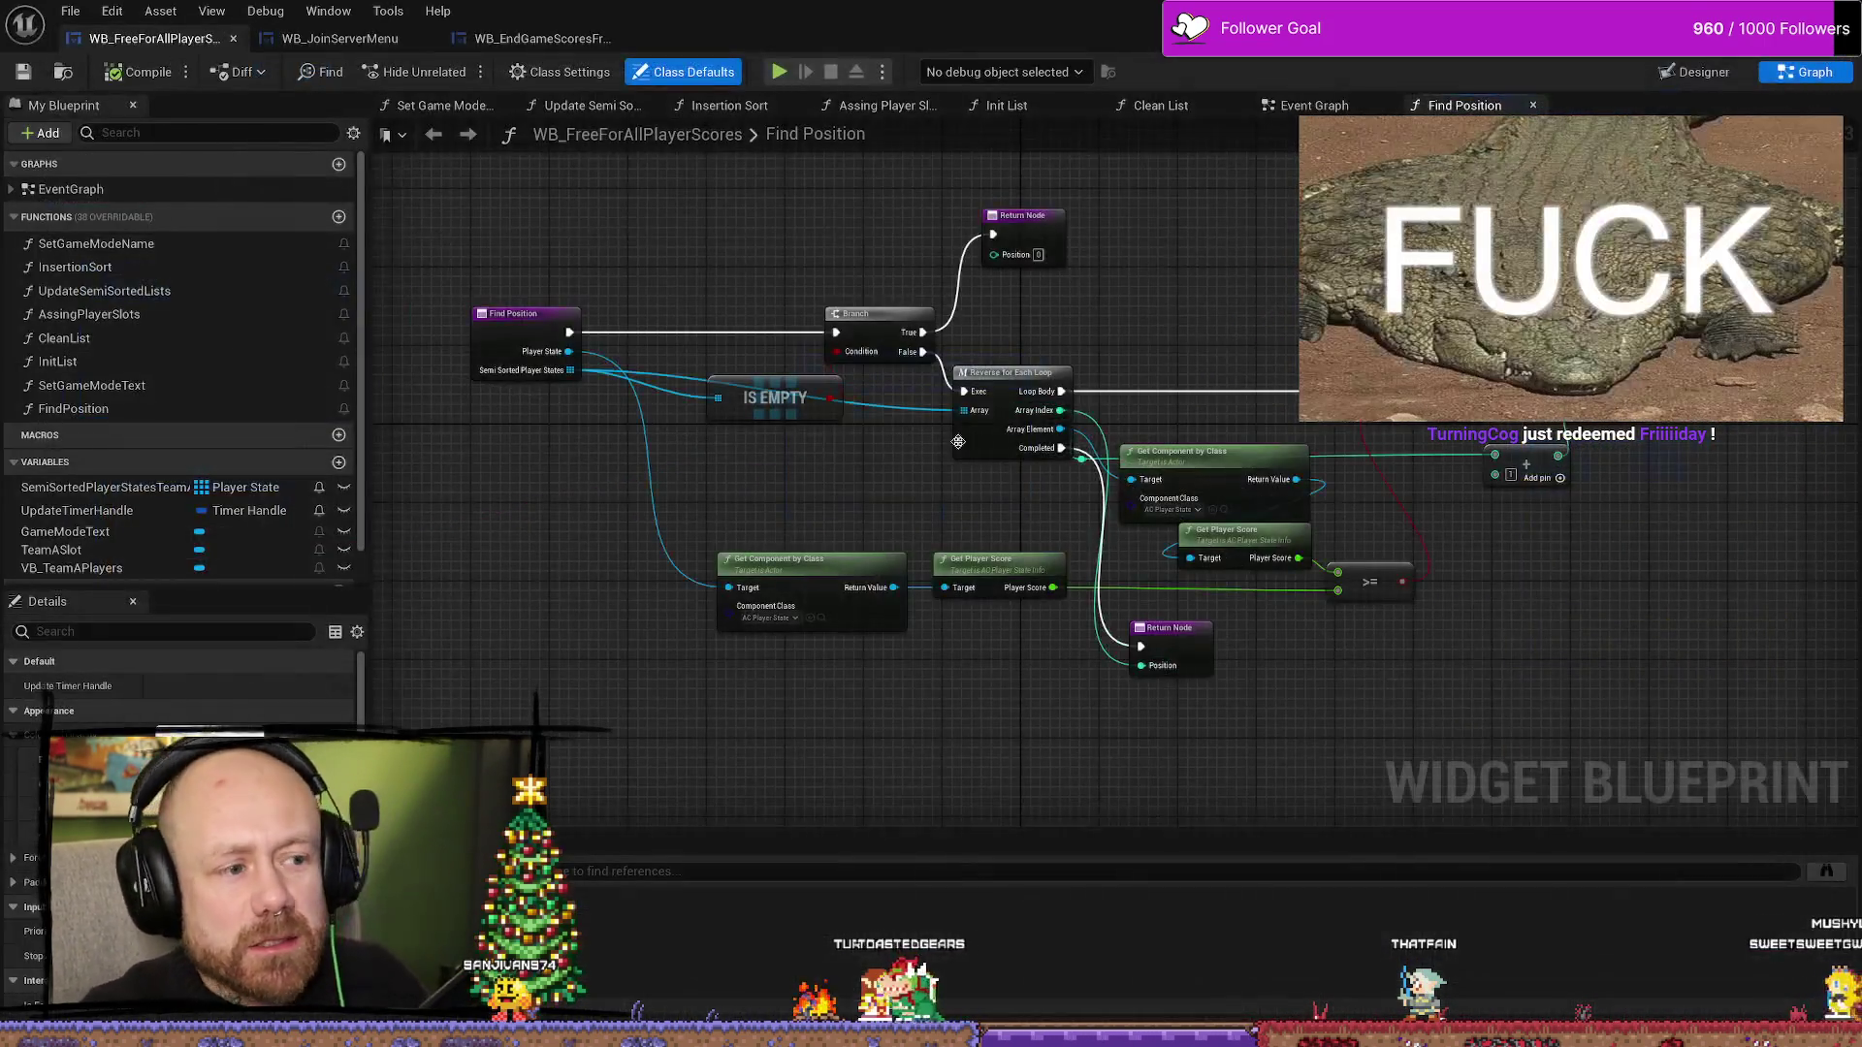
pyautogui.hotkey('ctrl', 'space')
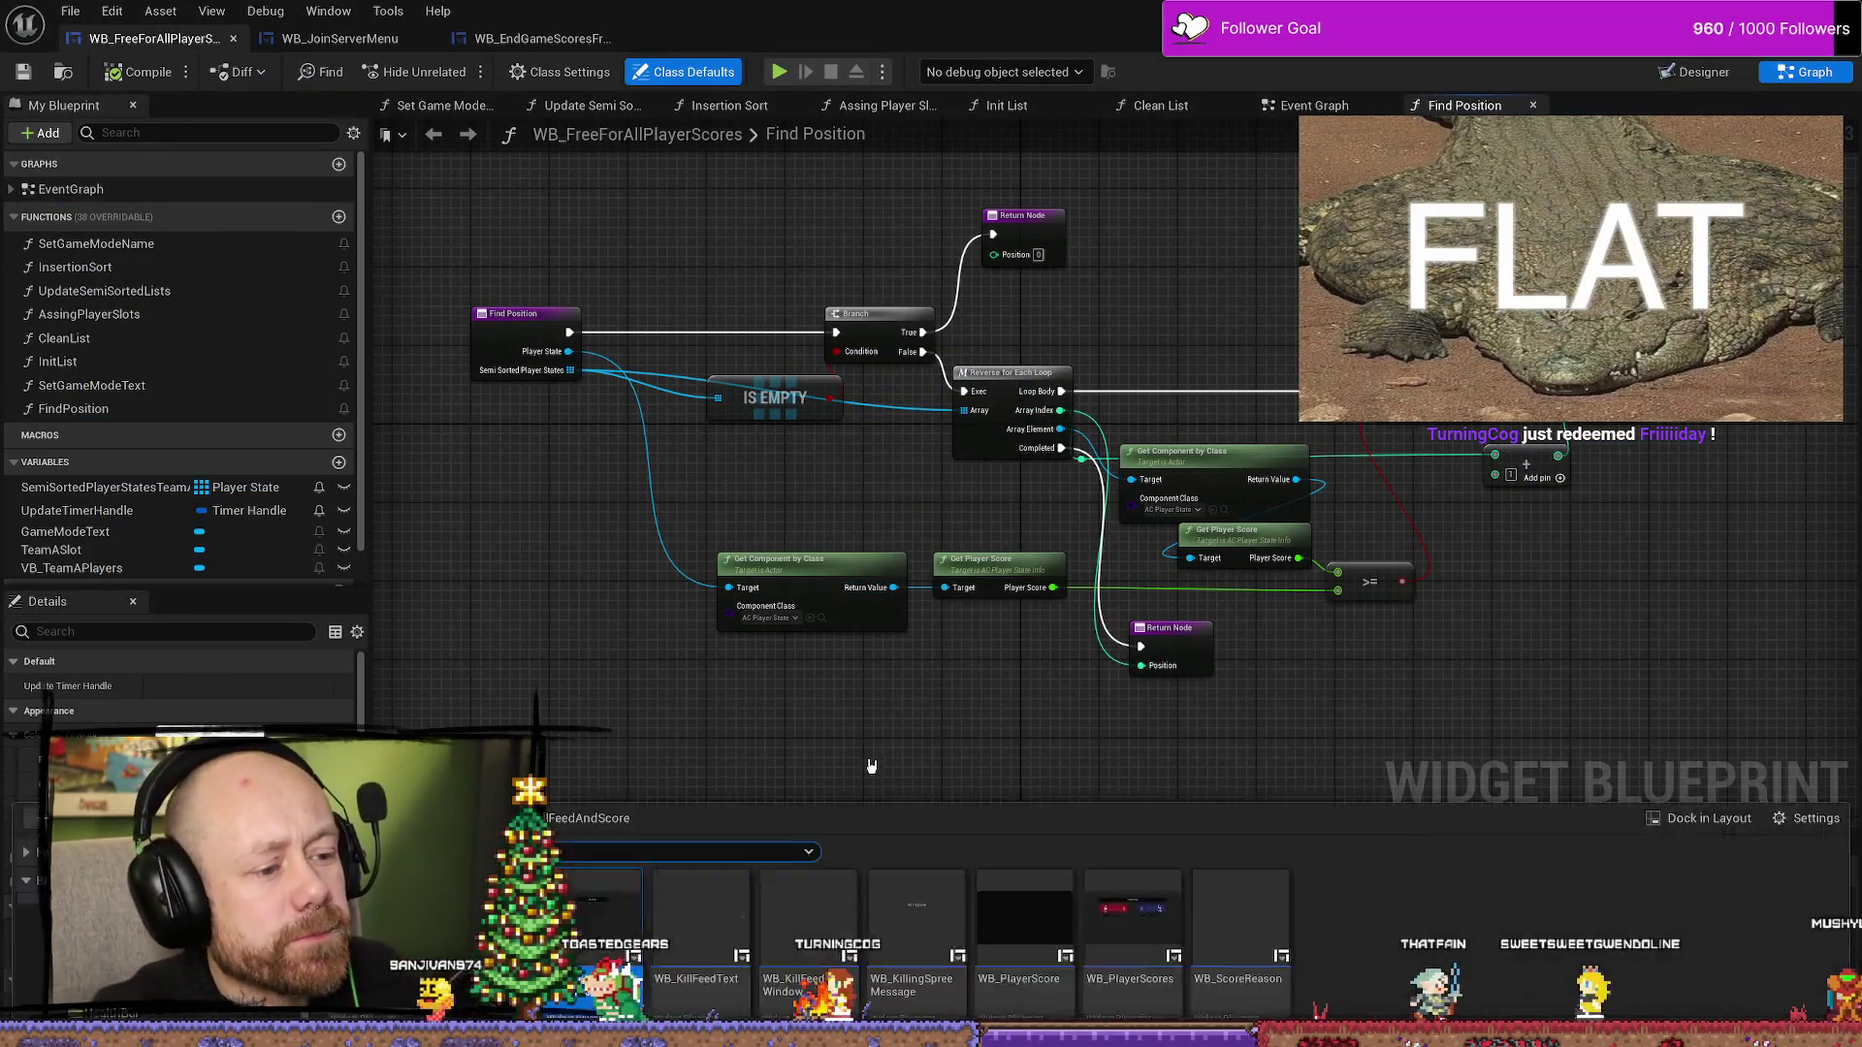
pyautogui.rightClick(518, 635)
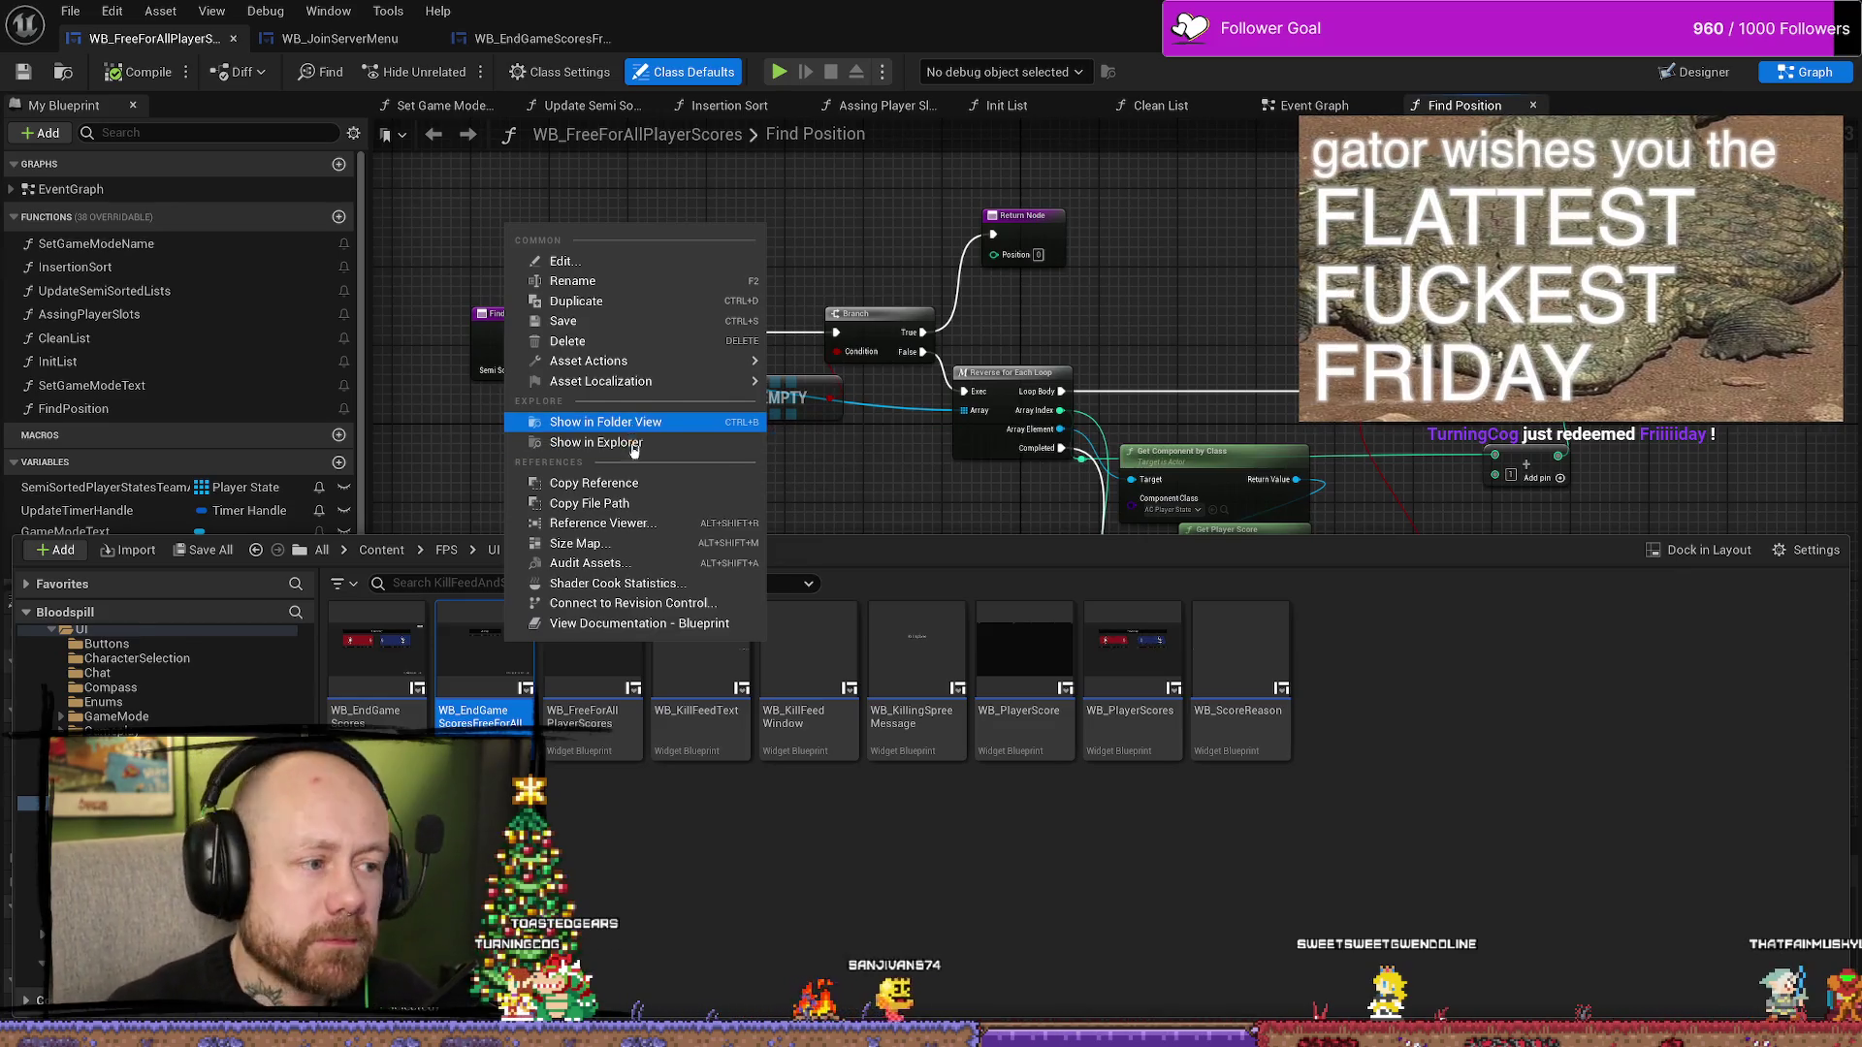
pyautogui.click(596, 523)
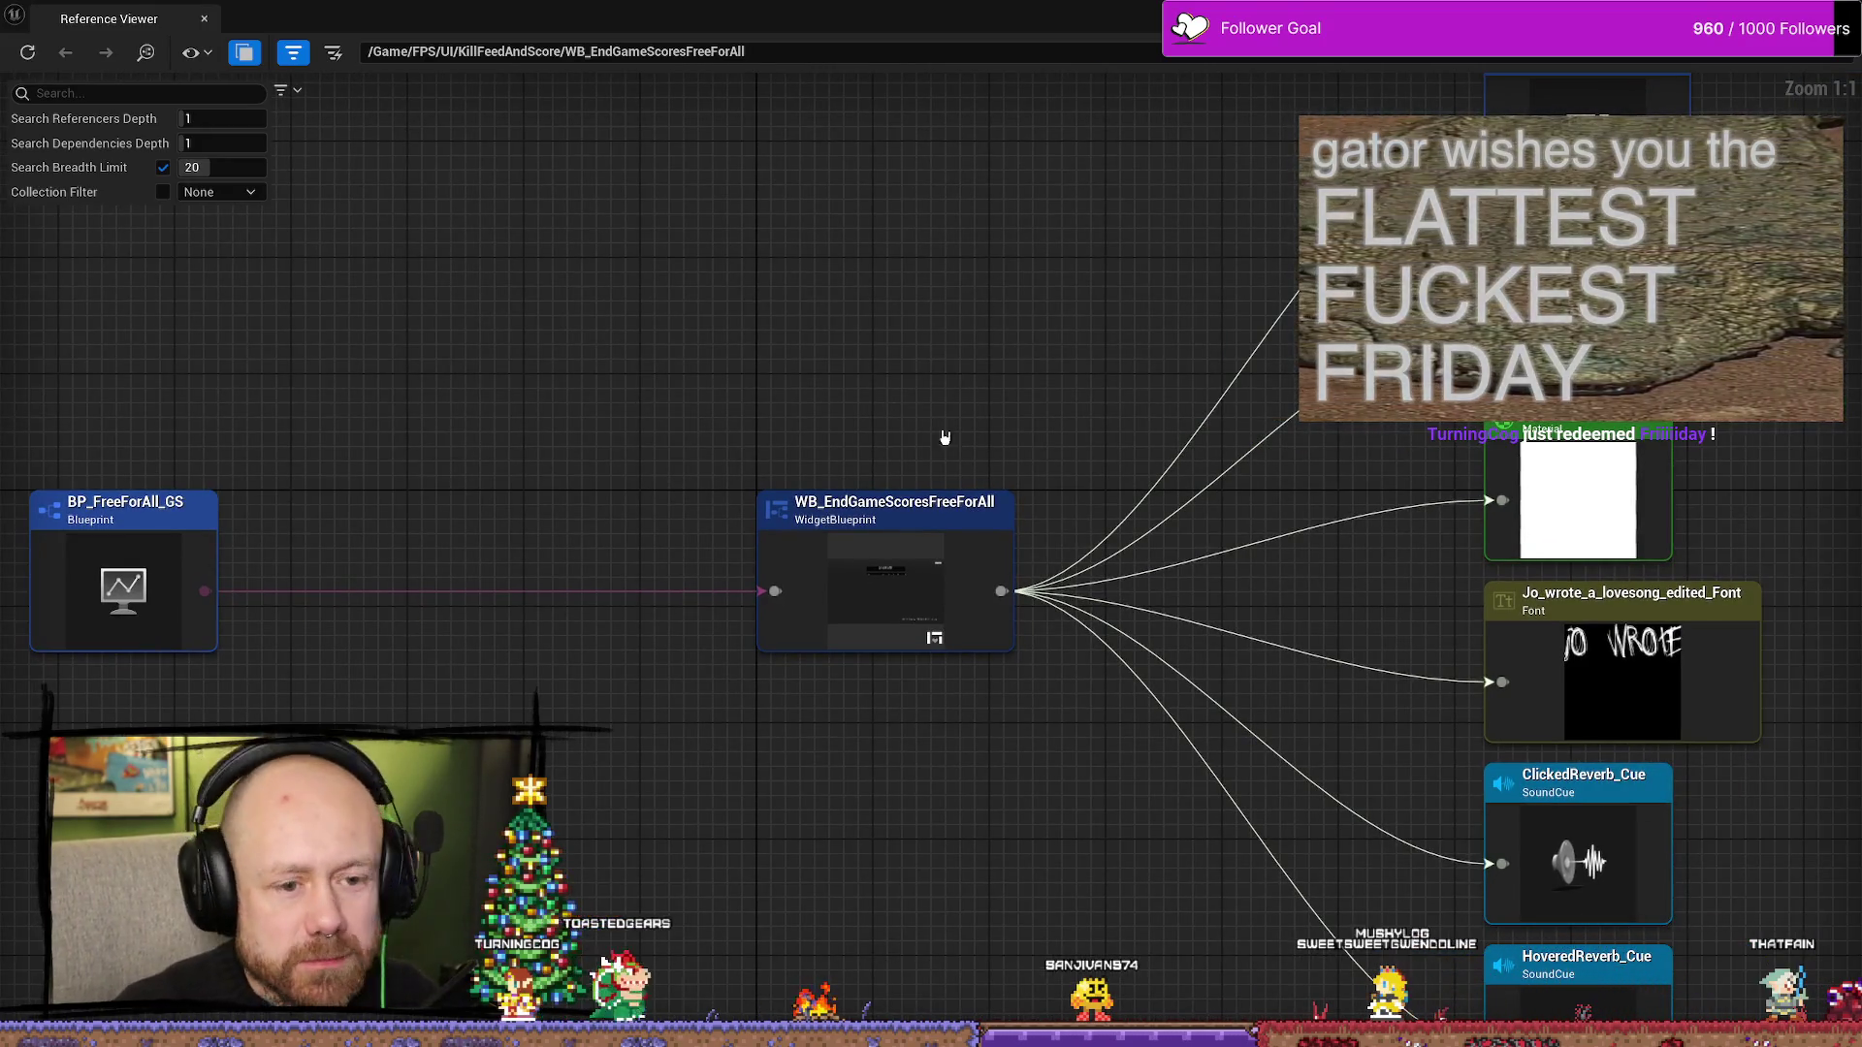
pyautogui.click(883, 572)
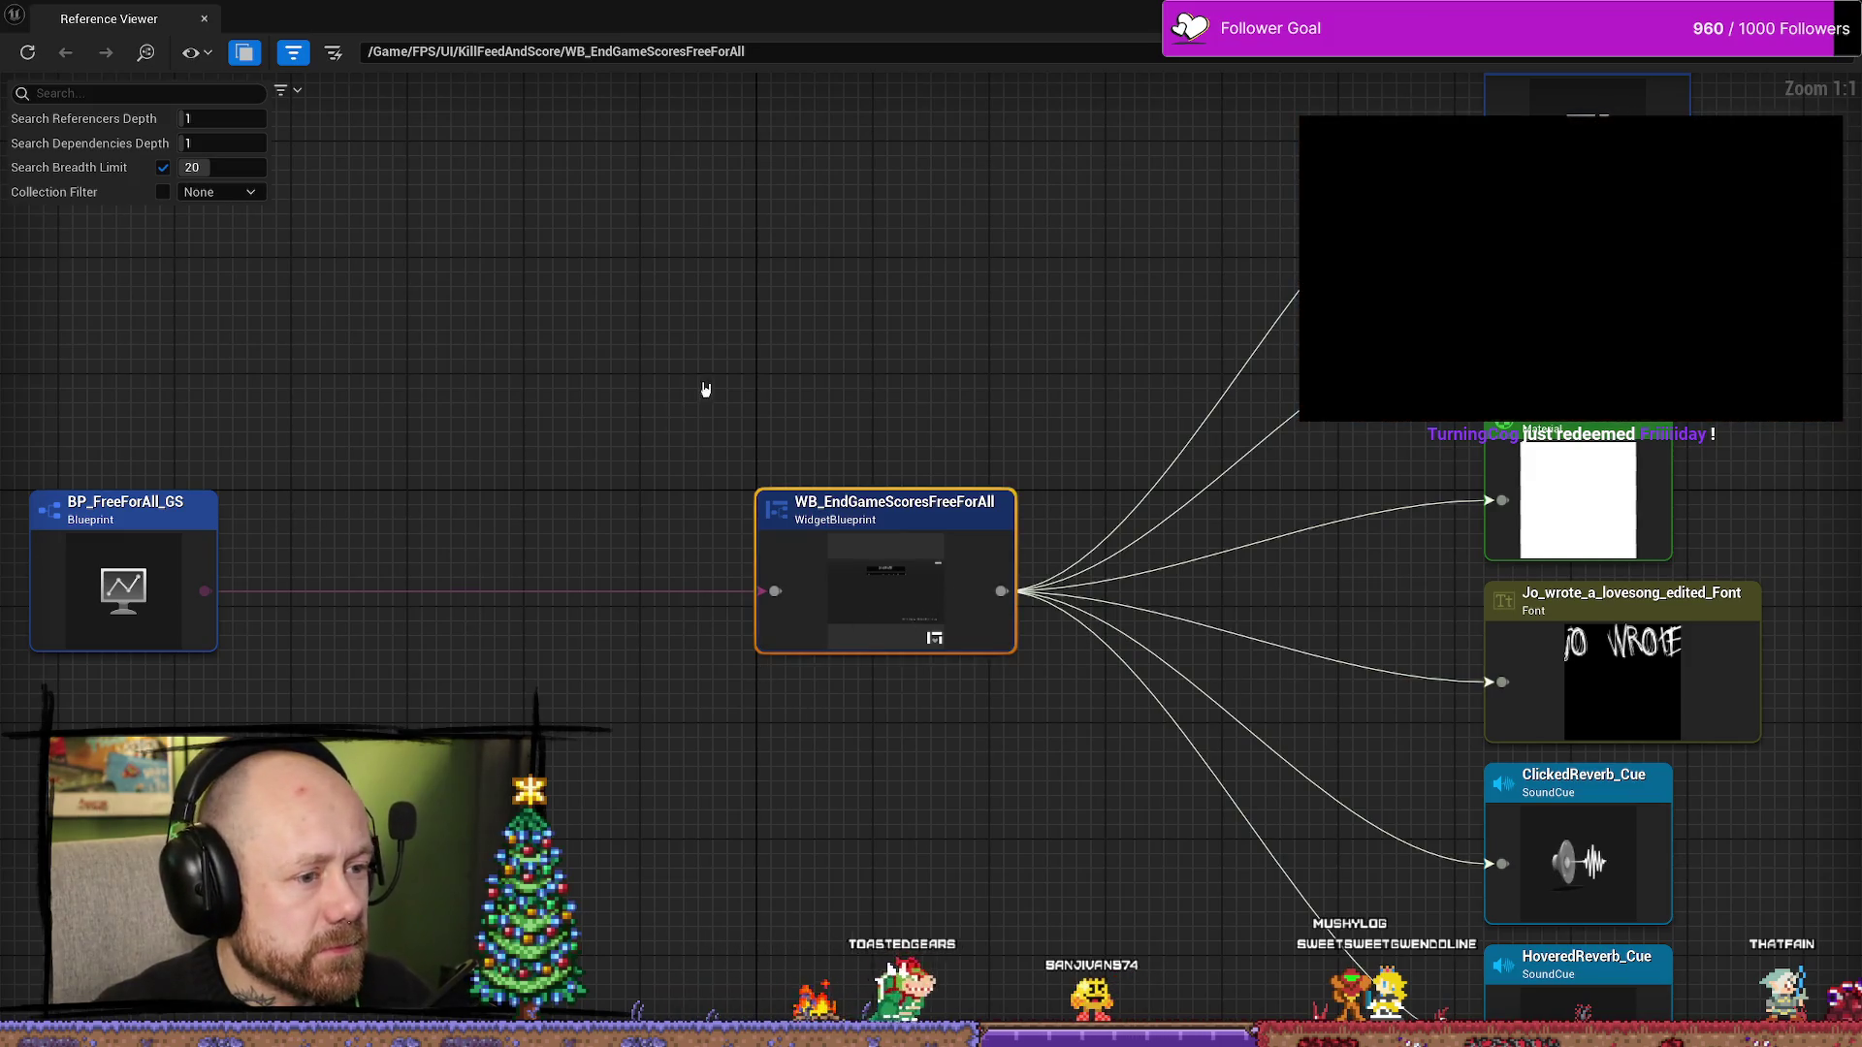
pyautogui.scroll(-2, 998, 686)
pyautogui.scroll(-2, 781, 582)
pyautogui.scroll(3, 660, 547)
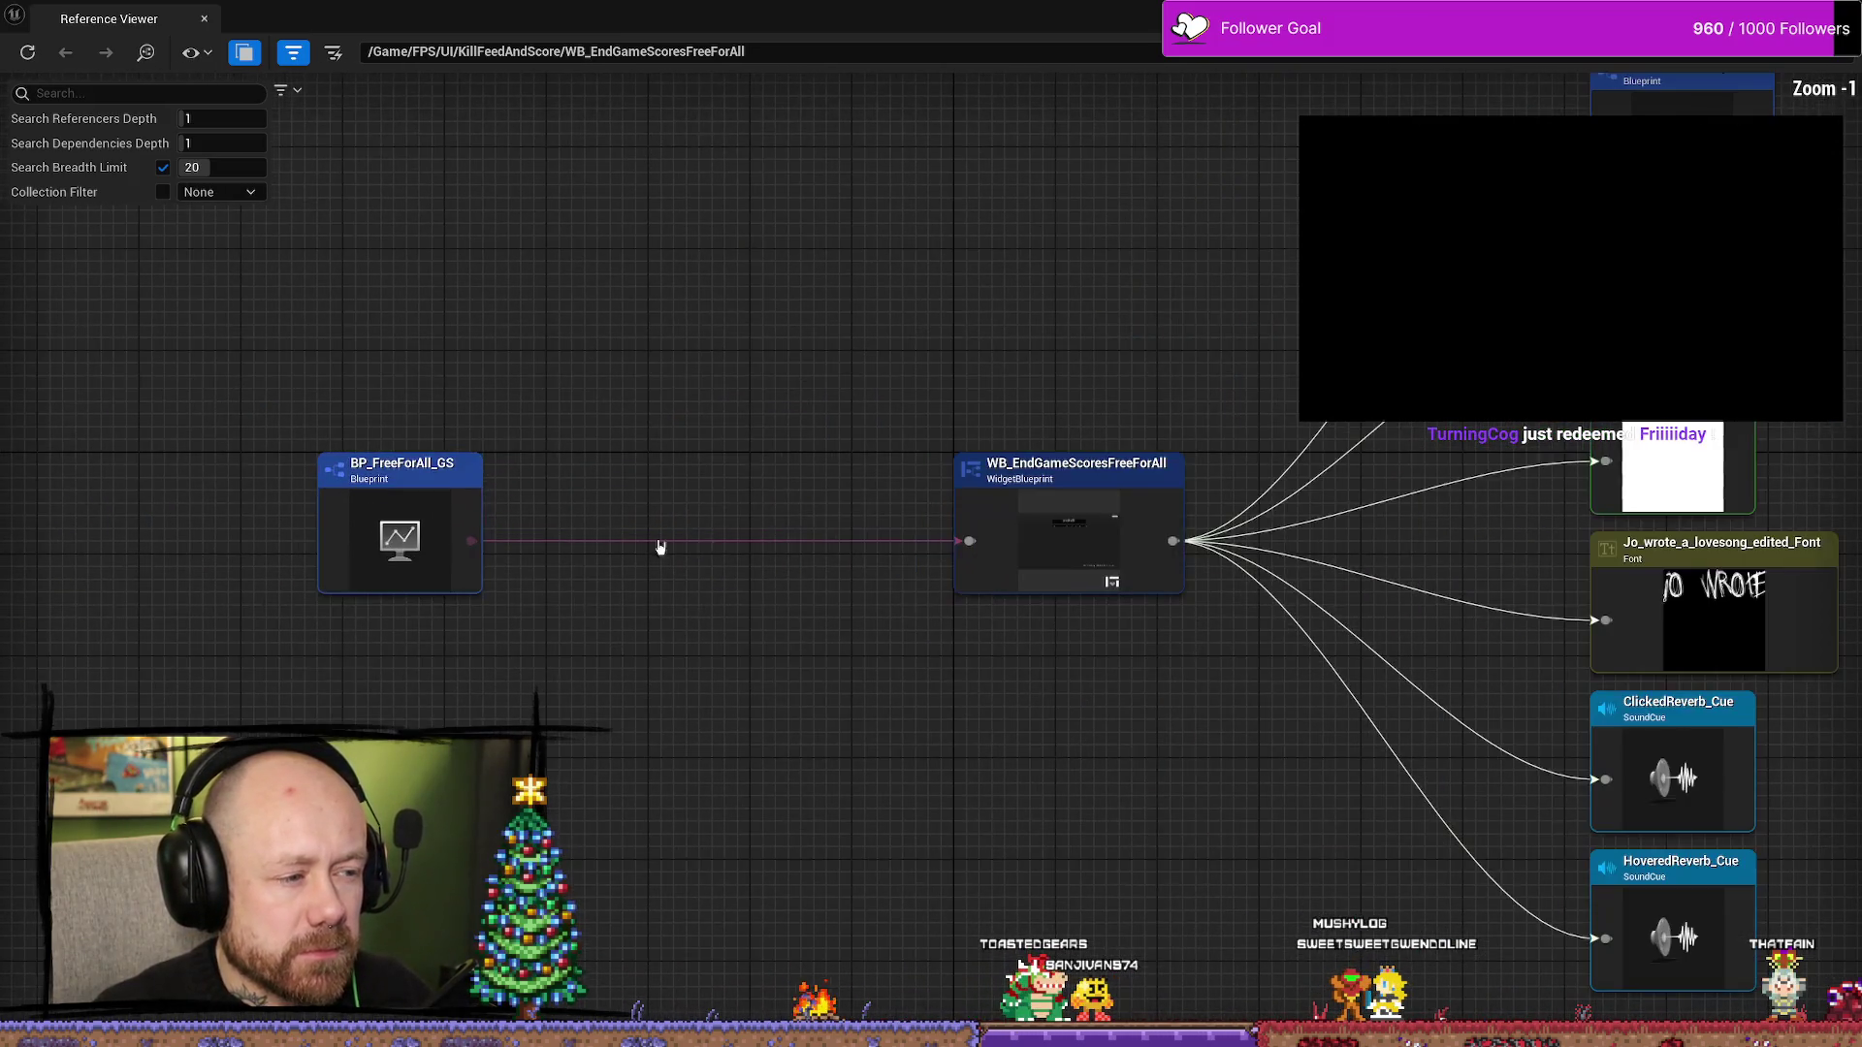
pyautogui.click(1067, 533)
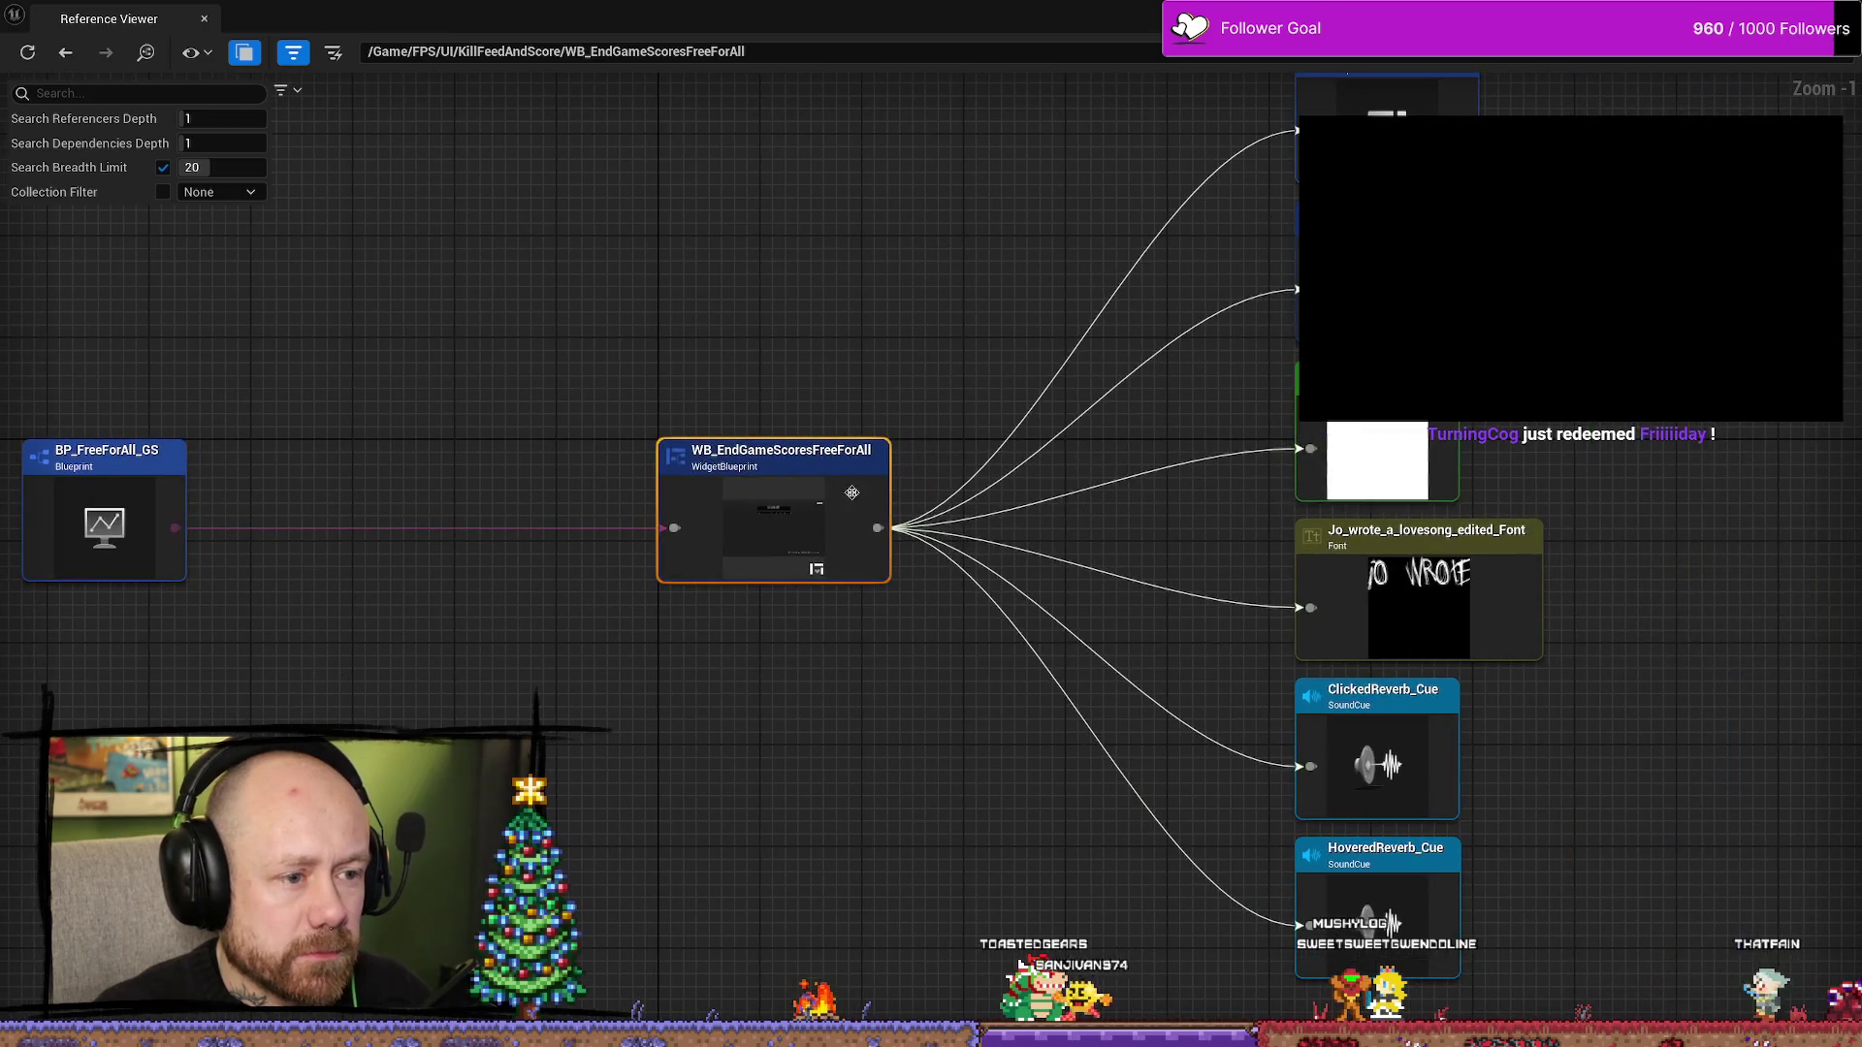
pyautogui.moveTo(1170, 388); pyautogui.dragTo(1040, 533)
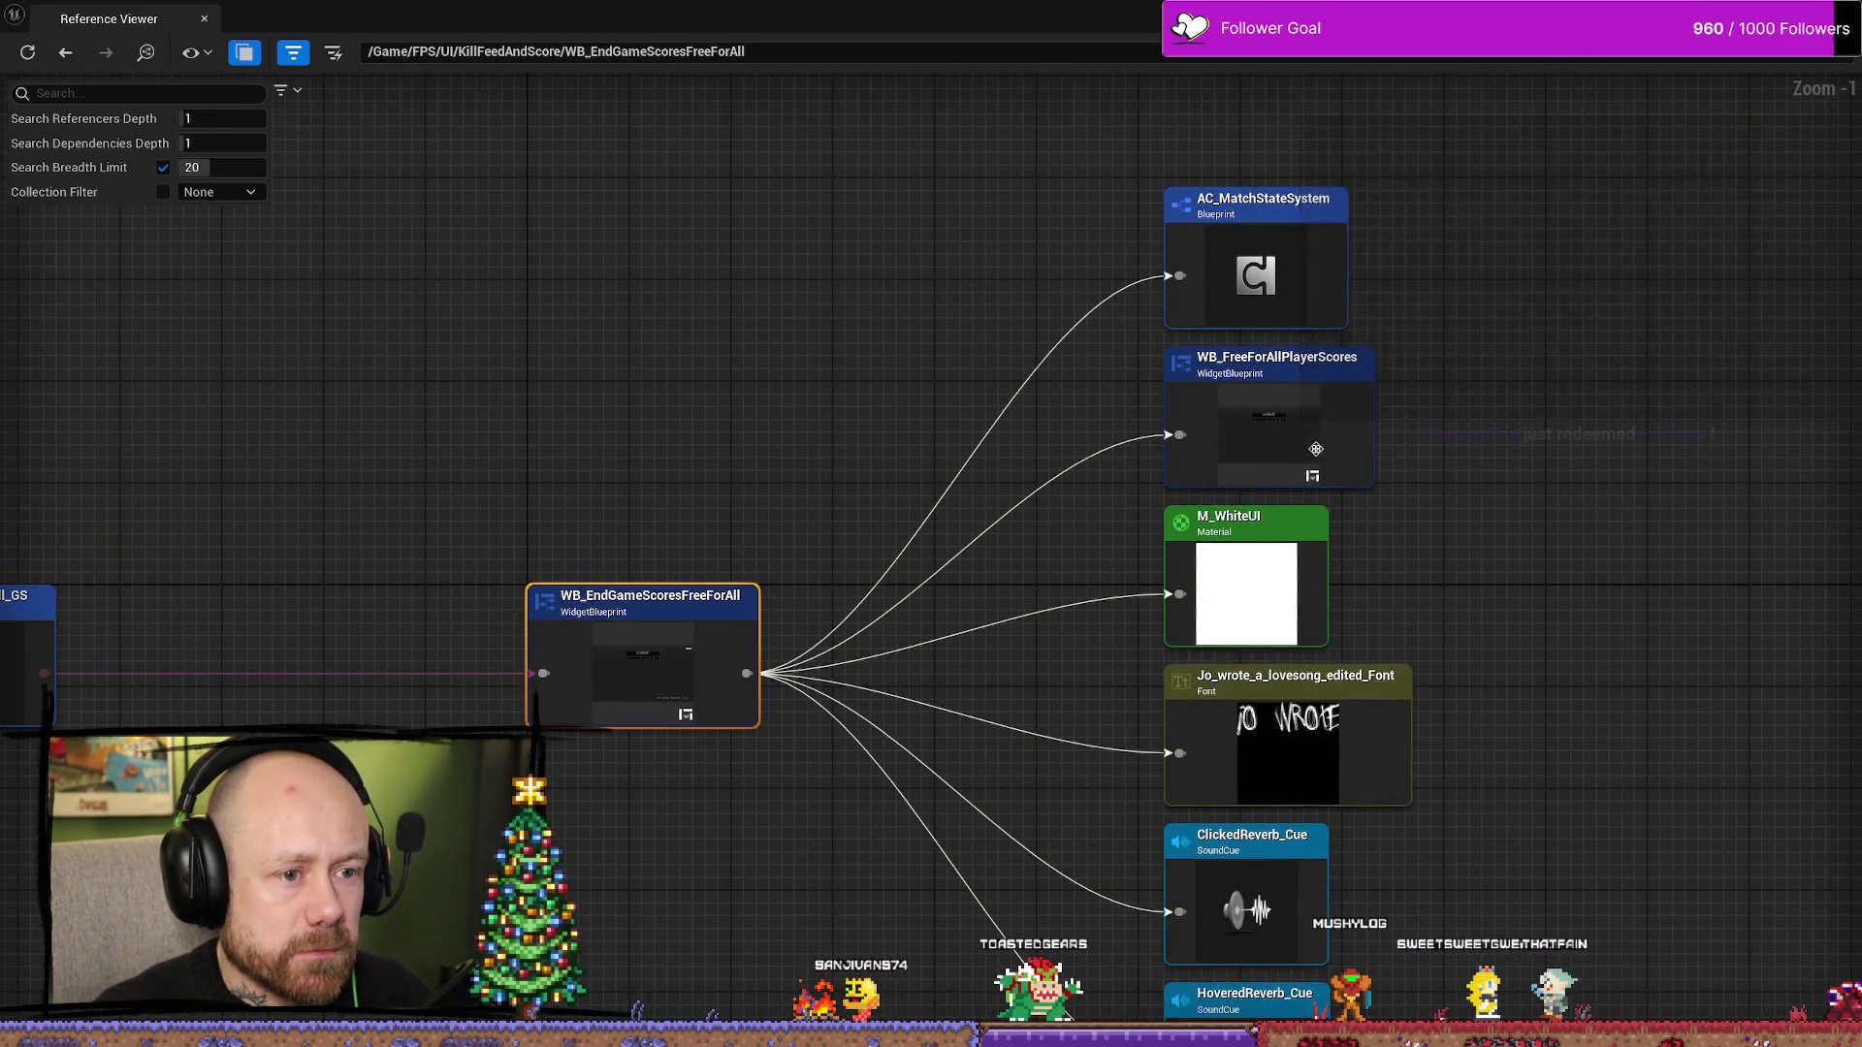
pyautogui.moveTo(1532, 866)
pyautogui.mouseDown()
pyautogui.moveTo(1542, 578)
pyautogui.moveTo(976, 760)
pyautogui.moveTo(679, 485)
pyautogui.moveTo(459, 375)
pyautogui.mouseUp()
pyautogui.doubleClick(458, 375)
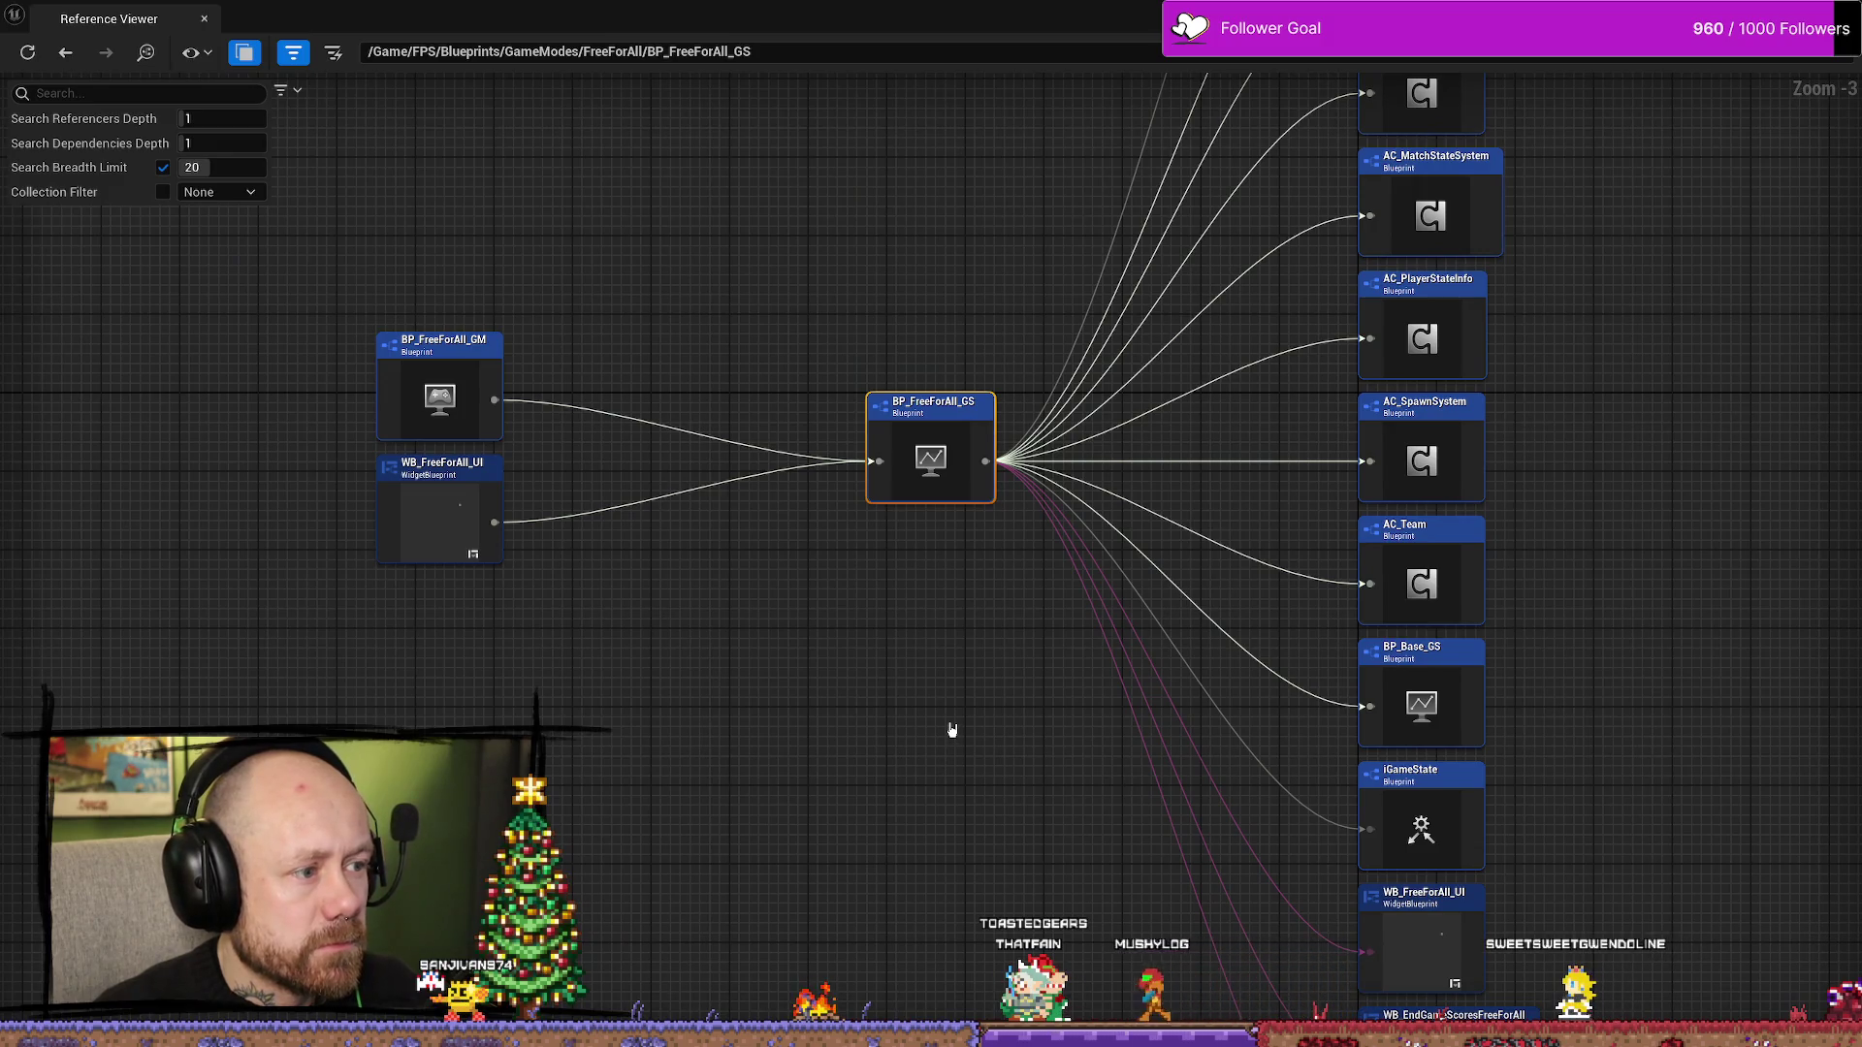
pyautogui.moveTo(951, 659)
pyautogui.mouseDown()
pyautogui.moveTo(857, 753)
pyautogui.moveTo(864, 532)
pyautogui.moveTo(881, 586)
pyautogui.moveTo(906, 492)
pyautogui.mouseUp()
pyautogui.hotkey('alt', 'Tab')
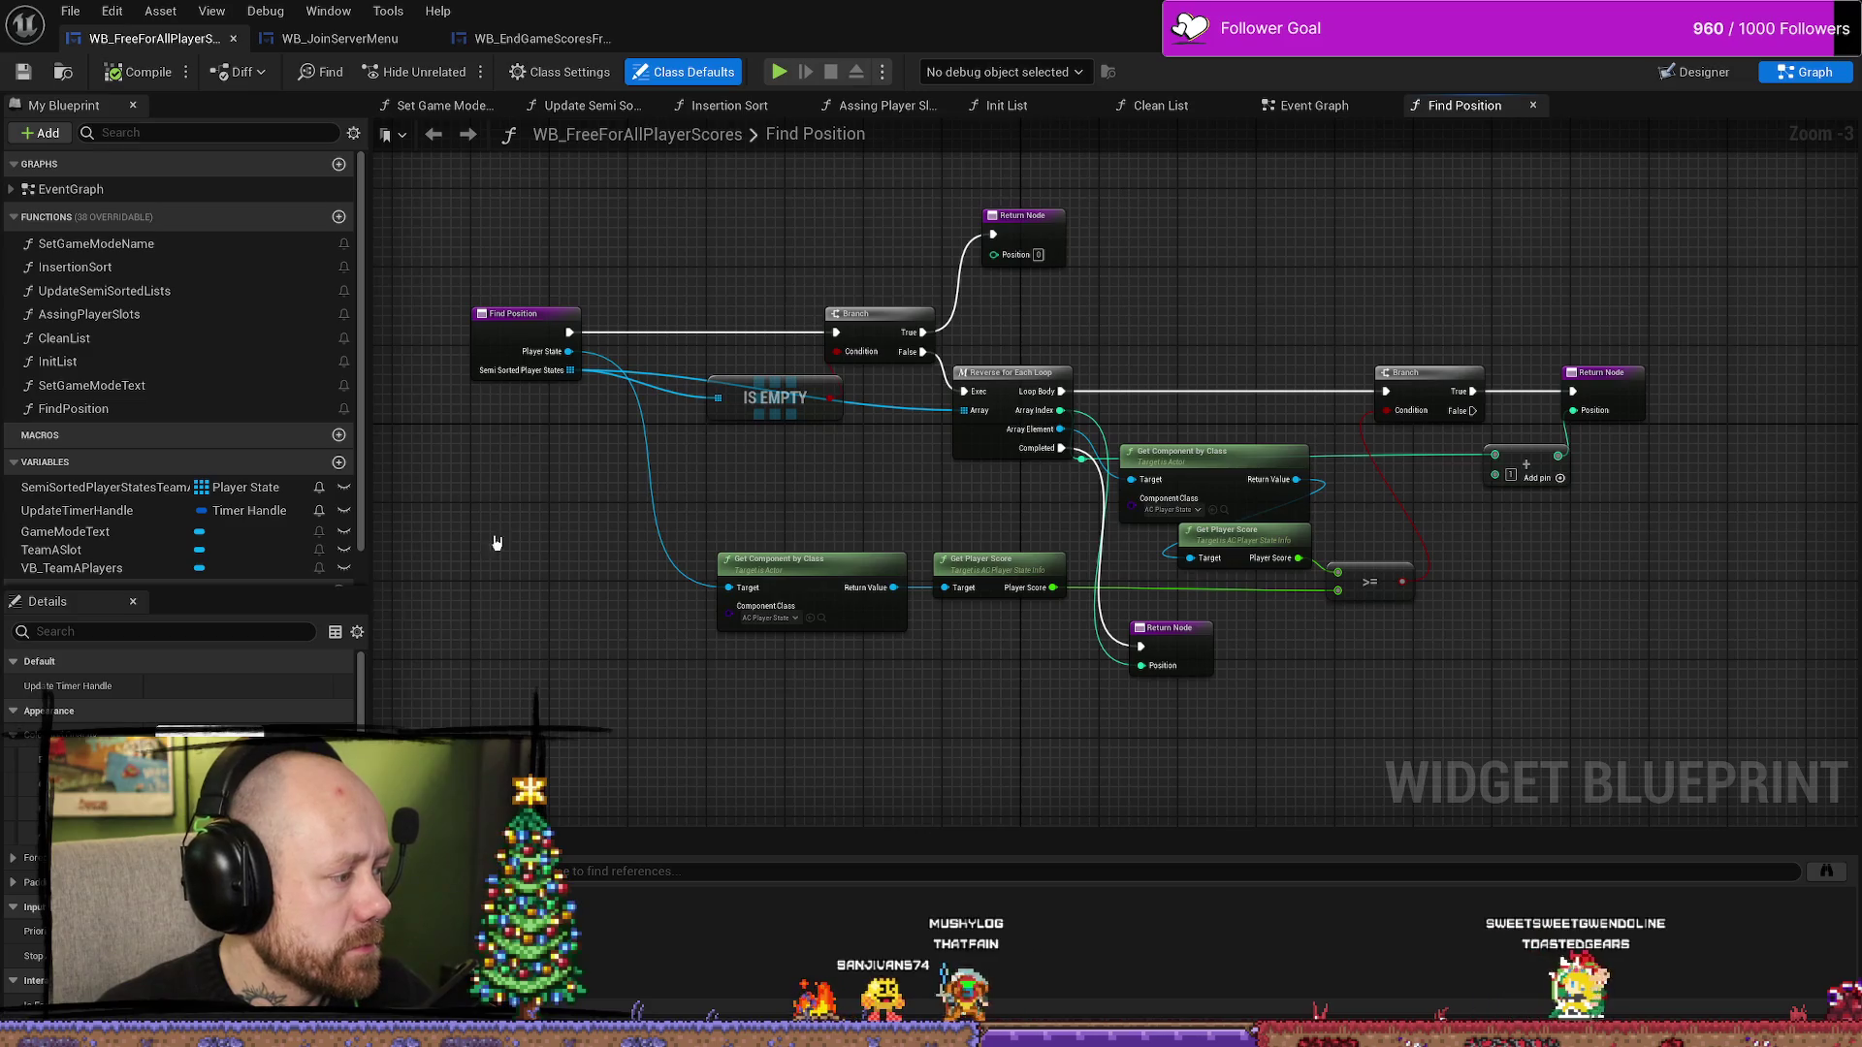
# - Switch to the WB_EndGameScoresFreeForAll editor and select WB_FreeForAllPlayerScores in the Content Drawer
pyautogui.moveTo(921, 472); pyautogui.dragTo(879, 478)
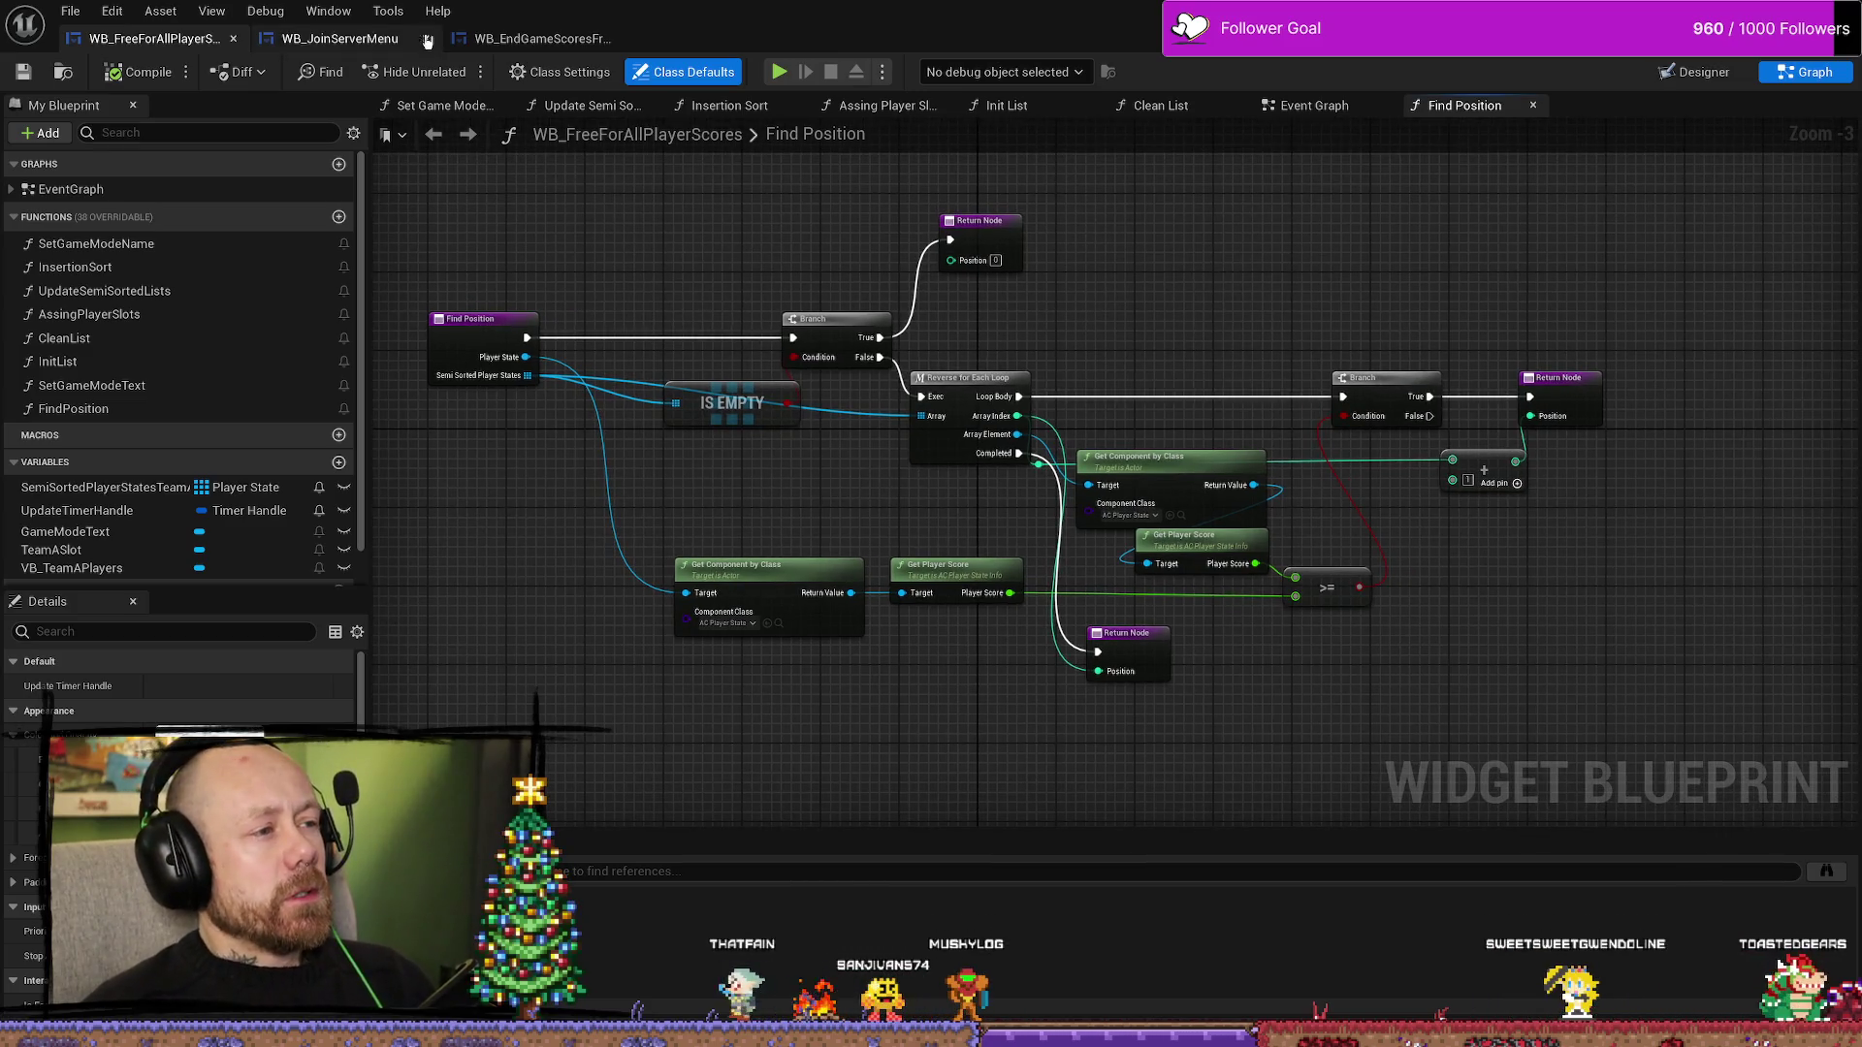
pyautogui.click(561, 44)
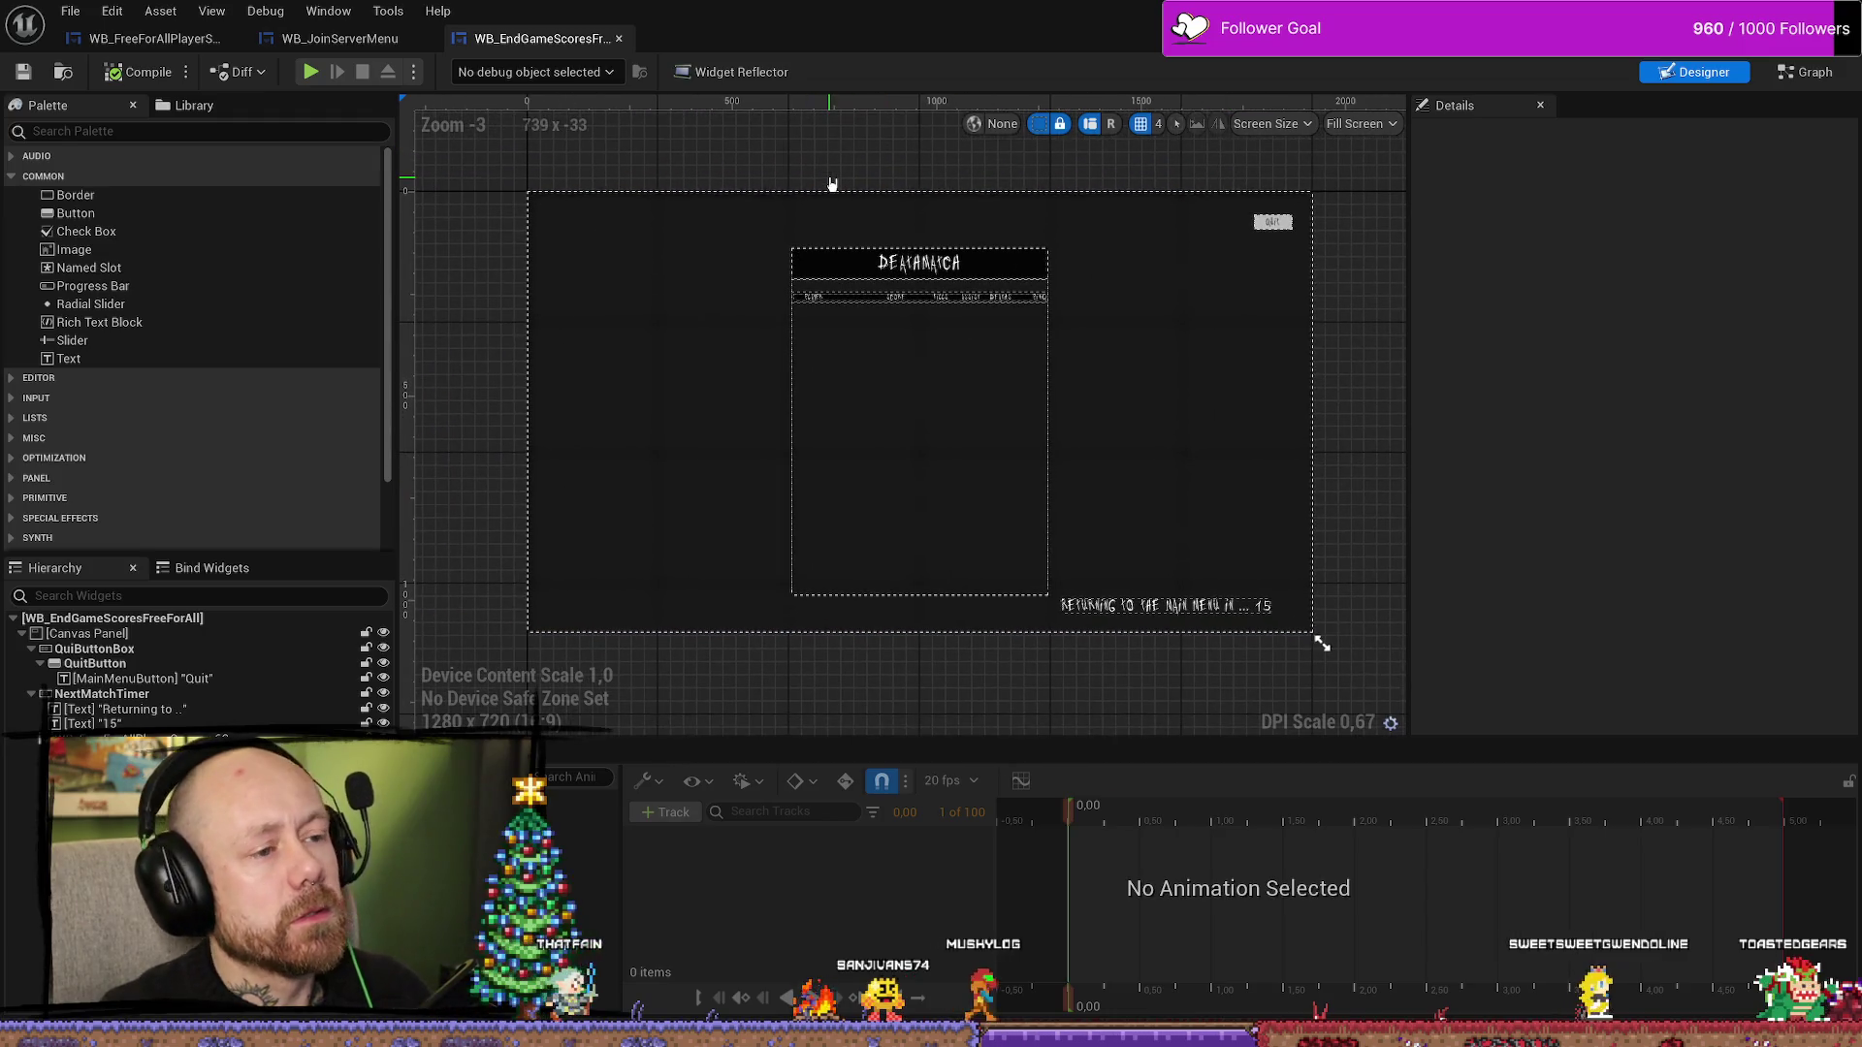
pyautogui.hotkey('ctrl', 'space')
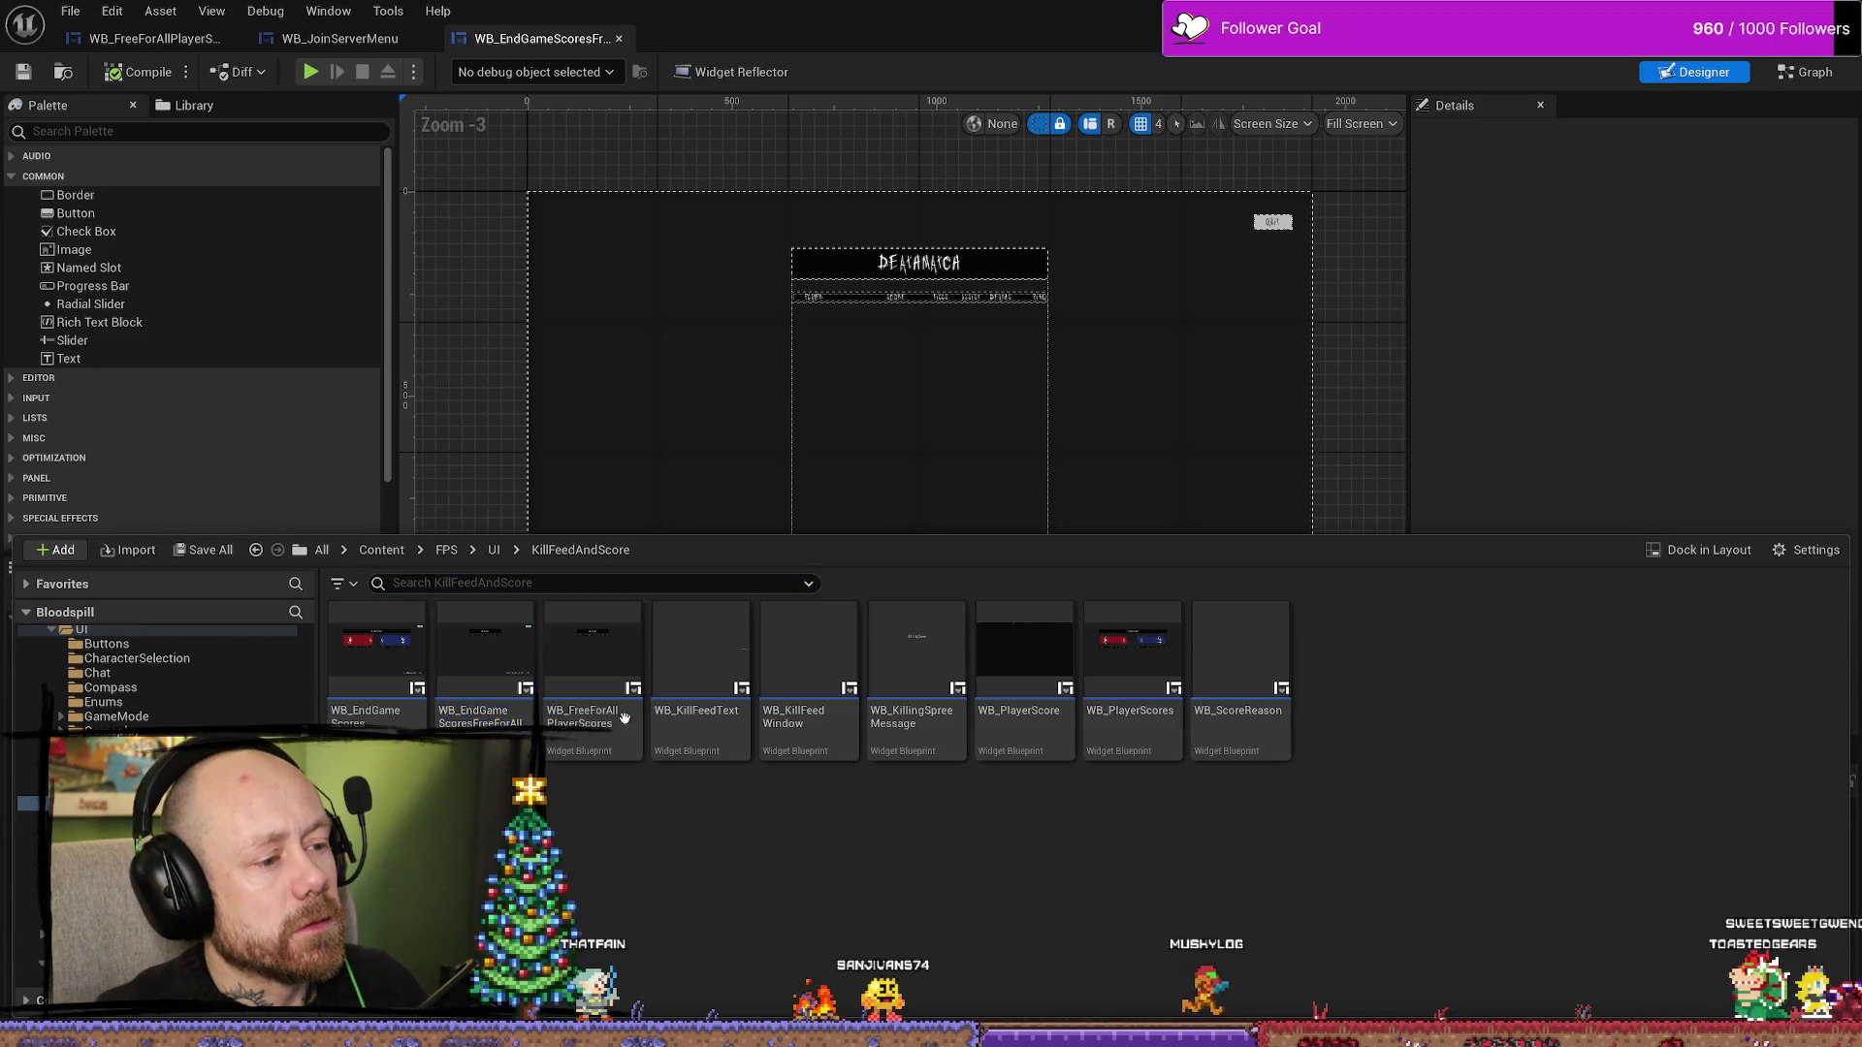
pyautogui.click(591, 659)
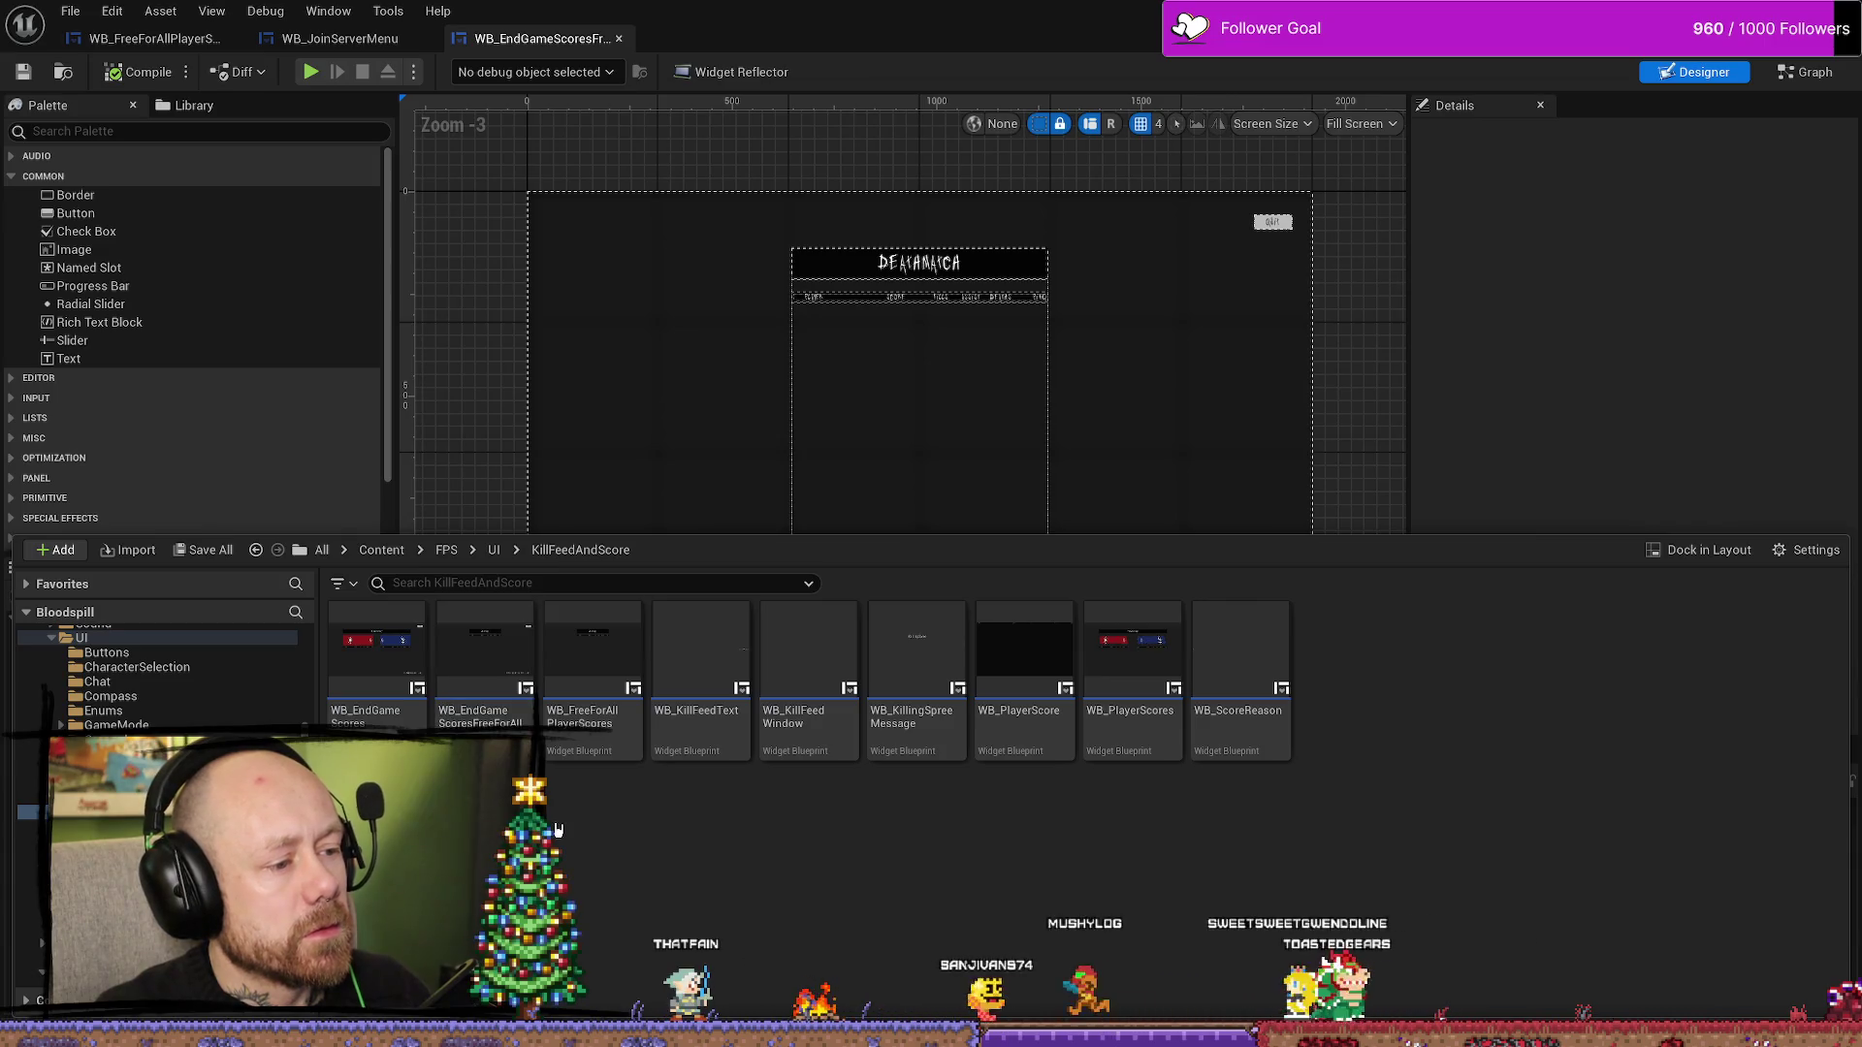
# - Open WB_EndGameScores and map its references, including BP_Conquest_GS and other game-state blueprints
pyautogui.doubleClick(377, 650)
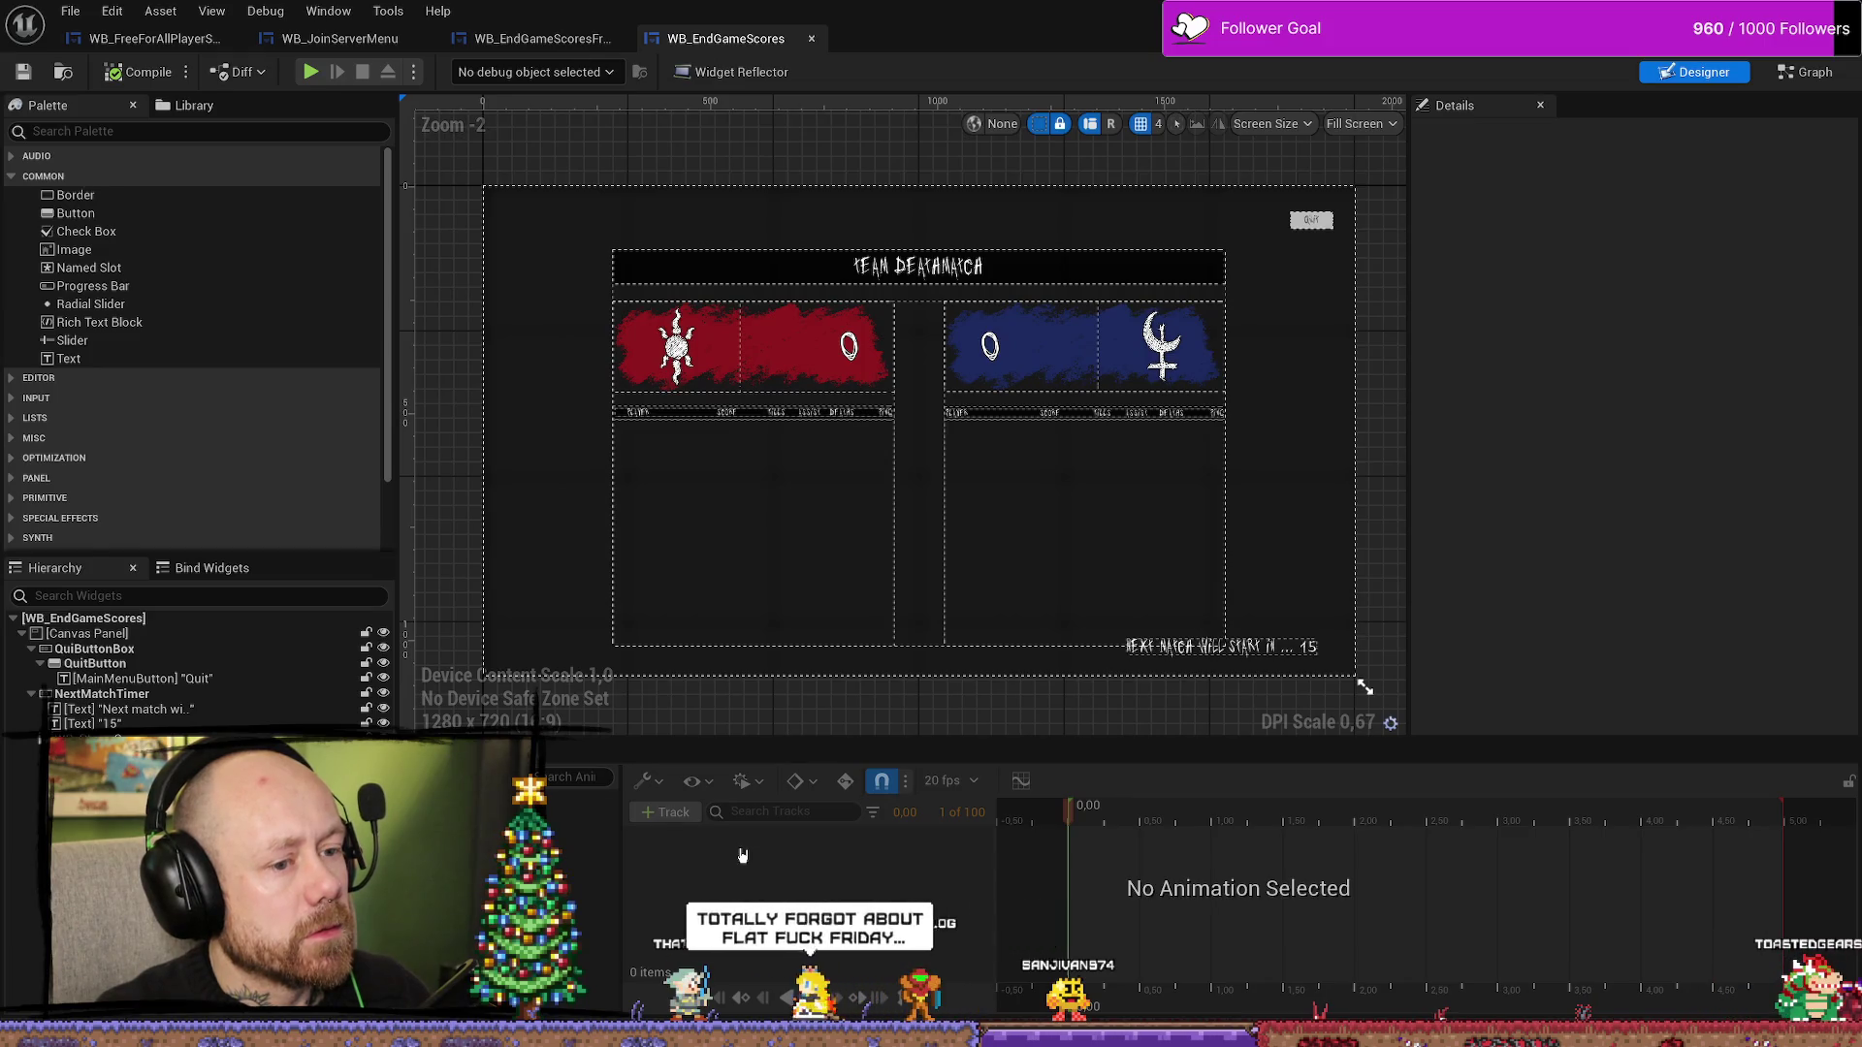
pyautogui.hotkey('ctrl', 'space')
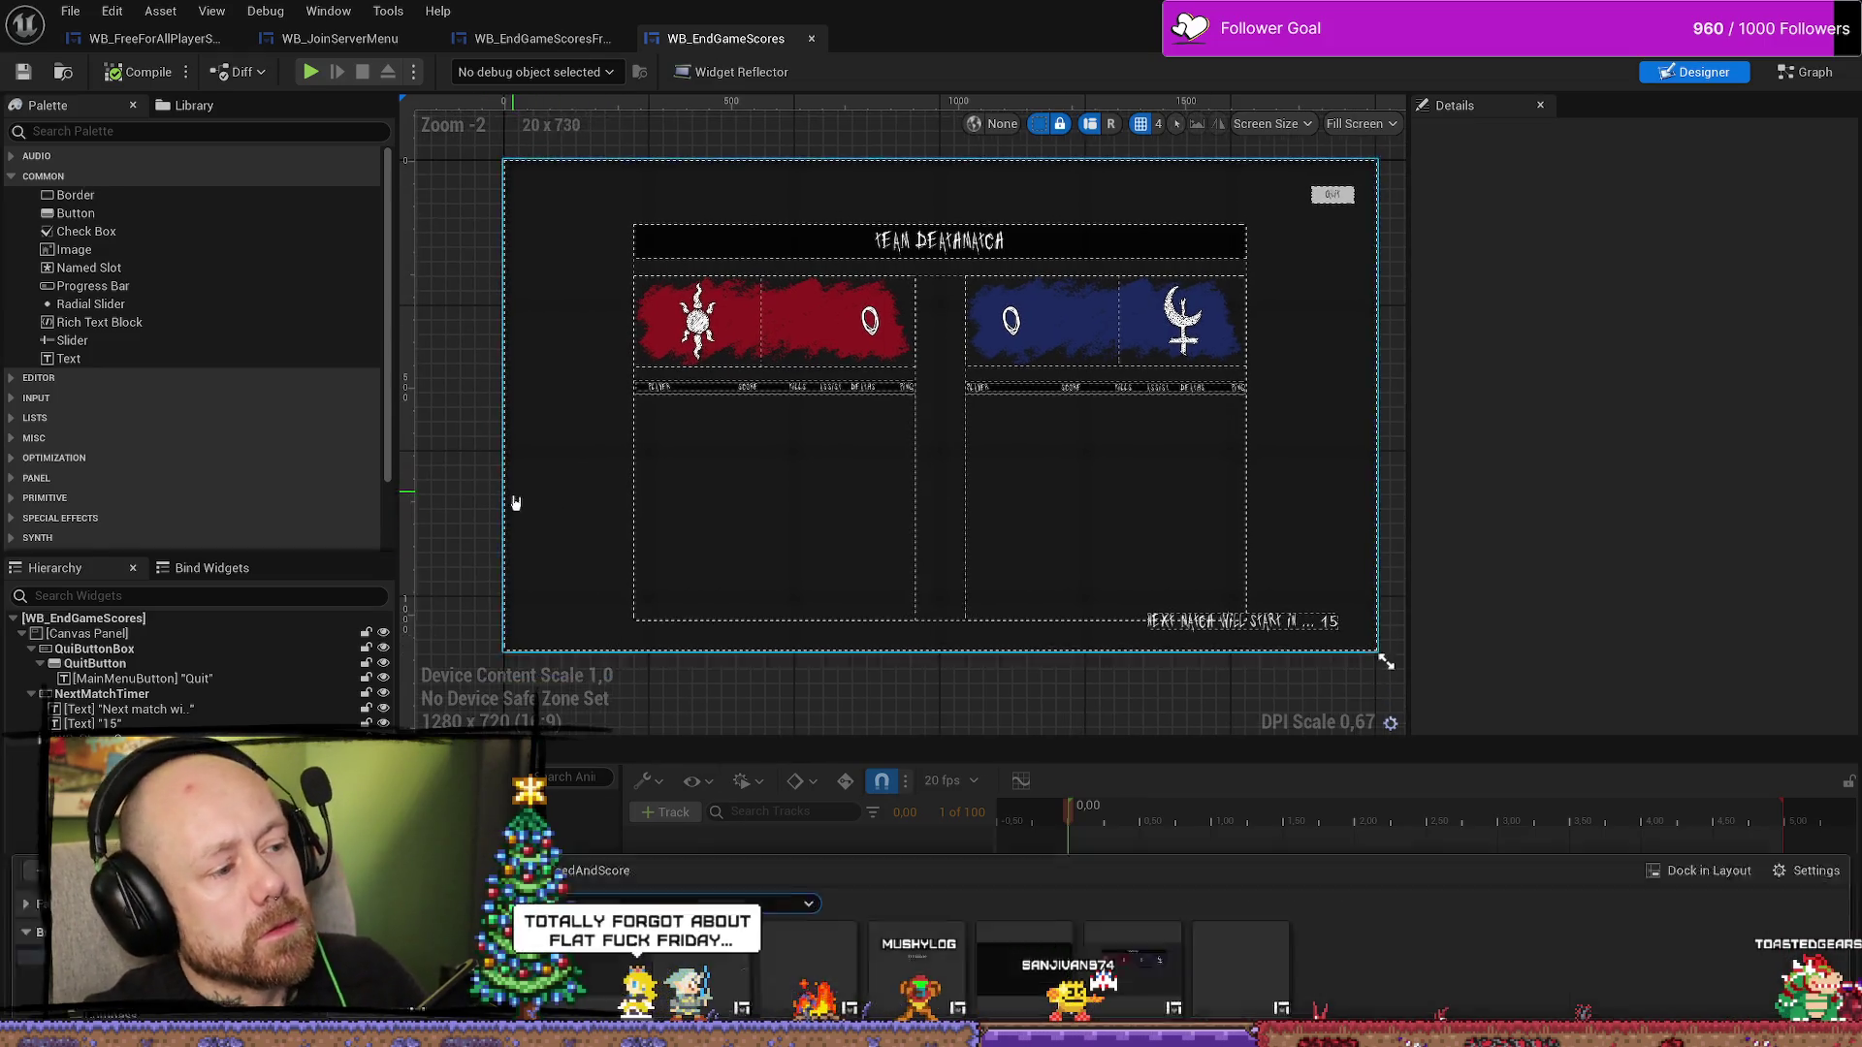
pyautogui.rightClick(377, 655)
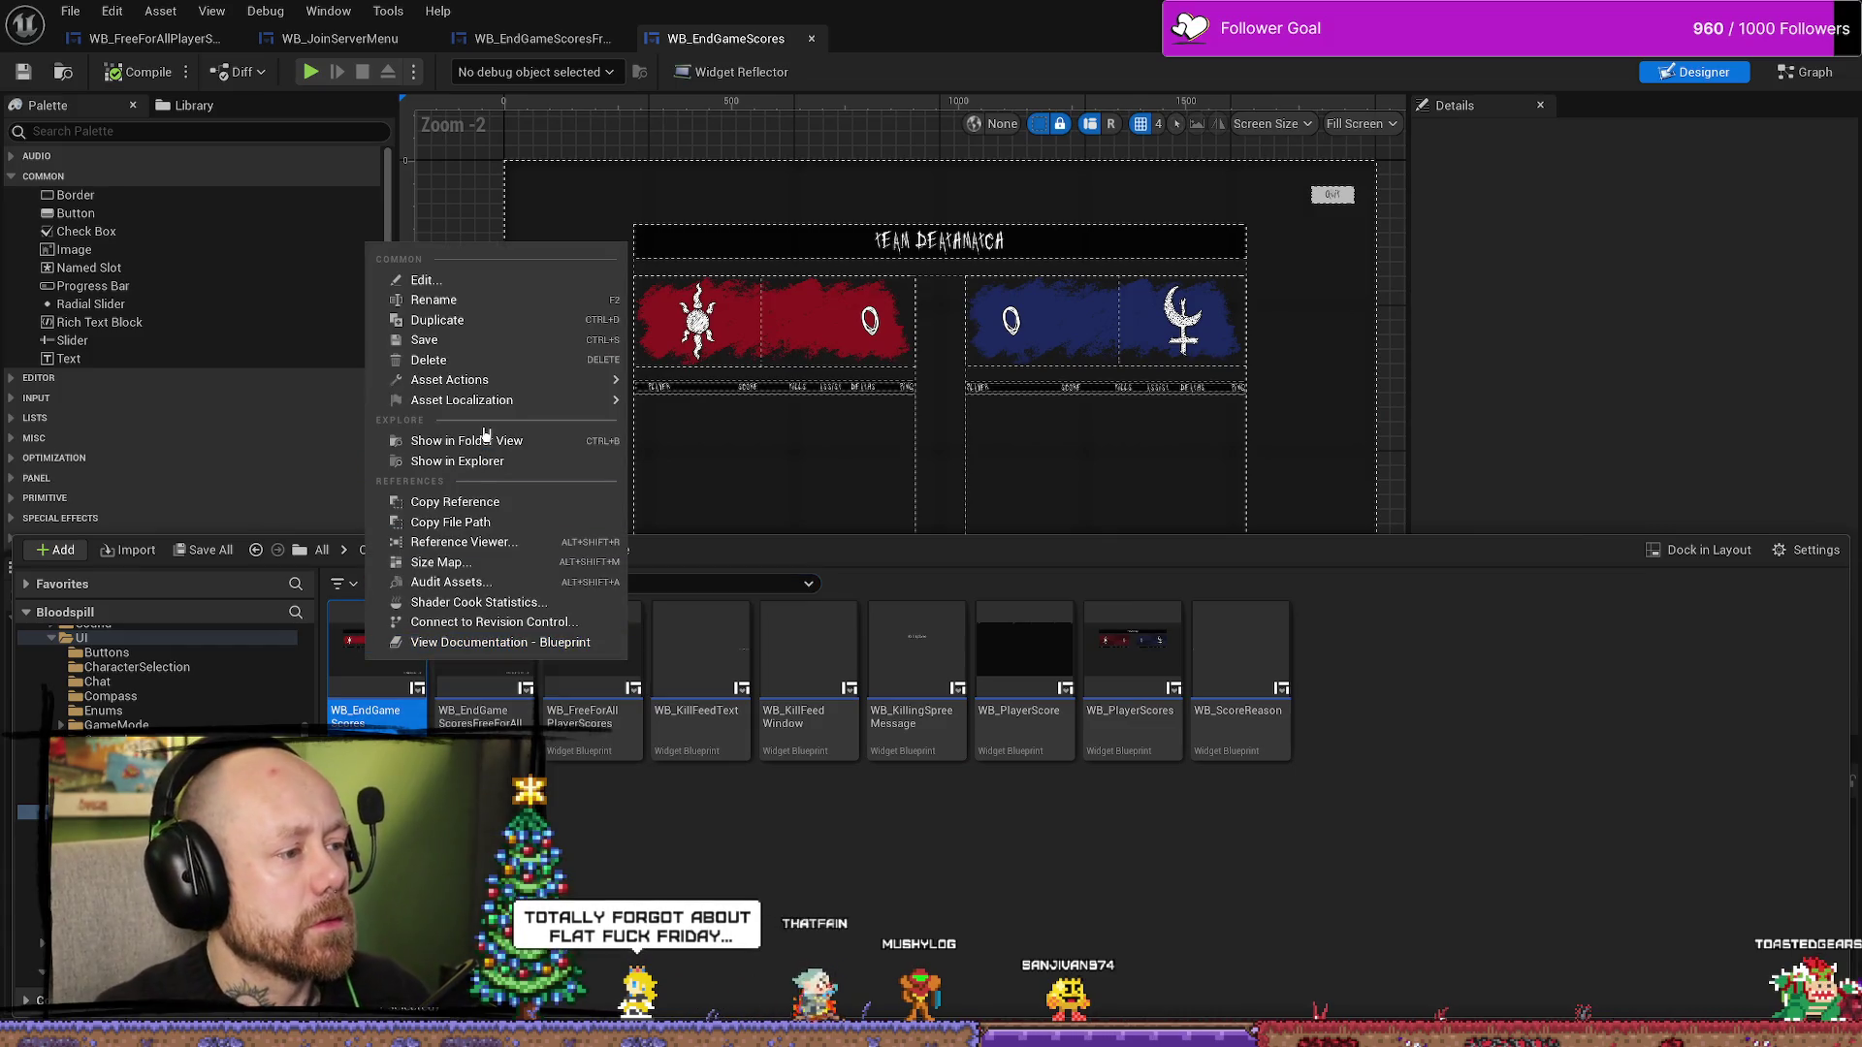
pyautogui.click(487, 557)
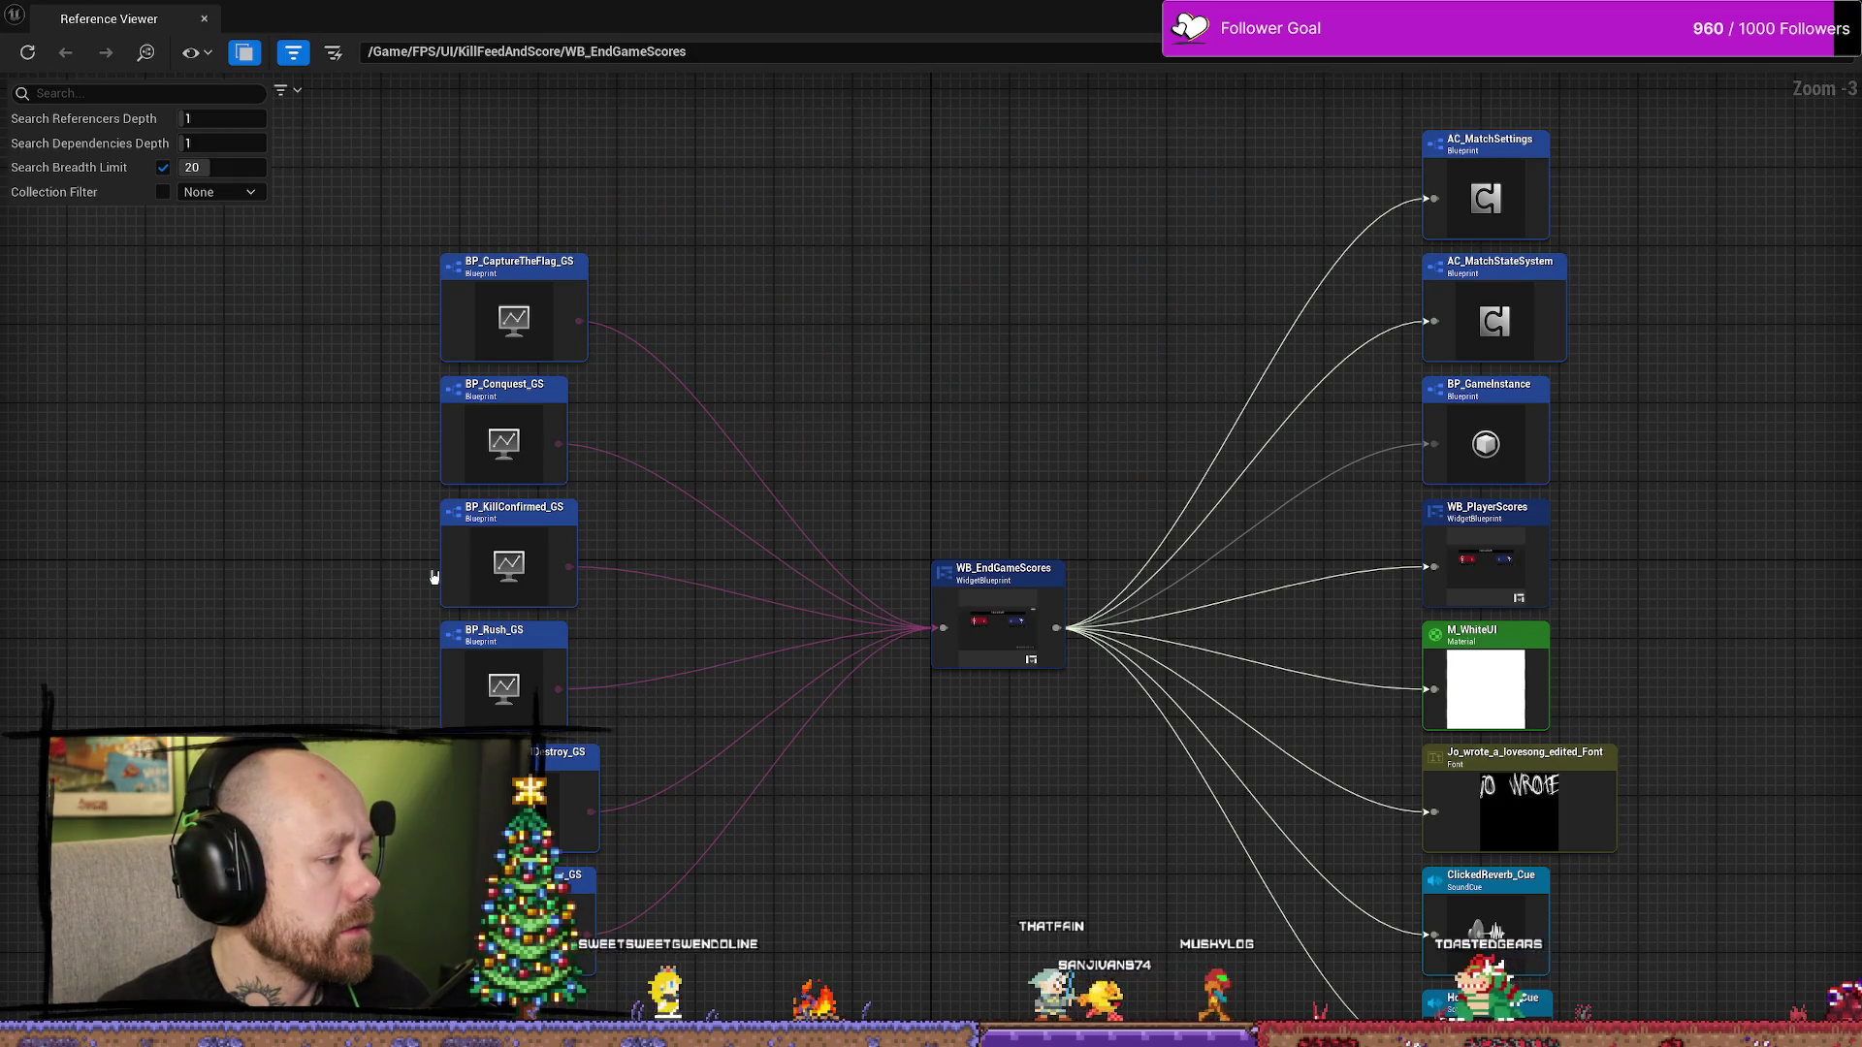
pyautogui.moveTo(918, 523); pyautogui.dragTo(922, 475)
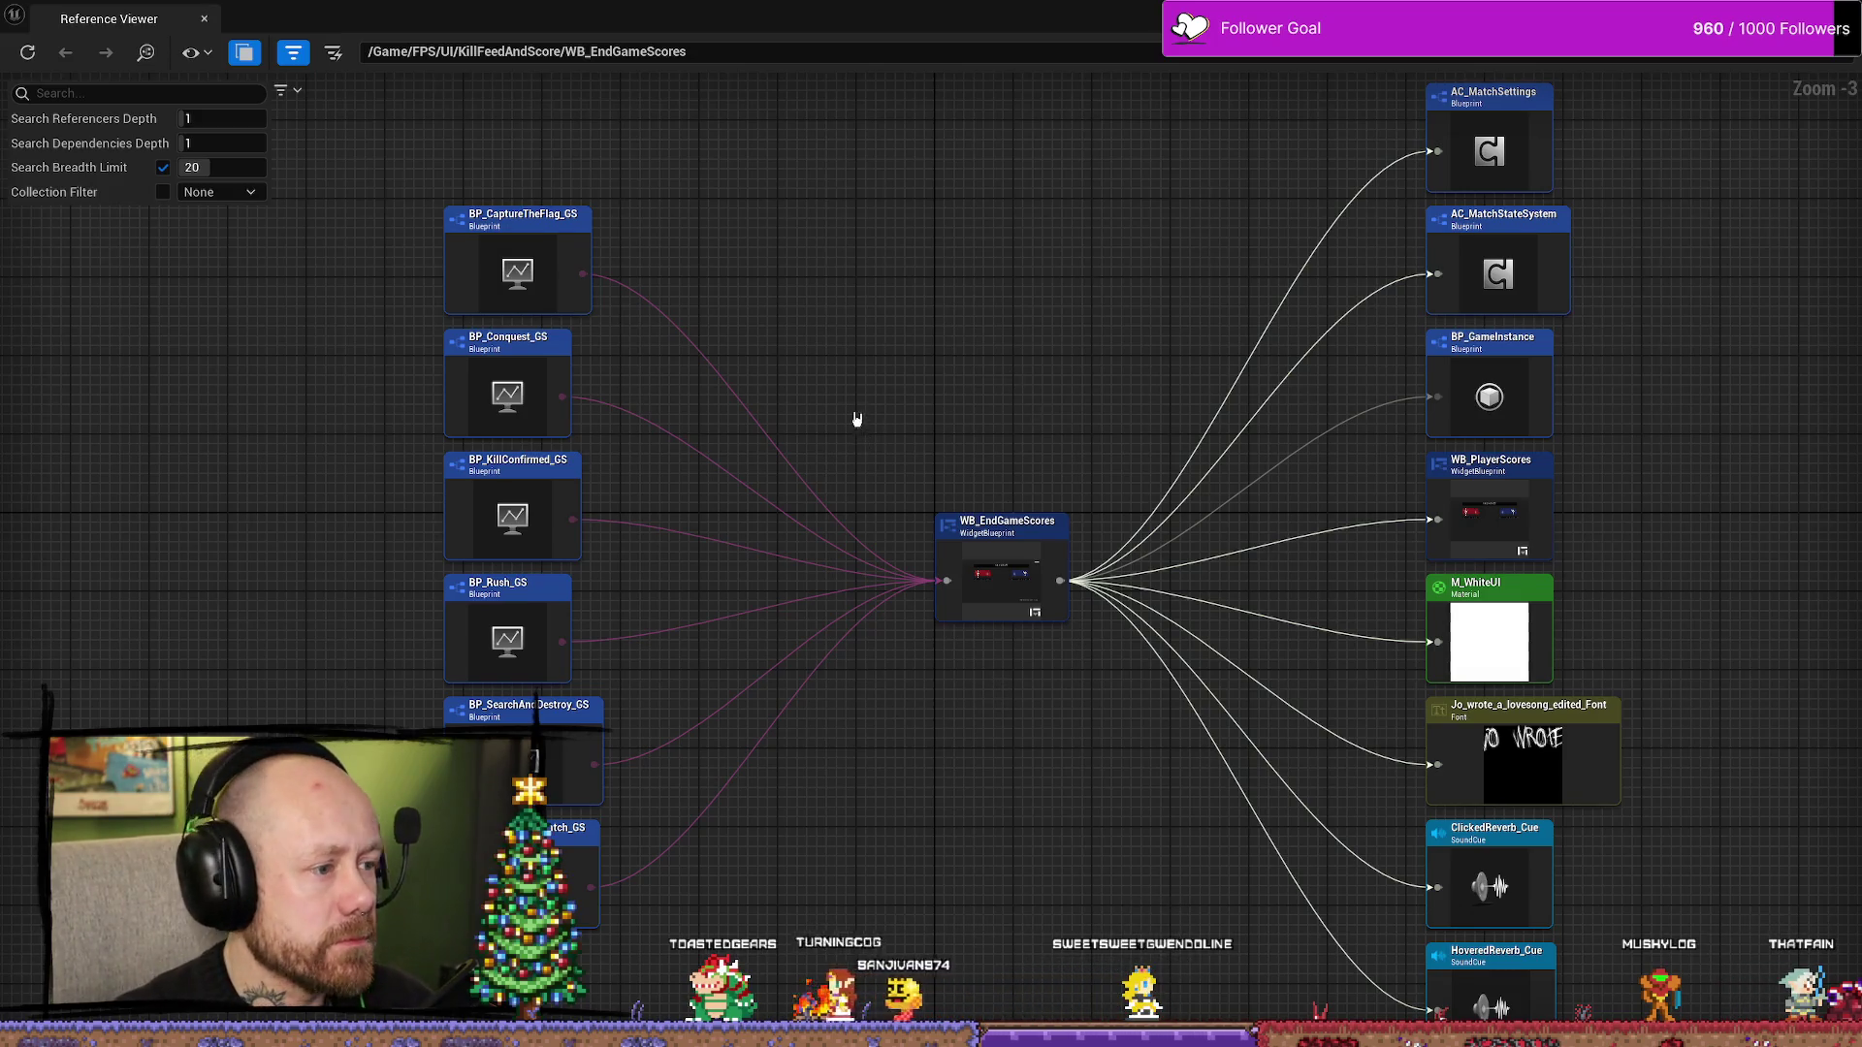
# - Locate BP_CaptureTheFlag_GS from the reference graph and open it in the Blueprint editor
pyautogui.doubleClick(533, 251)
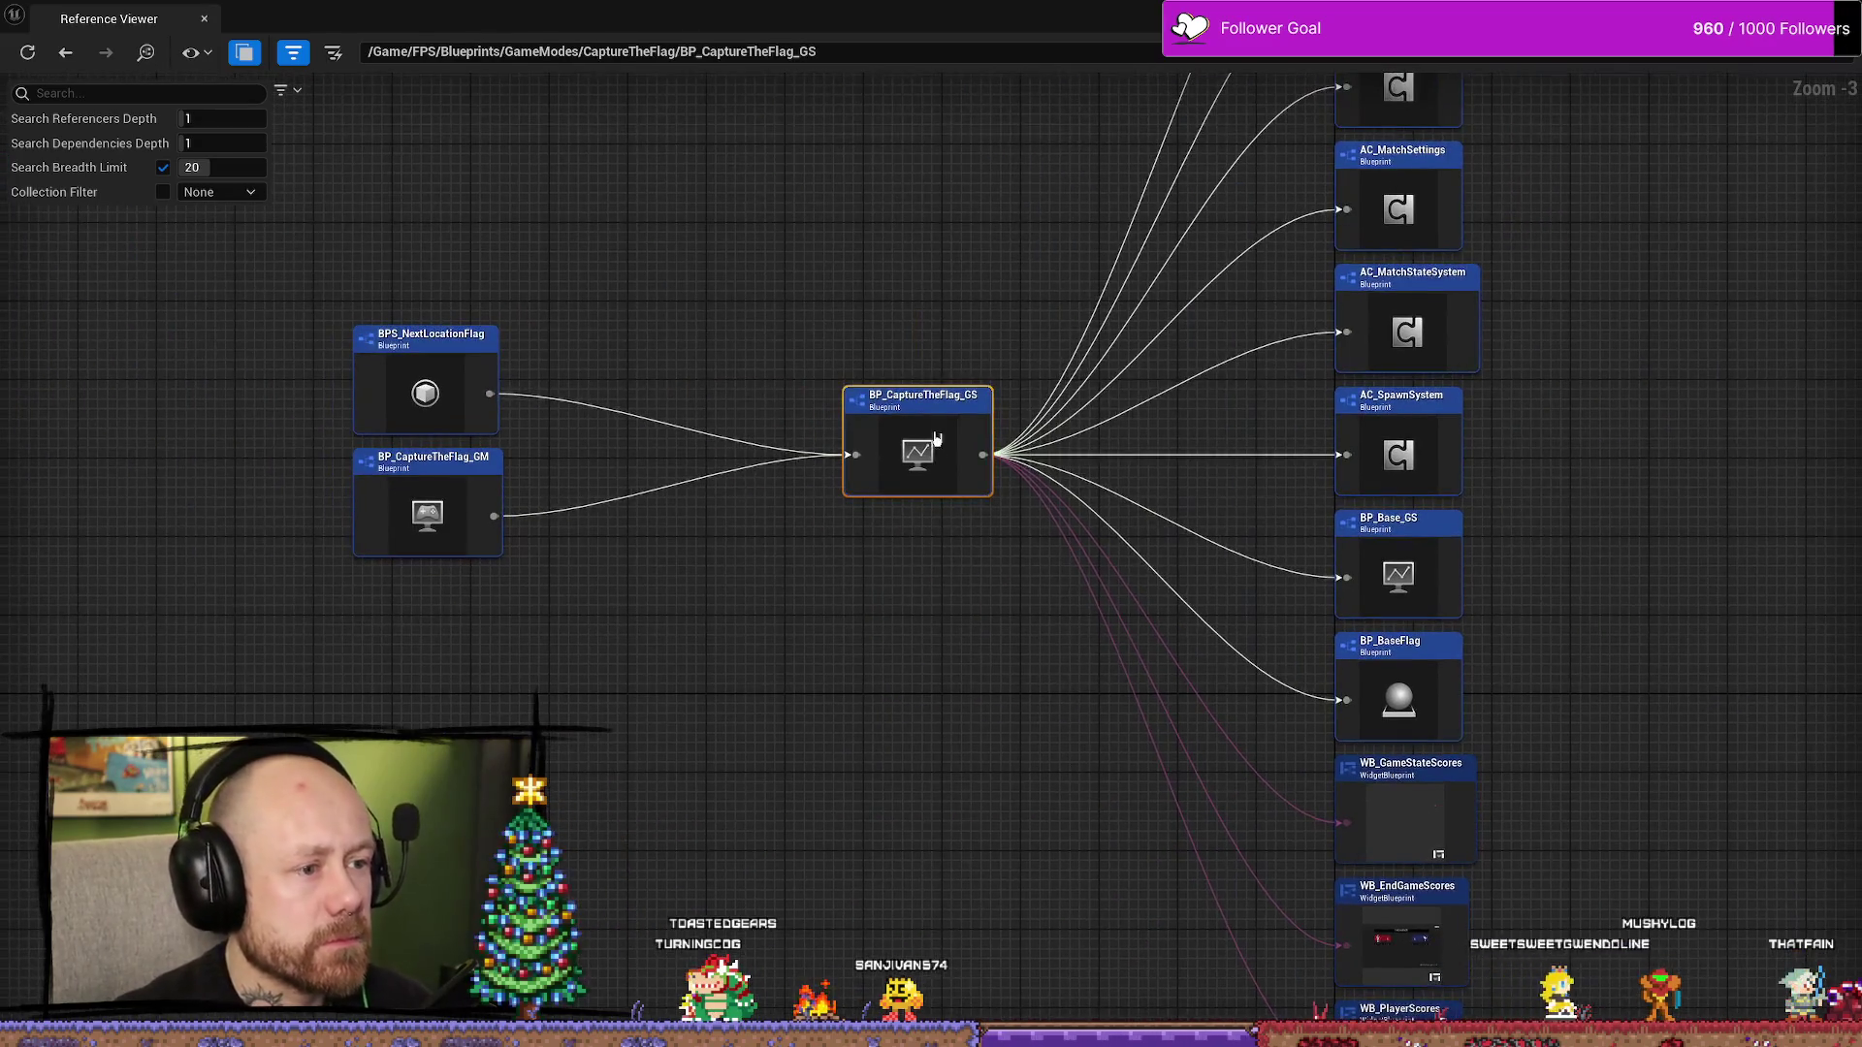
pyautogui.rightClick(936, 439)
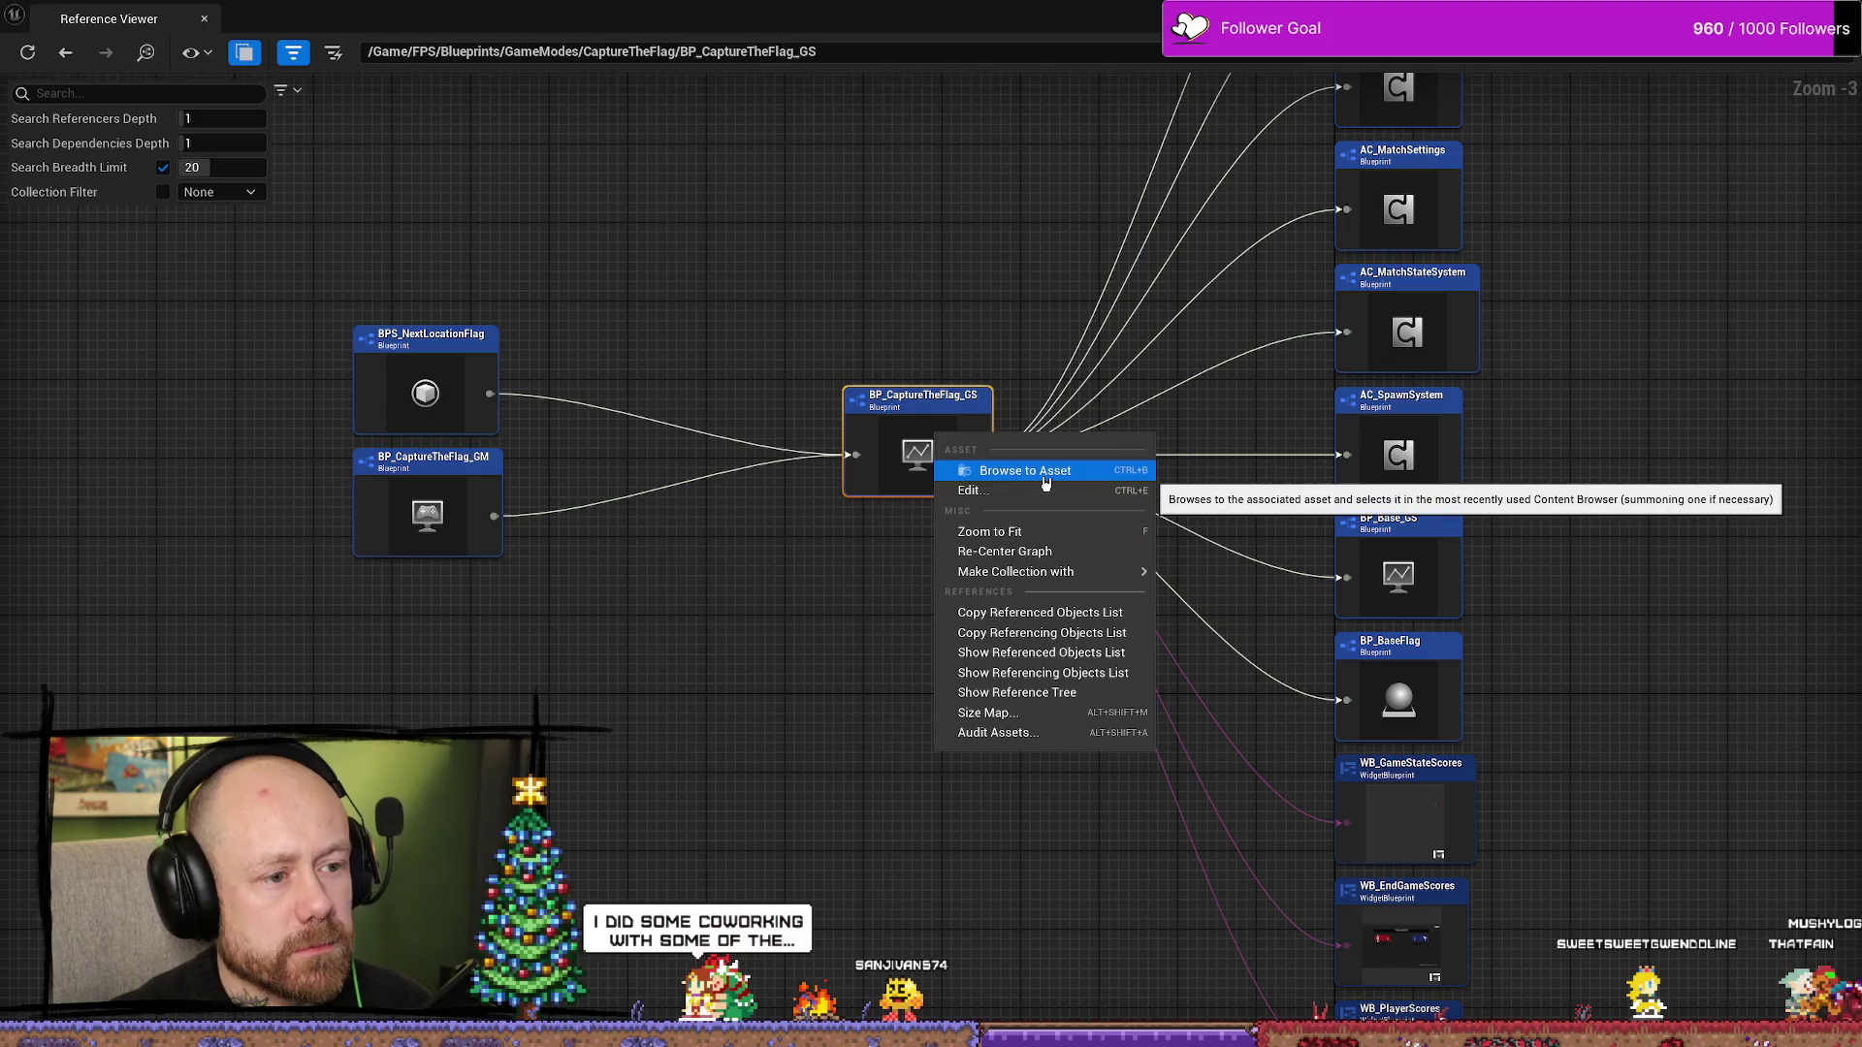
pyautogui.click(1045, 473)
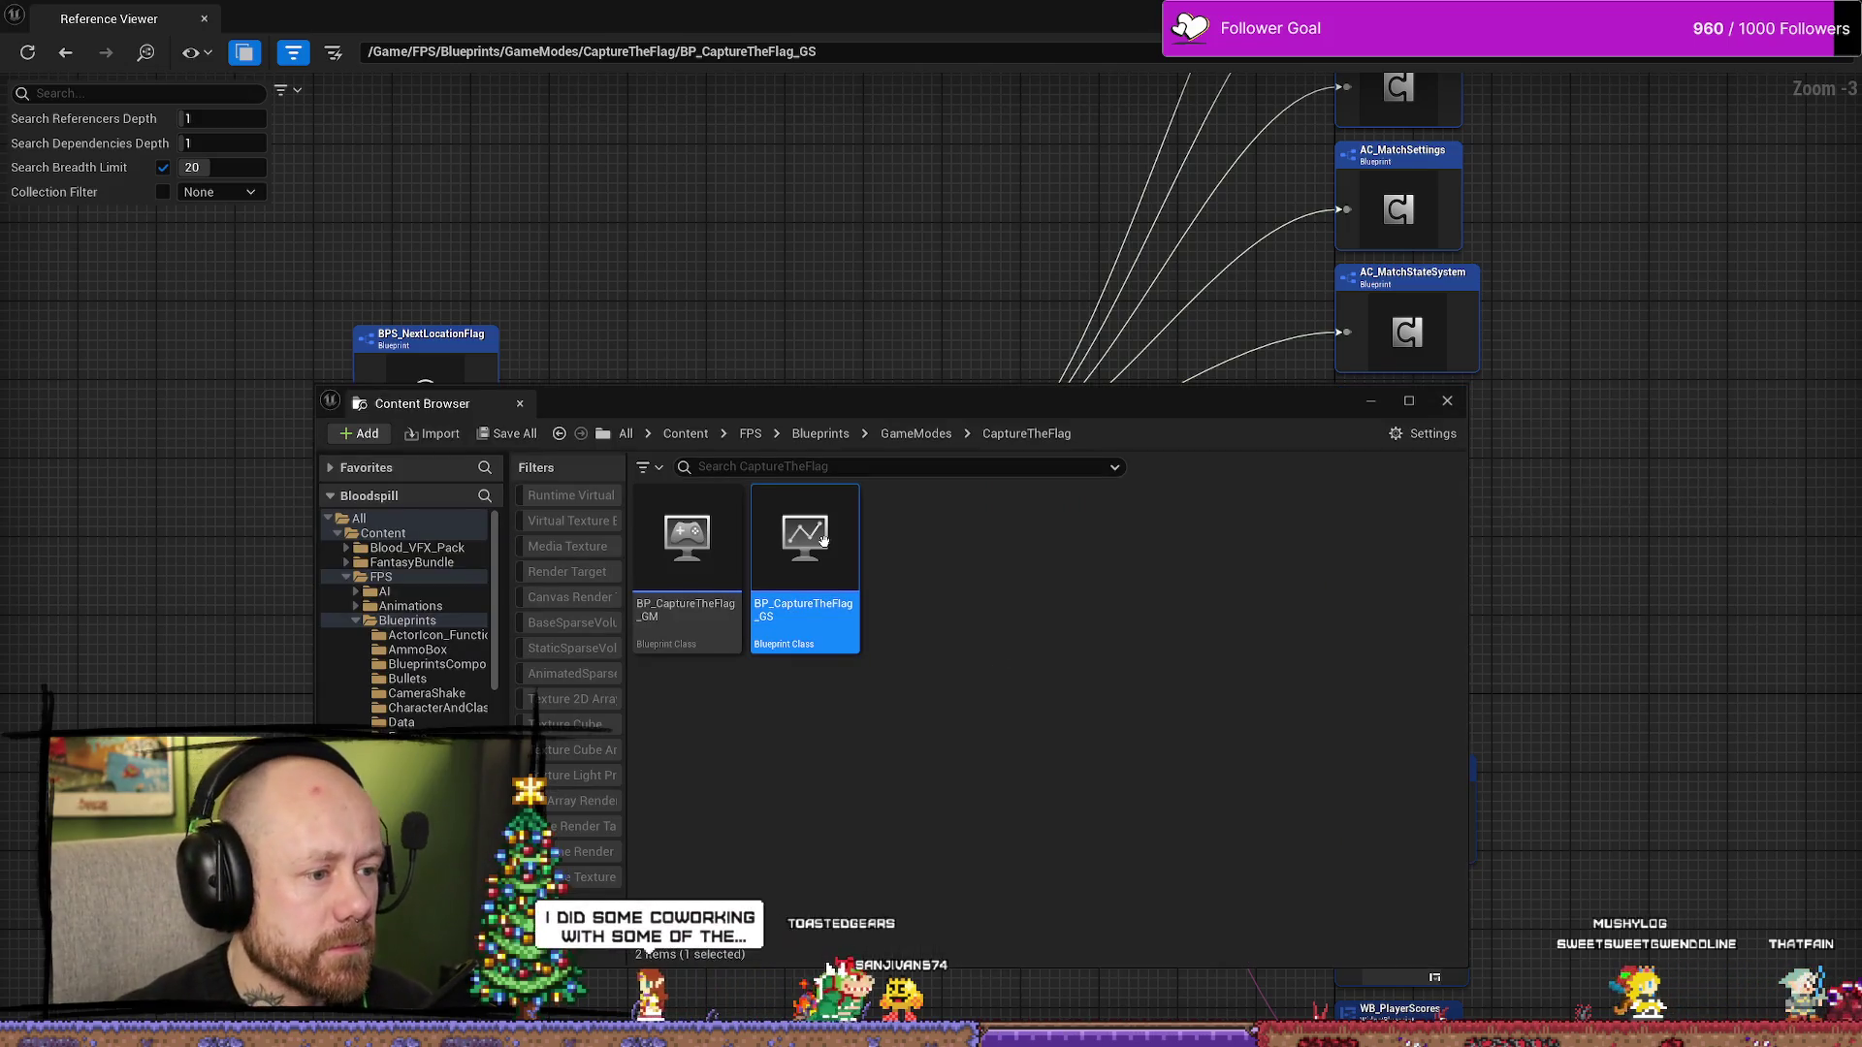
pyautogui.doubleClick(823, 540)
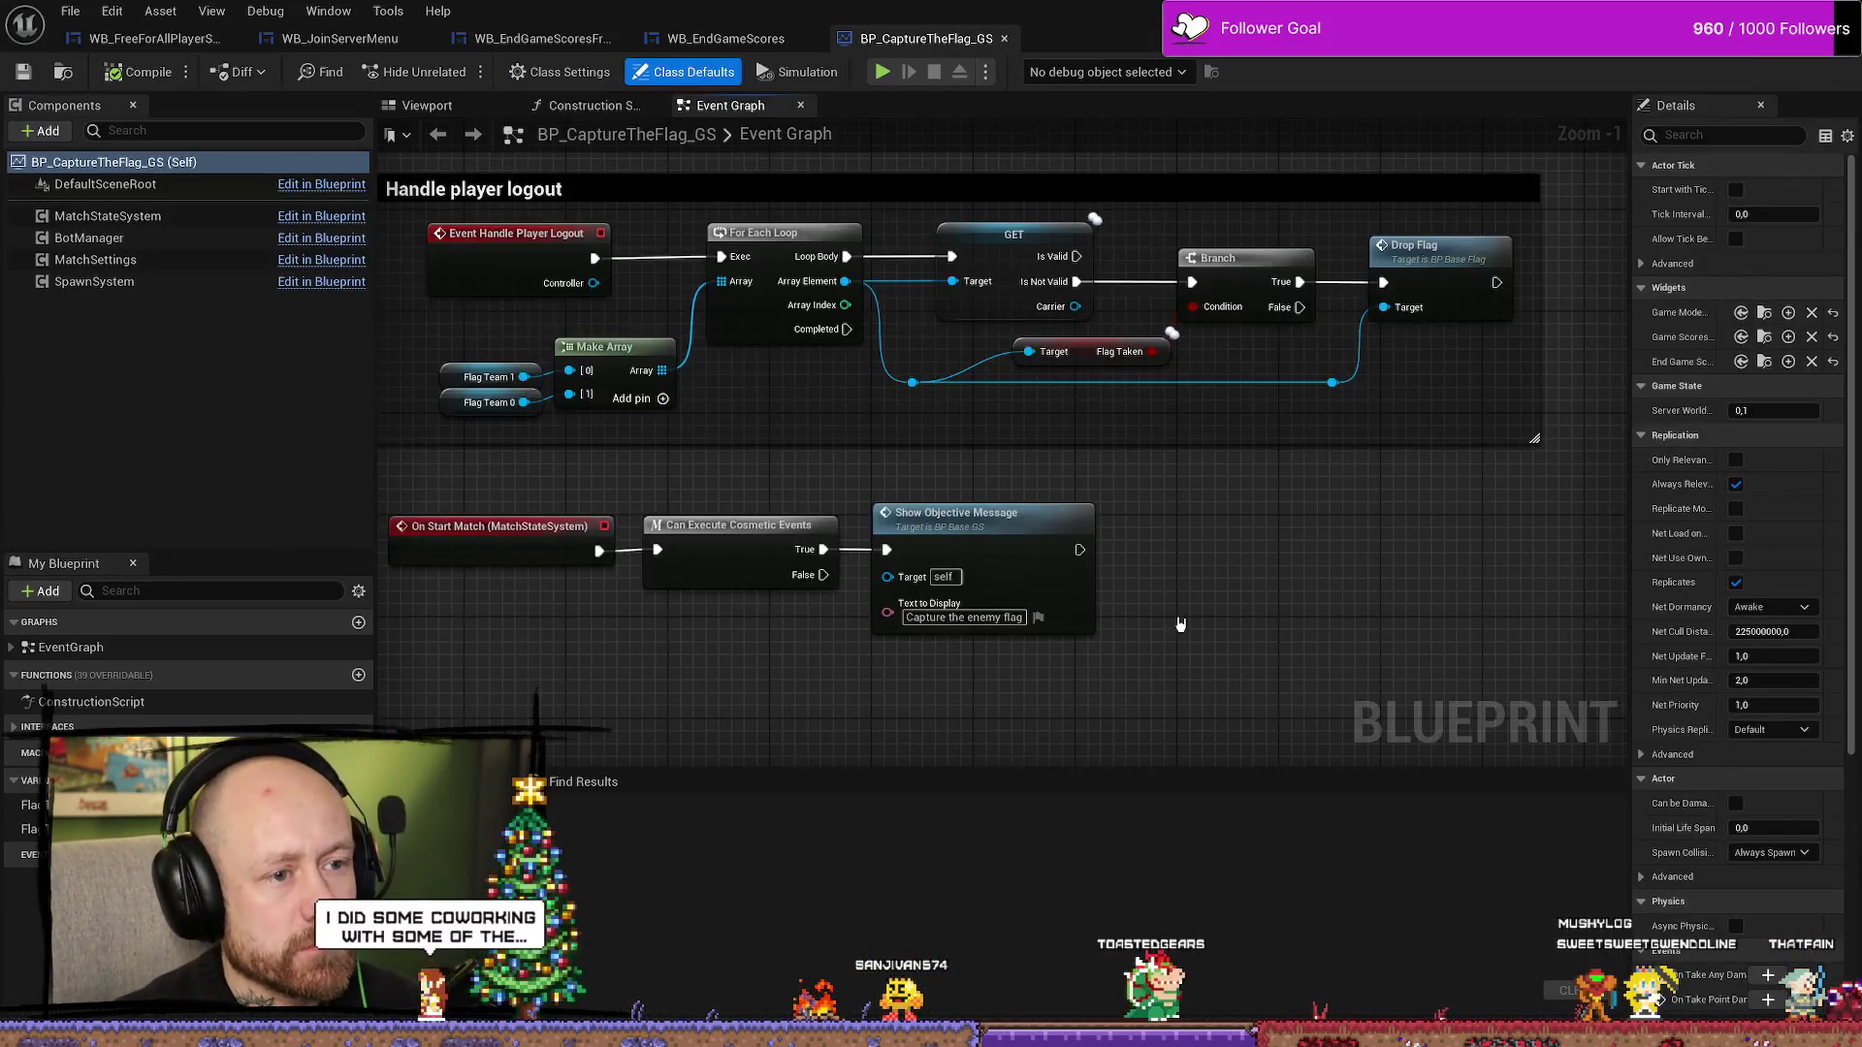
pyautogui.moveTo(1319, 617); pyautogui.dragTo(1291, 618)
# - Show WB_EndGameScoresFreeForAll's references, revealing BP_FreeForAll_GS as its only referencer
pyautogui.hotkey('ctrl', 'space')
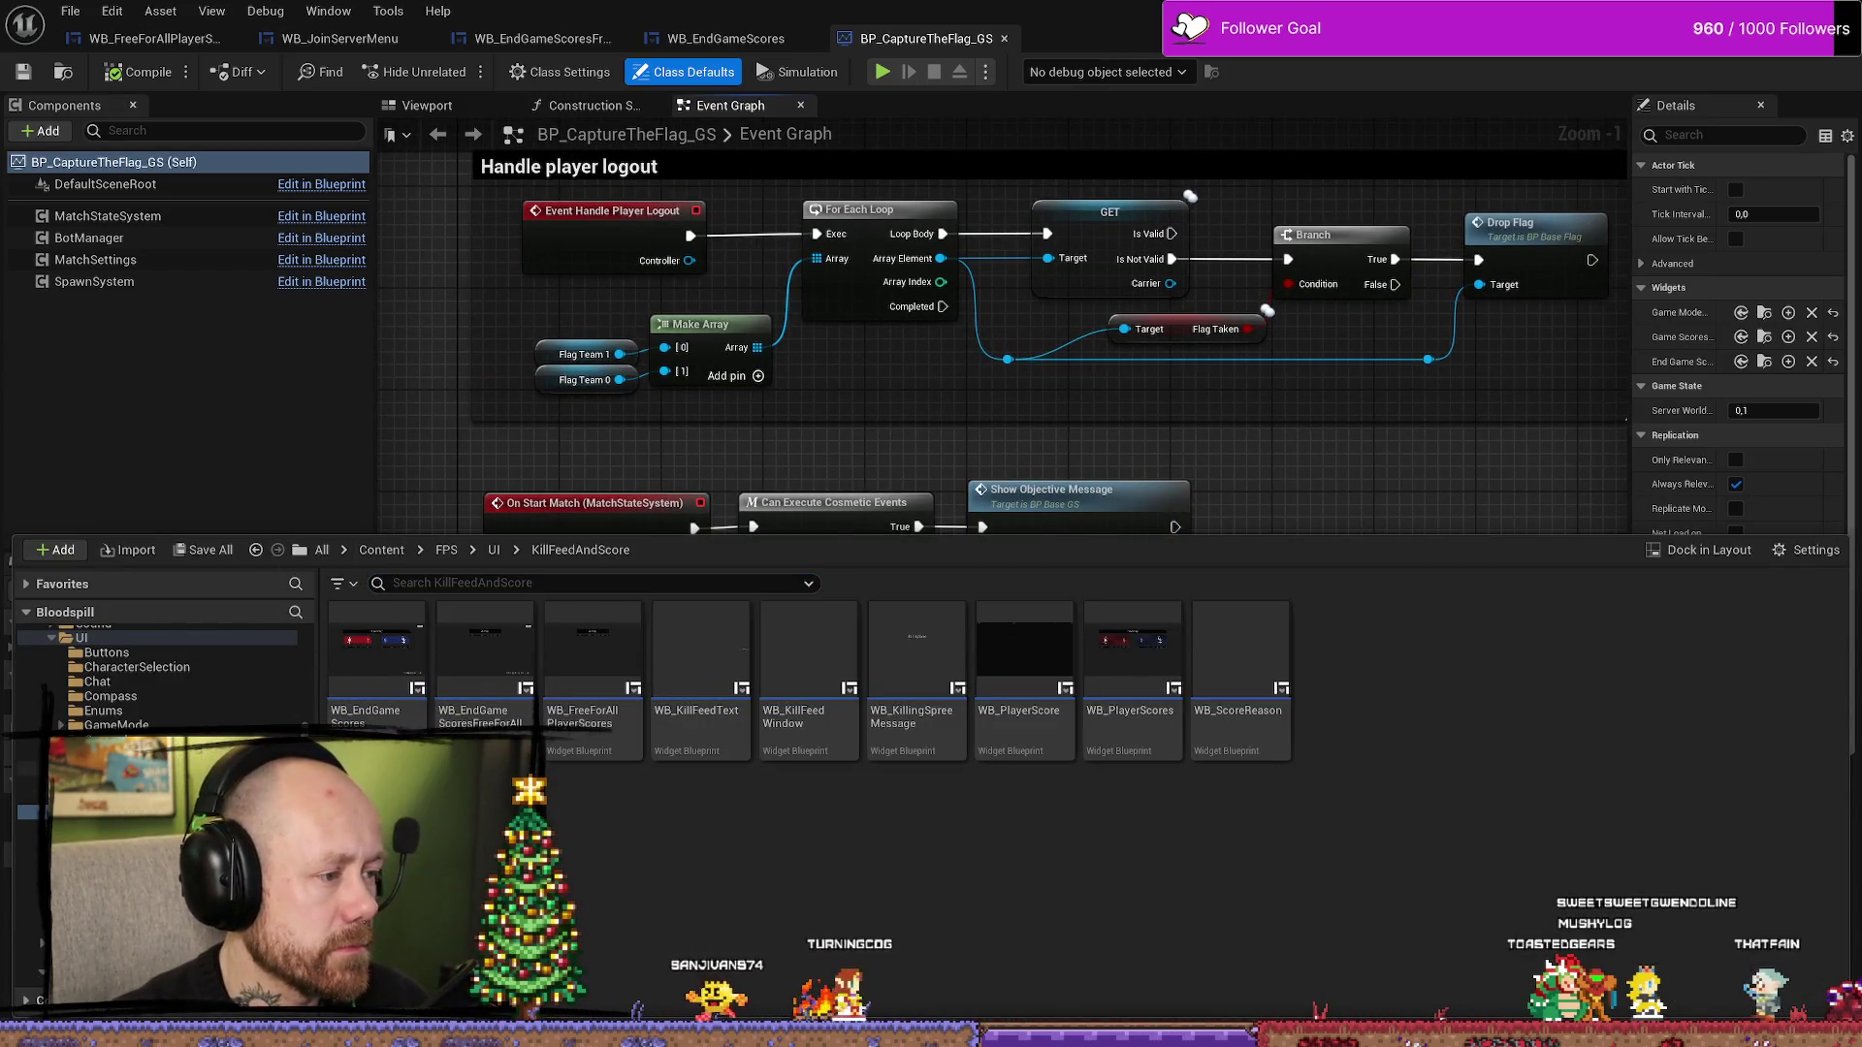
pyautogui.scroll(3, 155, 674)
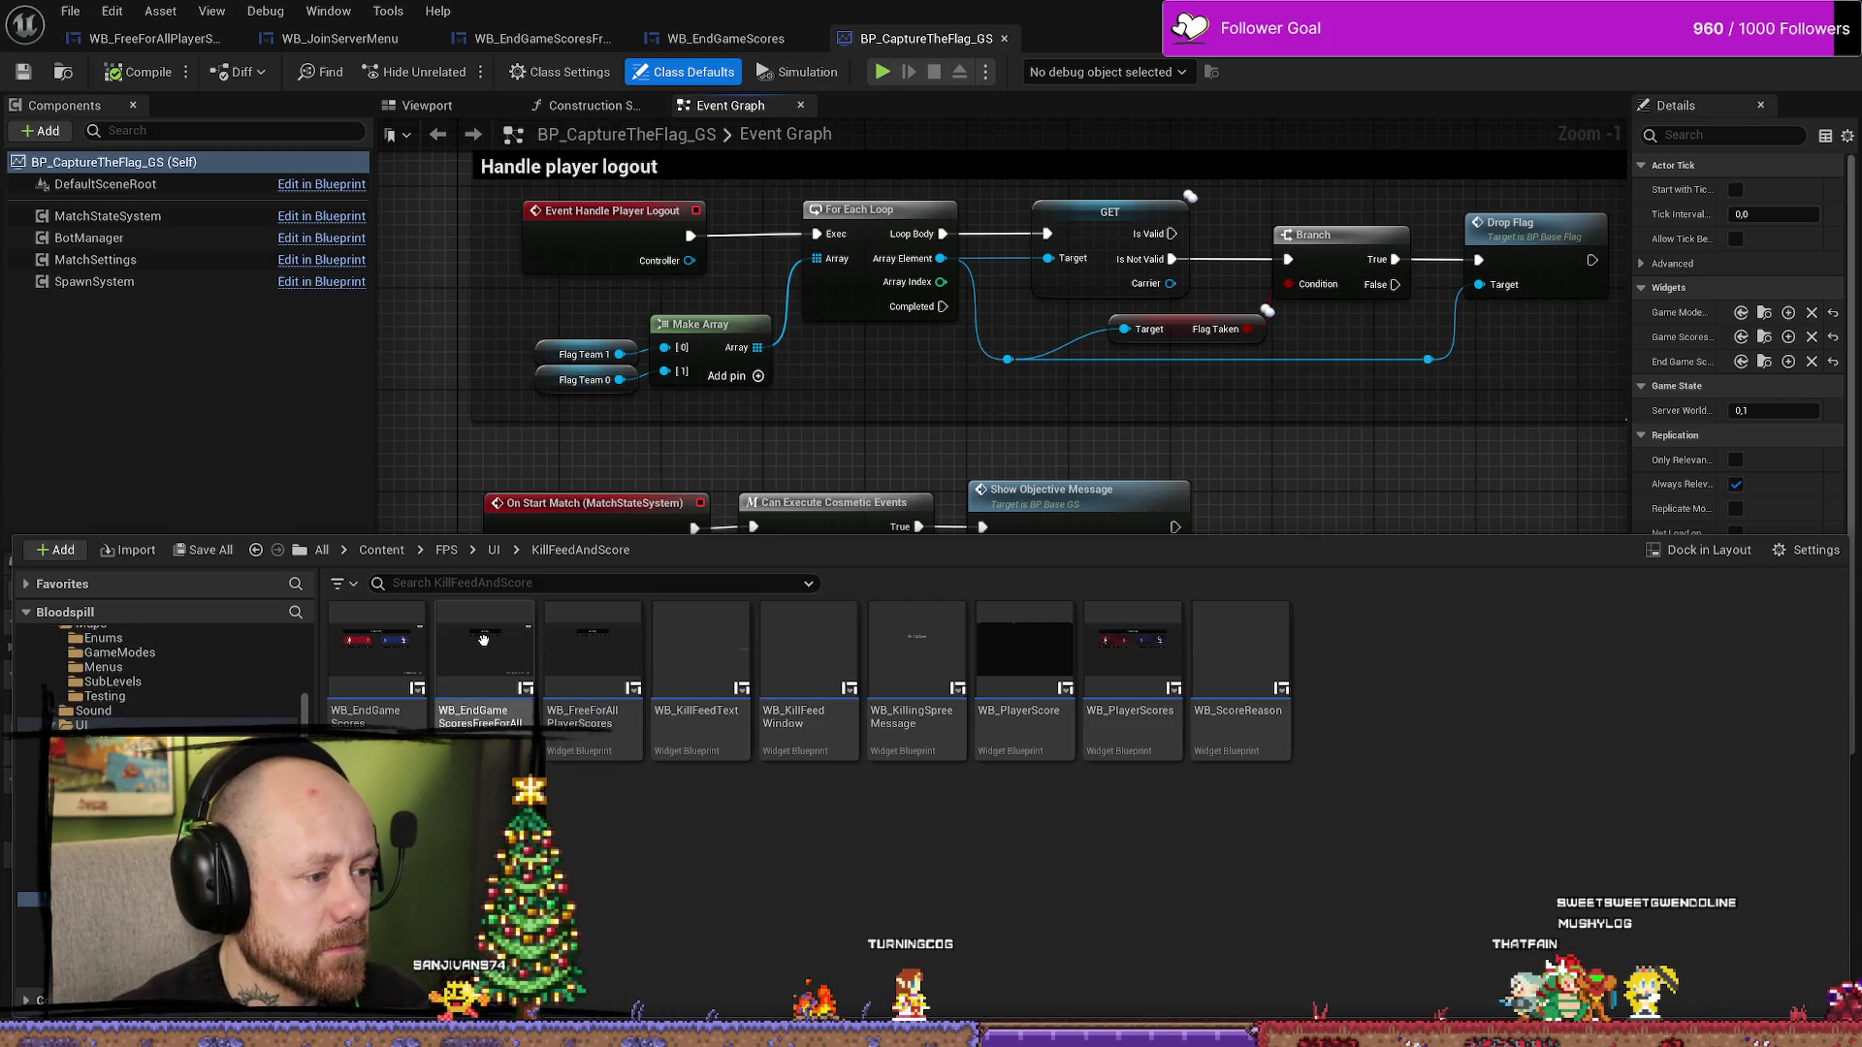
pyautogui.rightClick(483, 640)
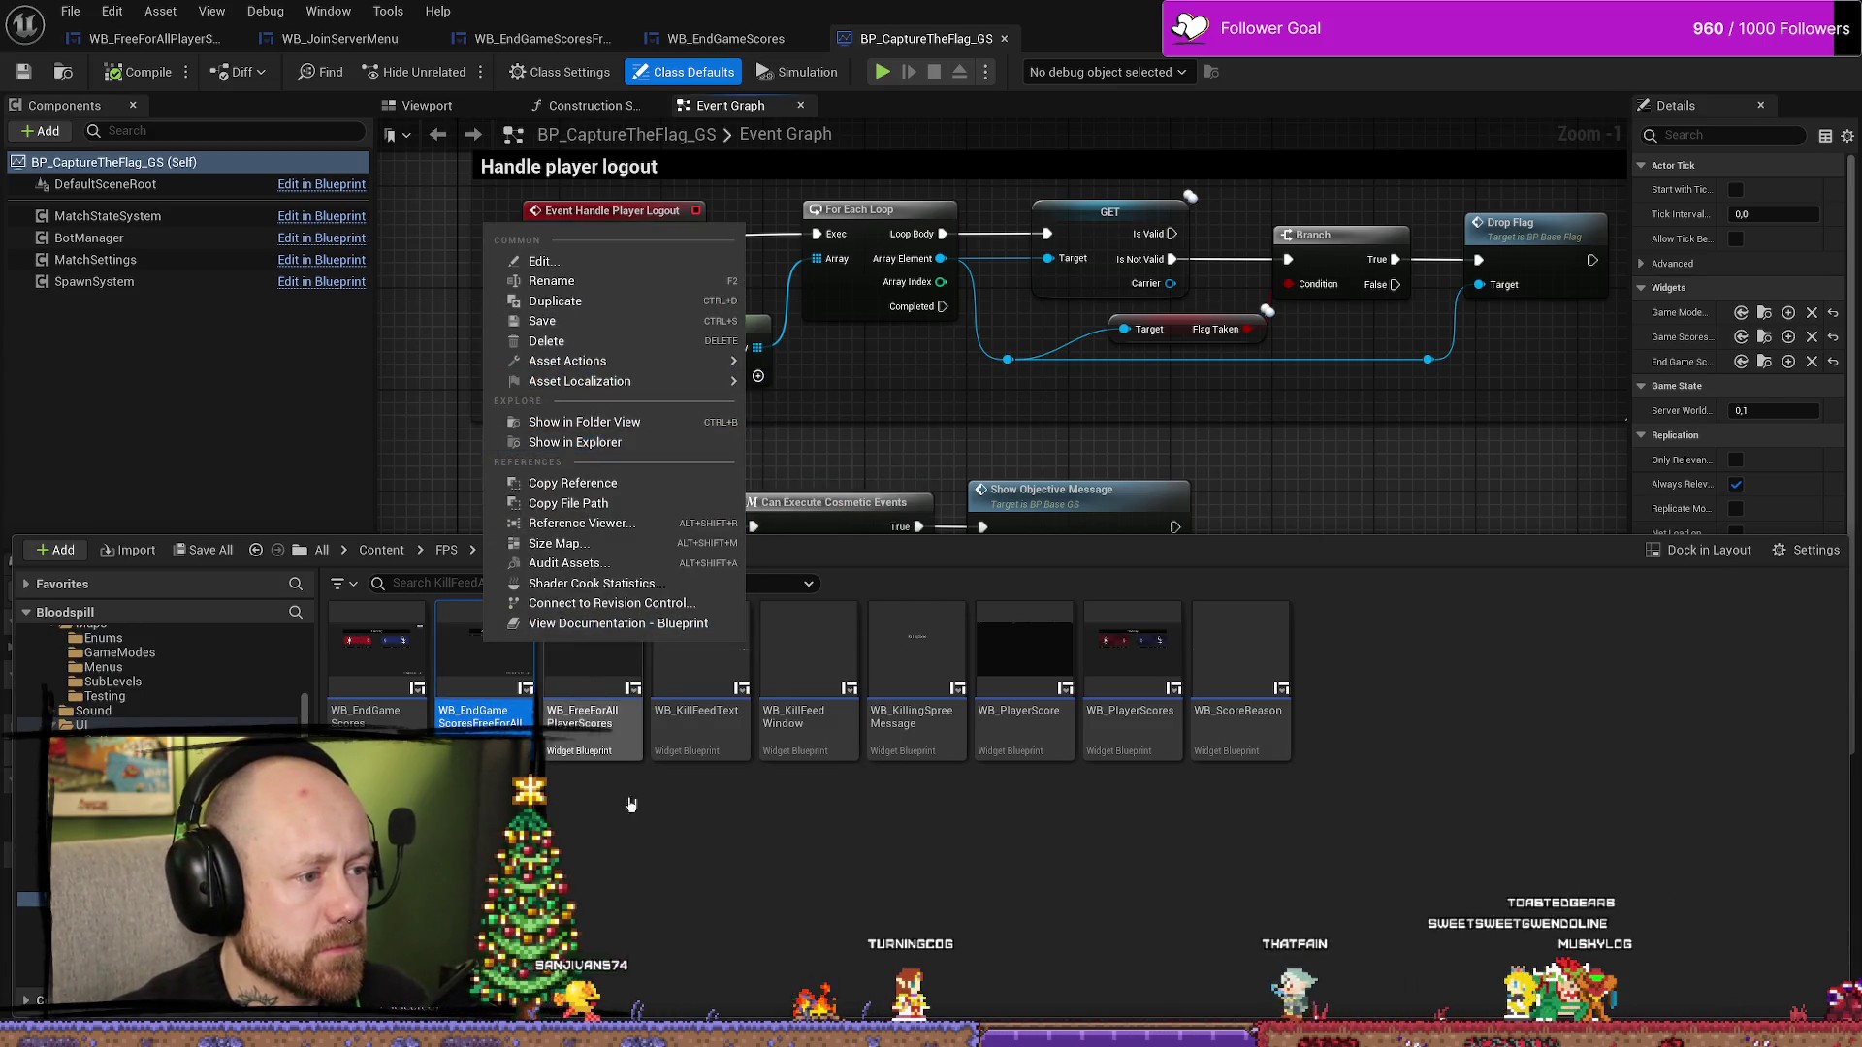
pyautogui.click(631, 805)
pyautogui.rightClick(493, 656)
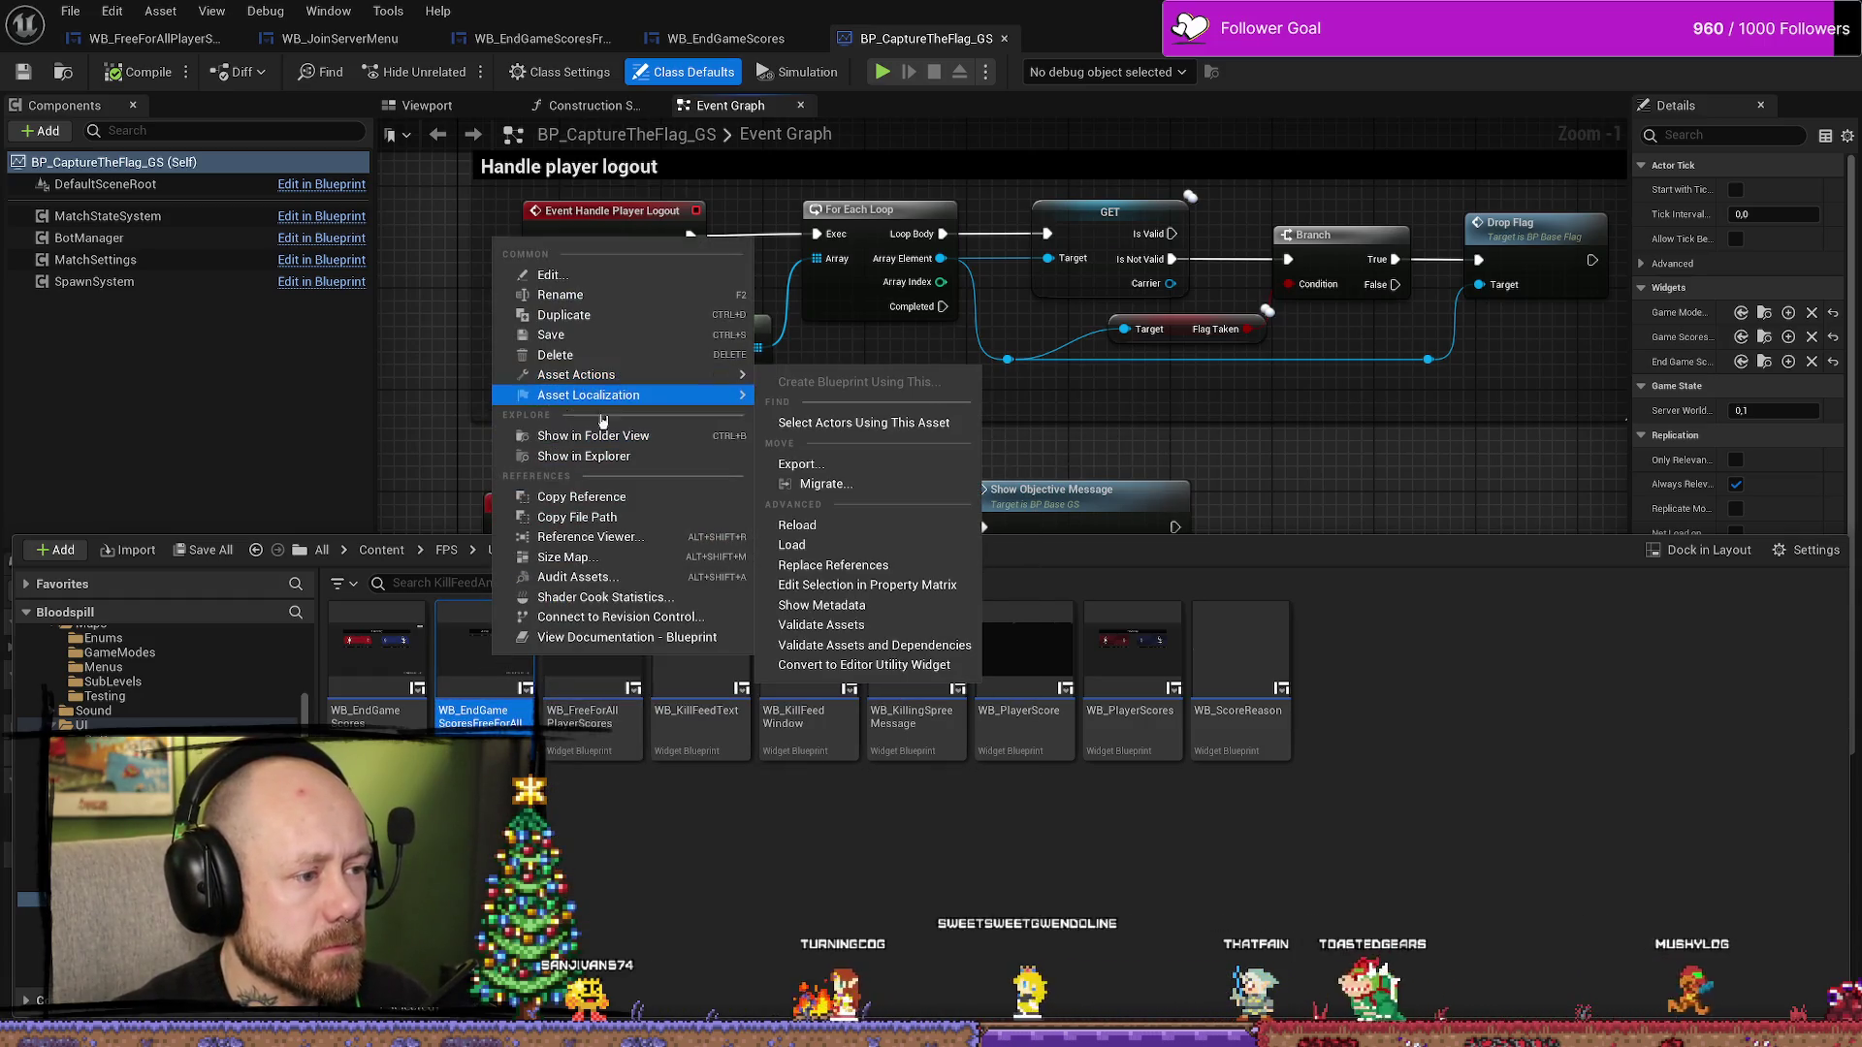
pyautogui.click(718, 458)
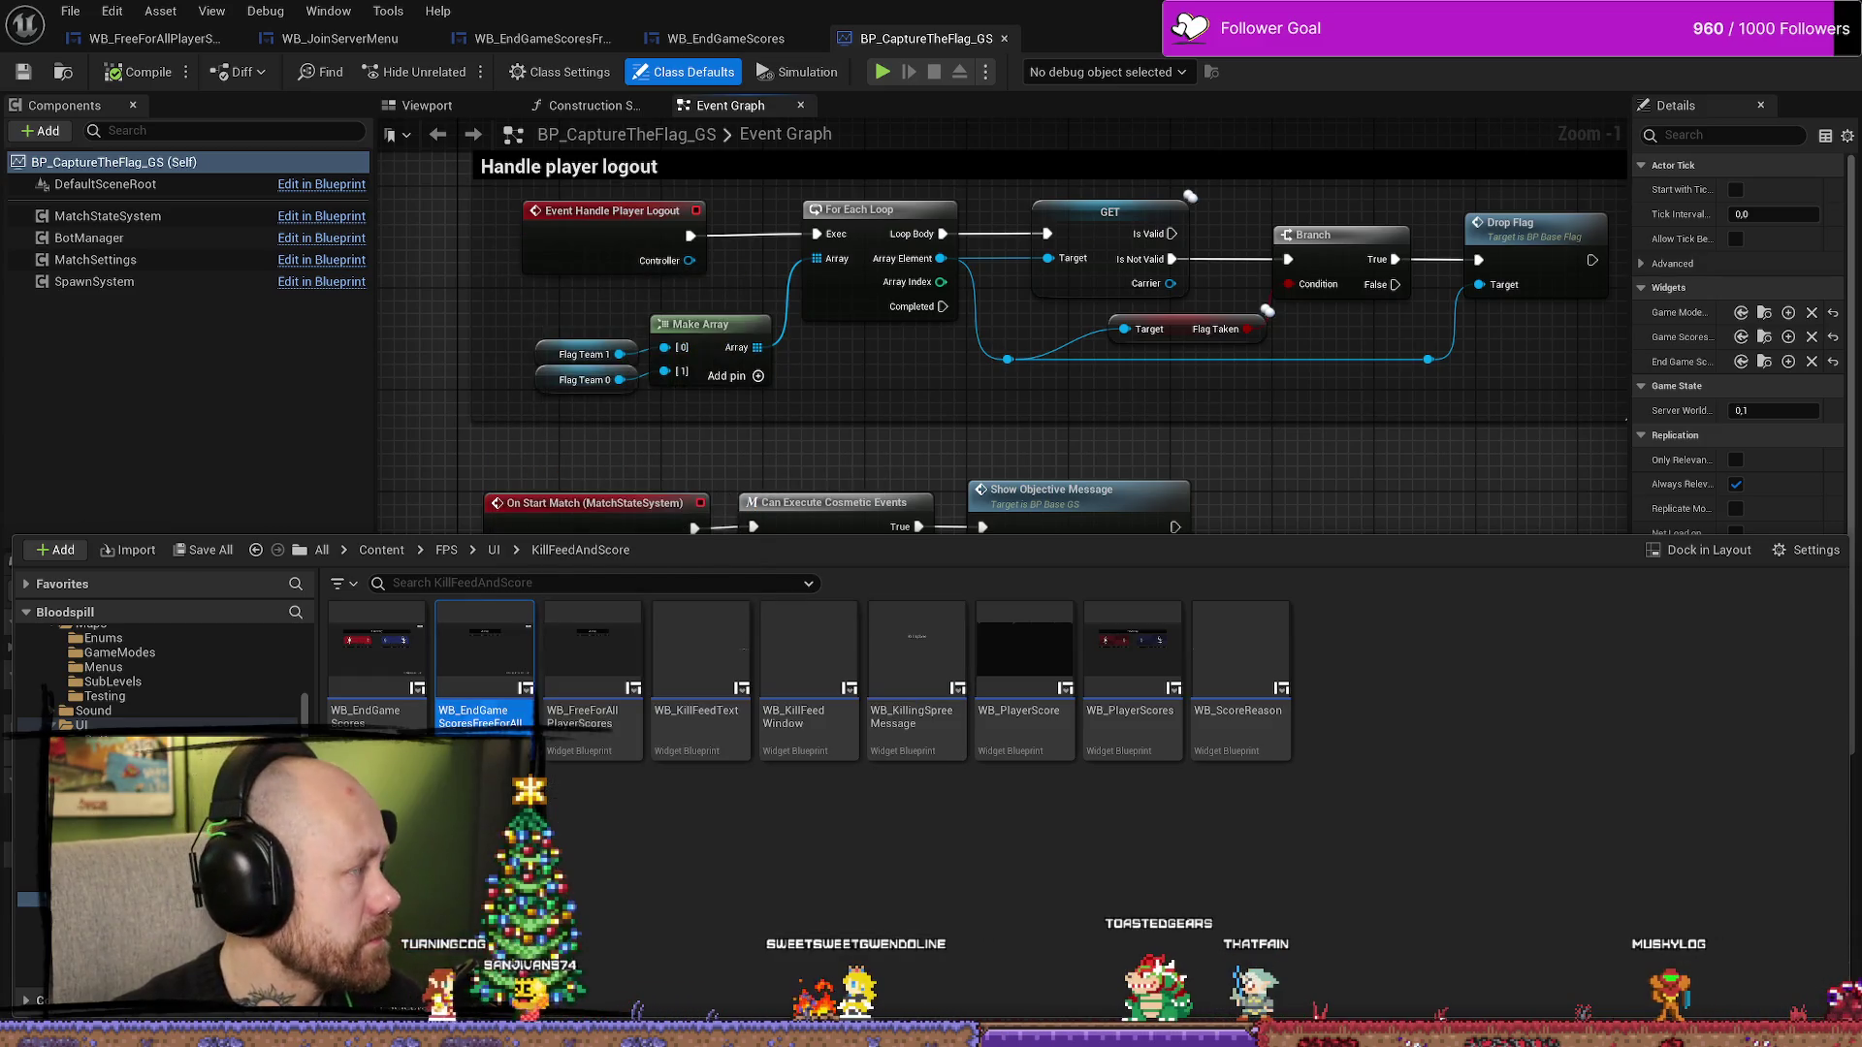
pyautogui.rightClick(485, 679)
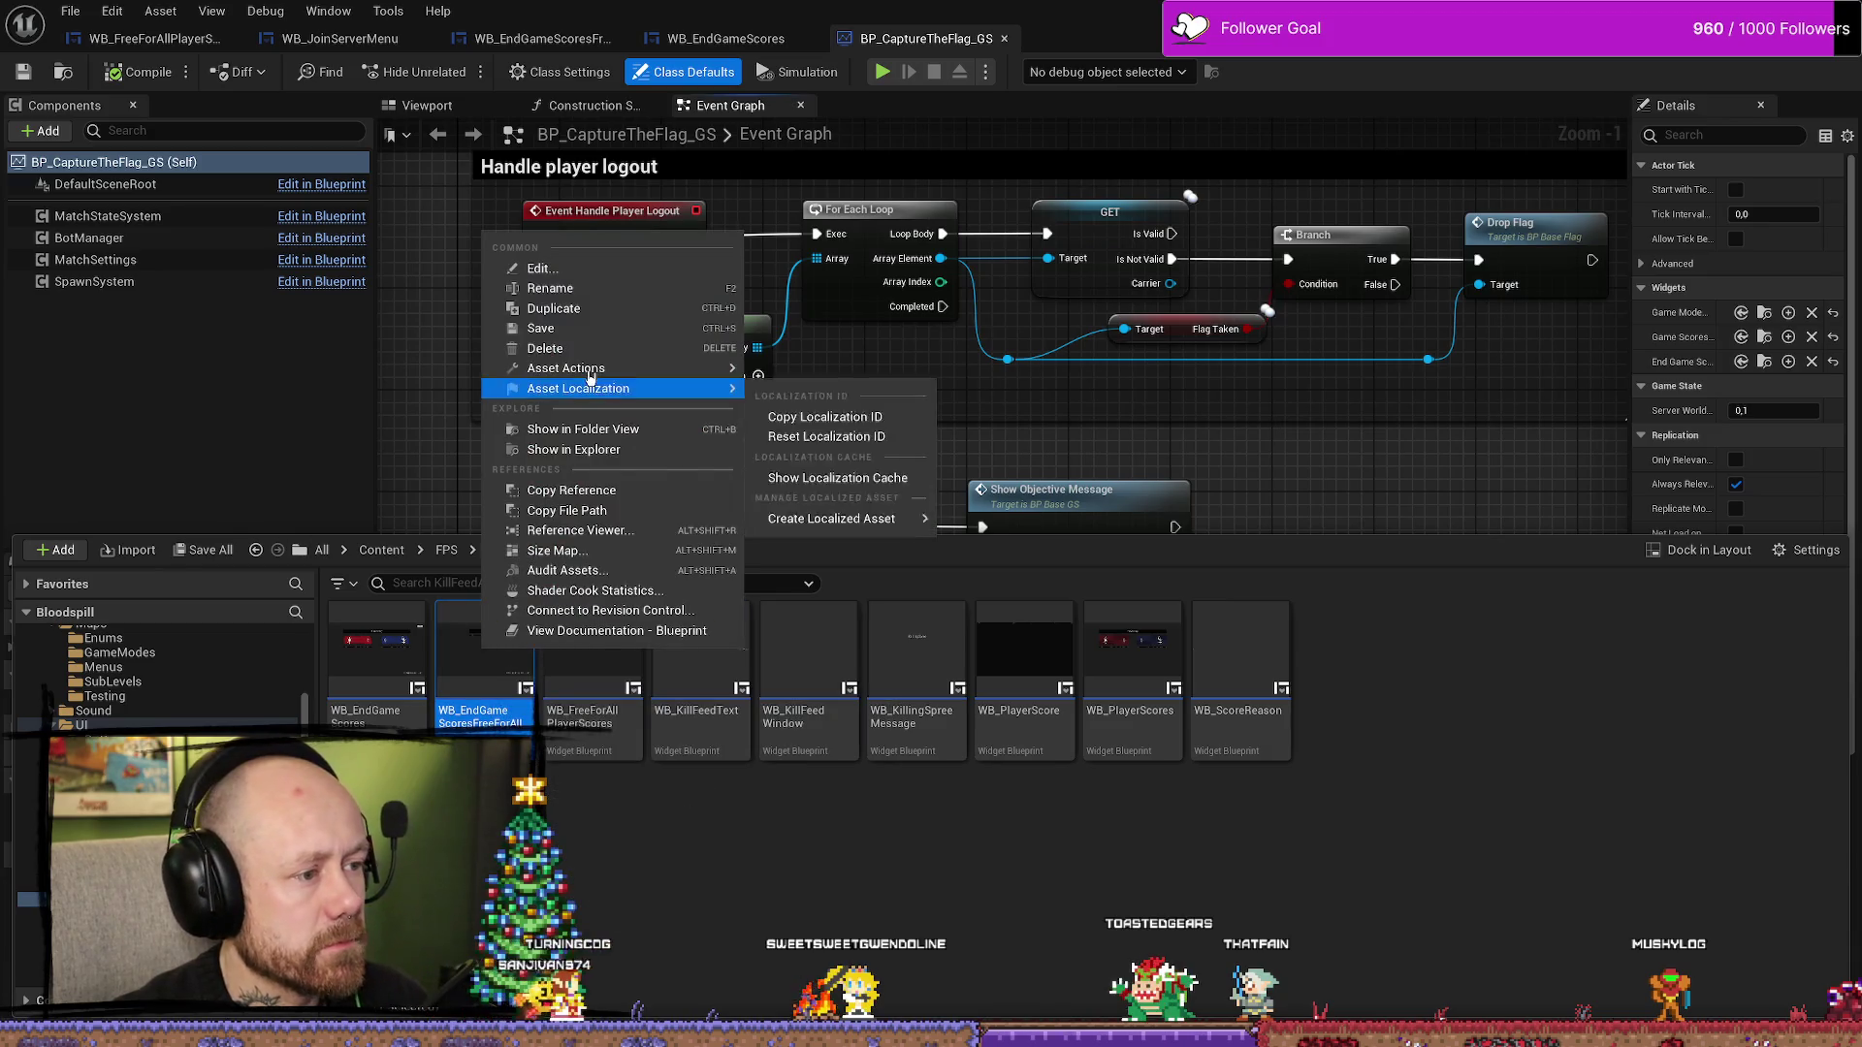
pyautogui.click(579, 531)
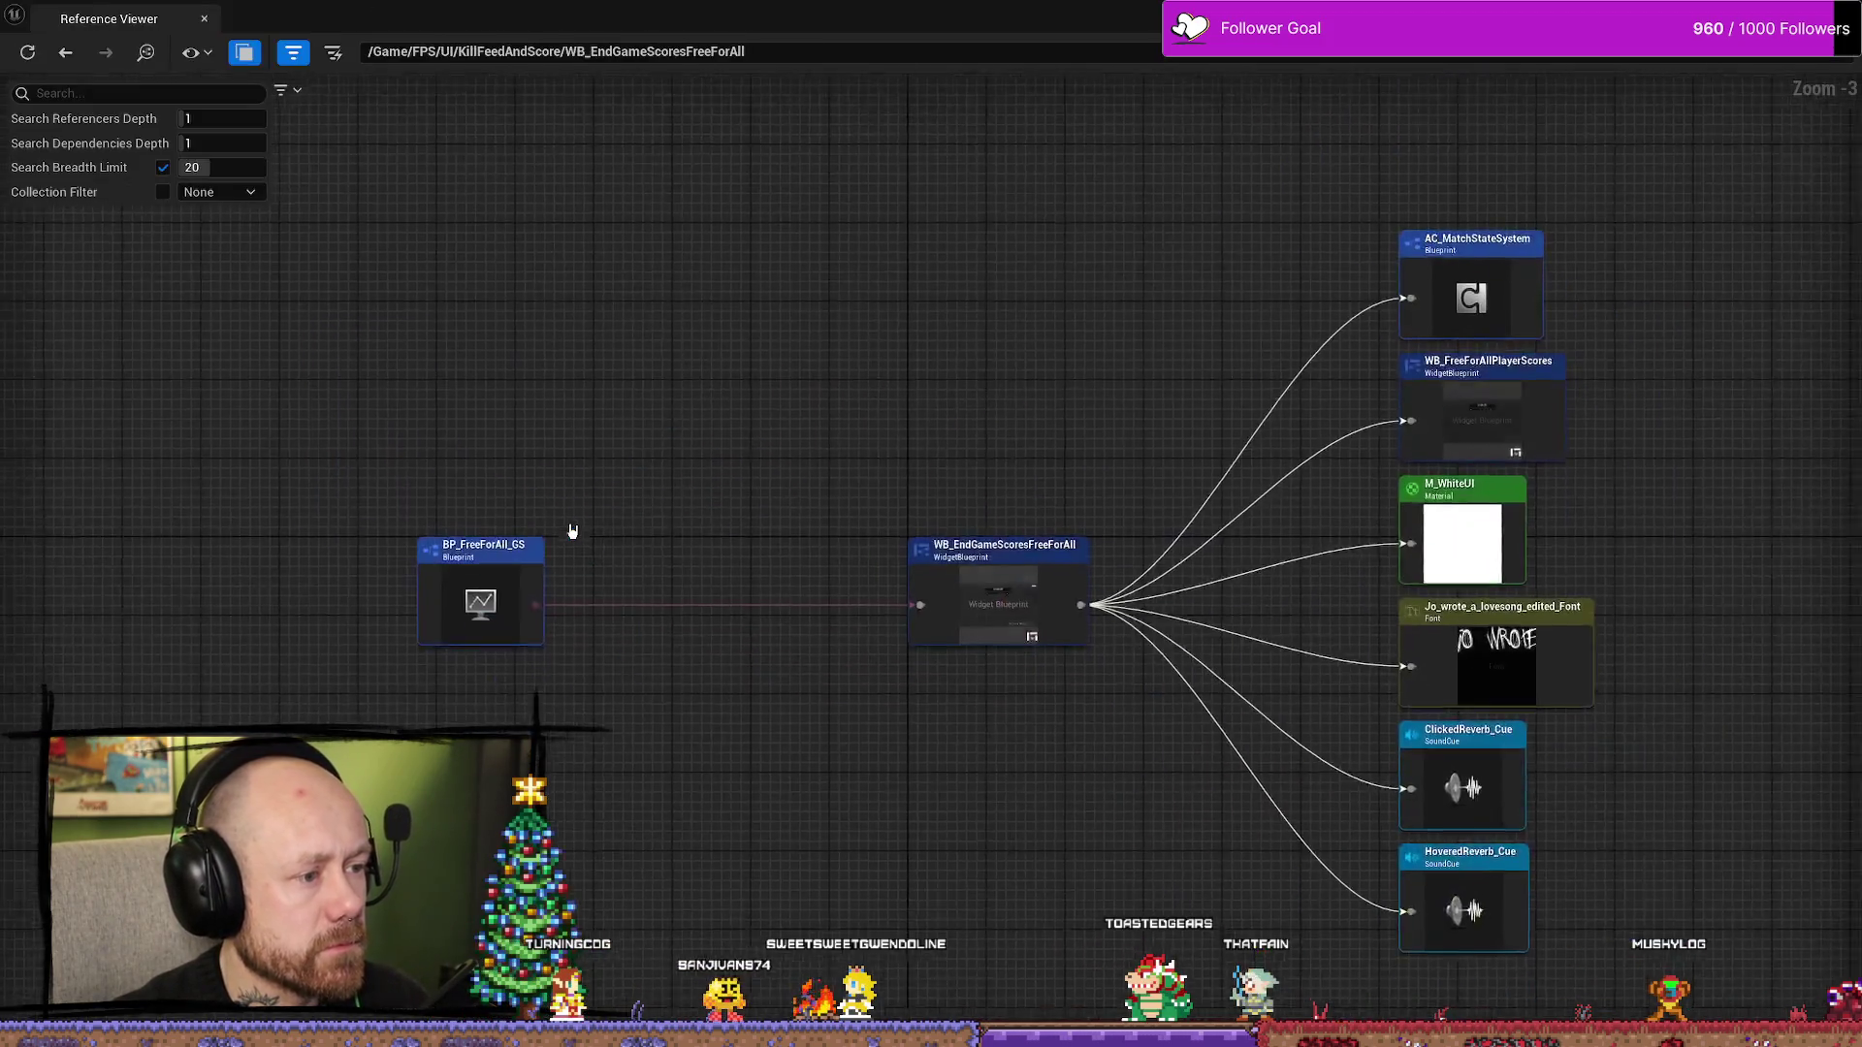
pyautogui.rightClick(356, 550)
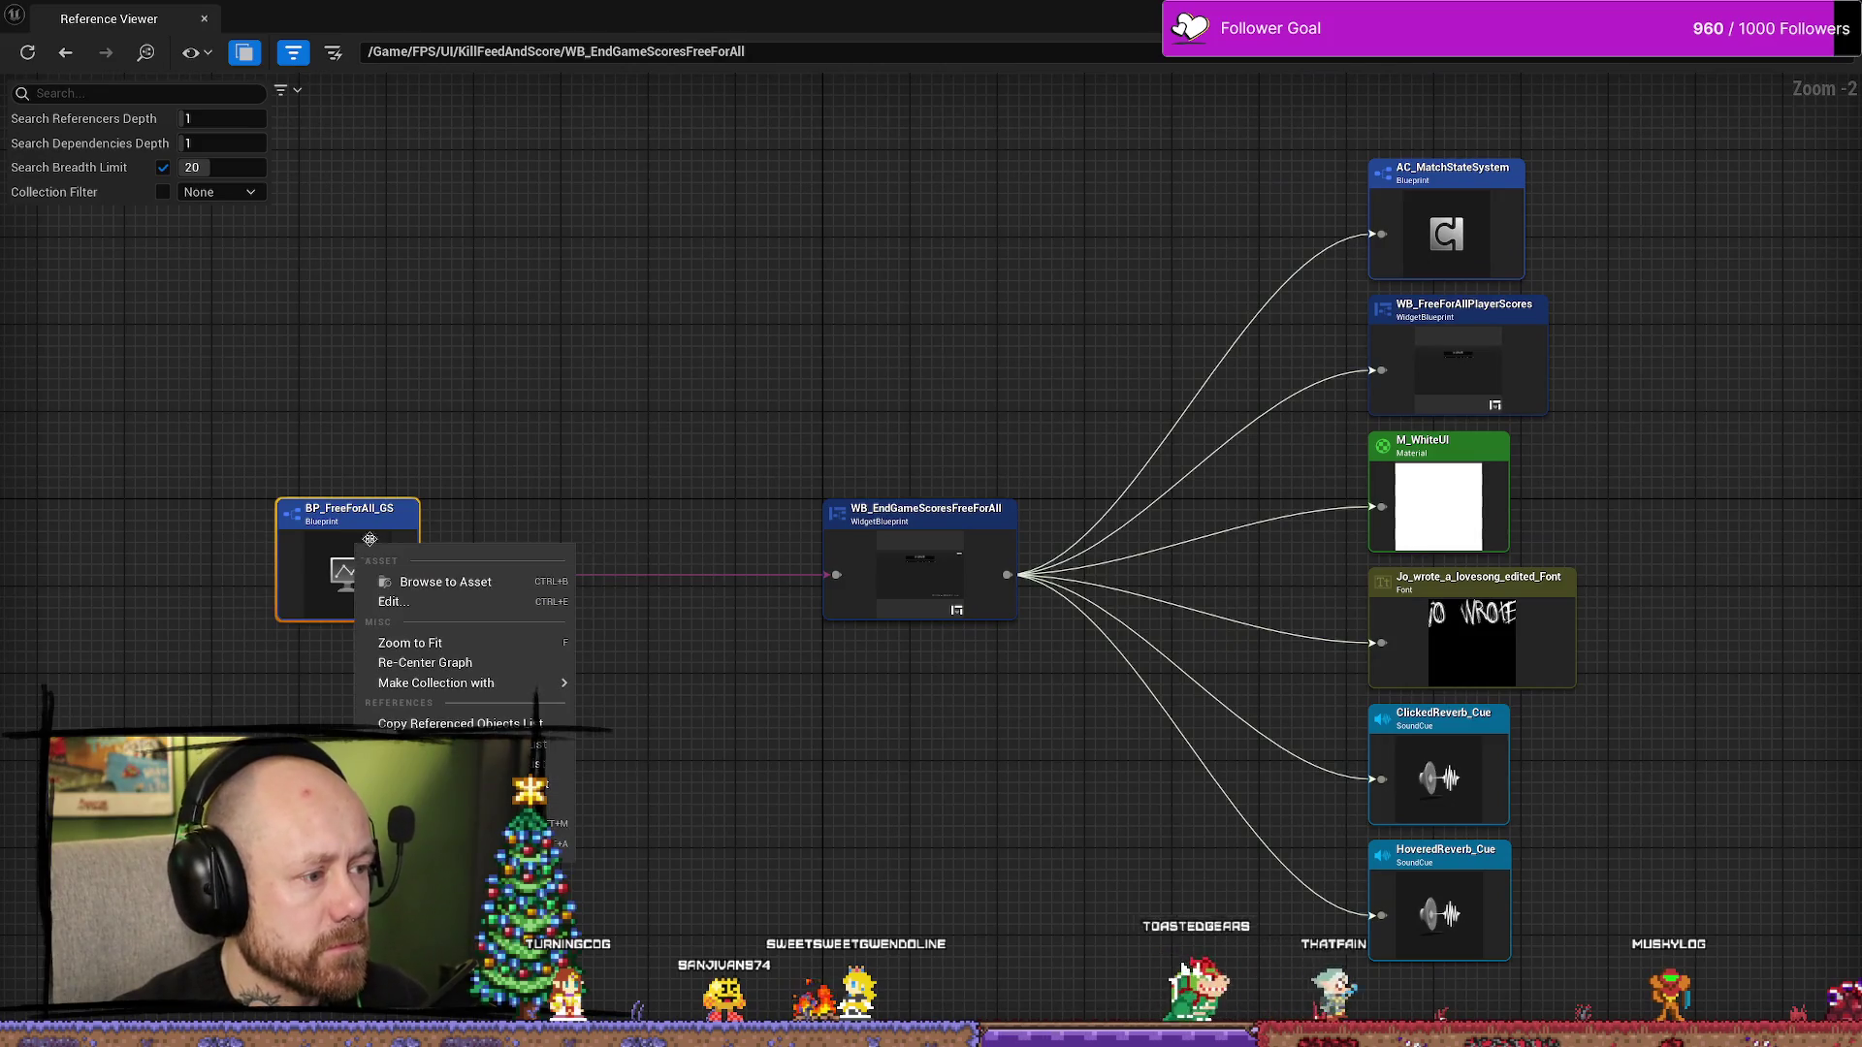
# - Edit BP_FreeForAll_GS from the Reference Viewer and bring its Handle Player Logout logic into view
pyautogui.click(470, 603)
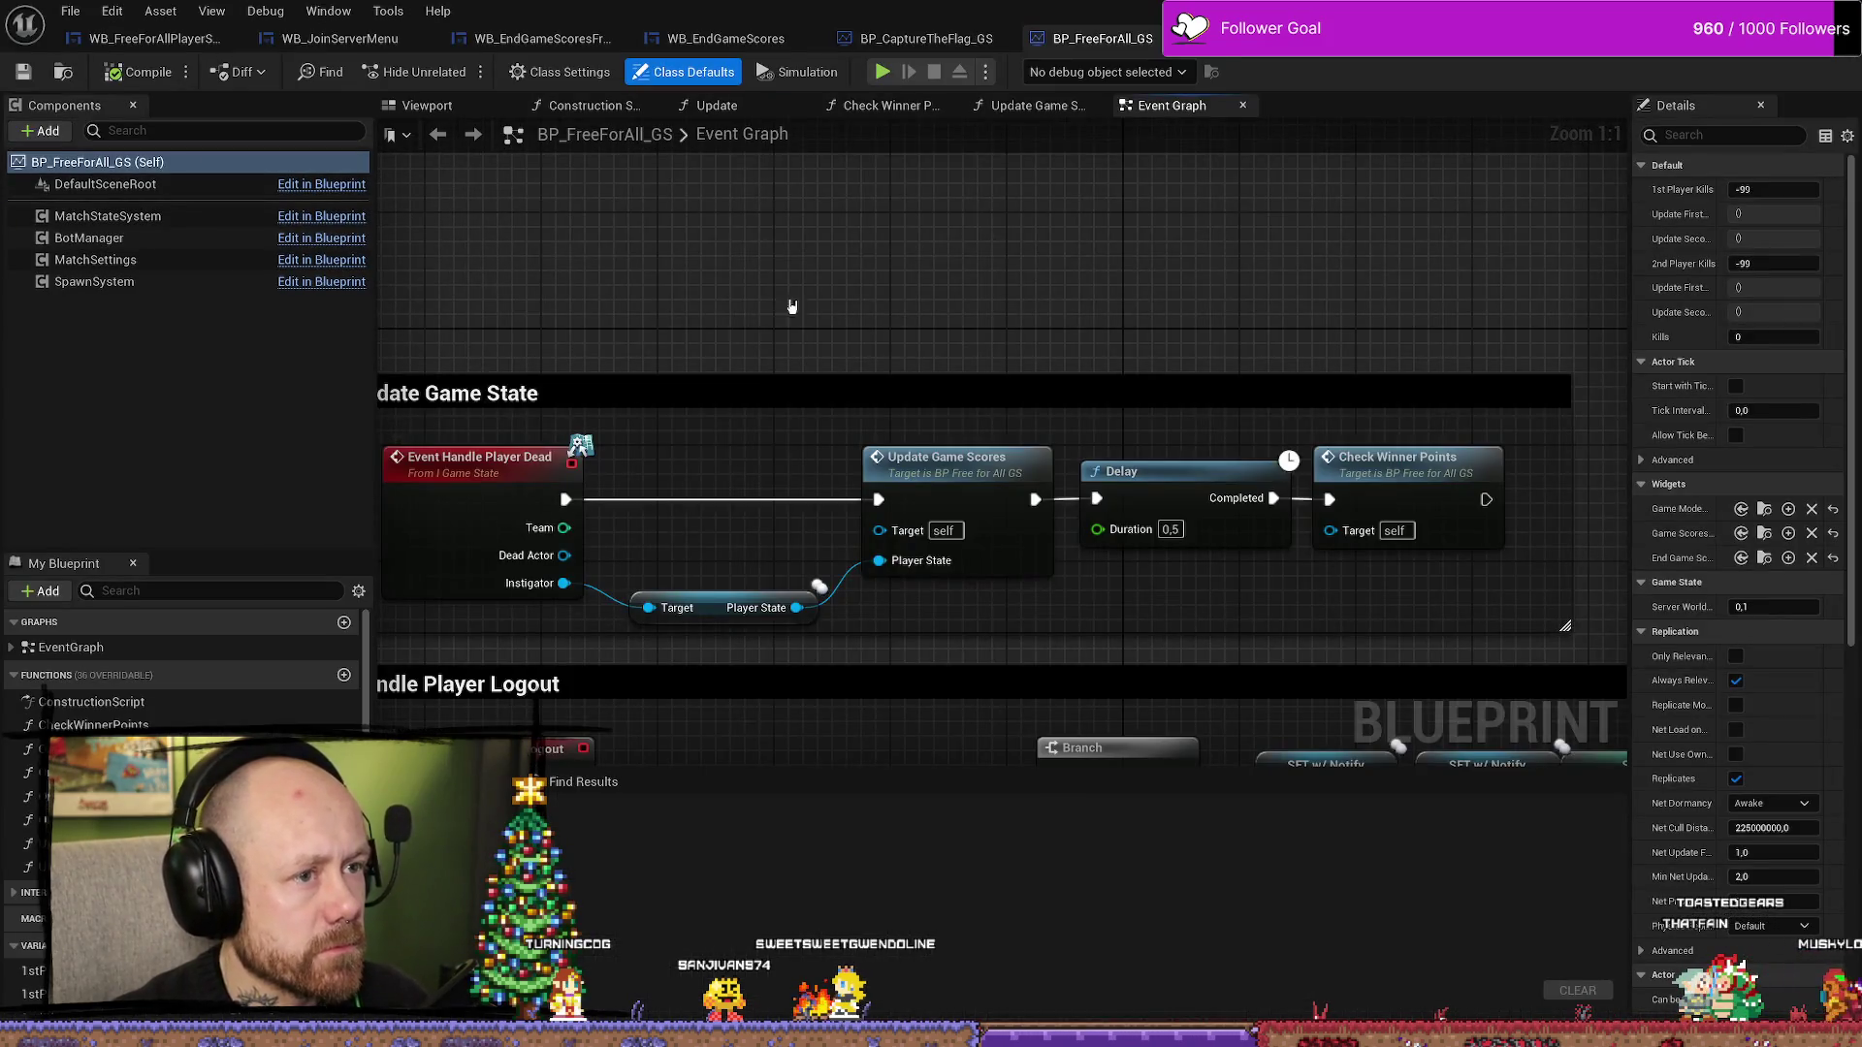
pyautogui.scroll(-2, 792, 306)
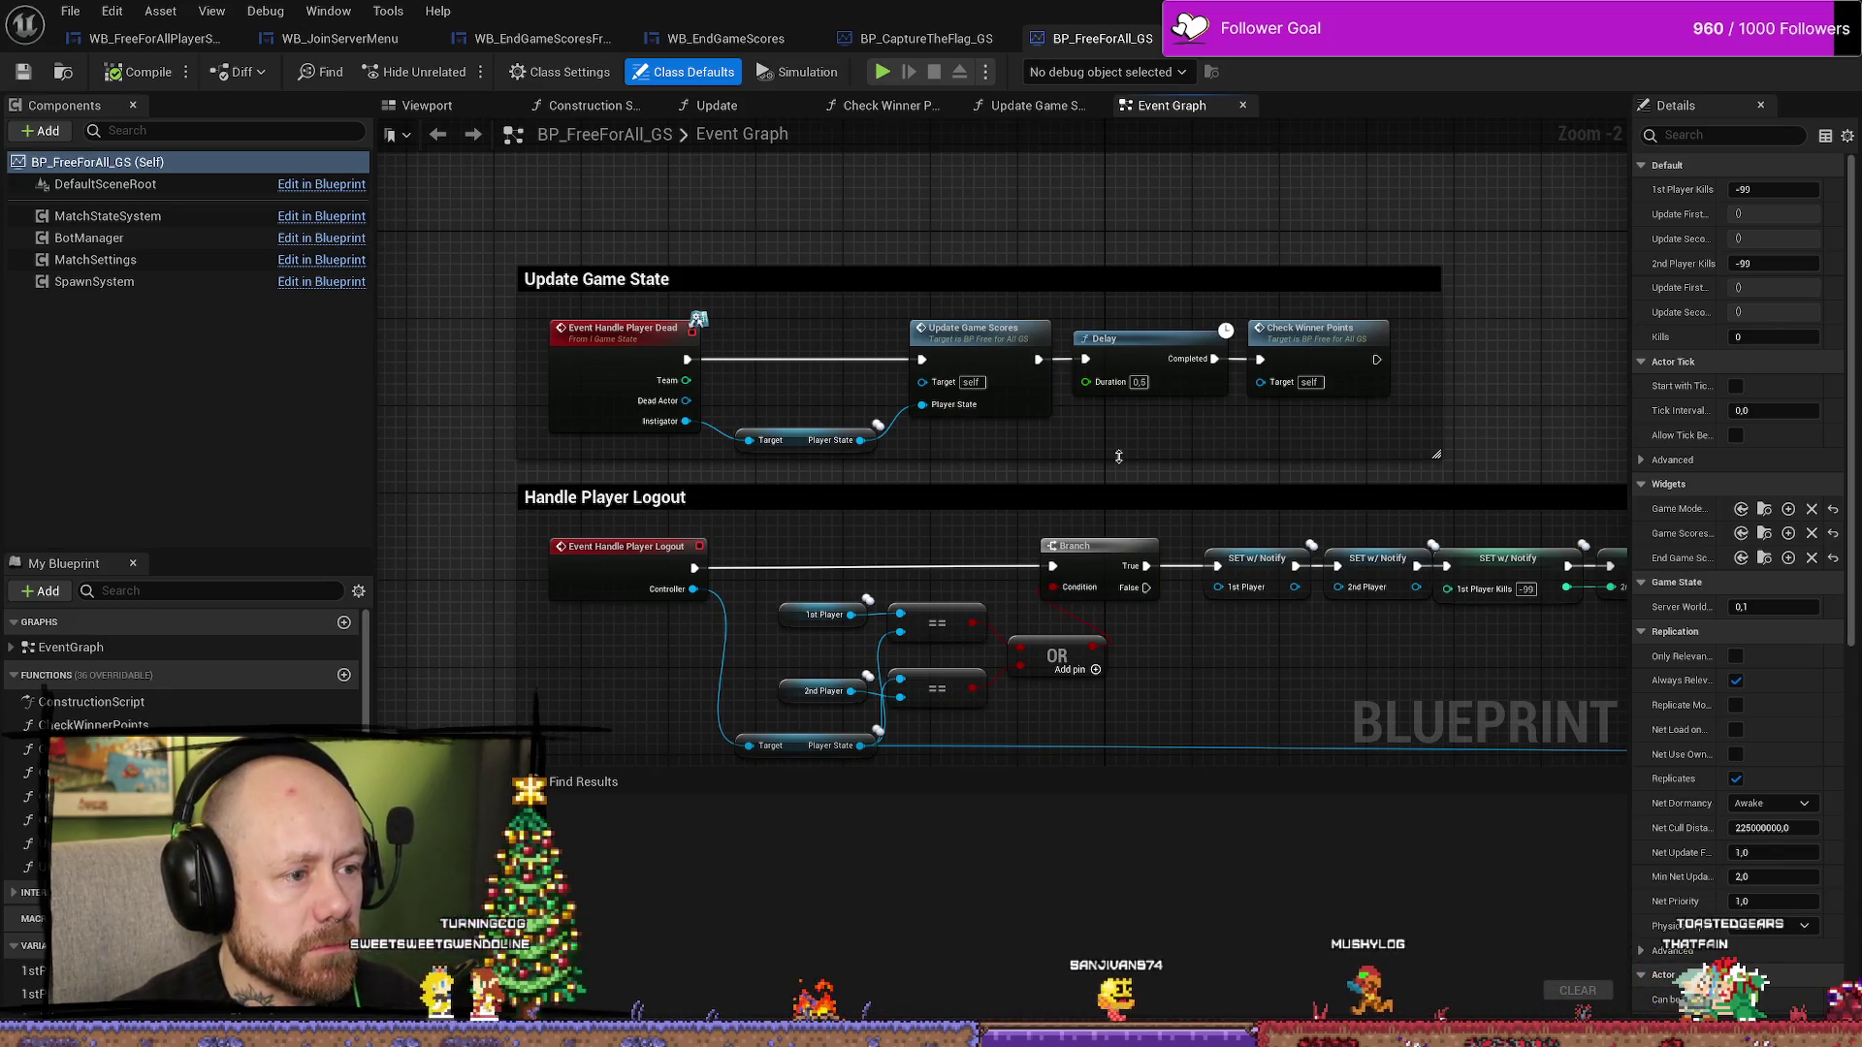
pyautogui.moveTo(1186, 470); pyautogui.dragTo(1049, 385)
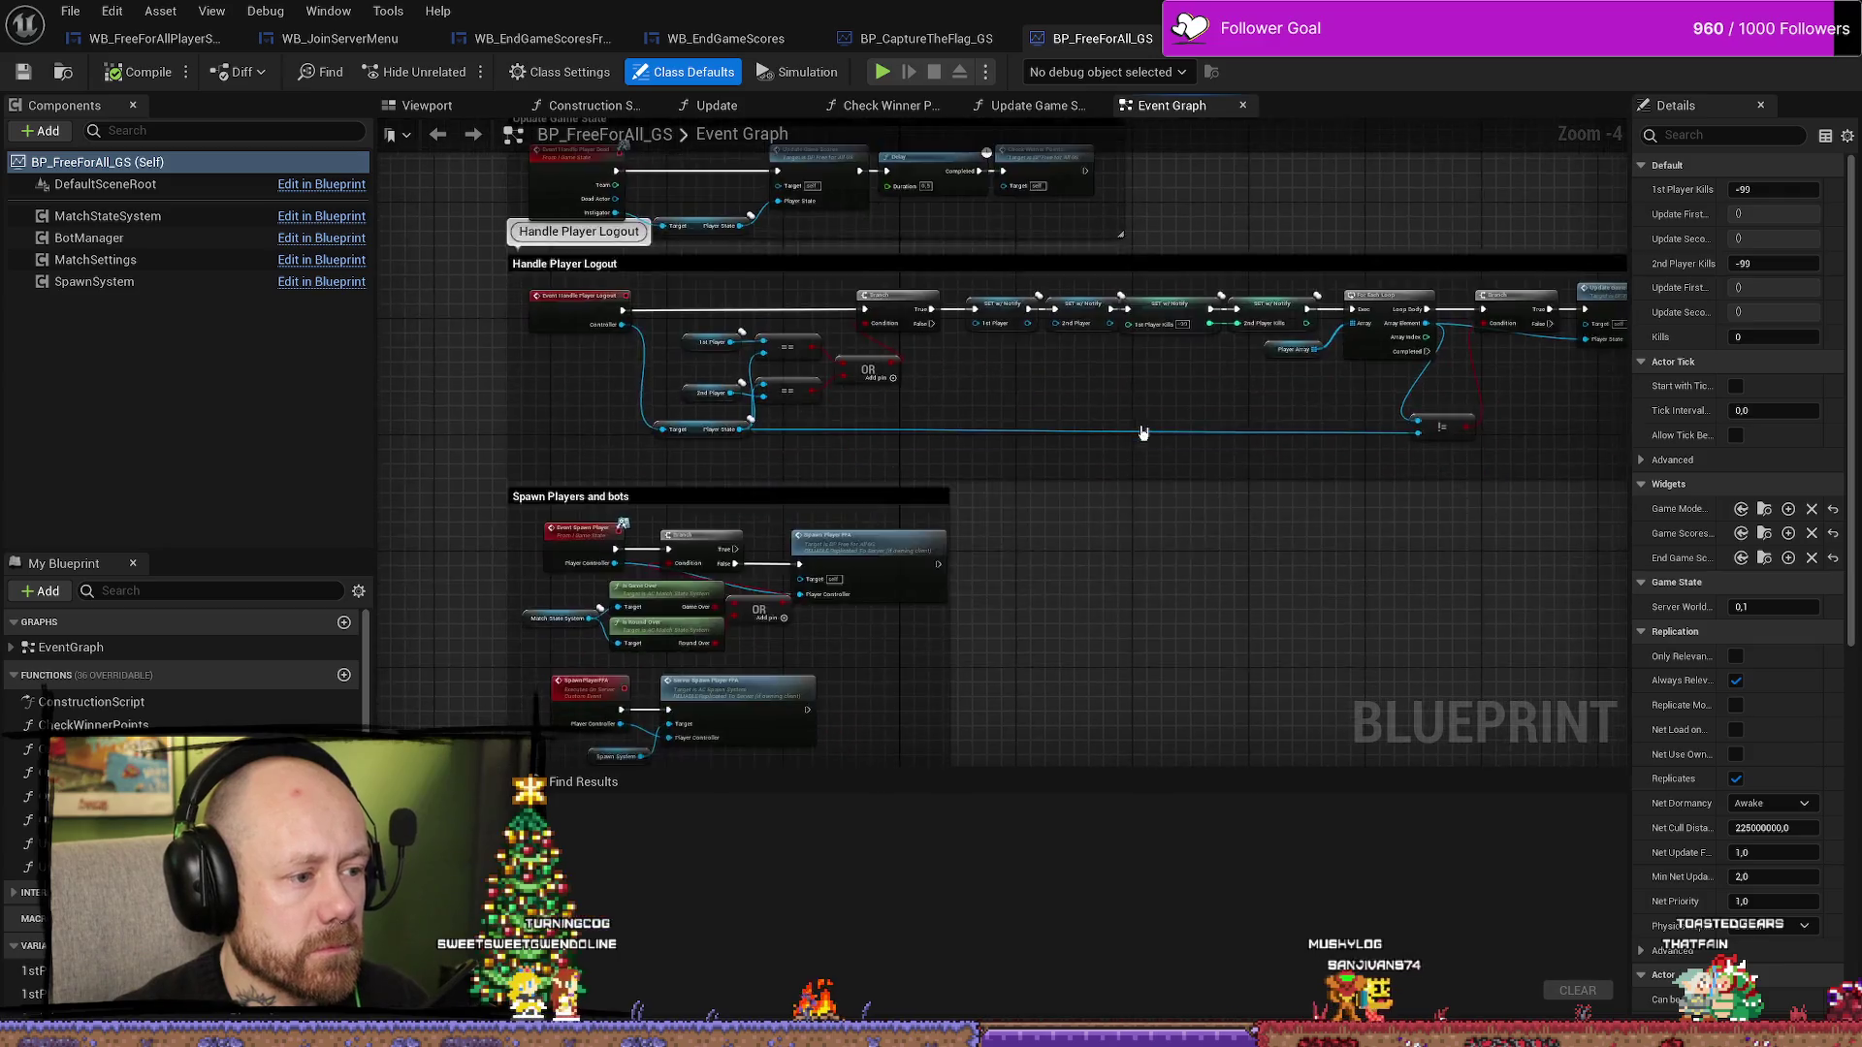
pyautogui.scroll(-2, 1234, 549)
pyautogui.scroll(3, 1264, 536)
# - Return to BP_CaptureTheFlag_GS and jump to its On Start Match event from the EventGraph list
pyautogui.click(904, 41)
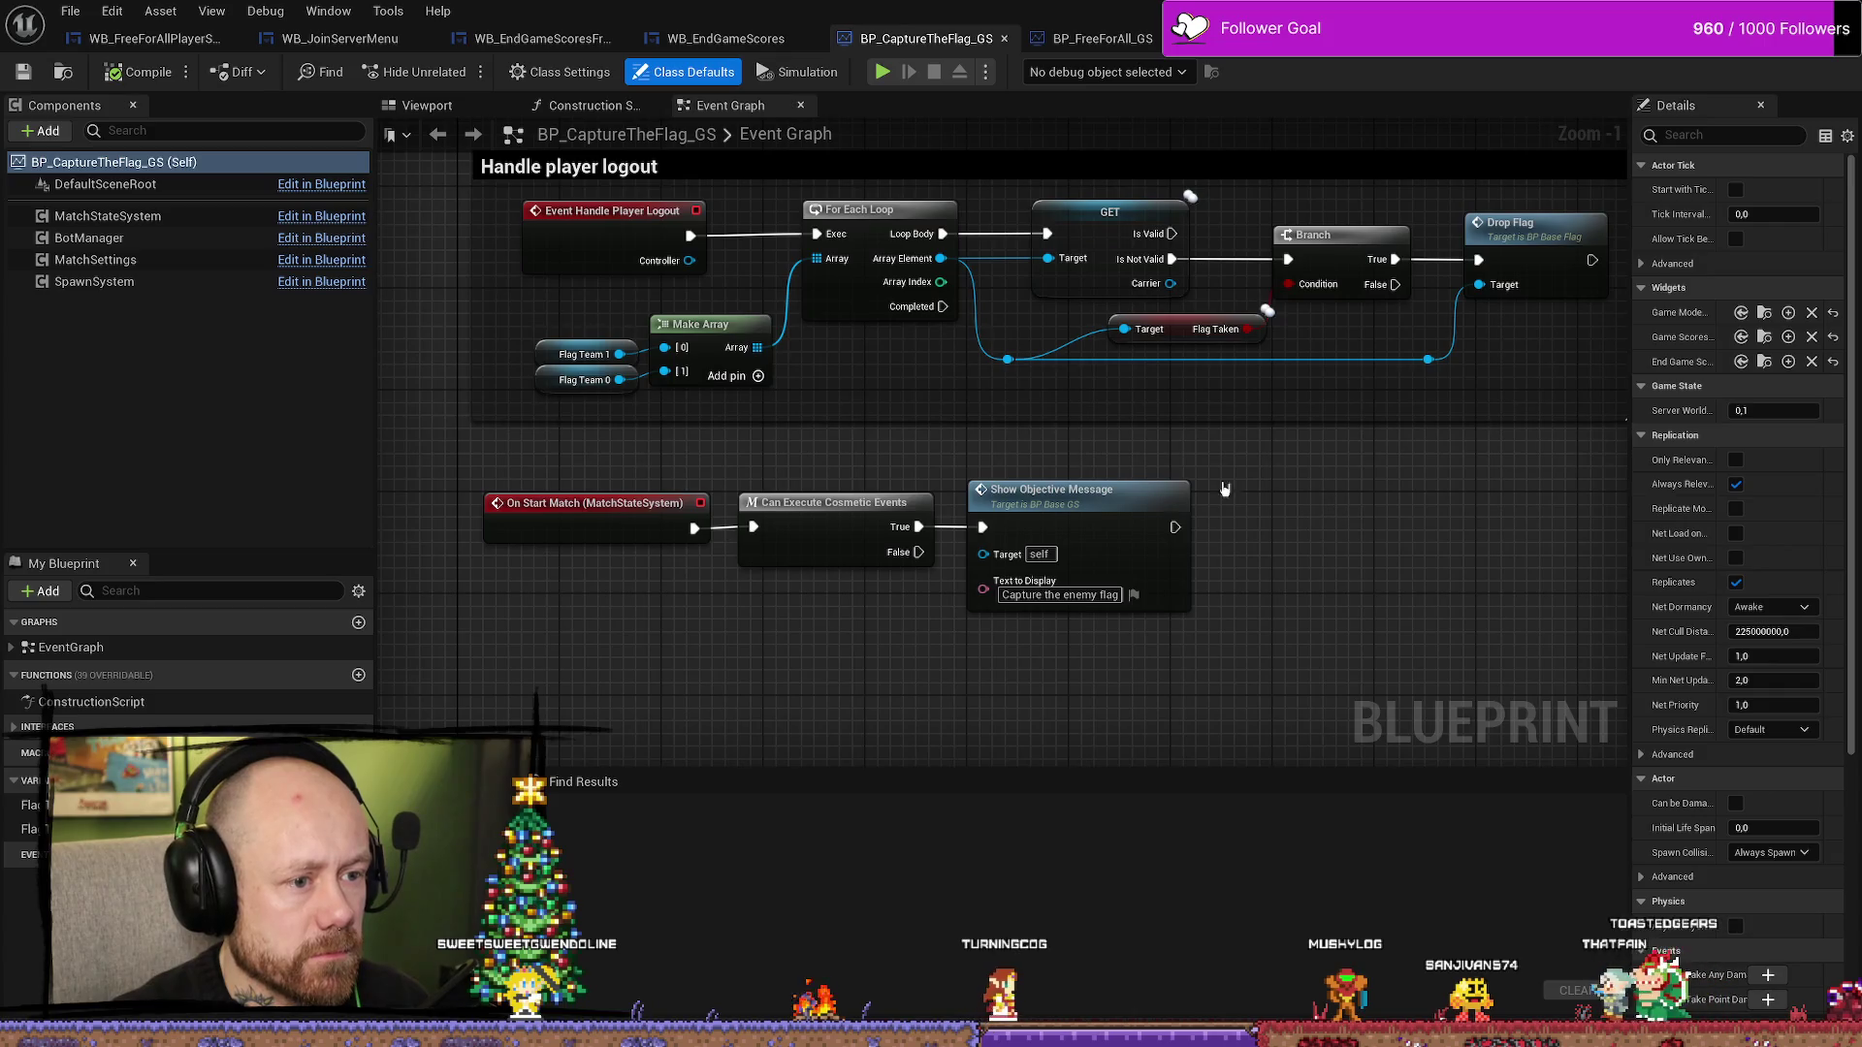
pyautogui.scroll(-4, 1057, 563)
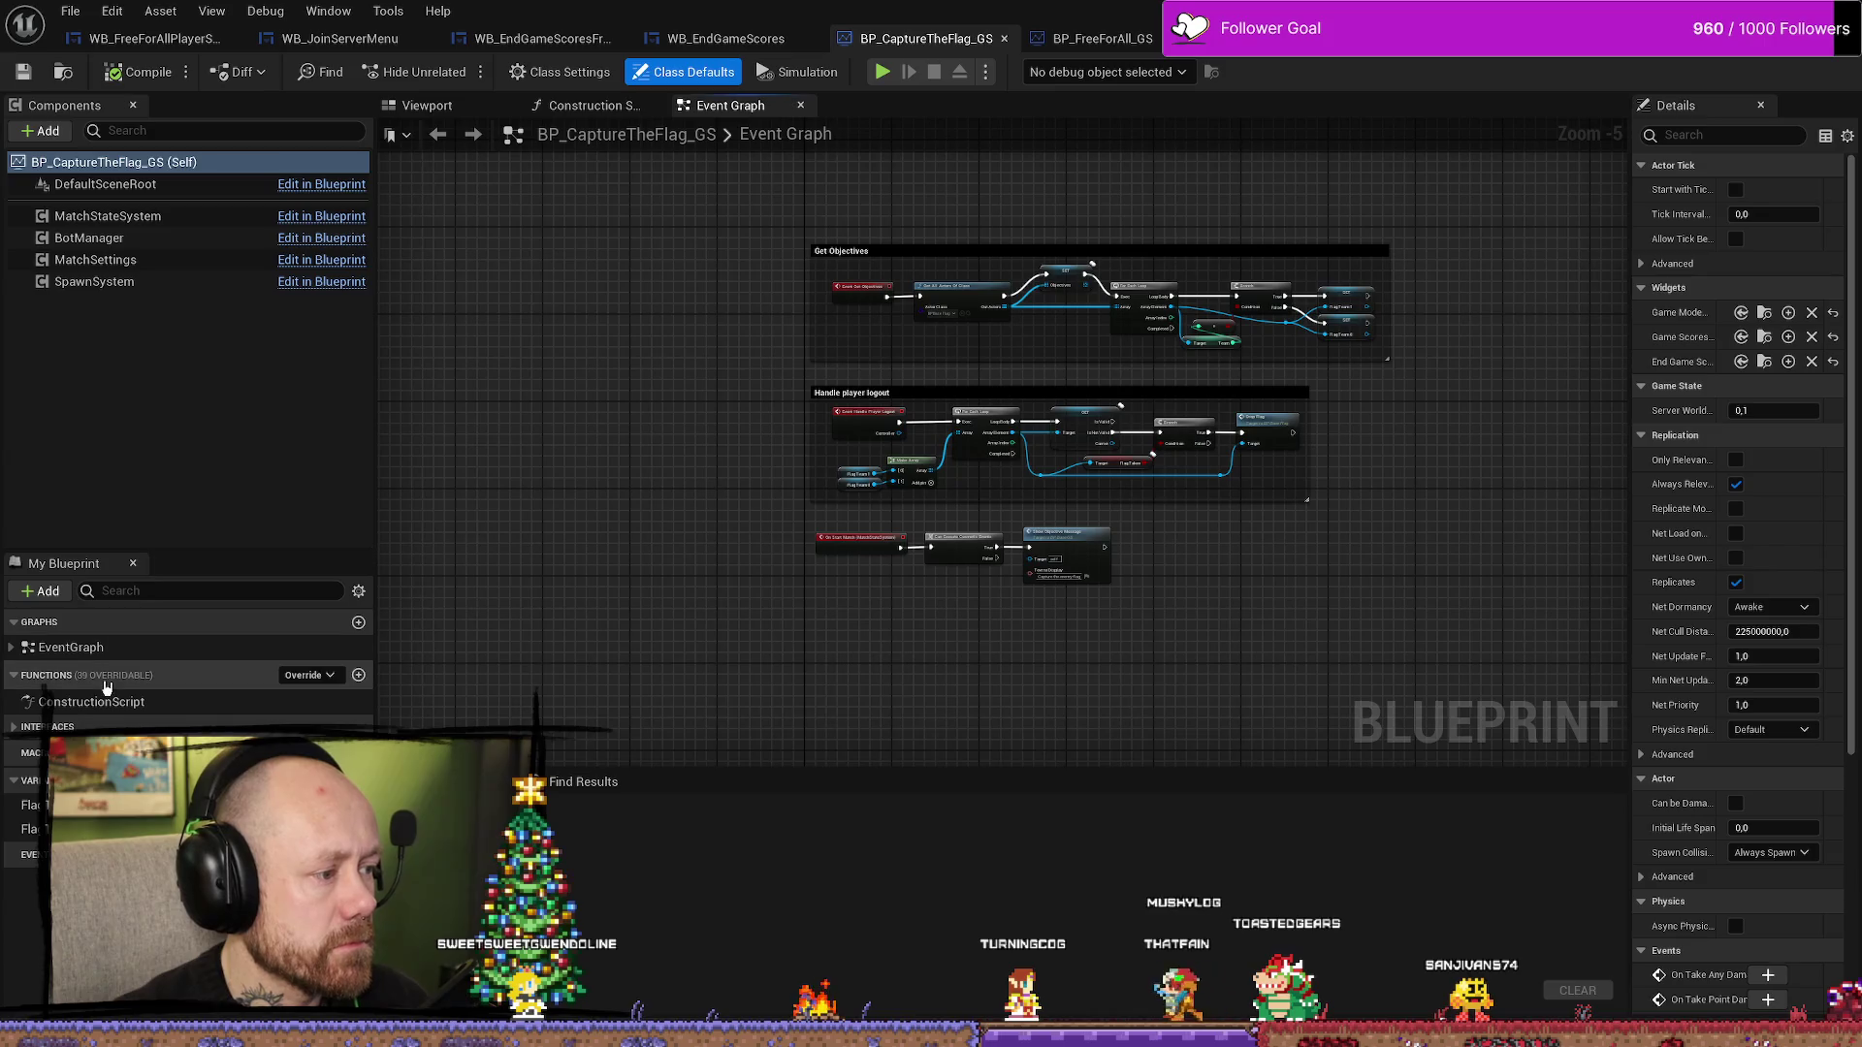
pyautogui.click(13, 649)
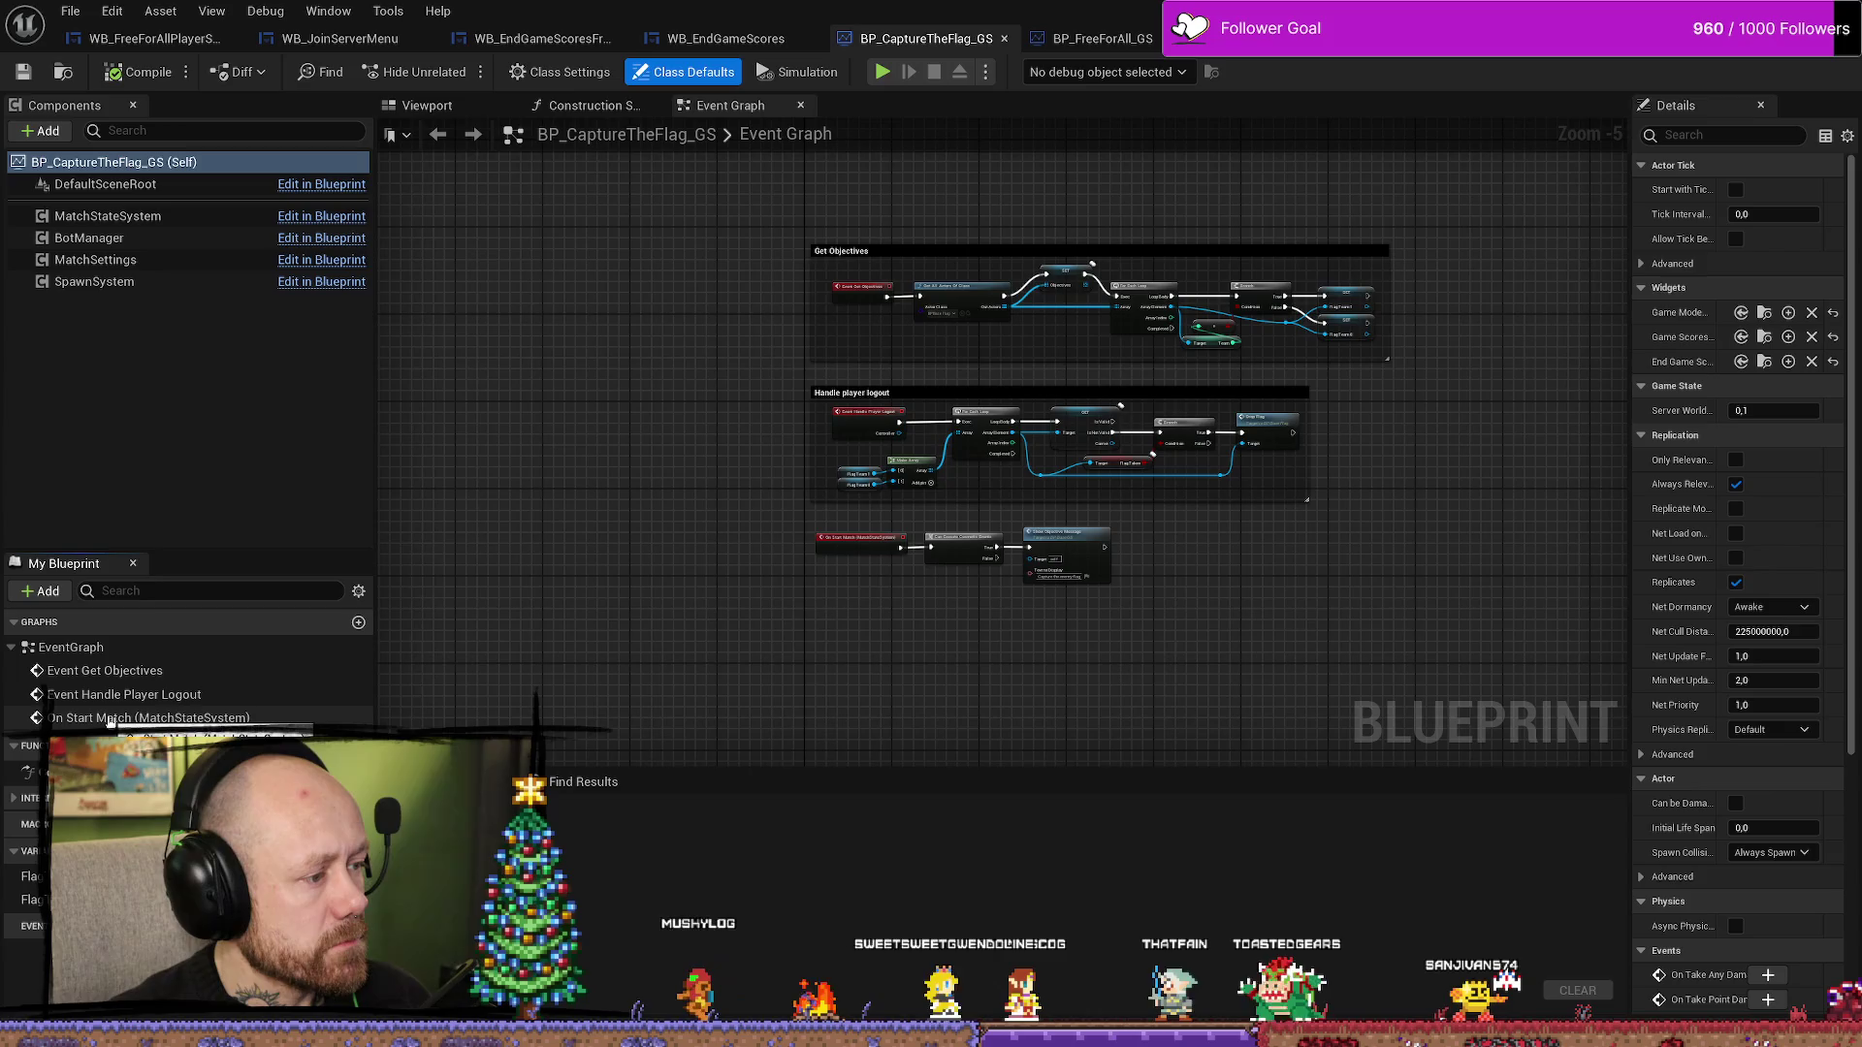
pyautogui.doubleClick(111, 720)
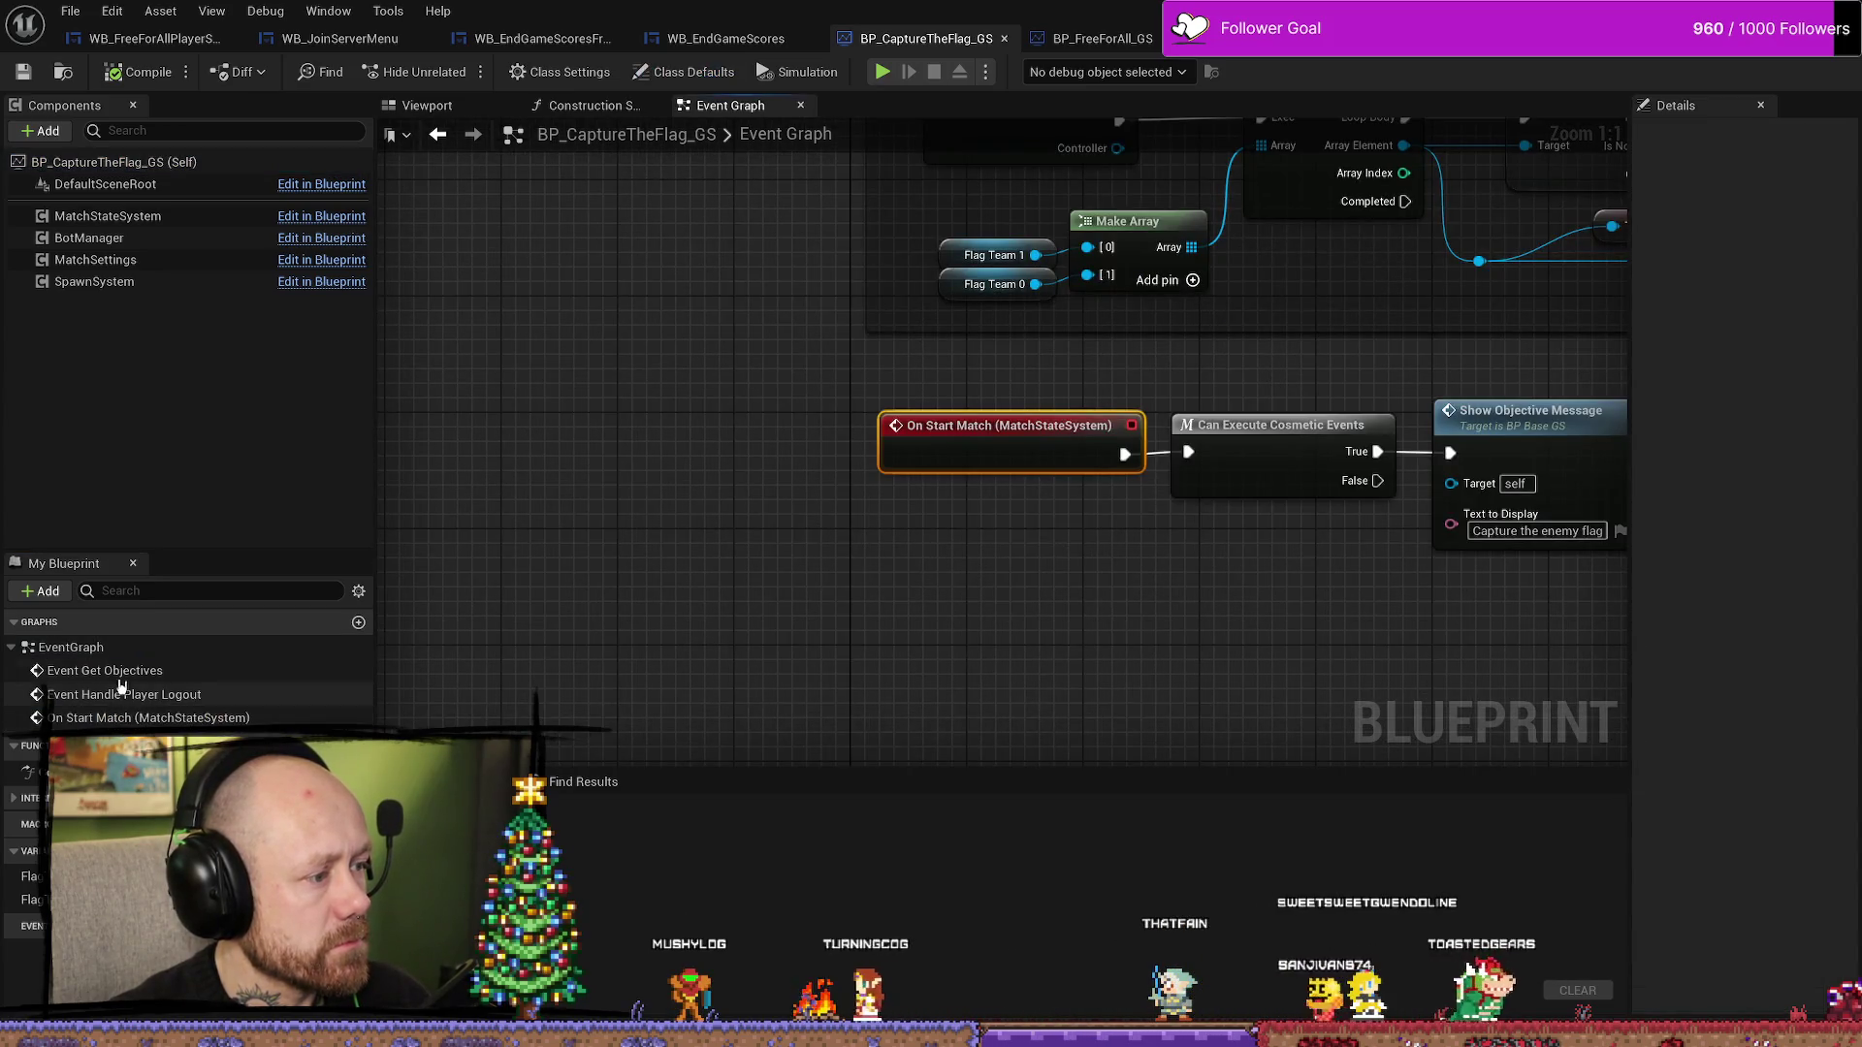
# - Jump to Event Get Objectives and pan across its Flag Team settings, logout and start-match logic
pyautogui.doubleClick(136, 671)
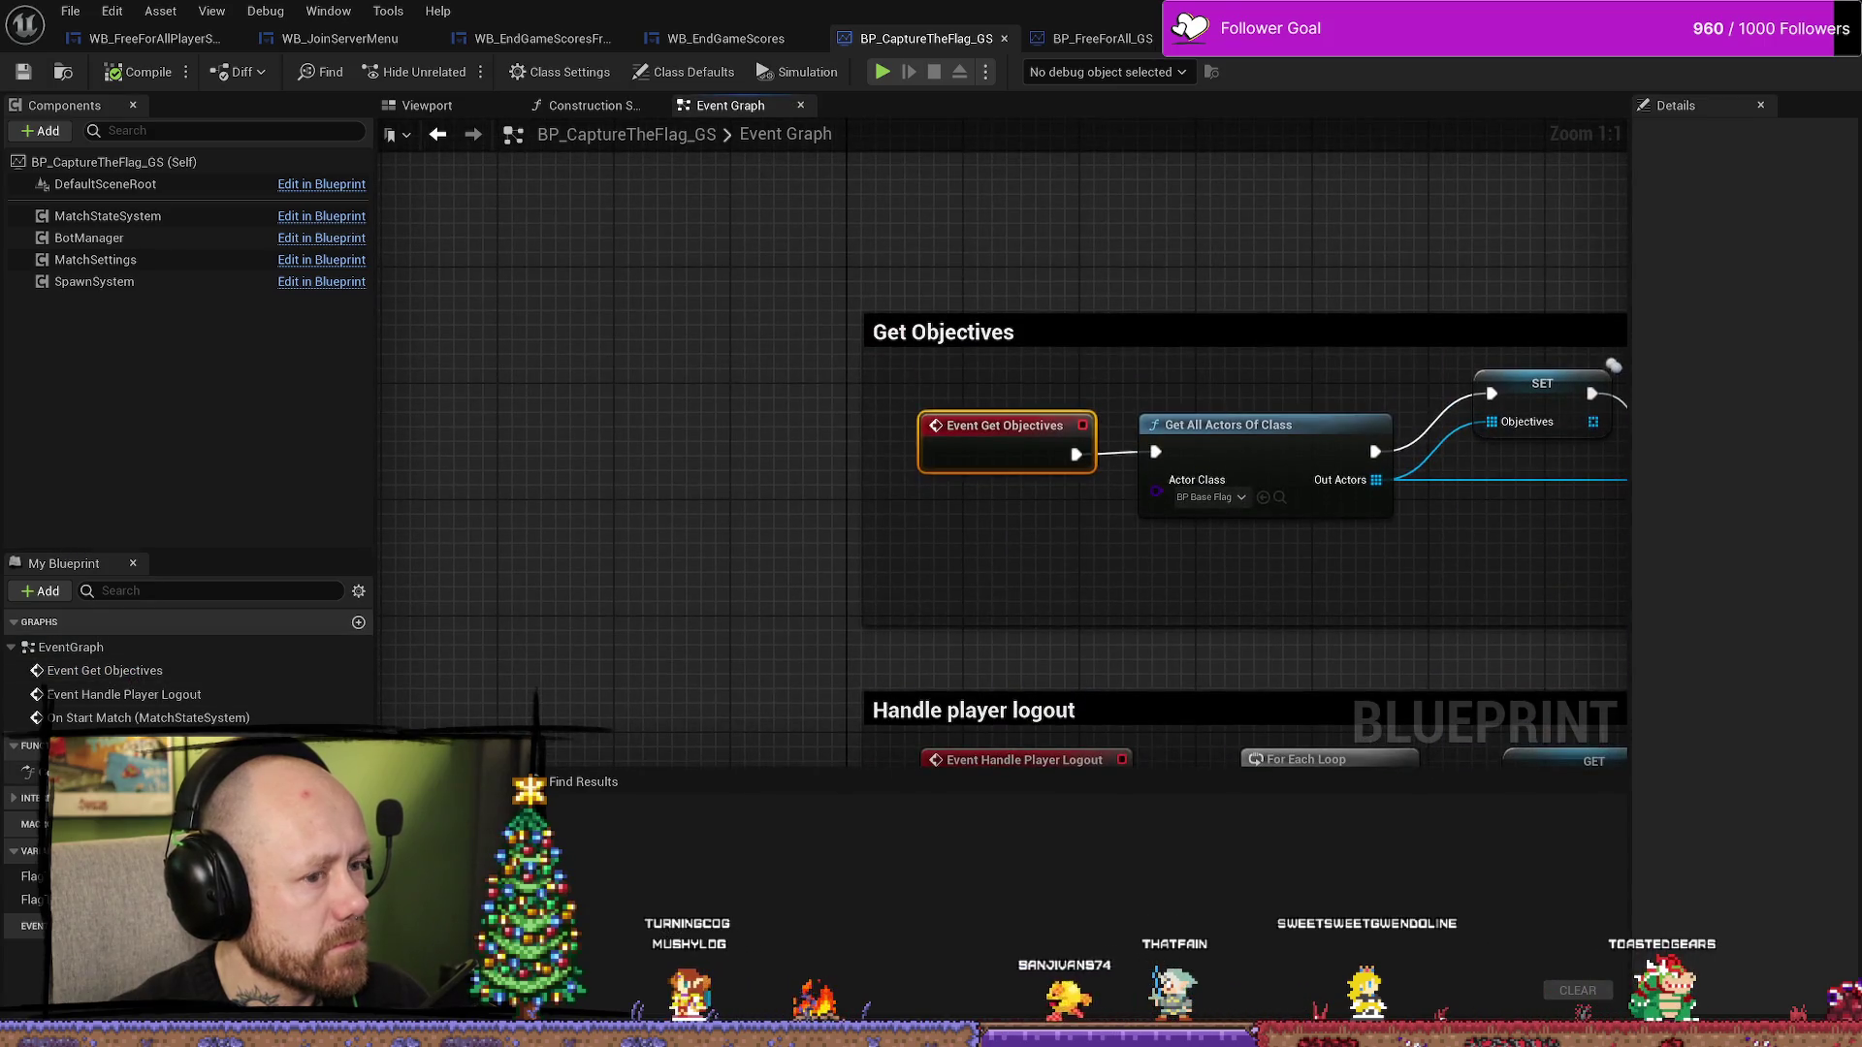
pyautogui.scroll(-5, 762, 660)
pyautogui.scroll(3, 883, 444)
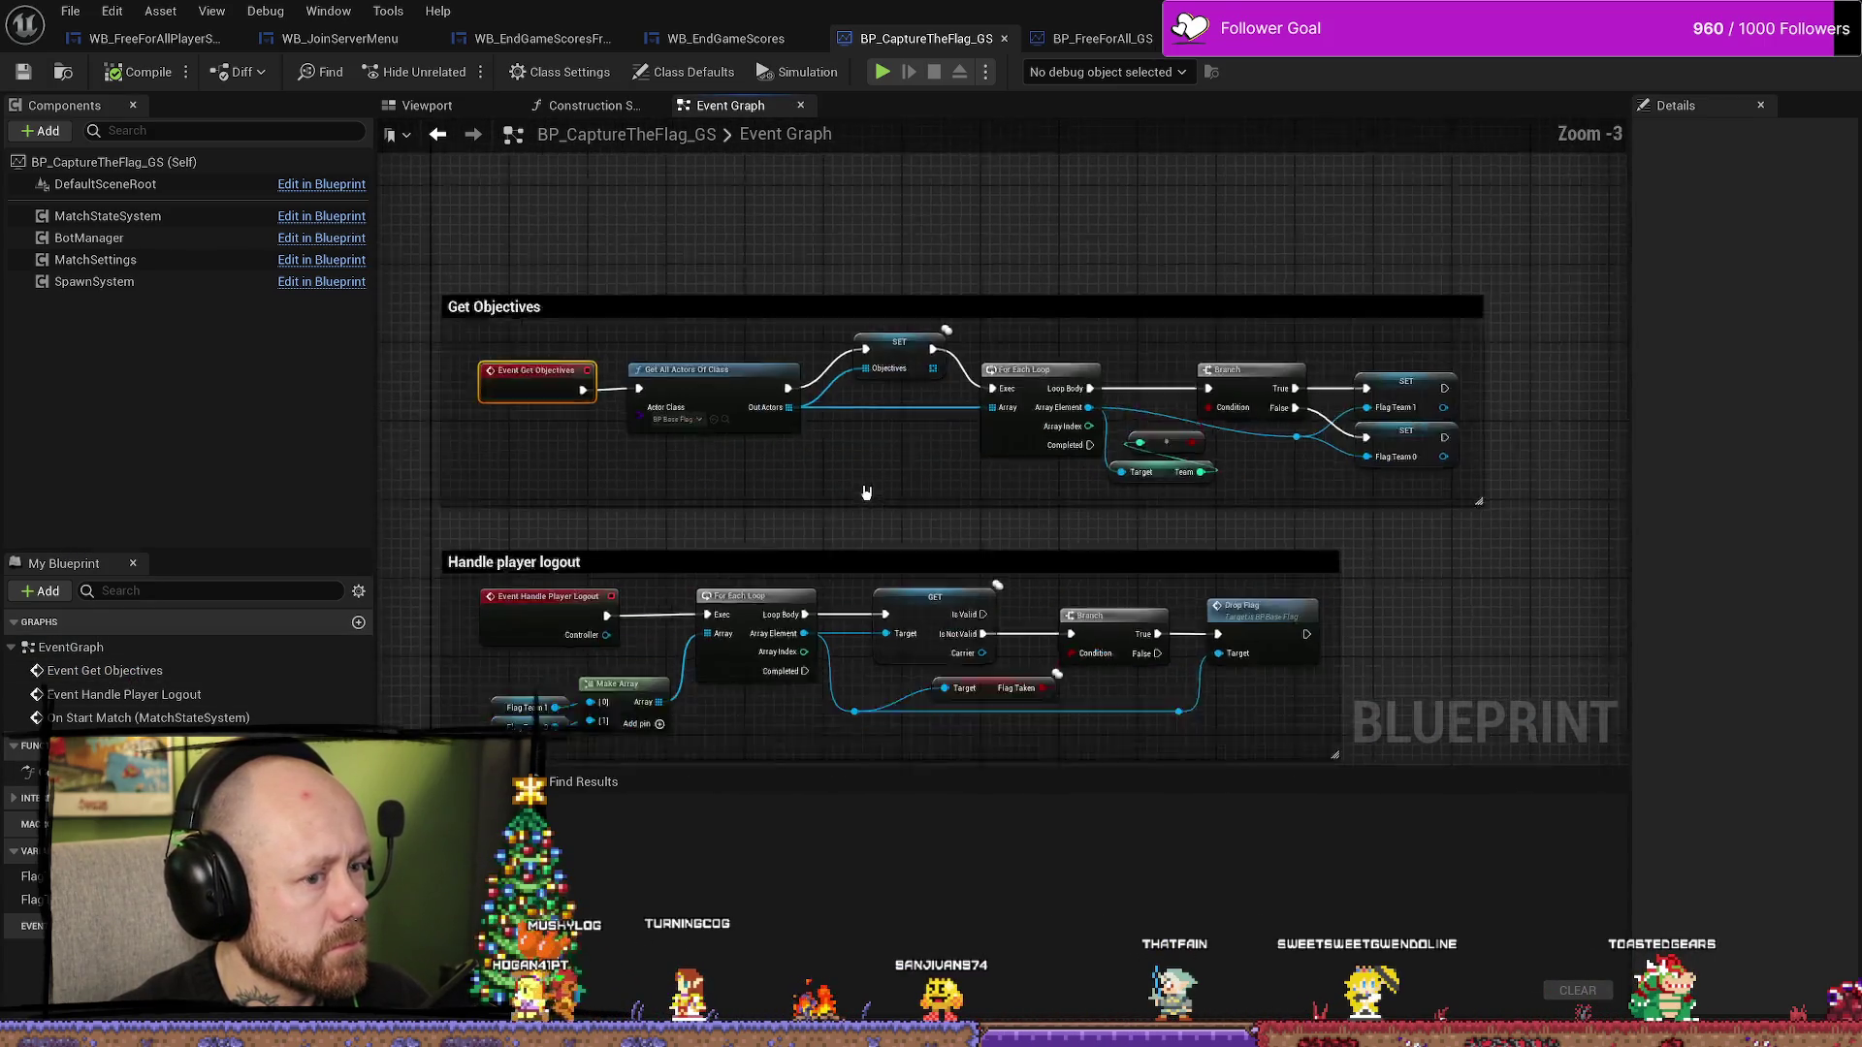
pyautogui.moveTo(883, 444); pyautogui.dragTo(929, 339)
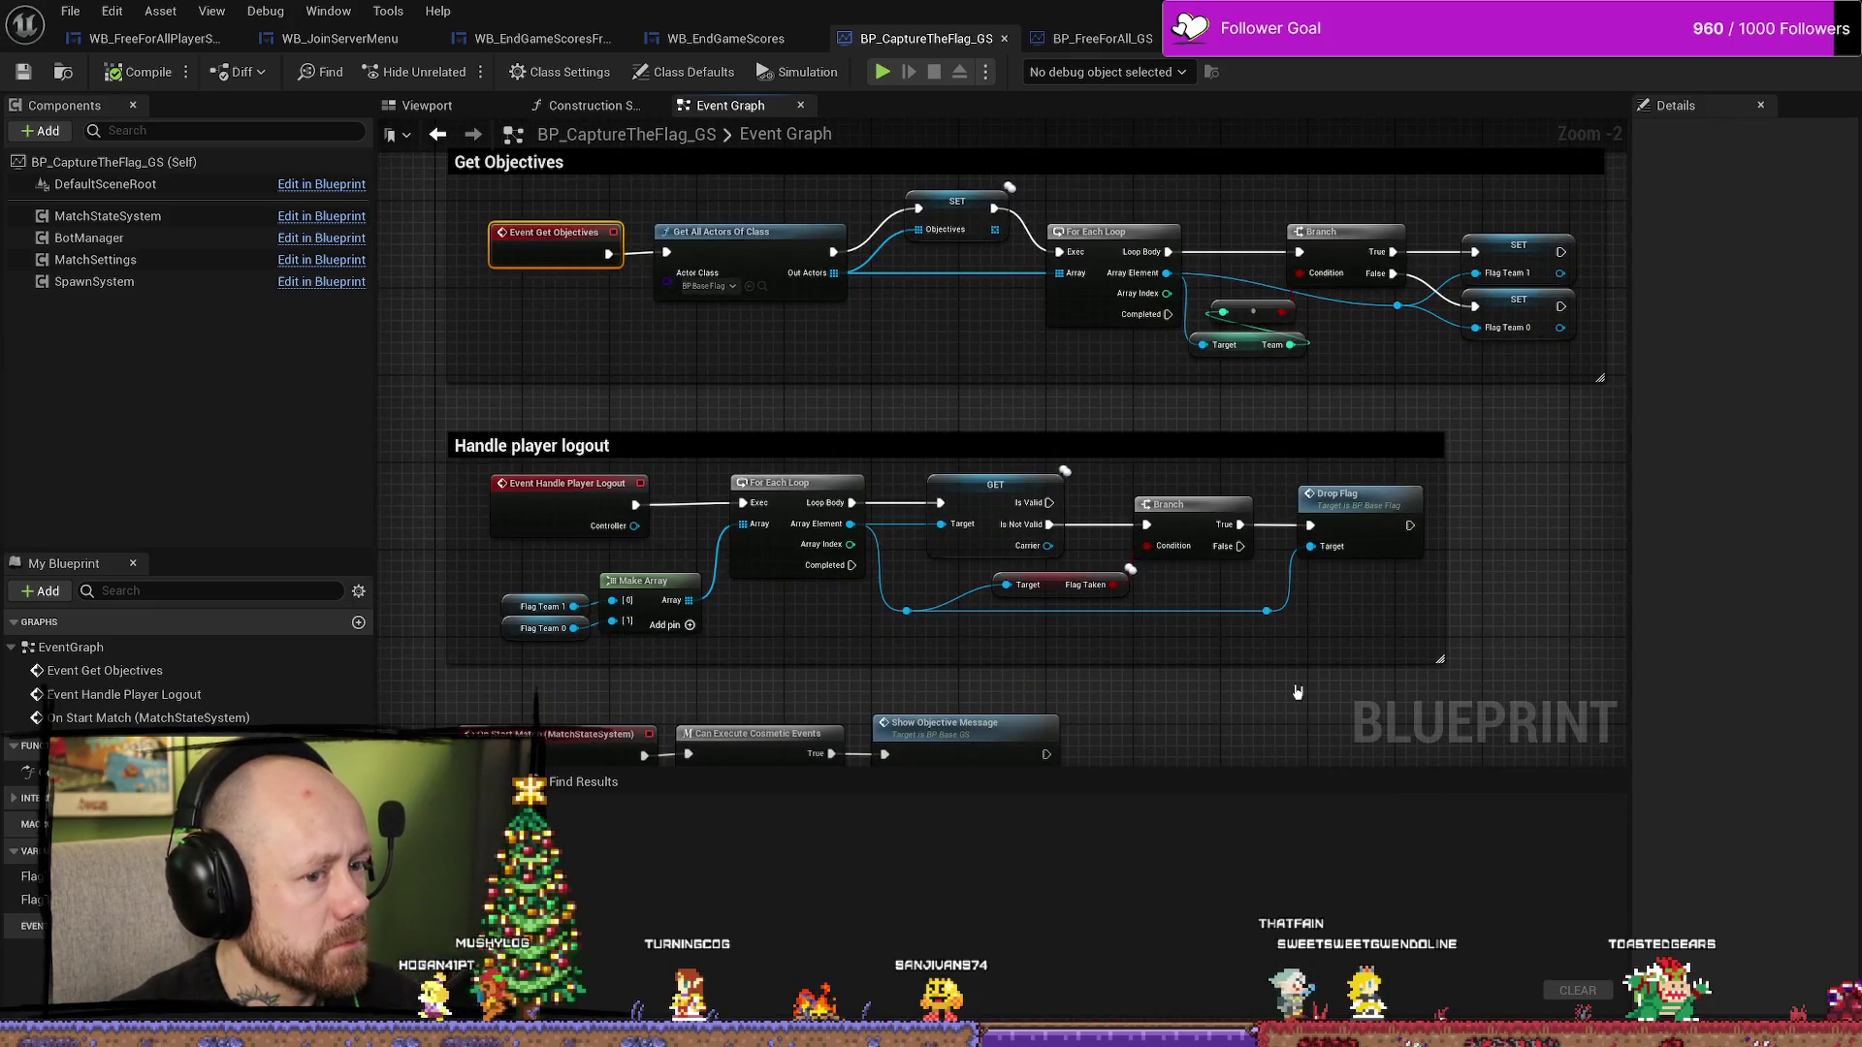
pyautogui.moveTo(1298, 693); pyautogui.dragTo(1265, 476)
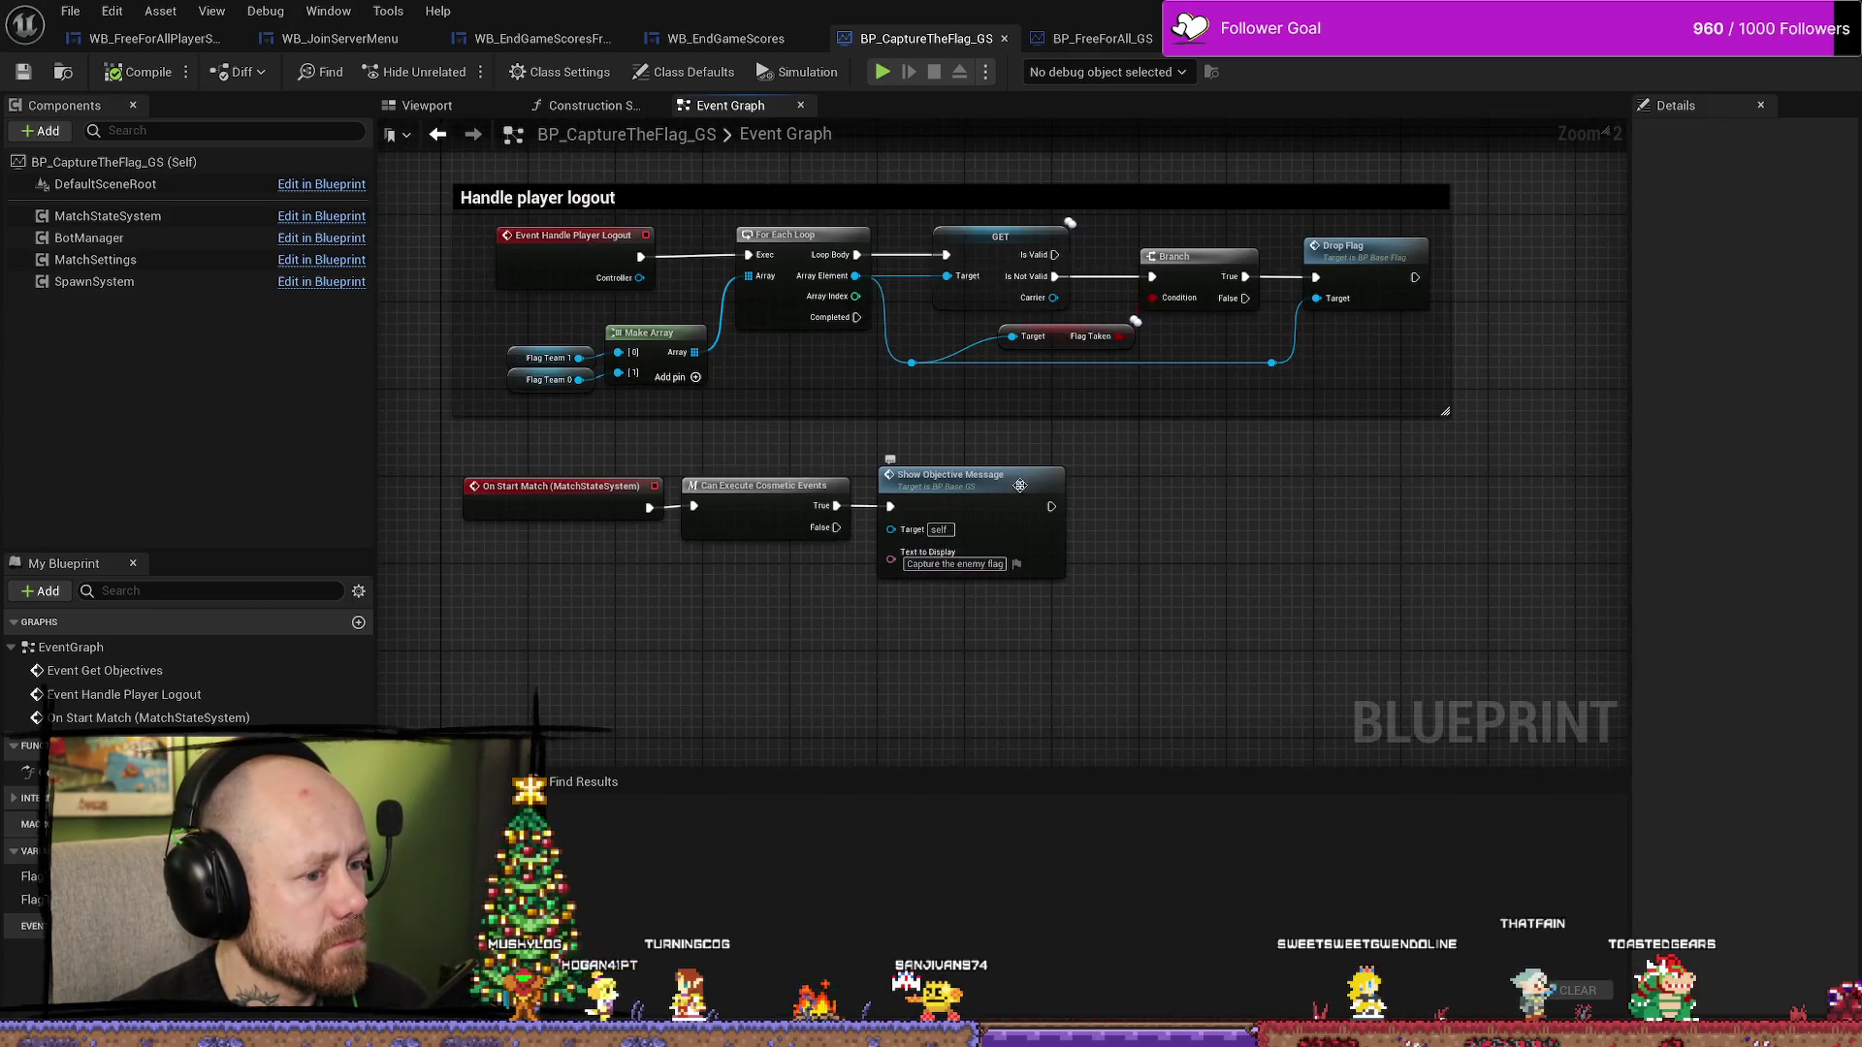
pyautogui.moveTo(774, 656); pyautogui.dragTo(852, 651)
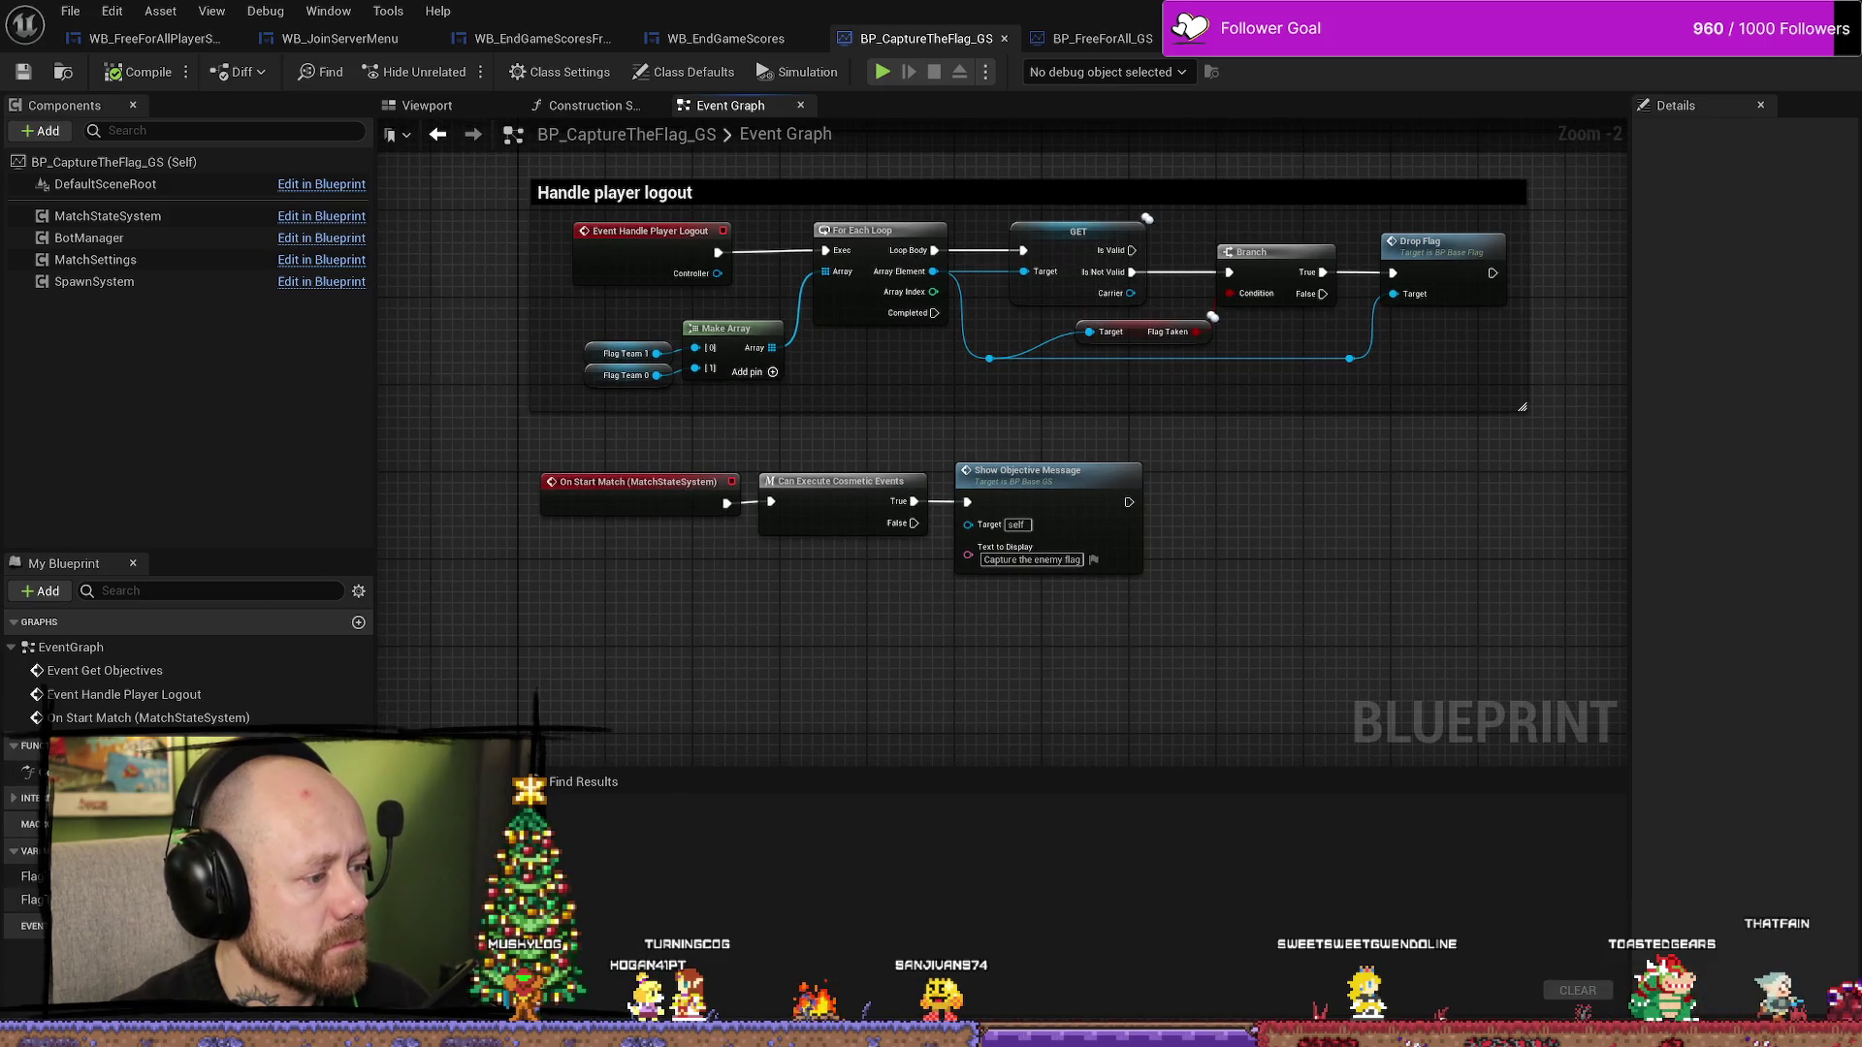
pyautogui.click(32, 798)
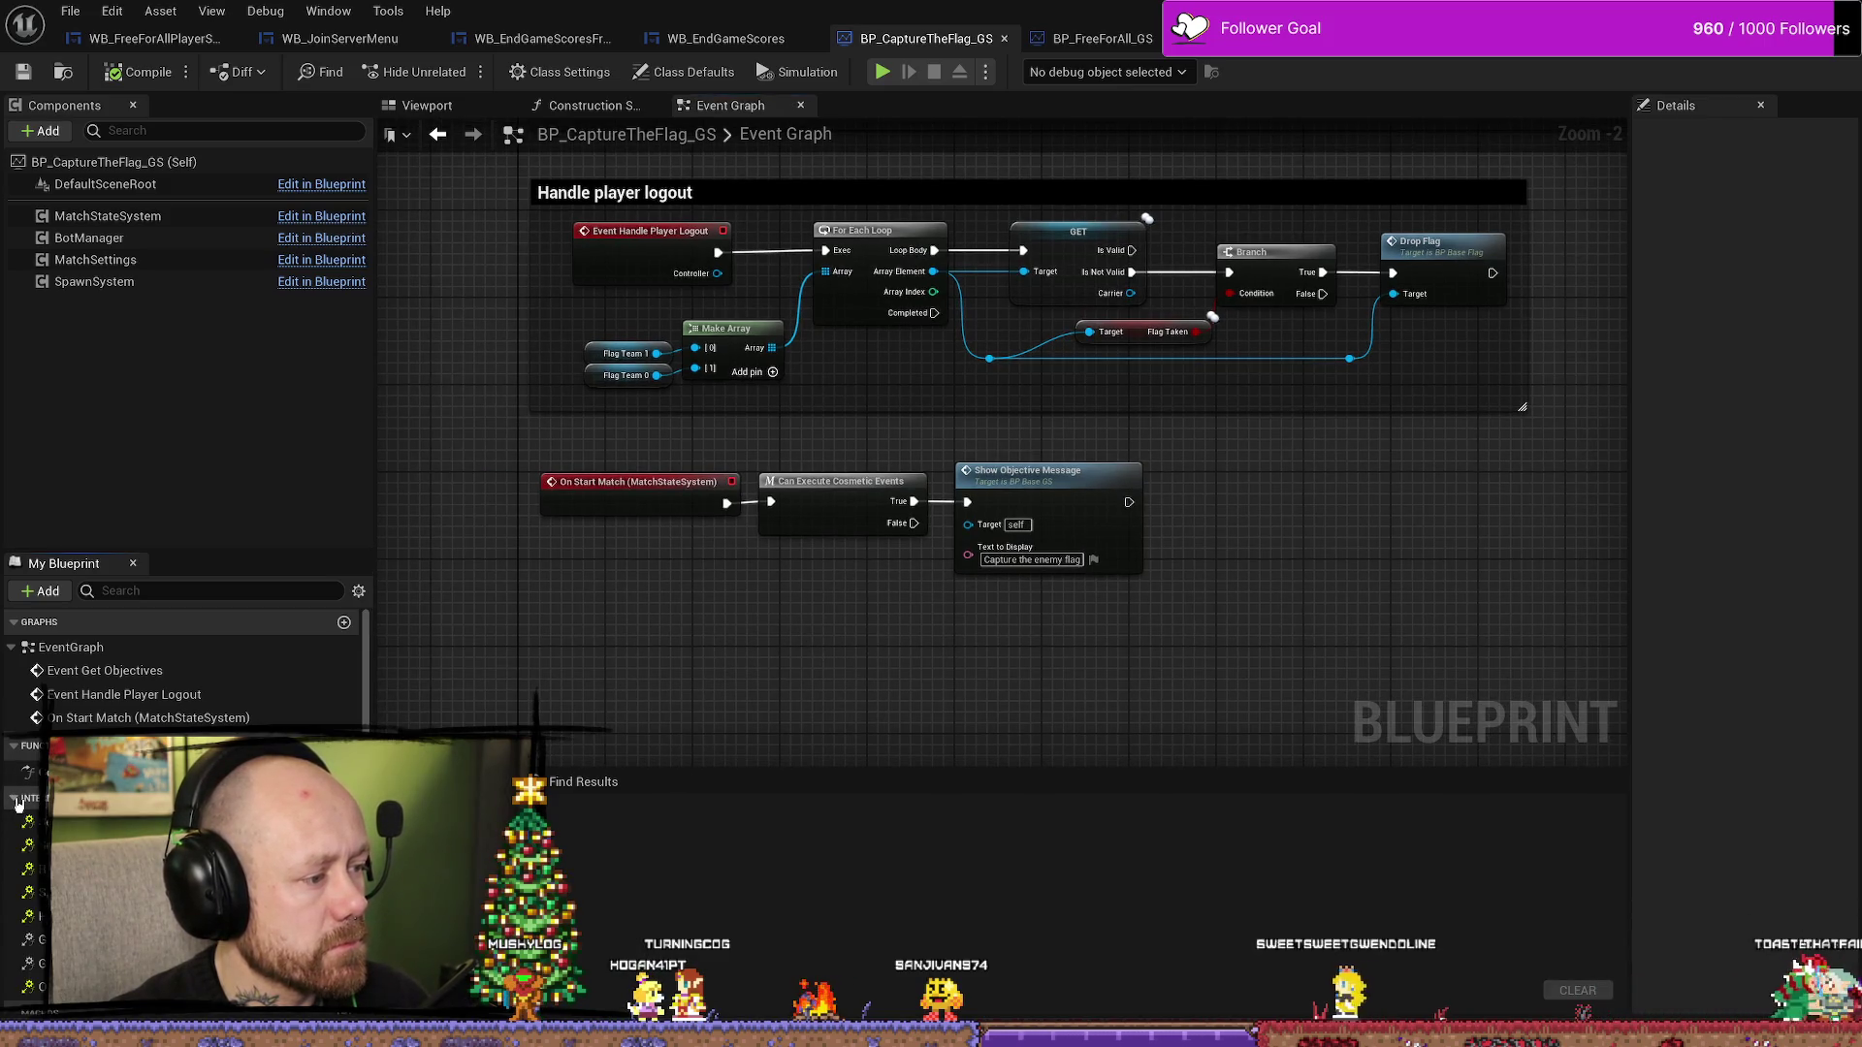
pyautogui.scroll(-2, 32, 798)
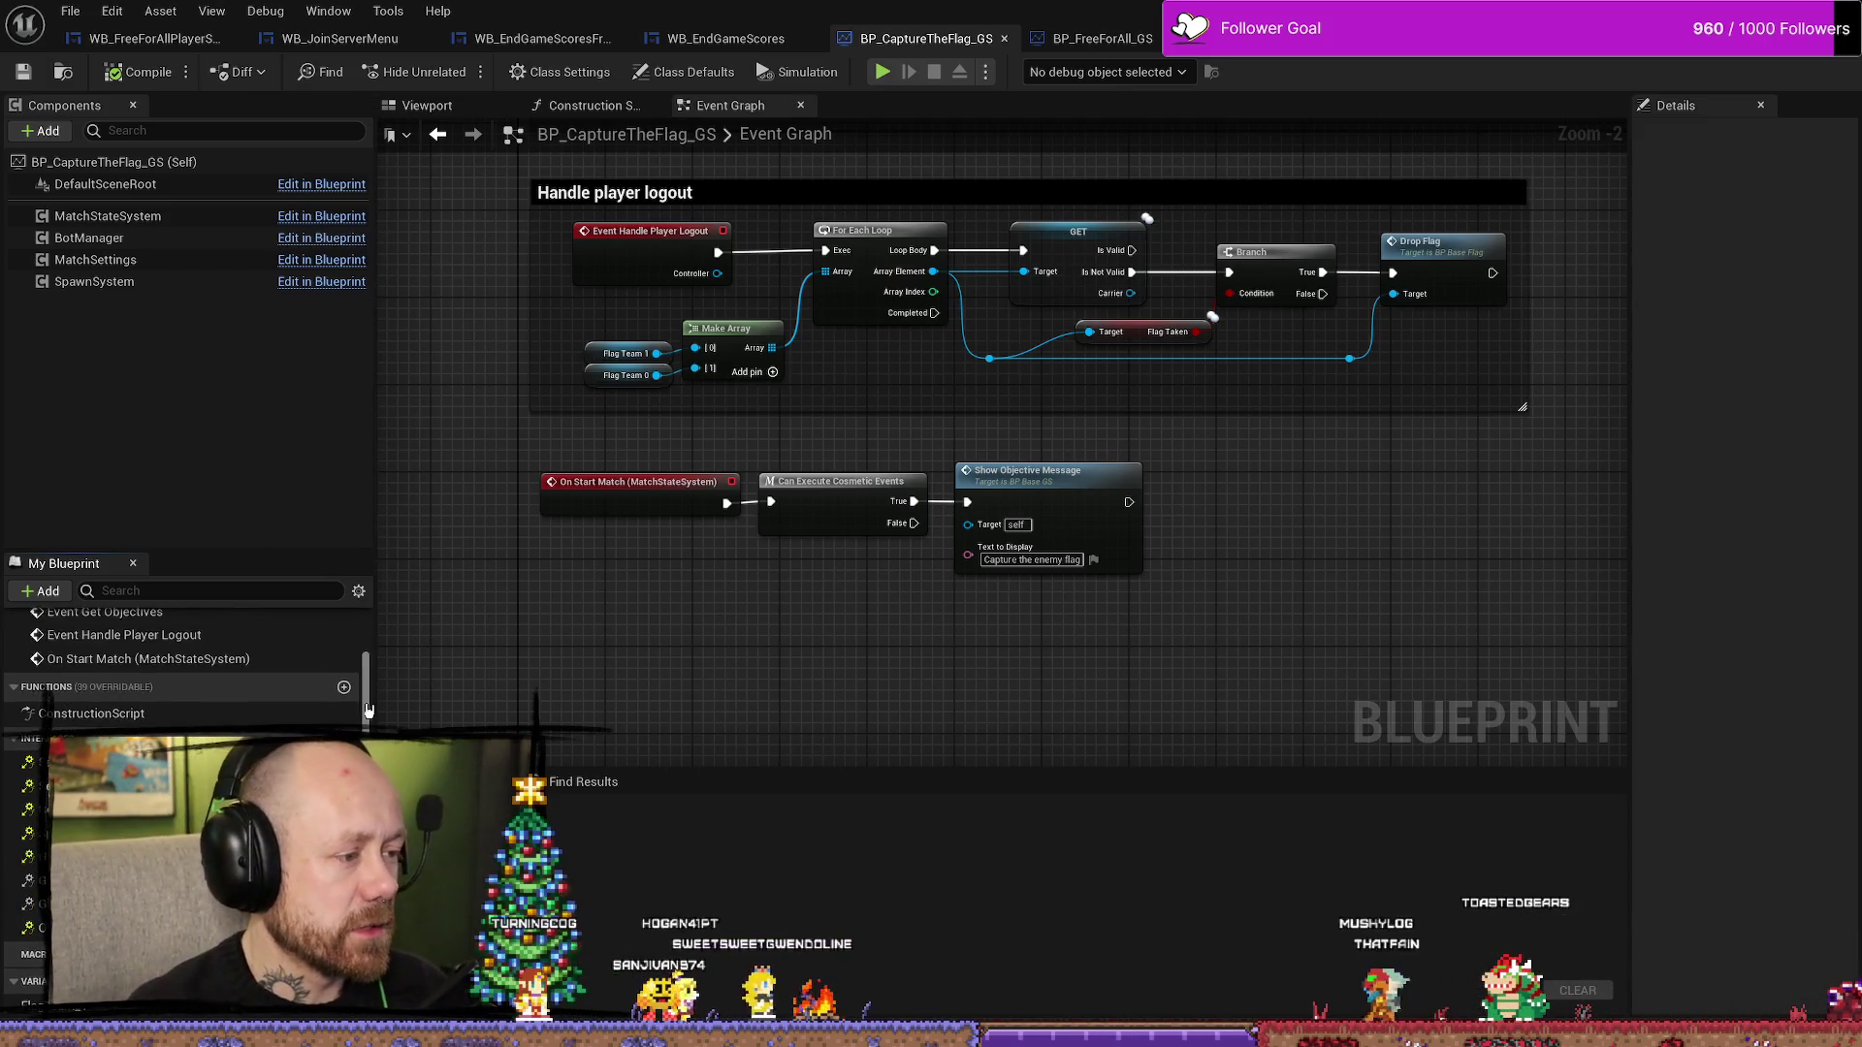
pyautogui.scroll(2, 369, 696)
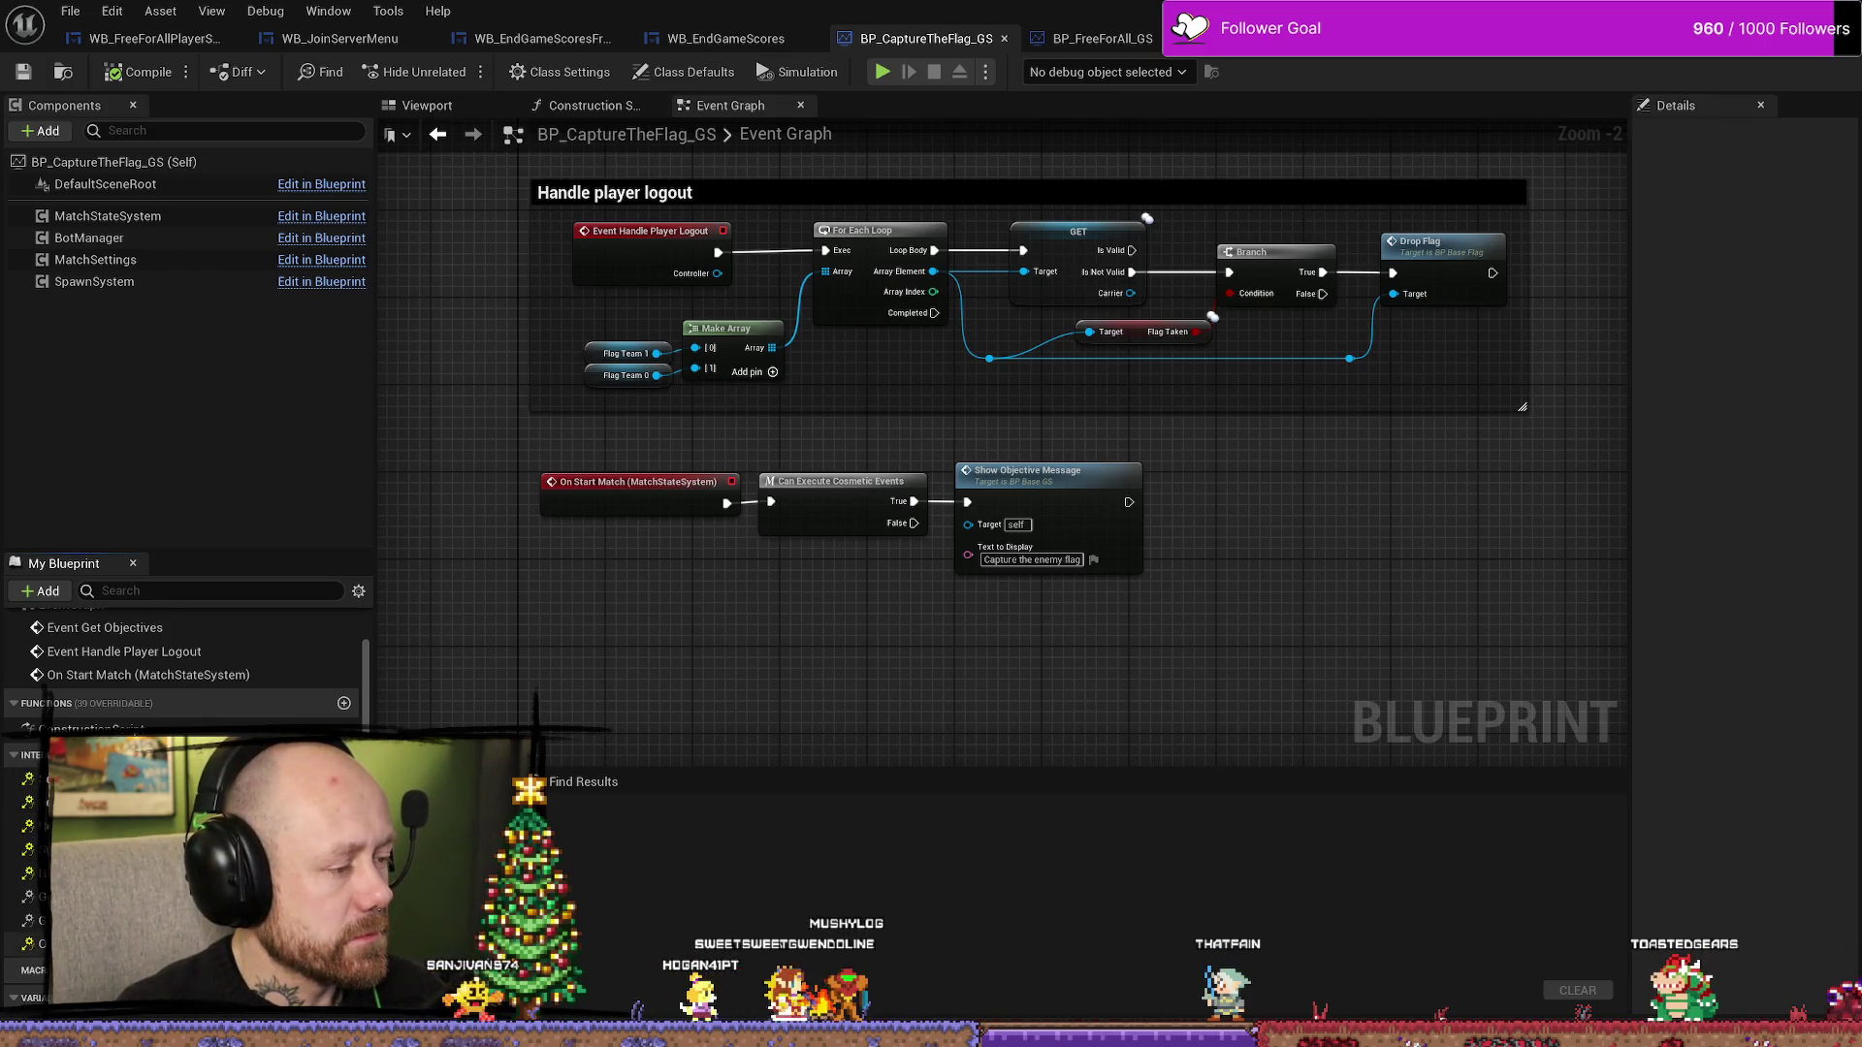
pyautogui.scroll(2, 87, 682)
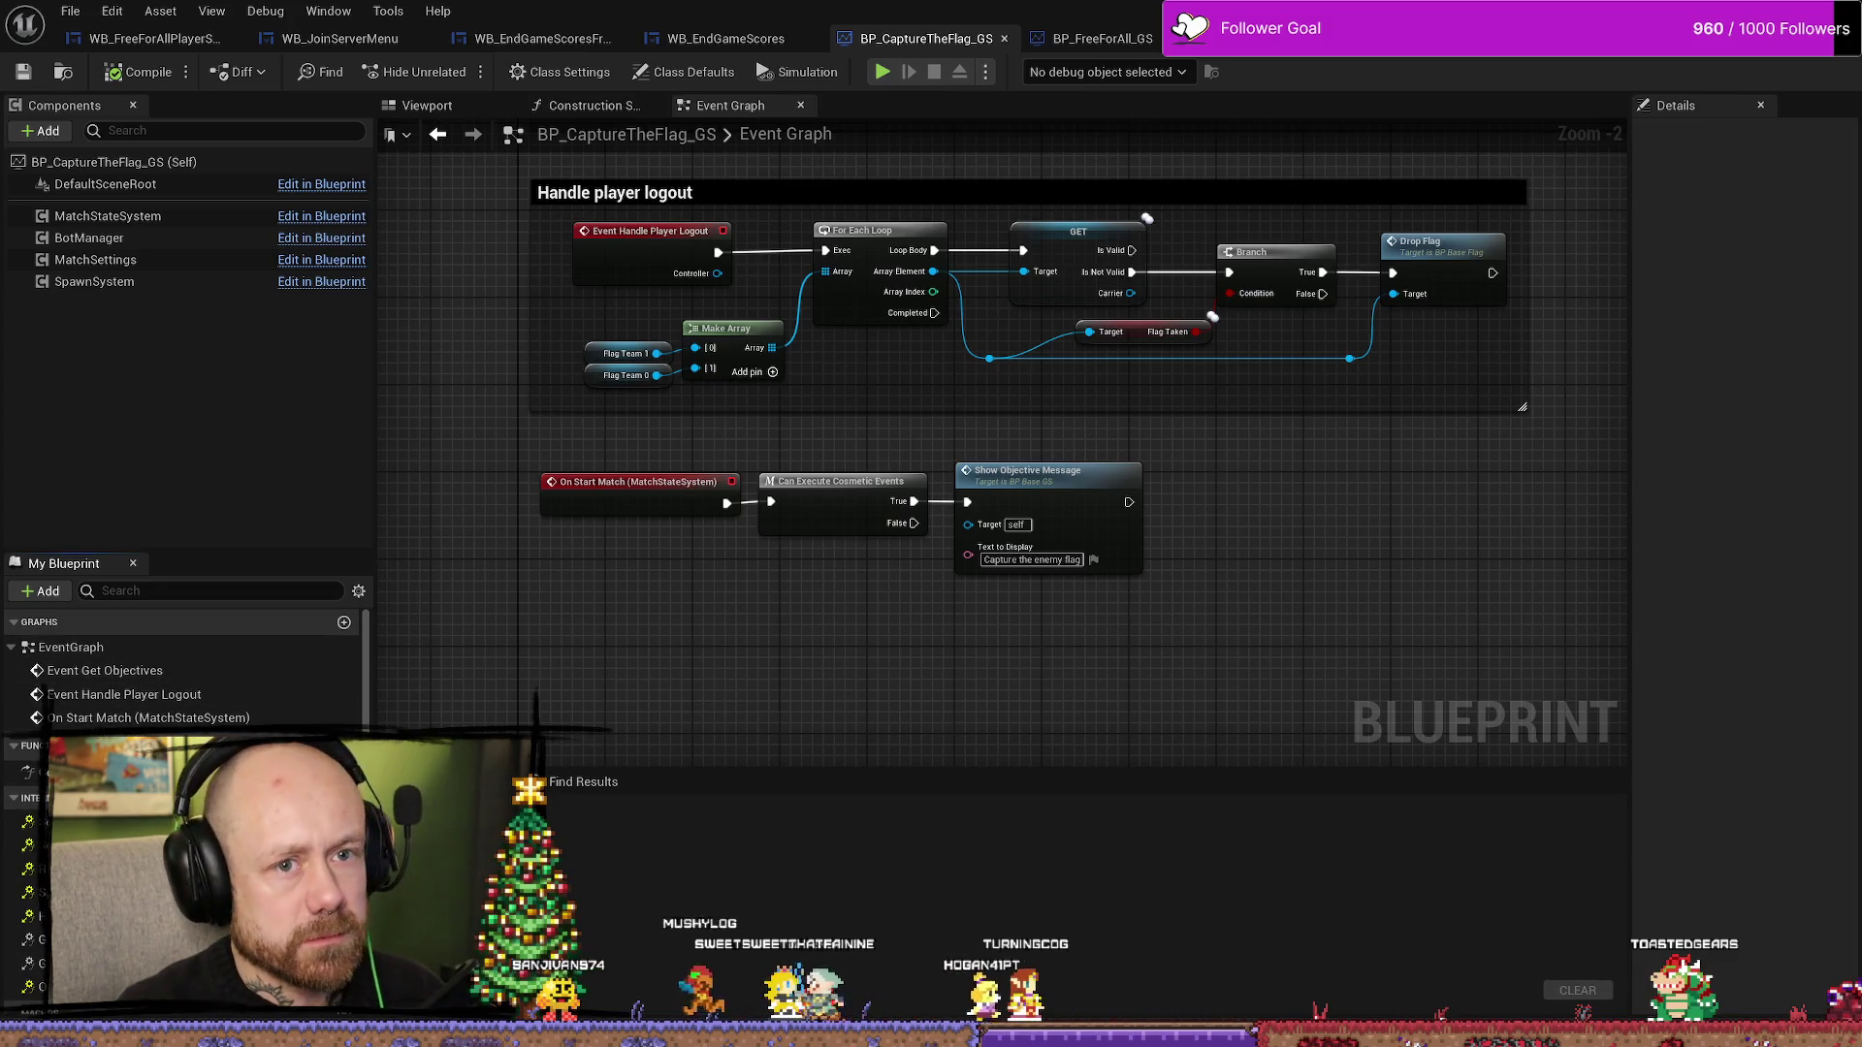
# - Open BP_Base_GS from the GameModes folder and view its Cast To BP_GameInstance nodes and event list
pyautogui.hotkey('ctrl', 'space')
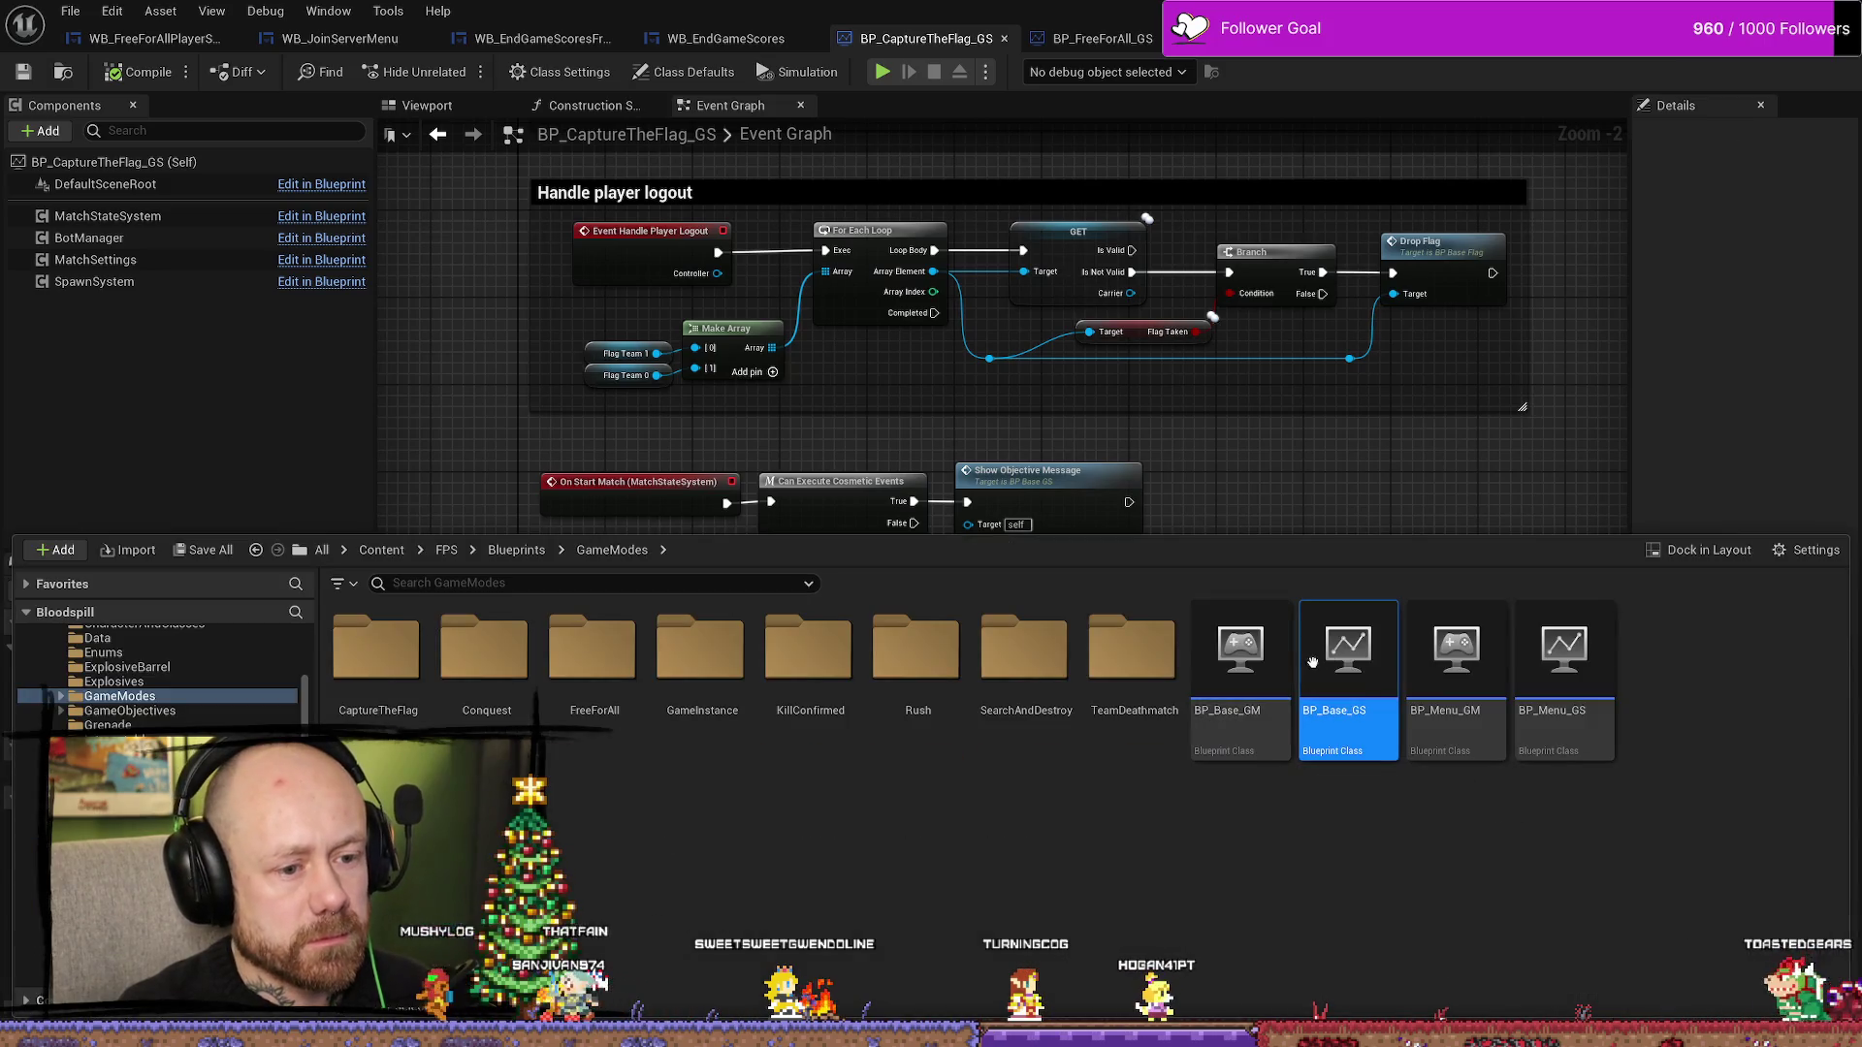
pyautogui.doubleClick(1378, 653)
pyautogui.scroll(5, 833, 478)
pyautogui.moveTo(833, 478); pyautogui.dragTo(1277, 540)
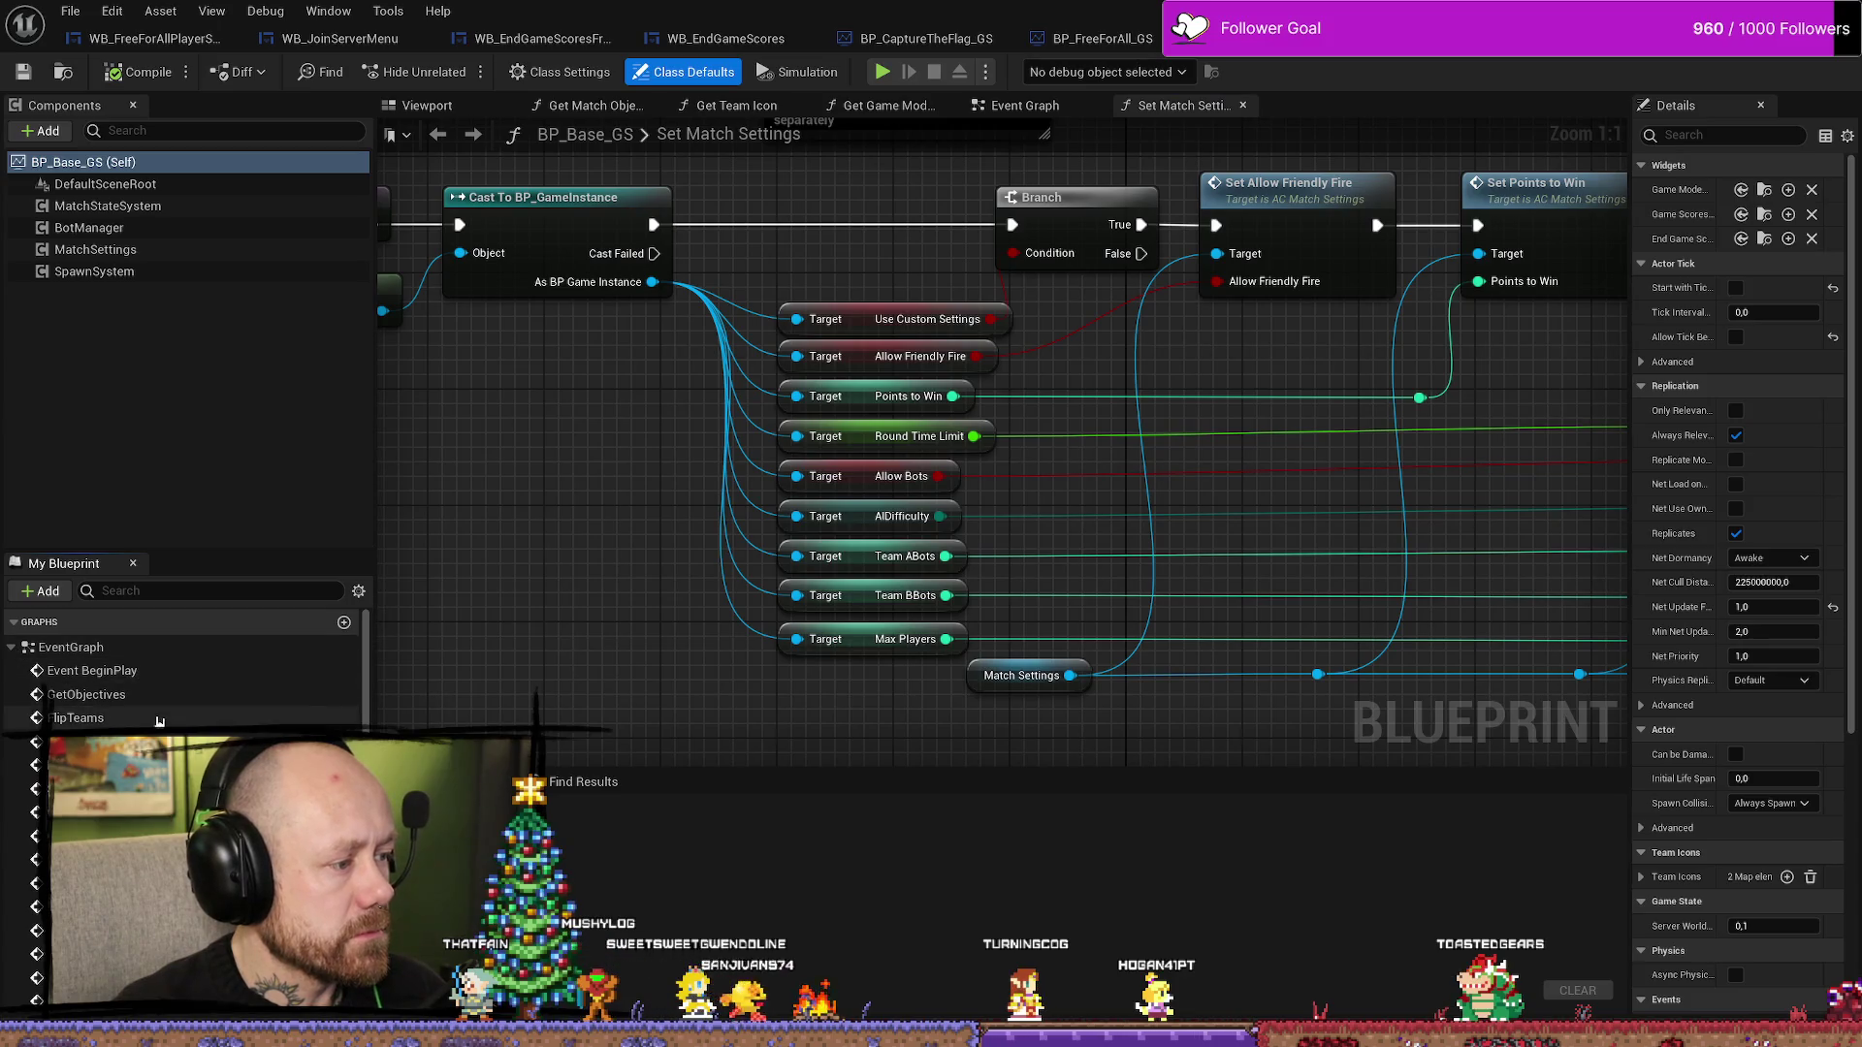
pyautogui.click(12, 647)
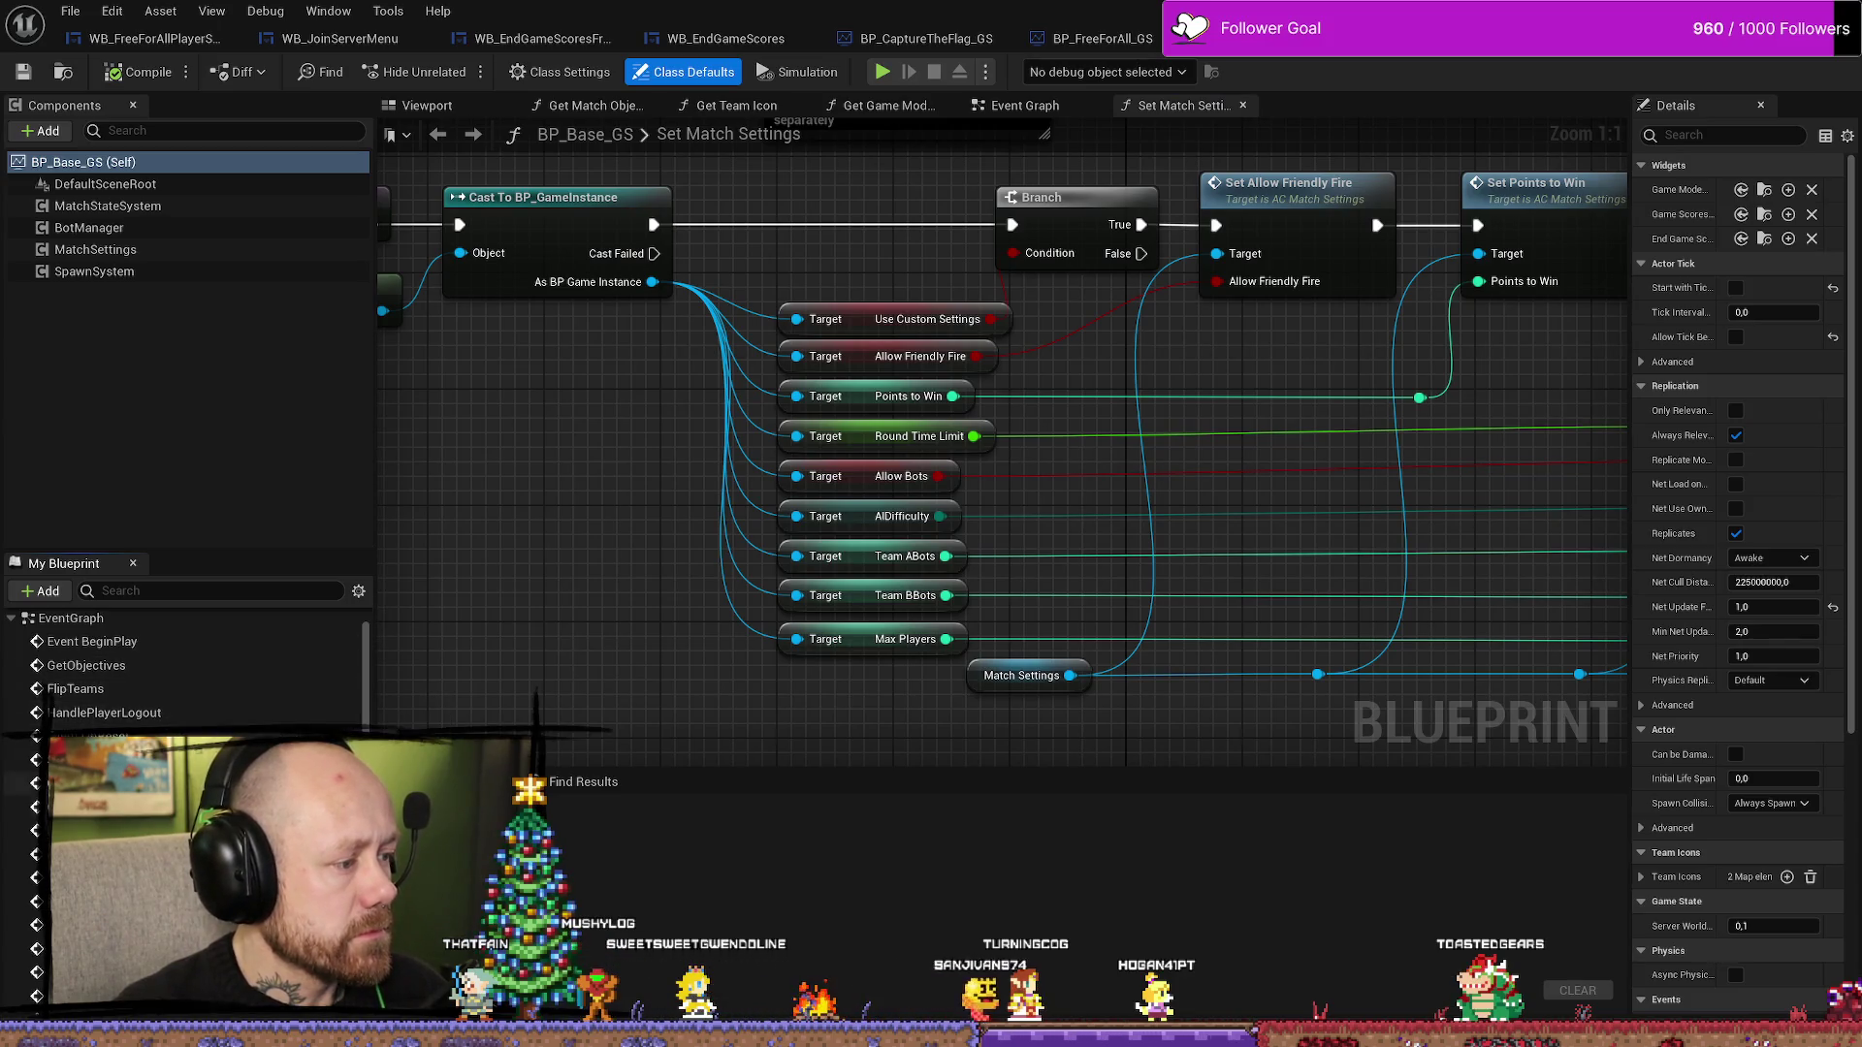
pyautogui.scroll(-2, 194, 669)
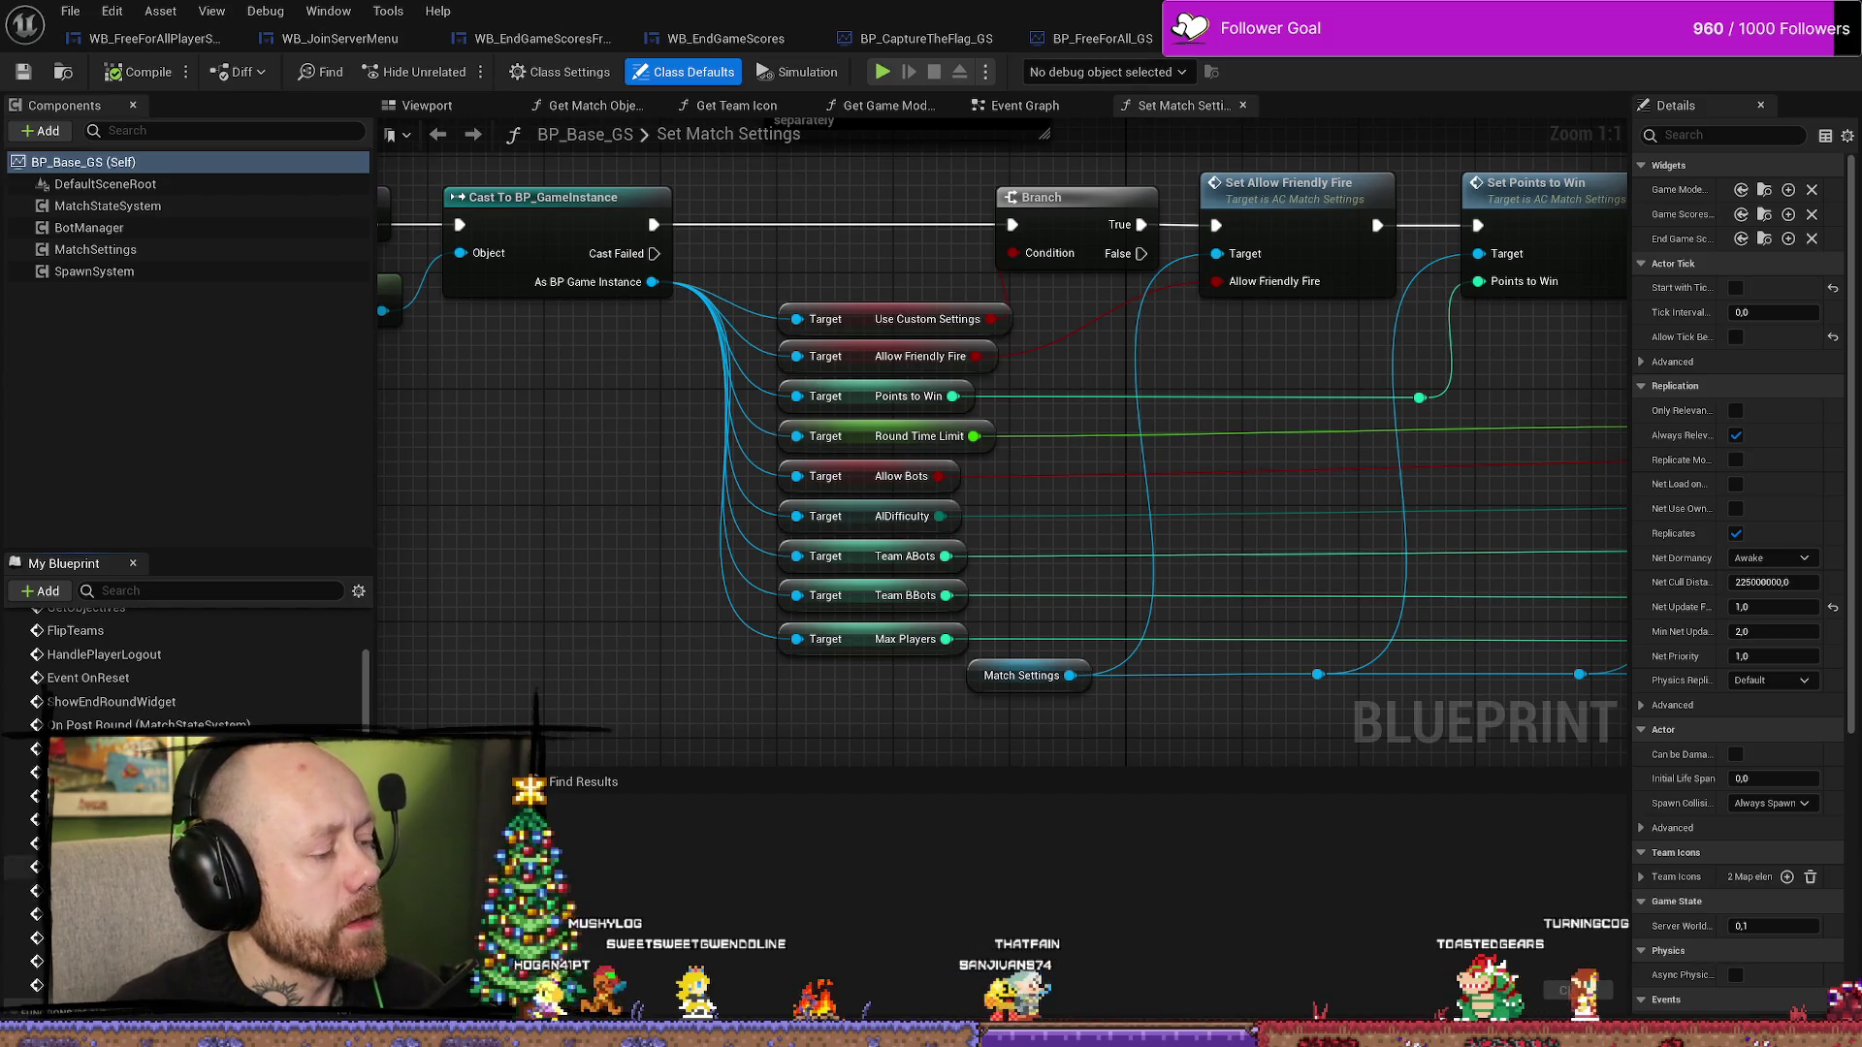
pyautogui.scroll(3, 184, 669)
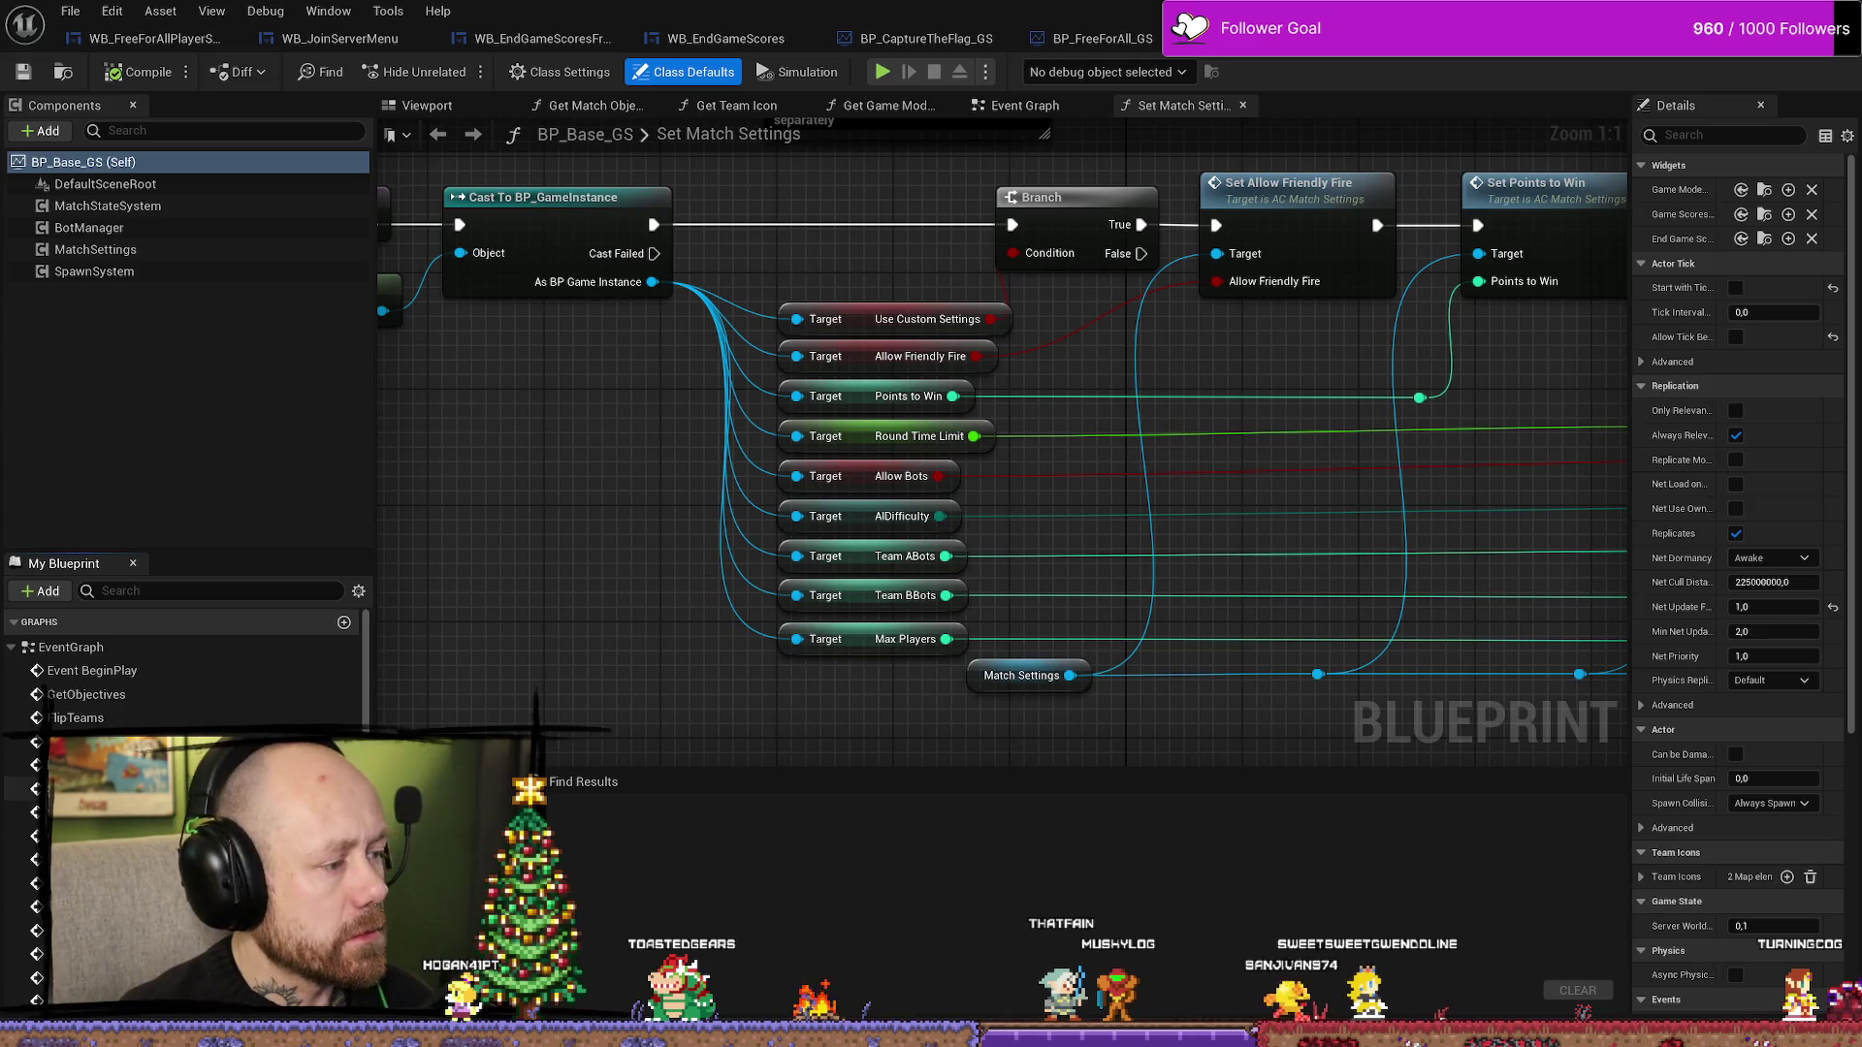
# - From ShowEndRoundWidget, open WB_EndRoundWidget to review its ROUND WIN layout, then close it
pyautogui.doubleClick(29, 788)
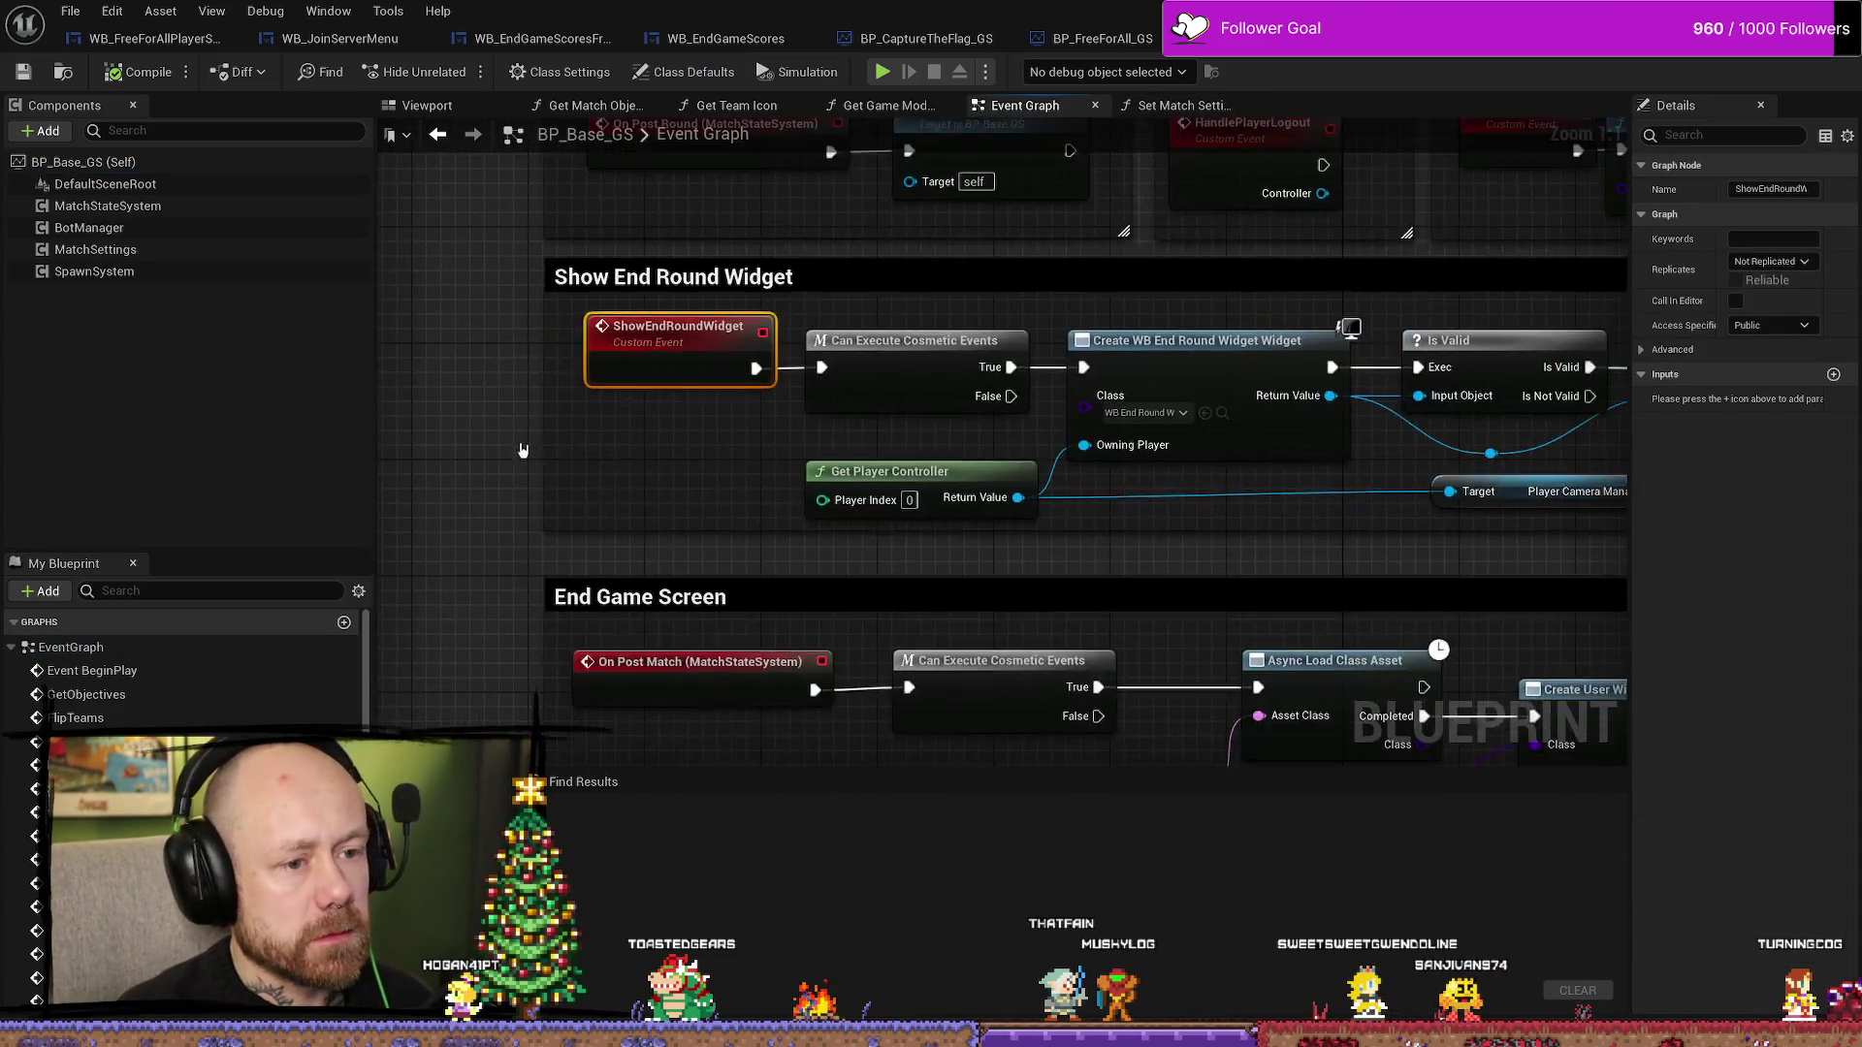
pyautogui.scroll(2, 862, 436)
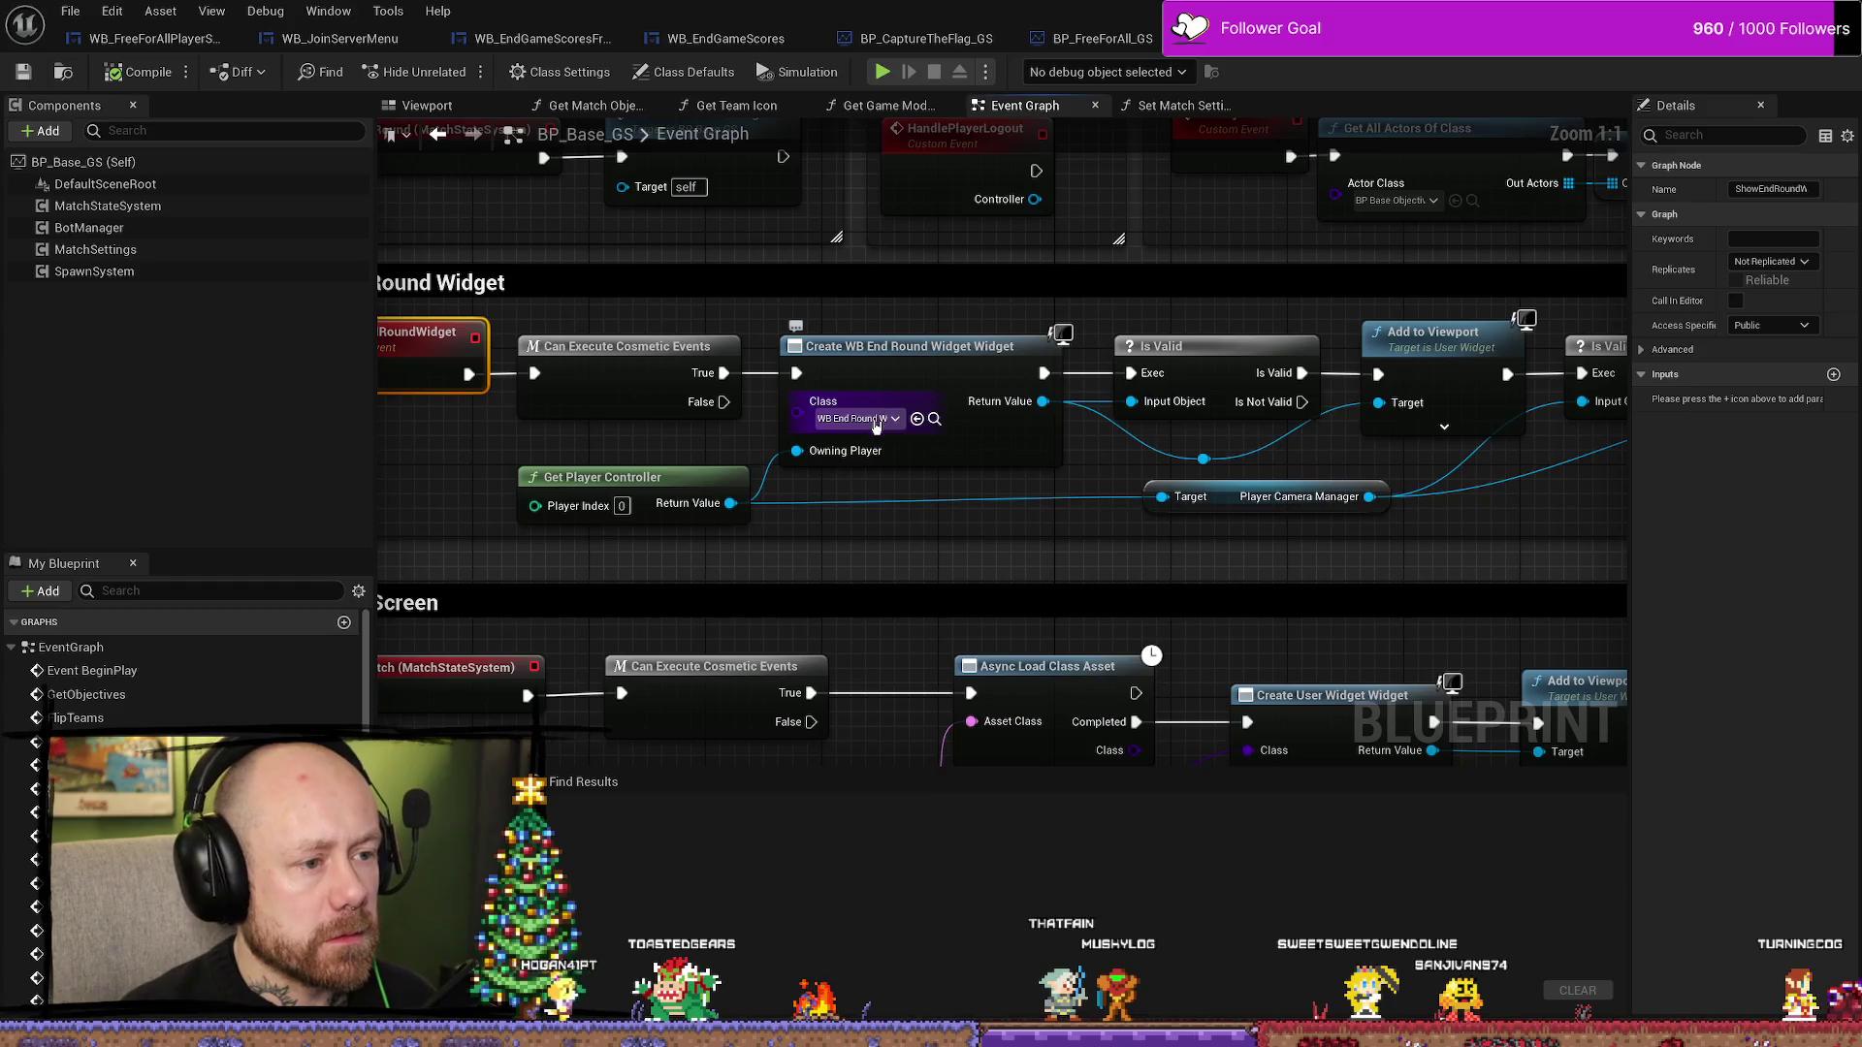
pyautogui.click(934, 420)
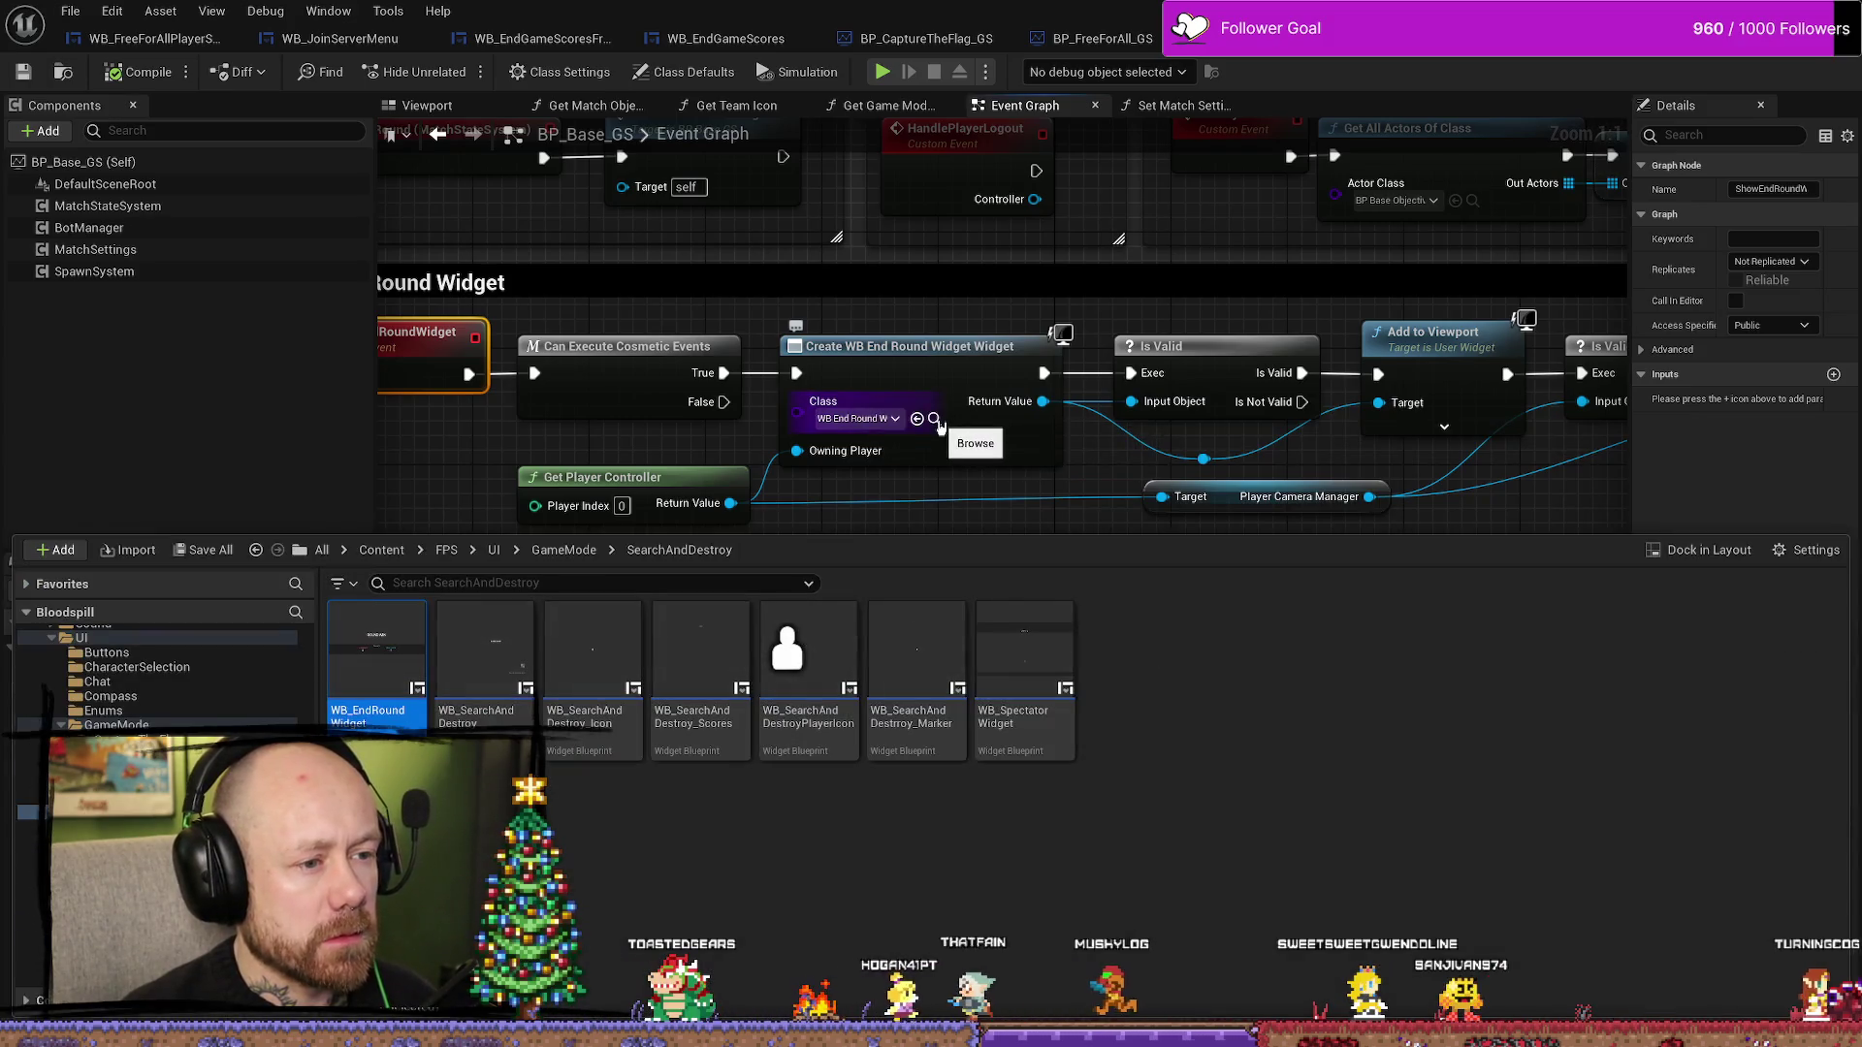
pyautogui.doubleClick(377, 664)
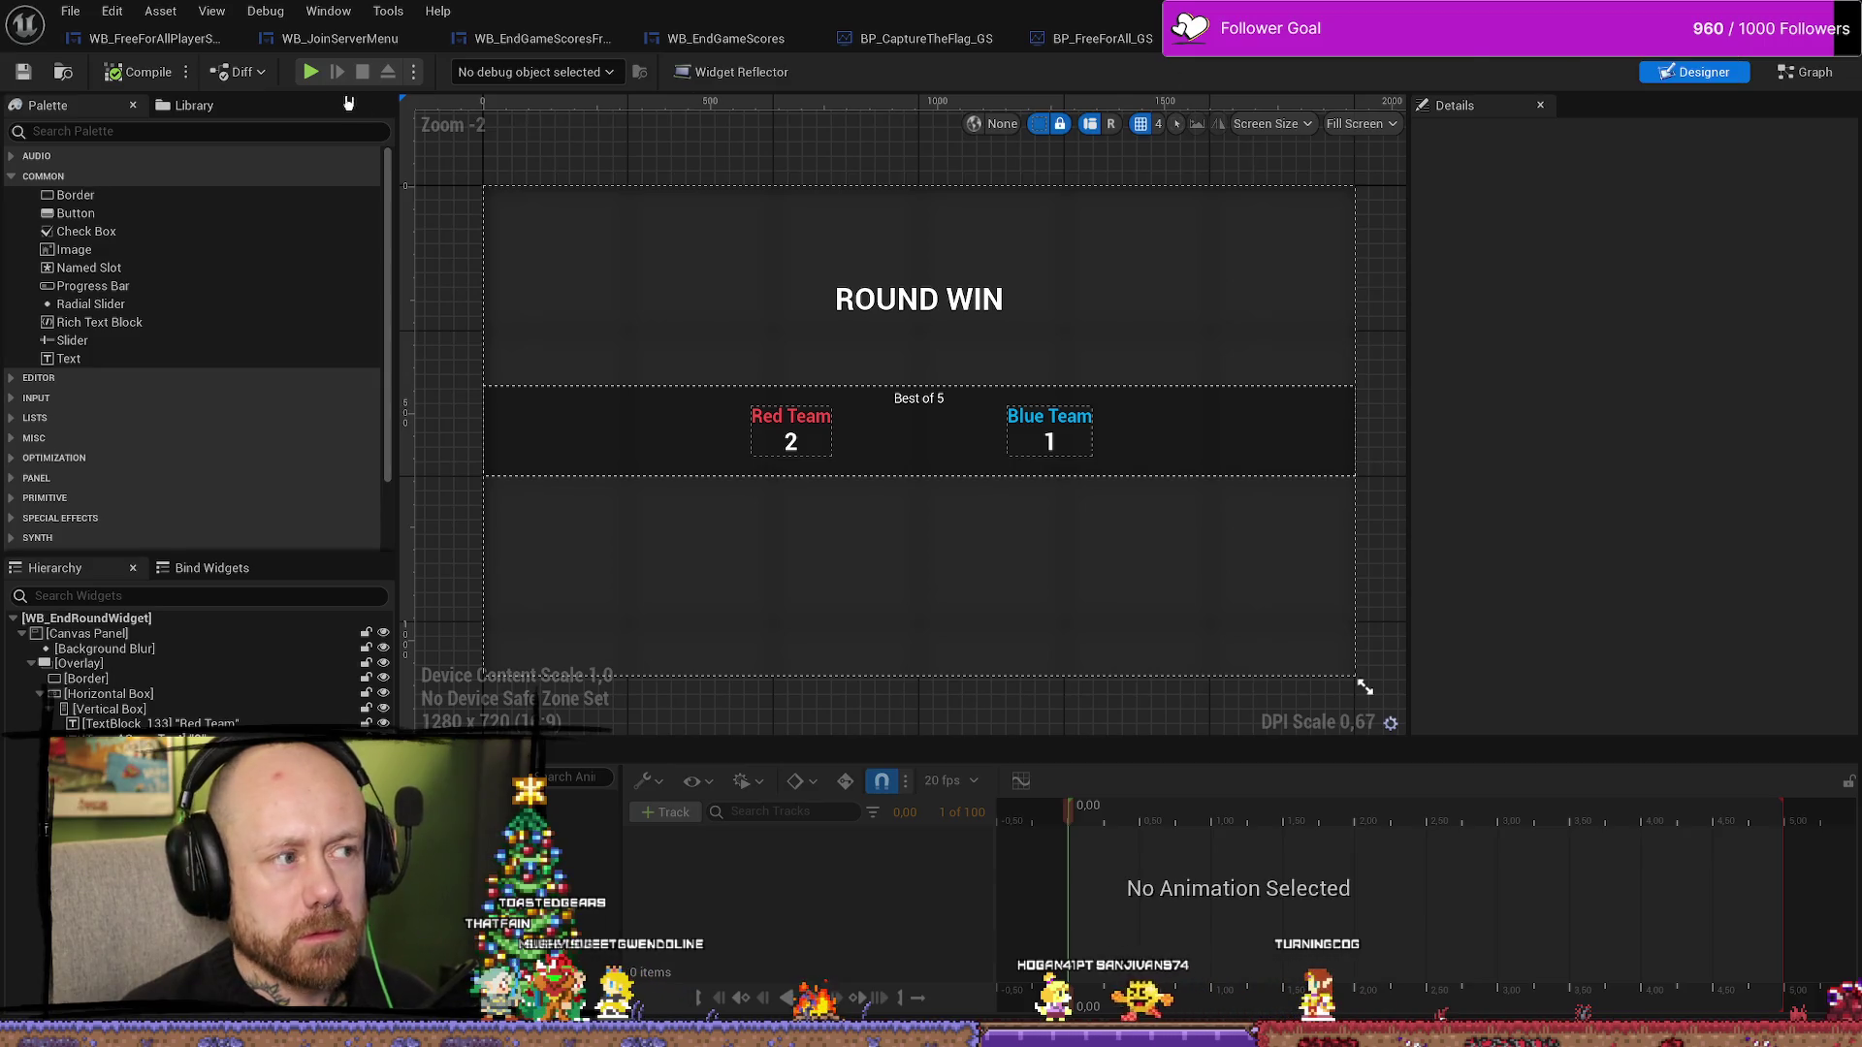
pyautogui.hotkey('ctrl', 'w')
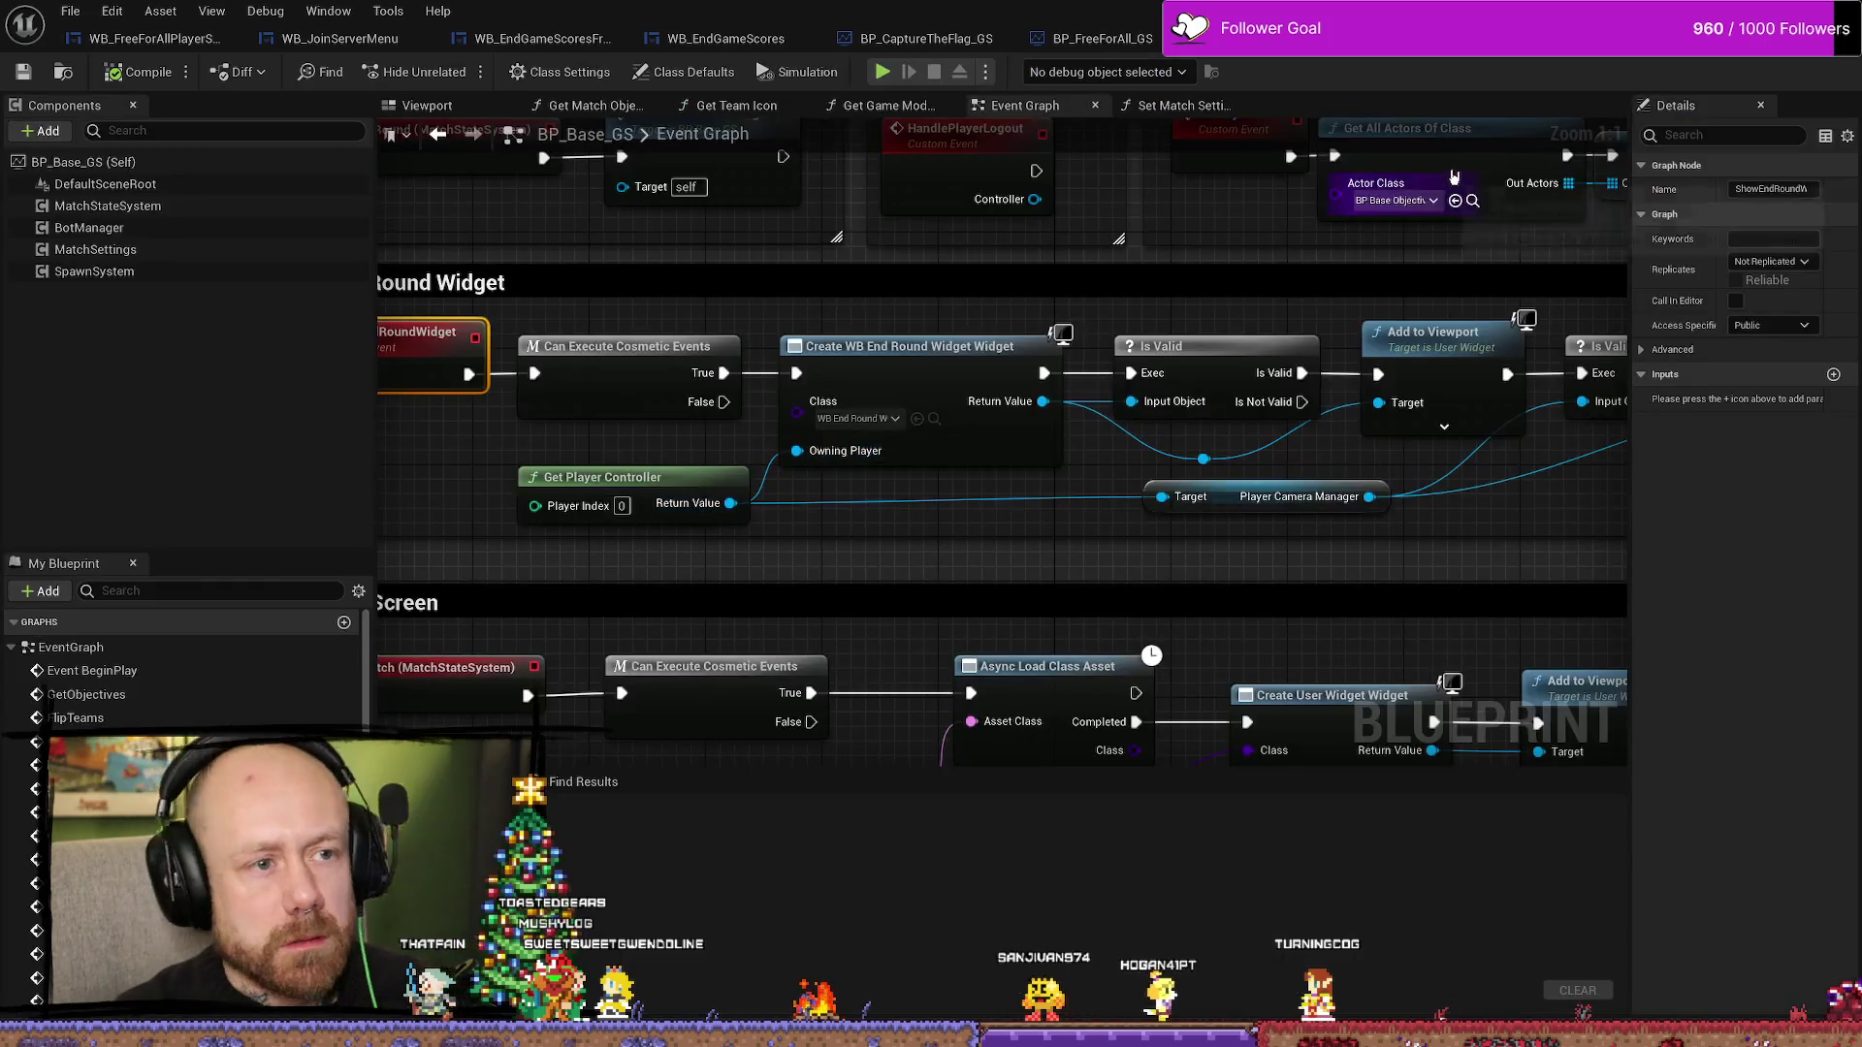
pyautogui.scroll(-3, 829, 514)
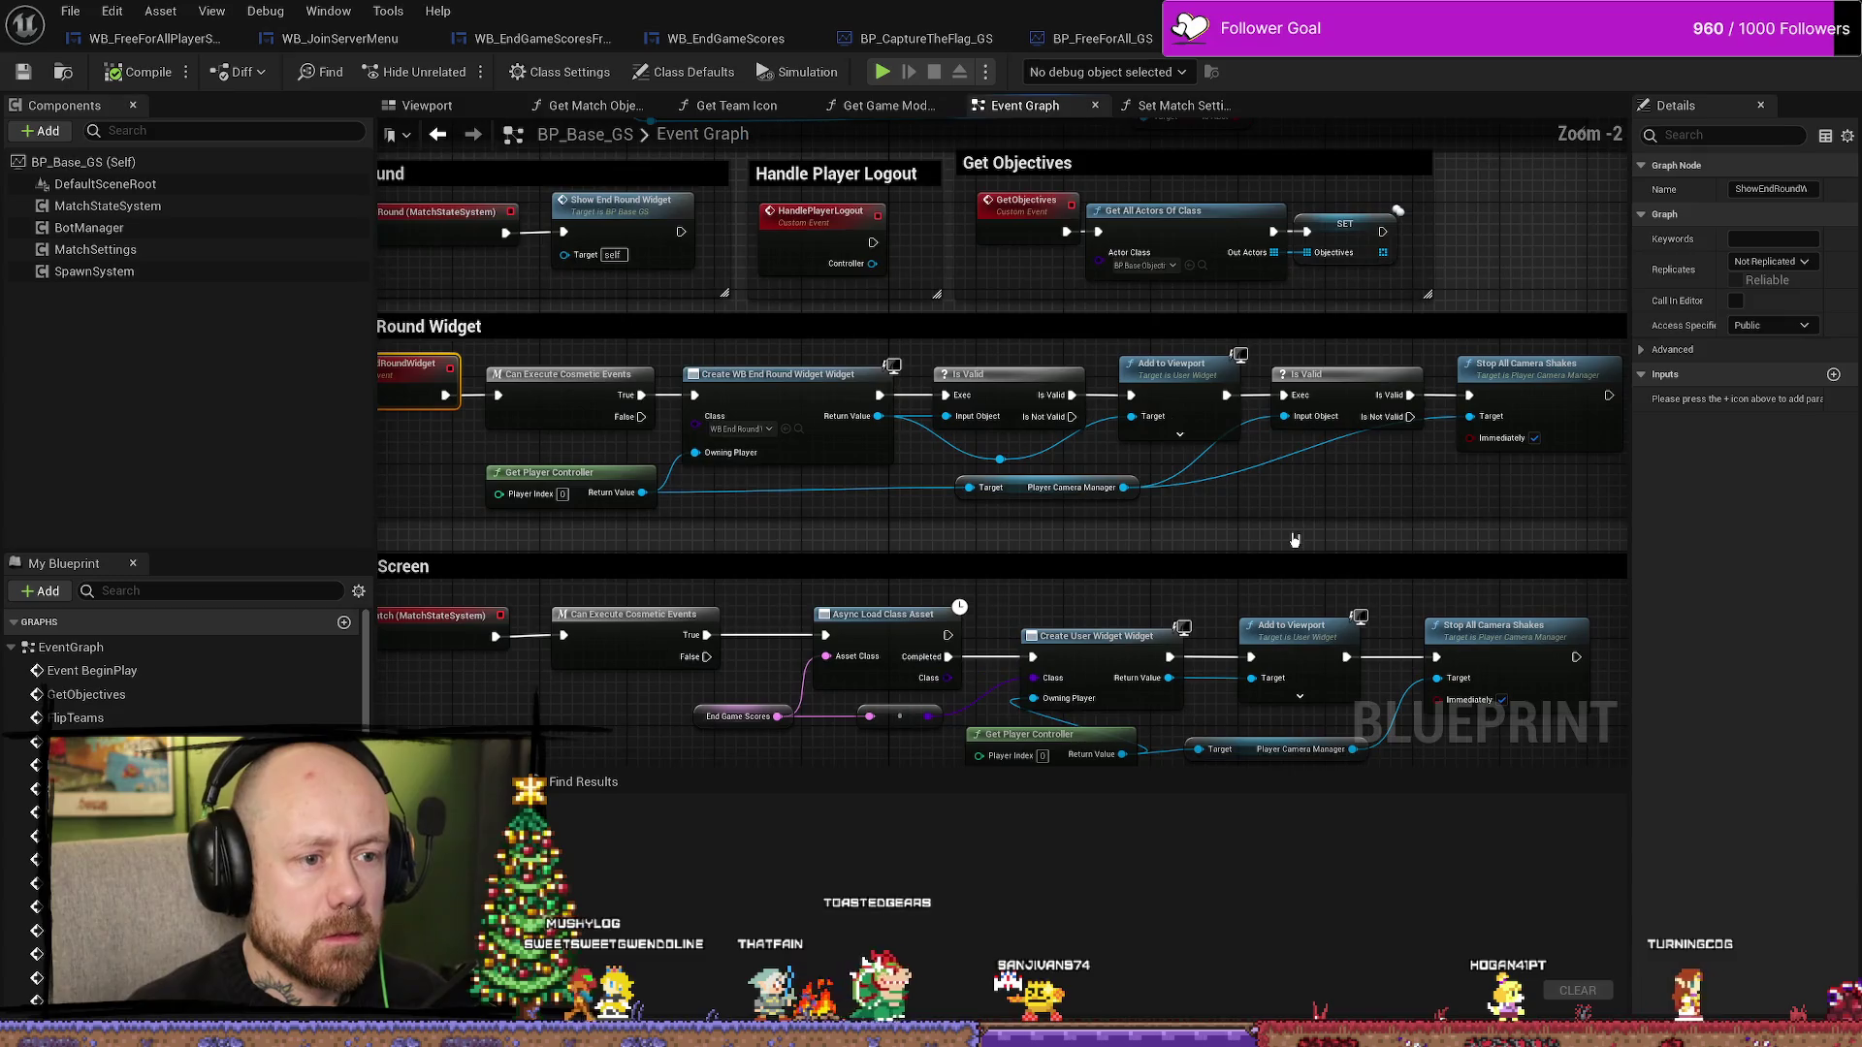
pyautogui.scroll(1, 1115, 523)
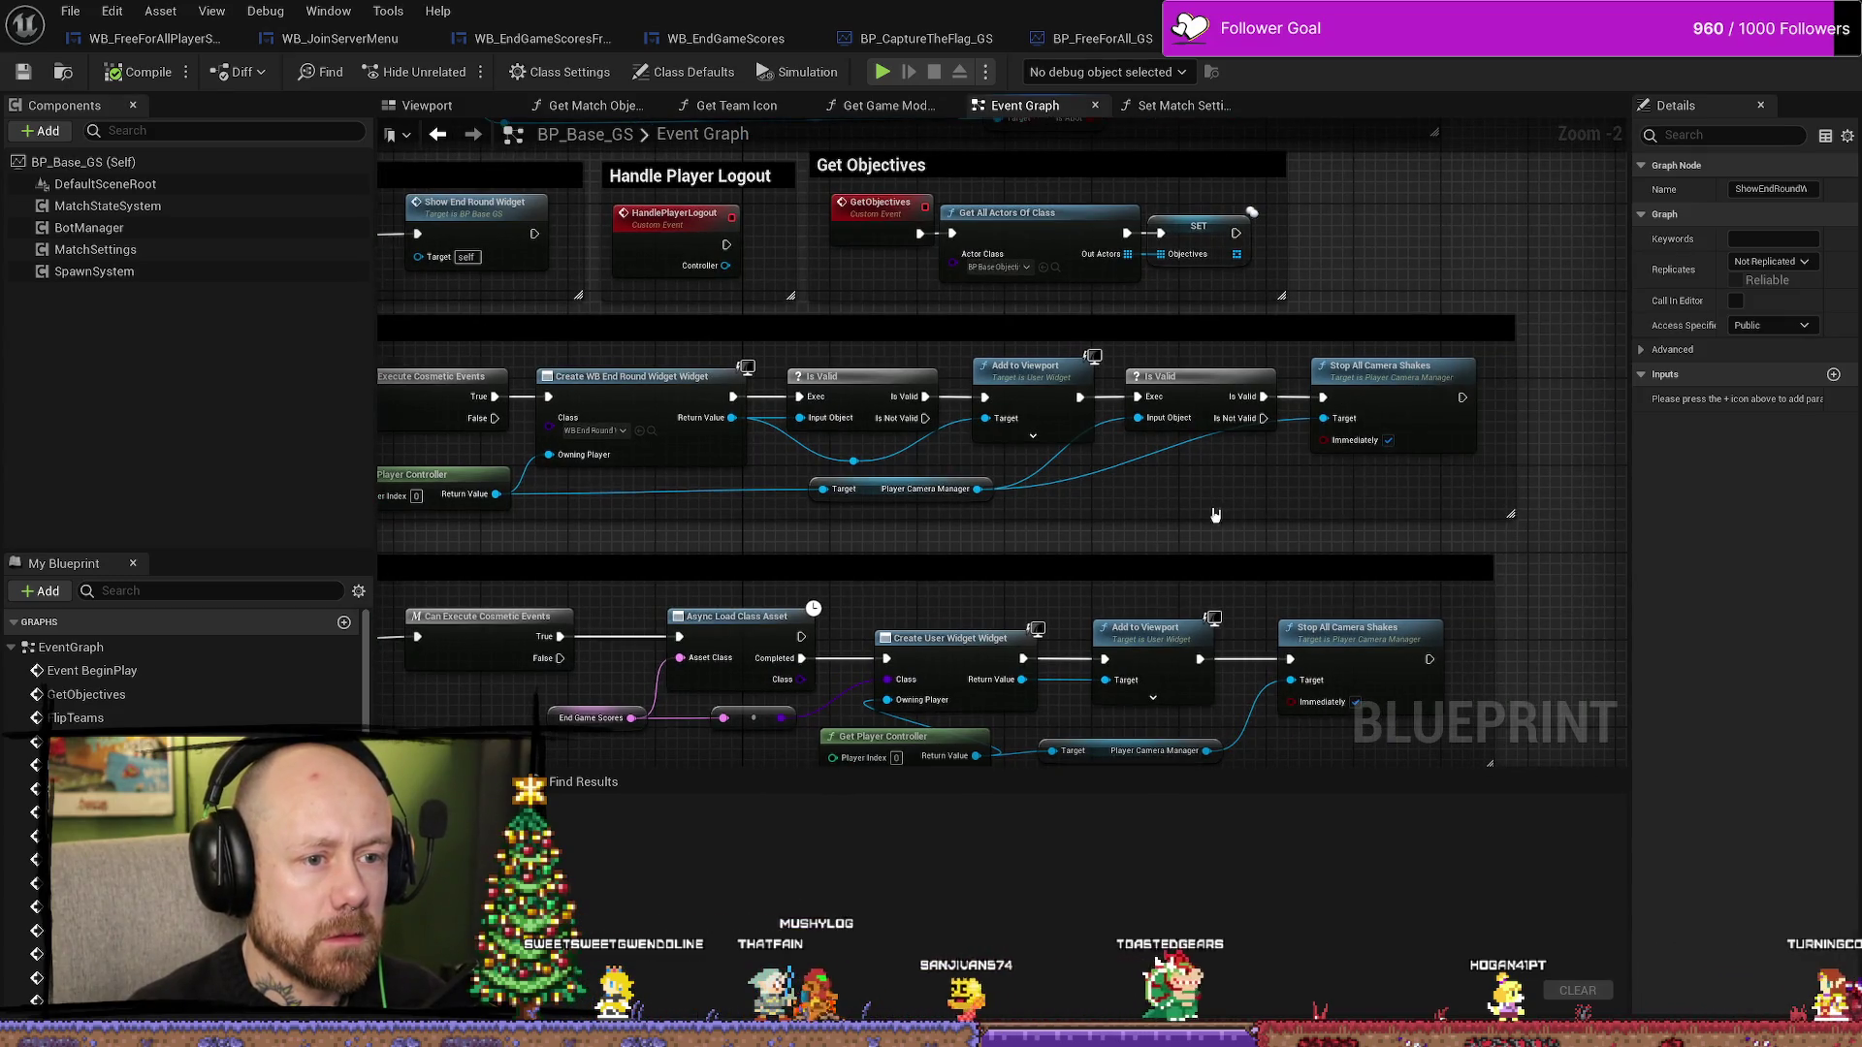
pyautogui.moveTo(1211, 509); pyautogui.dragTo(1391, 494)
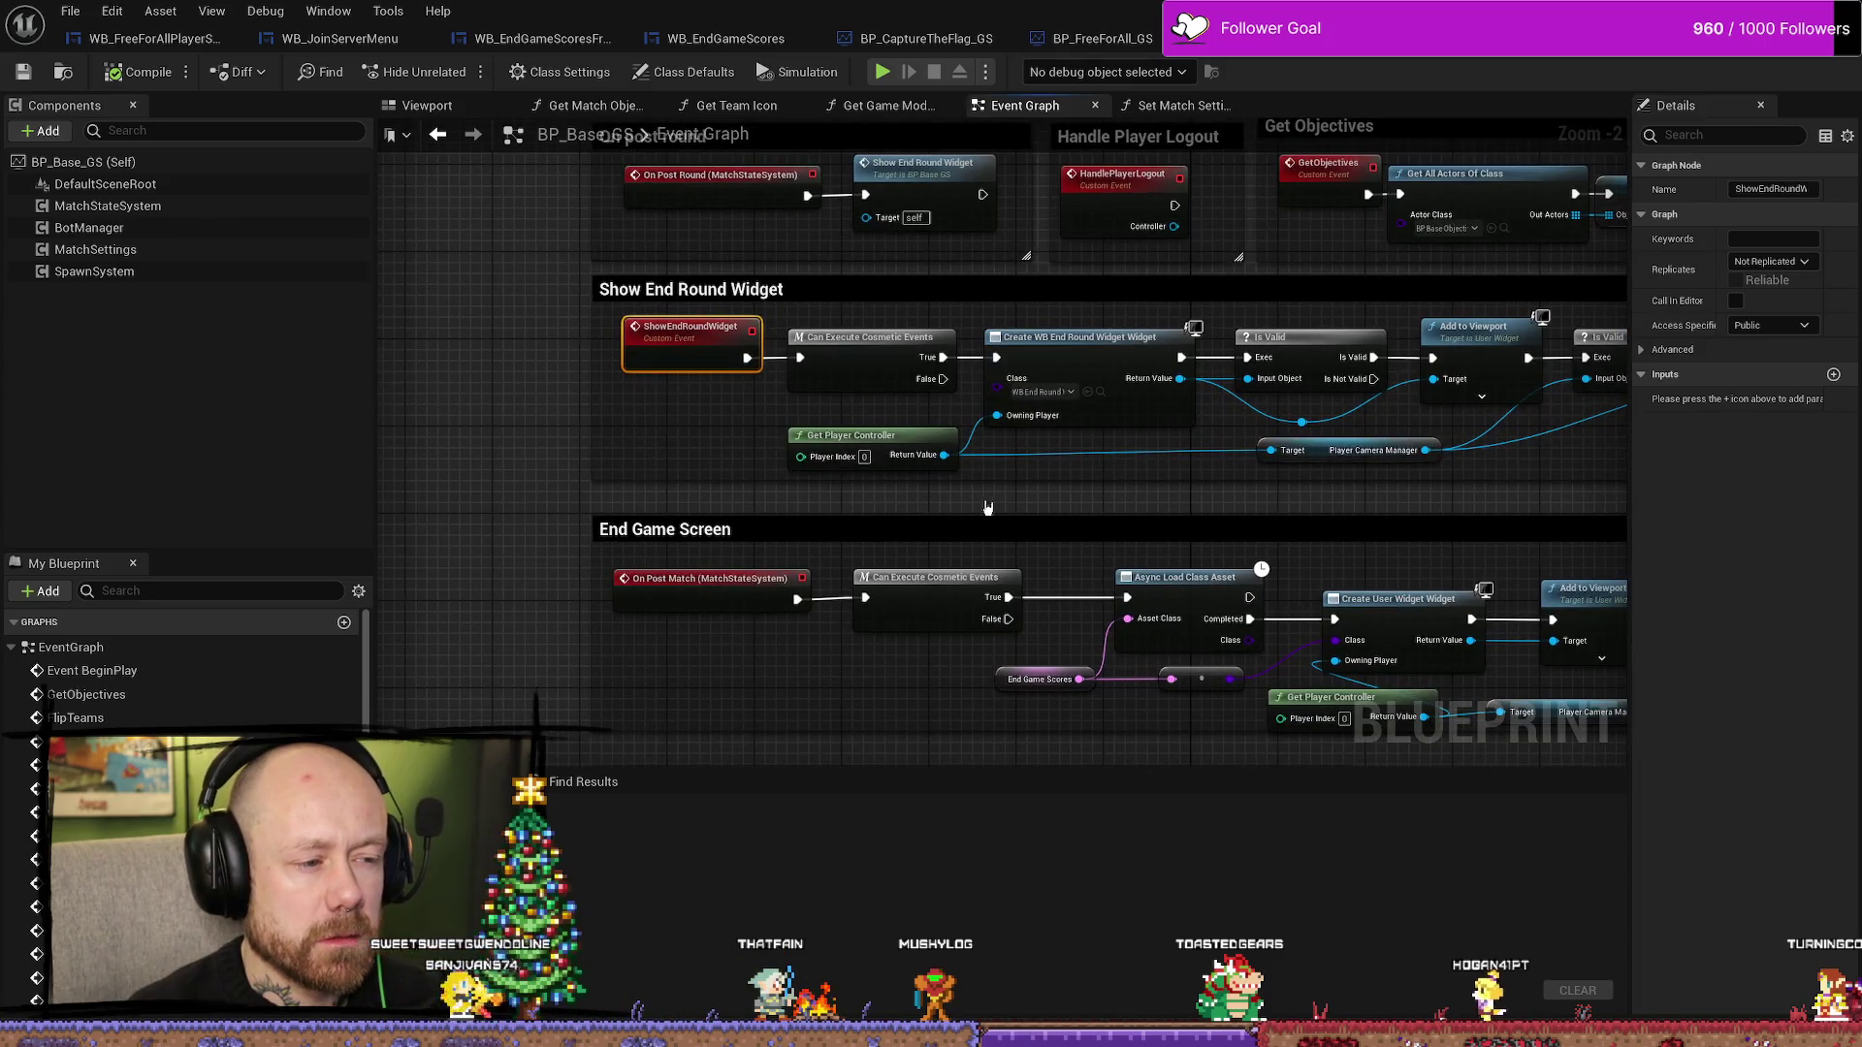
pyautogui.moveTo(796, 611); pyautogui.dragTo(704, 548)
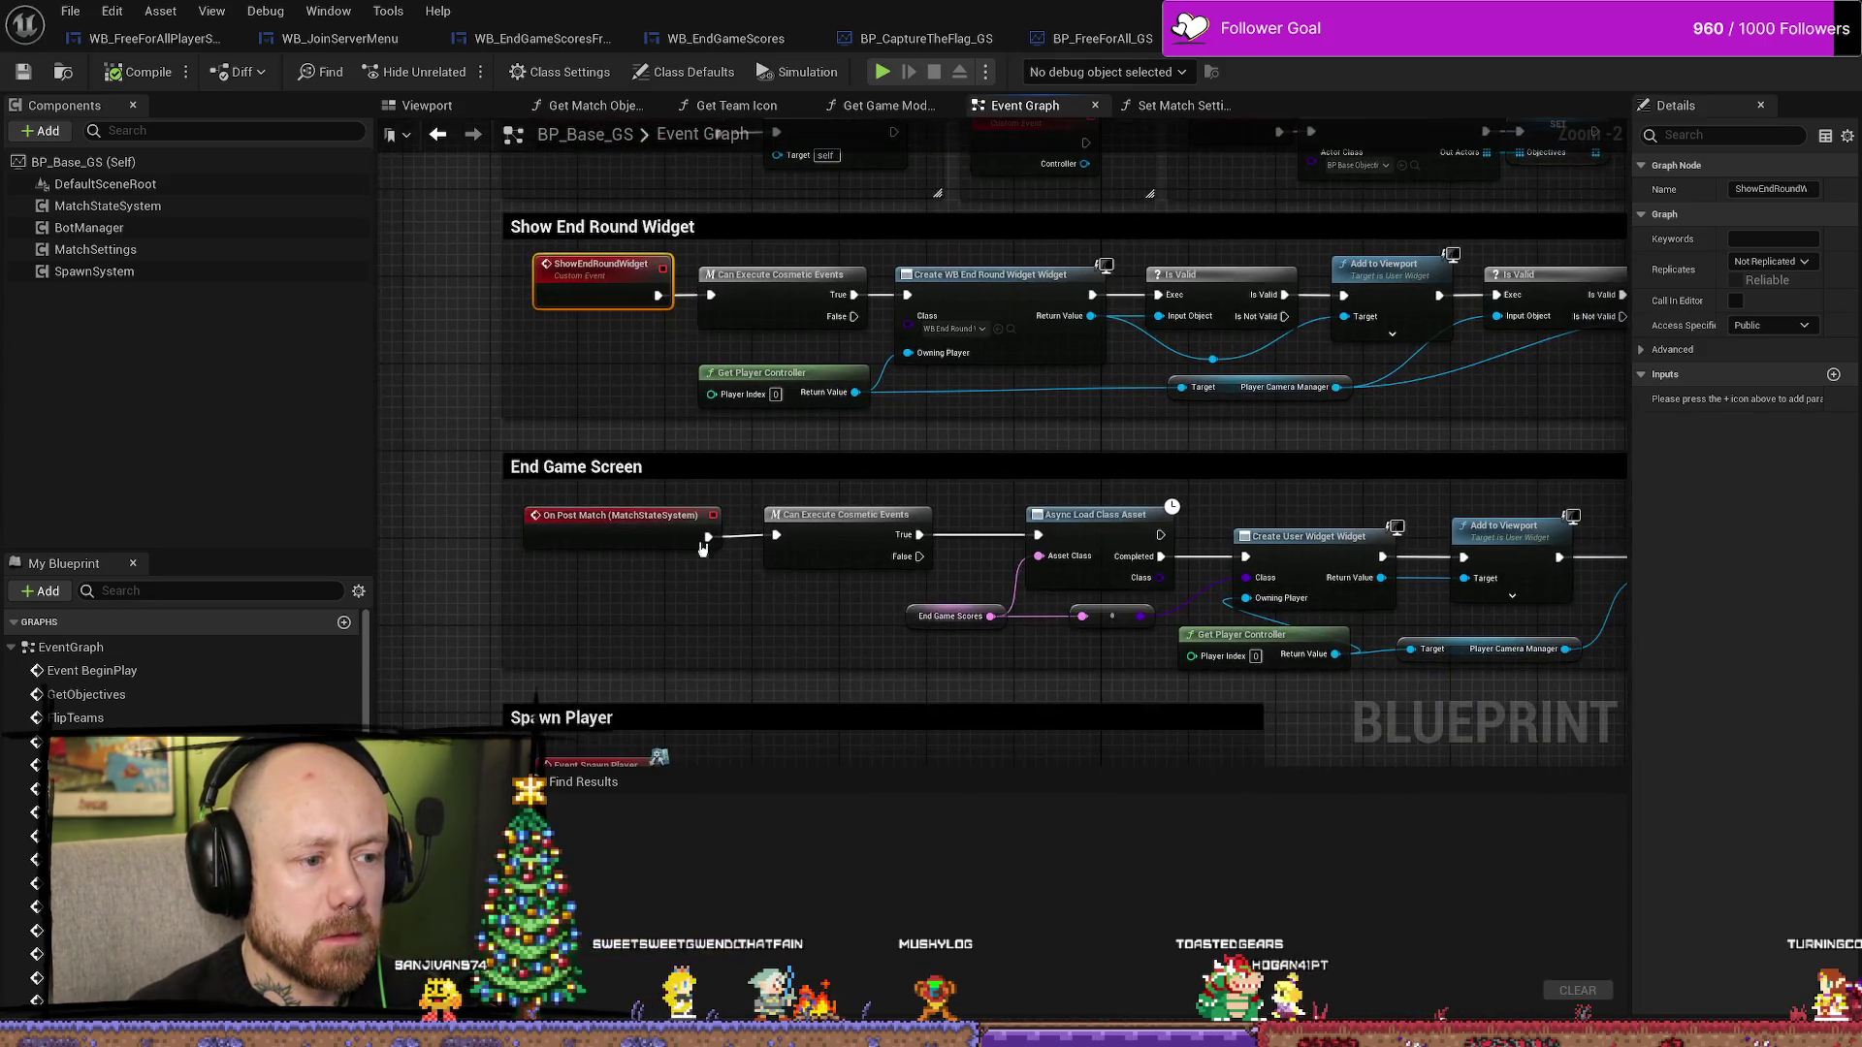
pyautogui.moveTo(894, 669); pyautogui.dragTo(794, 643)
pyautogui.moveTo(926, 630); pyautogui.dragTo(798, 618)
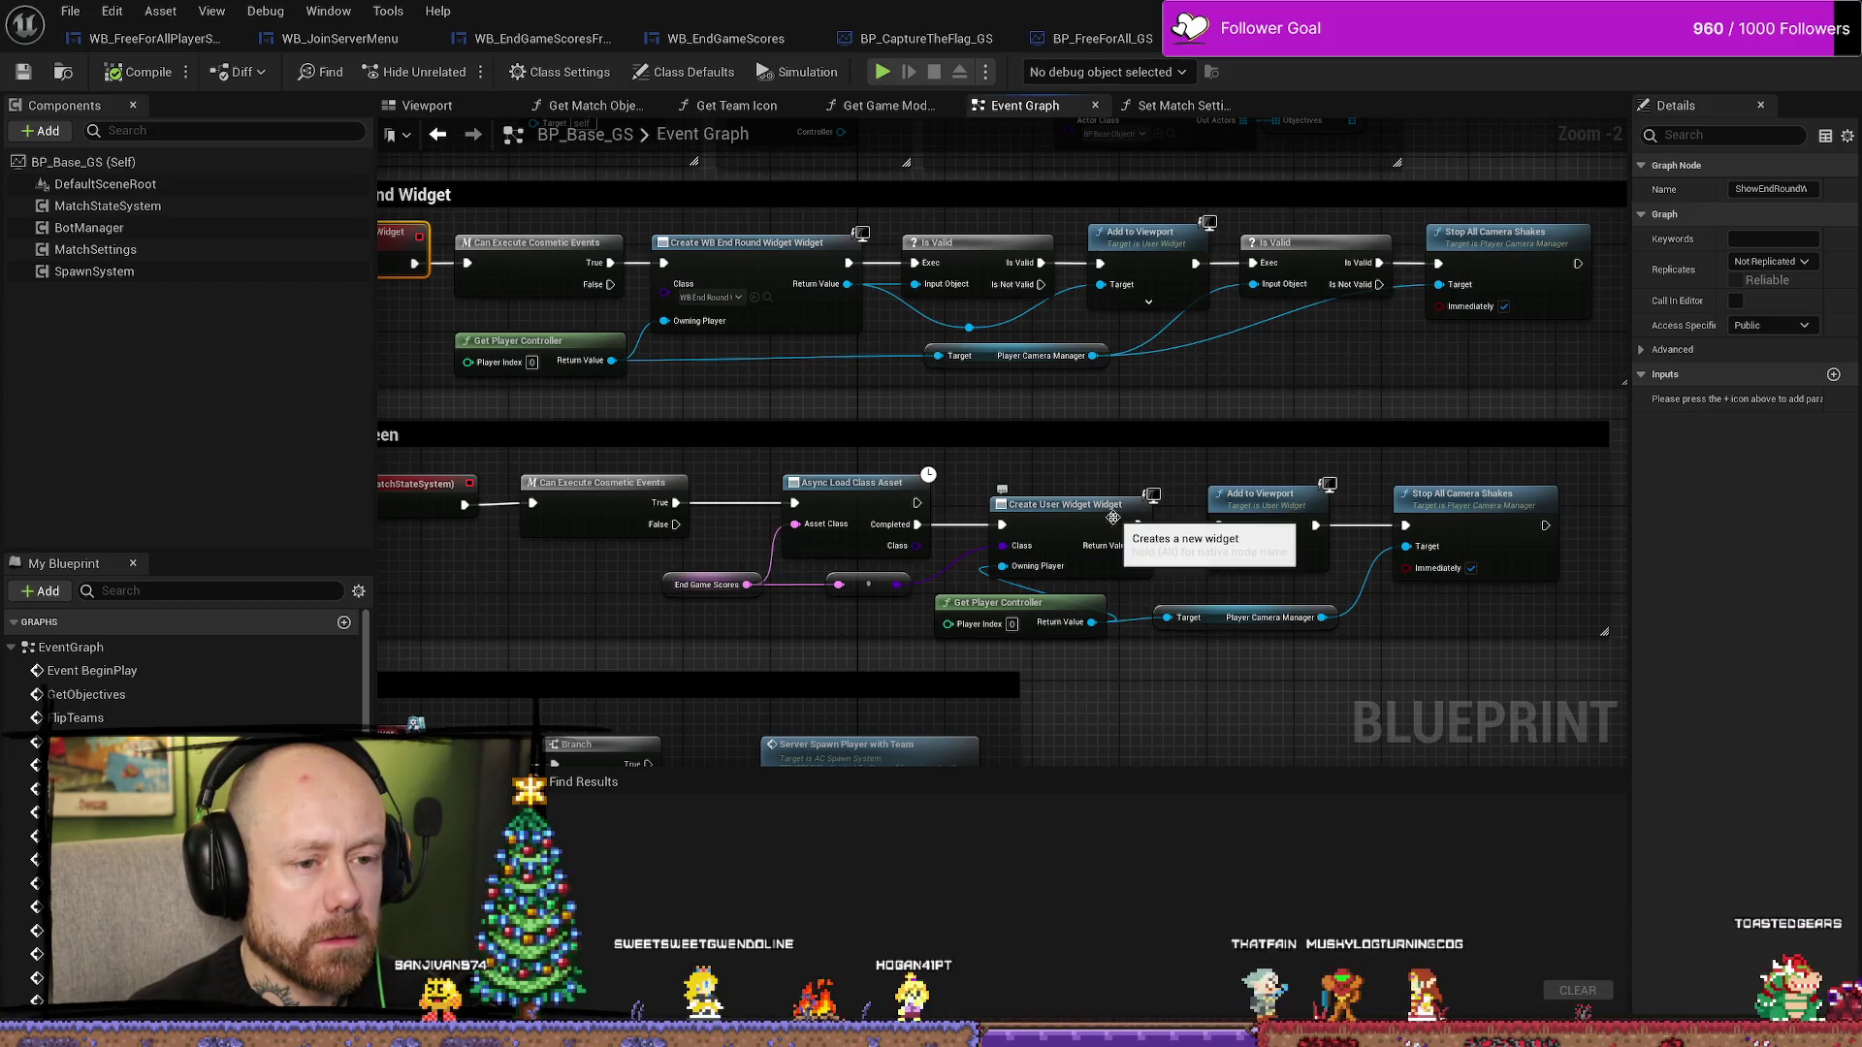
pyautogui.click(666, 585)
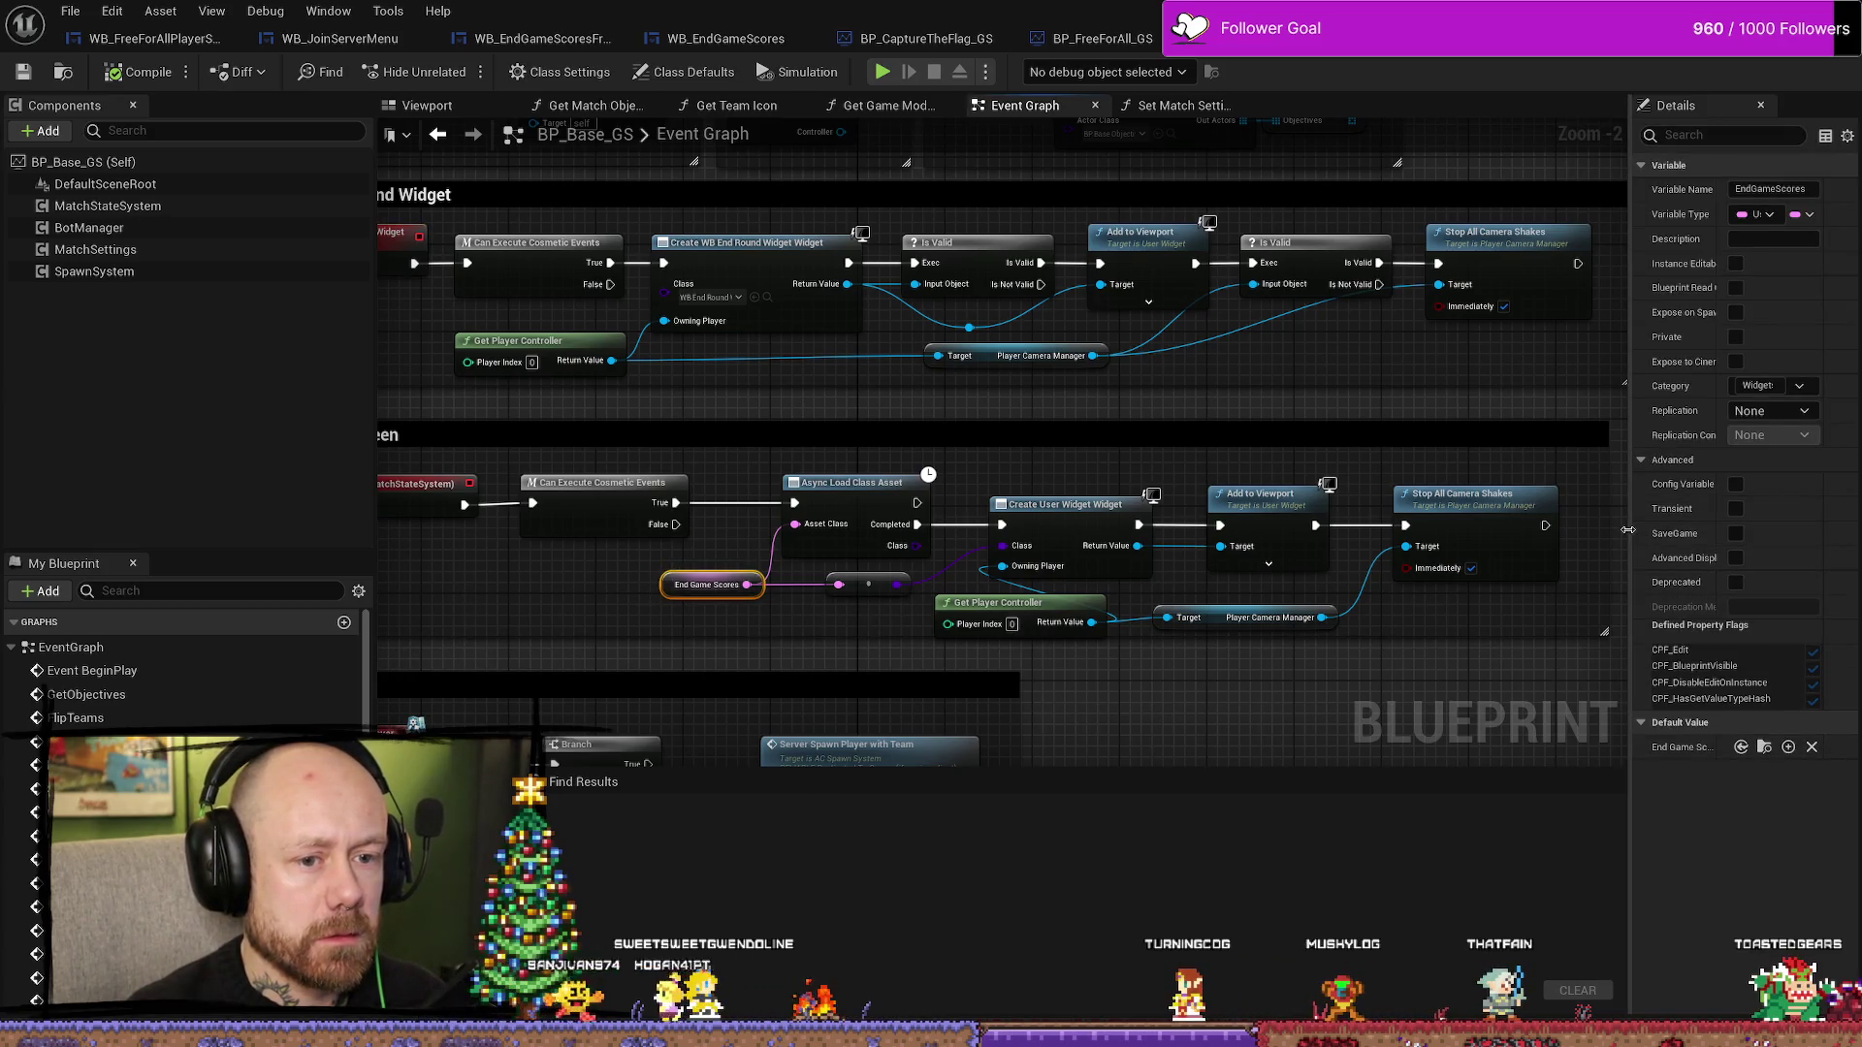
pyautogui.moveTo(1632, 530)
pyautogui.mouseDown()
pyautogui.moveTo(1459, 530)
pyautogui.moveTo(1508, 530)
pyautogui.mouseUp()
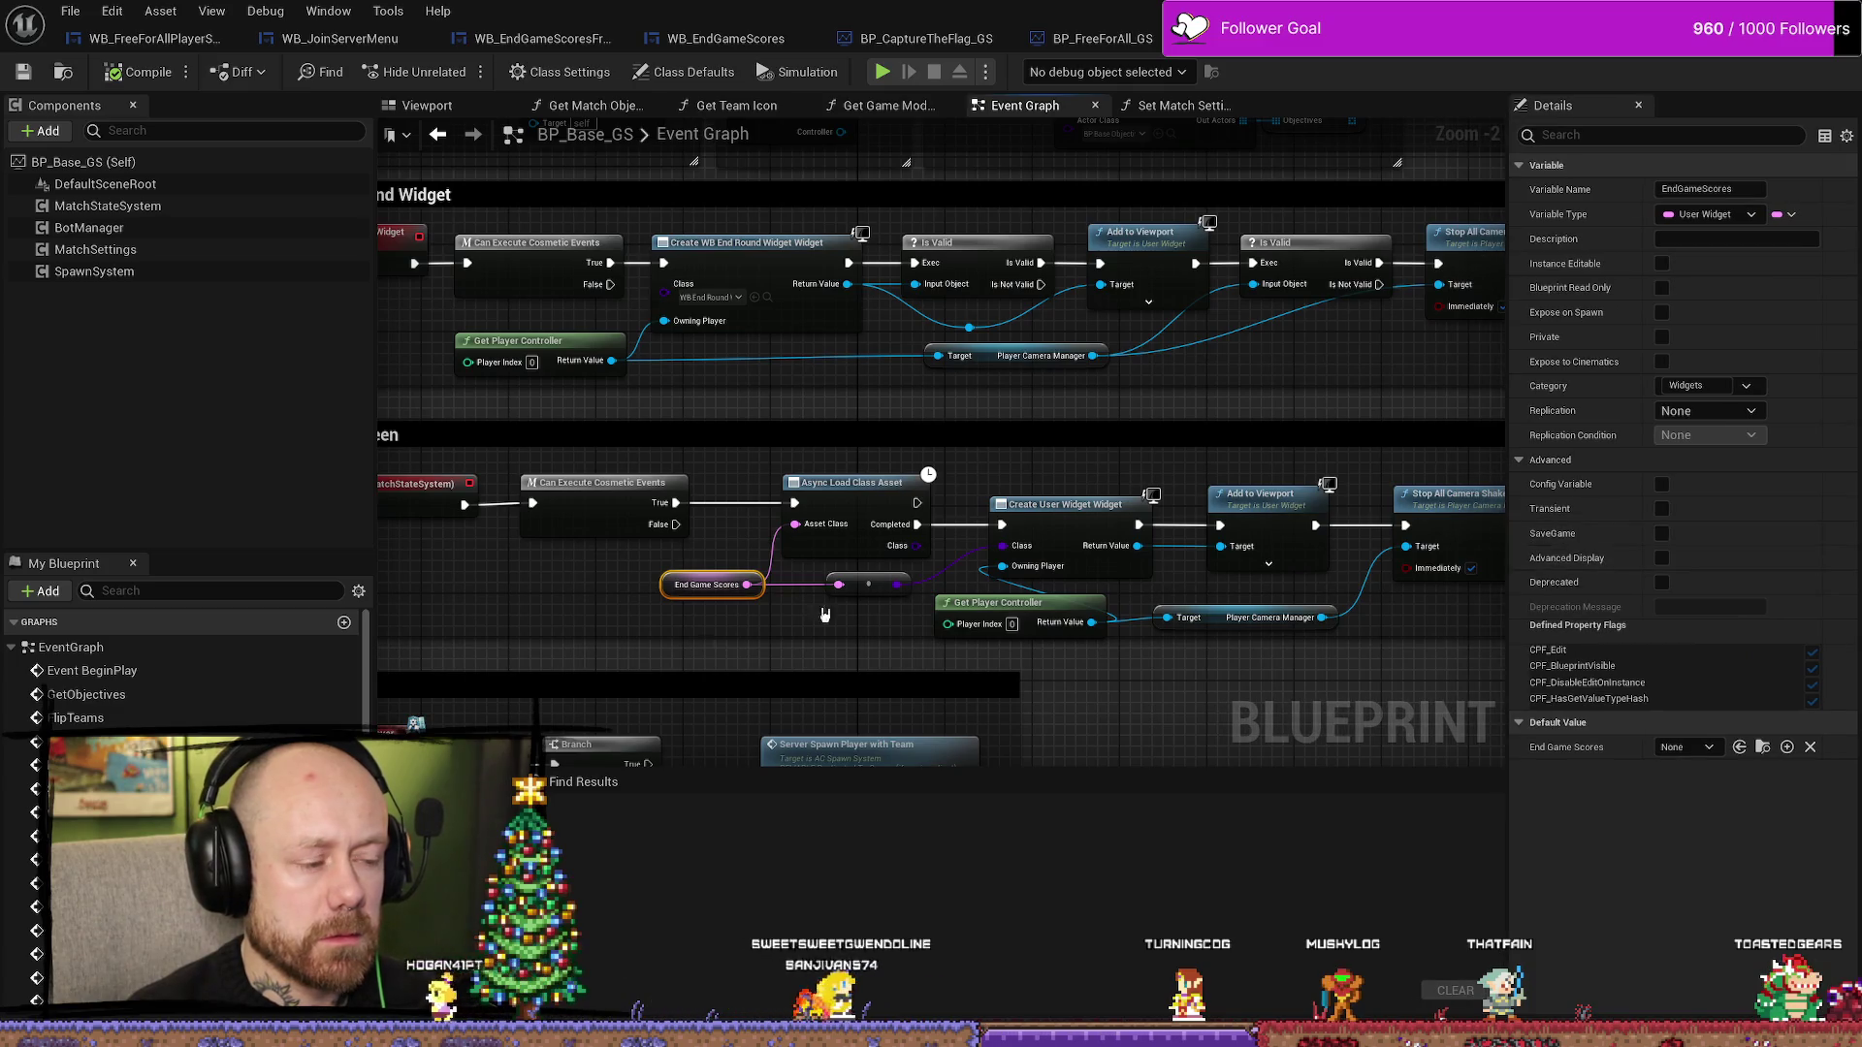
pyautogui.scroll(-2, 756, 614)
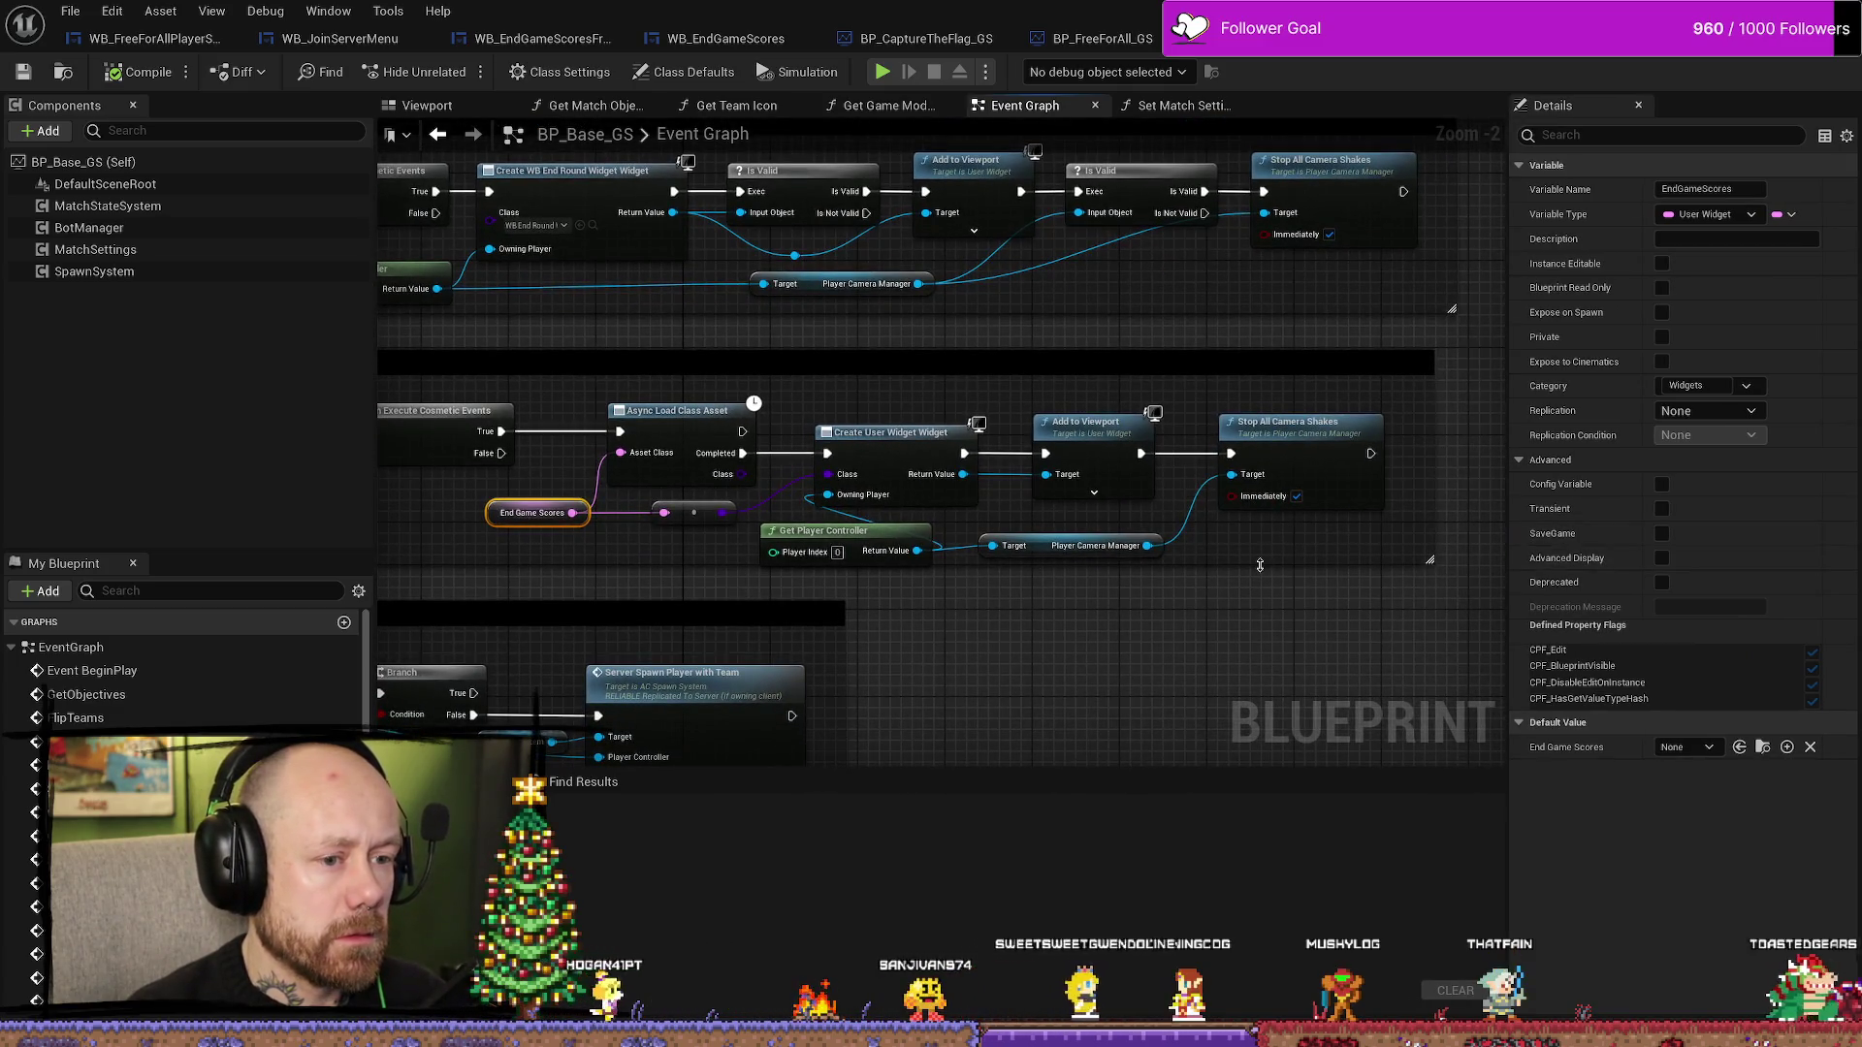
pyautogui.moveTo(1260, 565); pyautogui.dragTo(1259, 577)
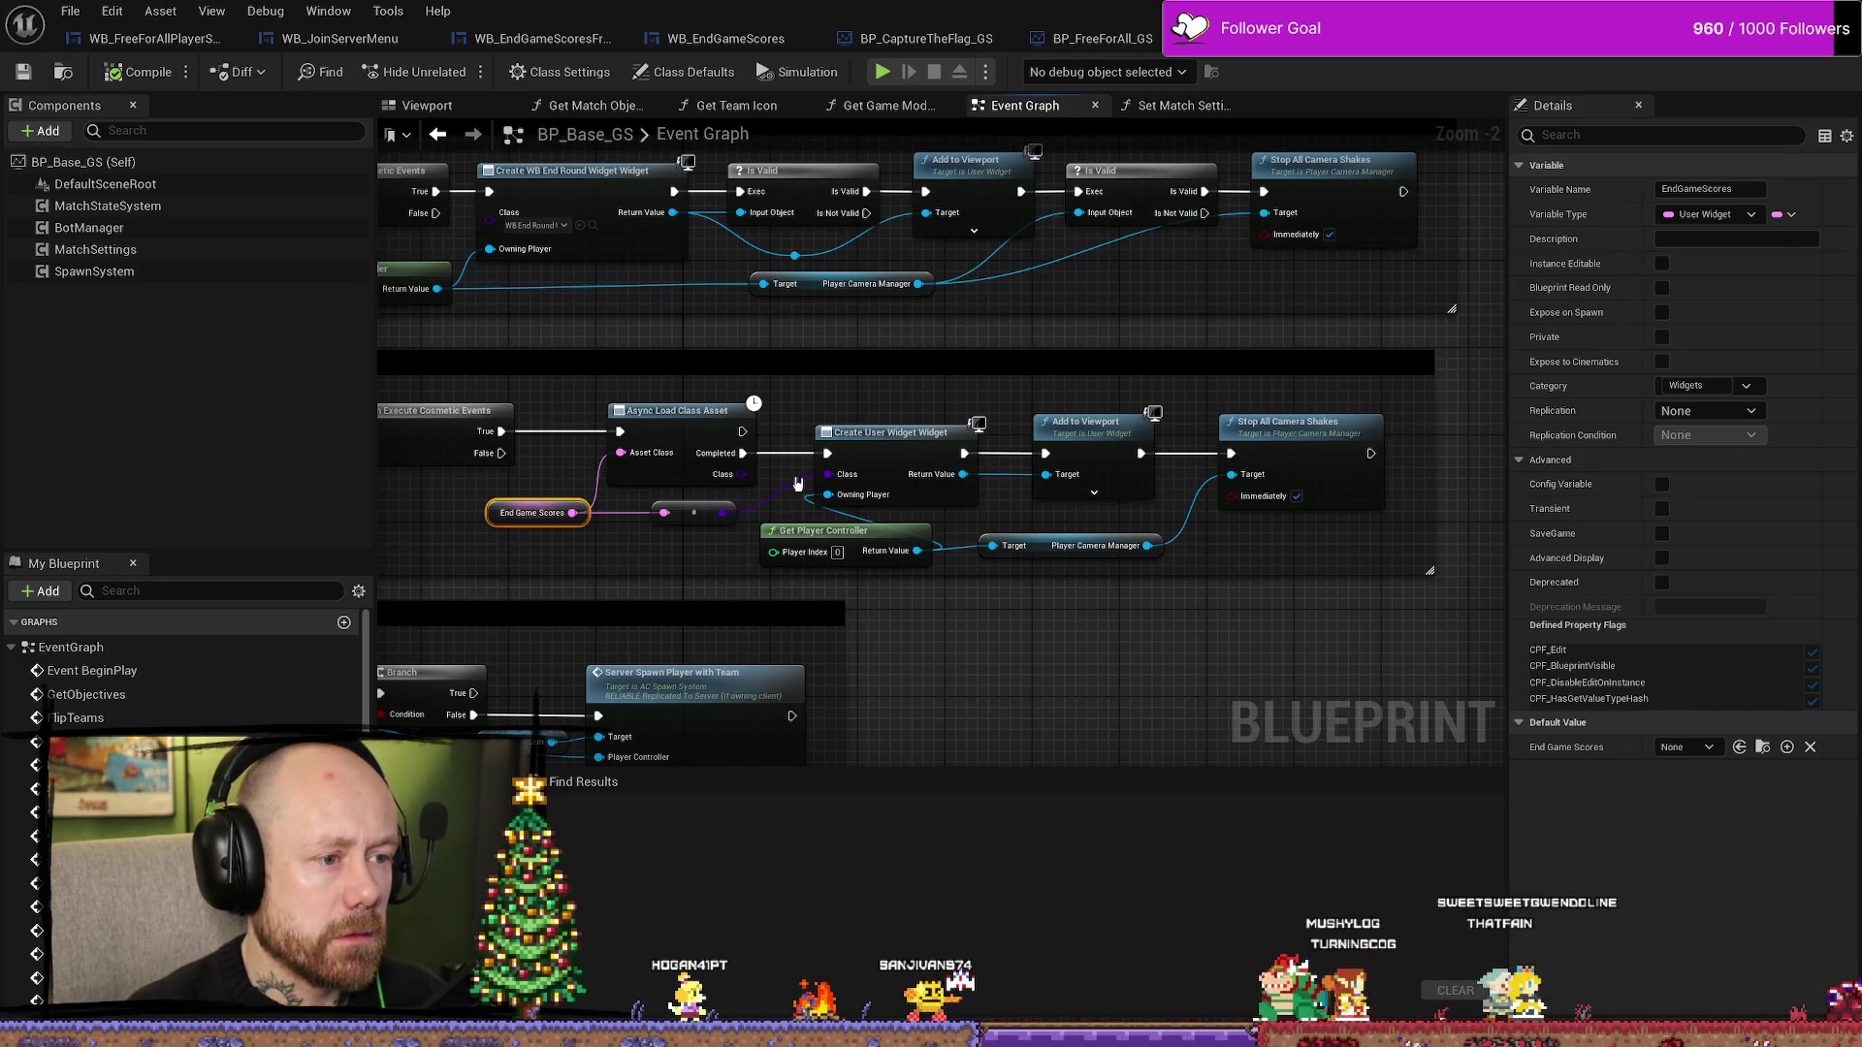
pyautogui.click(905, 443)
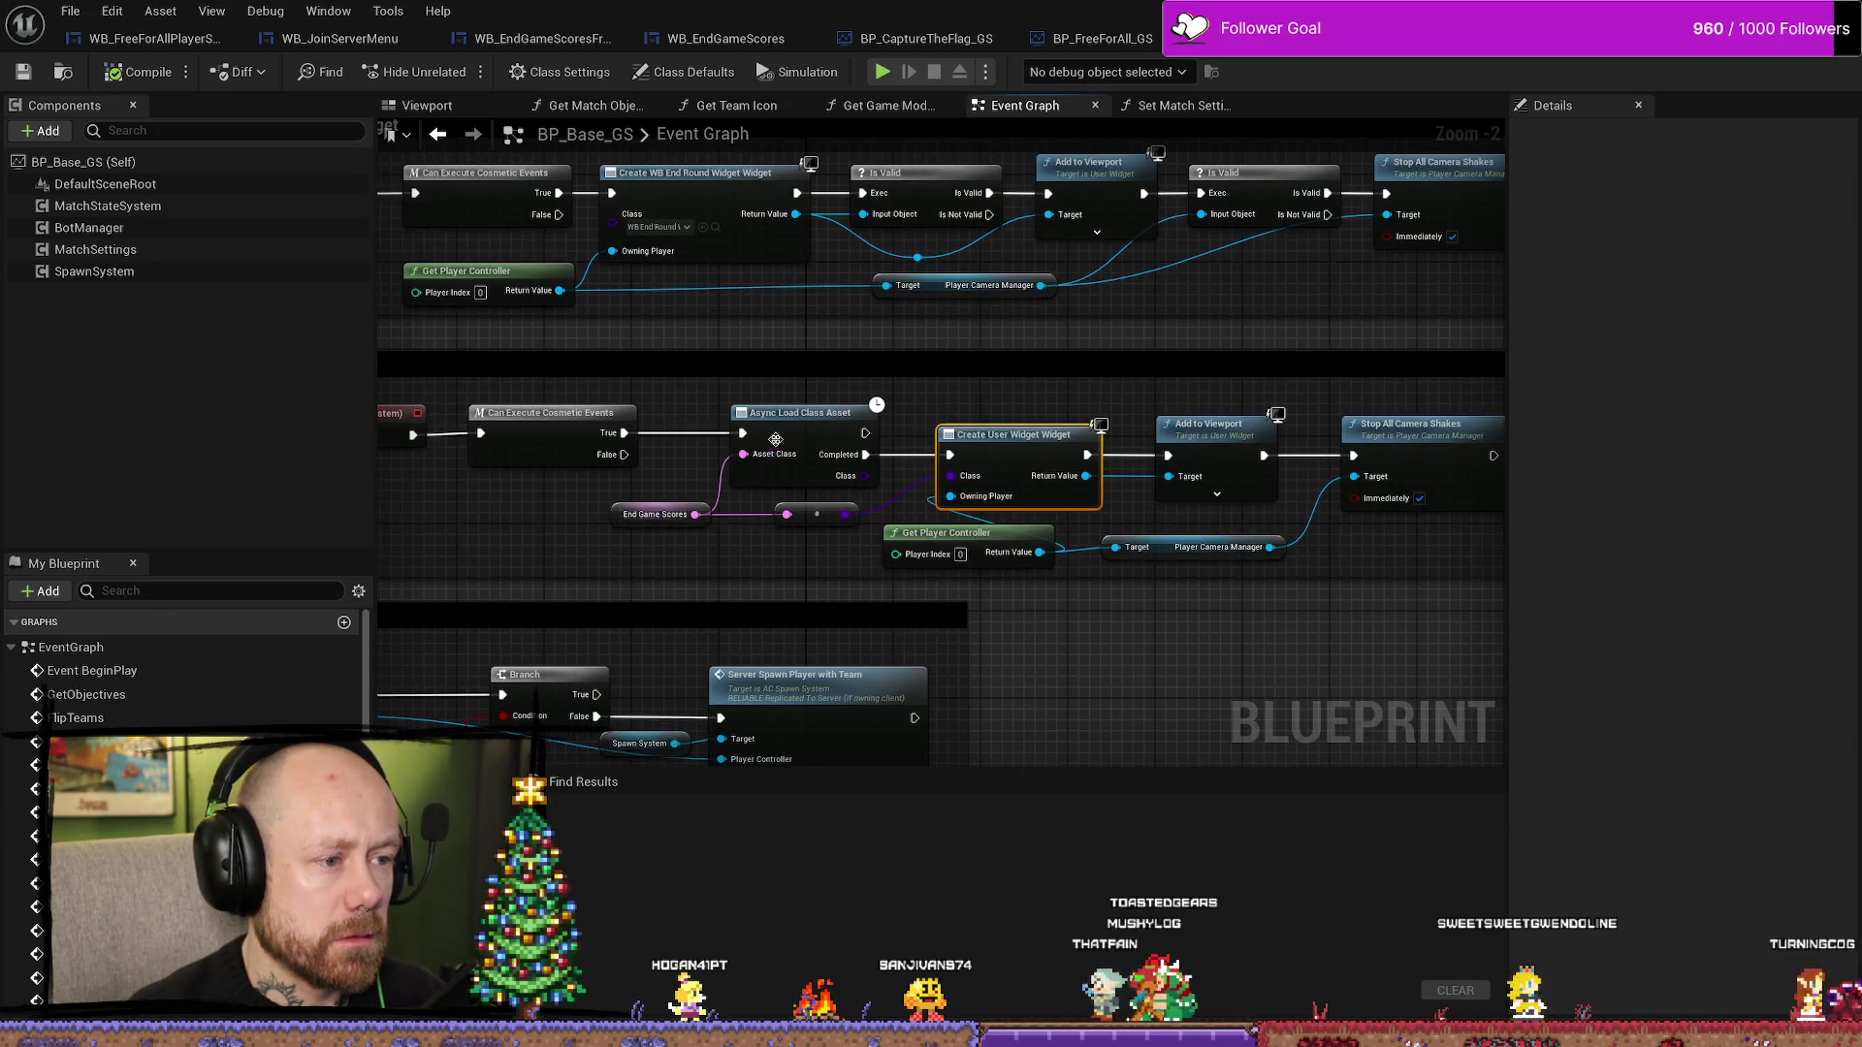
pyautogui.scroll(-1, 765, 563)
pyautogui.scroll(-1, 766, 564)
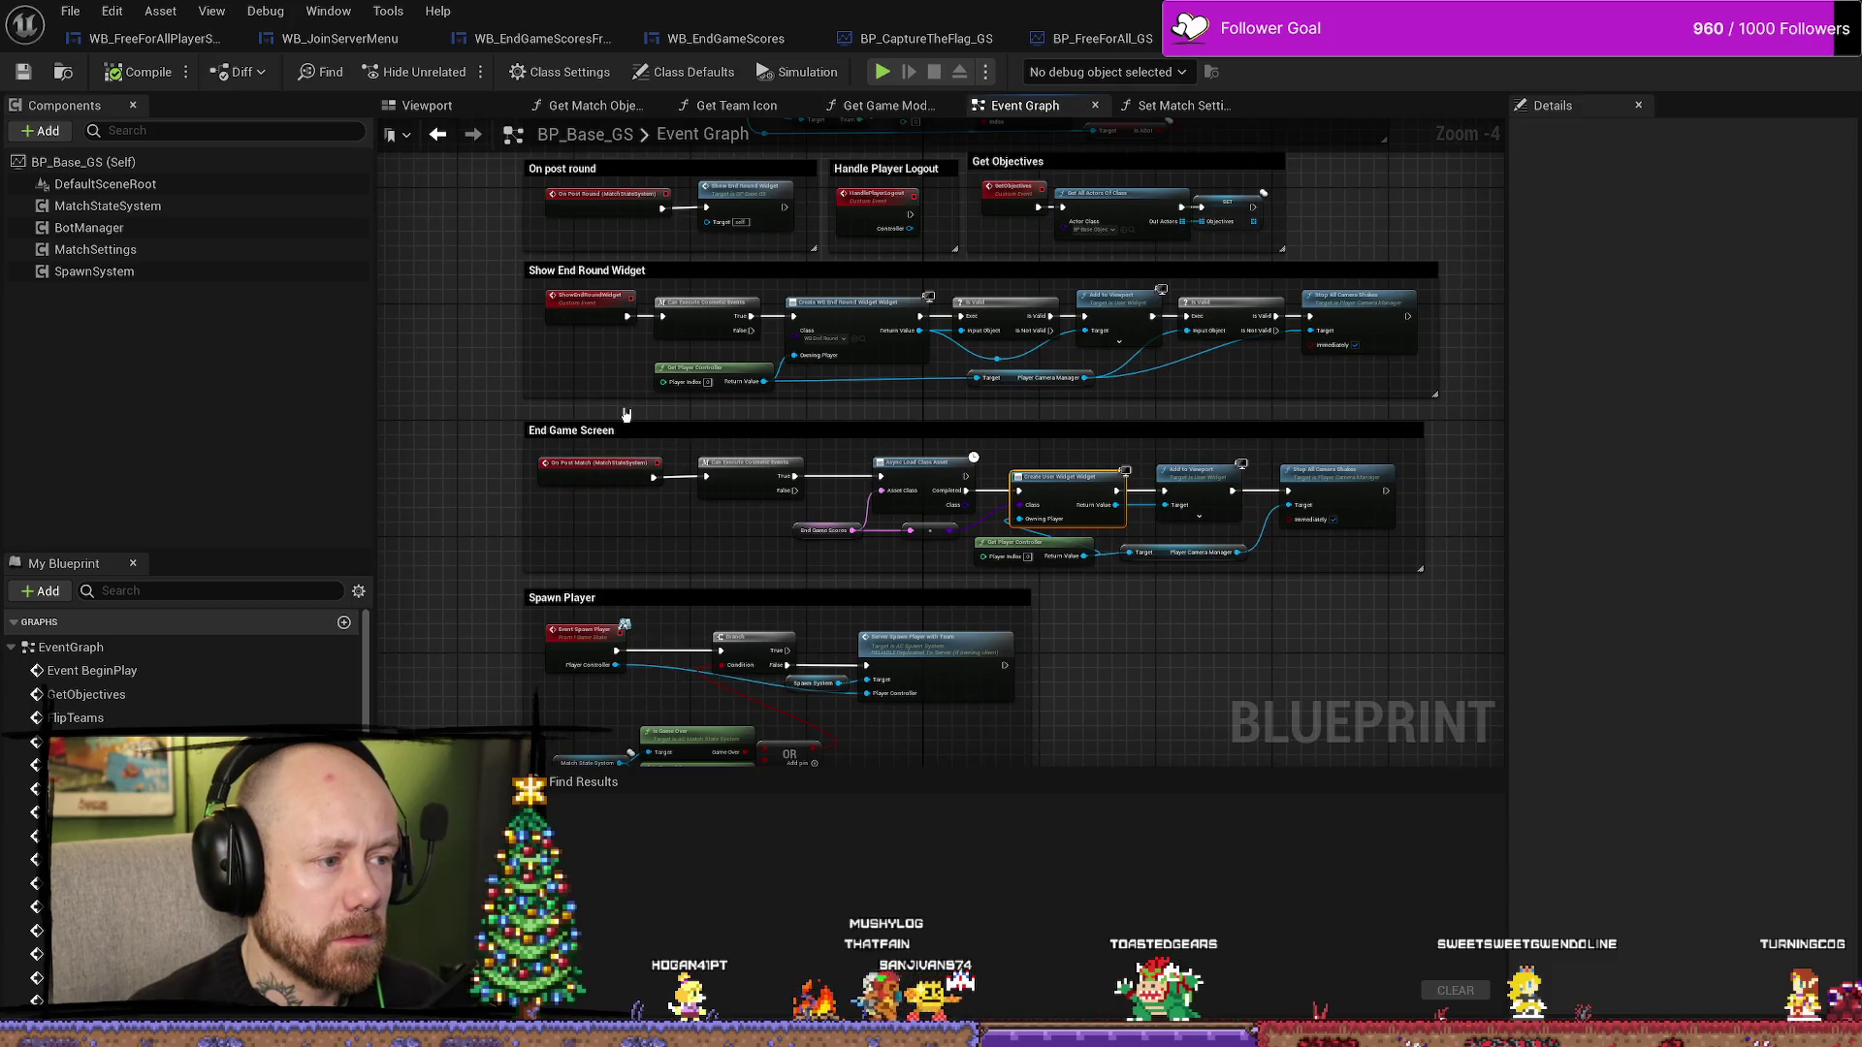
pyautogui.scroll(1, 601, 408)
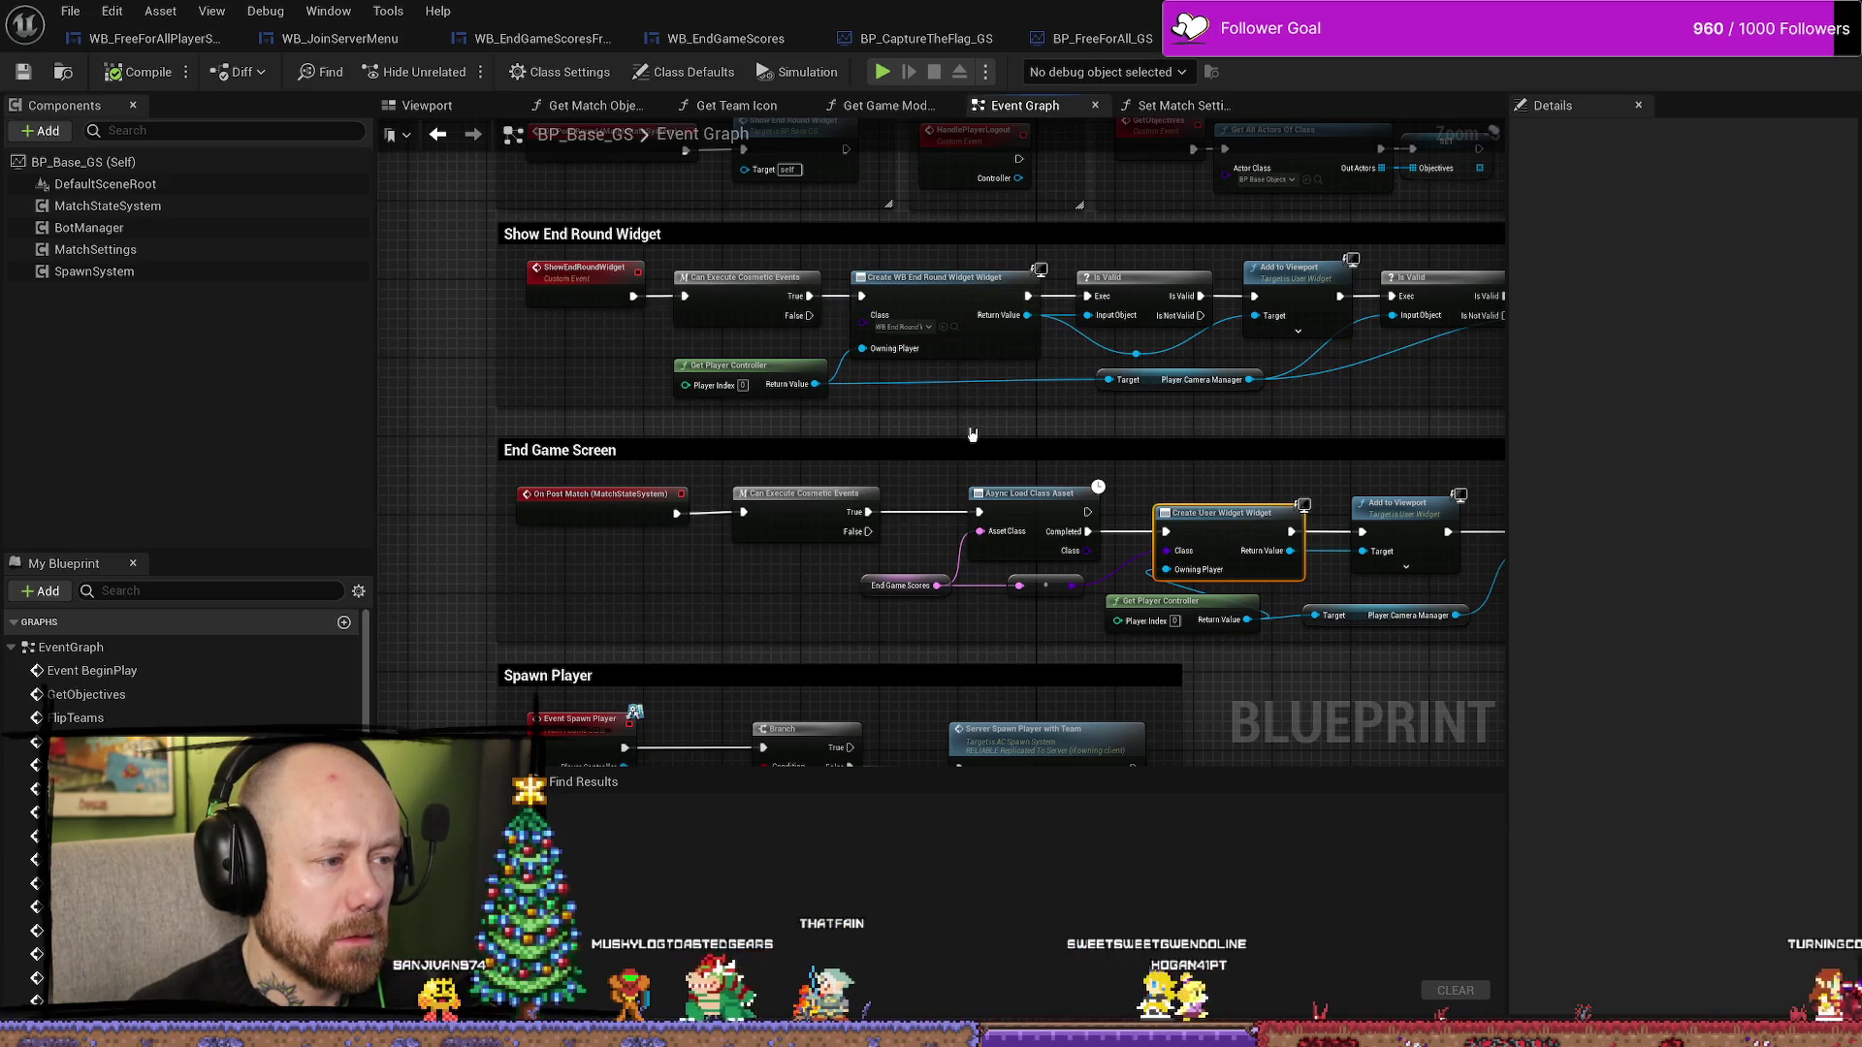
pyautogui.moveTo(966, 427)
pyautogui.mouseDown()
pyautogui.moveTo(965, 254)
pyautogui.moveTo(896, 334)
pyautogui.mouseUp()
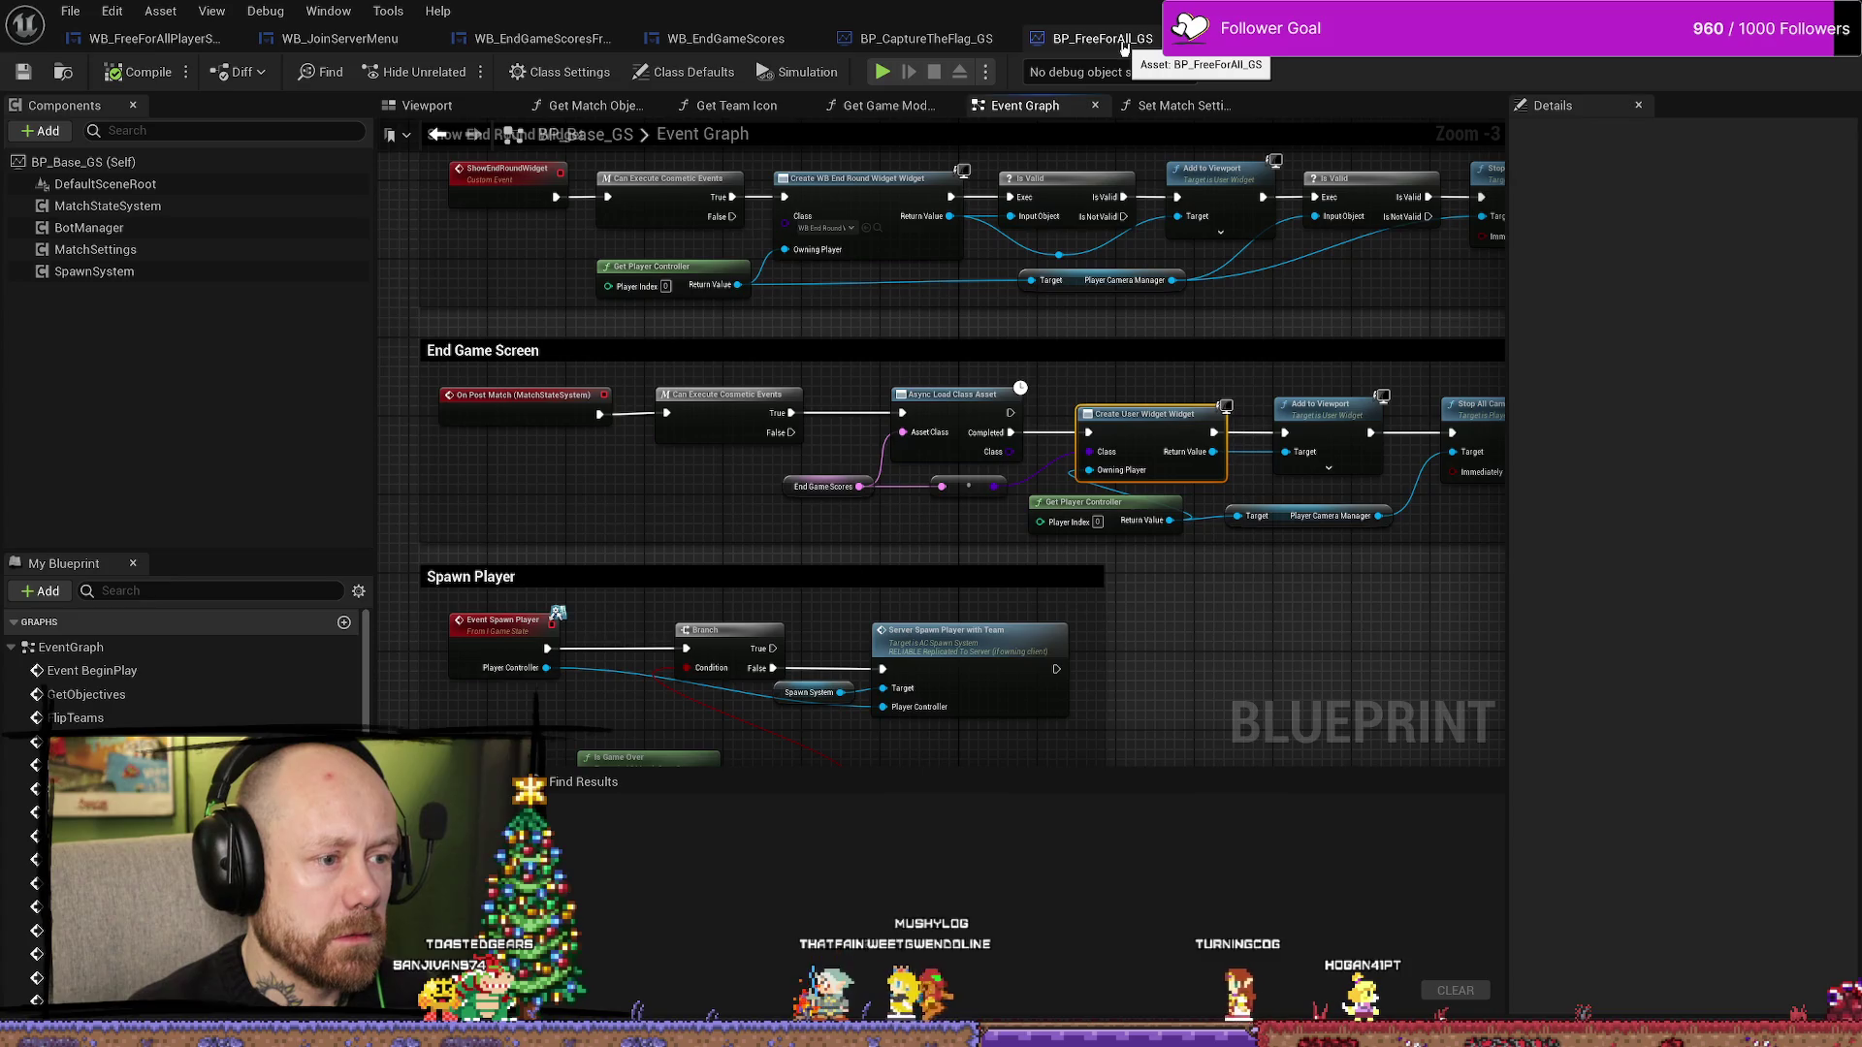
# - Search BP_FreeForAll_GS details for 'end' and browse to its End Game Scores asset, WB_EndGameScoresFreeForAll
pyautogui.click(1105, 39)
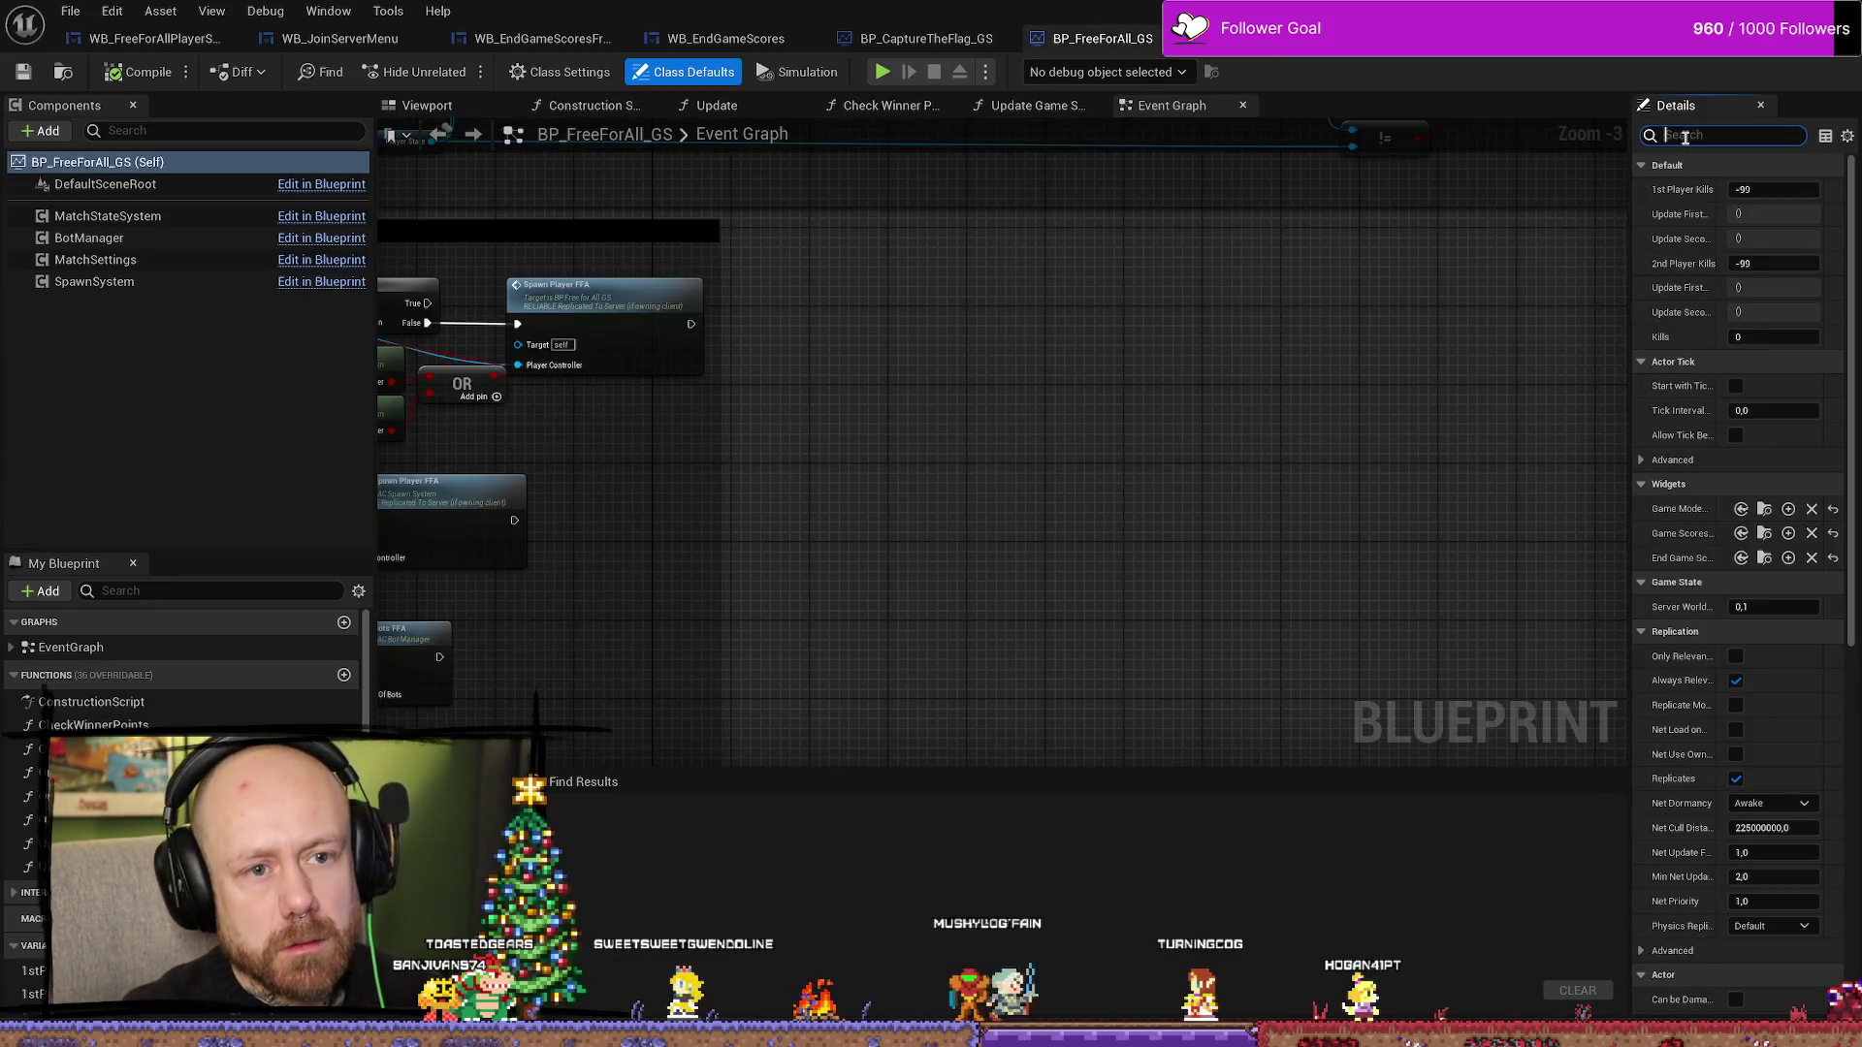
pyautogui.write('end')
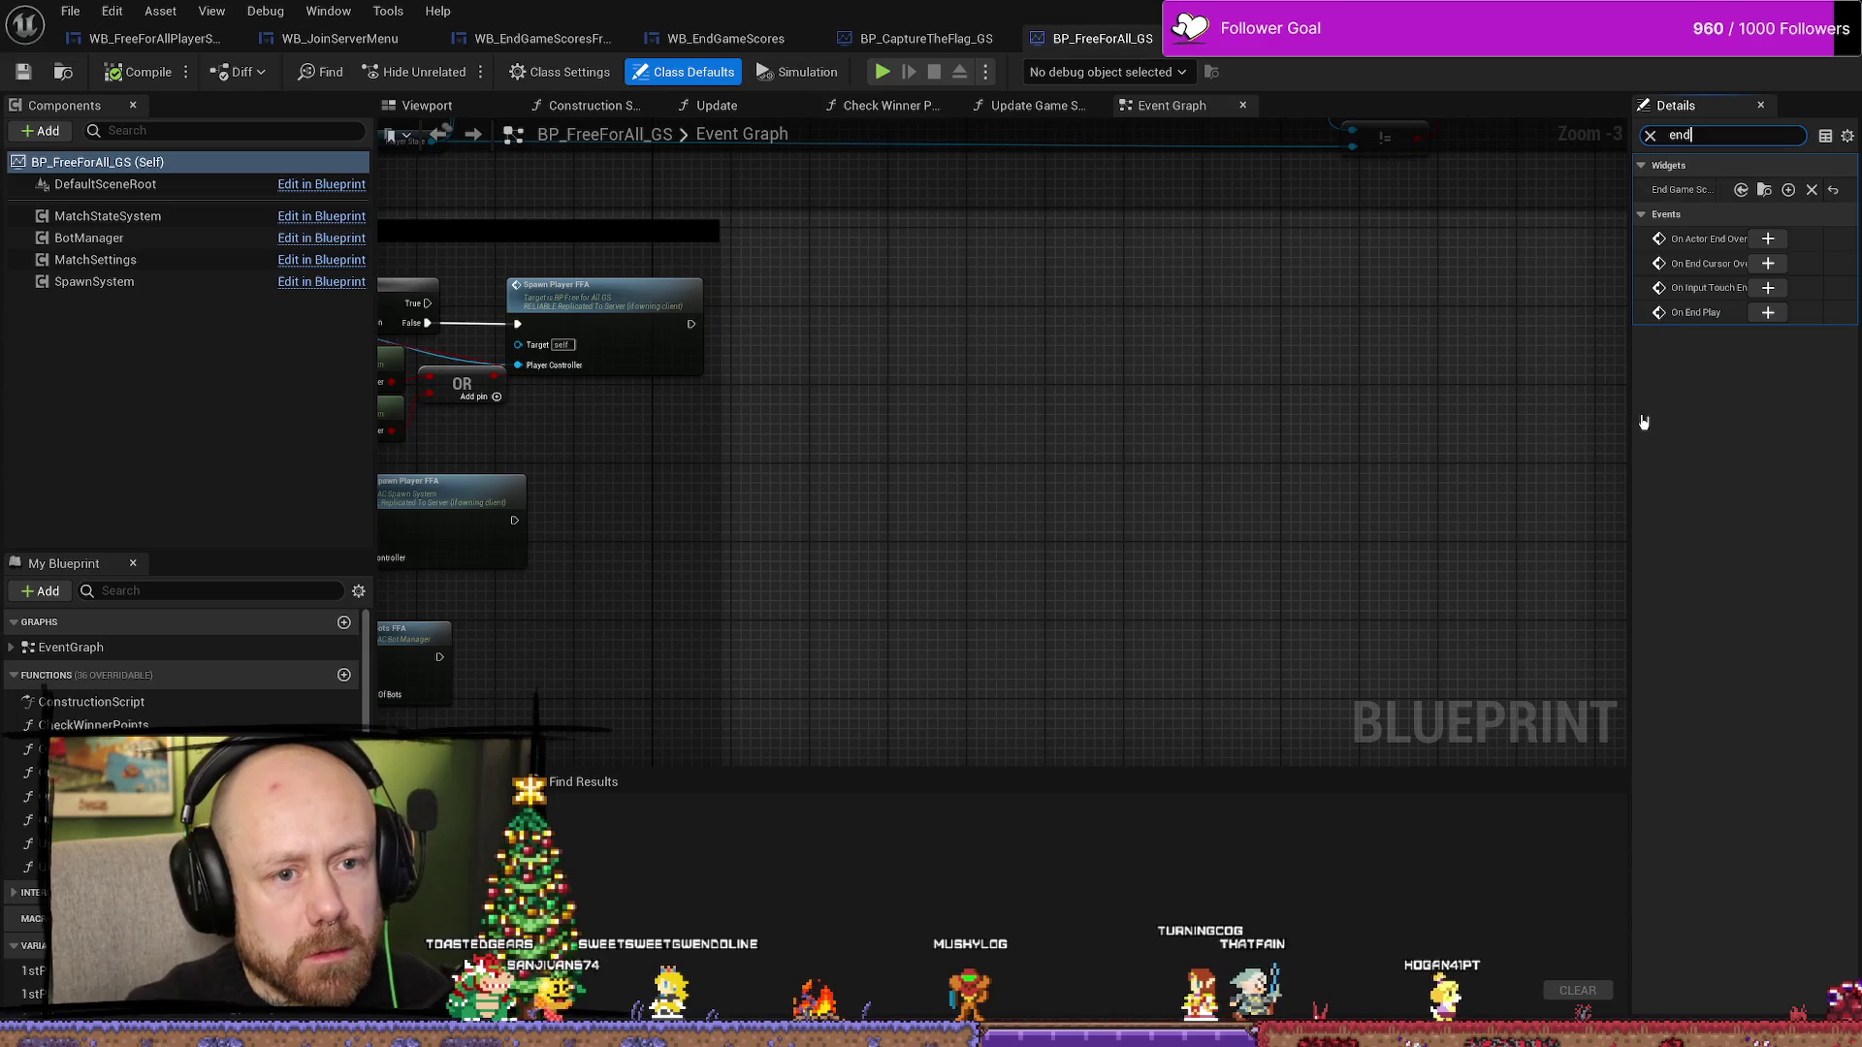
pyautogui.moveTo(1635, 399); pyautogui.dragTo(1206, 392)
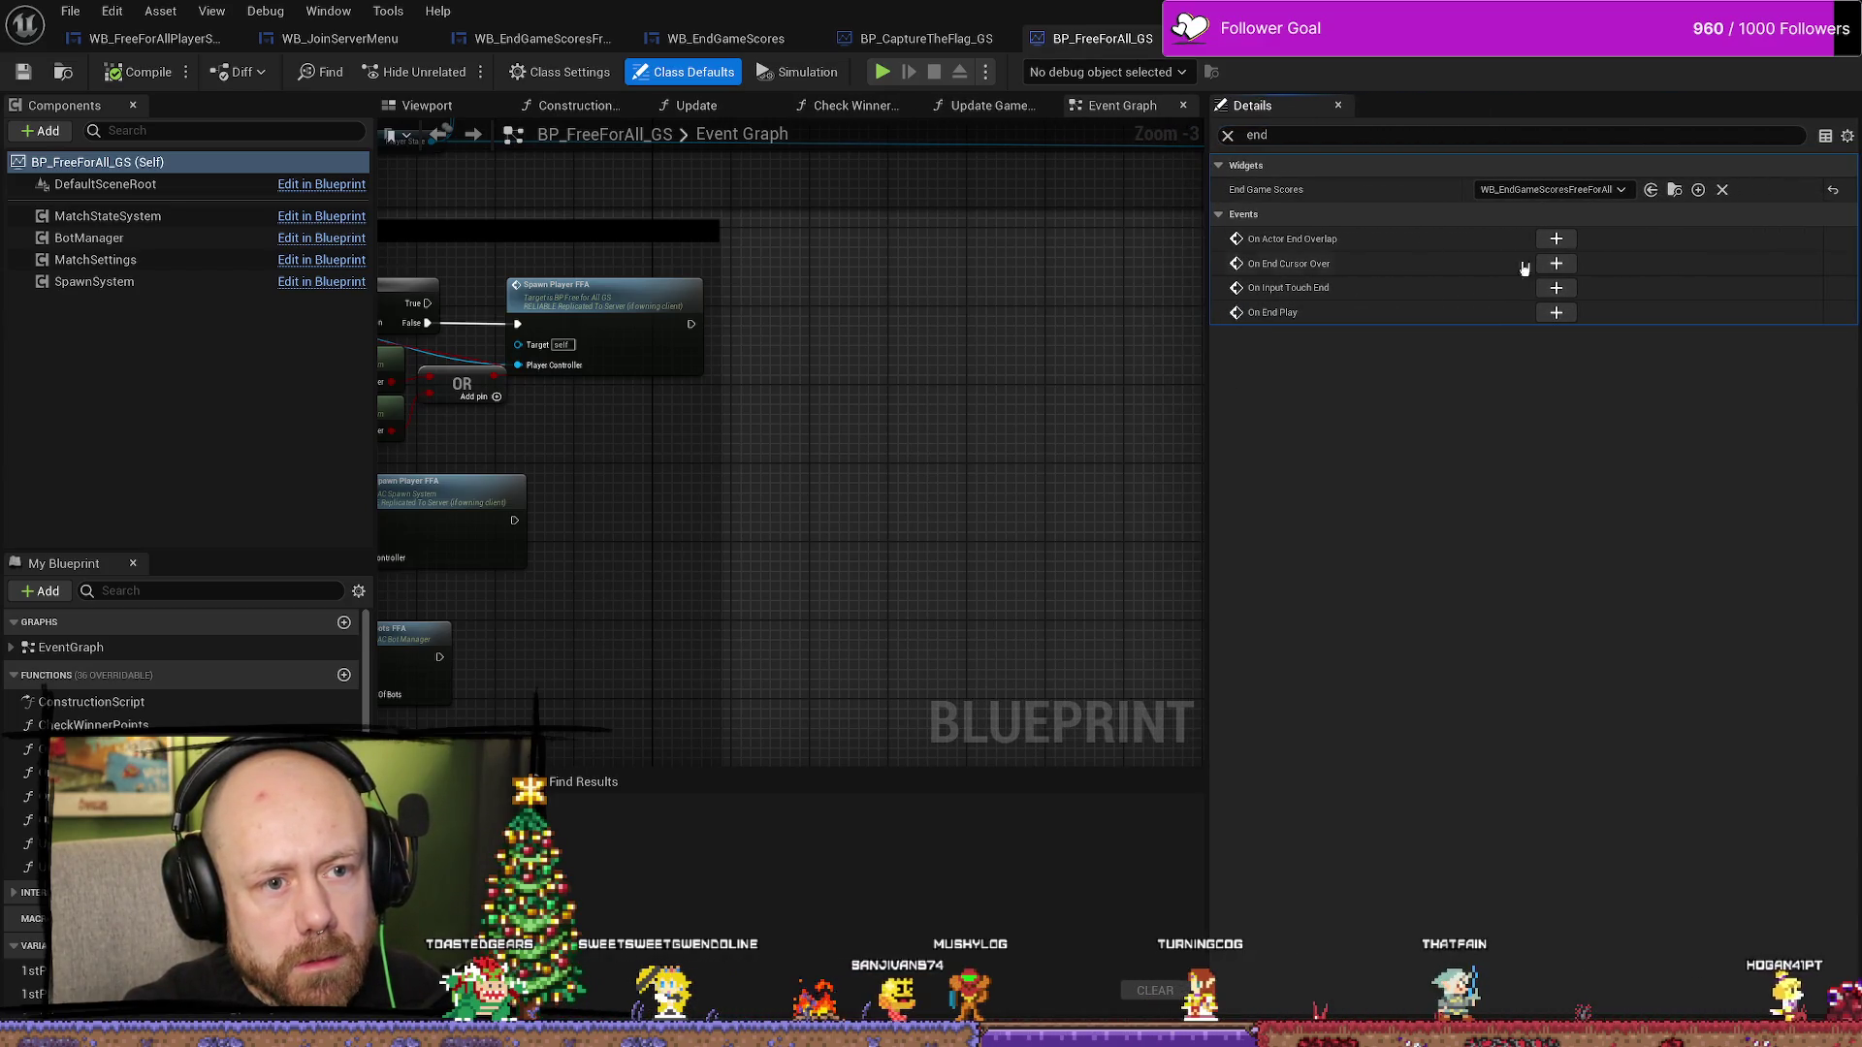
pyautogui.click(1677, 191)
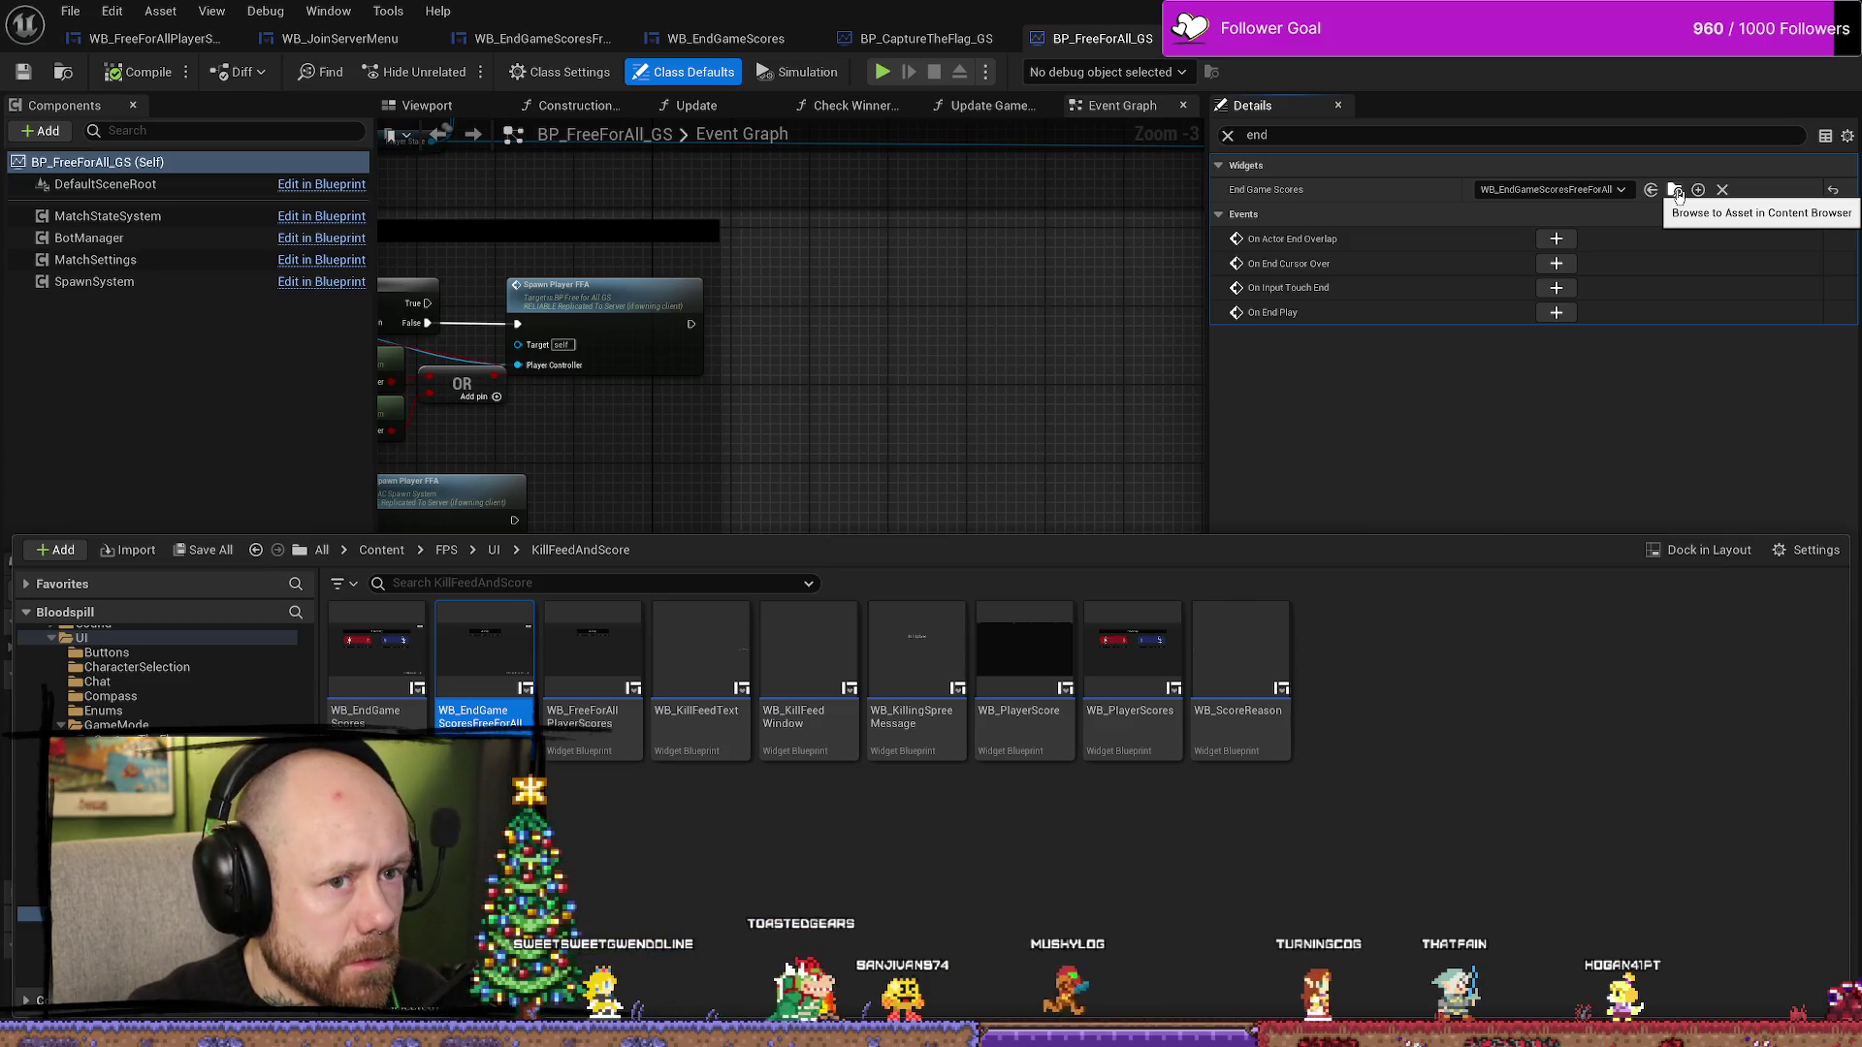
# - Close the Content Browser and cycle through the widget tabs to the WB_EndGameScoresFreeForAll designer
pyautogui.click(1008, 391)
pyautogui.moveTo(814, 485); pyautogui.dragTo(942, 163)
pyautogui.click(726, 38)
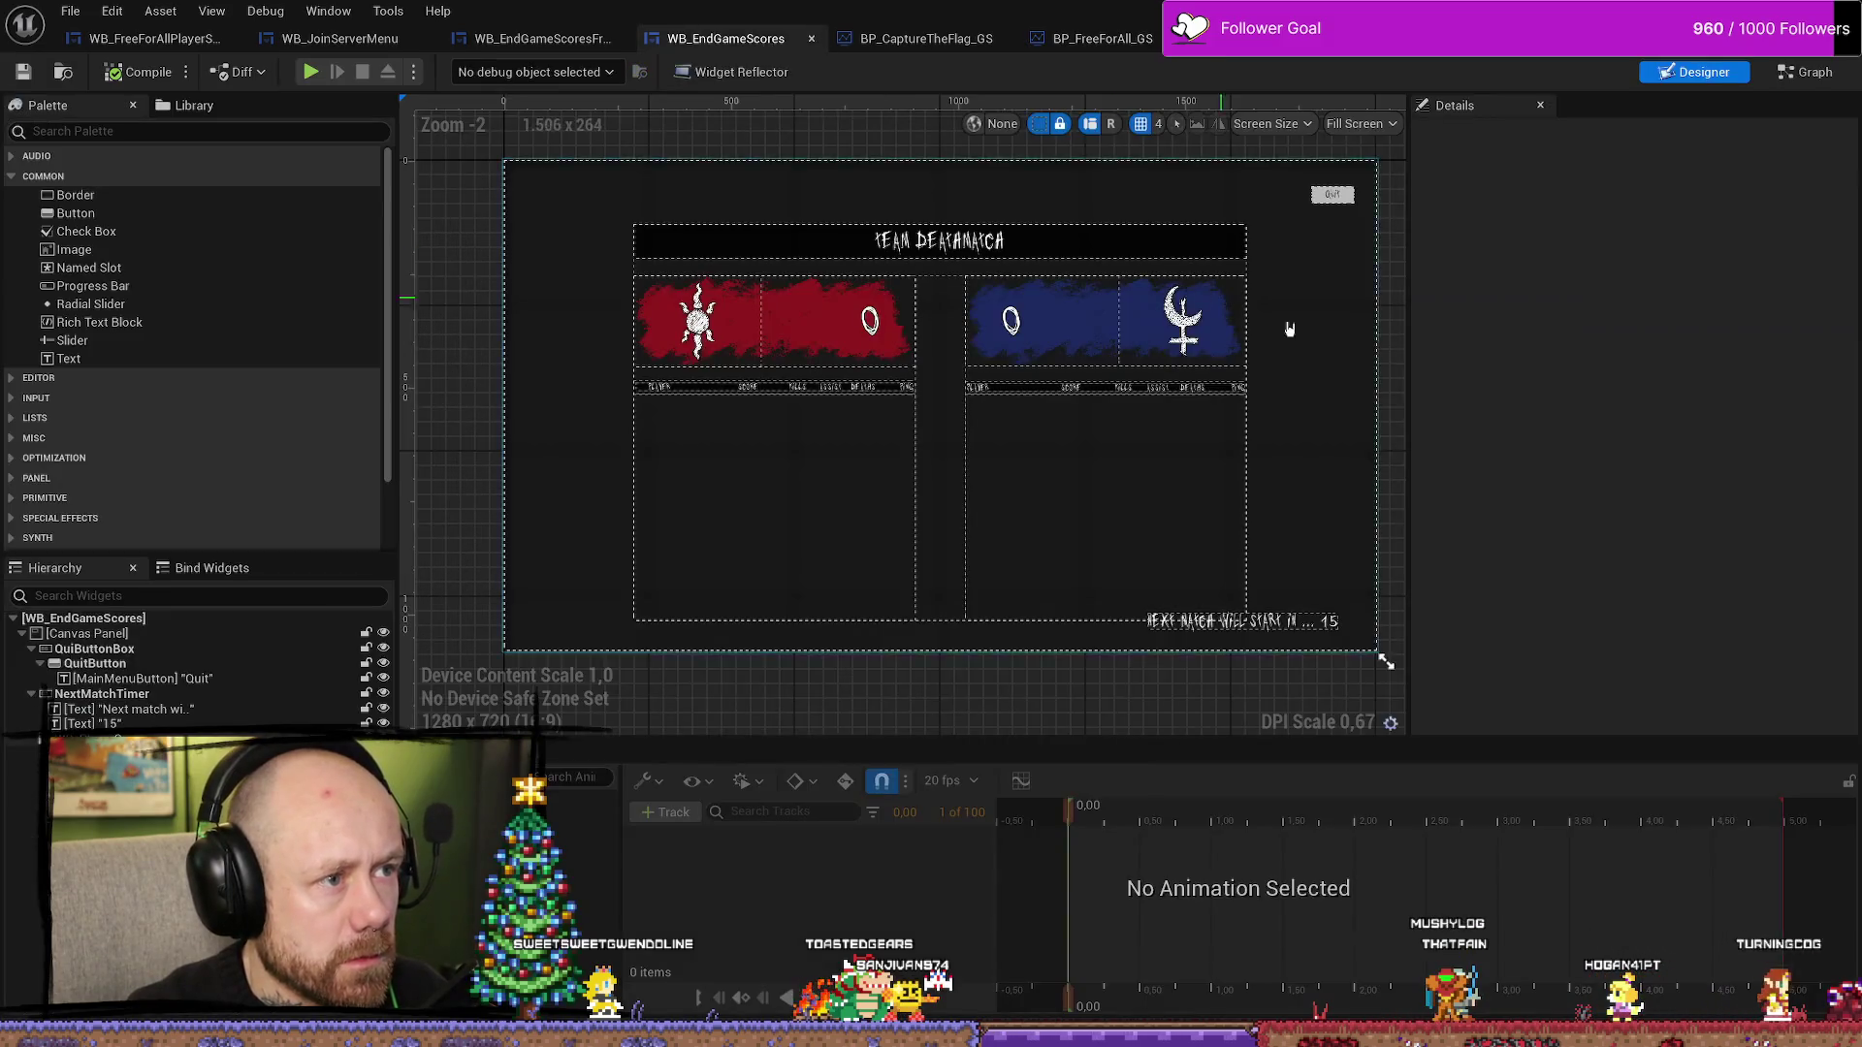
pyautogui.click(150, 38)
pyautogui.click(340, 38)
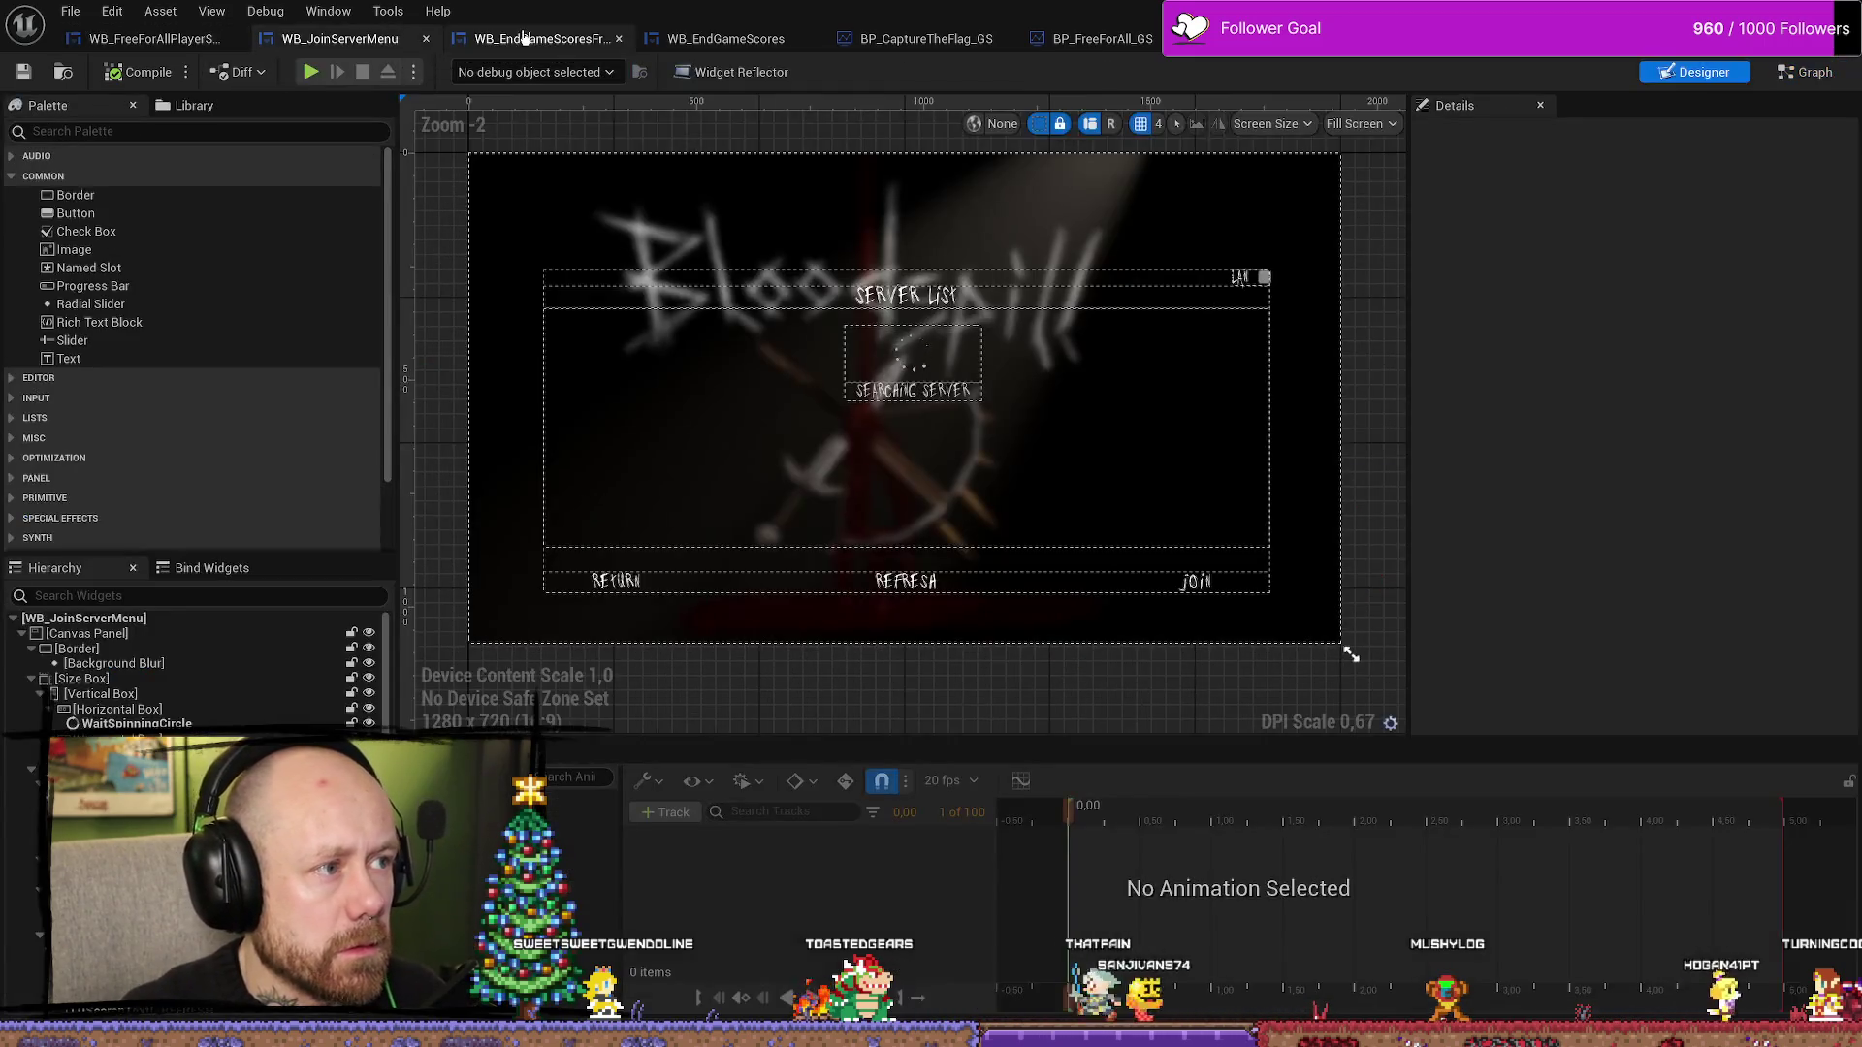
pyautogui.click(540, 39)
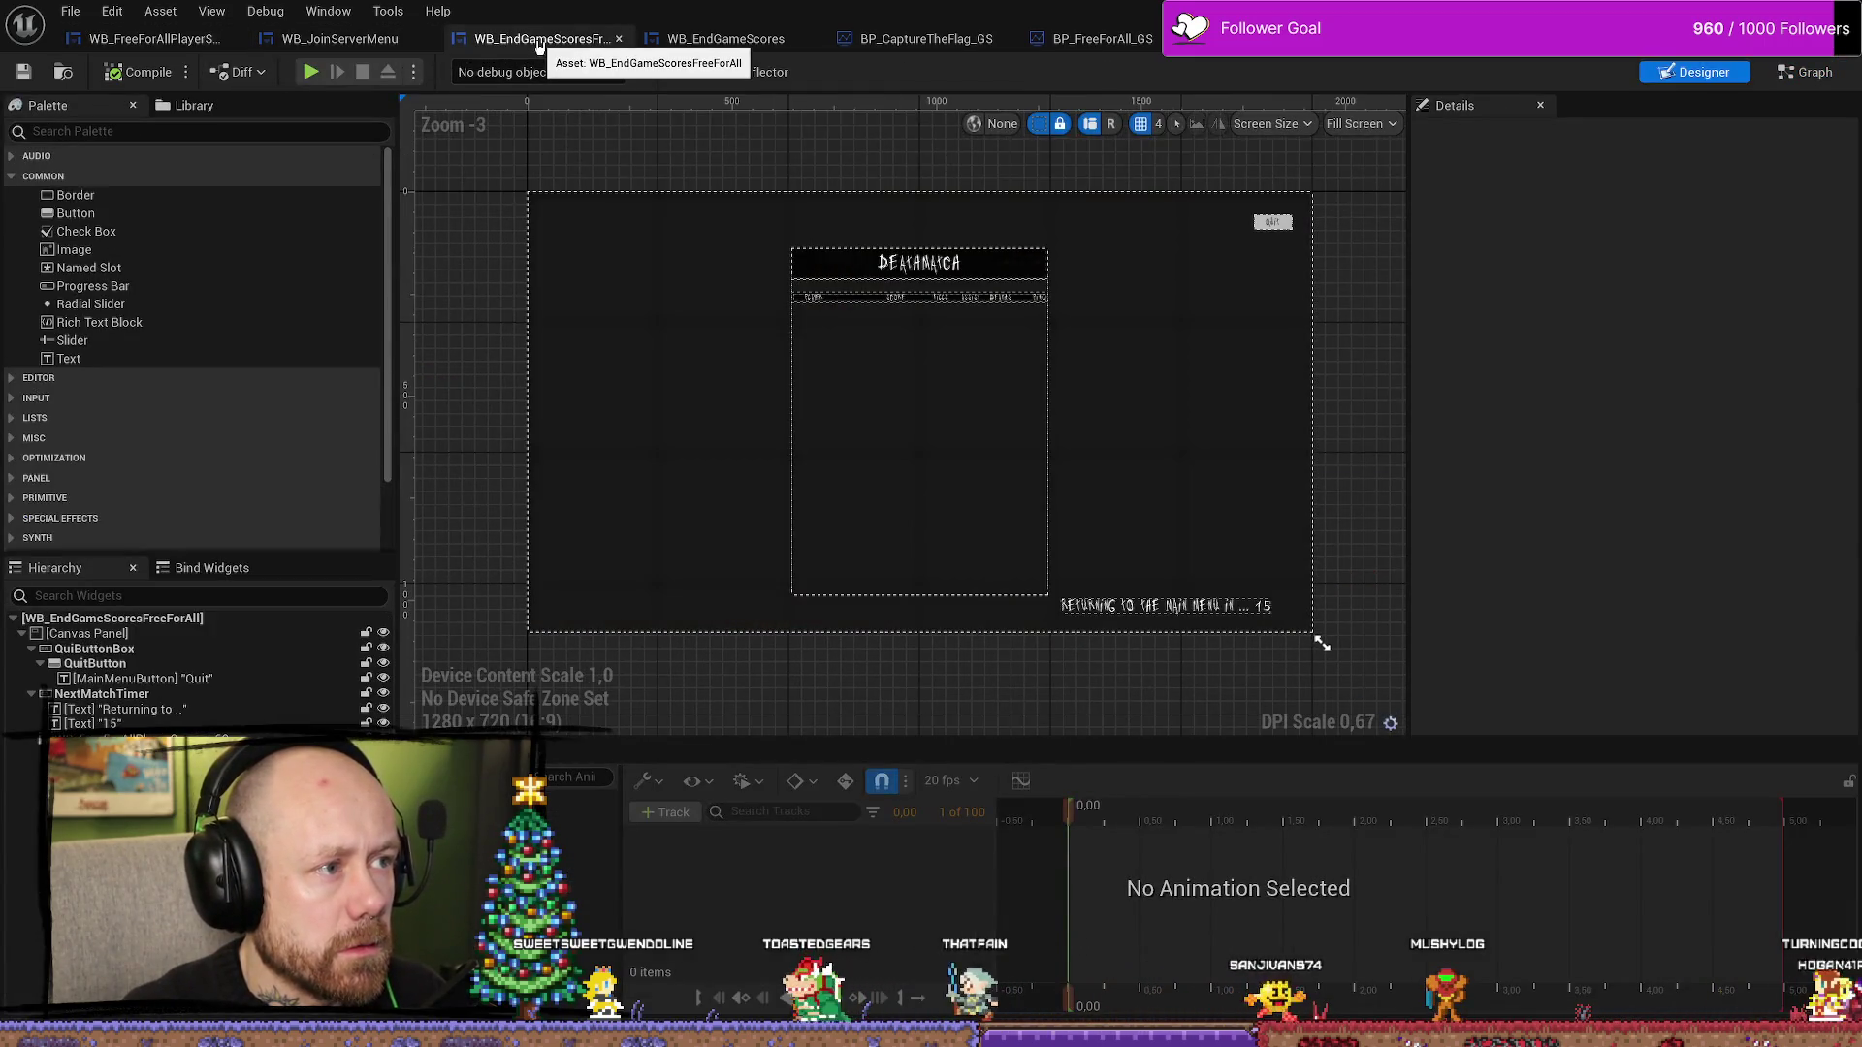
# - Make the QuiButtonBox visible, compile the widget, and open its Reference Viewer
pyautogui.click(1275, 222)
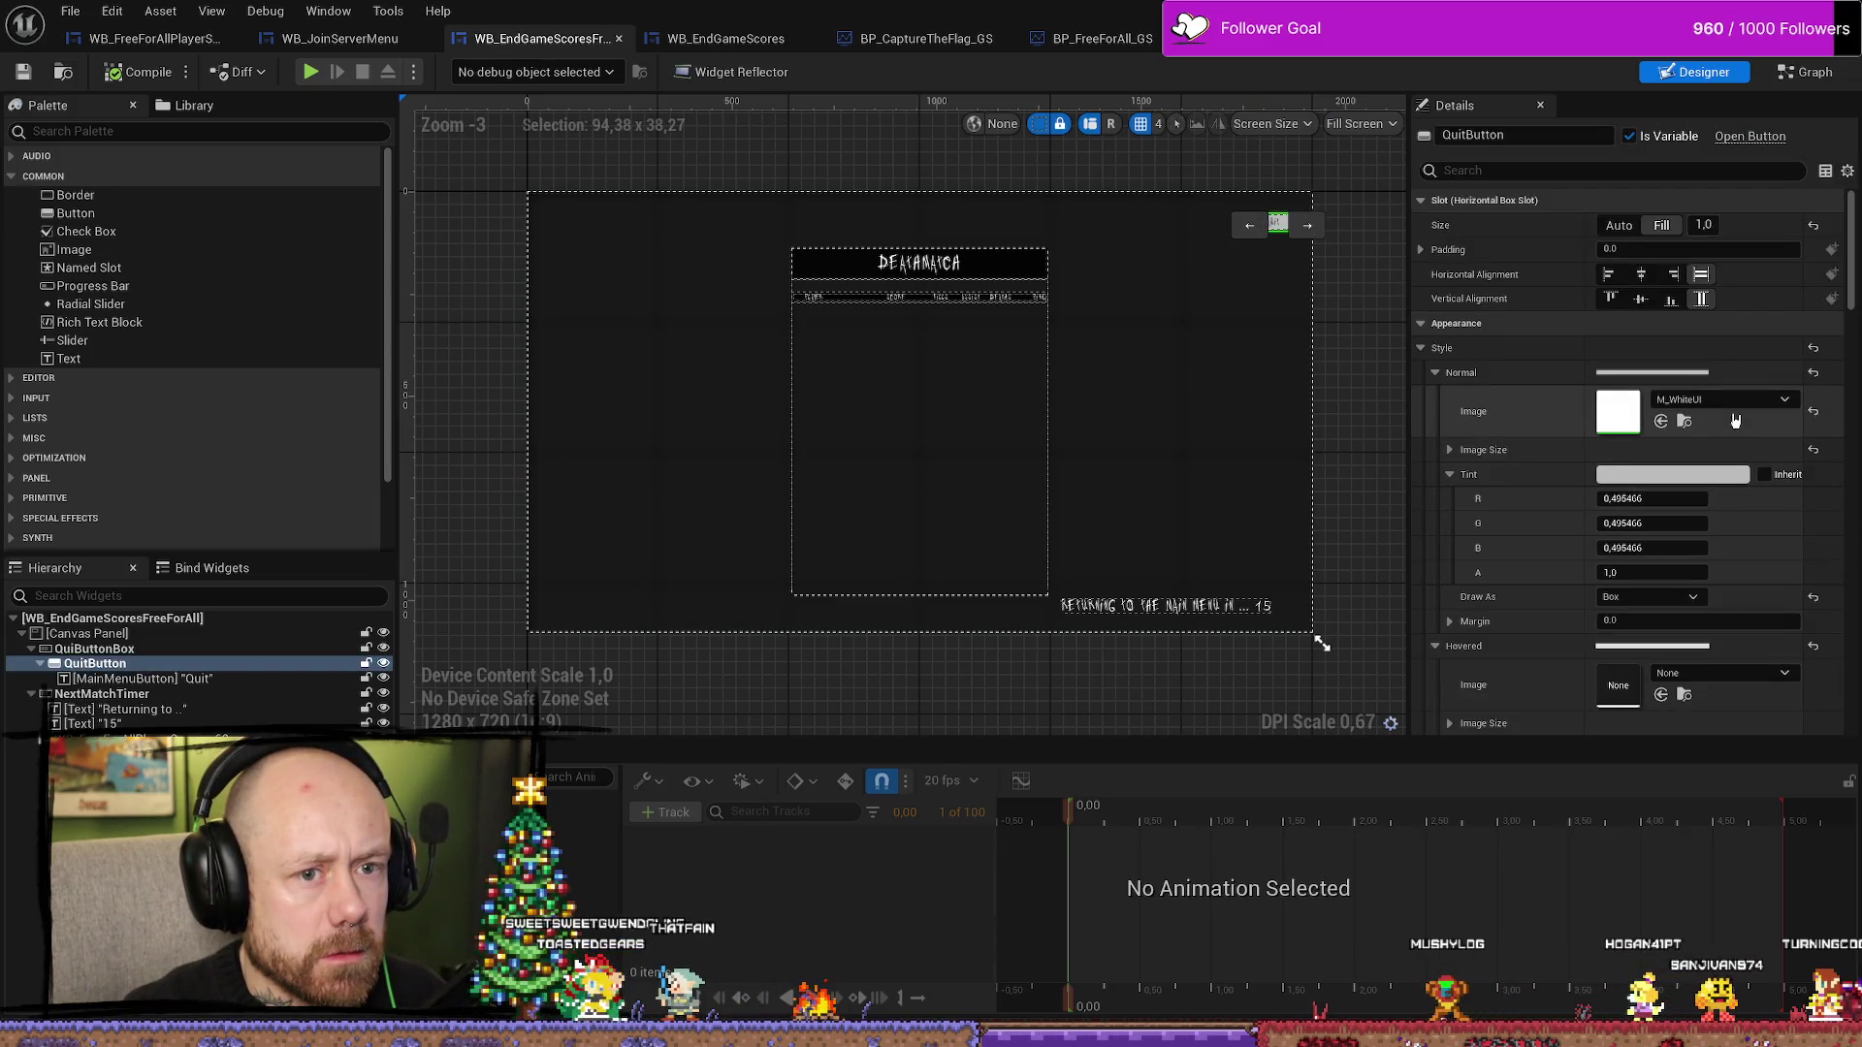
pyautogui.scroll(-10, 1735, 420)
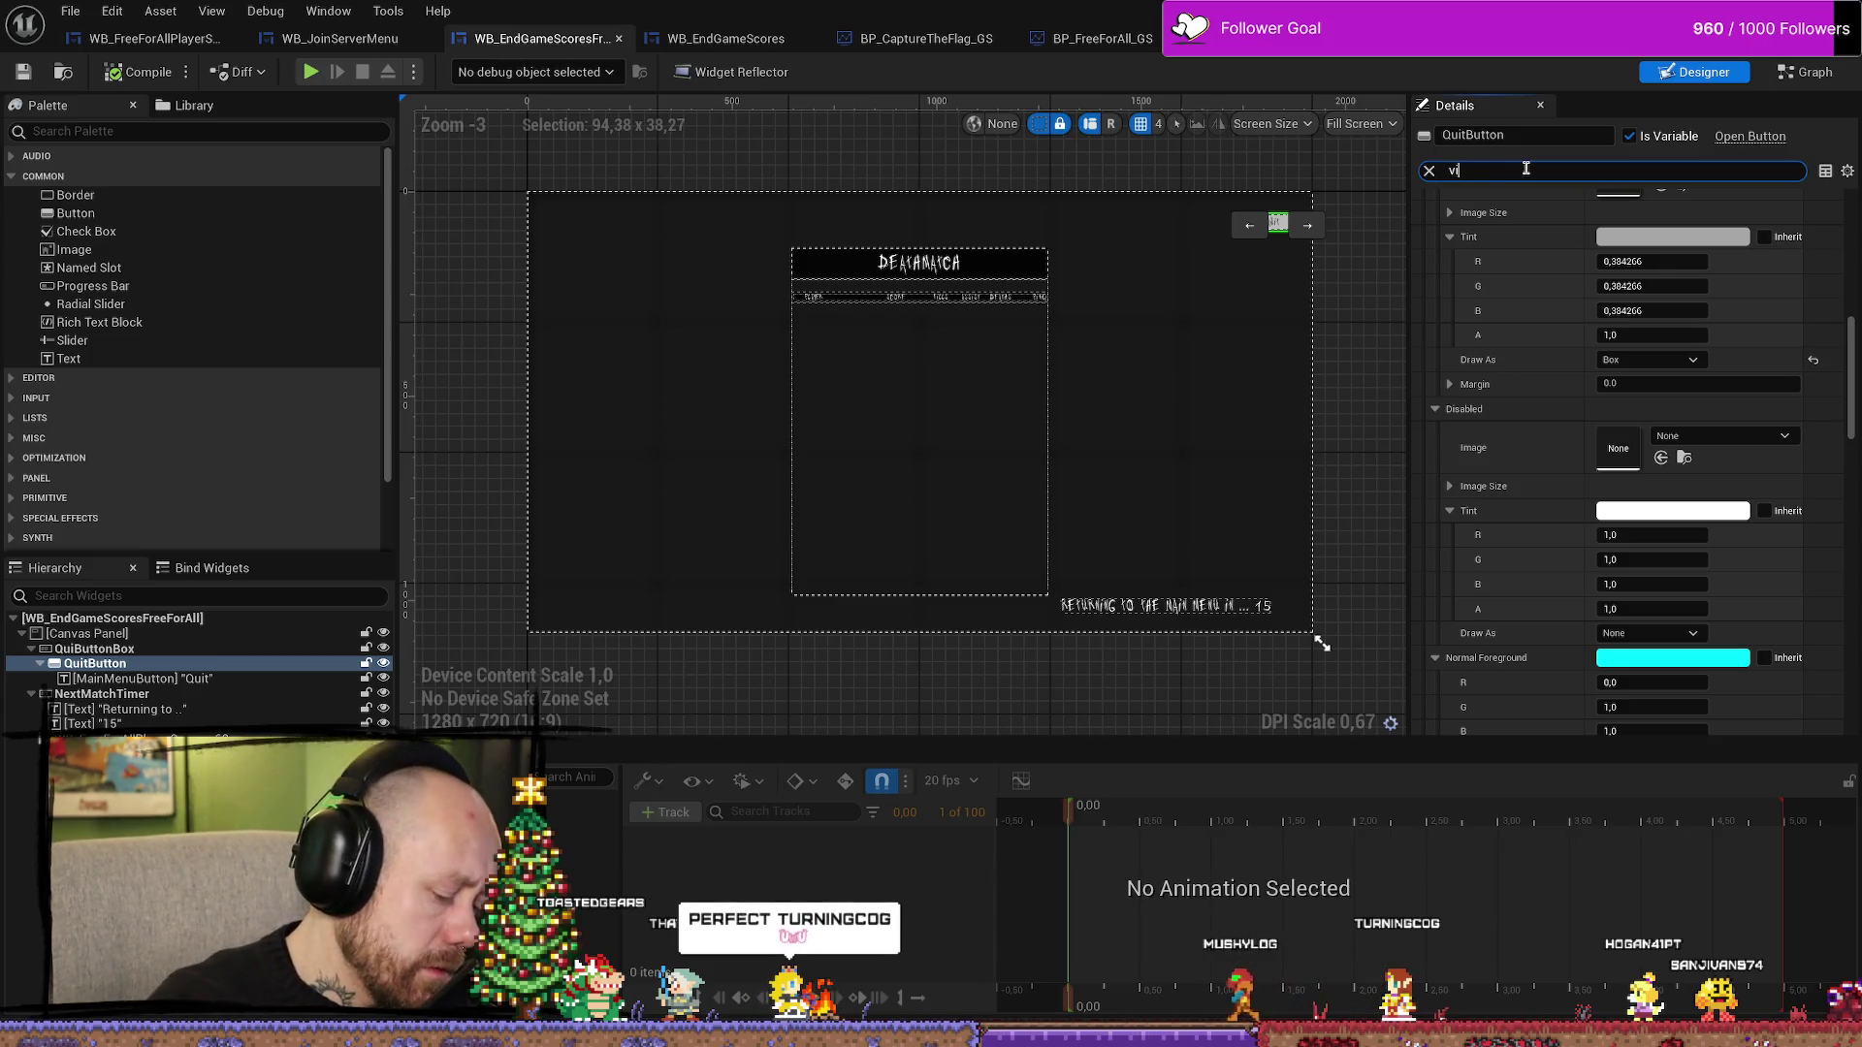
pyautogui.press('BackSpace')
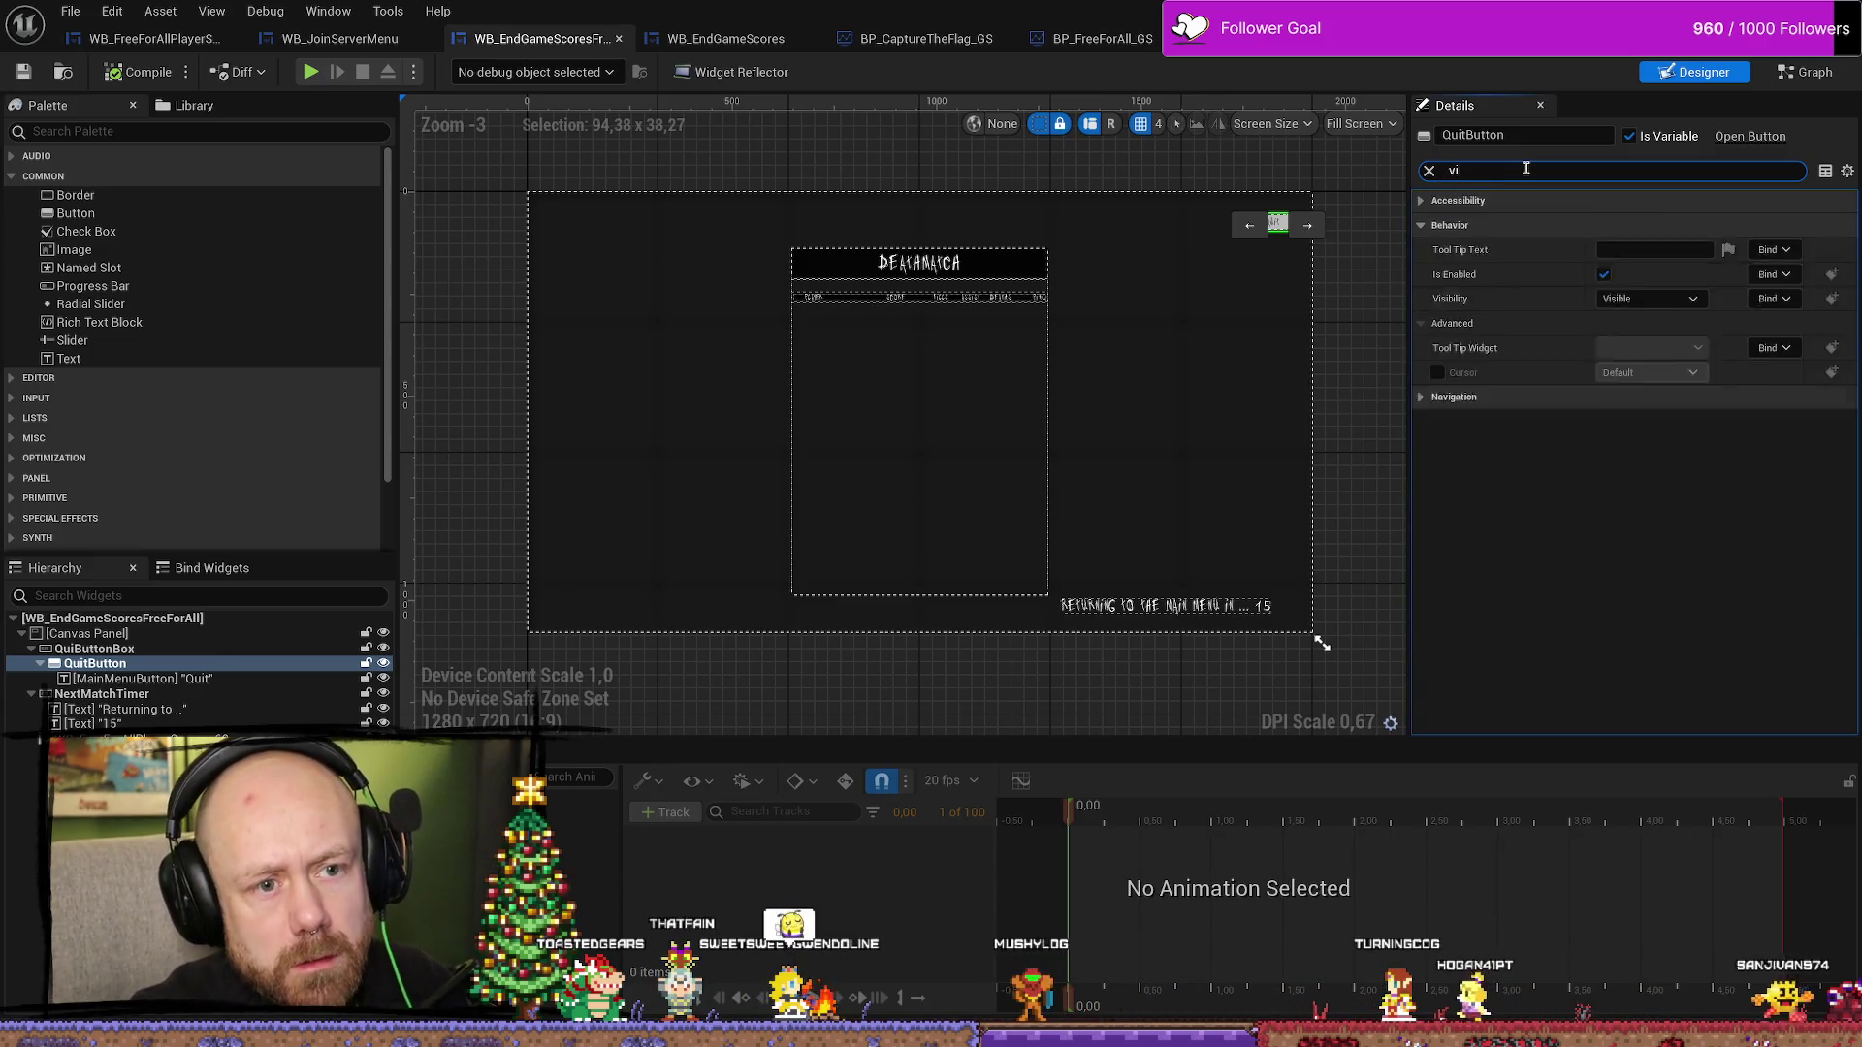
pyautogui.click(121, 652)
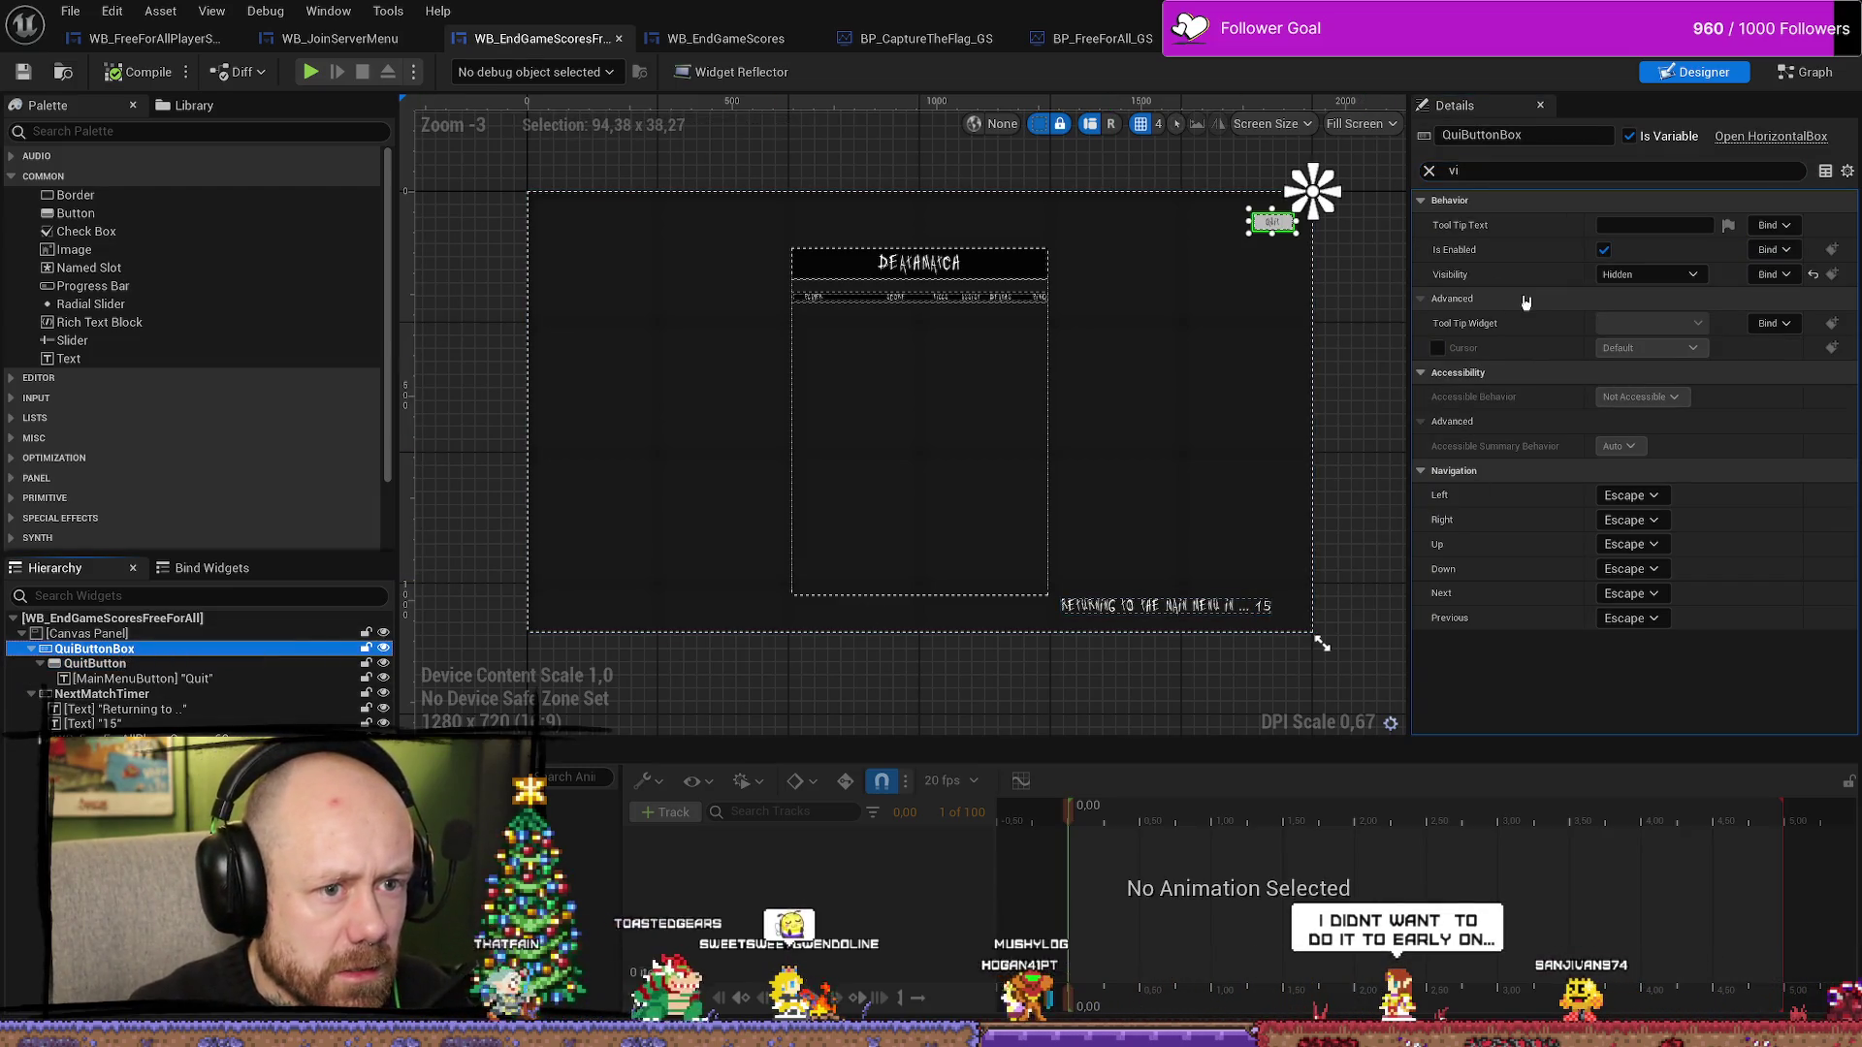
pyautogui.click(1677, 274)
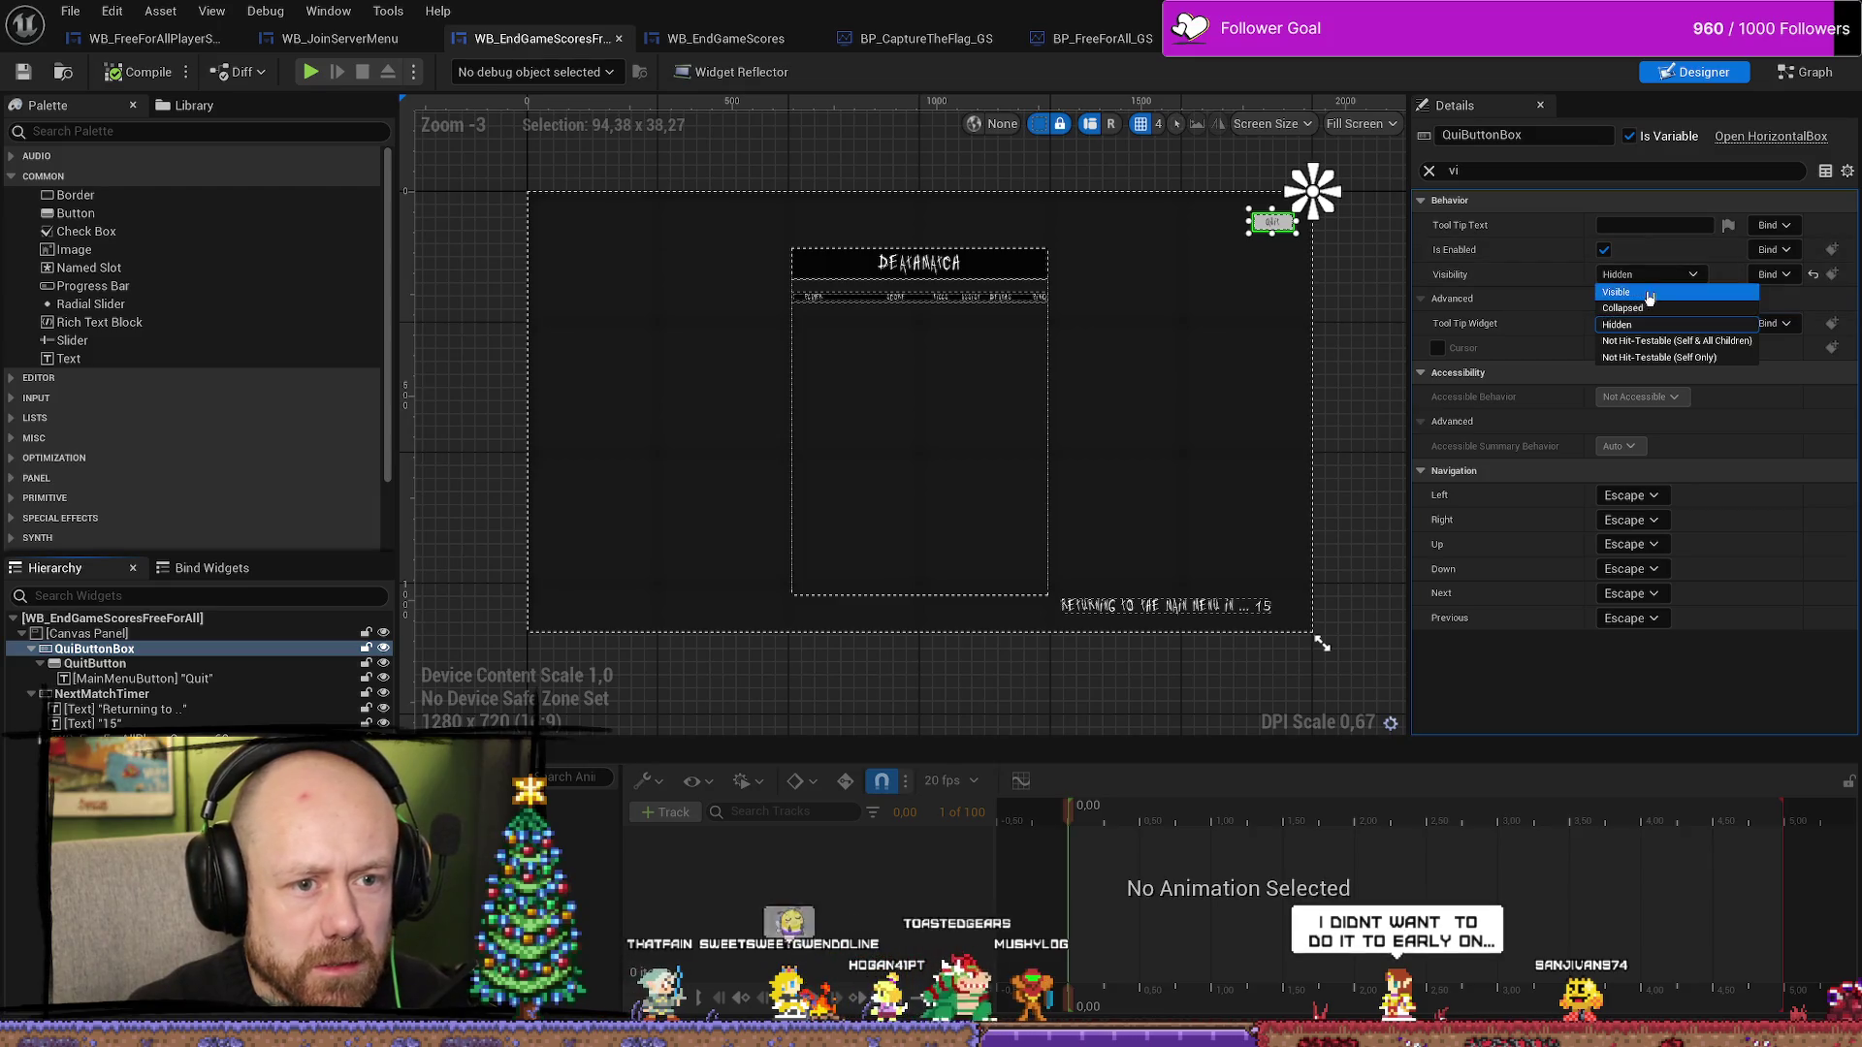
pyautogui.click(1617, 292)
pyautogui.click(101, 74)
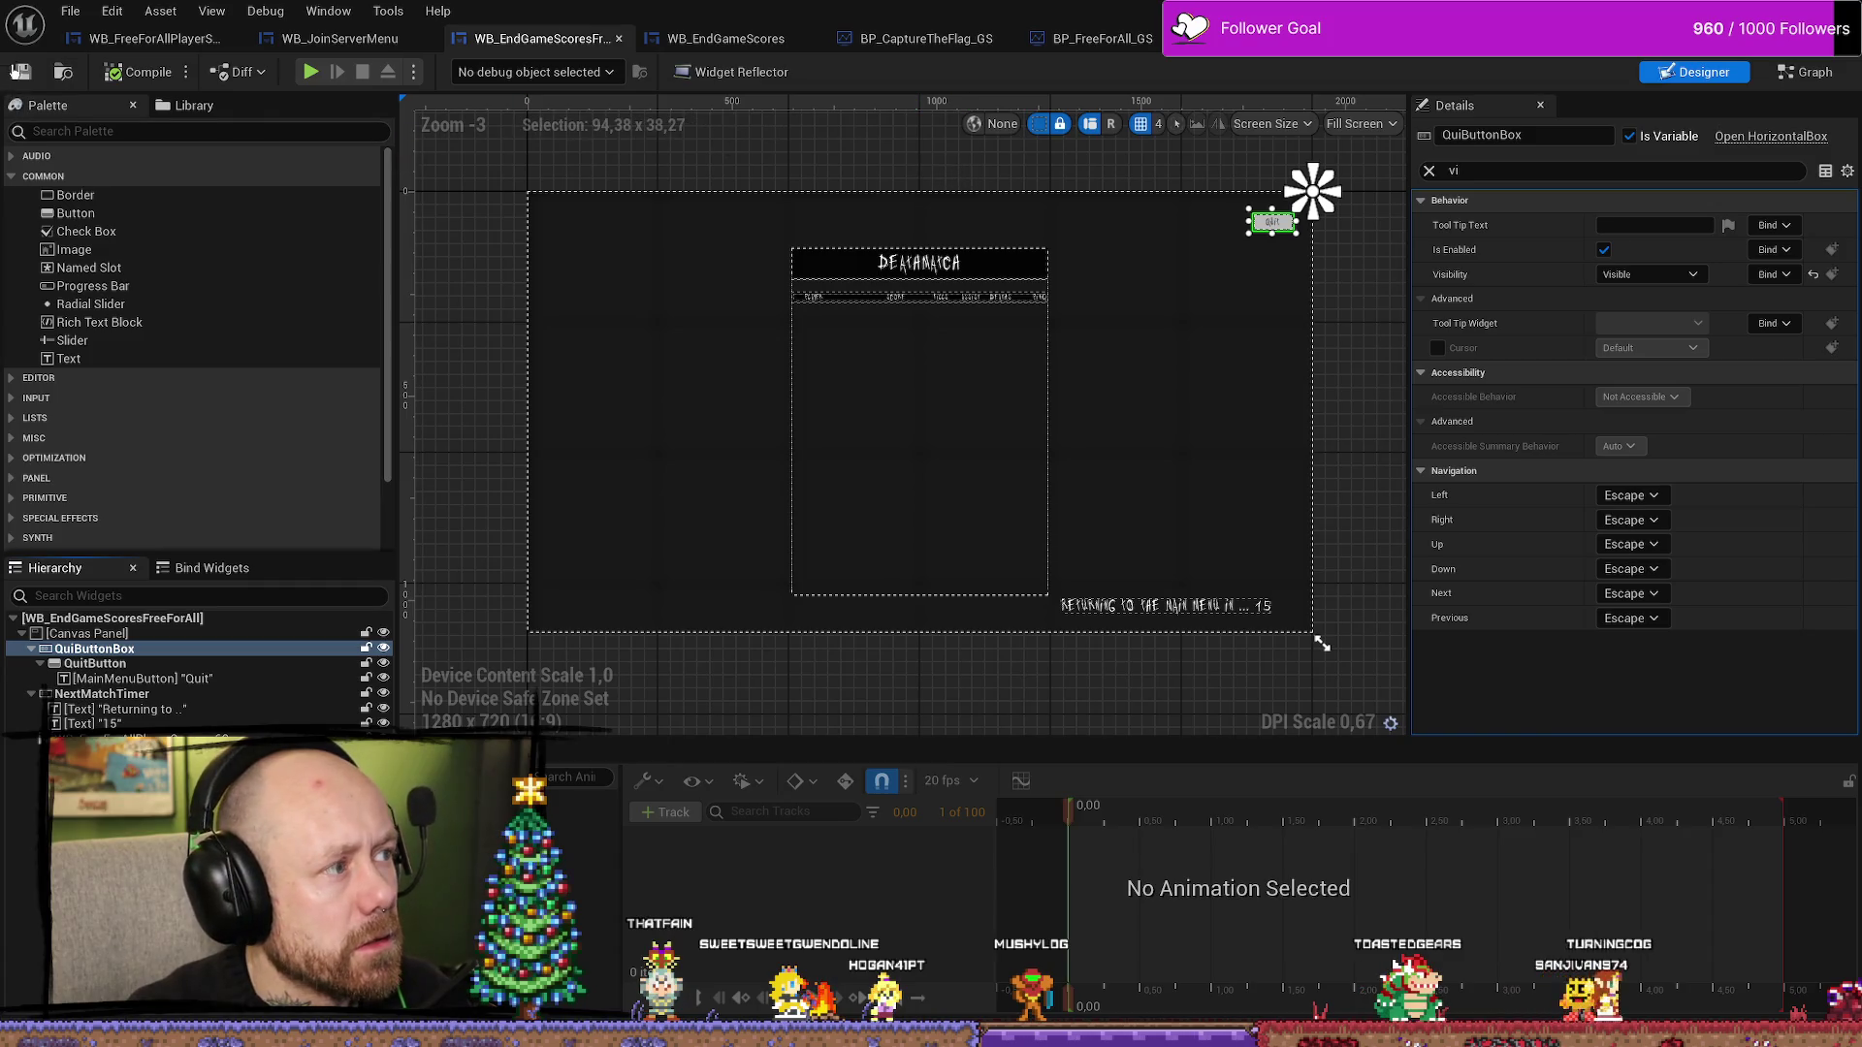
pyautogui.hotkey('alt', 'shift', 'r')
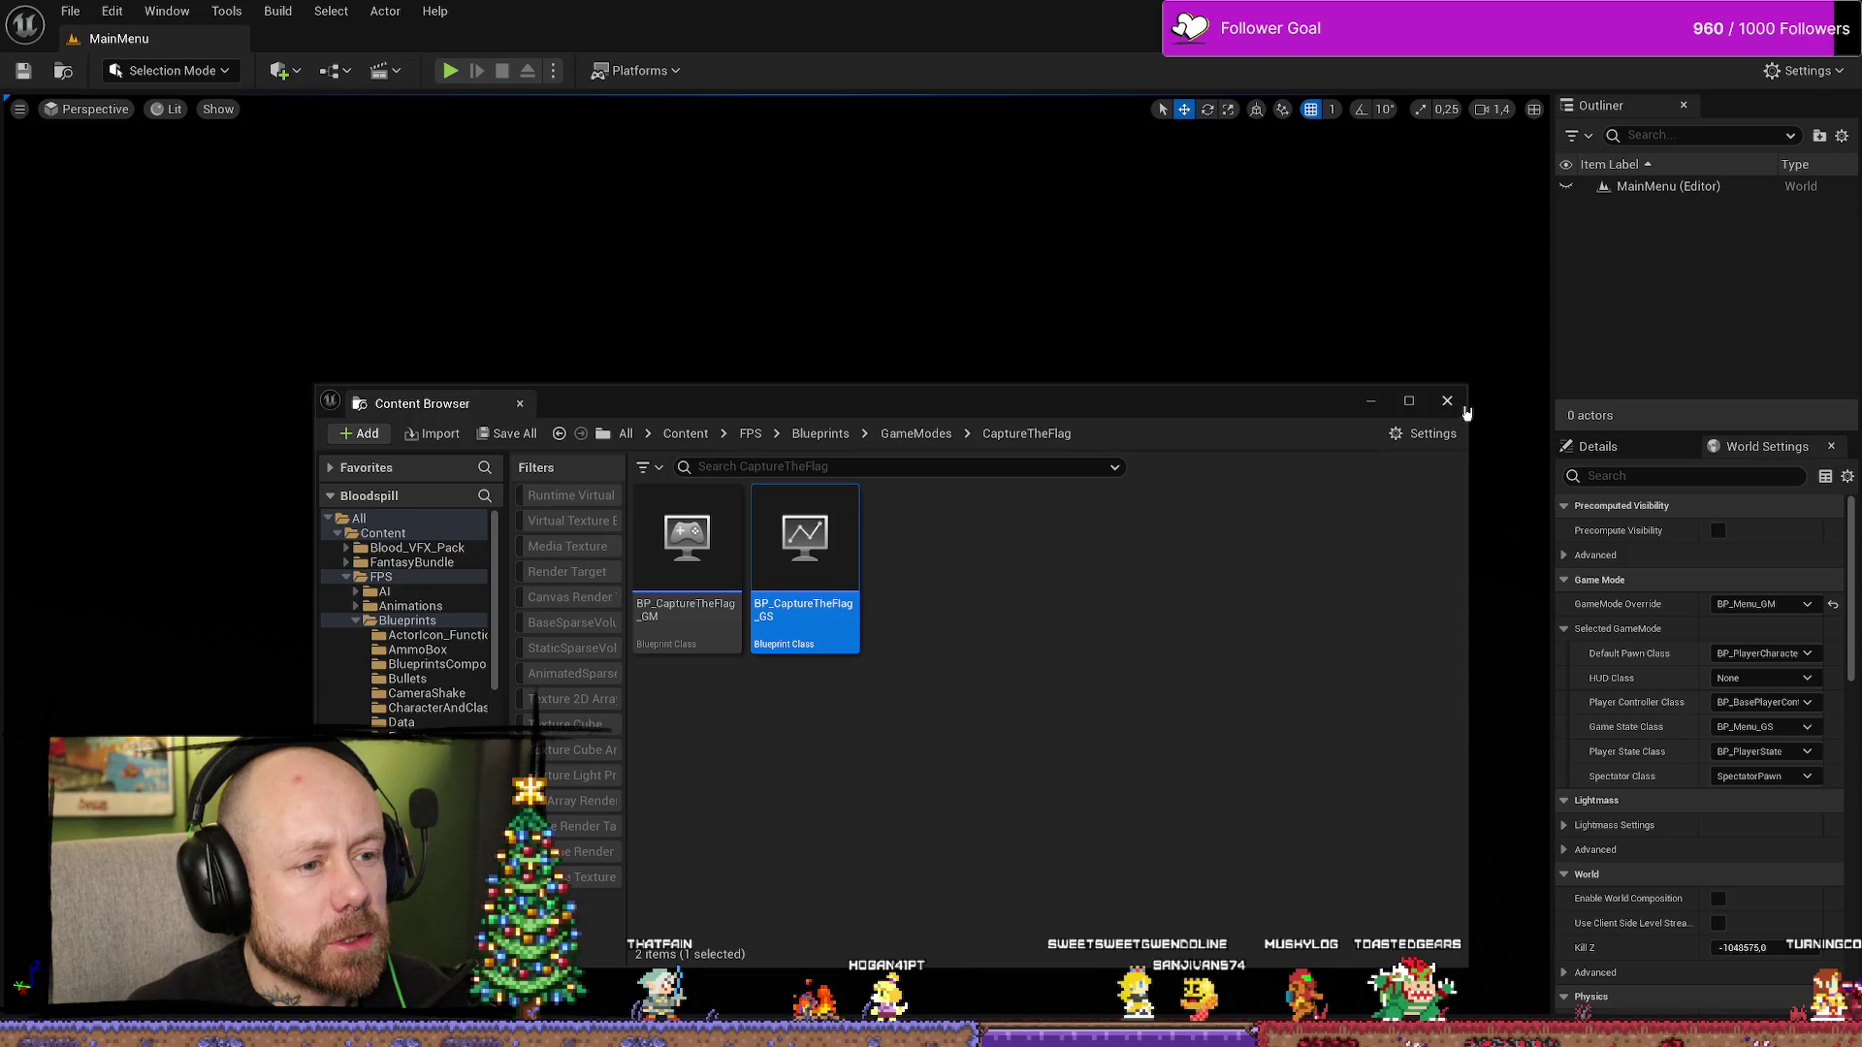
pyautogui.click(1447, 402)
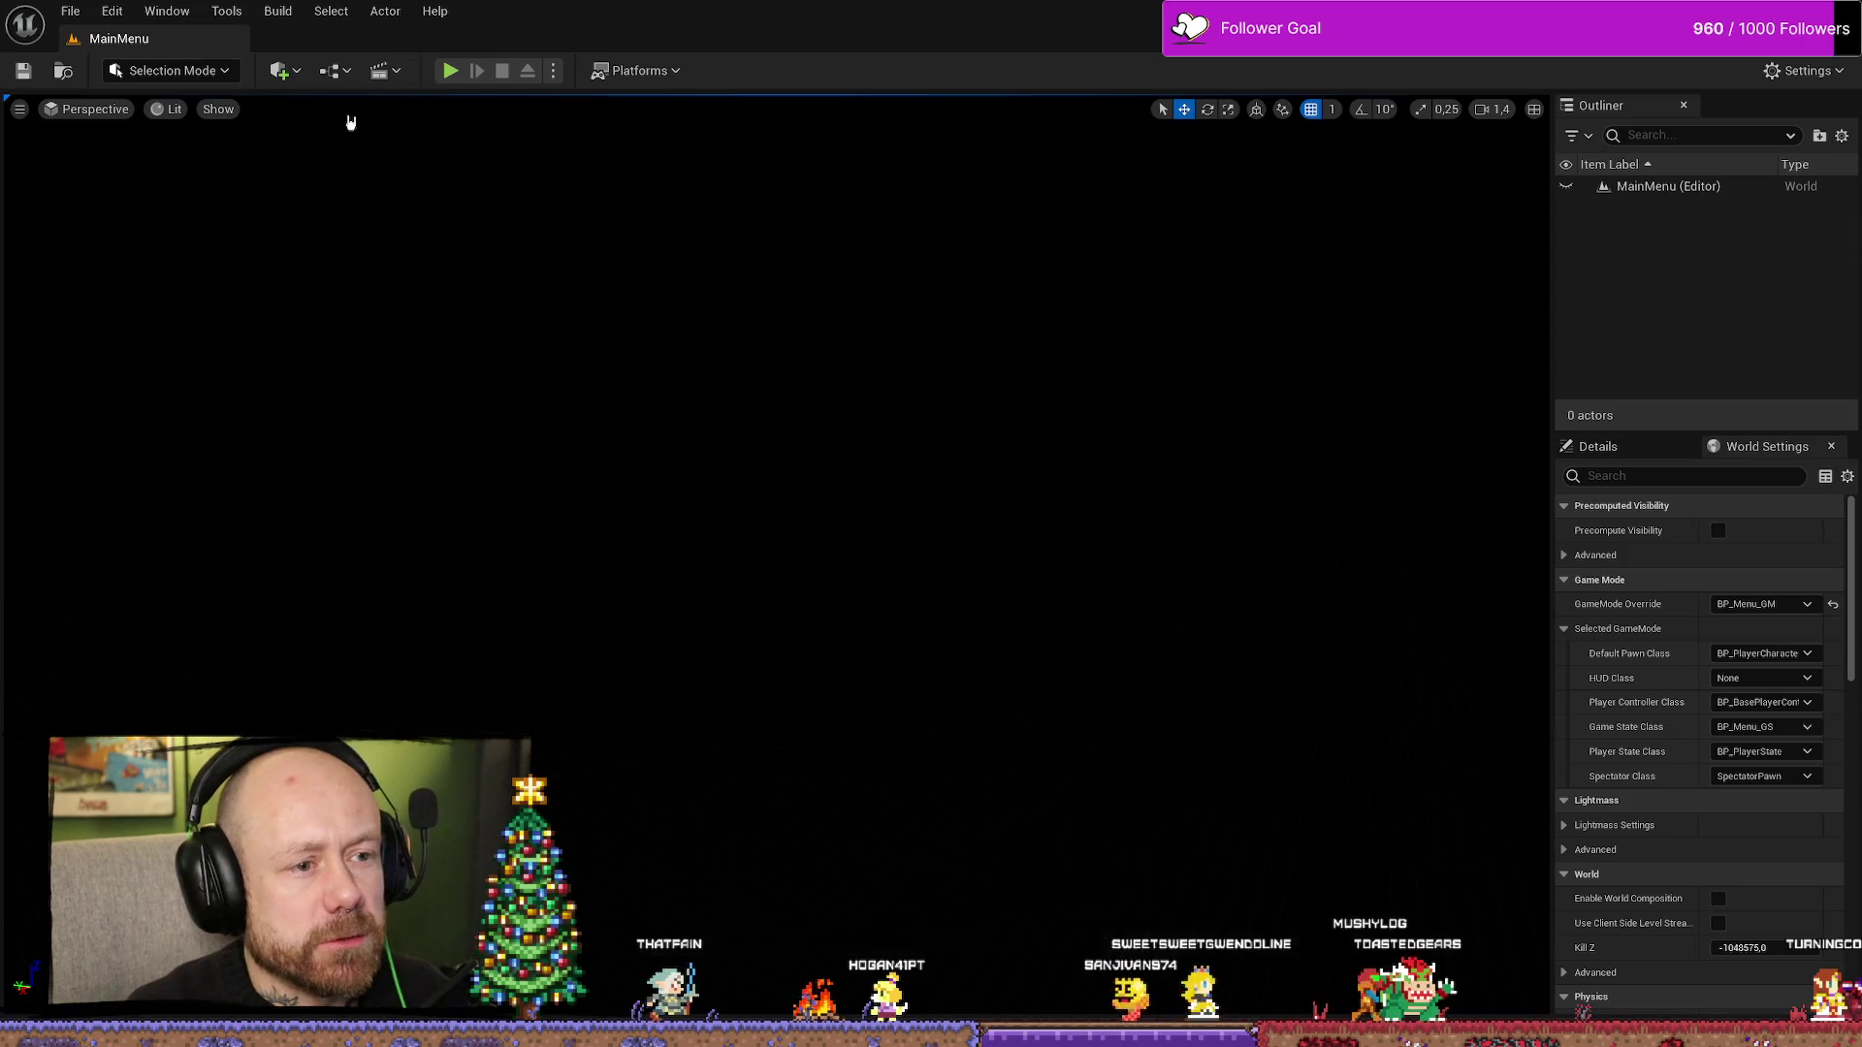
pyautogui.click(451, 71)
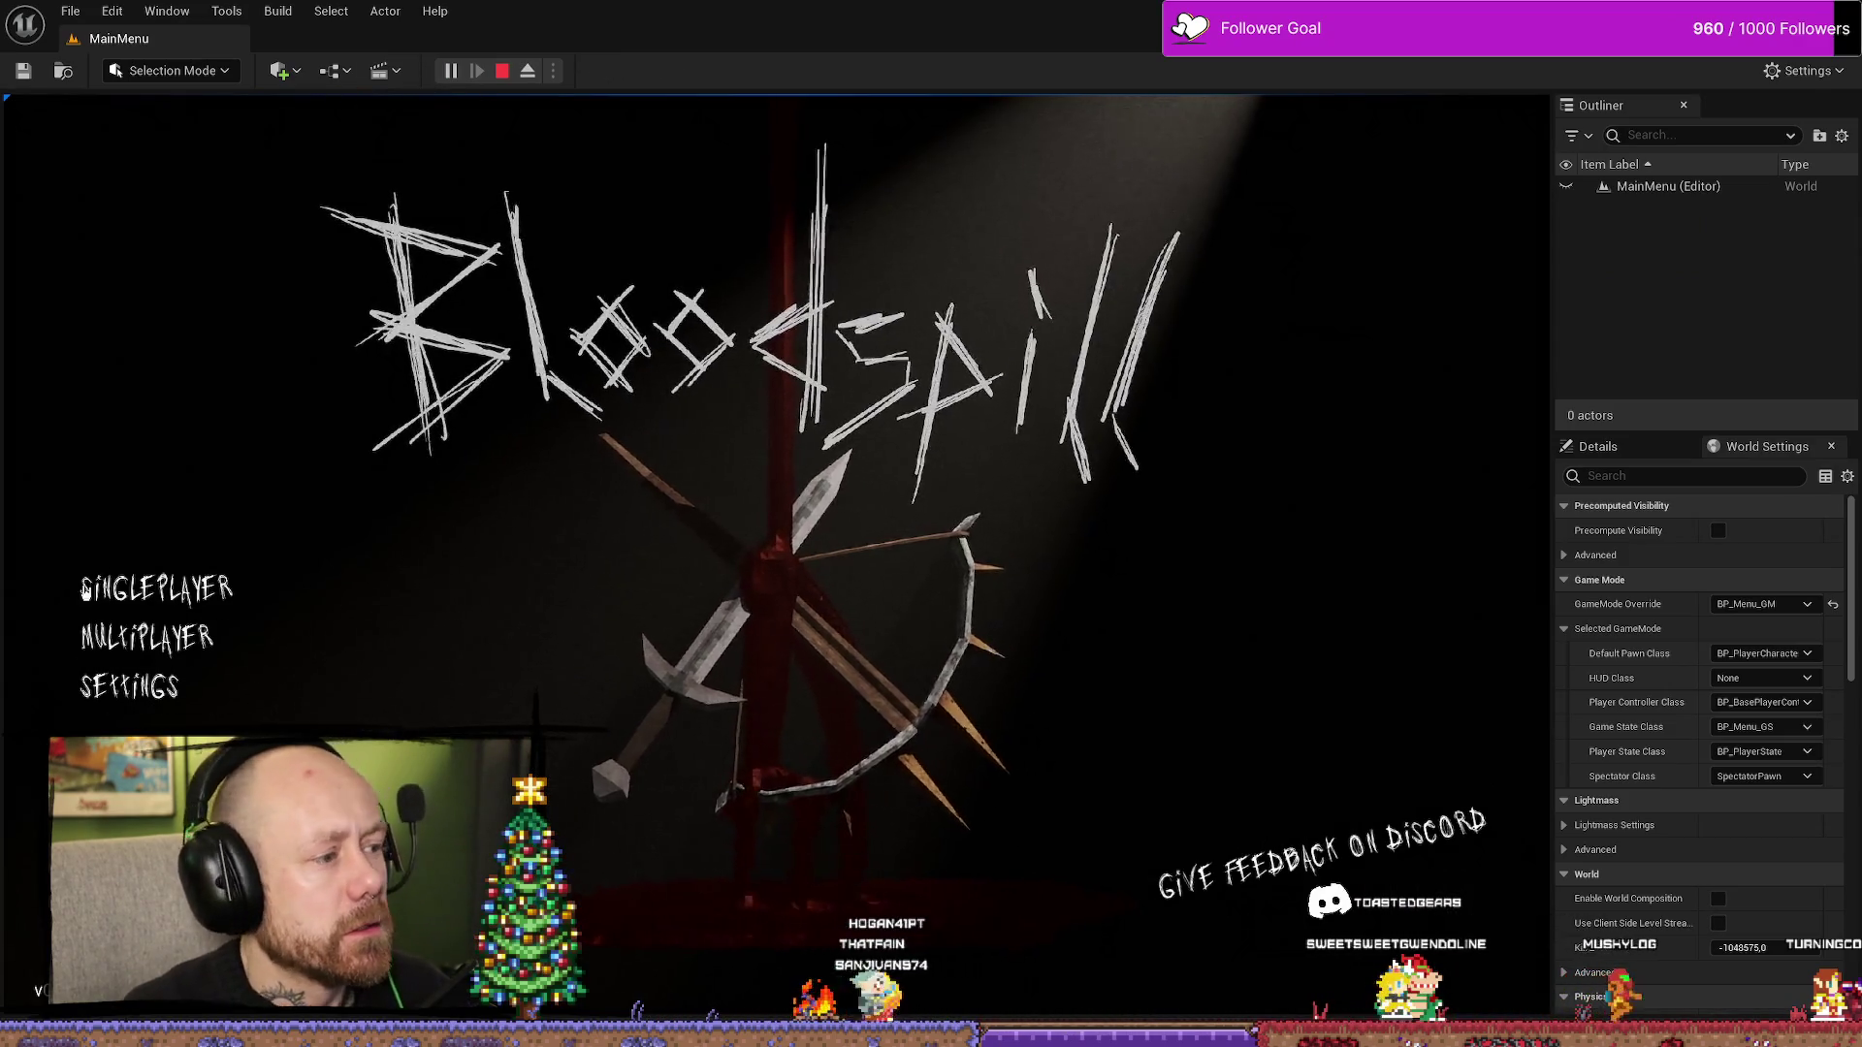
pyautogui.click(155, 644)
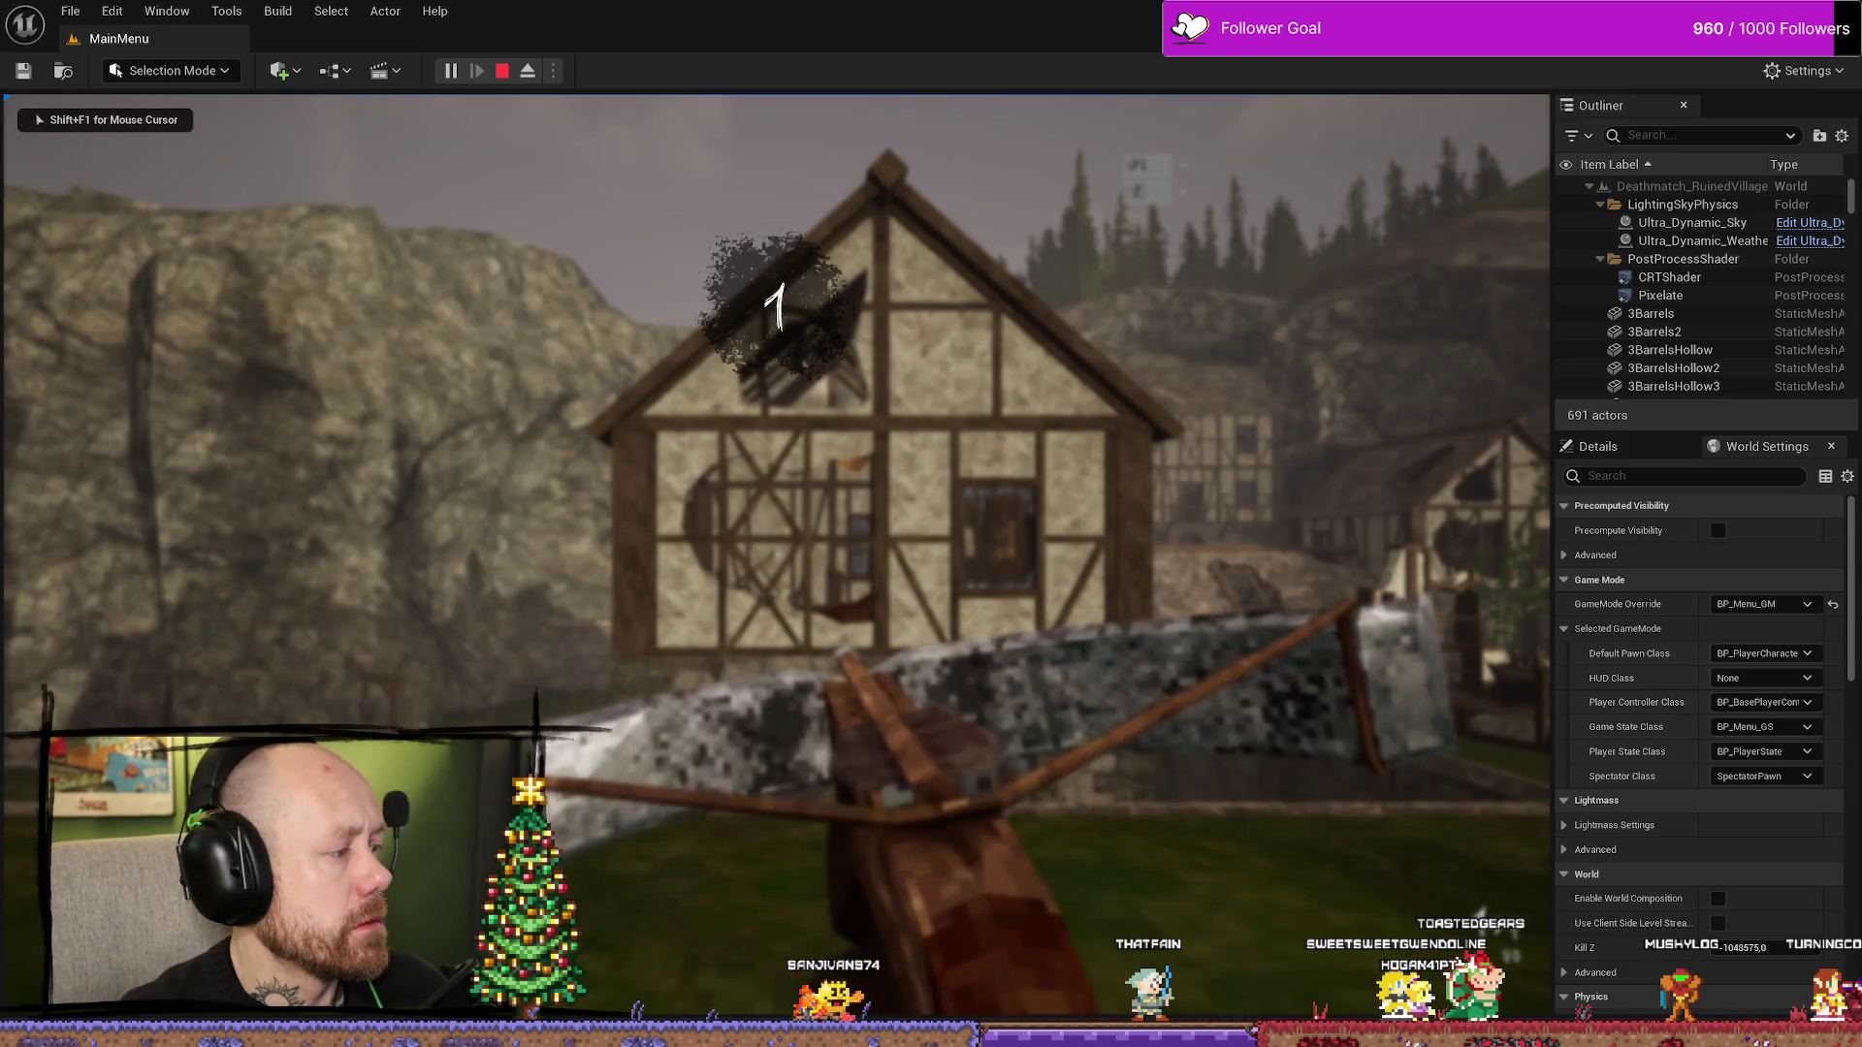
pyautogui.press('w')
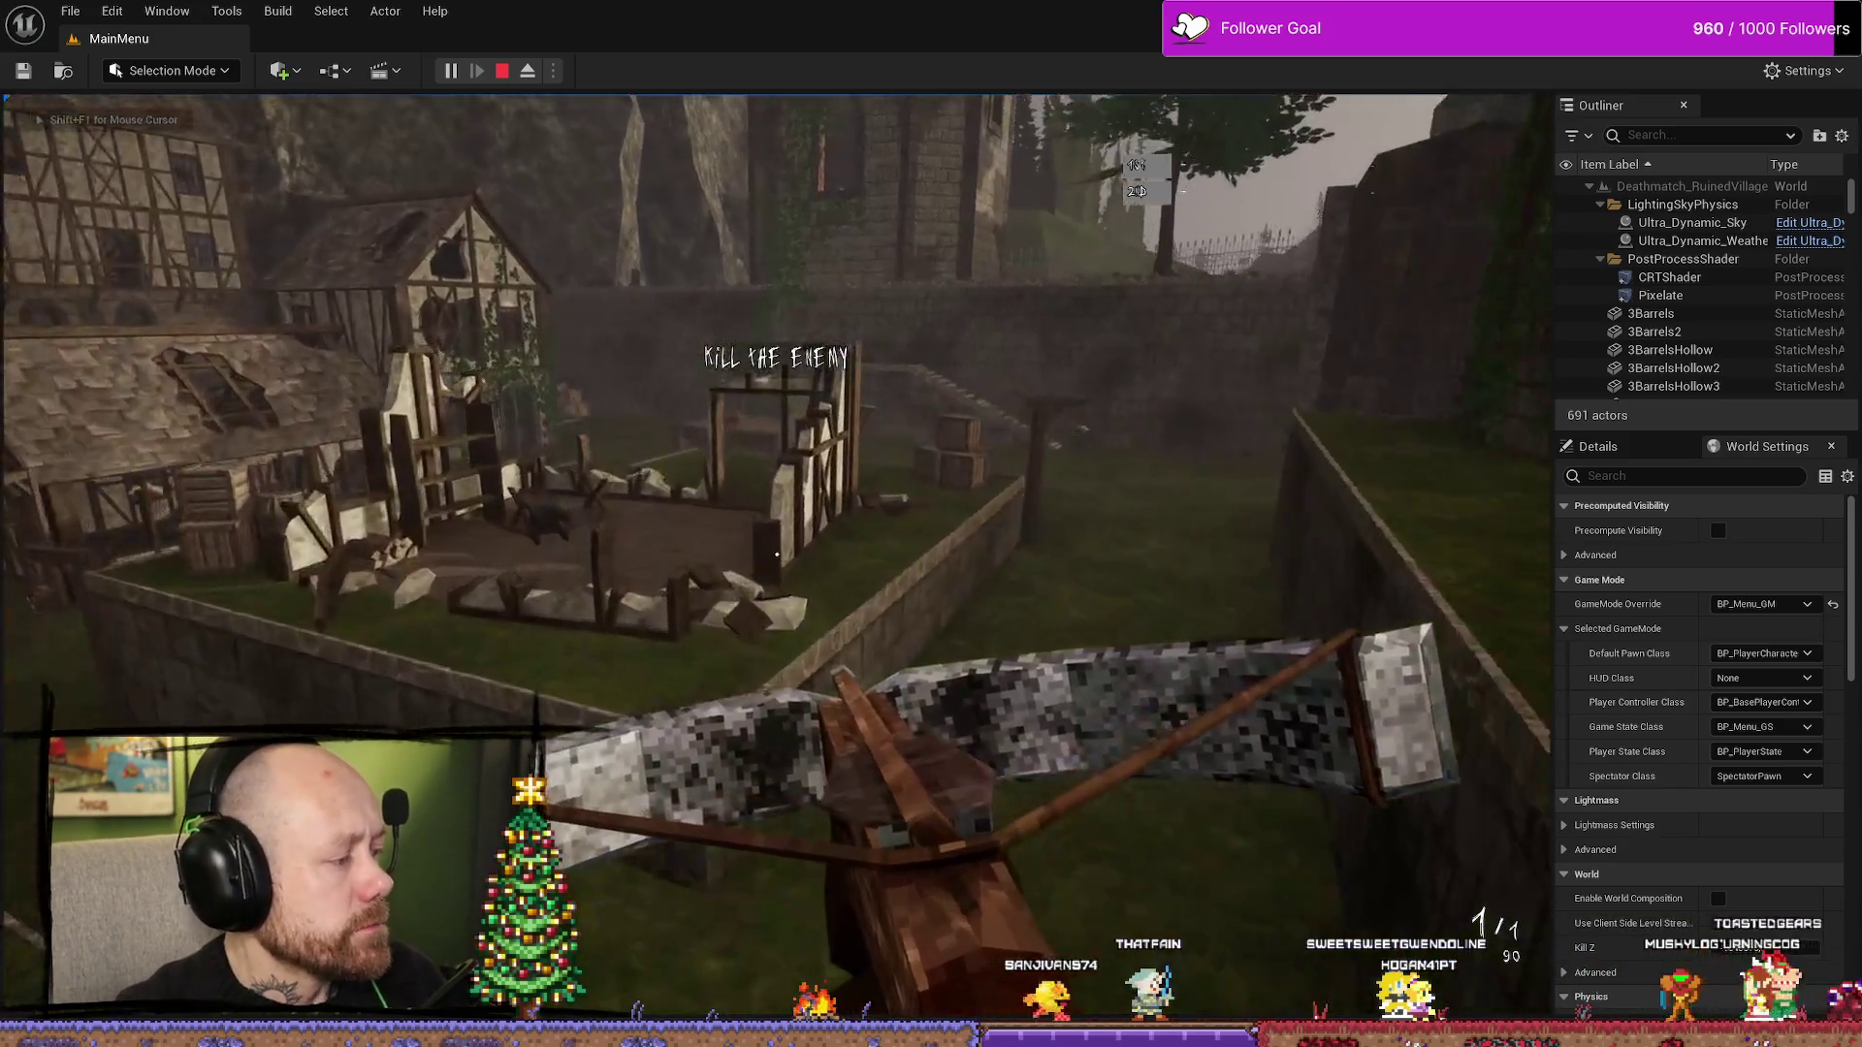
pyautogui.press('w')
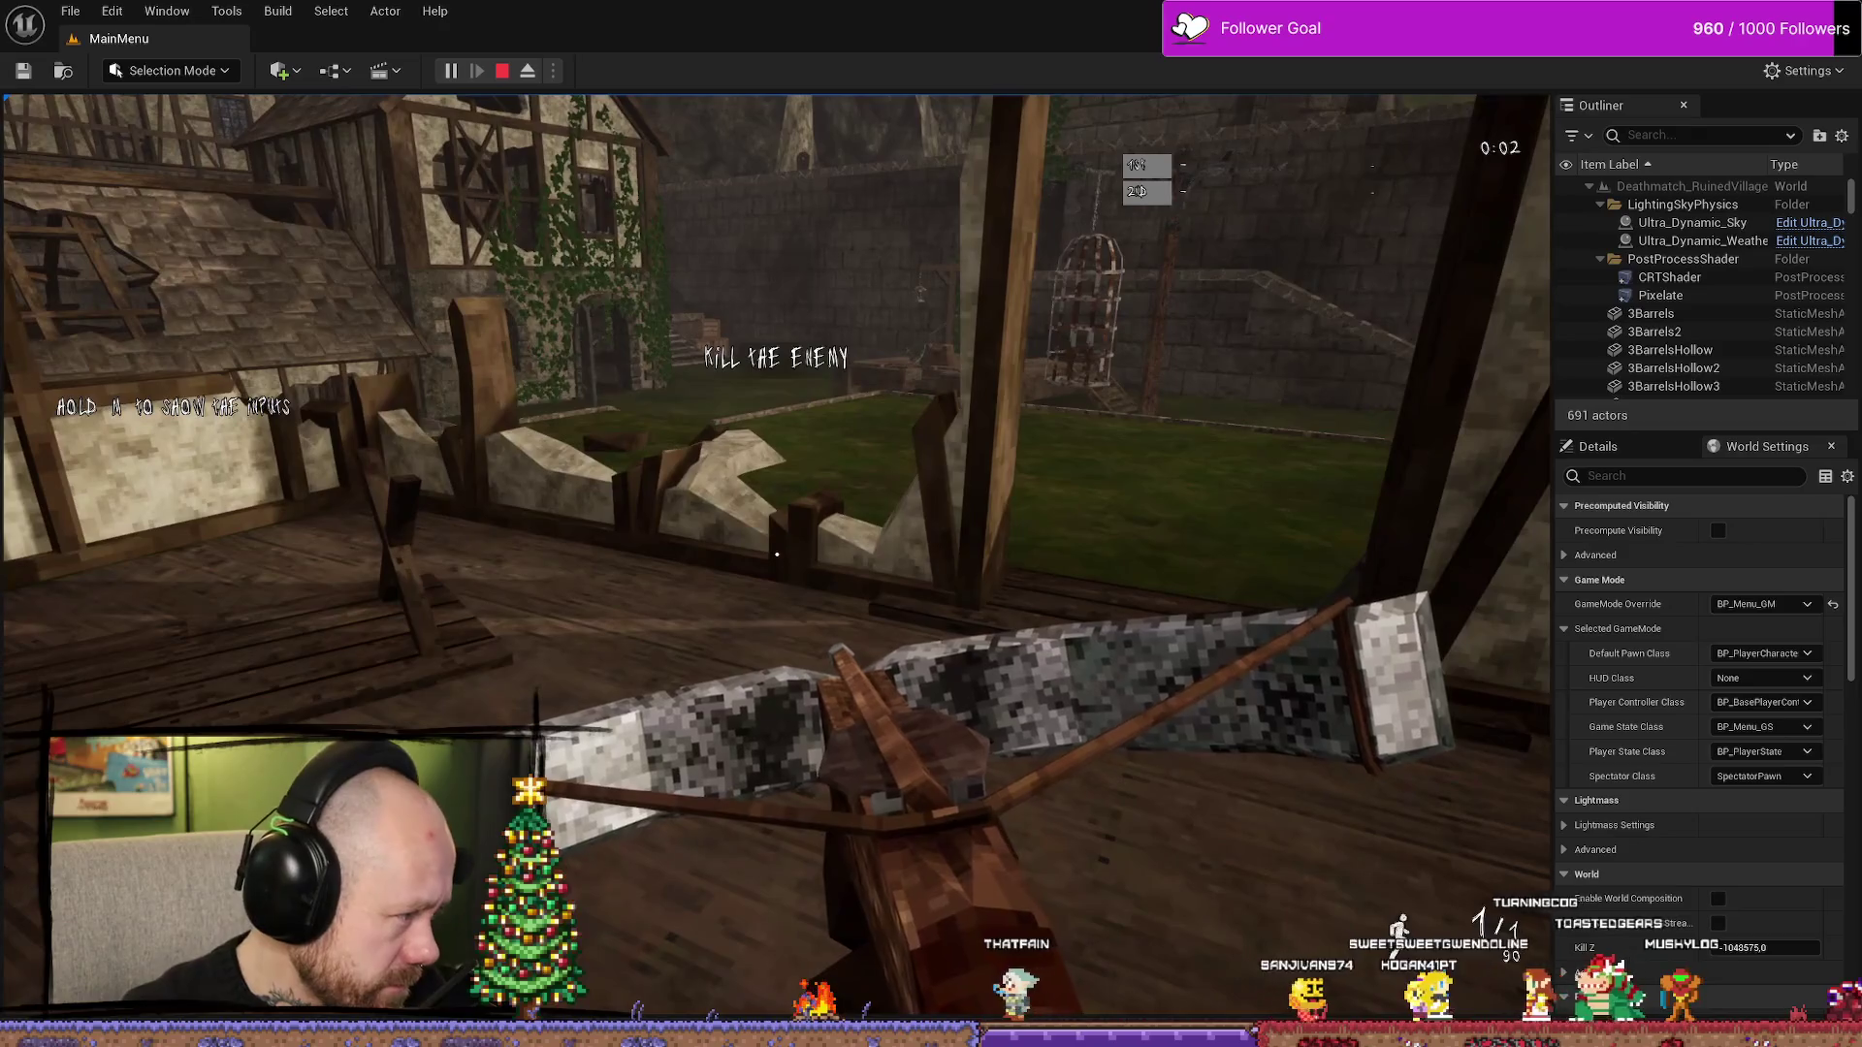
pyautogui.press('w')
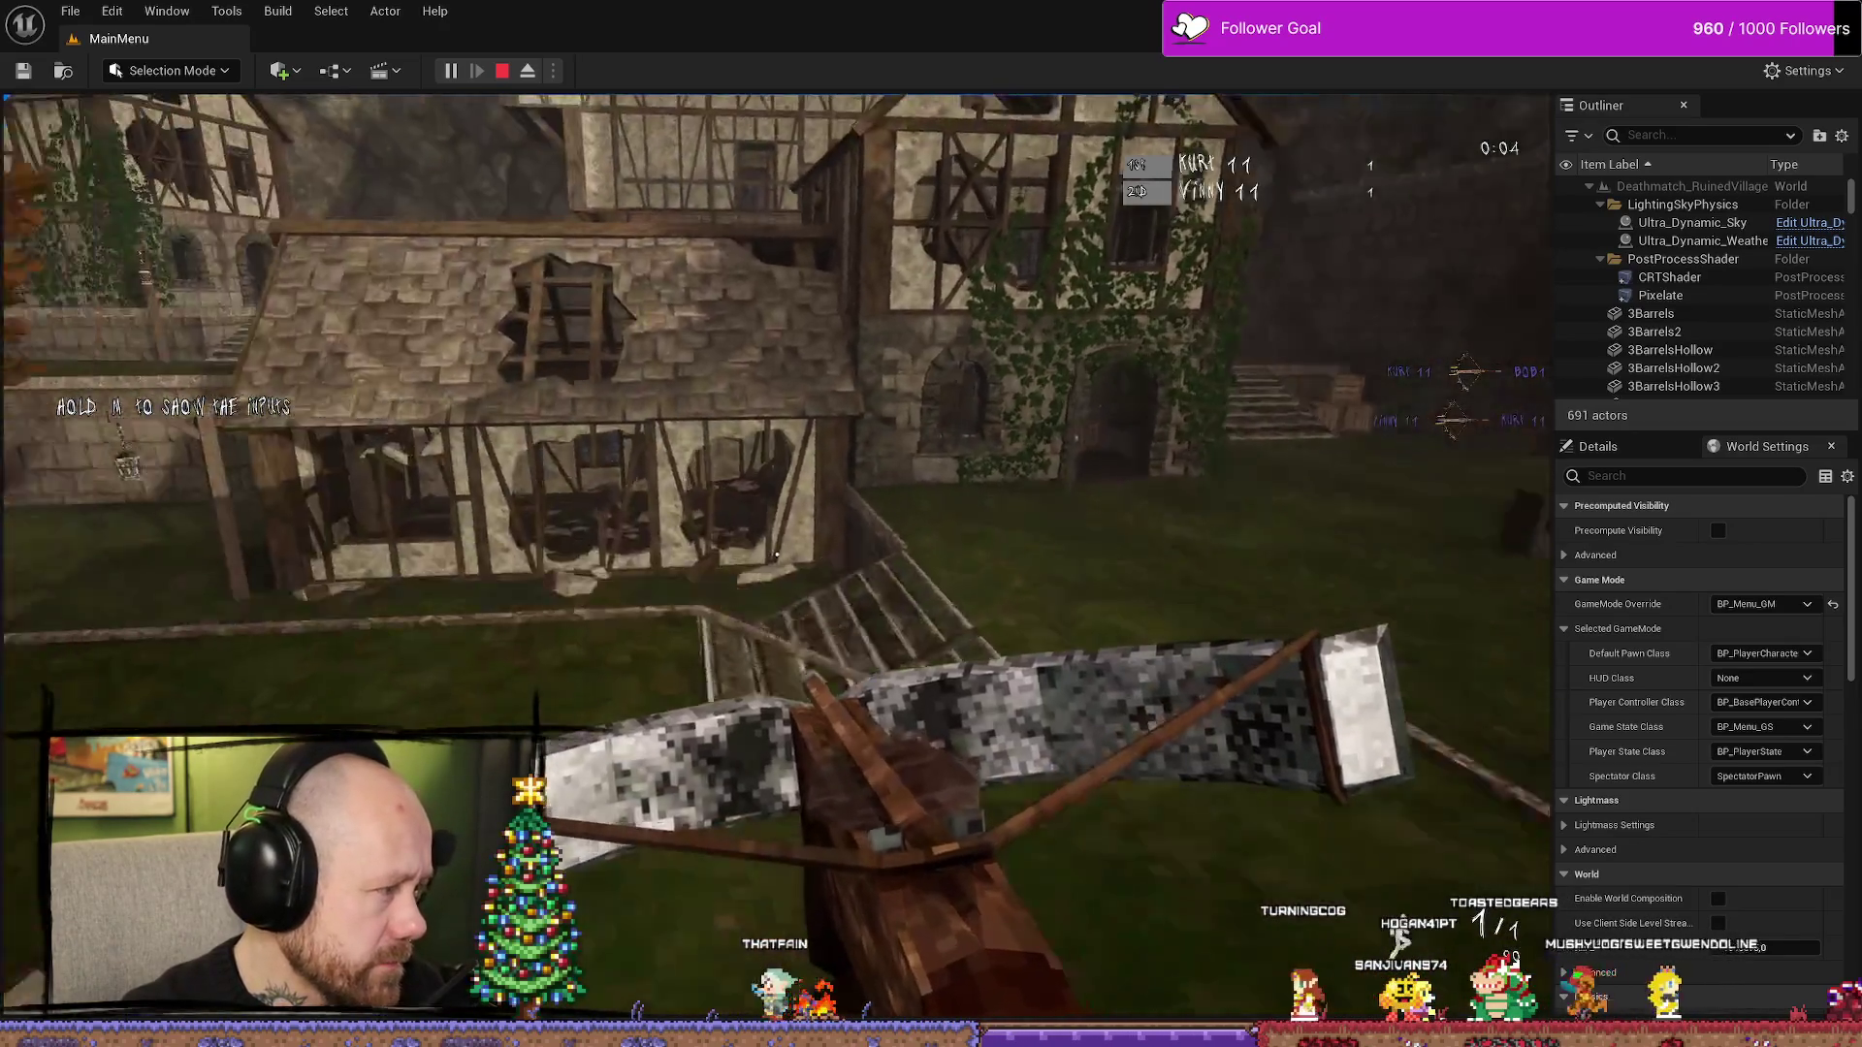
pyautogui.press('w')
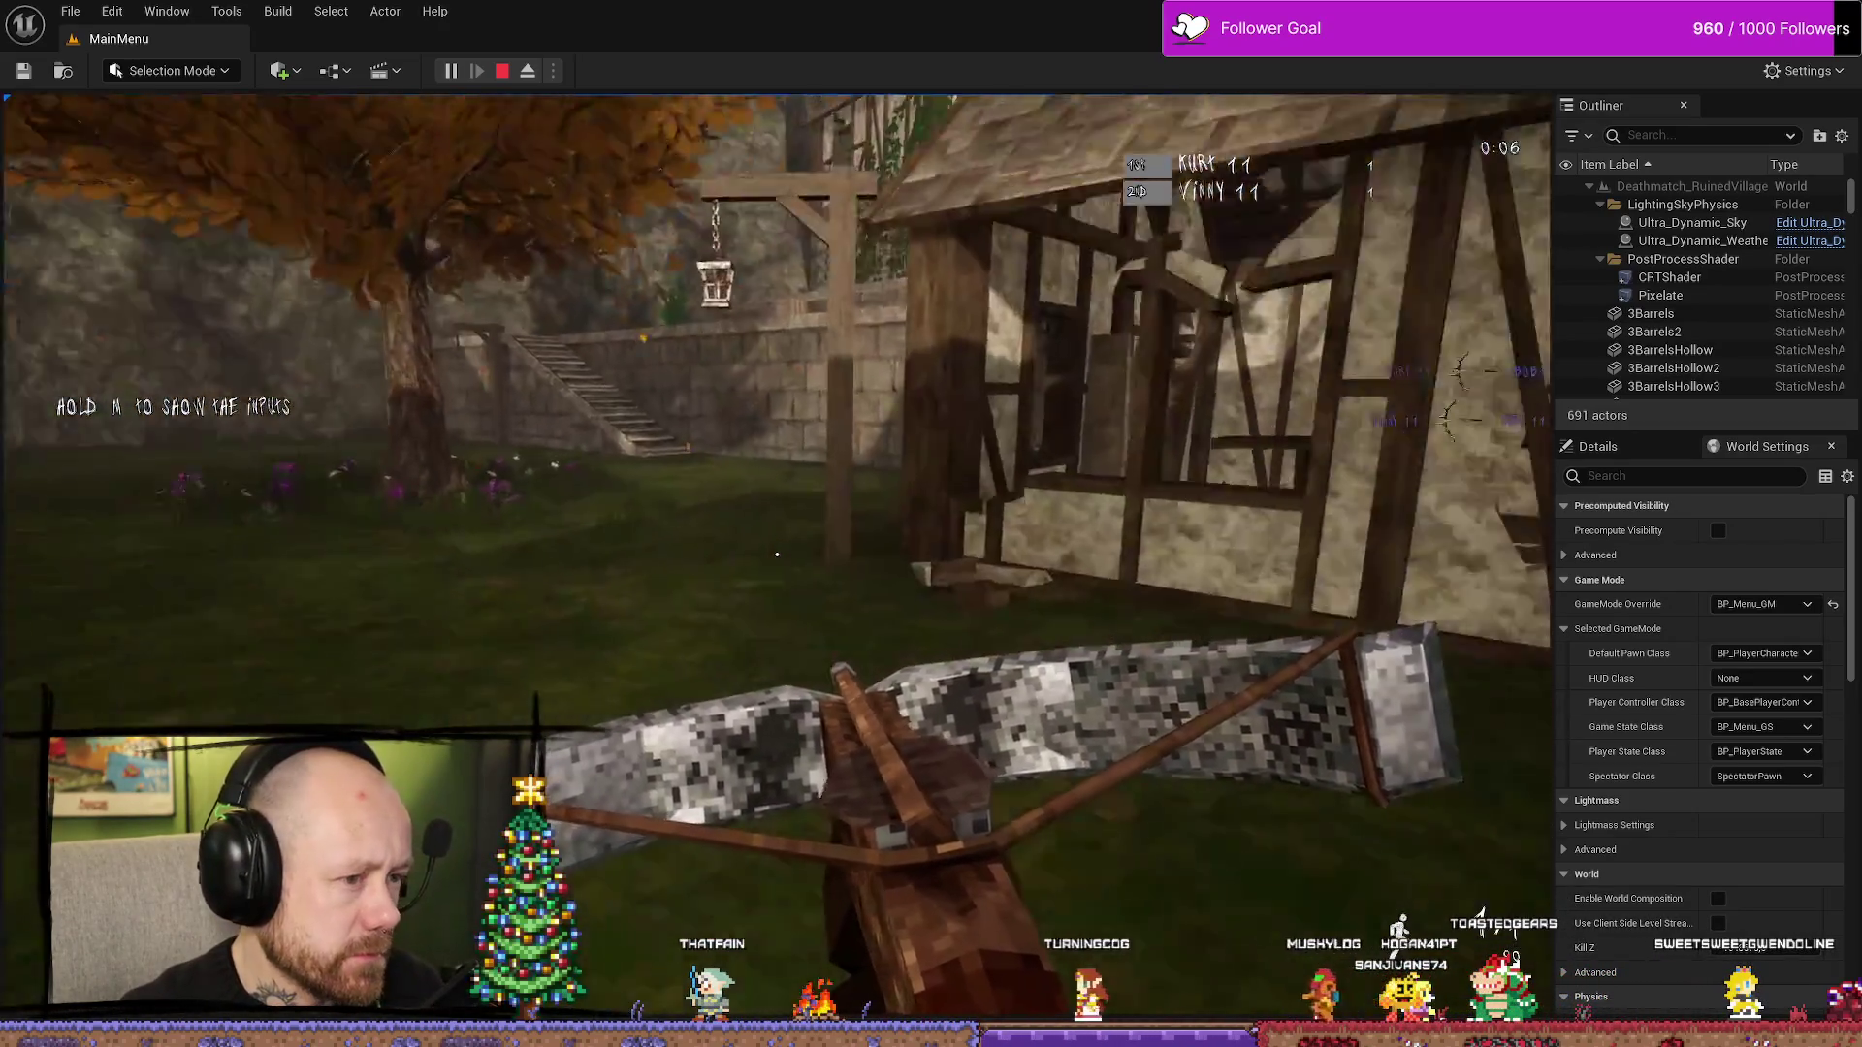
pyautogui.press('w')
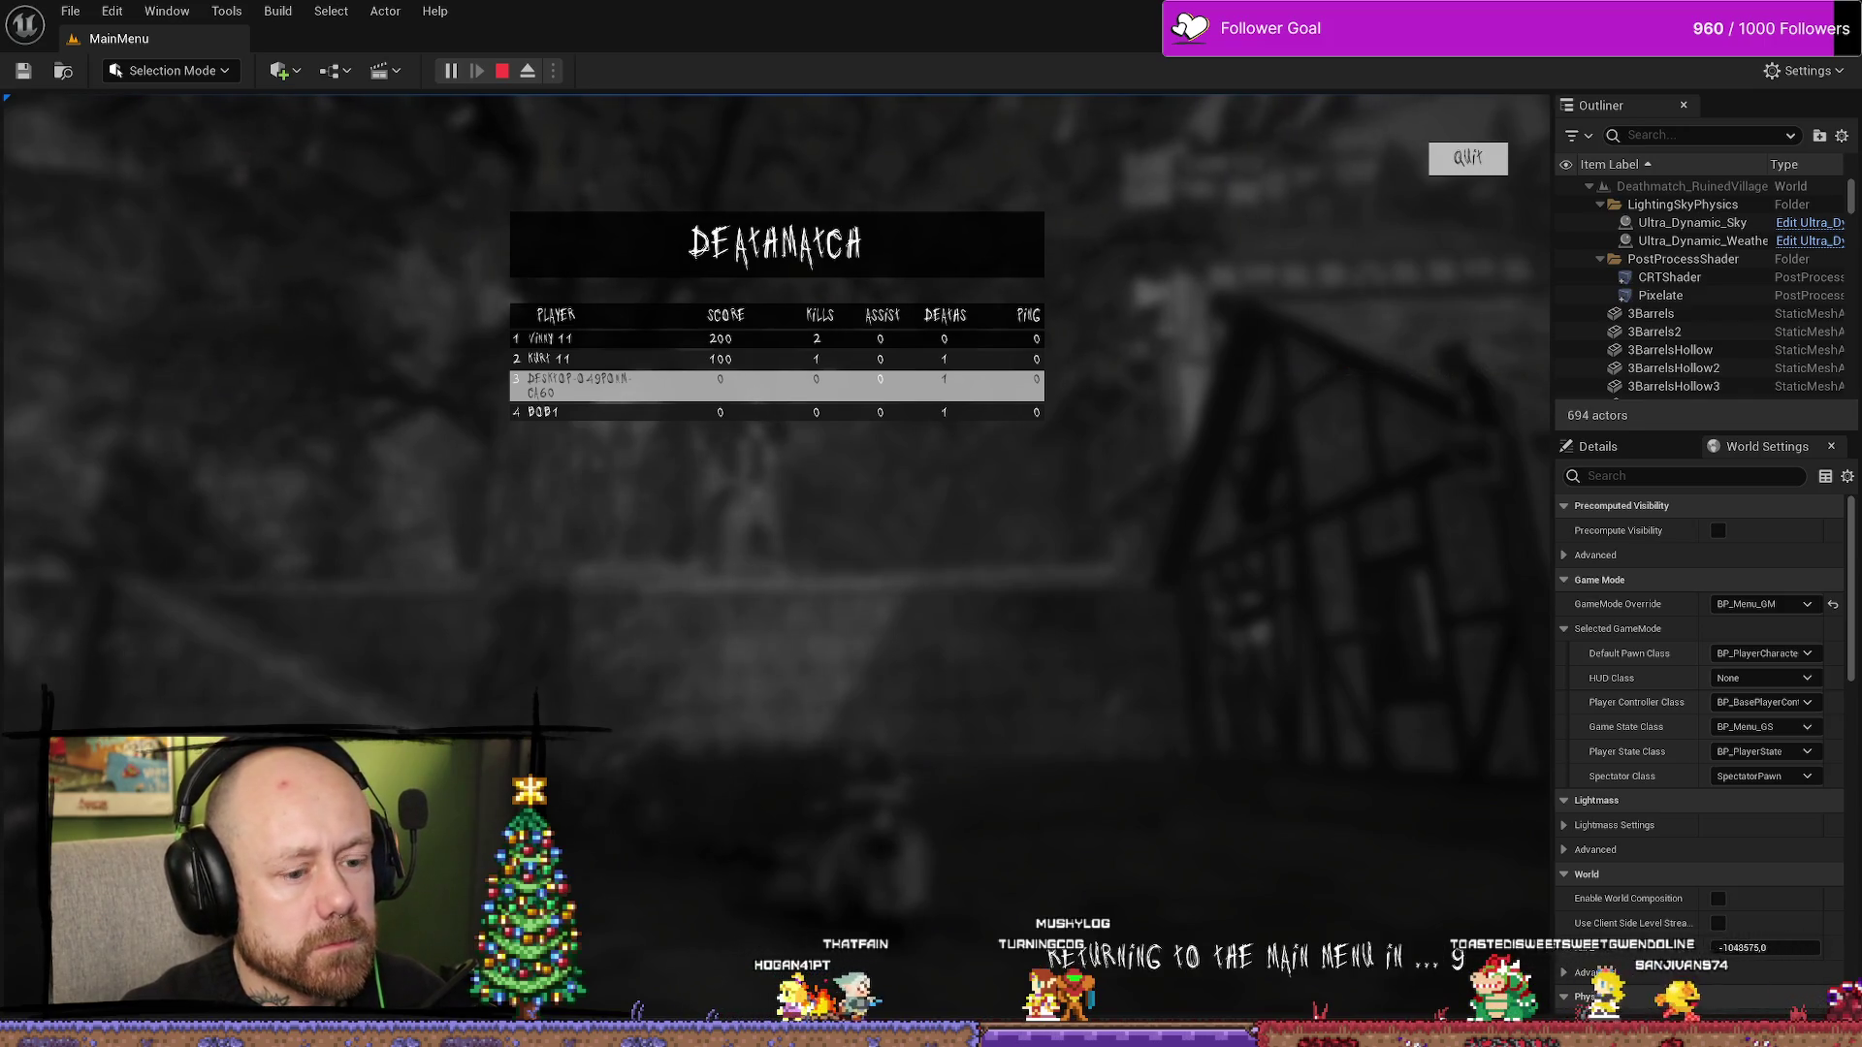
pyautogui.press('Escape')
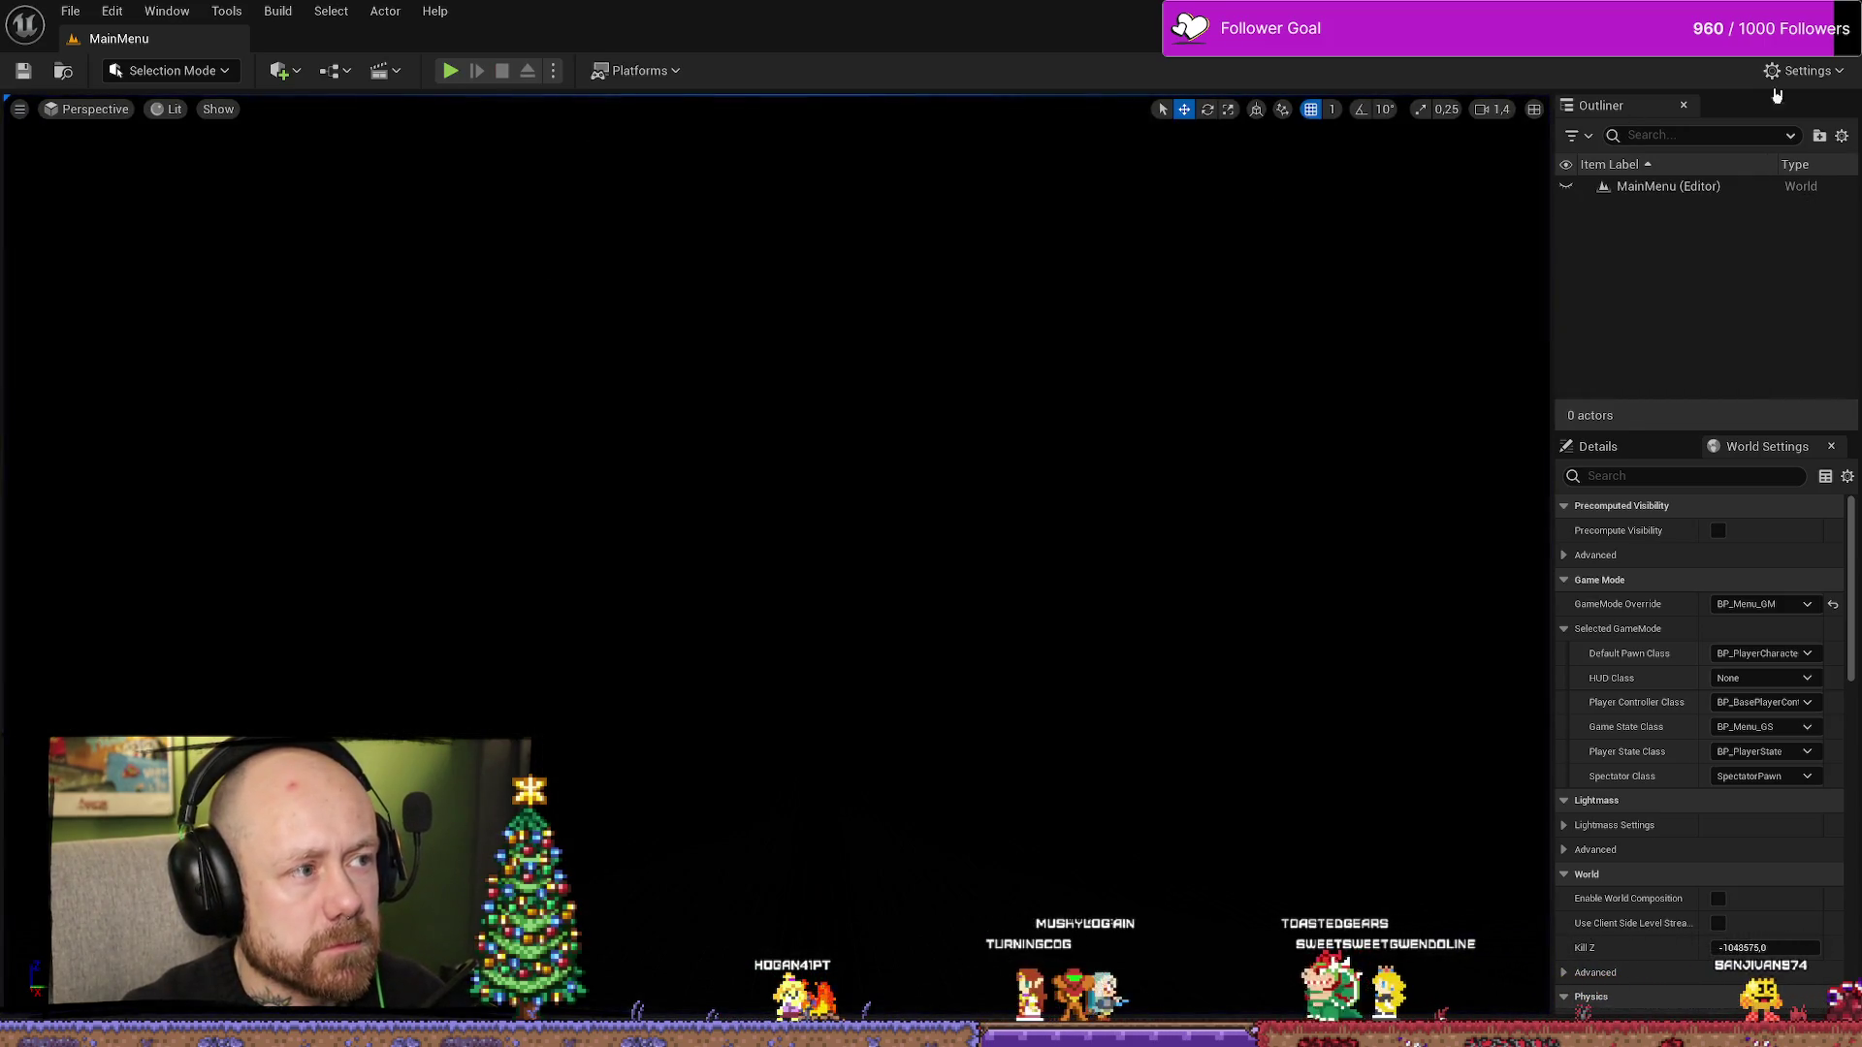
# - Deploy into a singleplayer deathmatch with the crossbow and shoot both enemies to end it
pyautogui.click(448, 71)
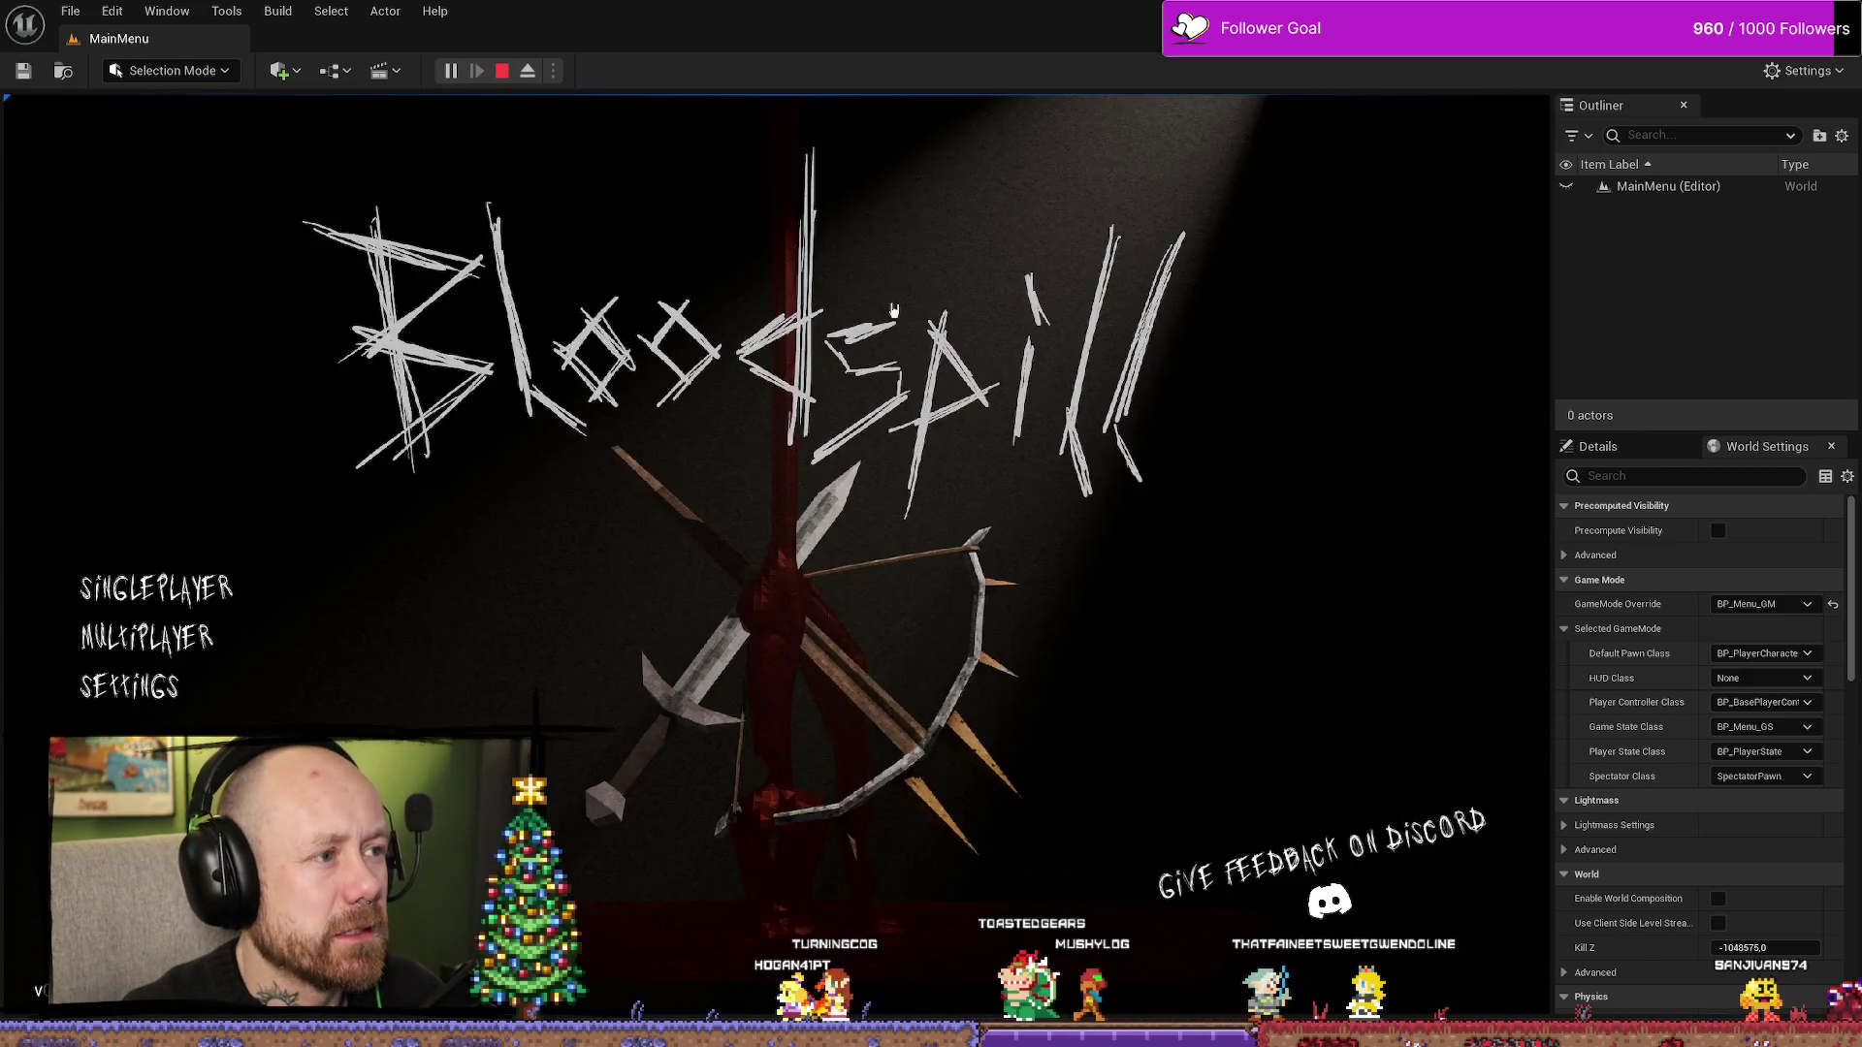
pyautogui.click(341, 609)
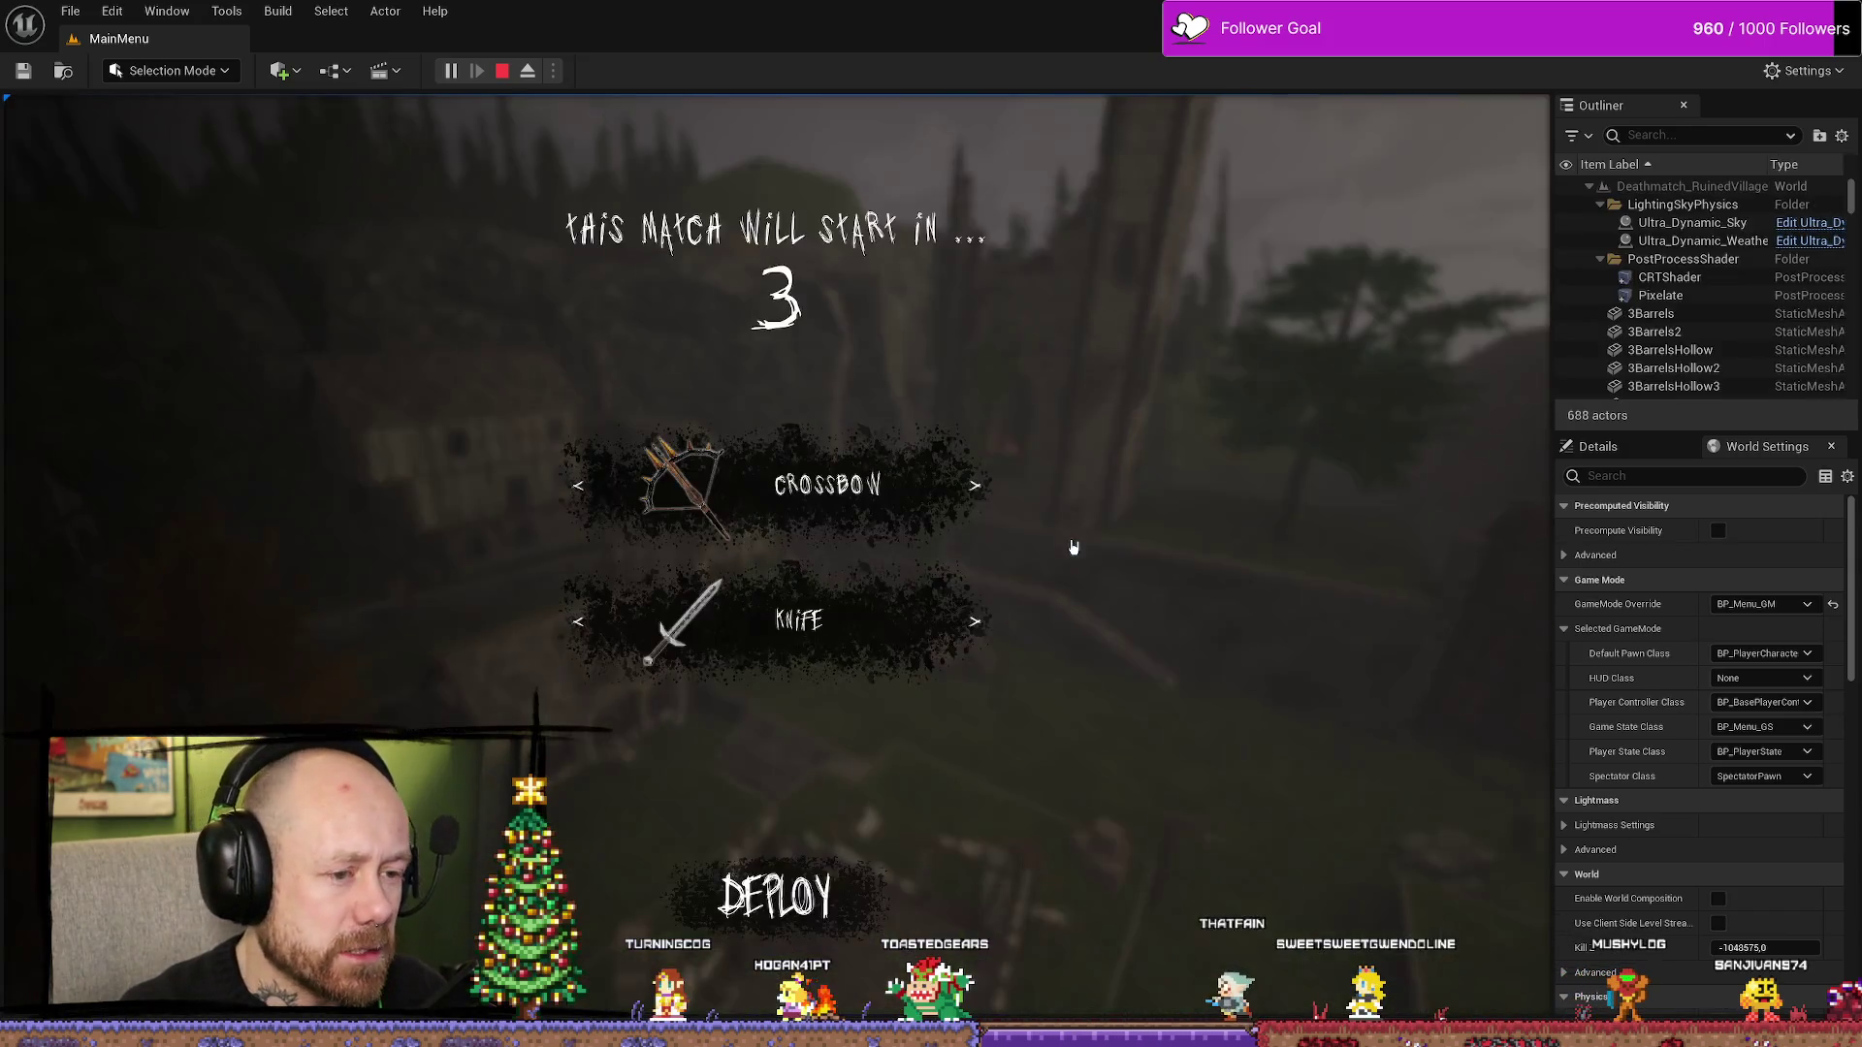
pyautogui.click(844, 887)
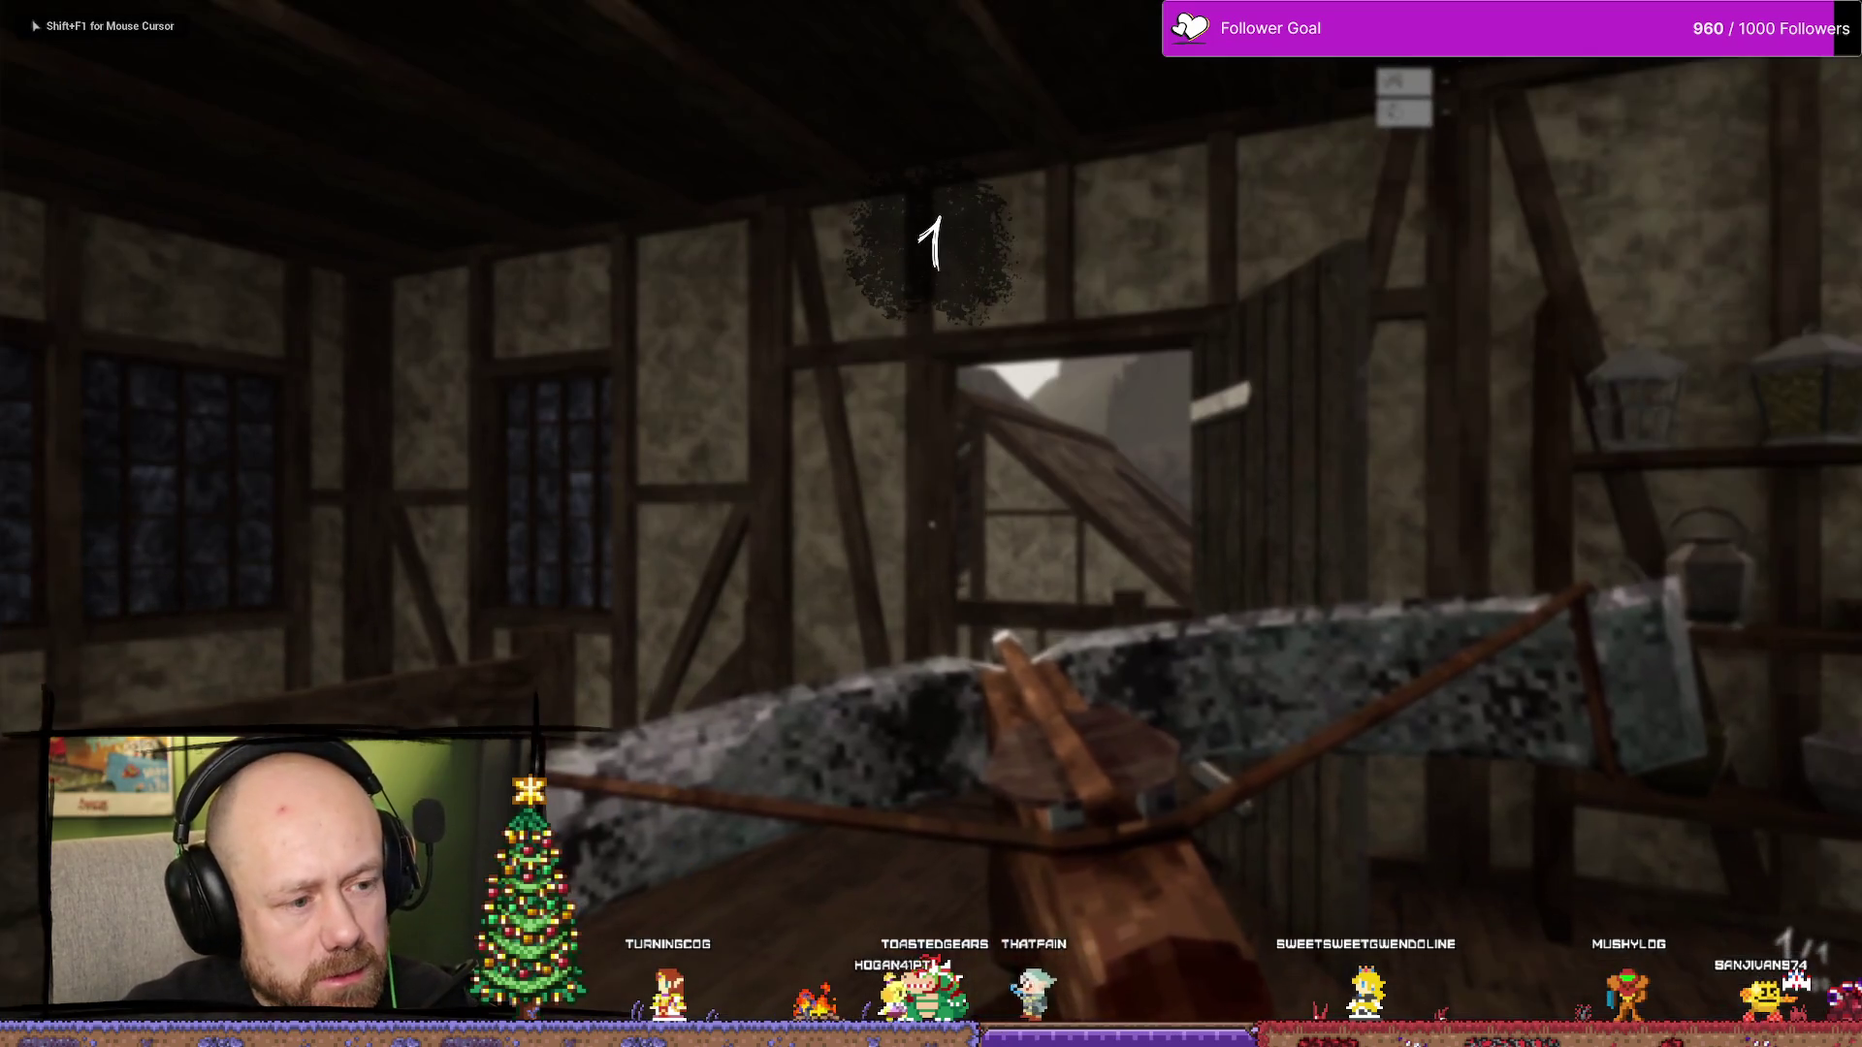
pyautogui.press('w')
pyautogui.press('w')
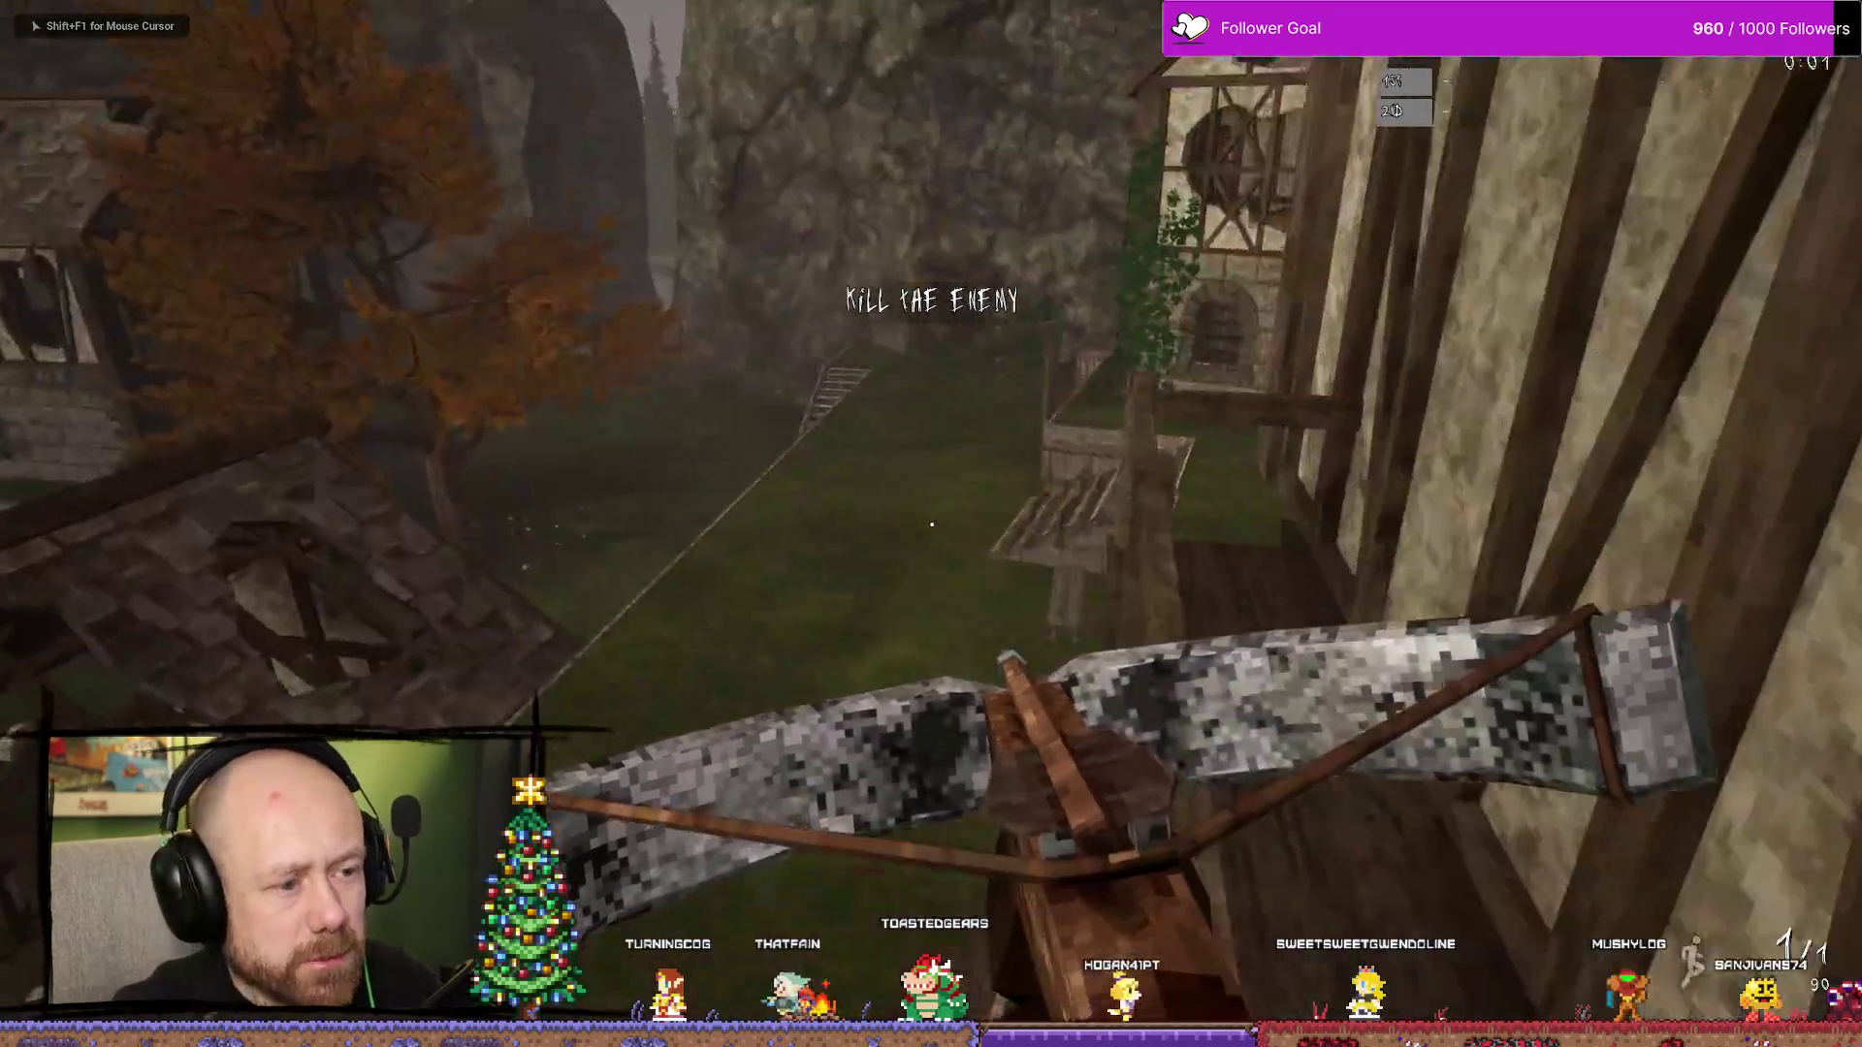
pyautogui.press('w')
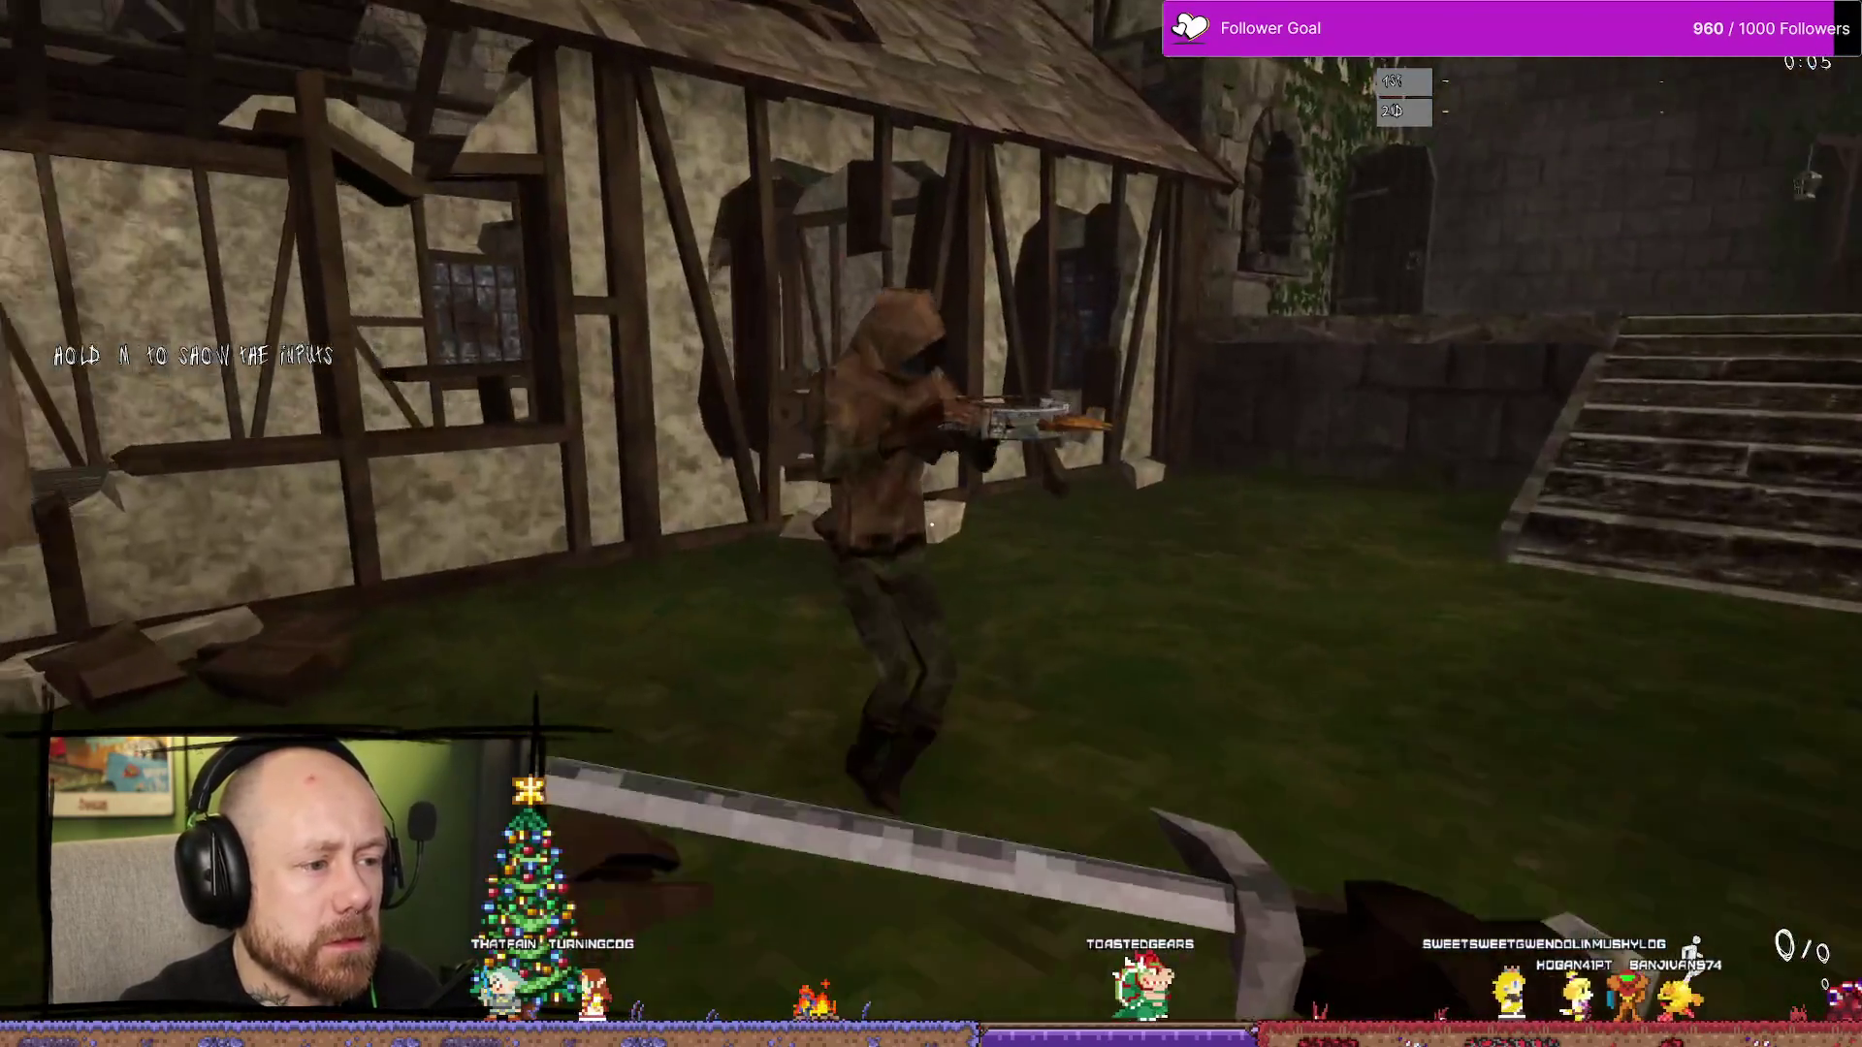
pyautogui.click(931, 524)
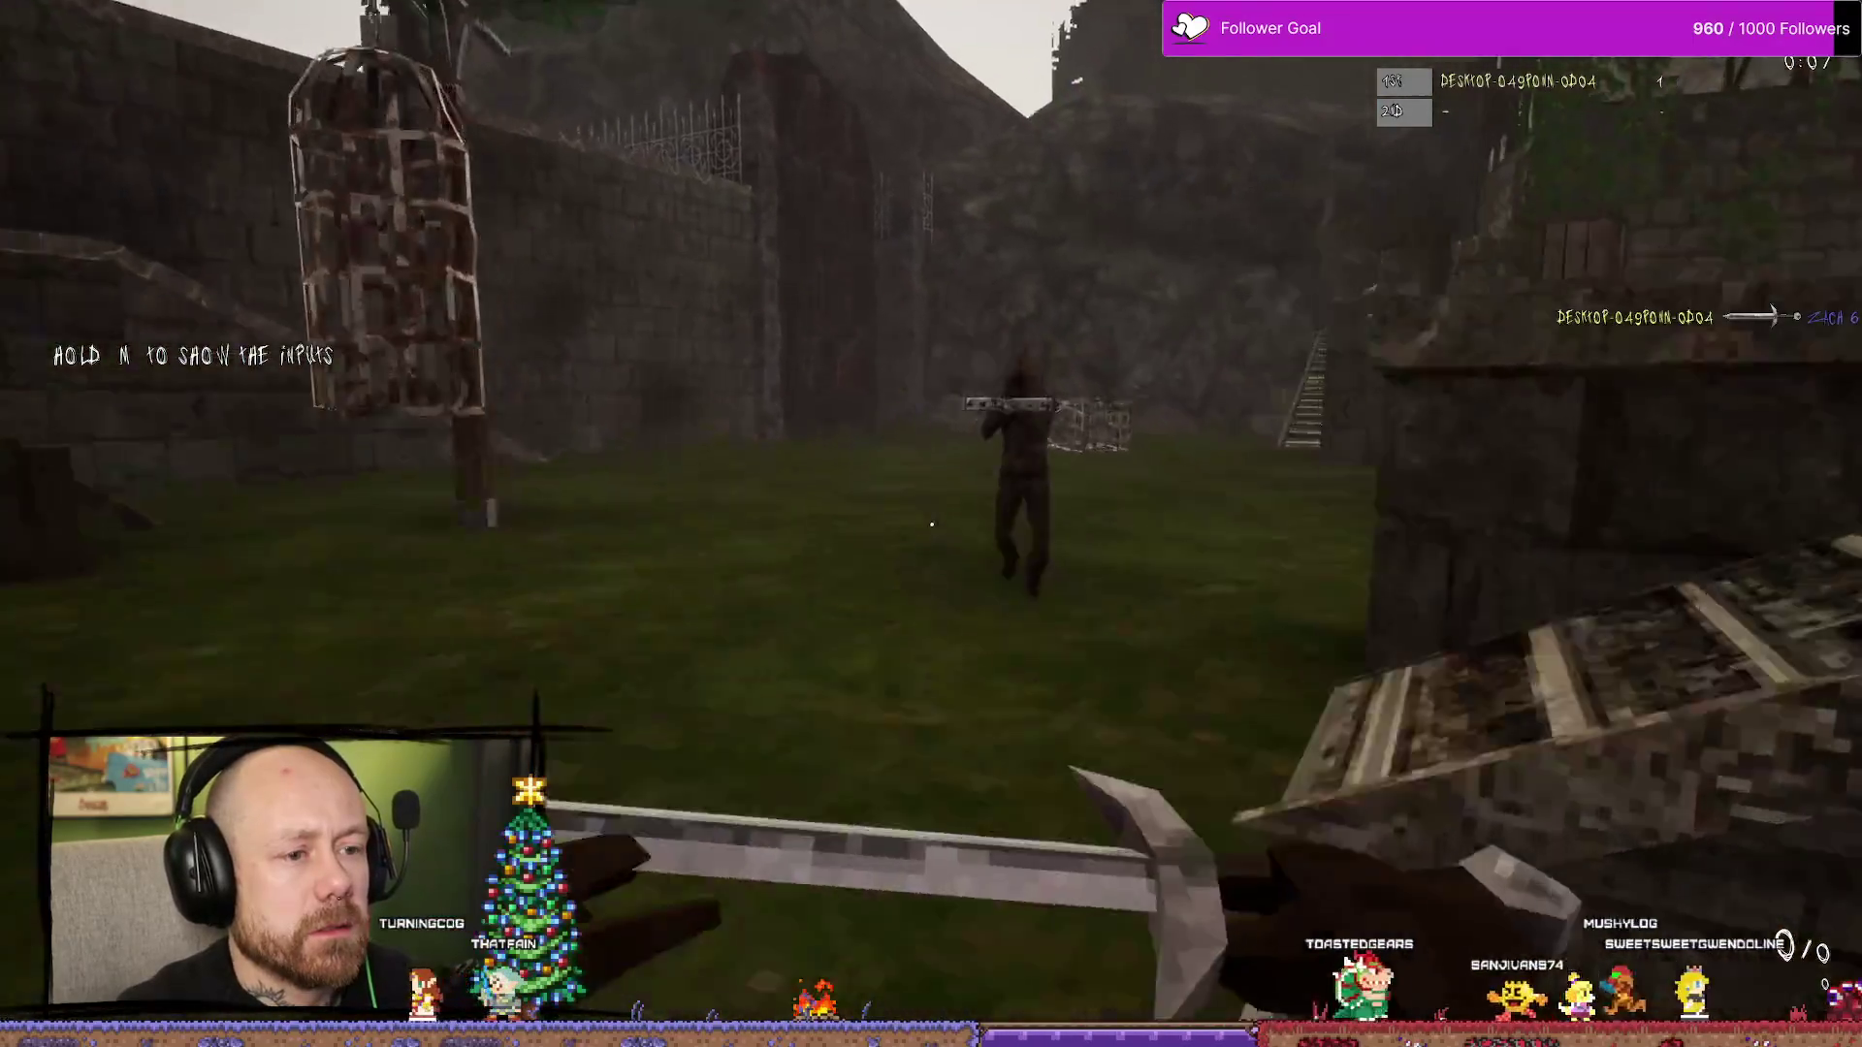
pyautogui.click(931, 525)
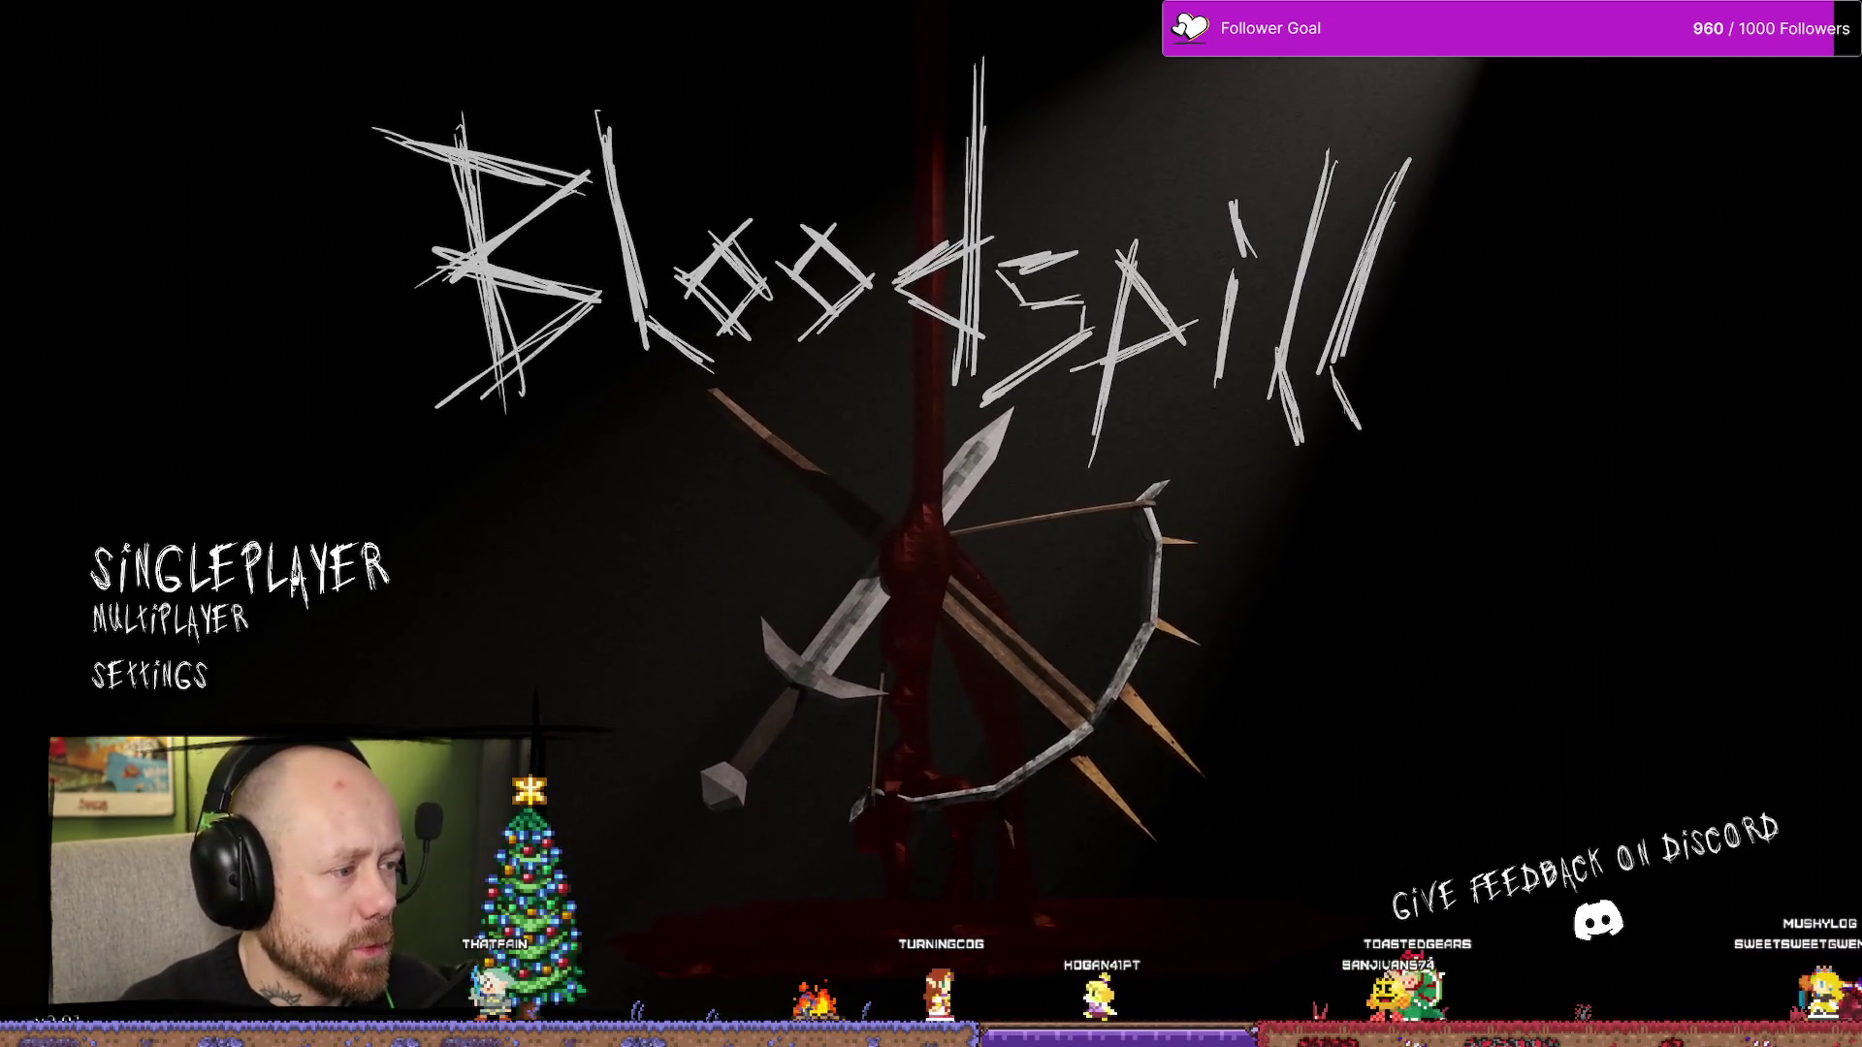
# - Set up a singleplayer Capture the Flag match on Ruined Village and start it
pyautogui.click(239, 570)
pyautogui.click(1451, 404)
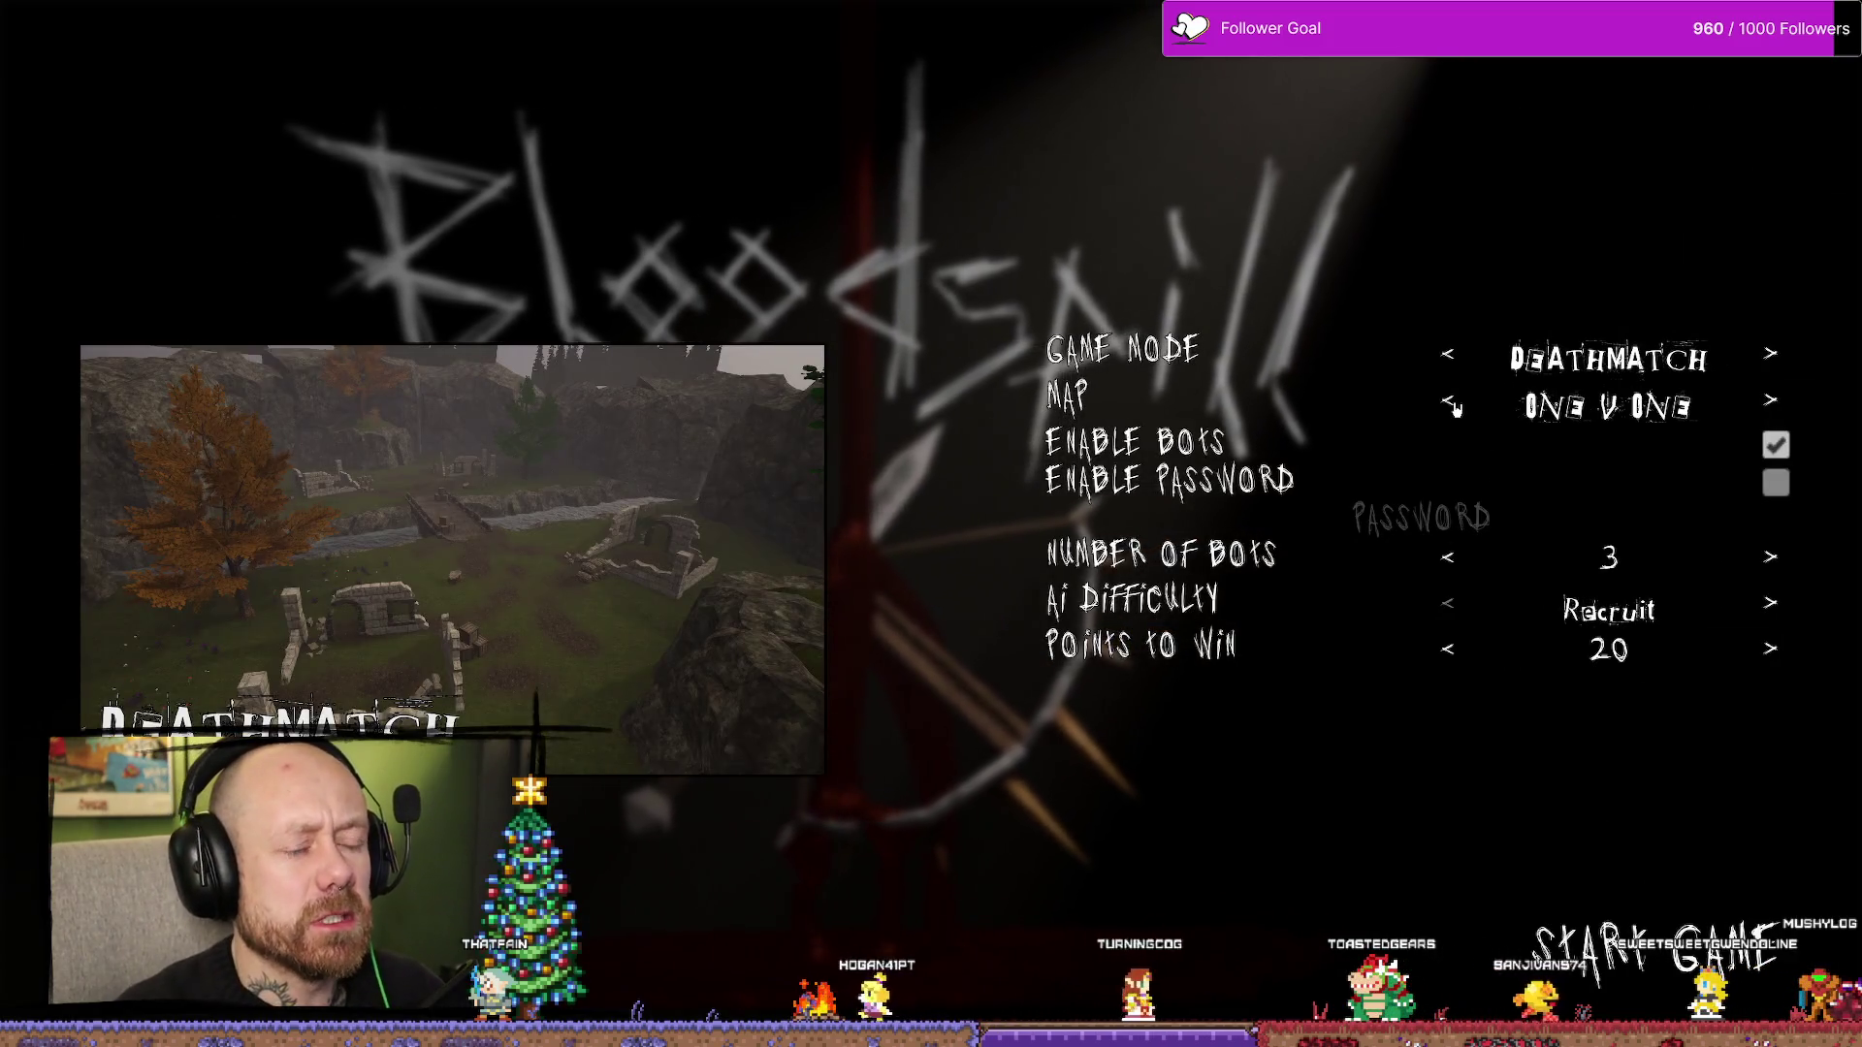
pyautogui.click(1451, 405)
pyautogui.click(1449, 355)
pyautogui.click(1448, 355)
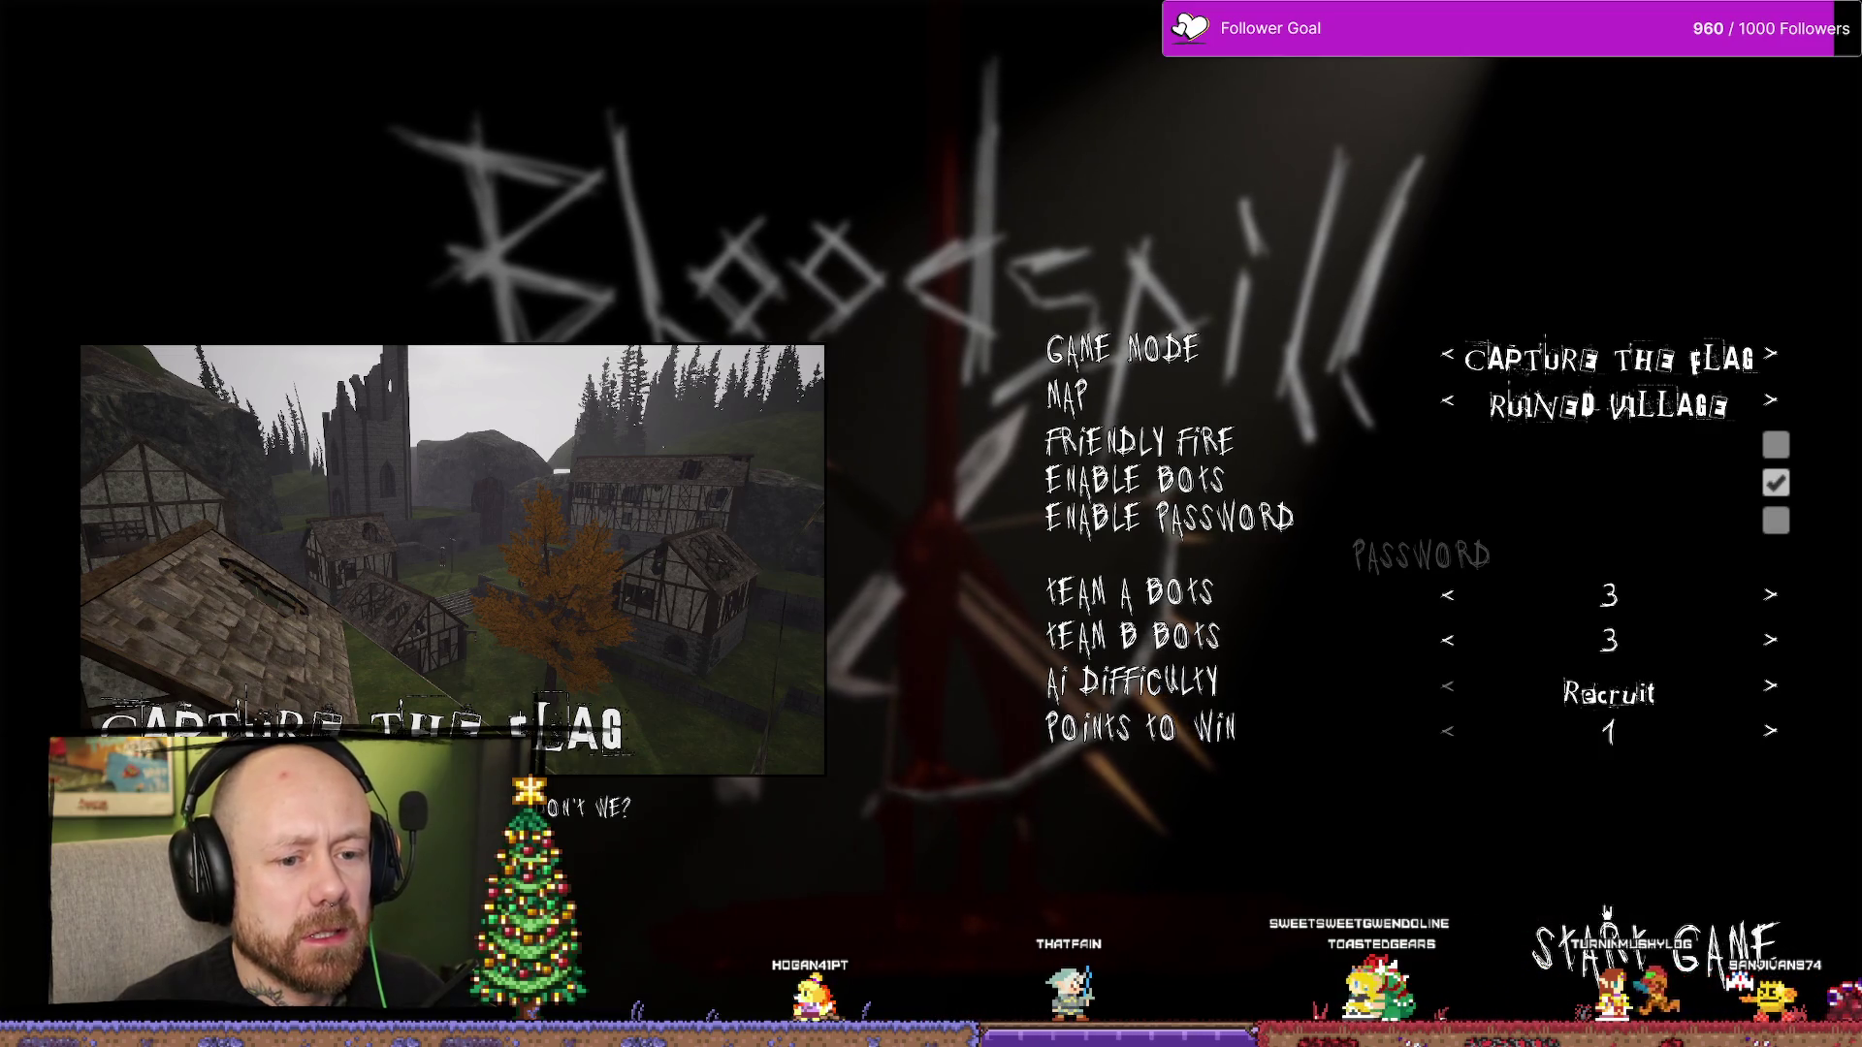
pyautogui.click(1655, 927)
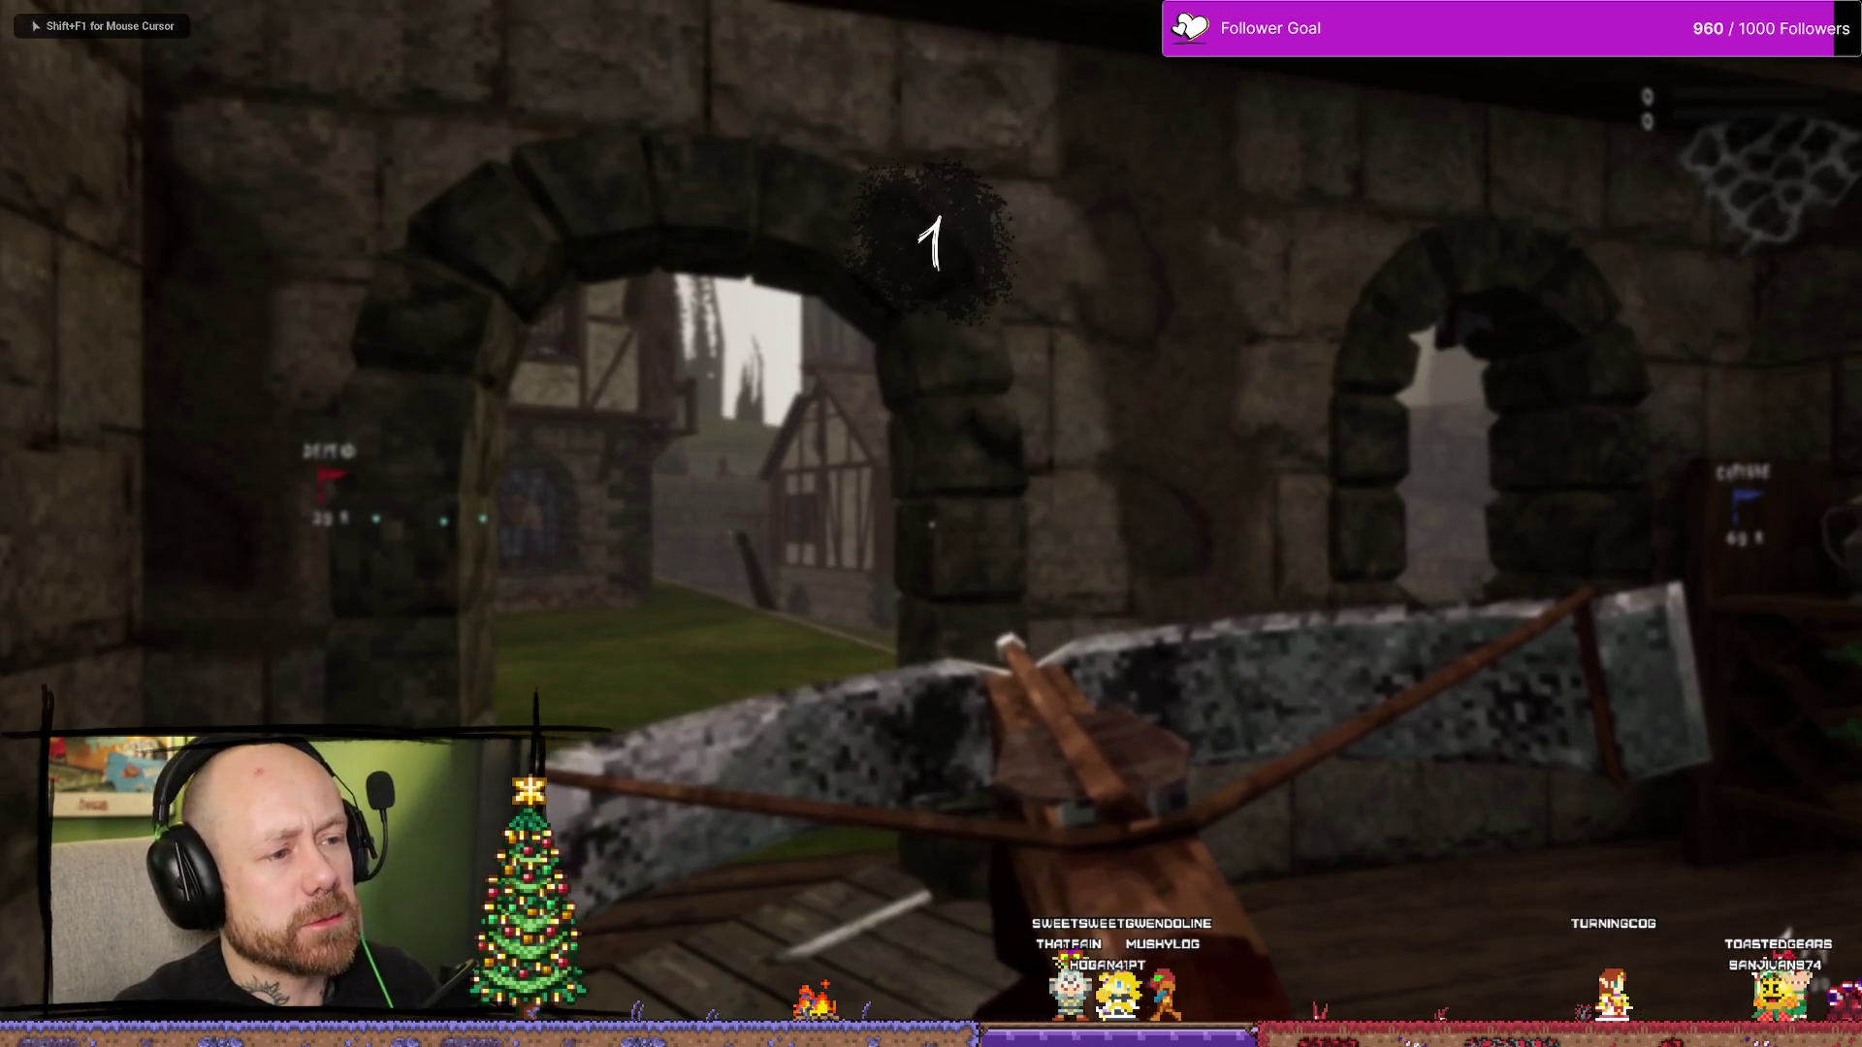
# - Run through the village, take the enemy flag, and carry it home to win
pyautogui.press('1')
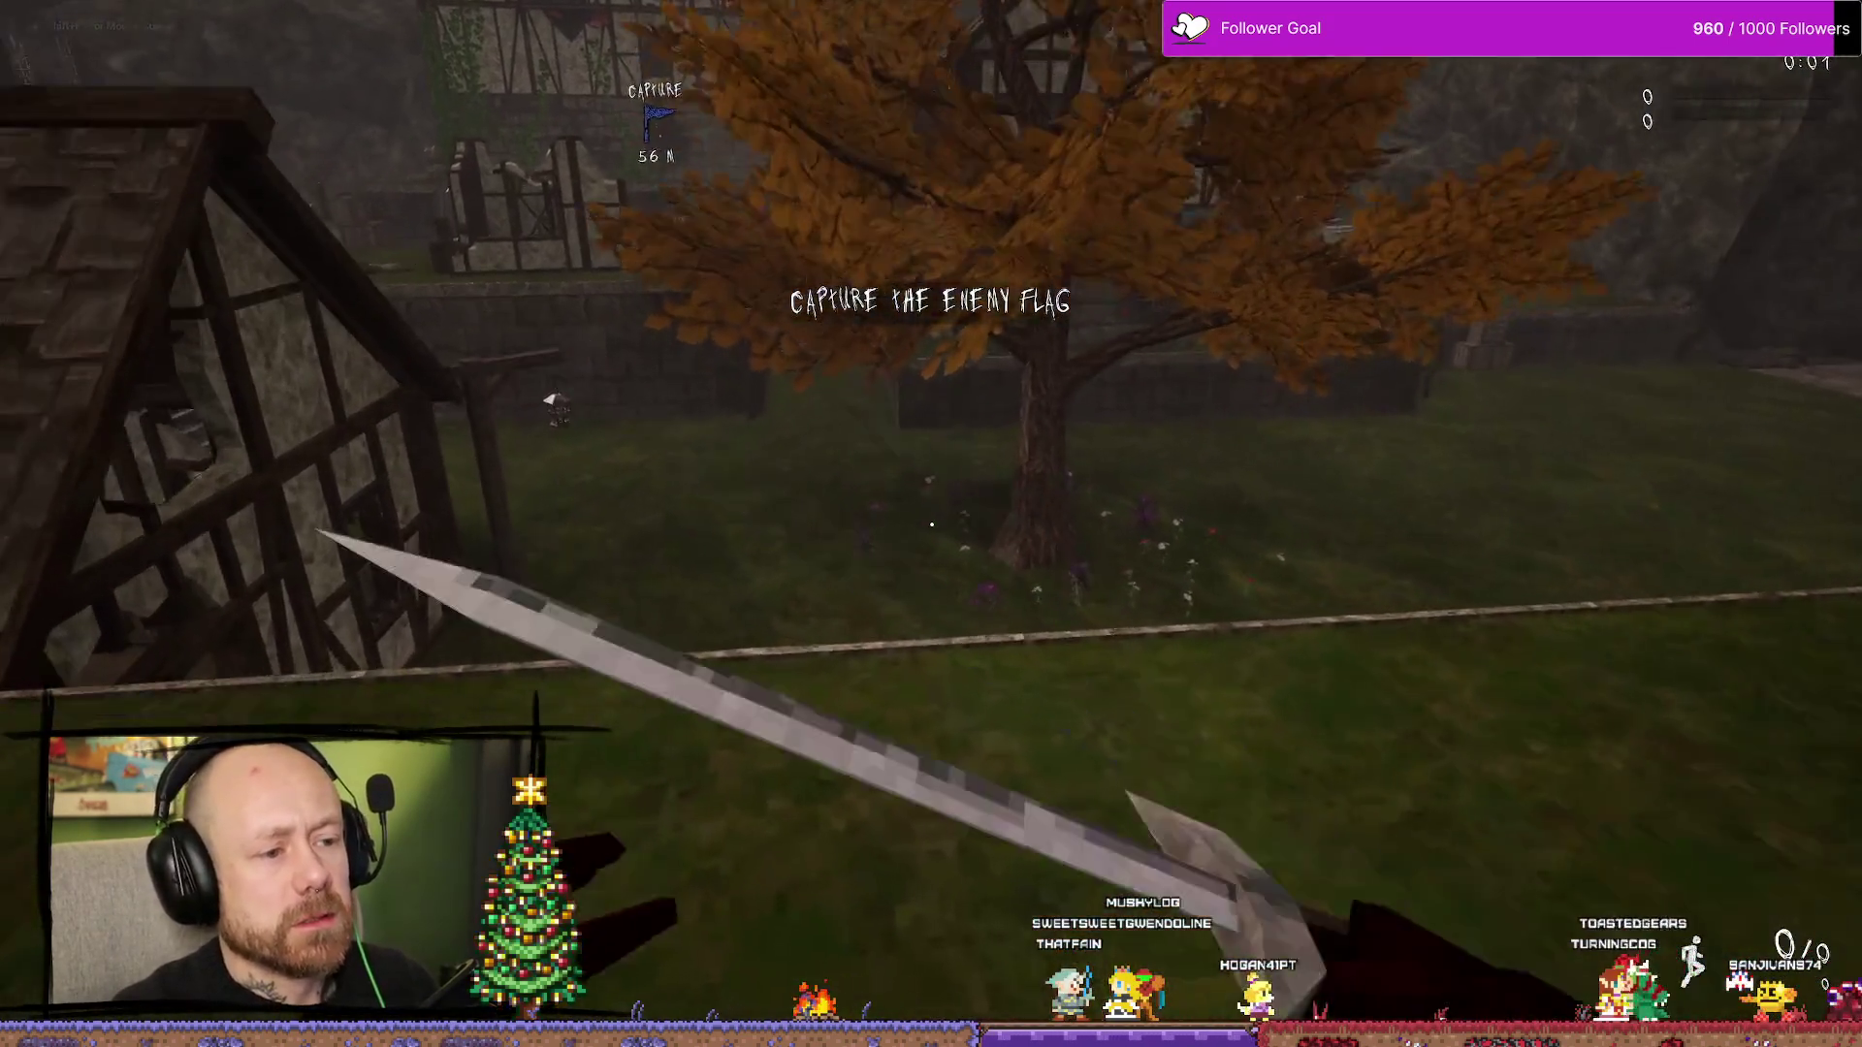
pyautogui.press('w')
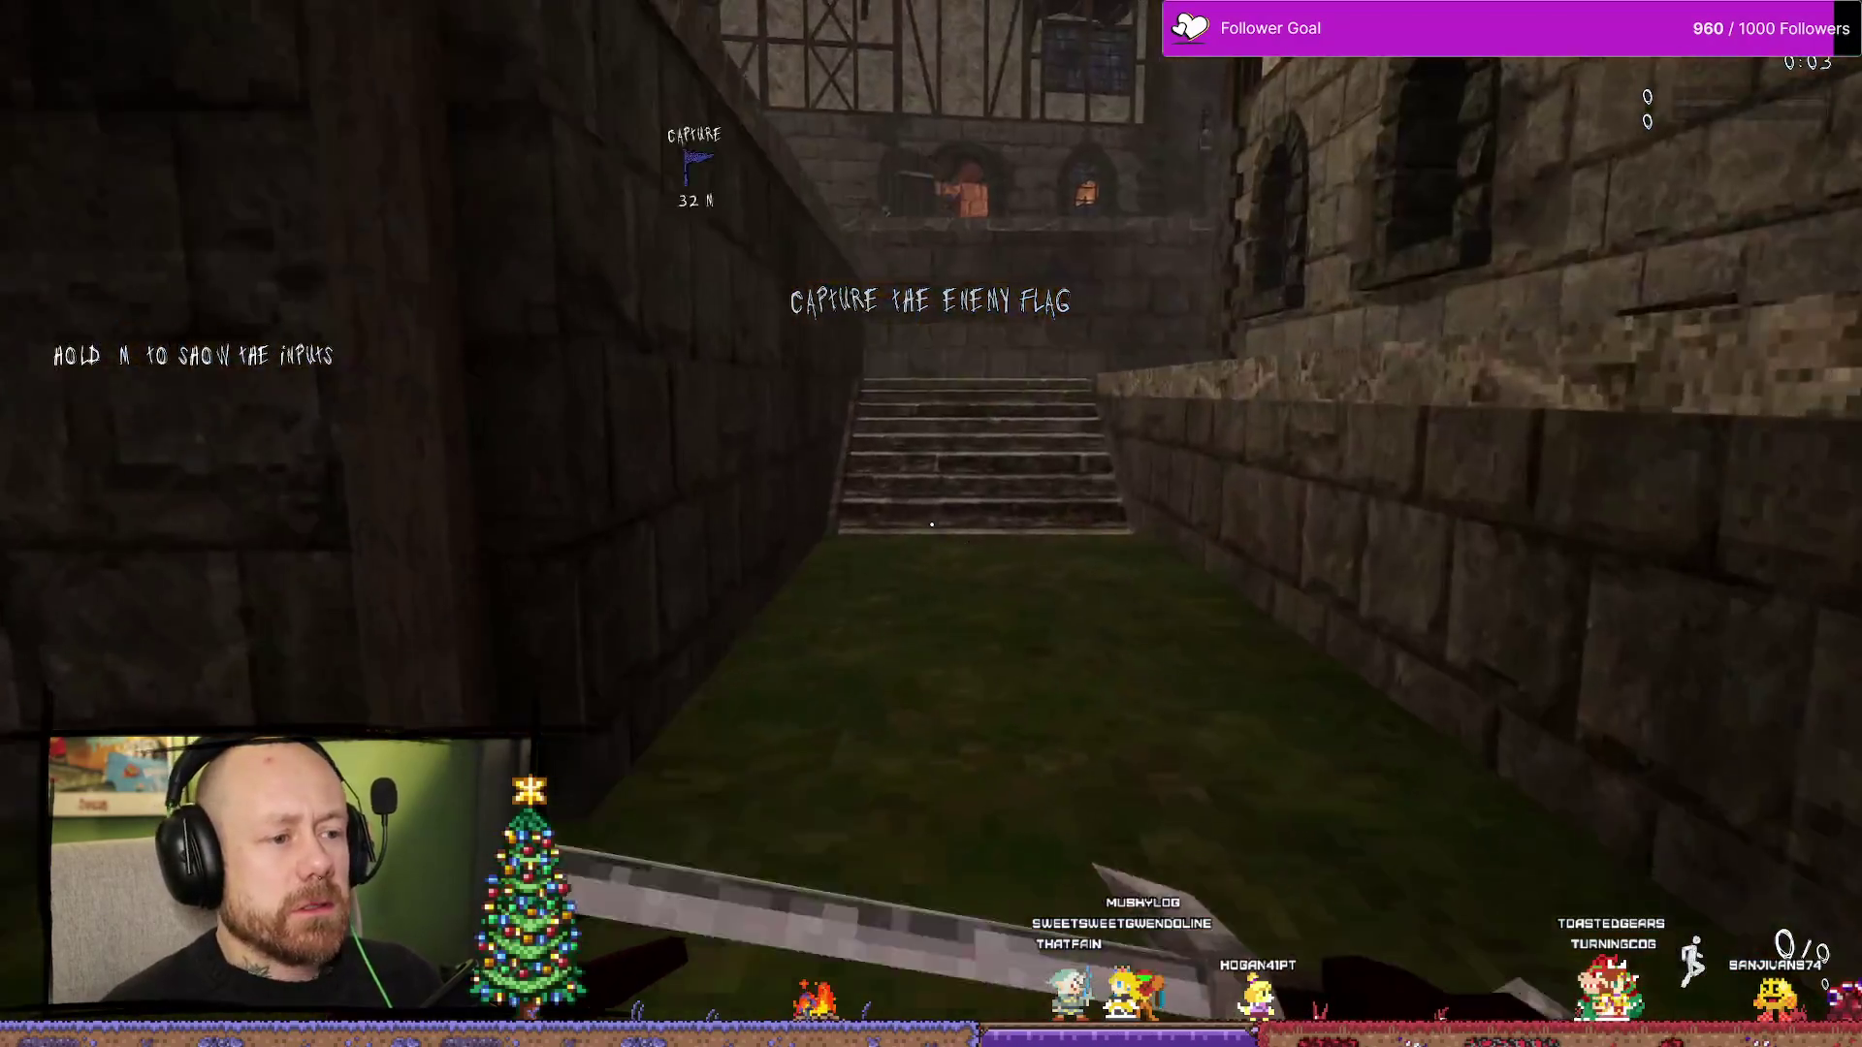
pyautogui.press('w')
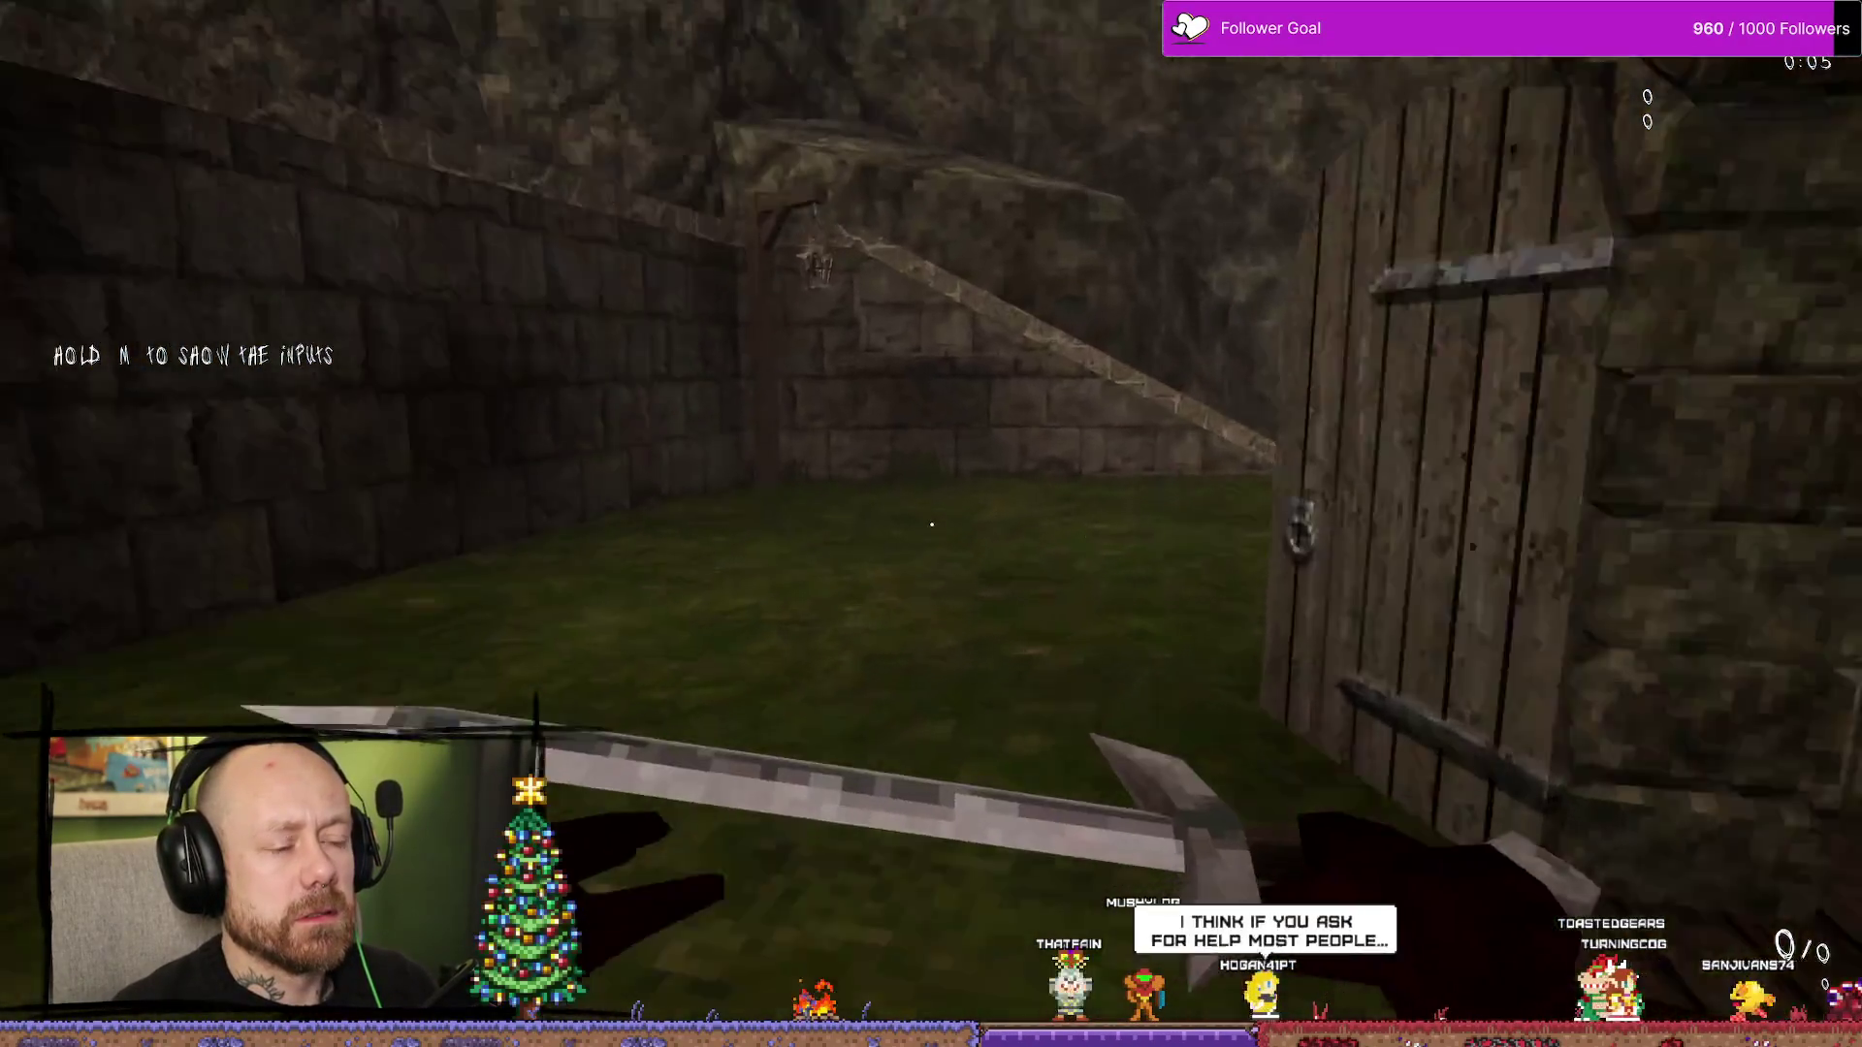
pyautogui.press('w')
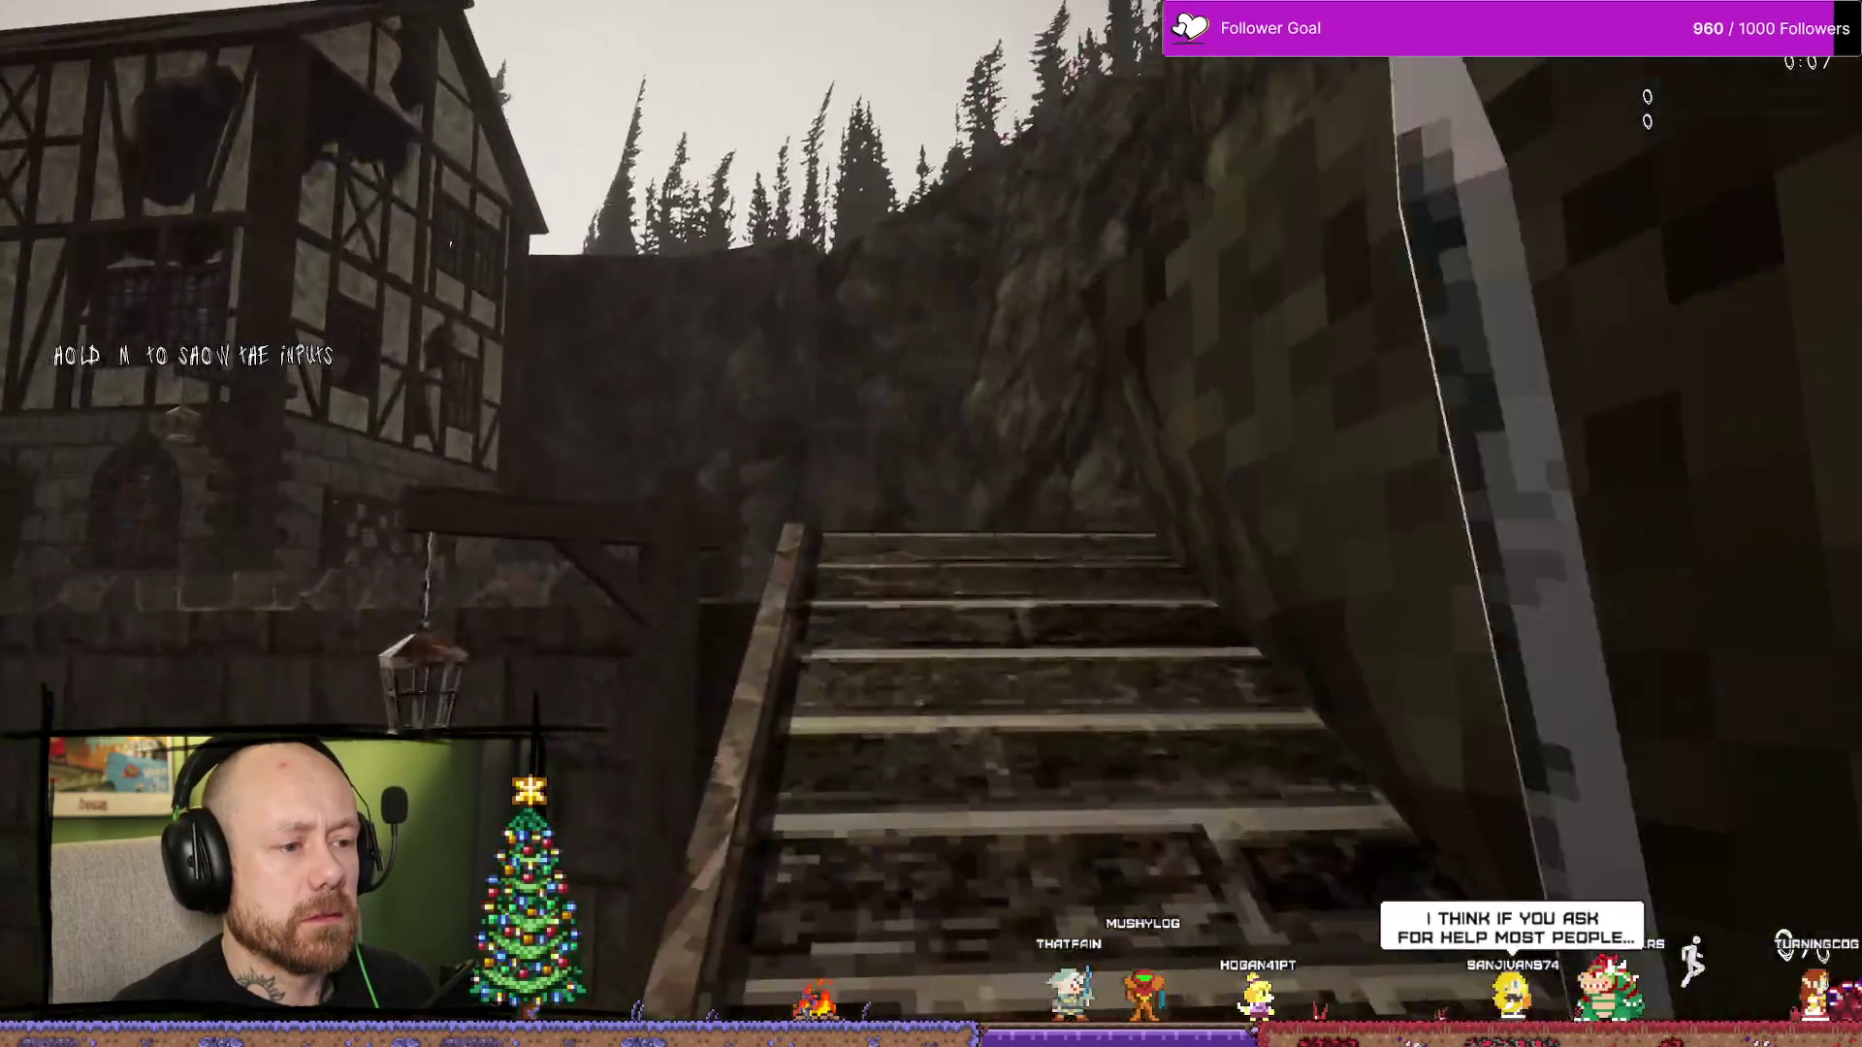
pyautogui.press('w')
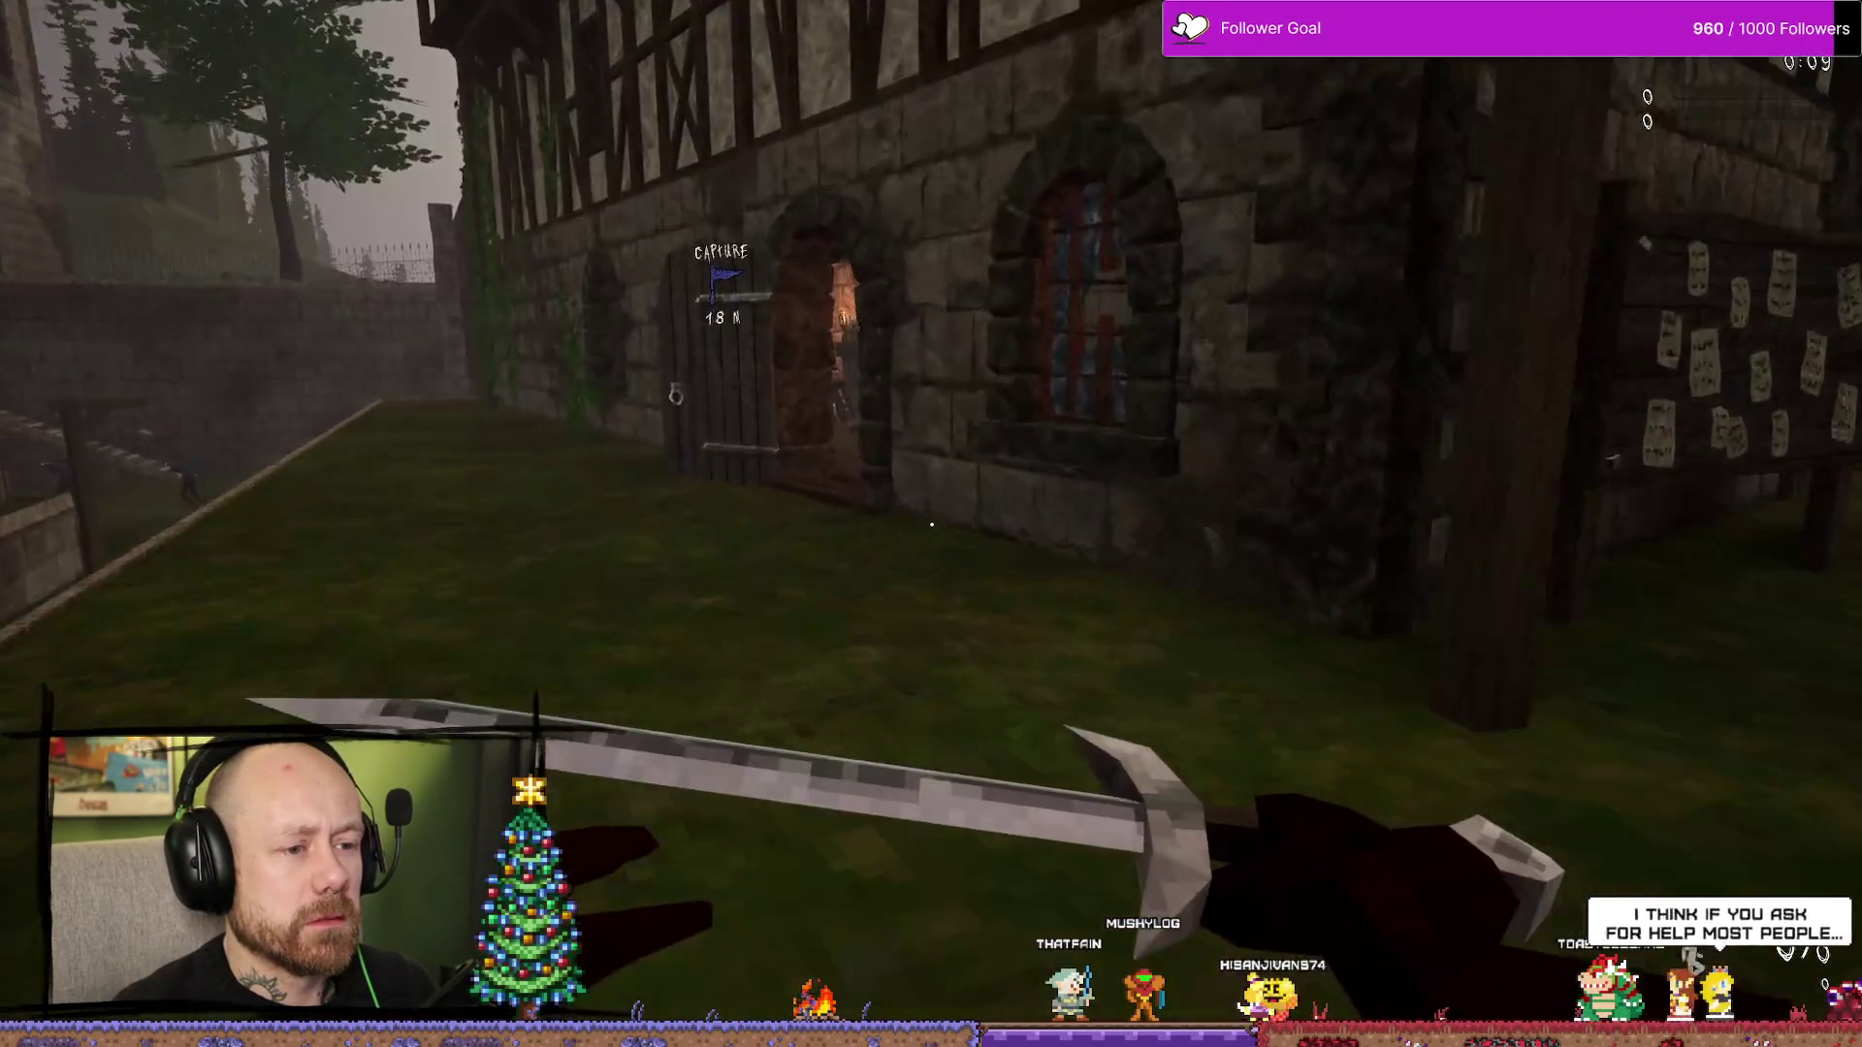
pyautogui.press('w')
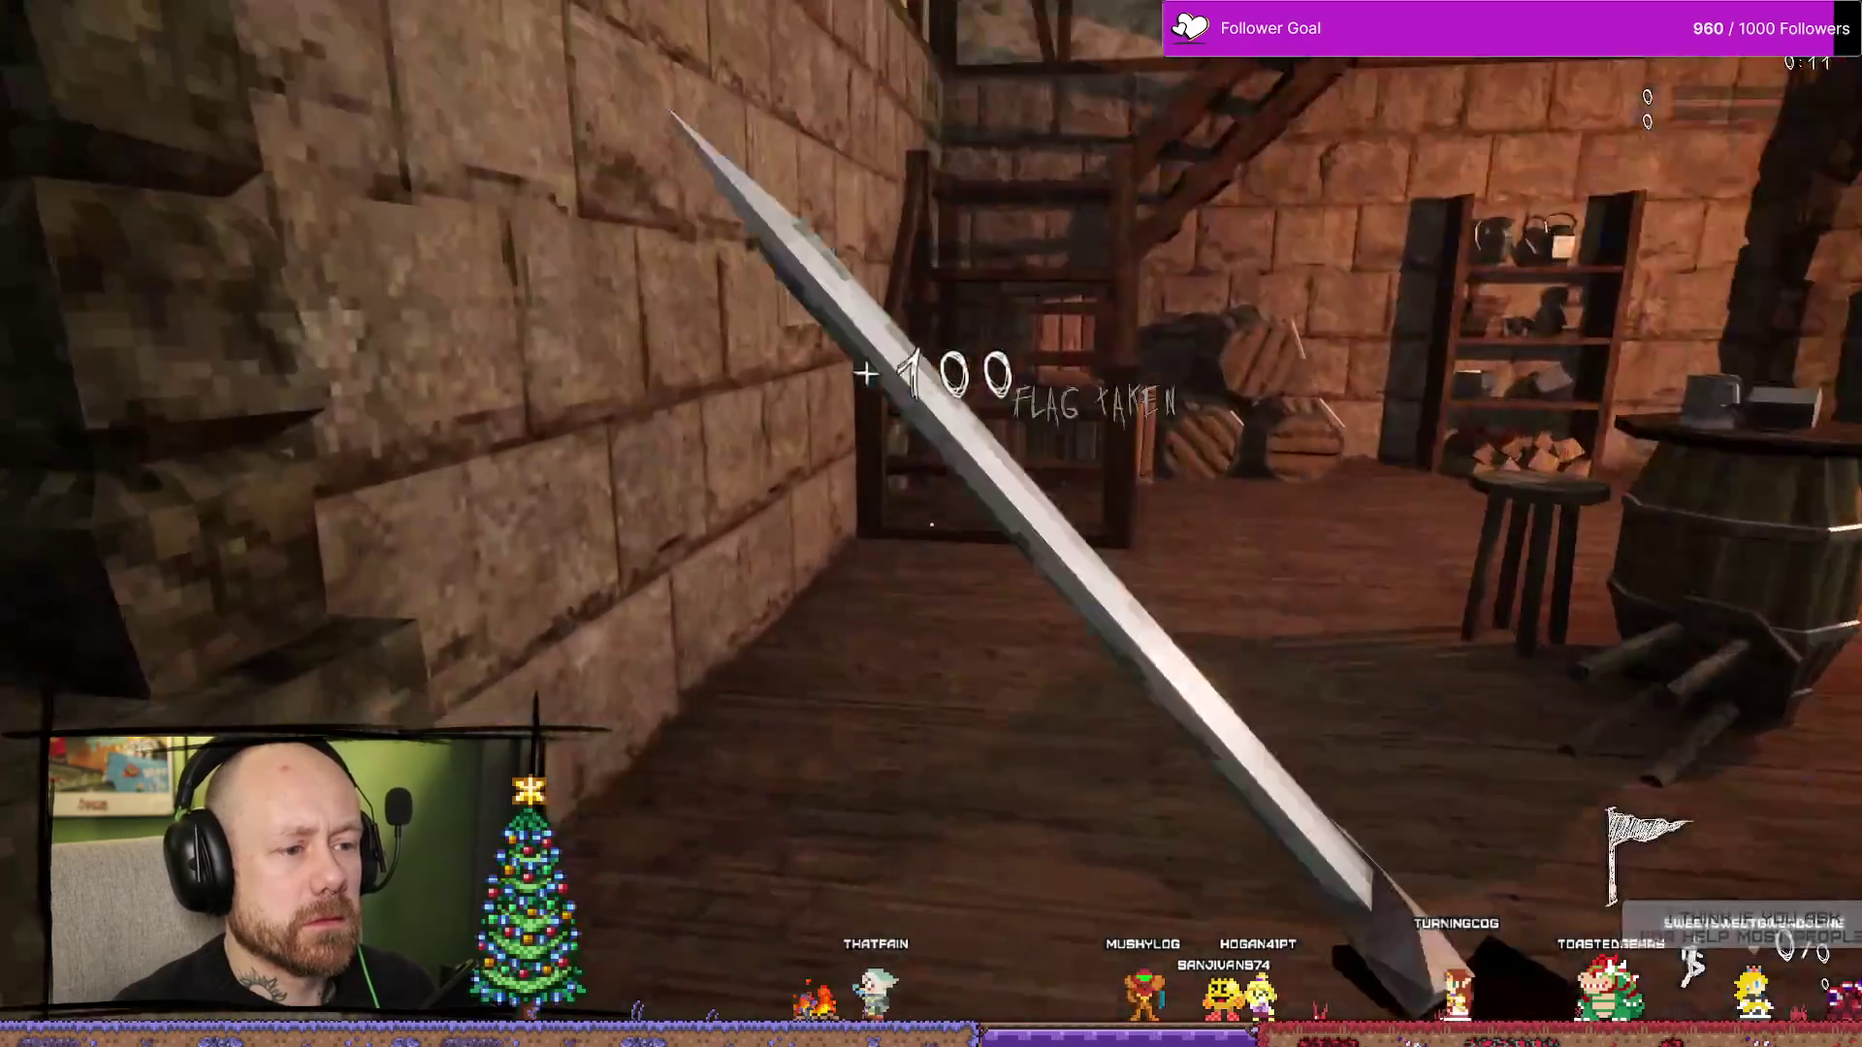
pyautogui.press('w')
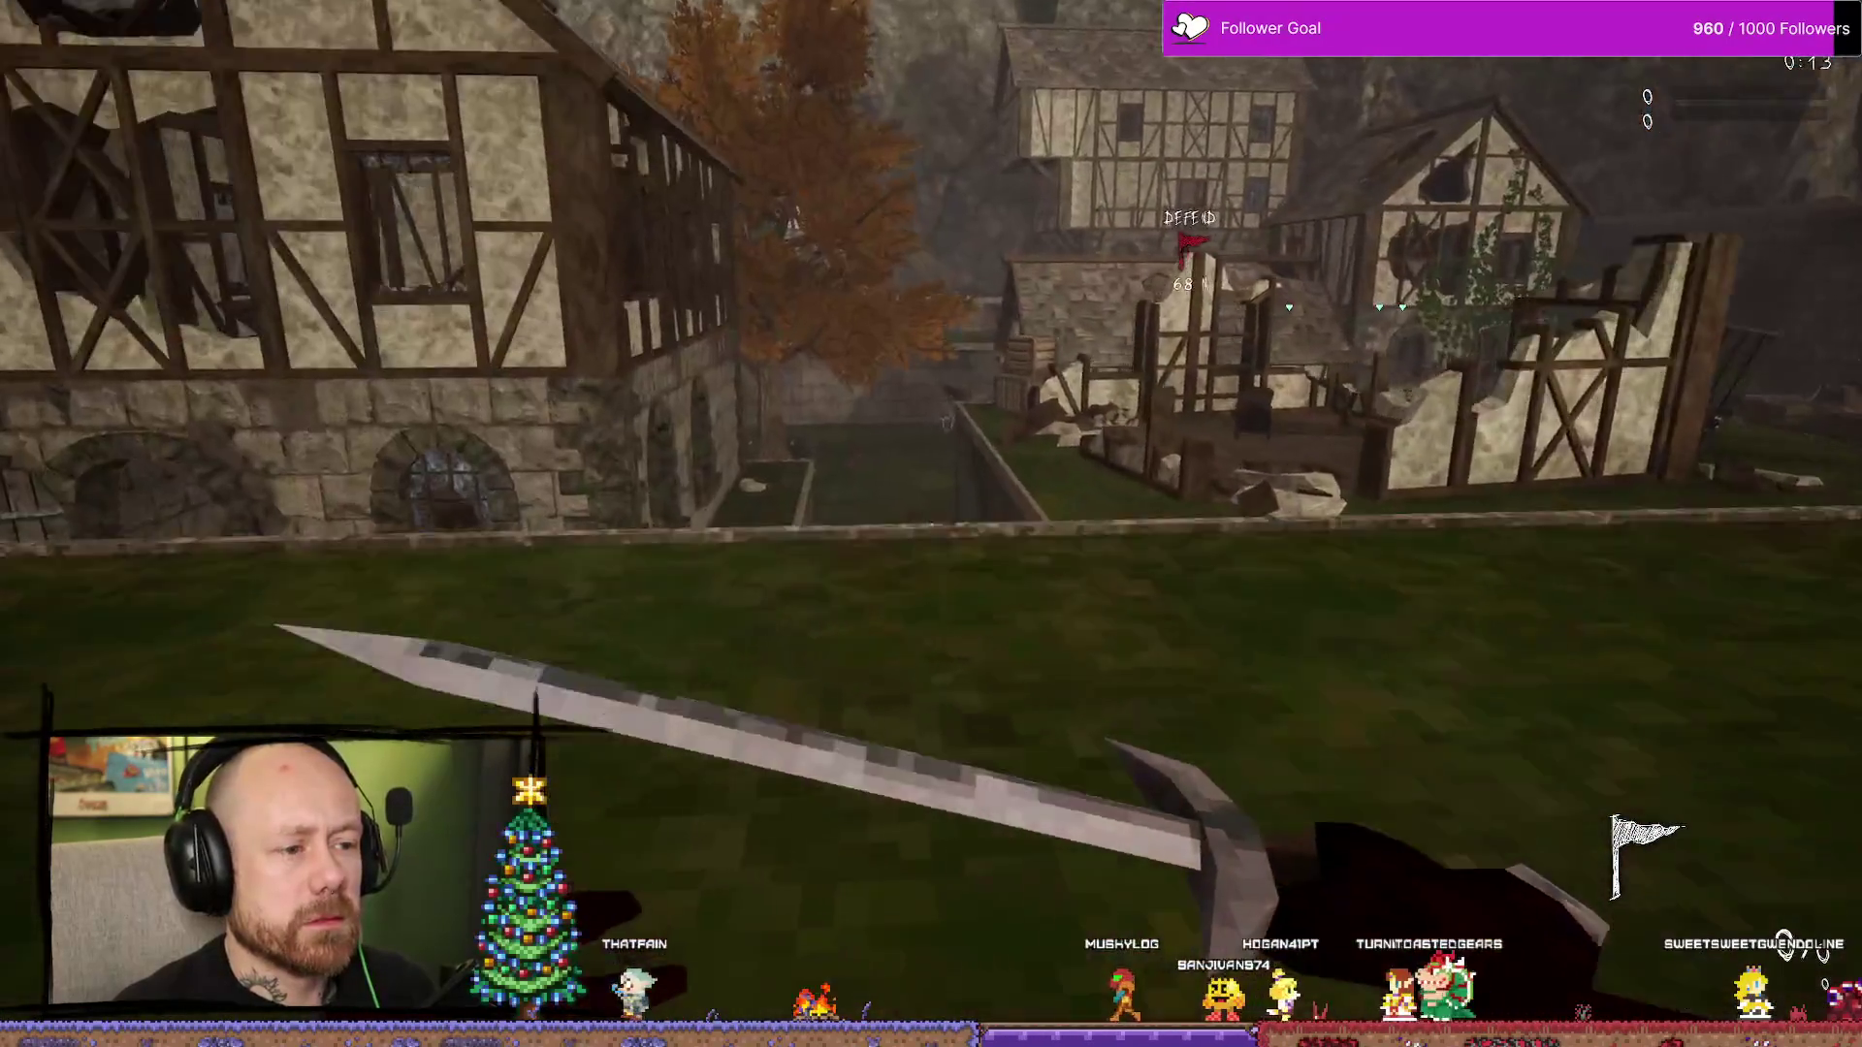
pyautogui.press('w')
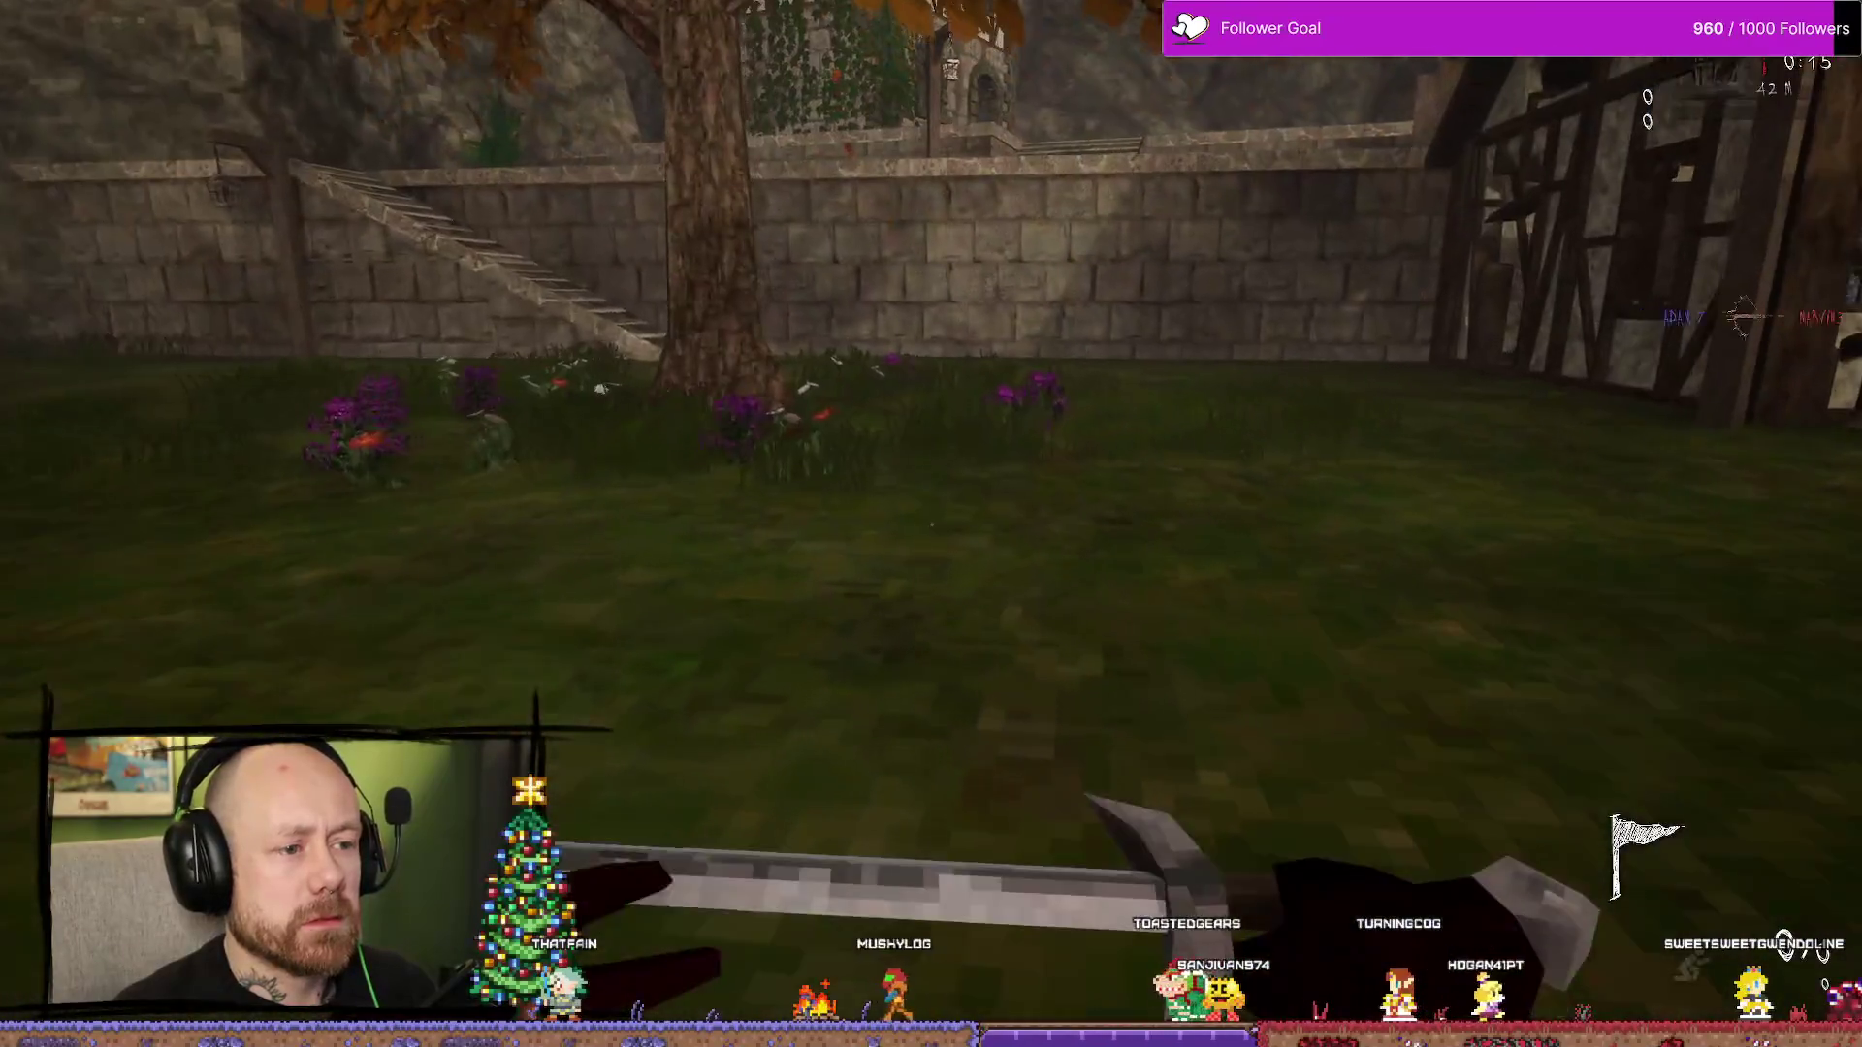
pyautogui.press('w')
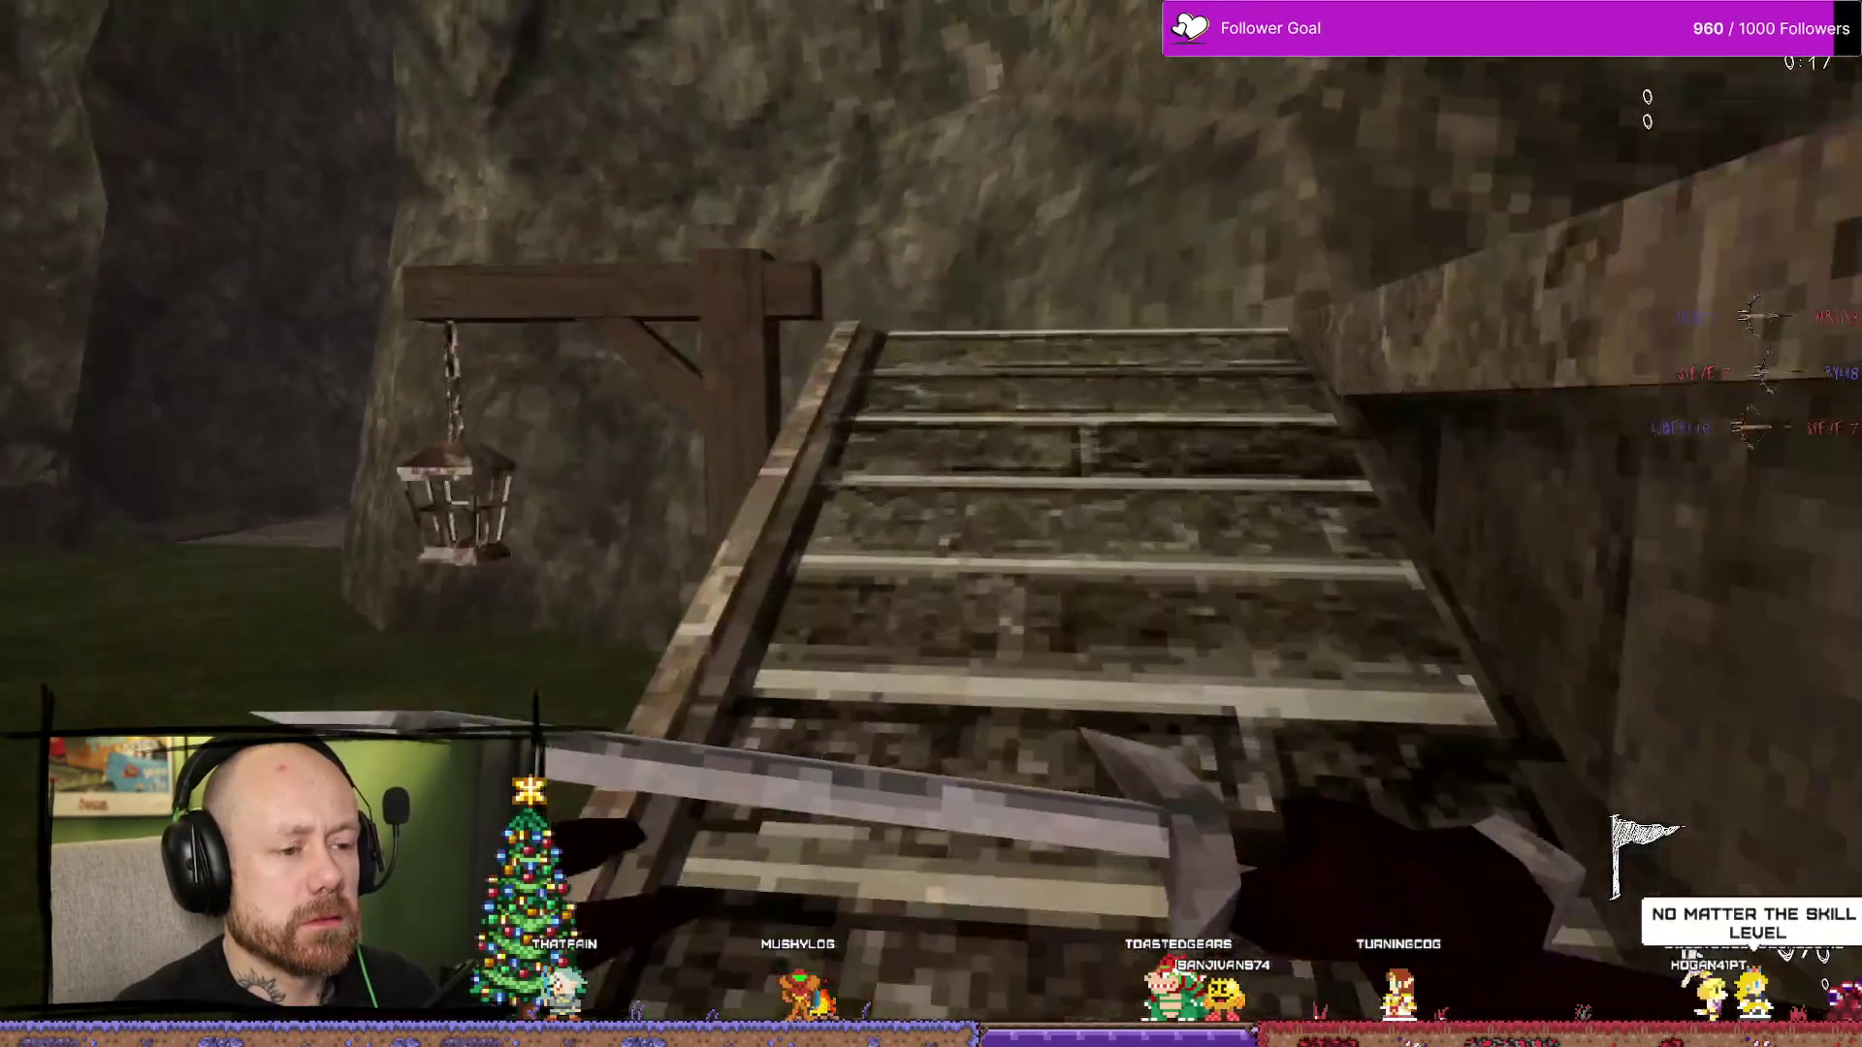
pyautogui.press('w')
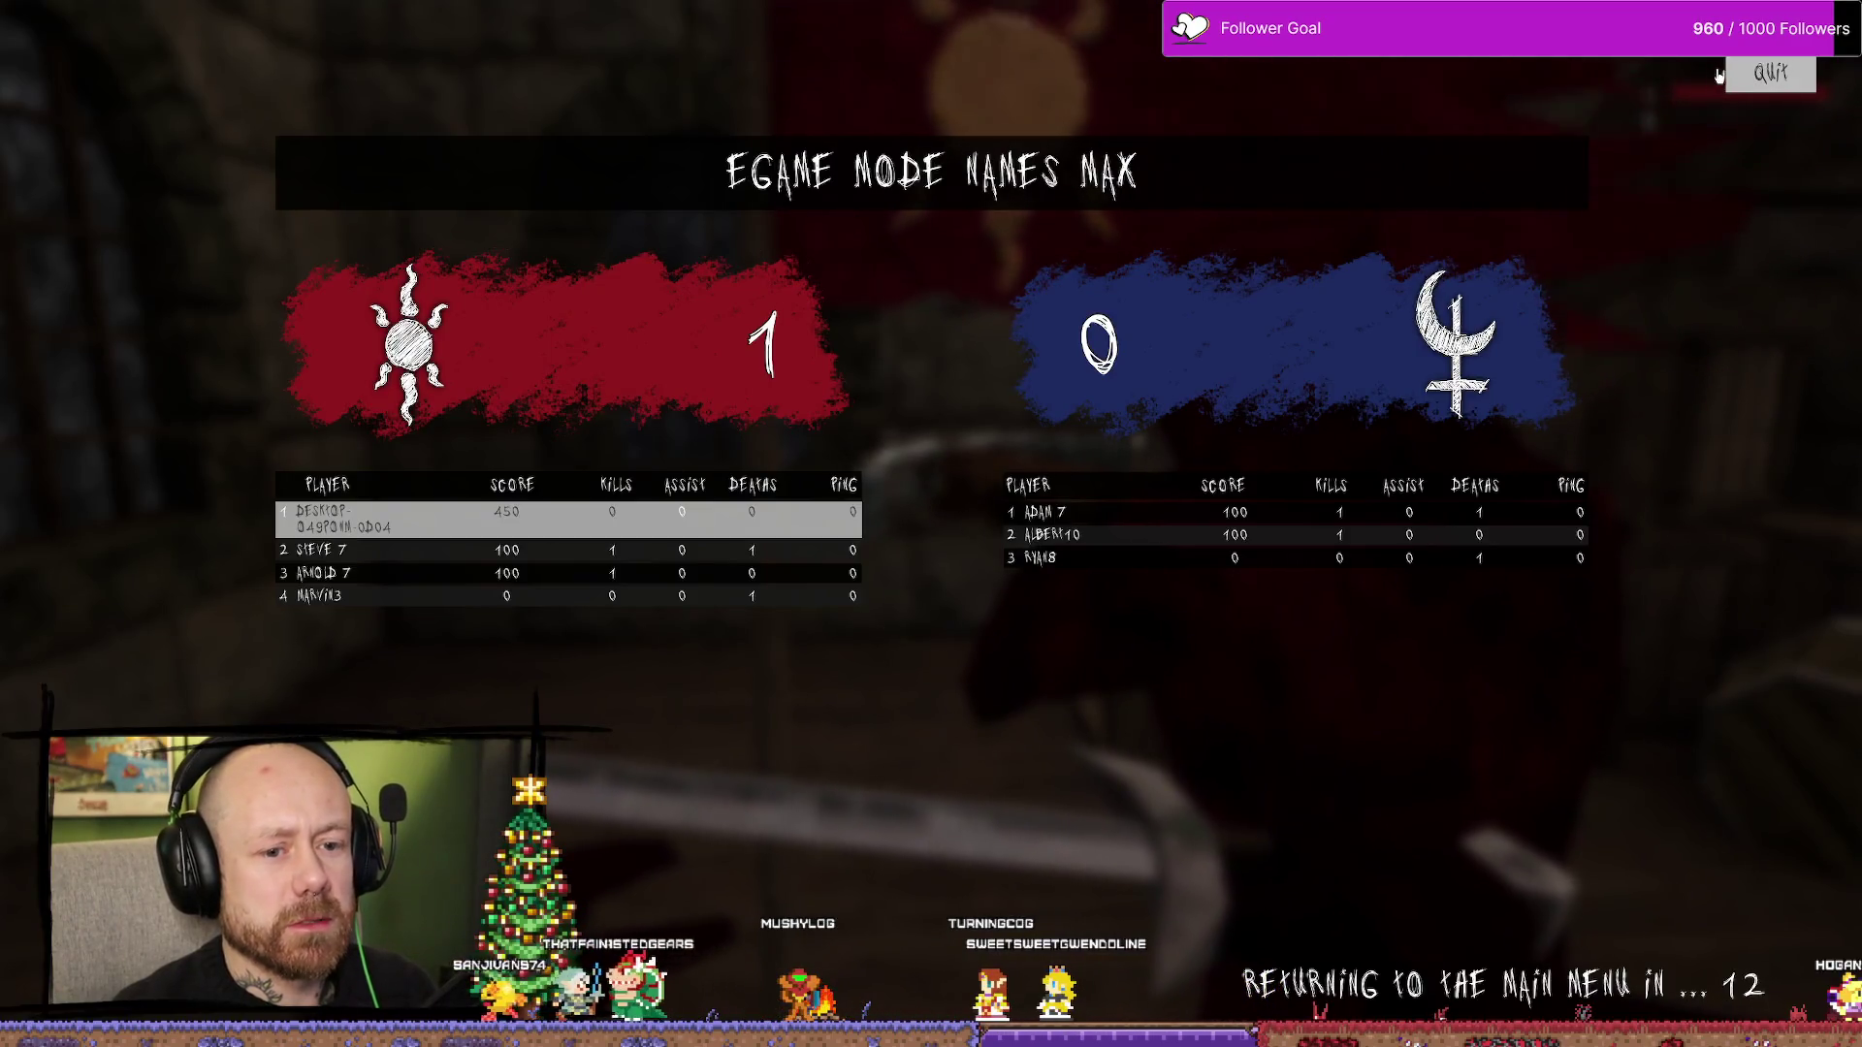
# - Leave the scoreboard, stop the play session, close the Message Log, and open the Content Drawer
pyautogui.click(1771, 75)
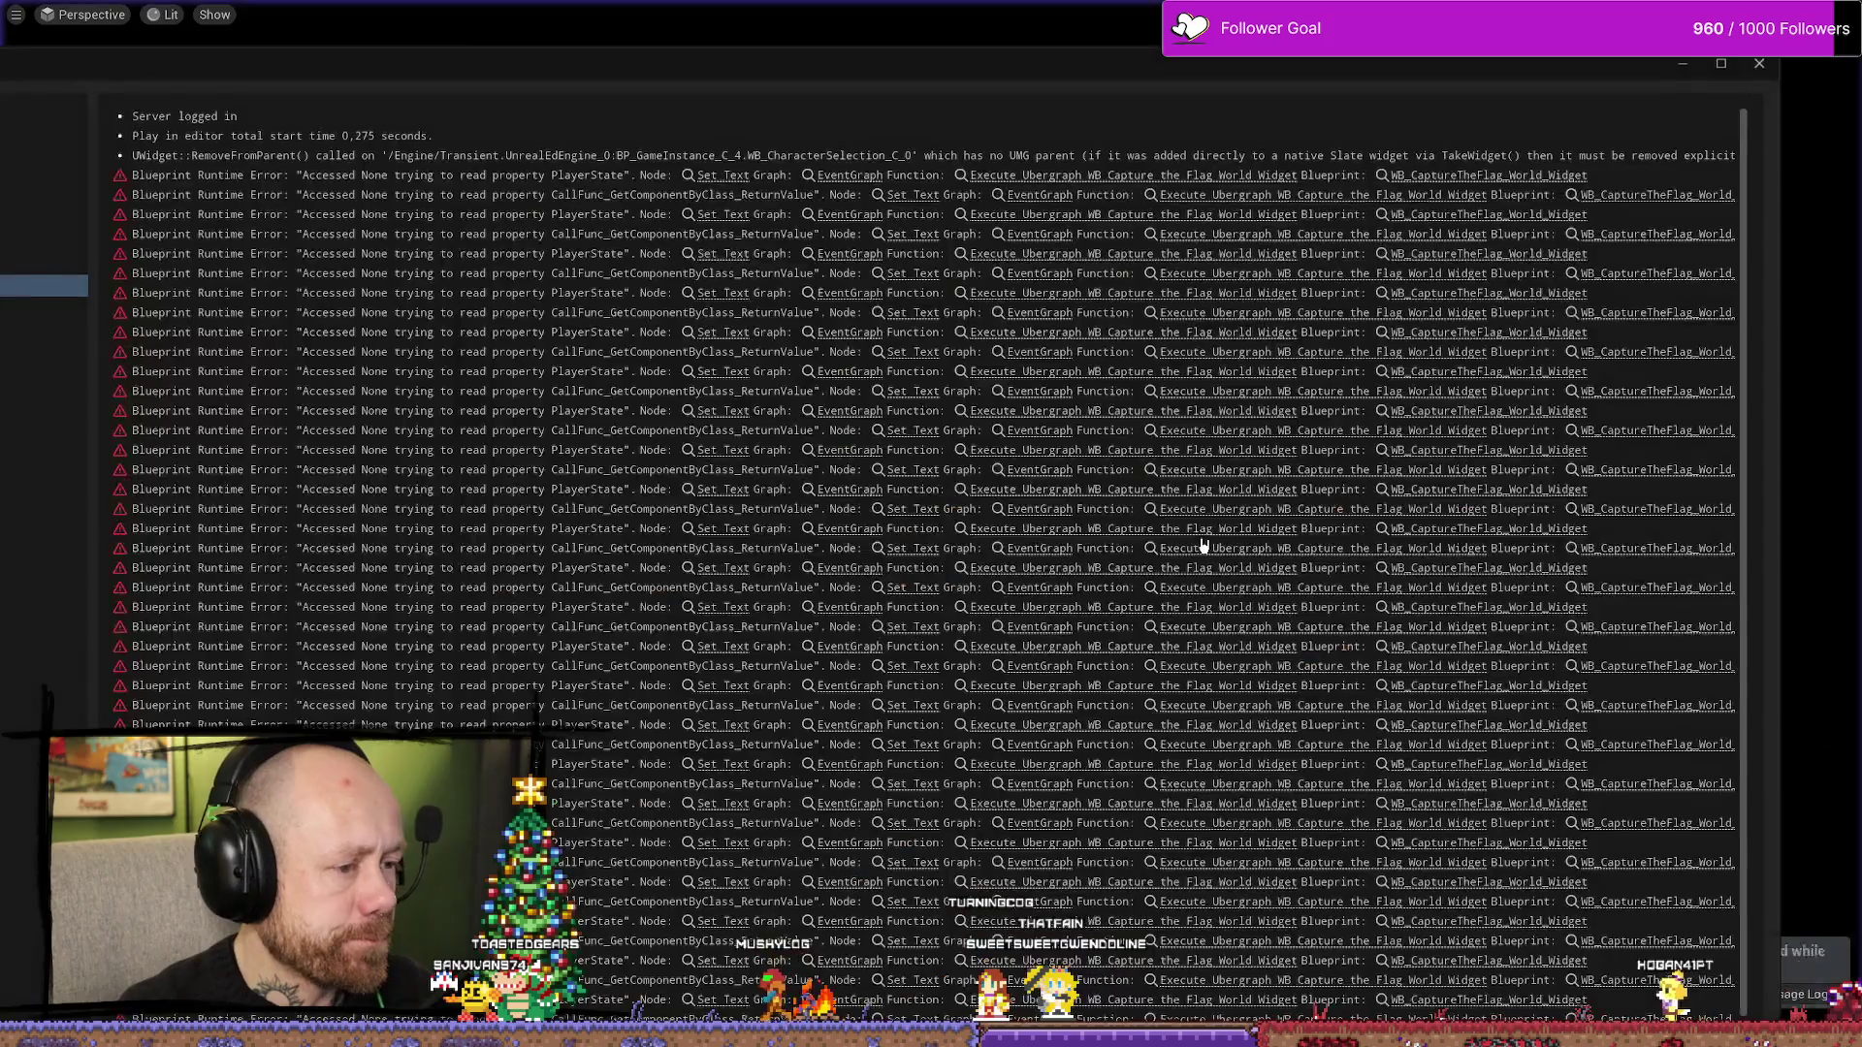
pyautogui.press('Escape')
pyautogui.click(1760, 66)
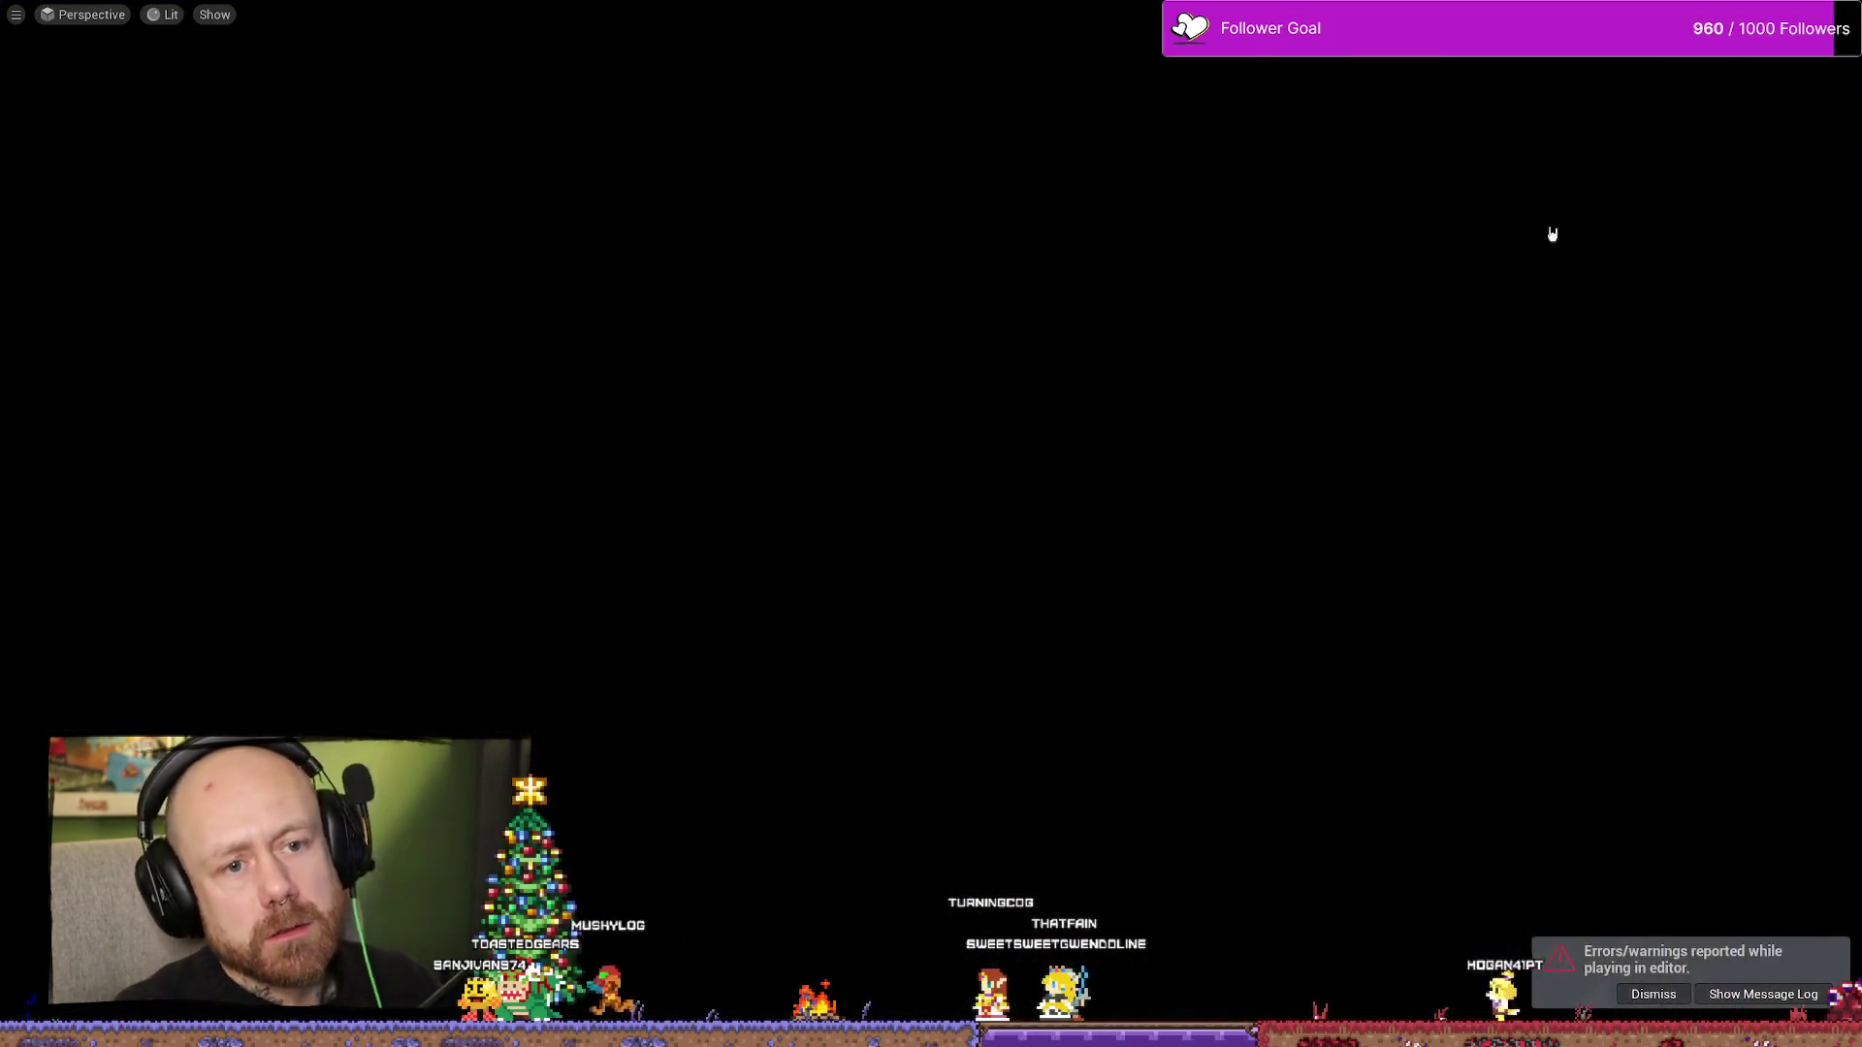
pyautogui.hotkey('ctrl', 'space')
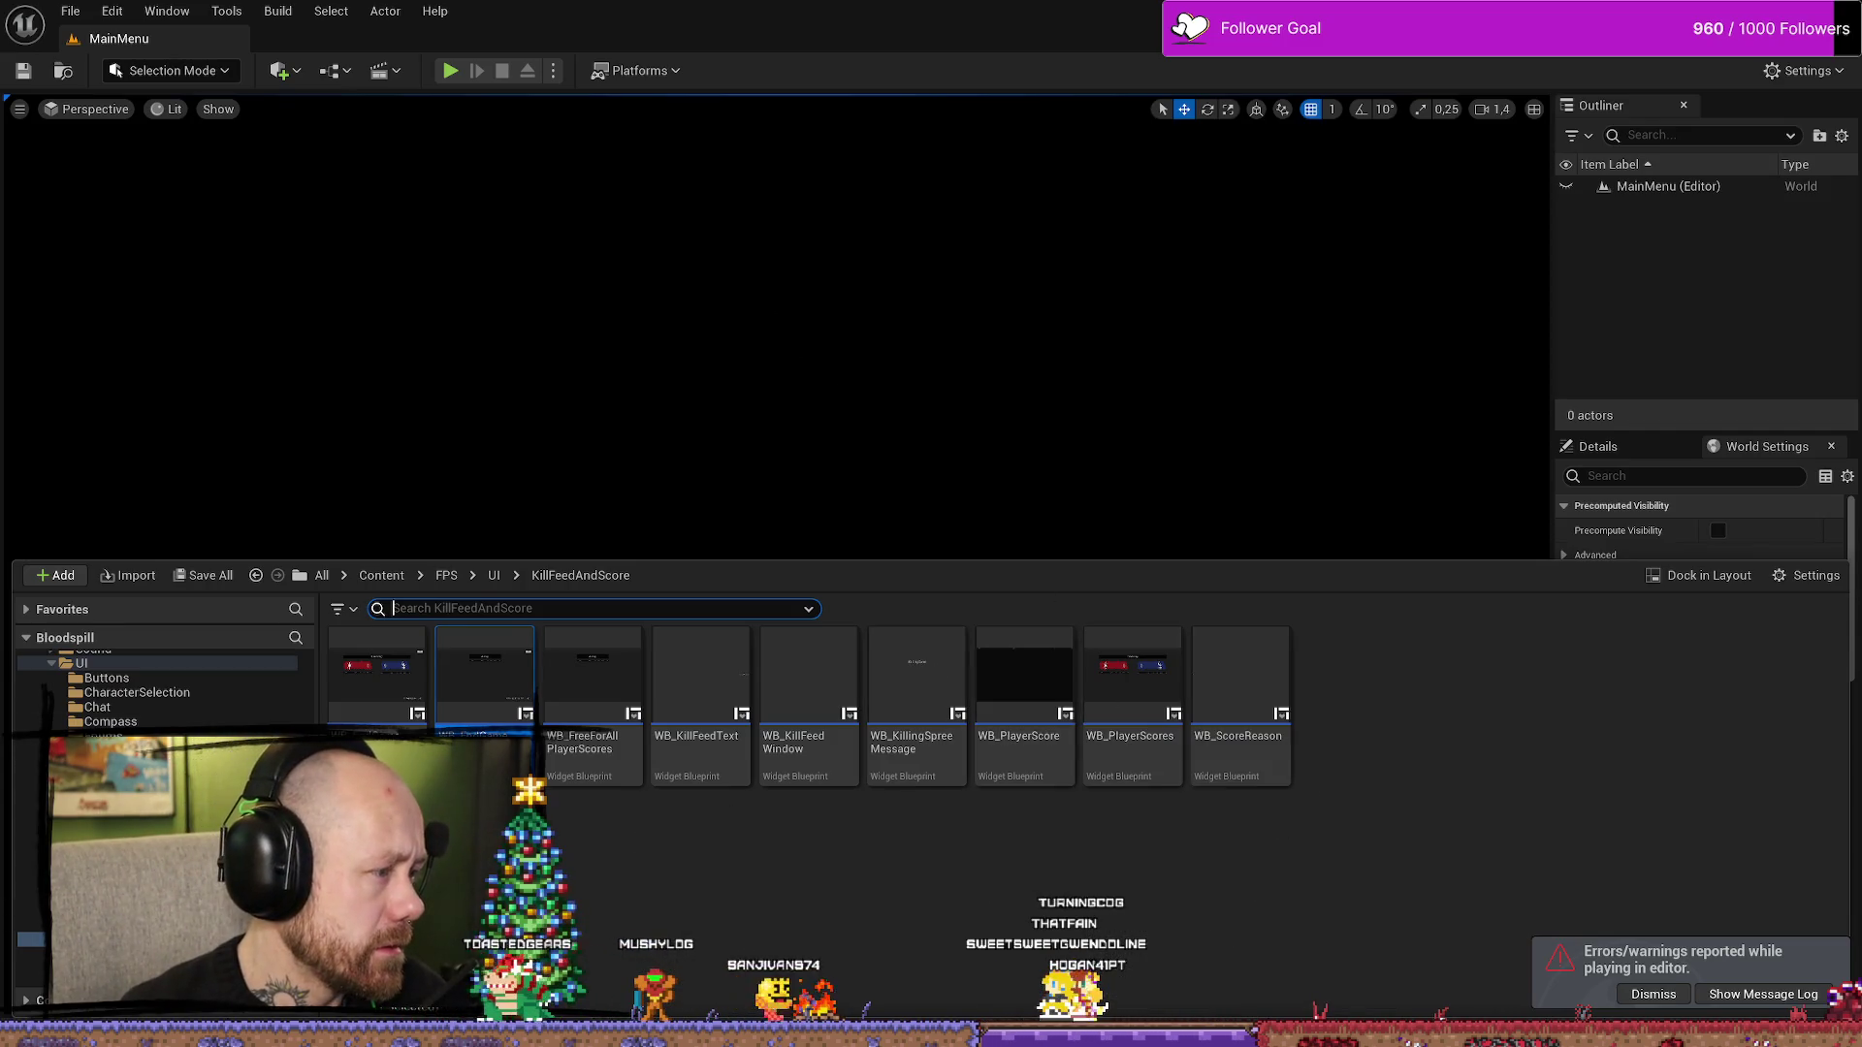
# - Switch to WB_EndGameScoresFreeForAll and view its blueprint graph
pyautogui.hotkey('alt', 'Tab')
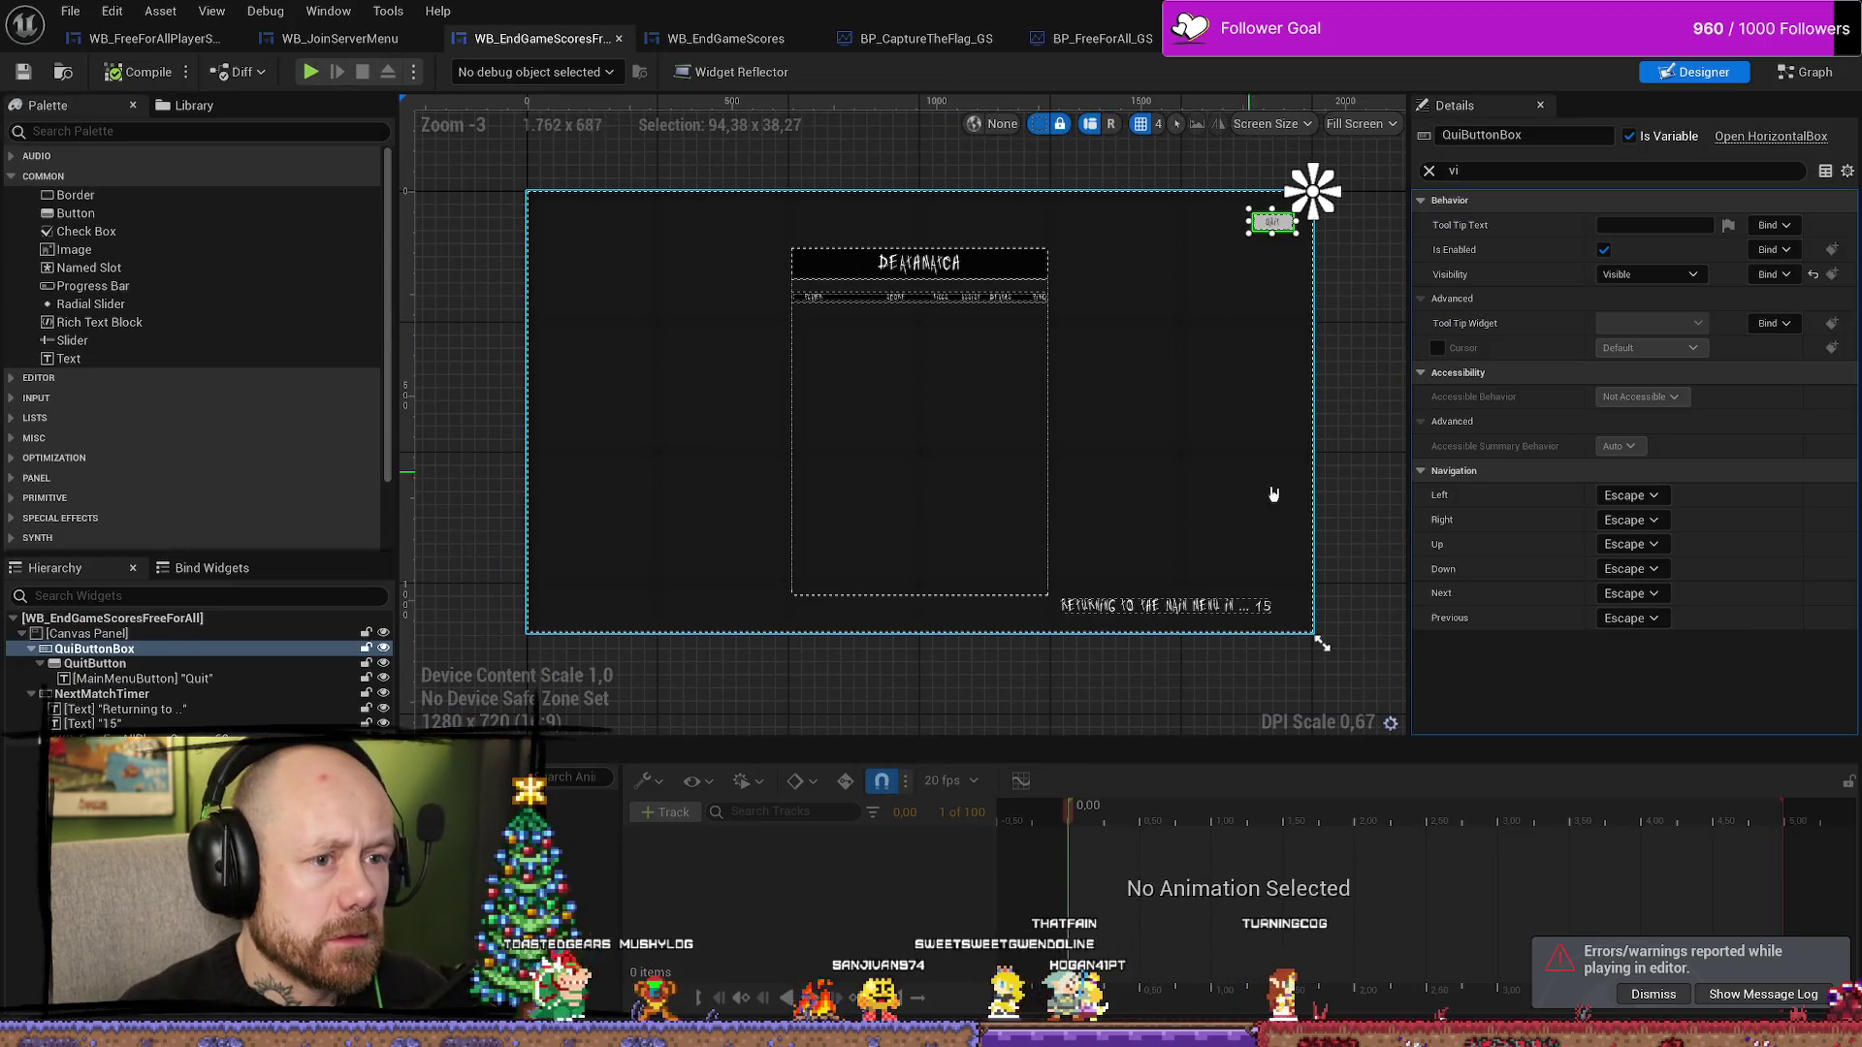
pyautogui.hotkey('ctrl', 'shift', 'g')
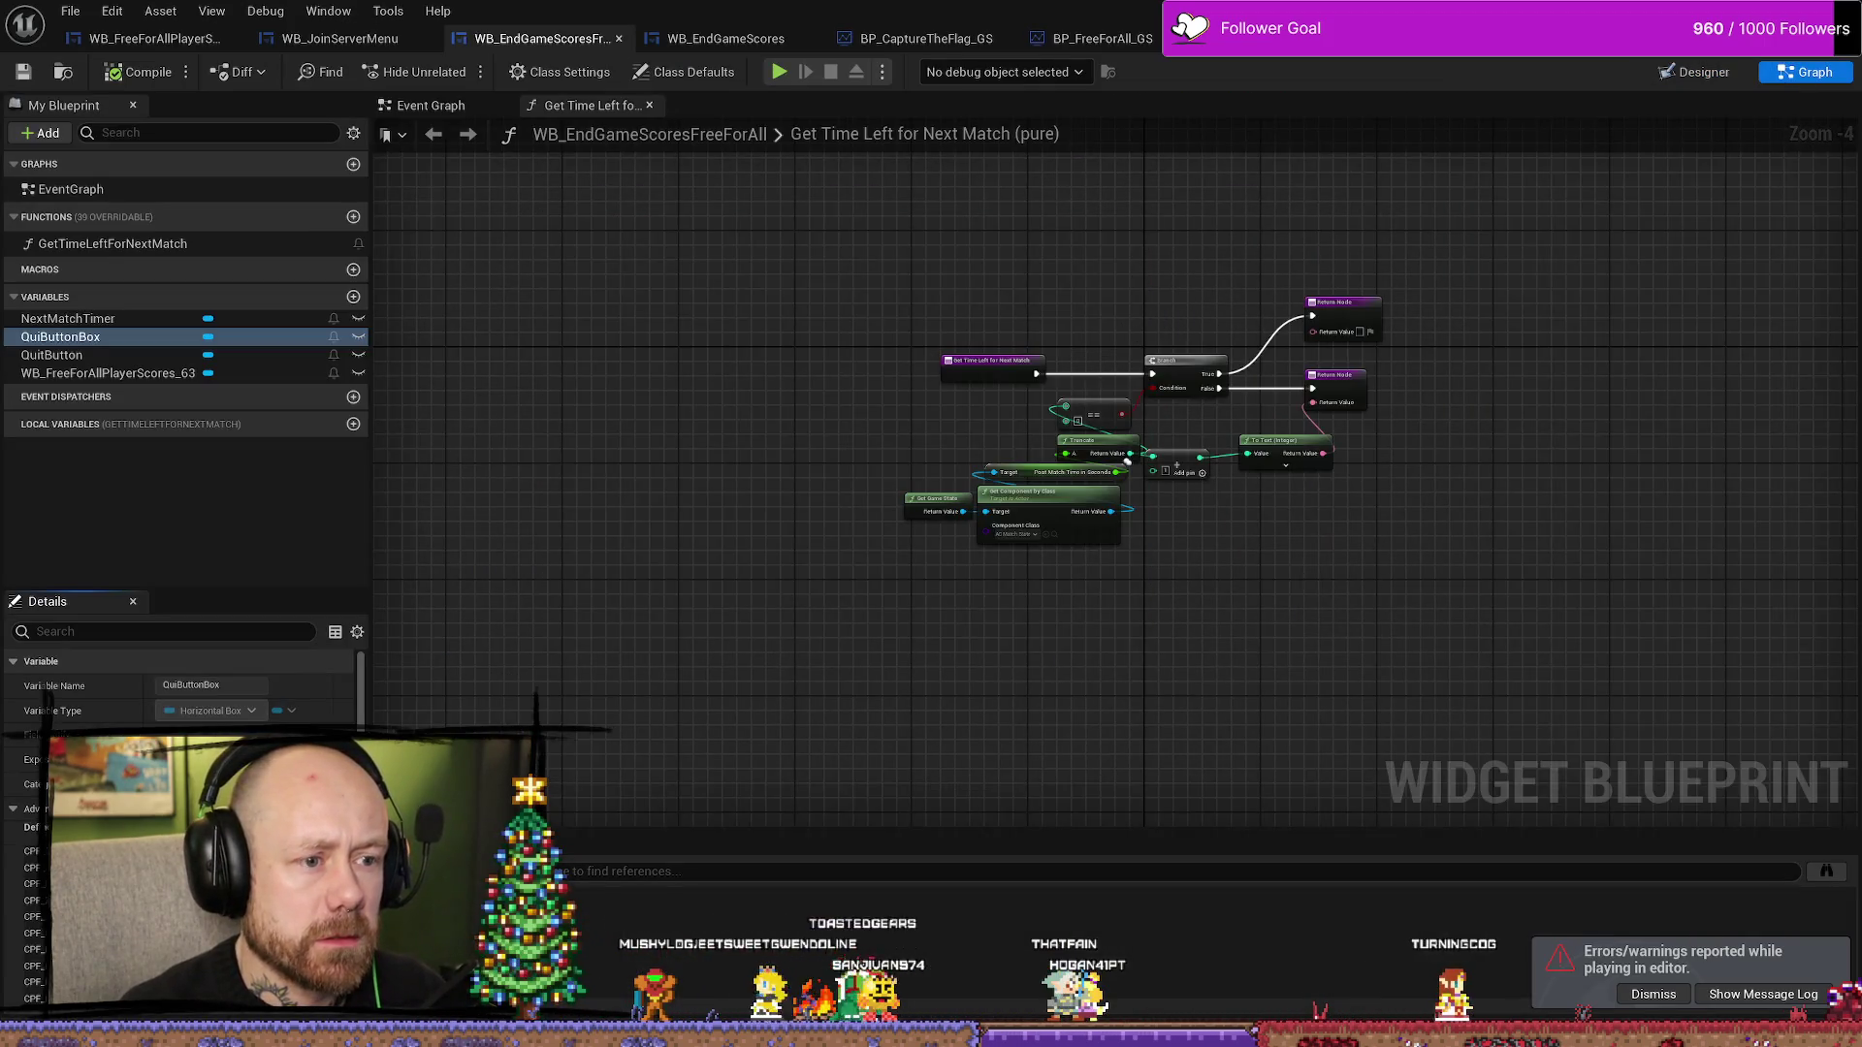
pyautogui.scroll(4, 977, 358)
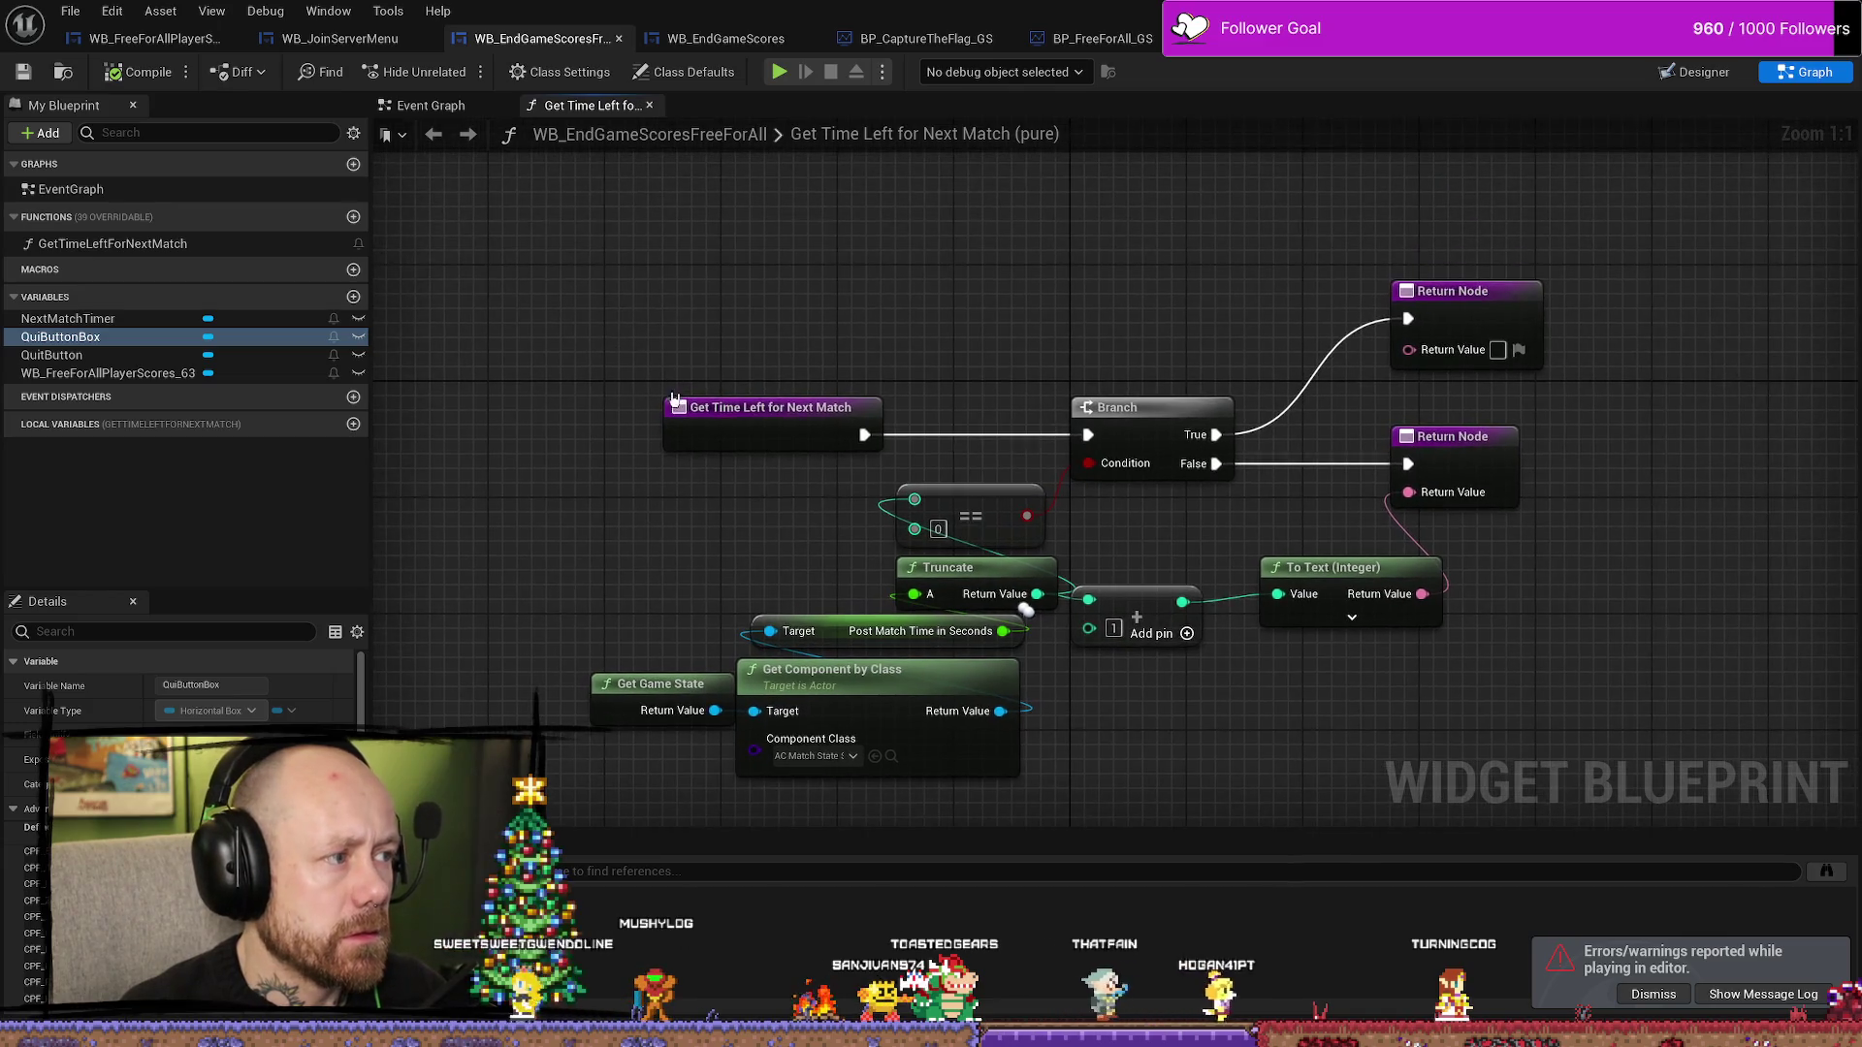
pyautogui.moveTo(756, 408); pyautogui.dragTo(723, 408)
pyautogui.click(417, 238)
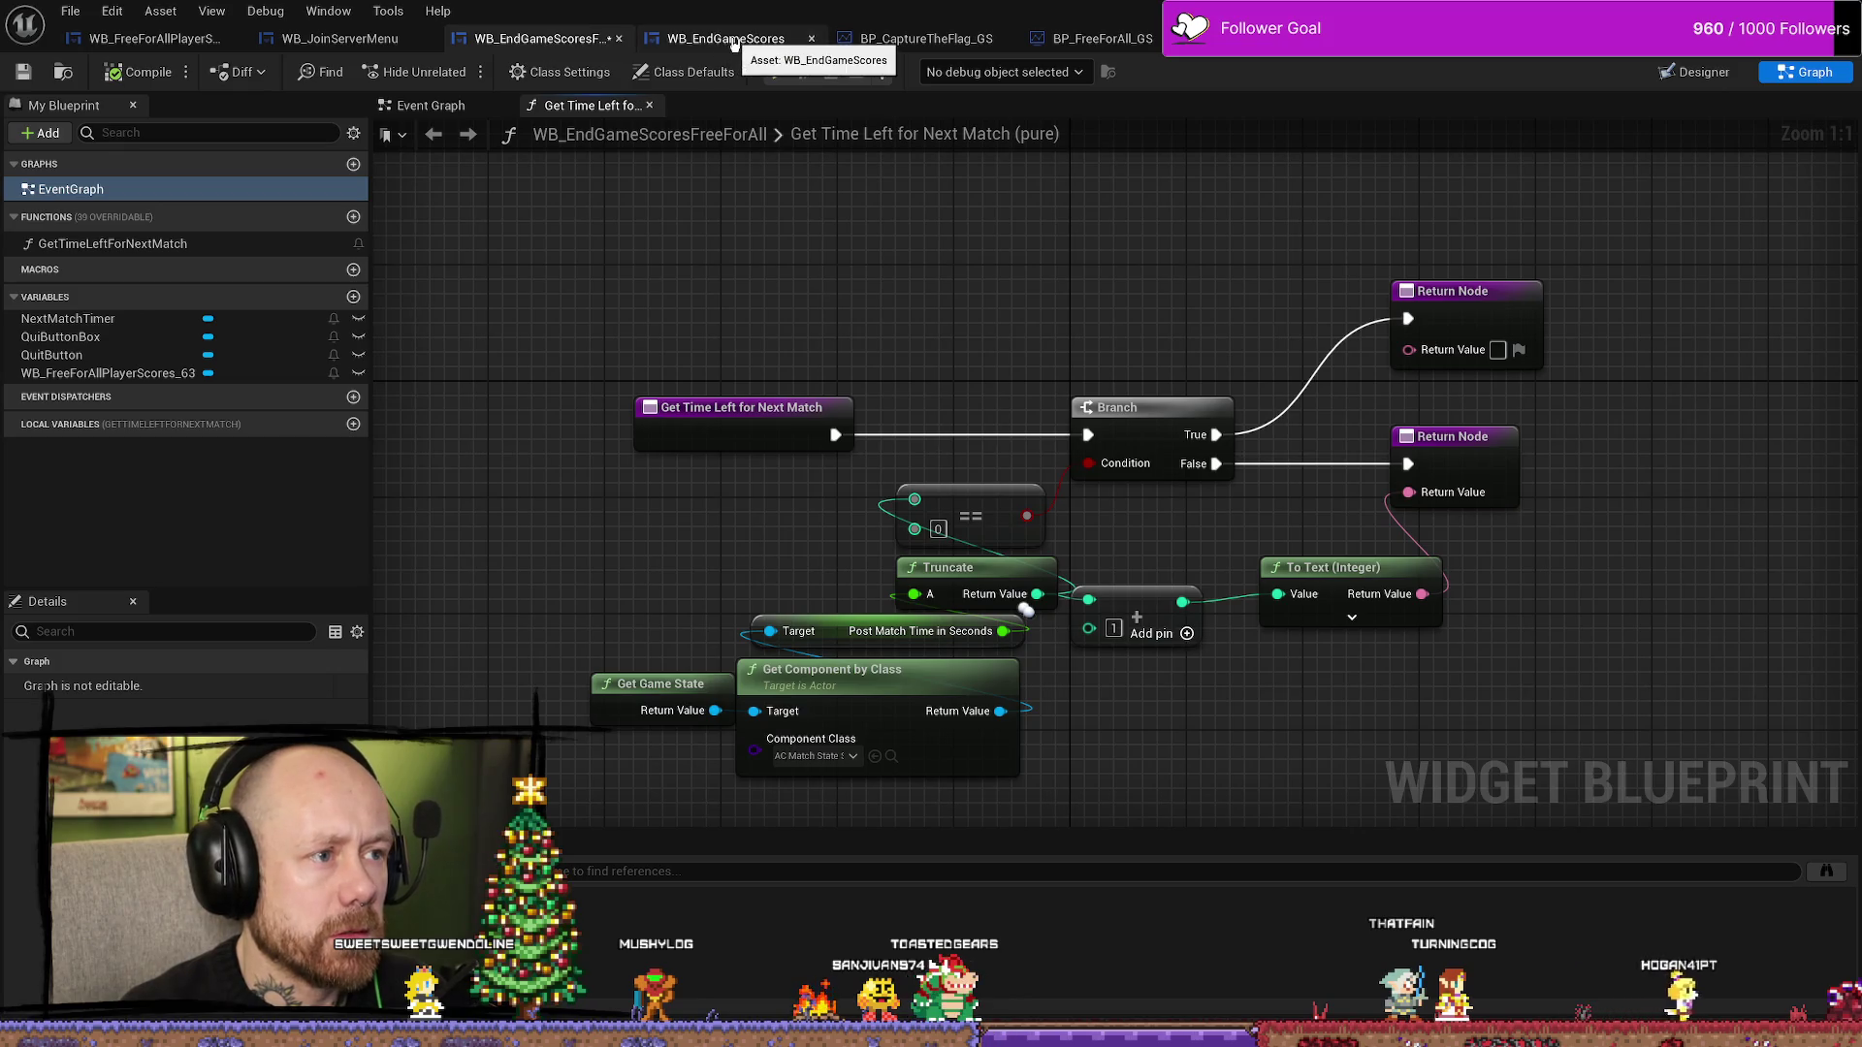
# - In WB_EndGameScores' Event Graph, pan past the Quit group and select the Event Construct input-mode nodes
pyautogui.click(743, 41)
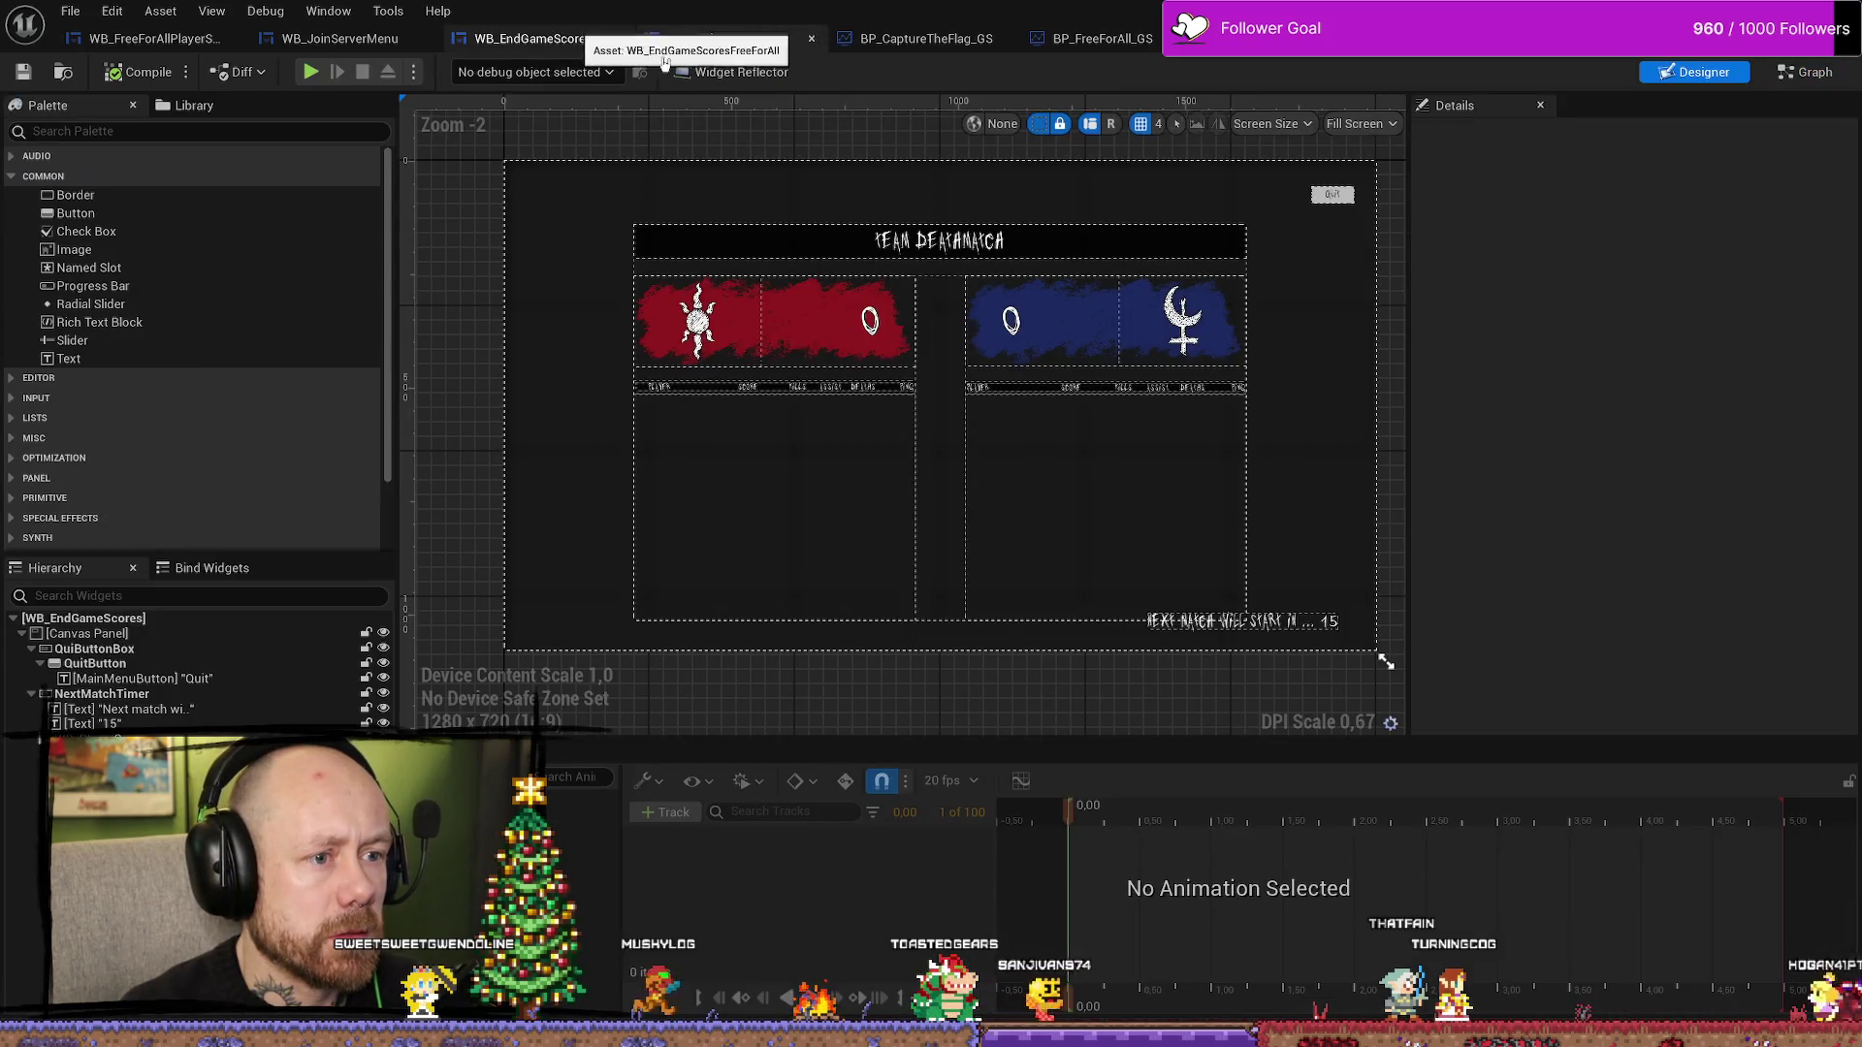
pyautogui.click(1805, 72)
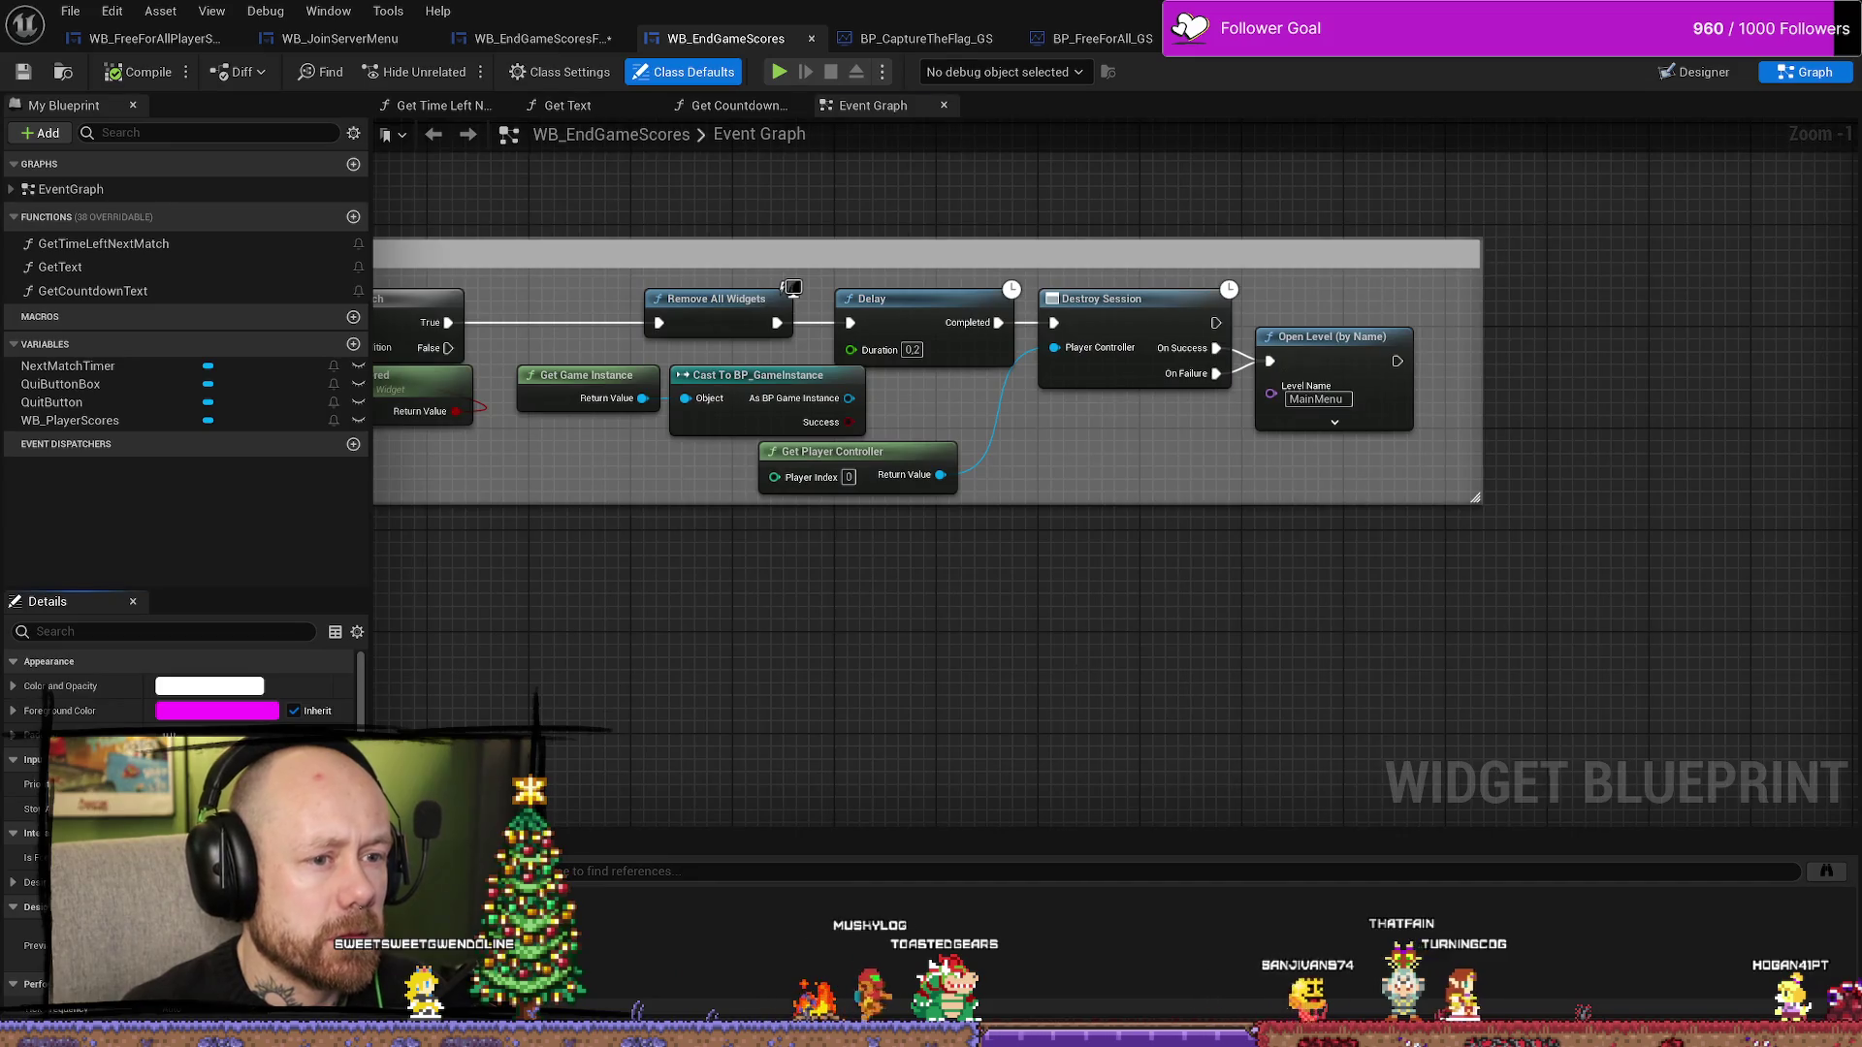
pyautogui.scroll(-1, 747, 618)
pyautogui.moveTo(748, 619); pyautogui.dragTo(900, 656)
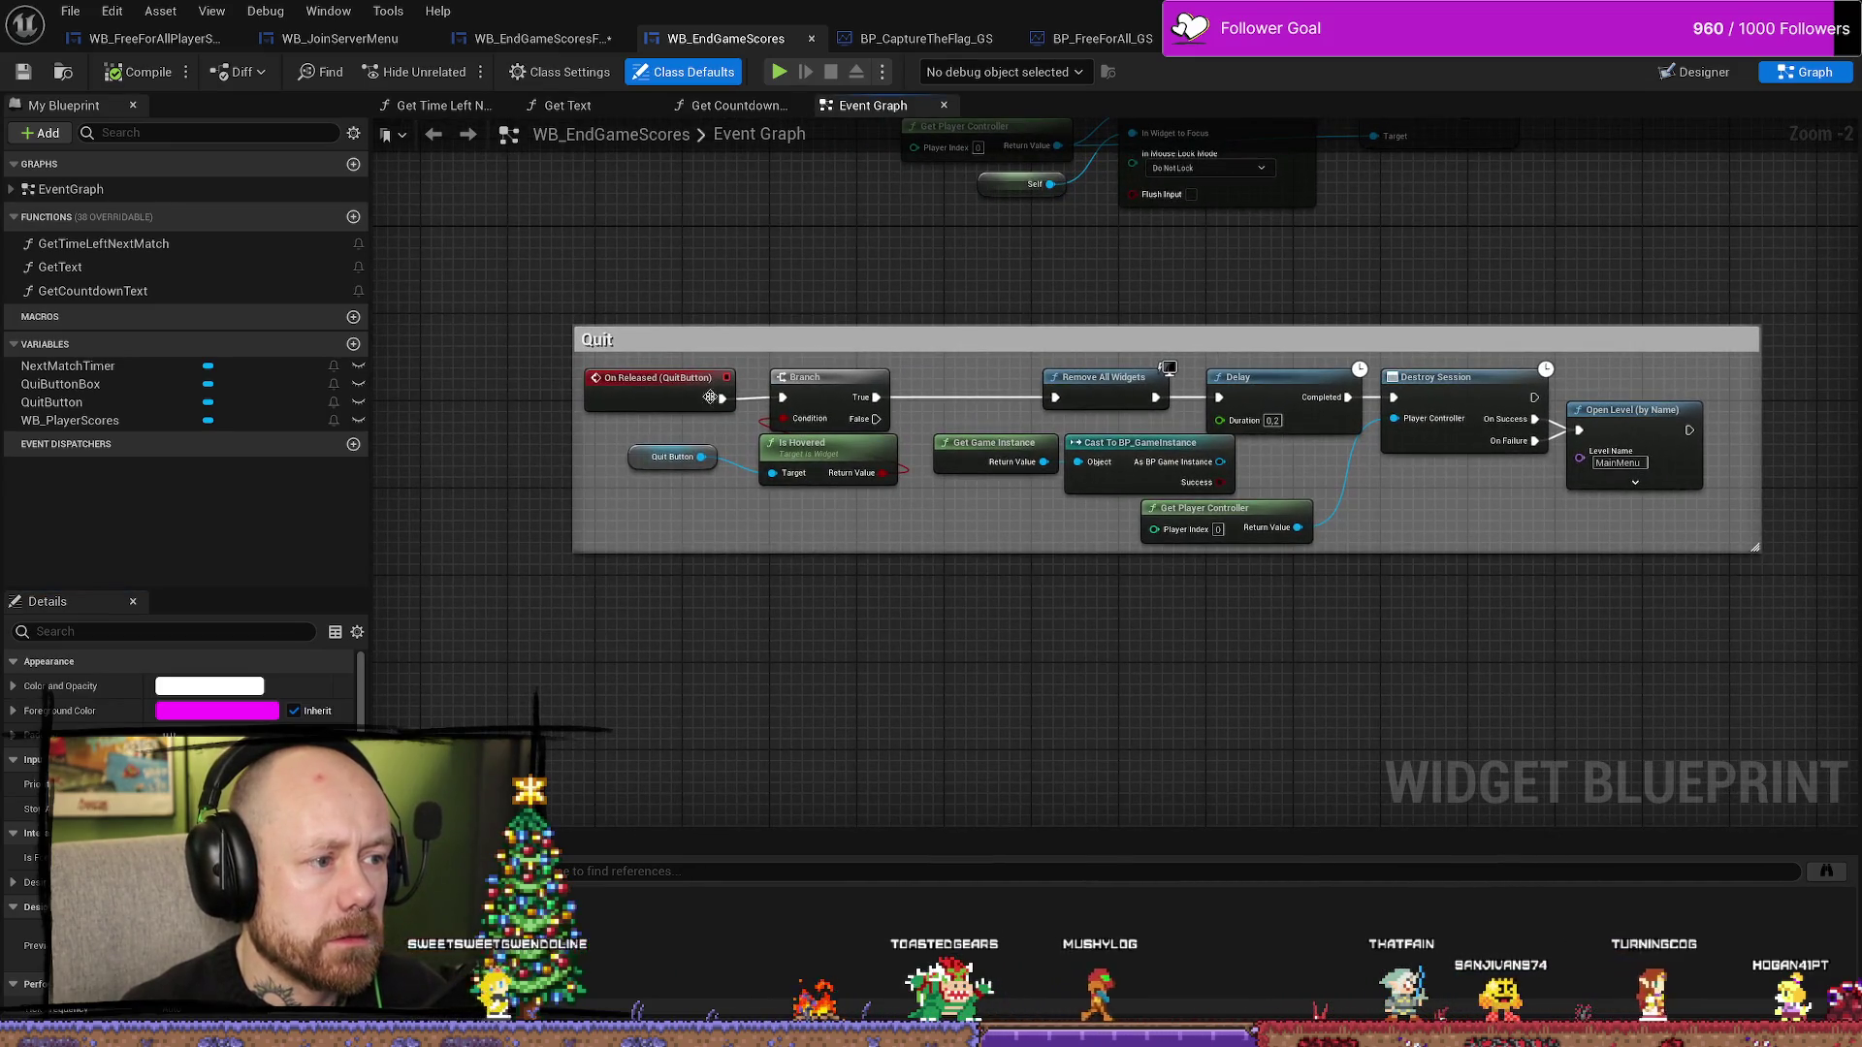
pyautogui.moveTo(709, 398); pyautogui.dragTo(752, 553)
pyautogui.scroll(1, 811, 532)
pyautogui.scroll(1, 950, 378)
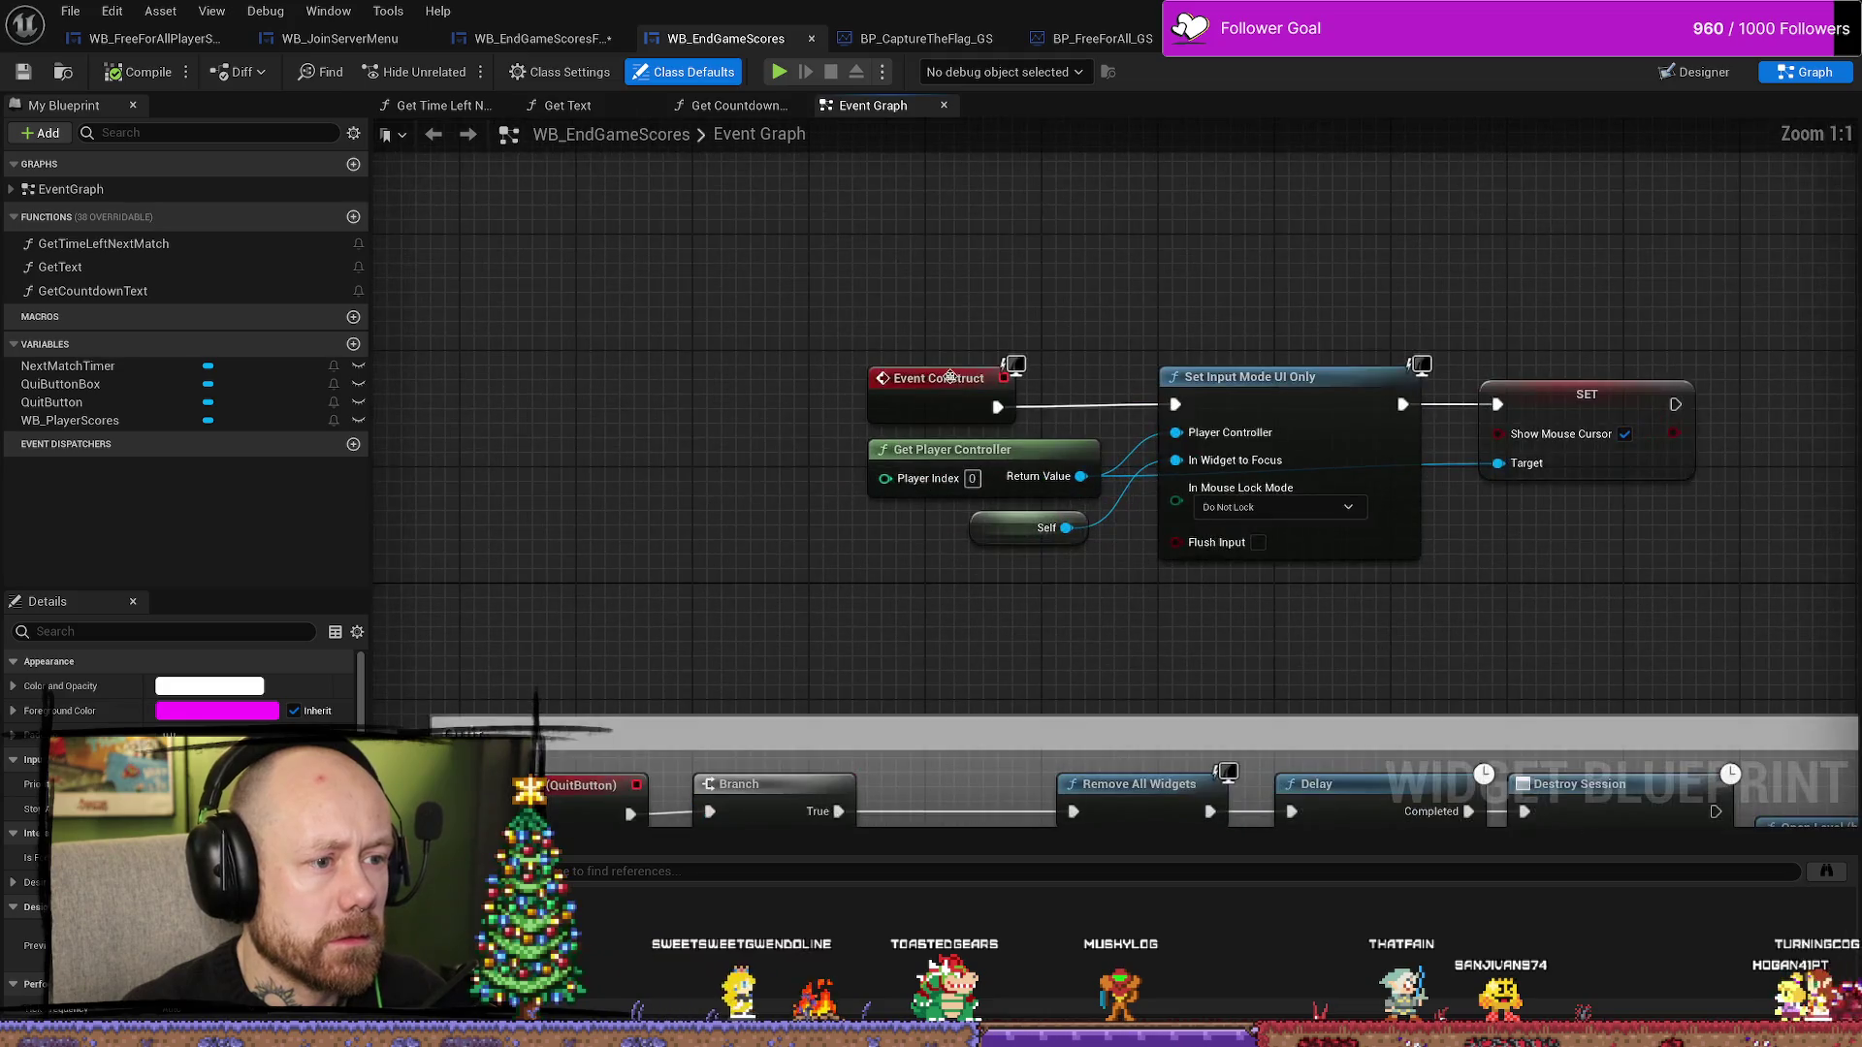
pyautogui.moveTo(951, 377); pyautogui.dragTo(600, 304)
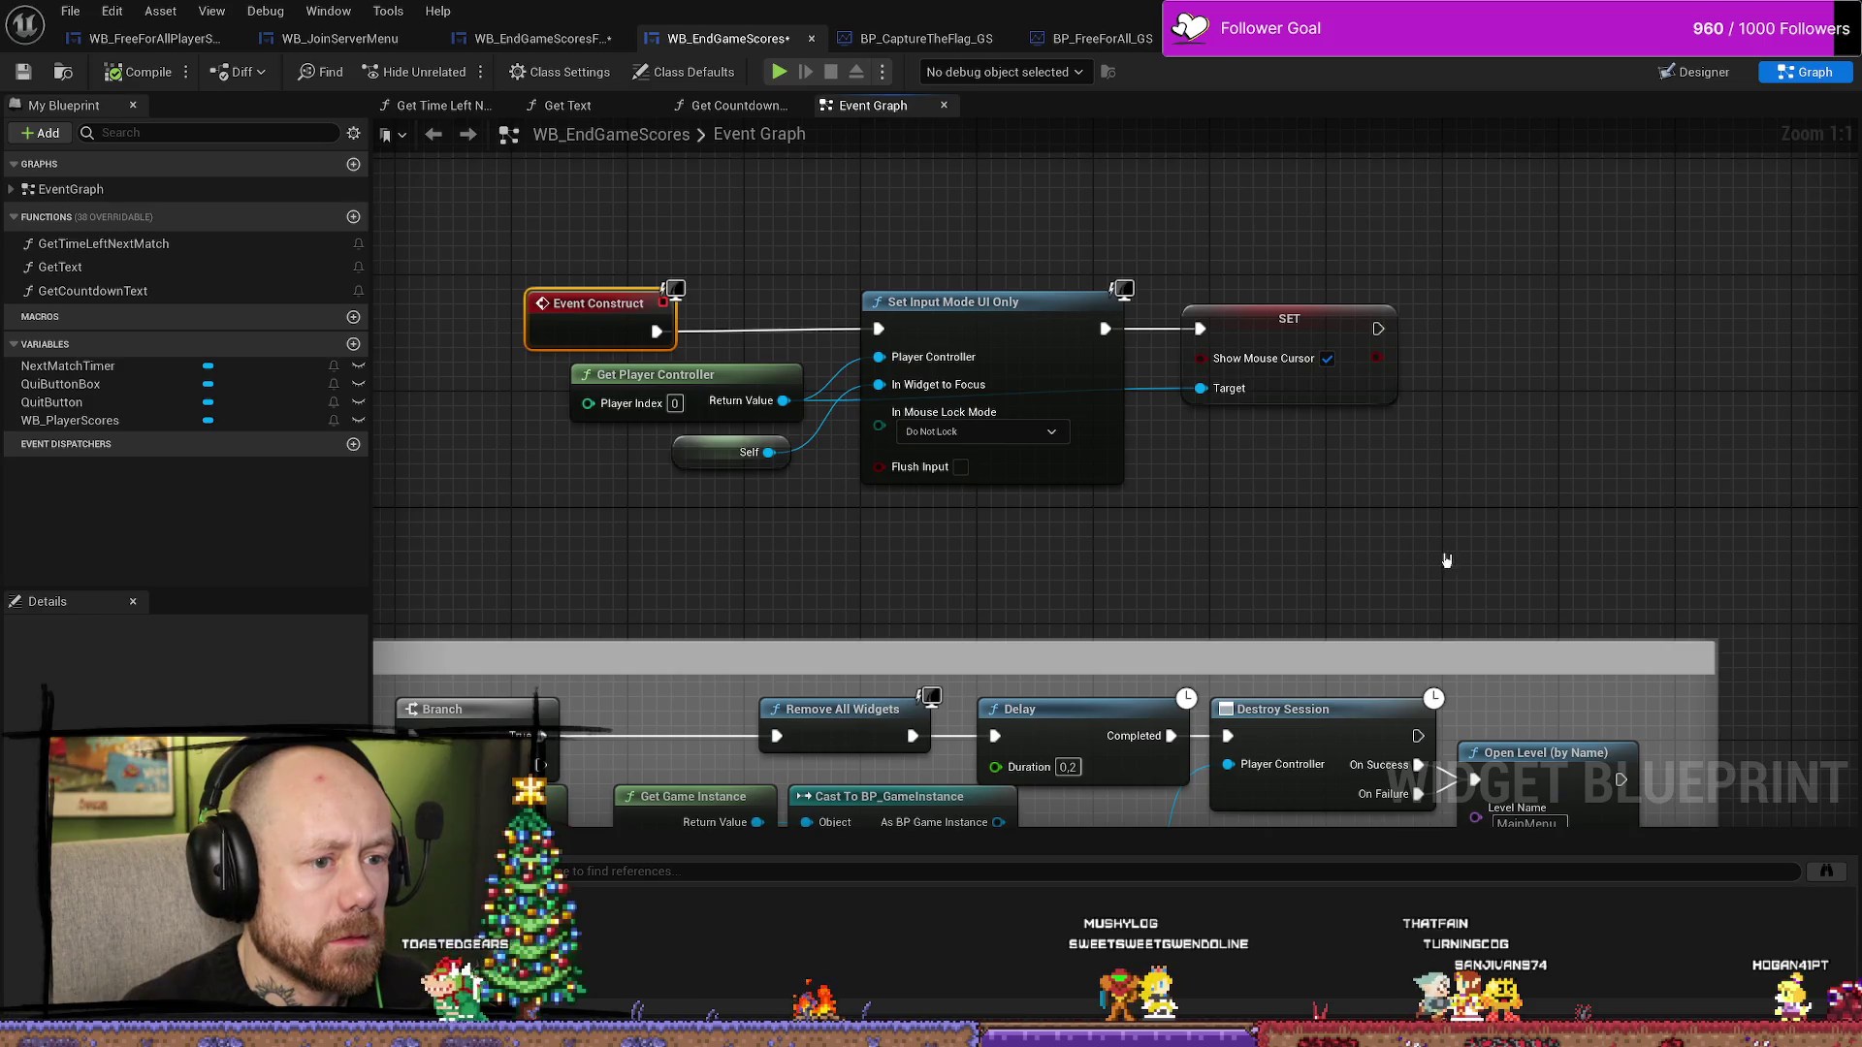
pyautogui.moveTo(1443, 554); pyautogui.dragTo(752, 303)
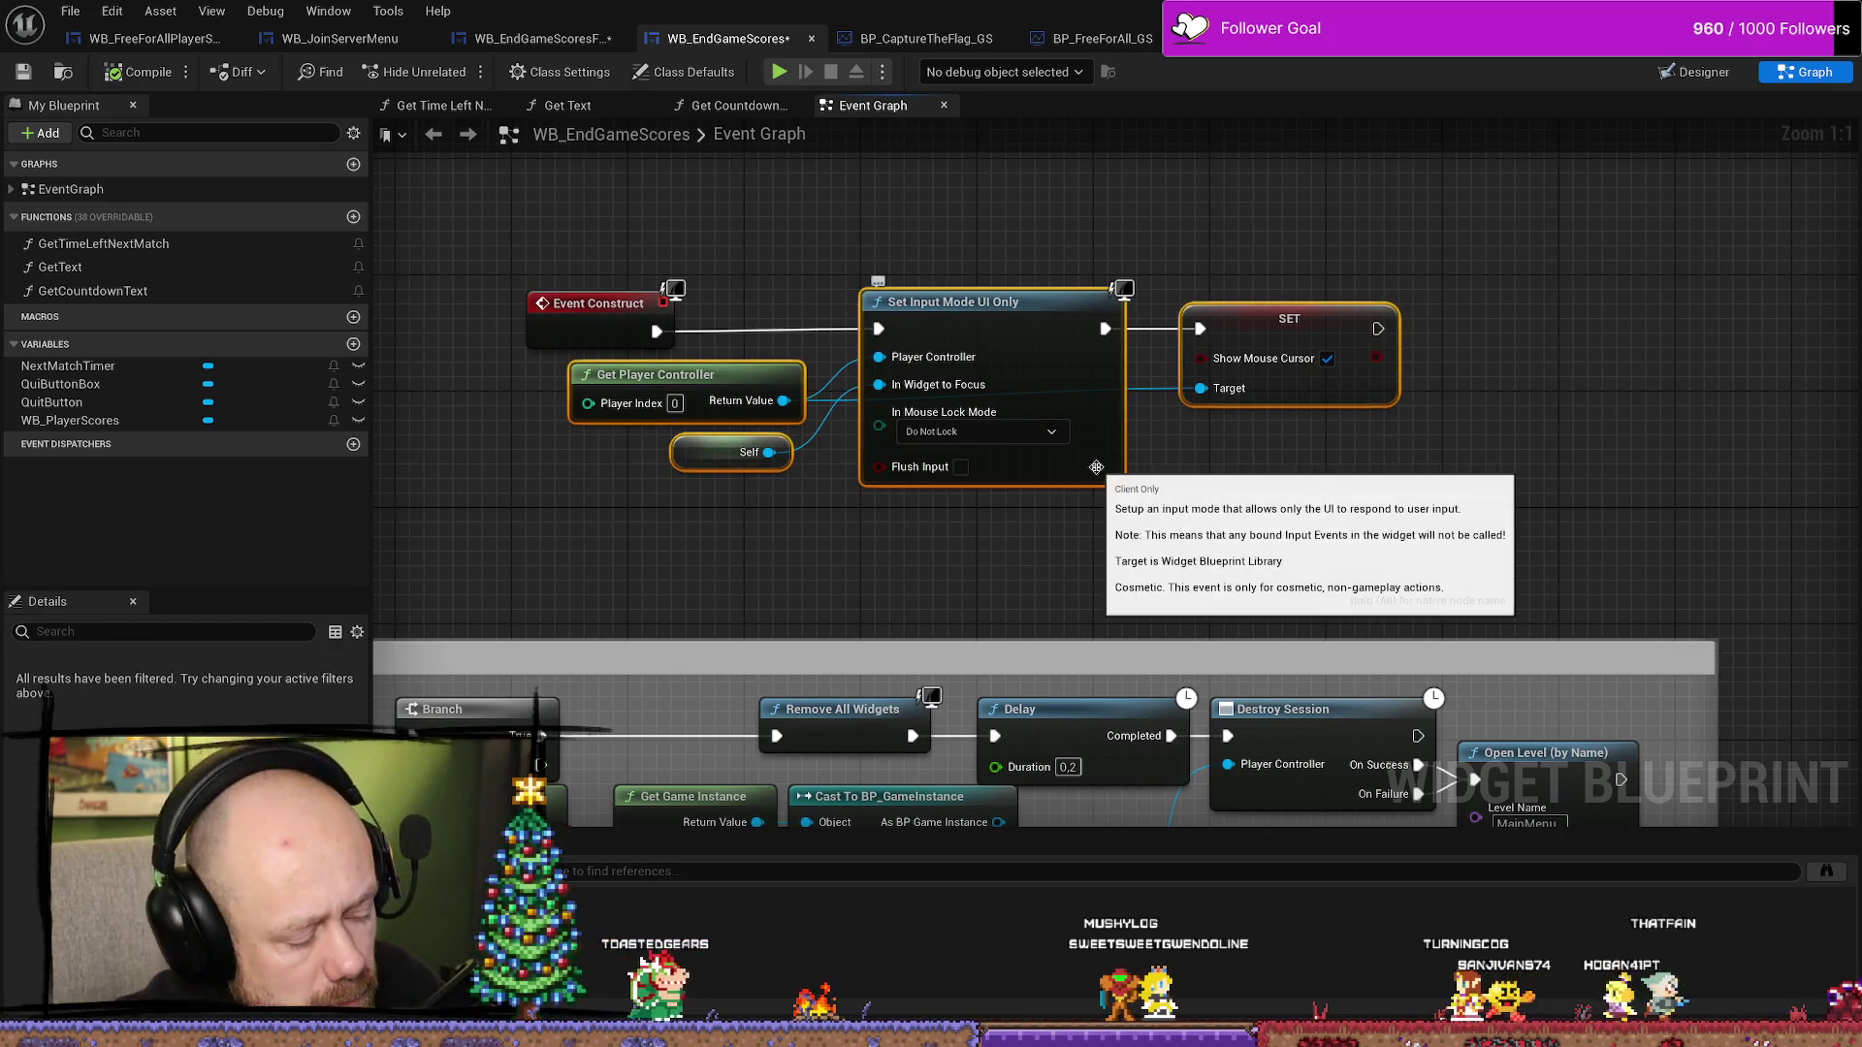
# - Look over the WB_EndGameScoresFreeForAll event graph
pyautogui.click(546, 43)
pyautogui.scroll(-3, 980, 306)
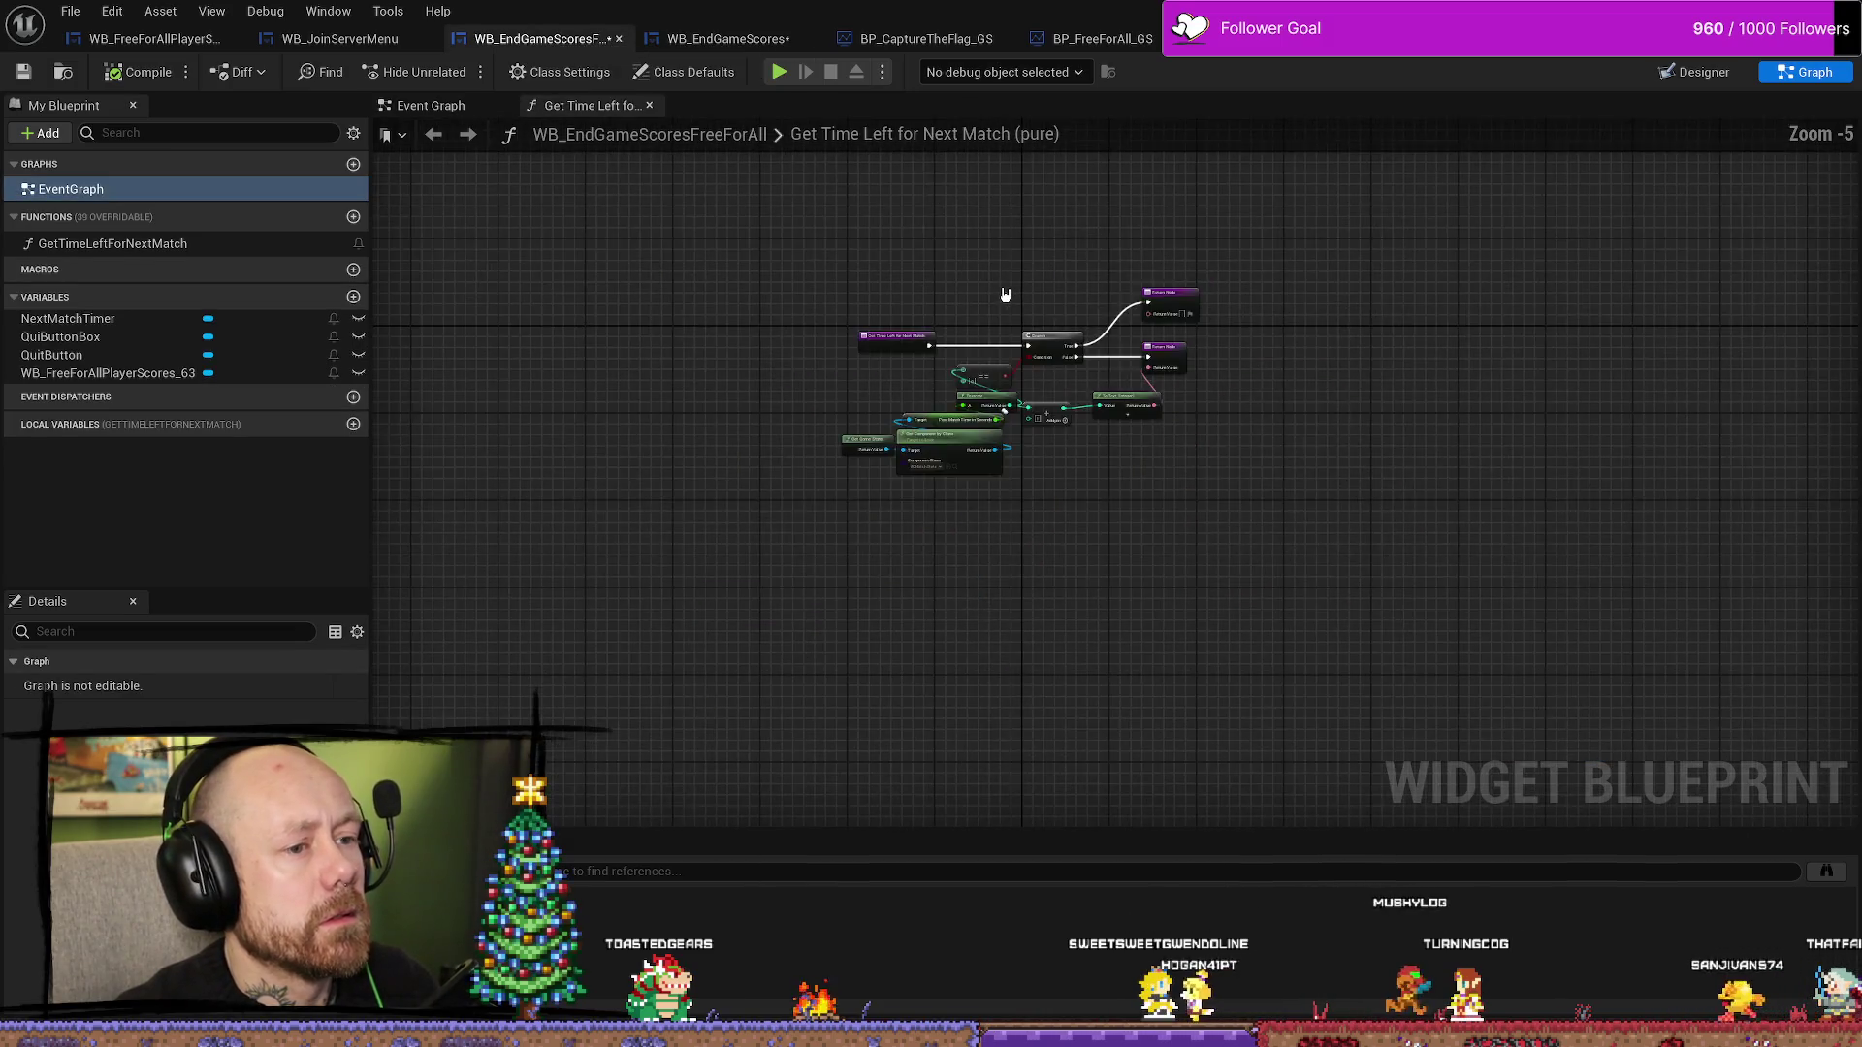
pyautogui.click(30, 275)
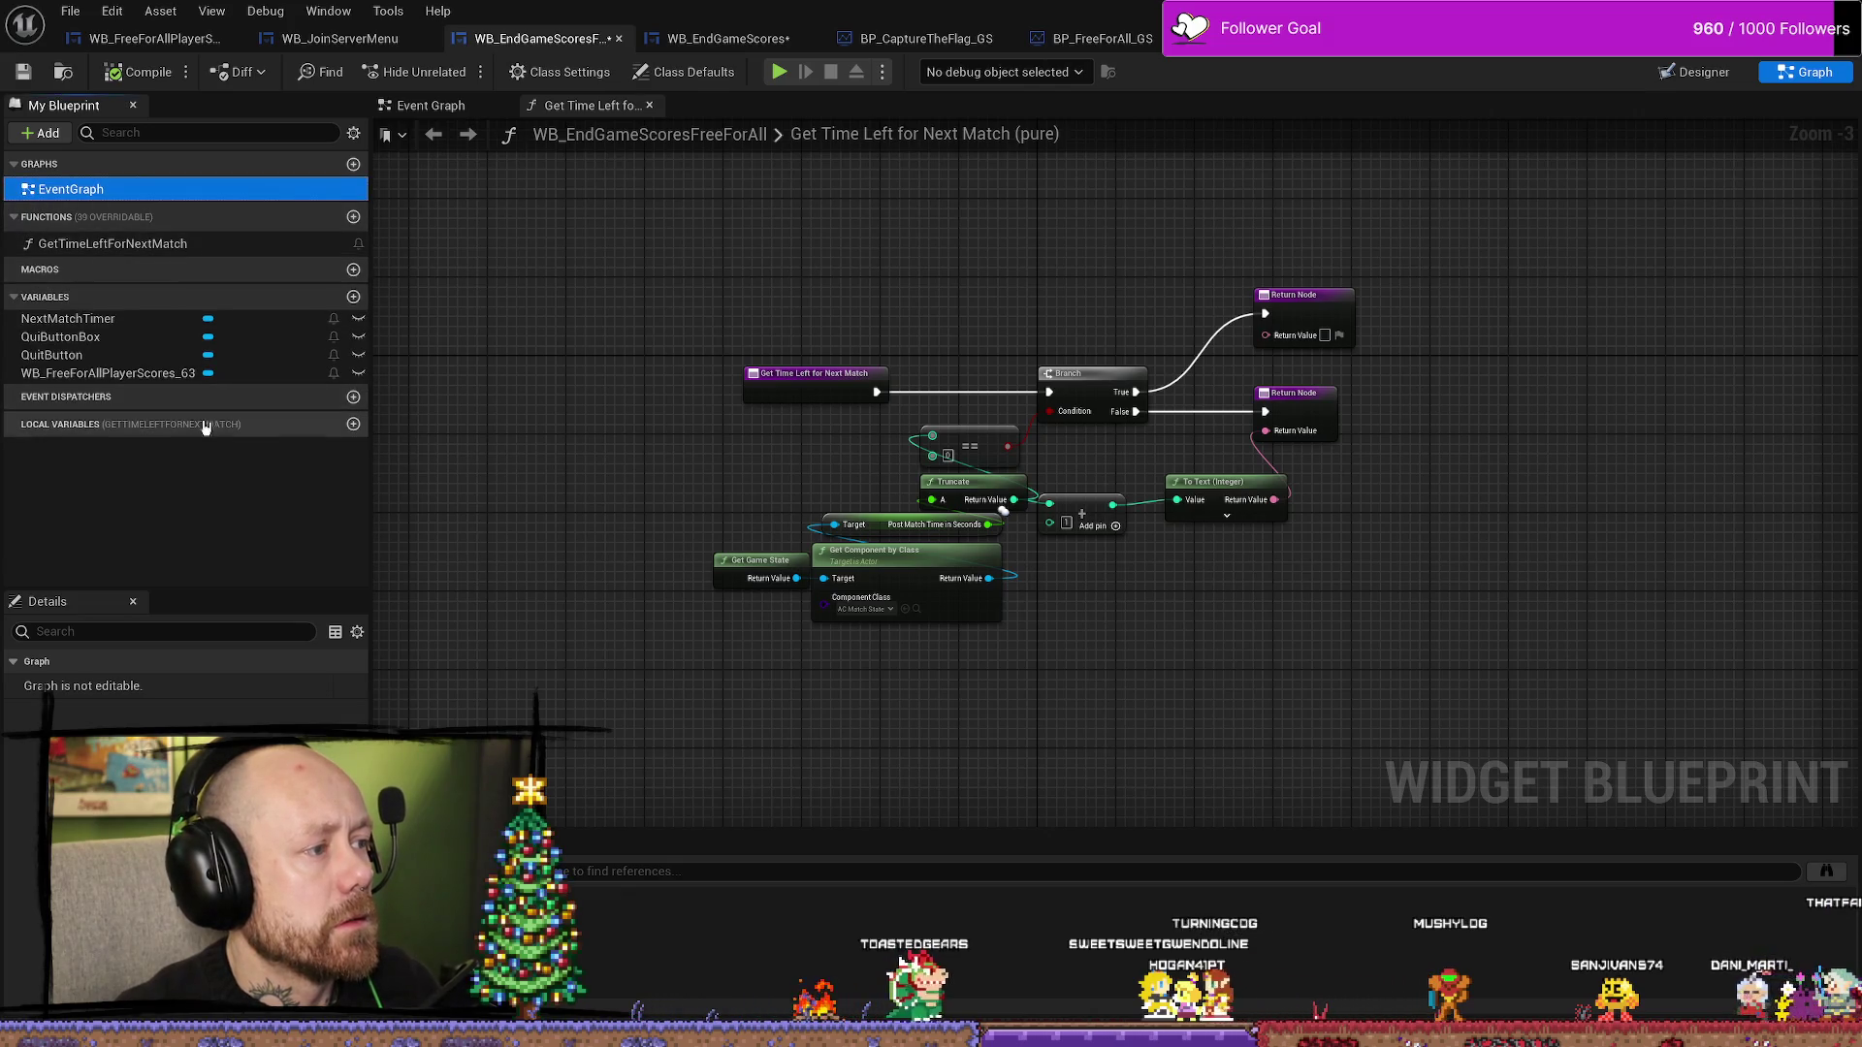
pyautogui.moveTo(811, 291); pyautogui.dragTo(831, 316)
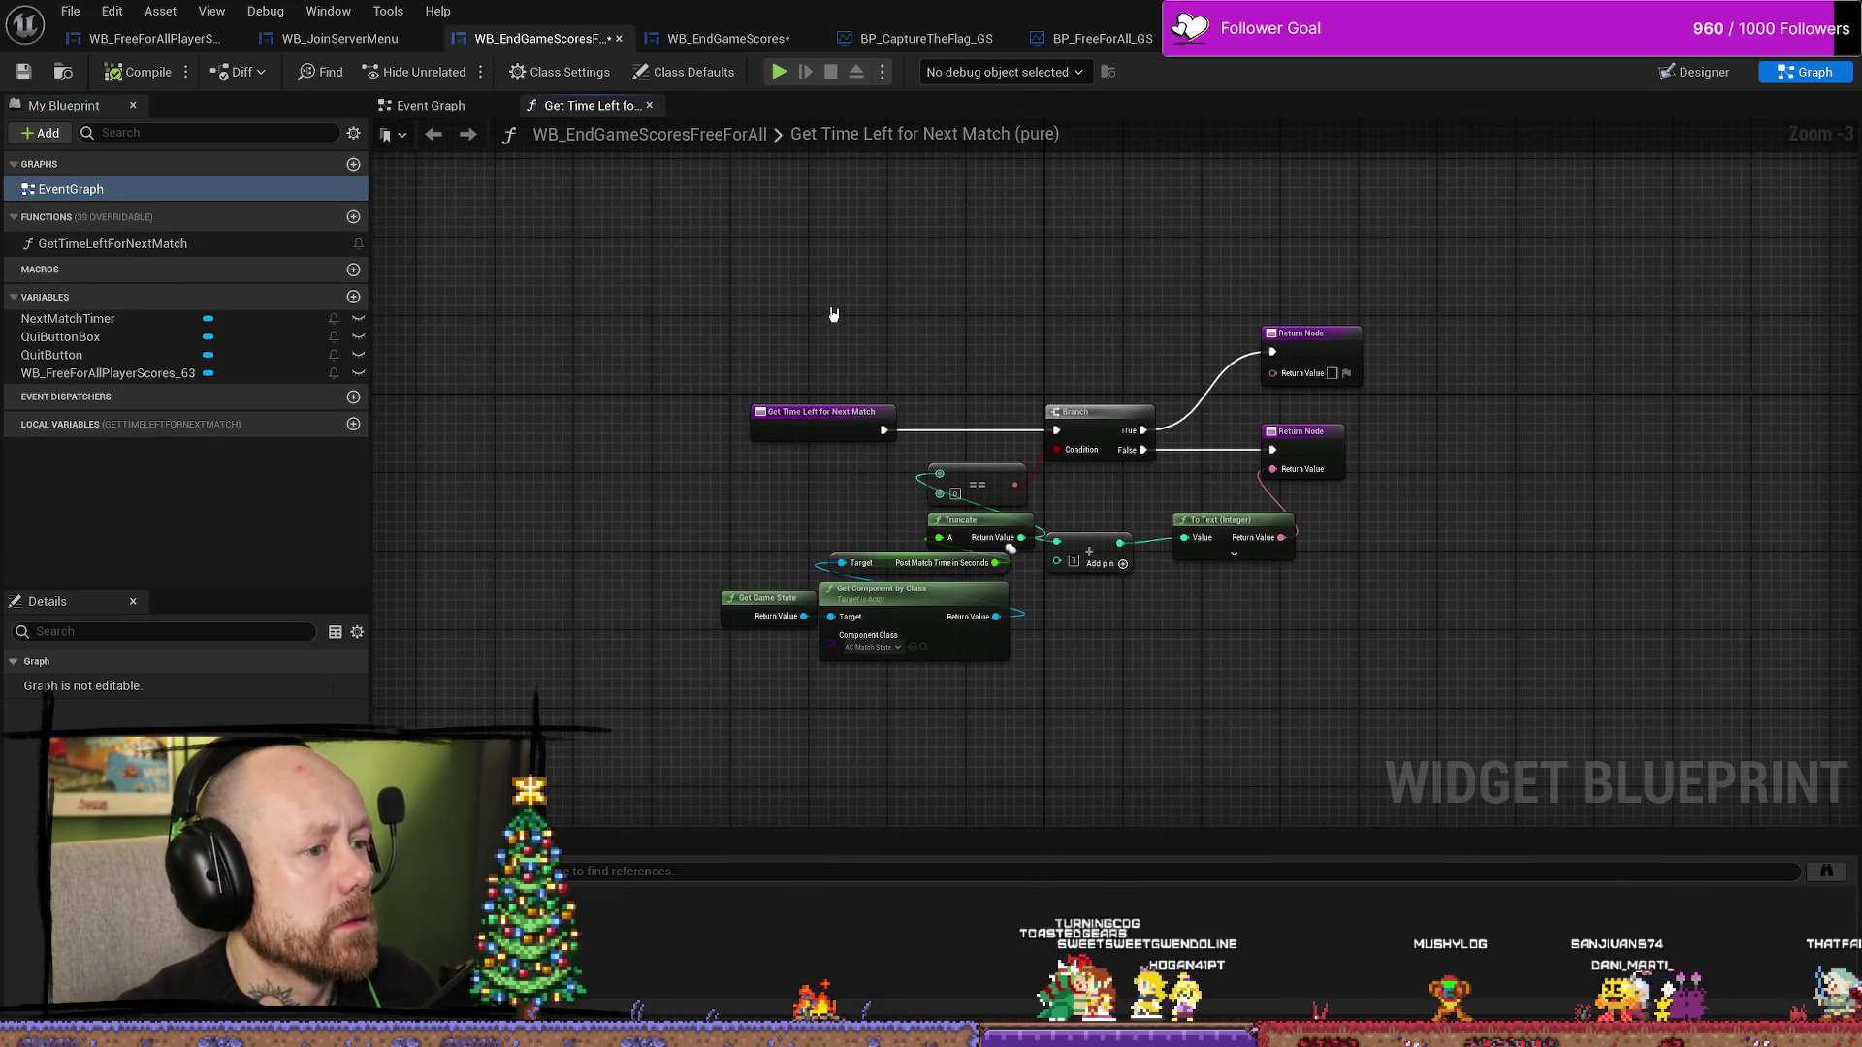
# - Browse WB_EndGameScores' GetTimeLeftNextMatch, GetText and GetCountdownText function graphs
pyautogui.click(710, 39)
pyautogui.scroll(-5, 1073, 403)
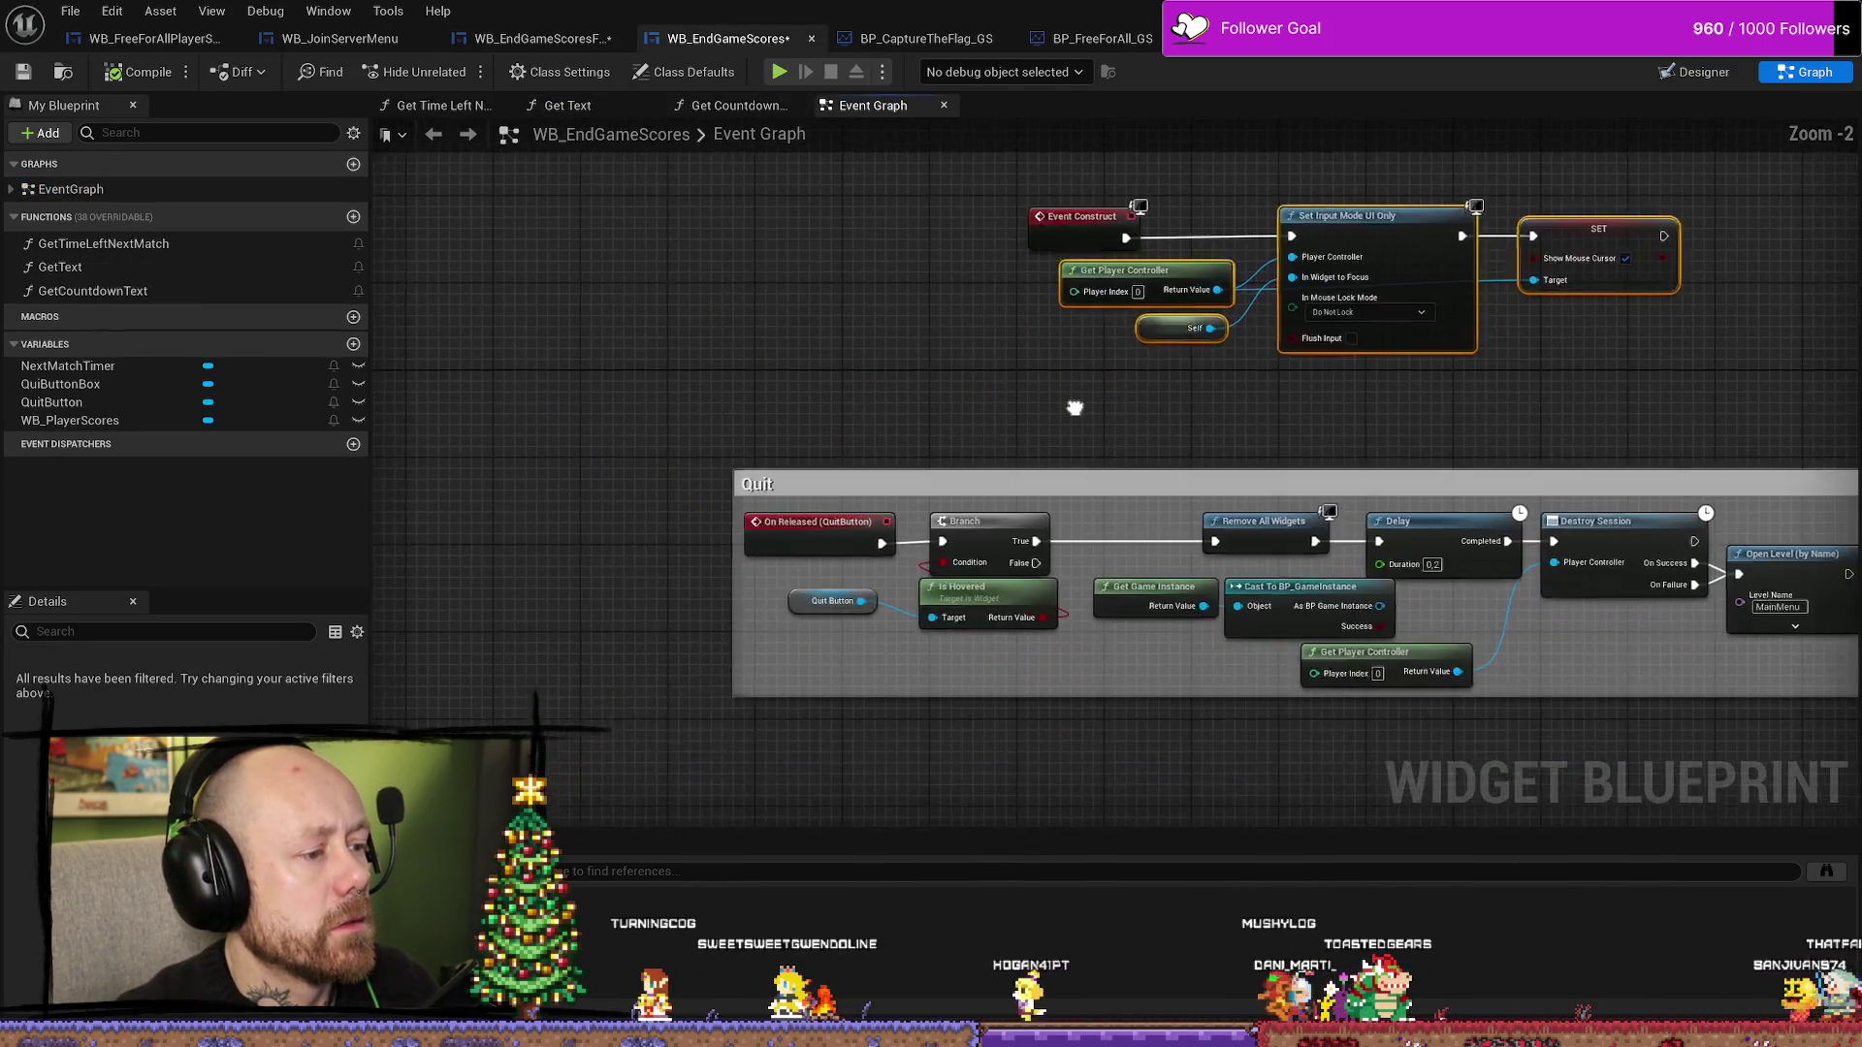
pyautogui.moveTo(836, 456); pyautogui.dragTo(799, 362)
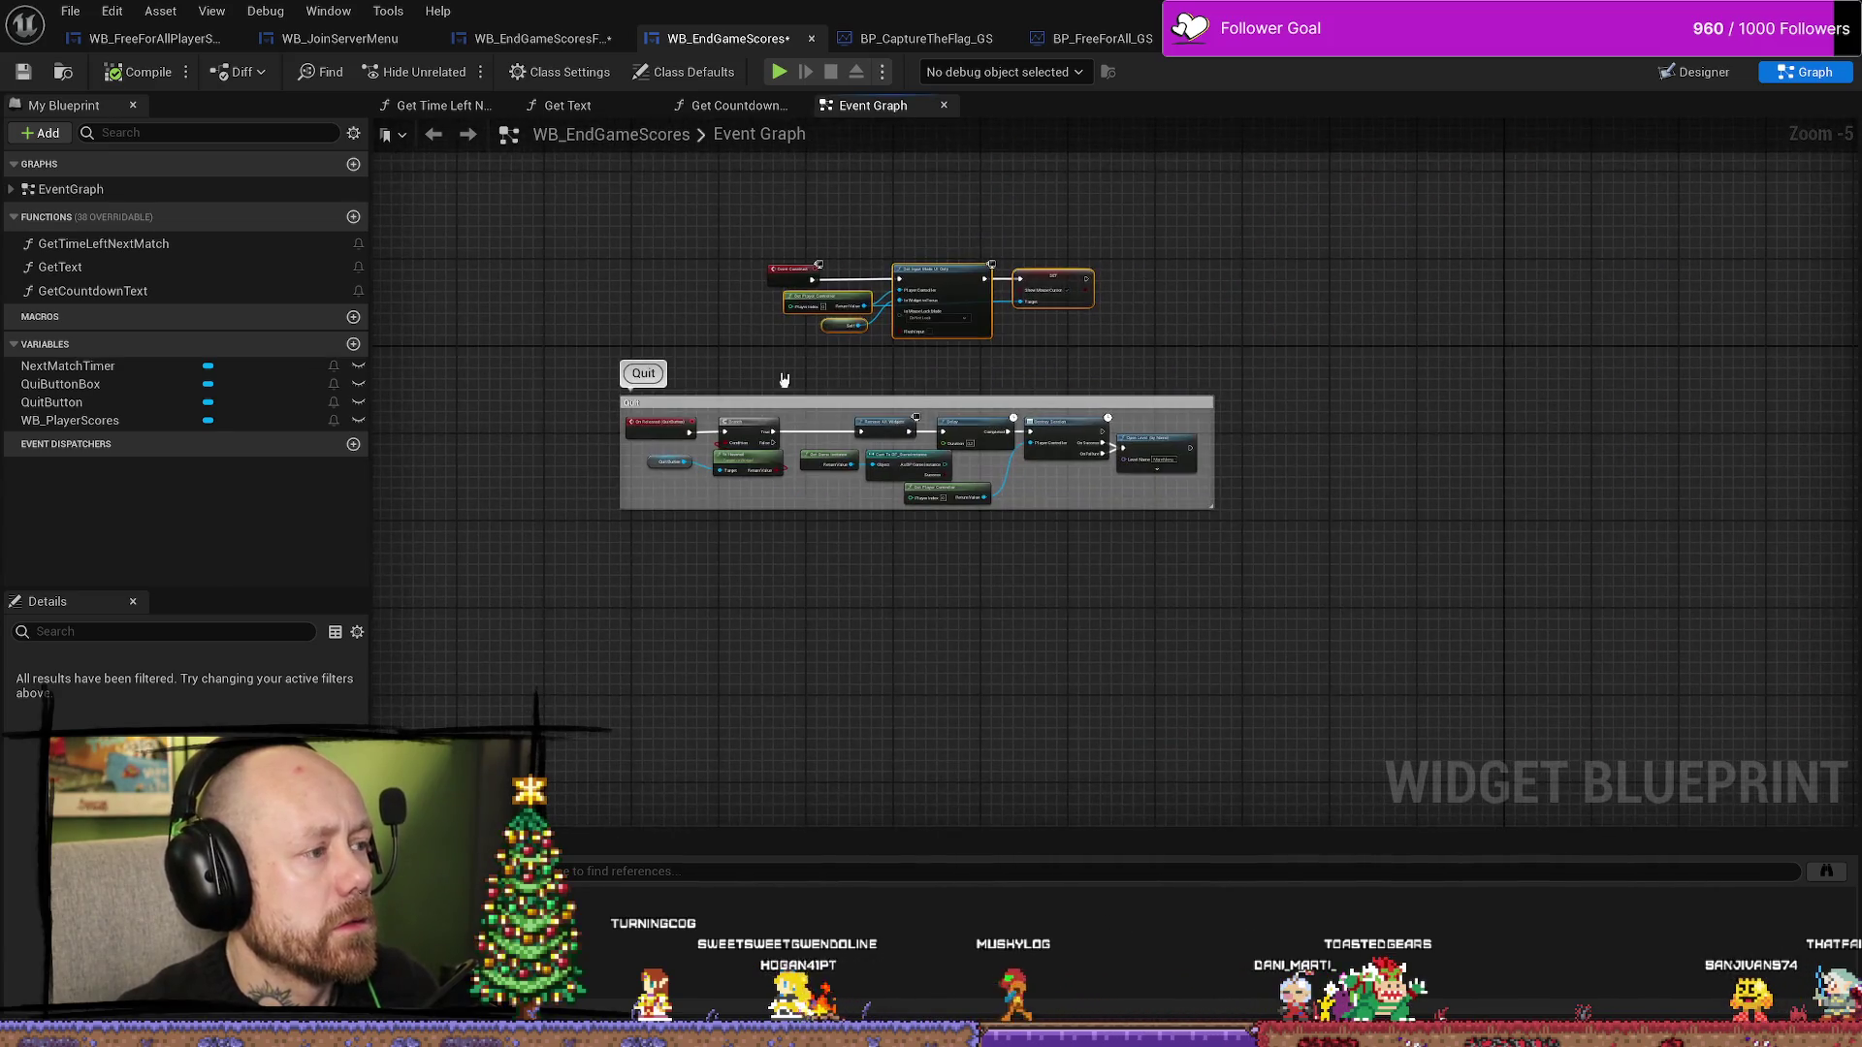
pyautogui.doubleClick(165, 246)
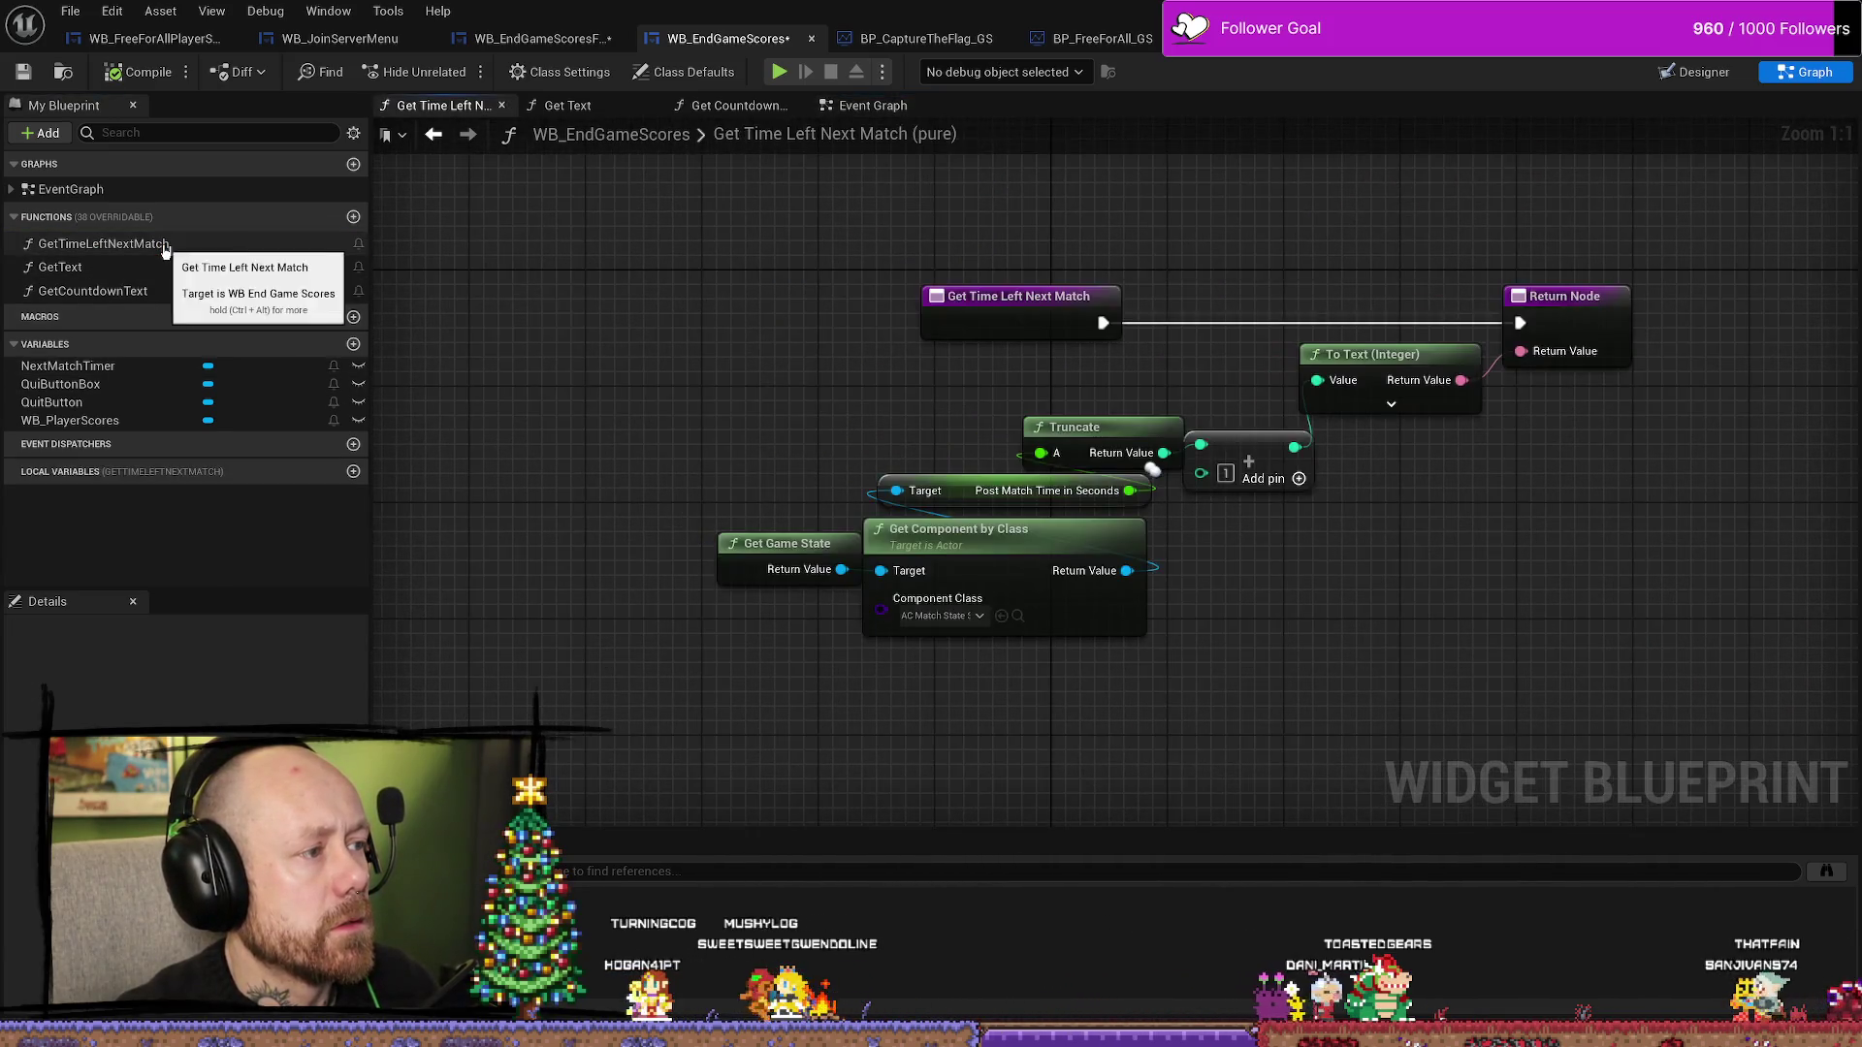
pyautogui.moveTo(866, 374); pyautogui.dragTo(625, 365)
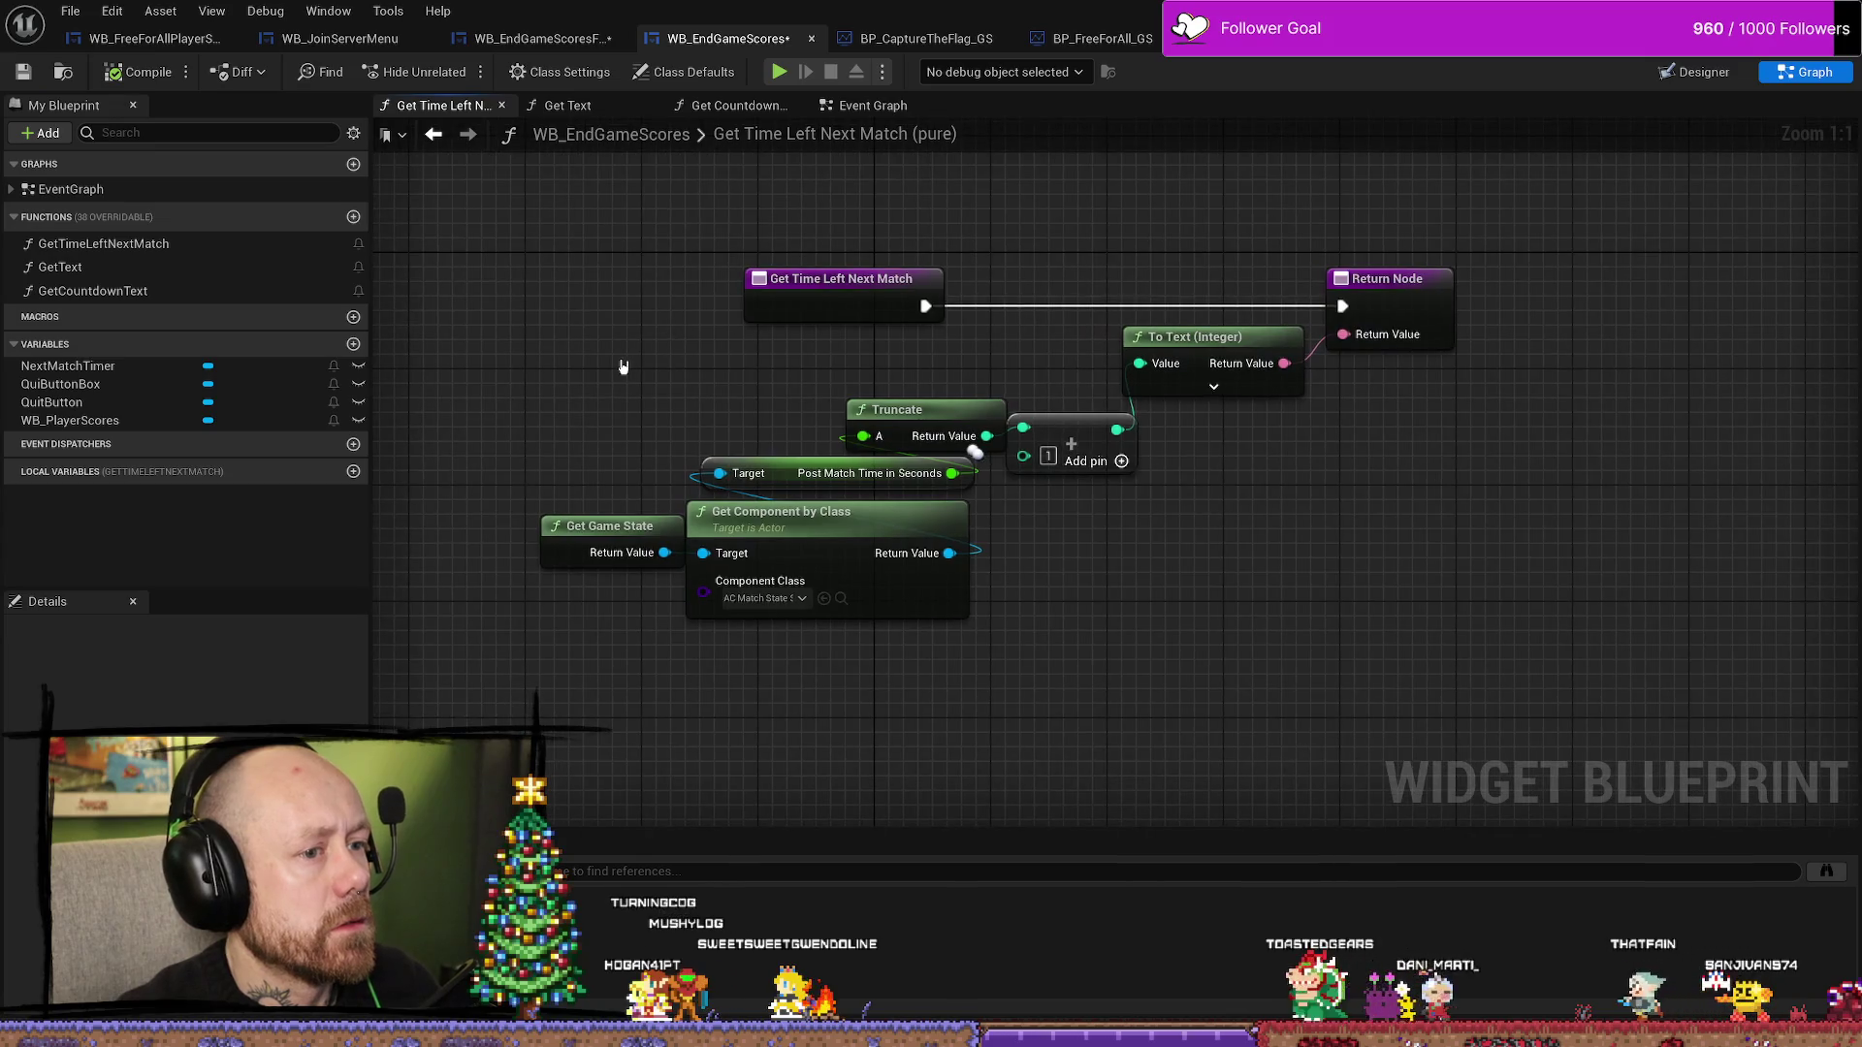
pyautogui.doubleClick(145, 268)
pyautogui.doubleClick(145, 291)
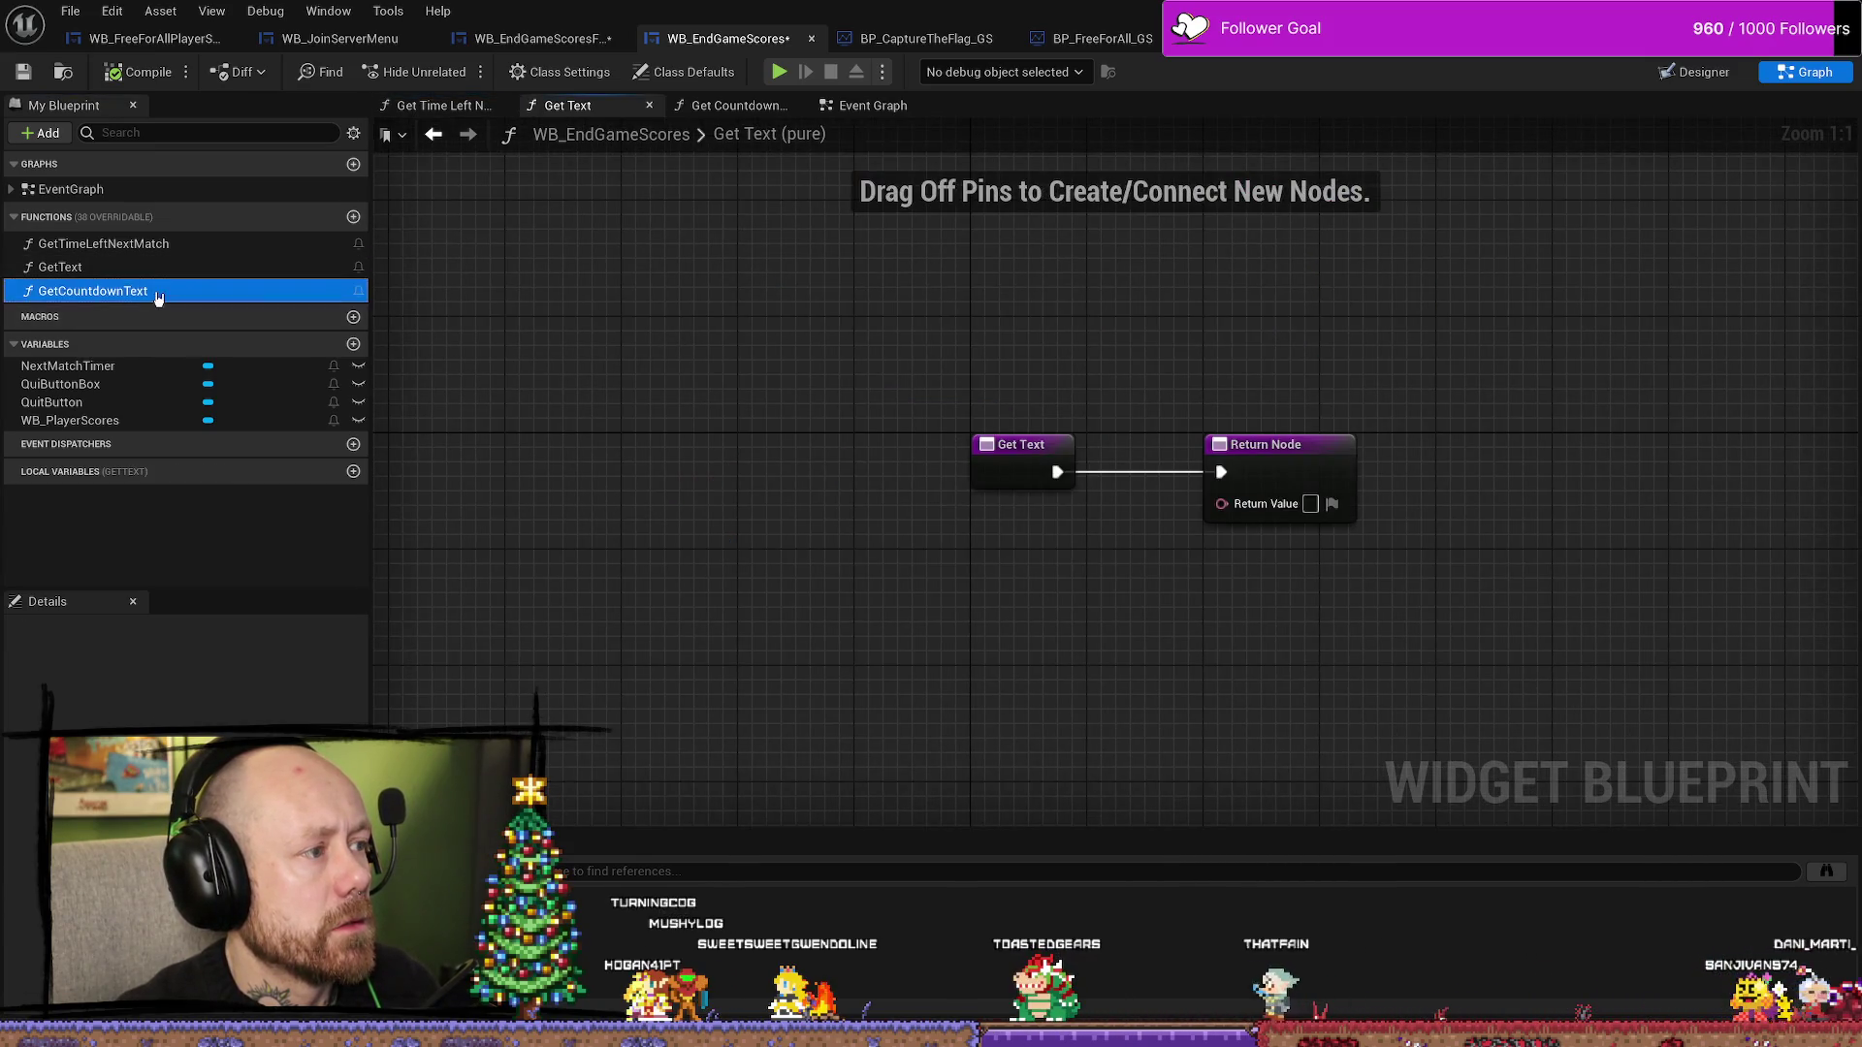
pyautogui.moveTo(665, 420); pyautogui.dragTo(780, 424)
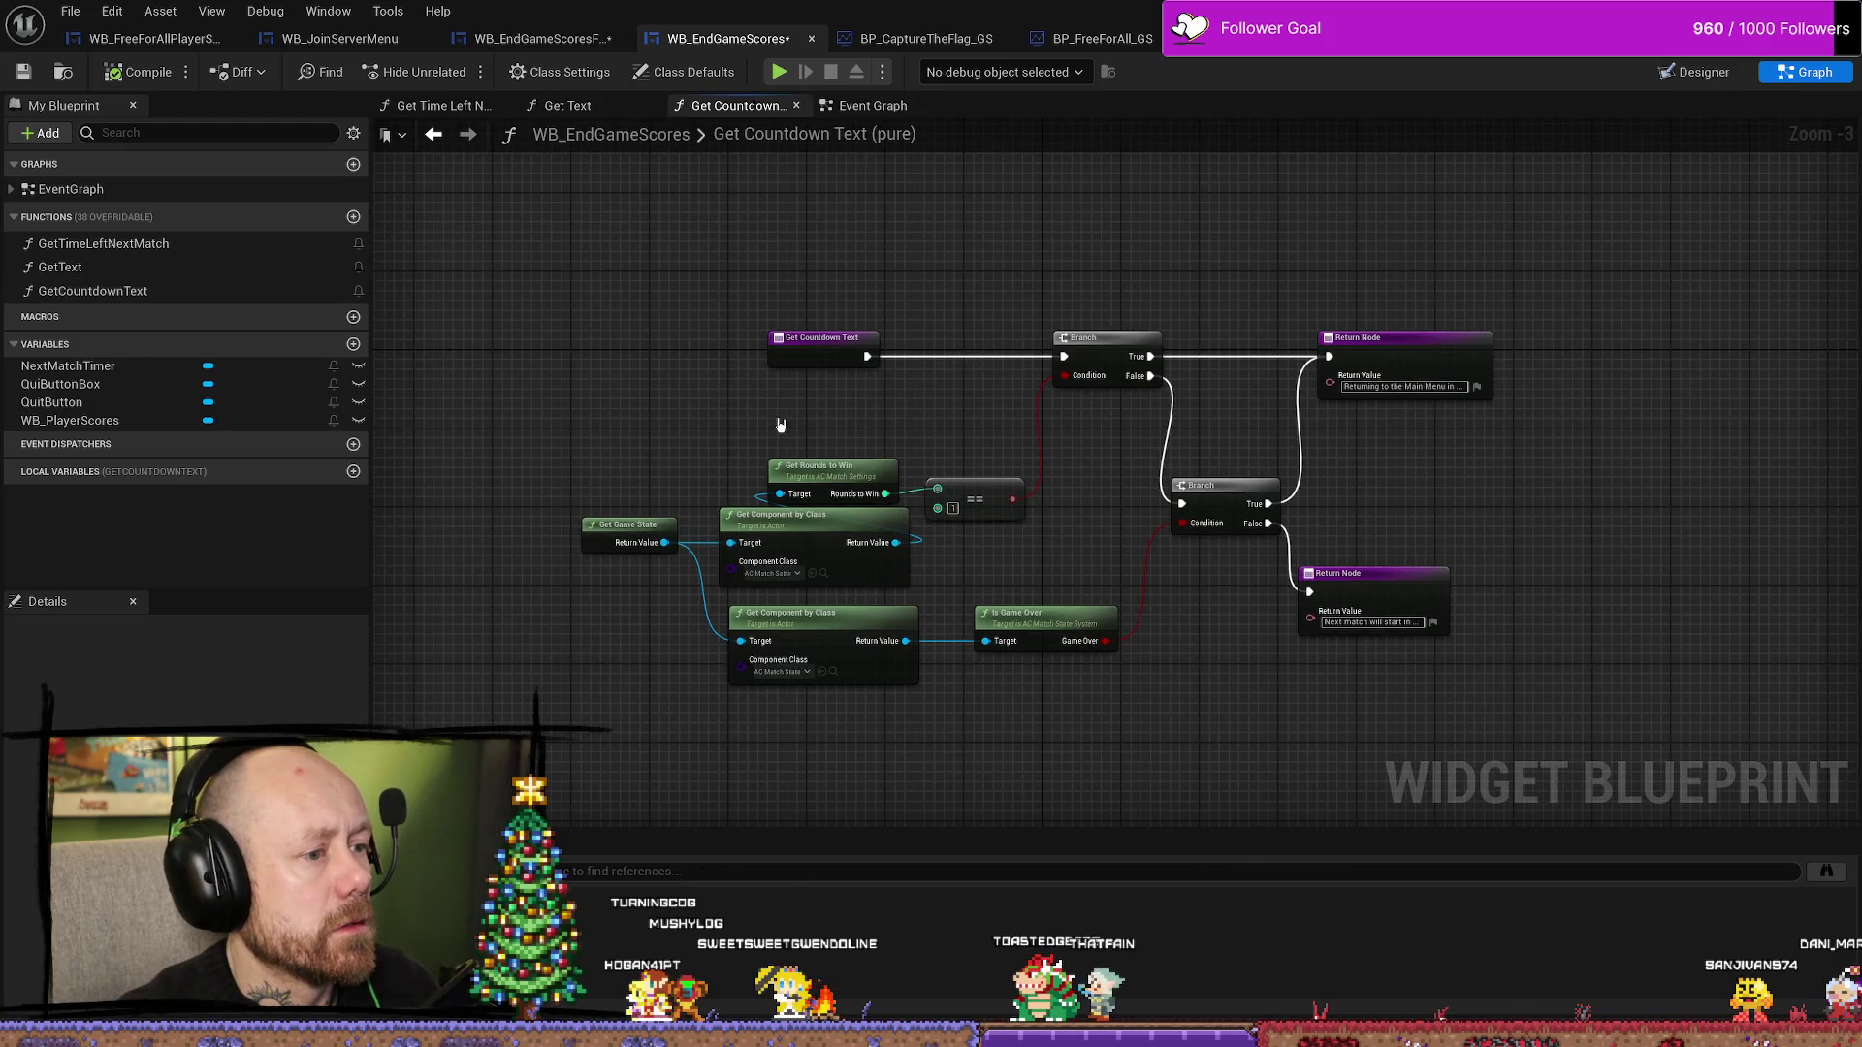
# - Jump through the Event Graph to the On Released (QuitButton) and Event Construct events
pyautogui.doubleClick(76, 190)
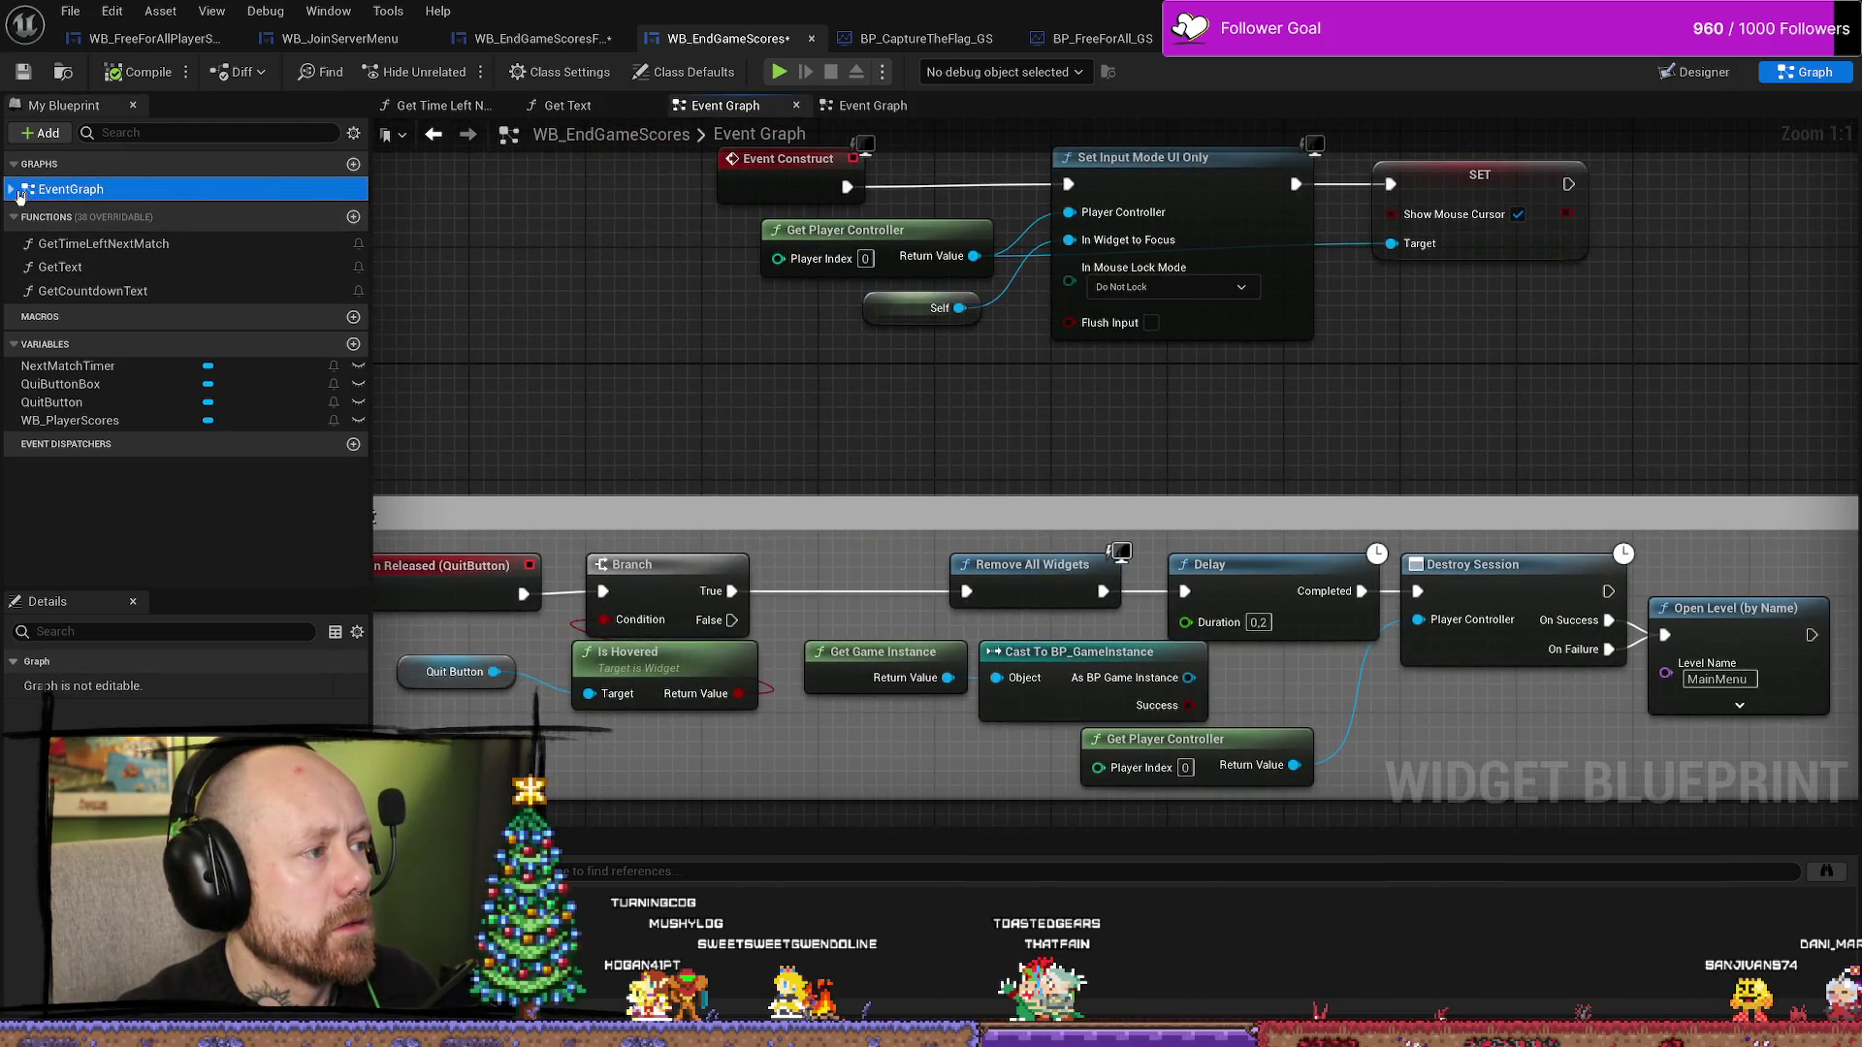
pyautogui.click(11, 190)
pyautogui.doubleClick(116, 237)
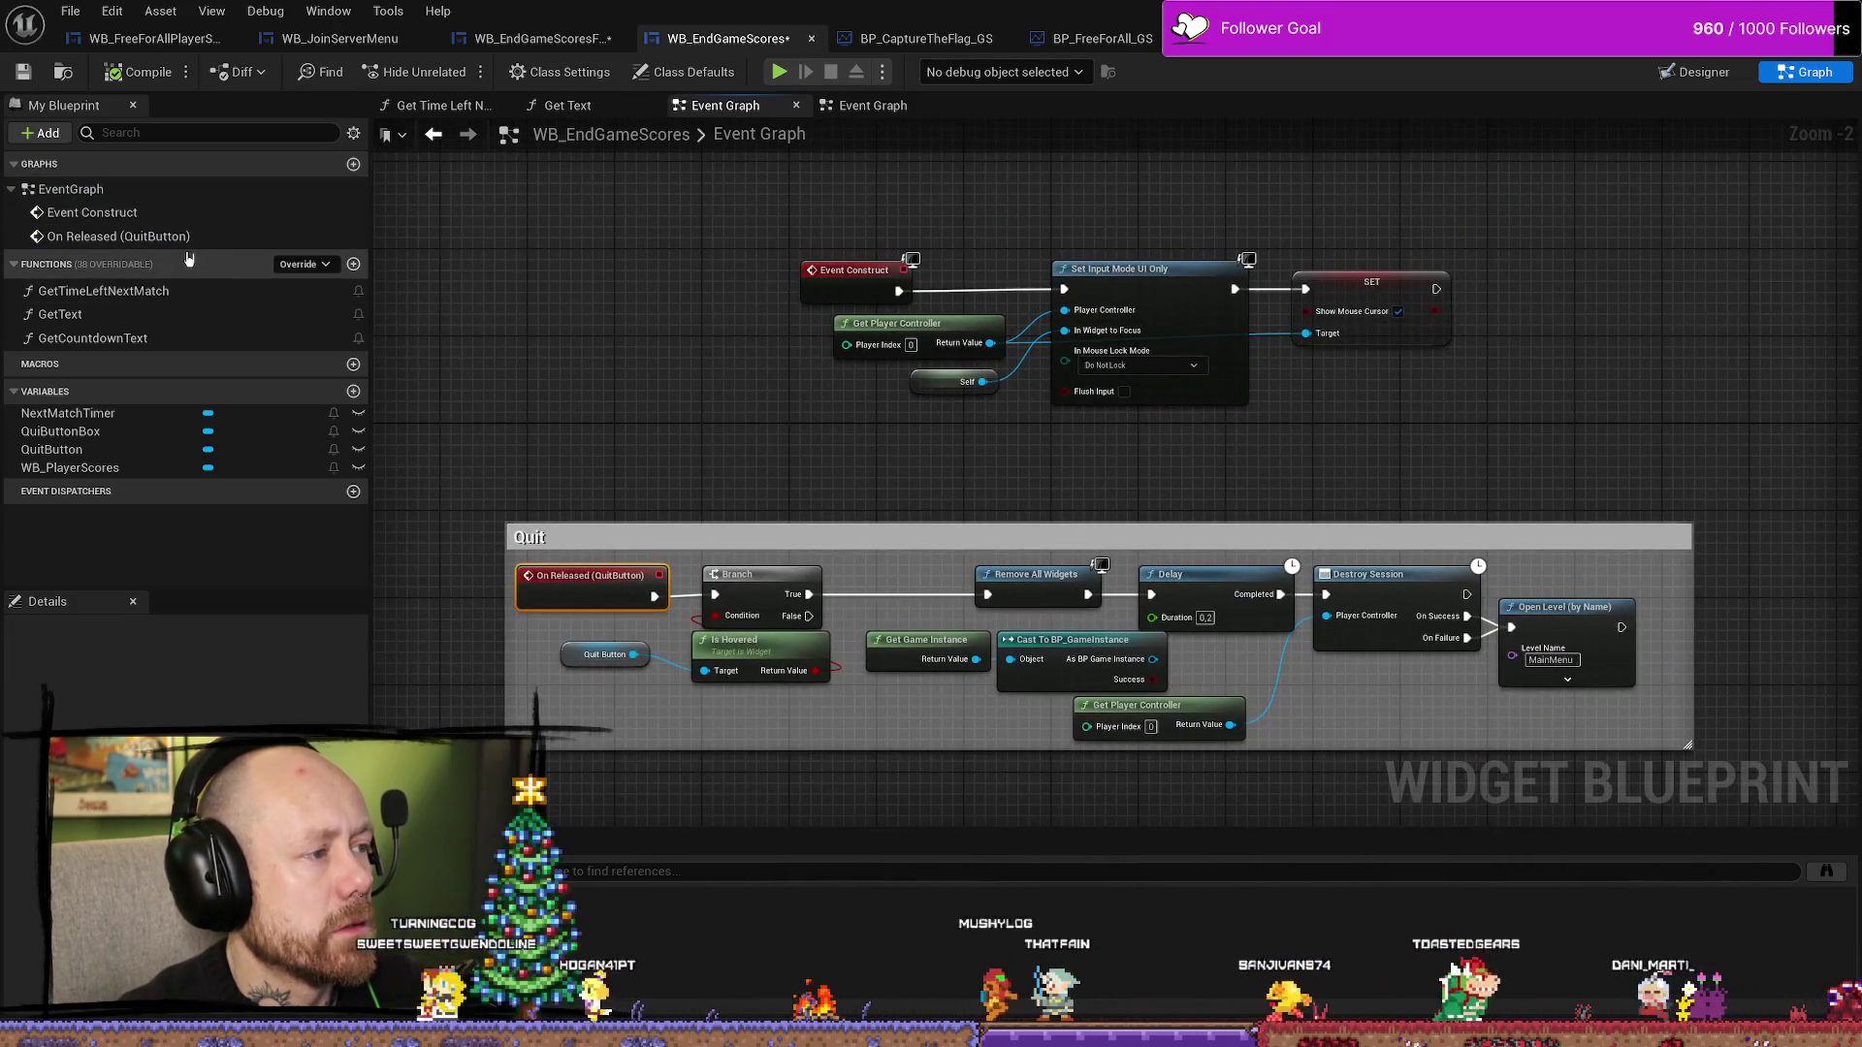
pyautogui.doubleClick(92, 212)
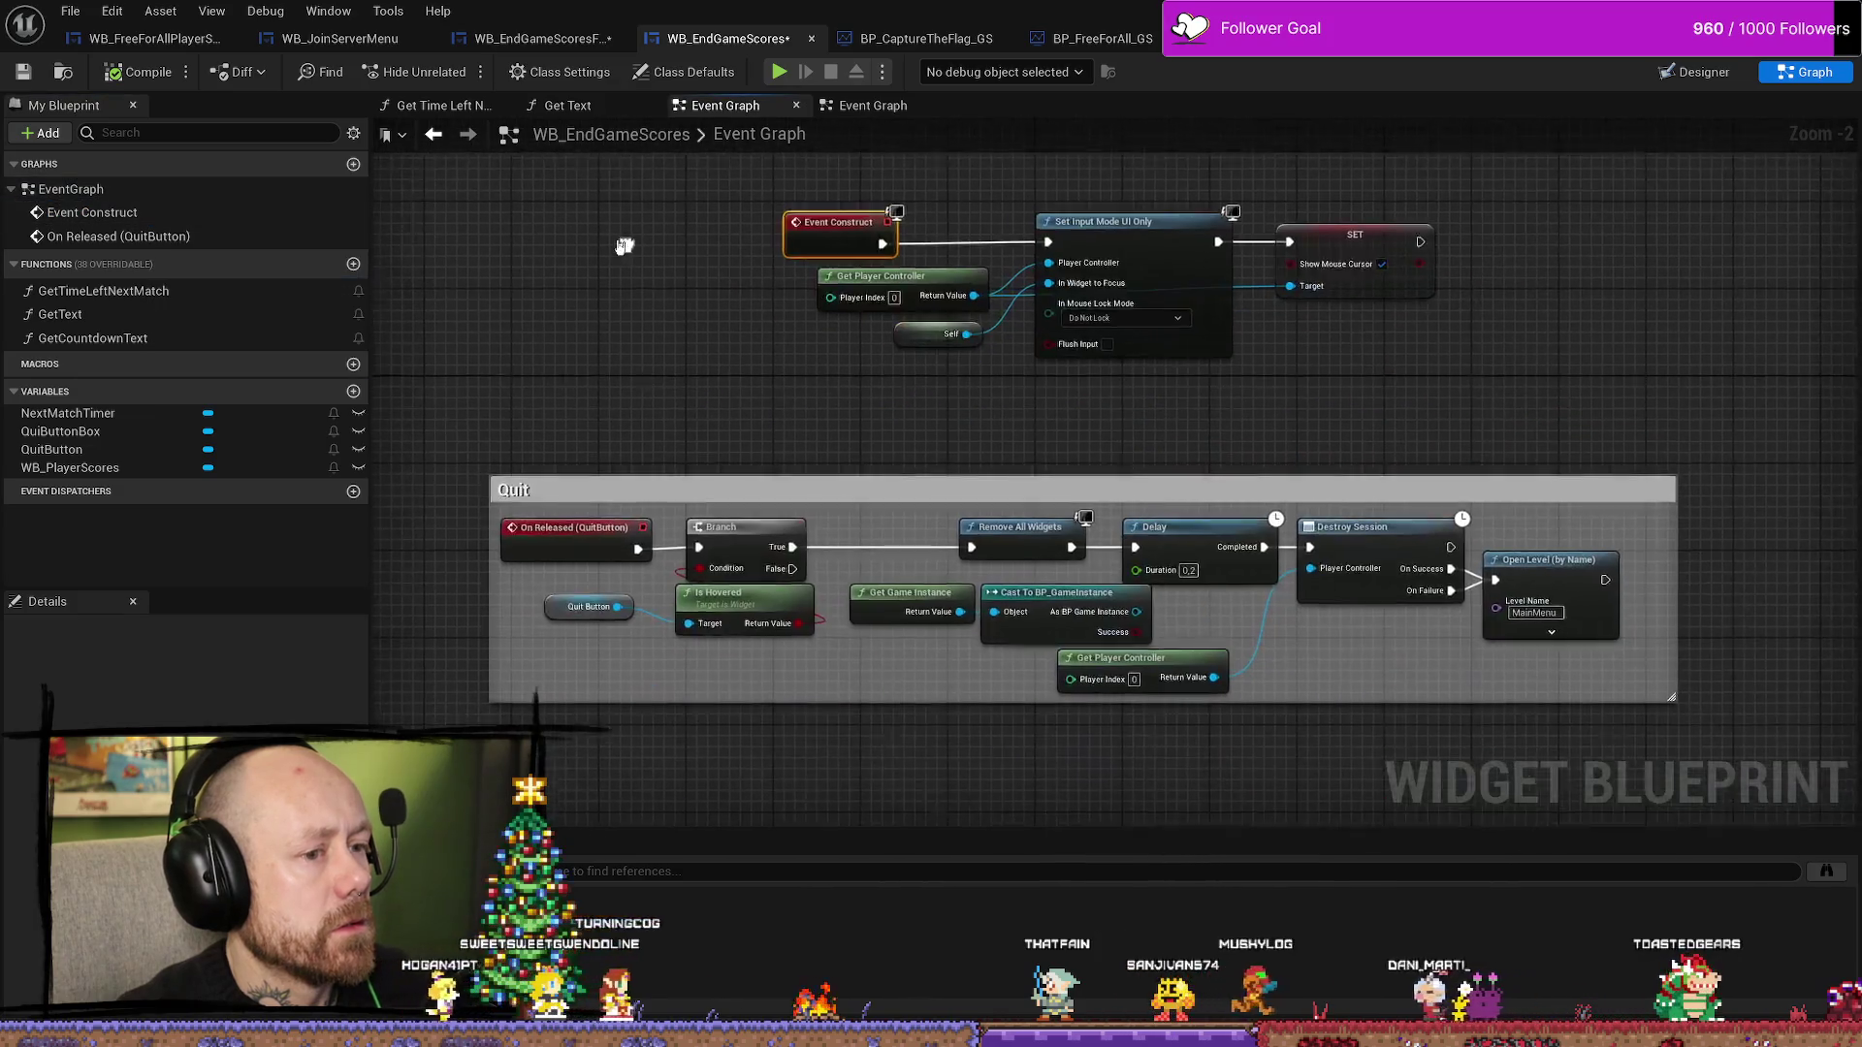
# - Inspect WB_EndGameScoresFreeForAll's QuiButtonBox, player scores variable and GetTimeLeftForNextMatch function
pyautogui.click(549, 41)
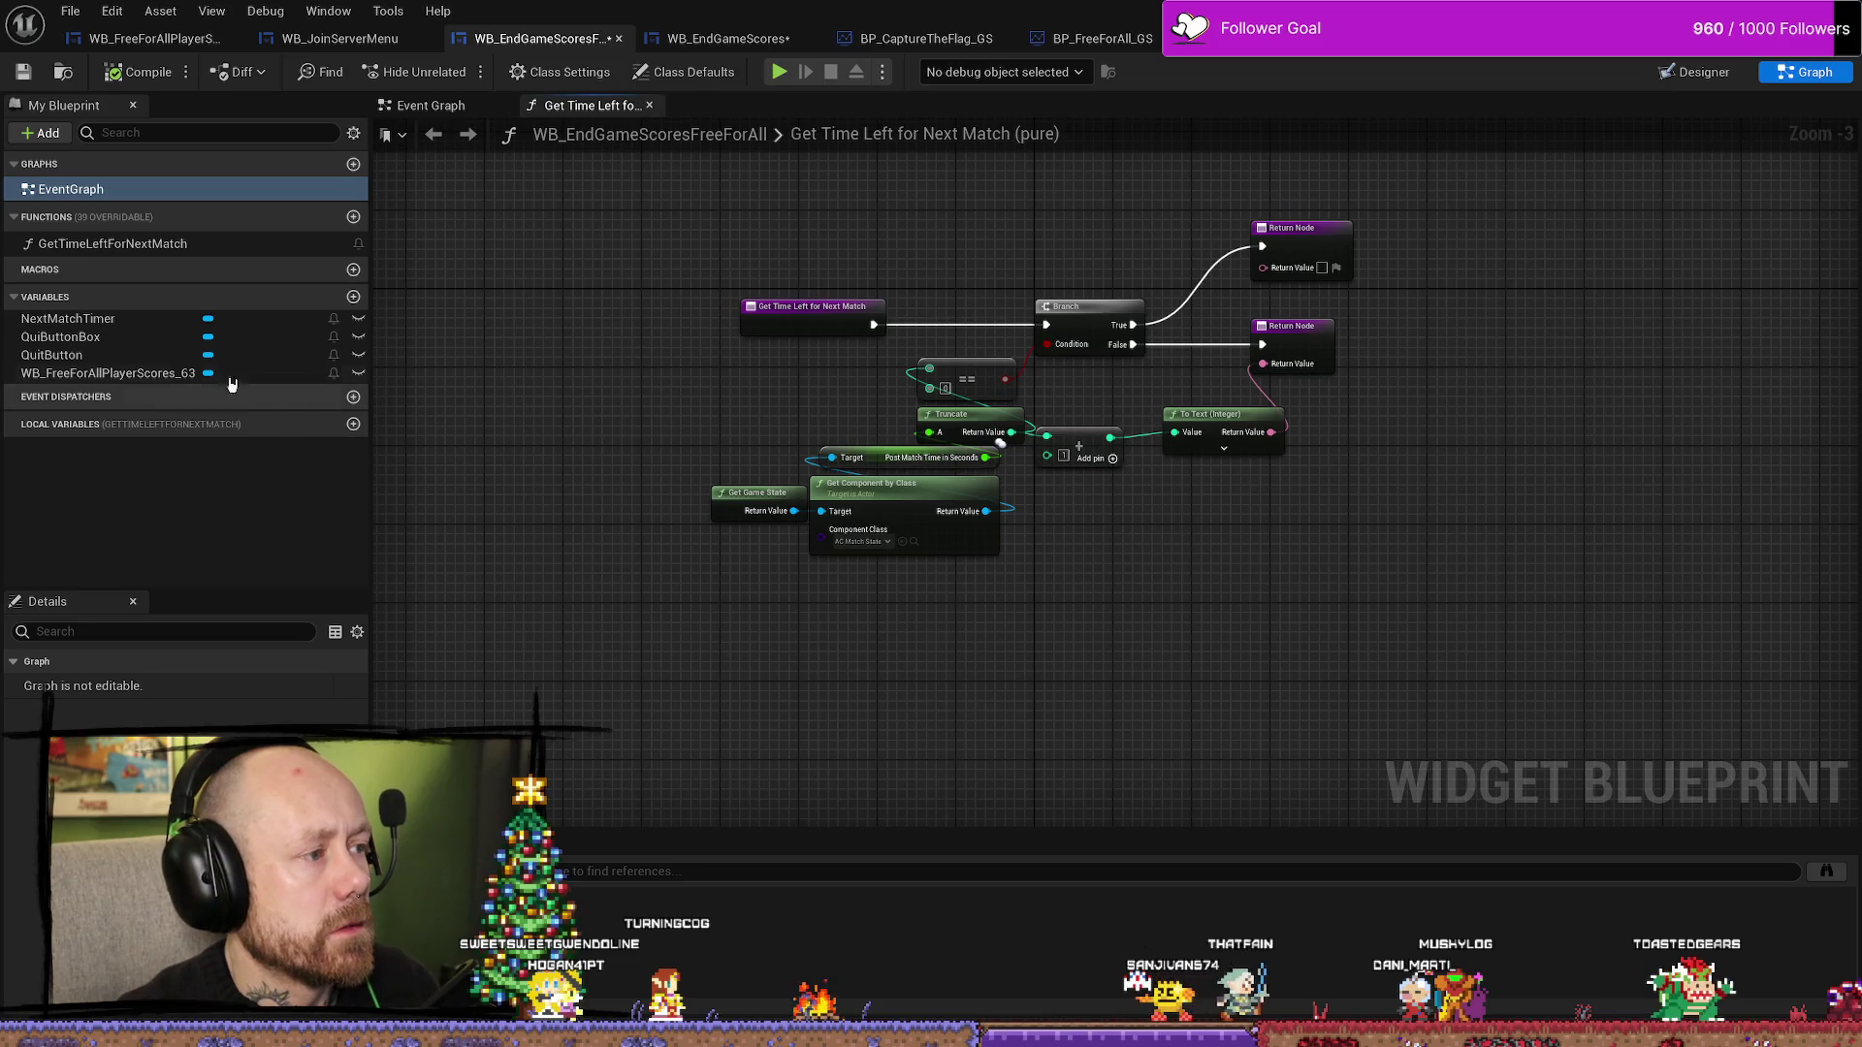
pyautogui.click(60, 337)
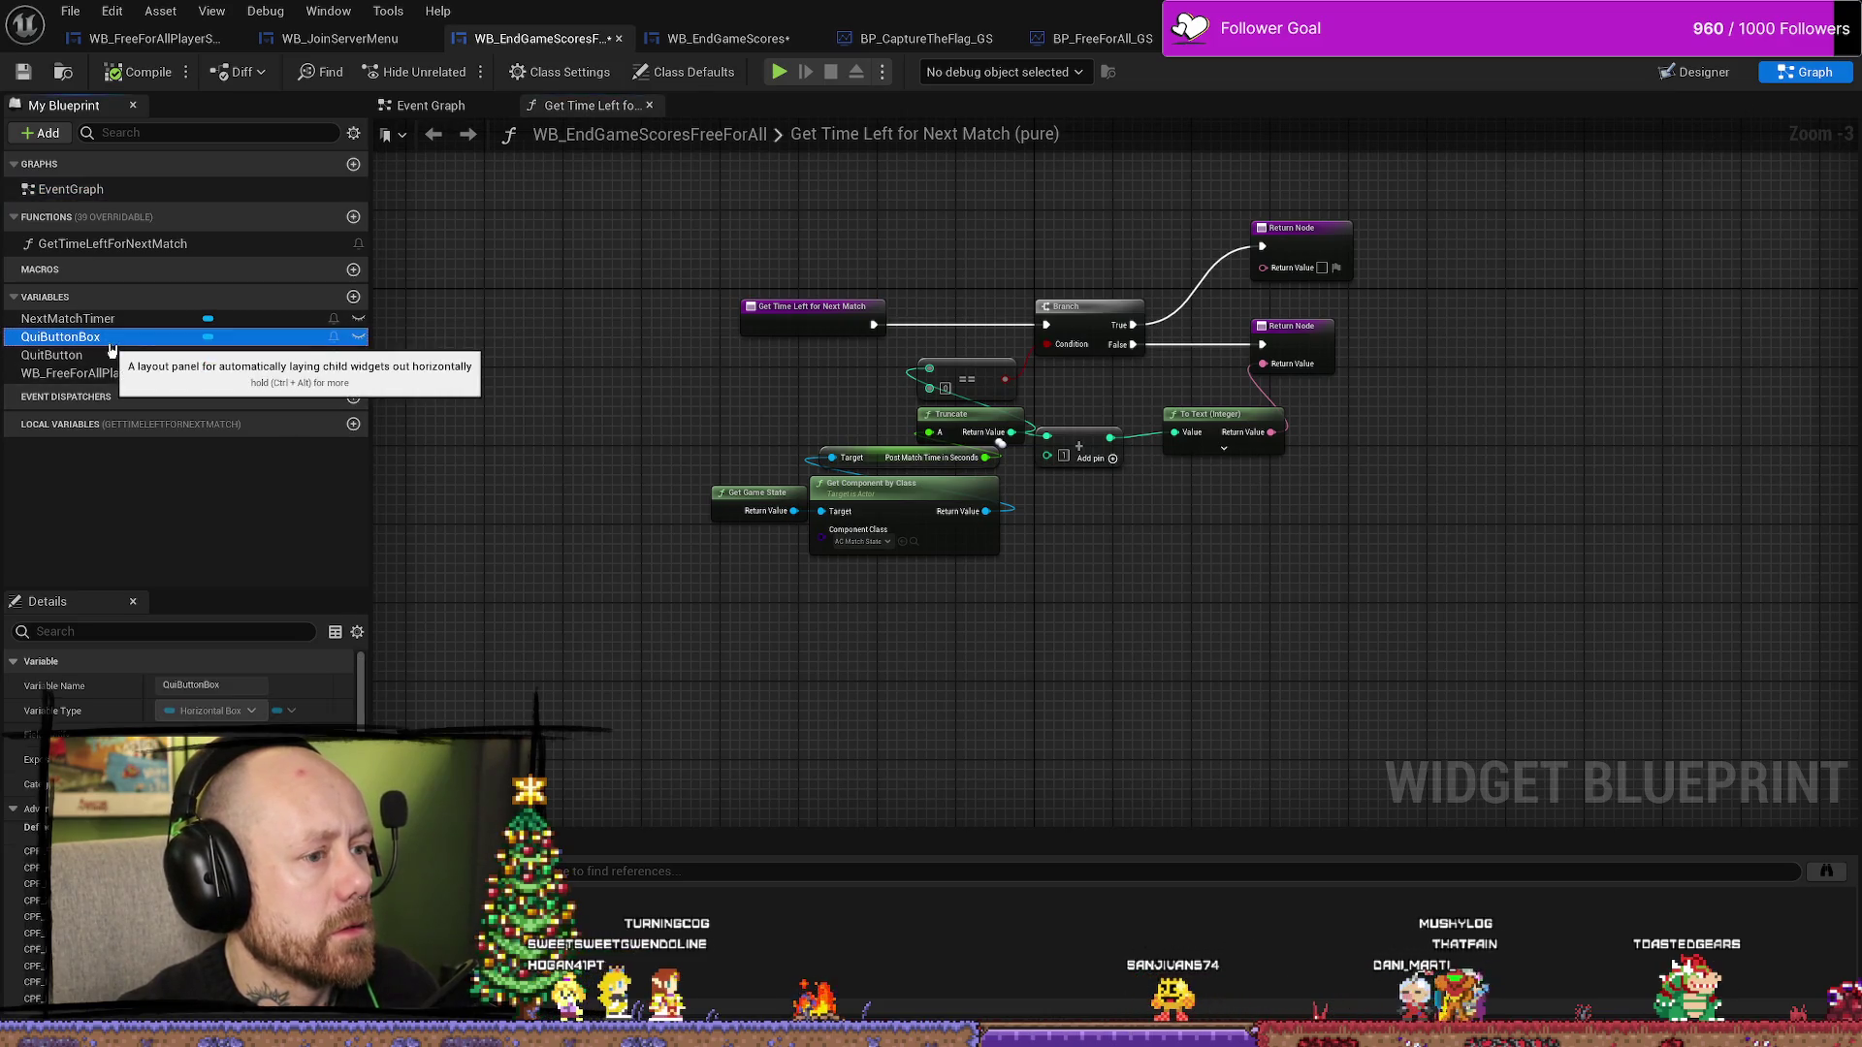
pyautogui.moveTo(709, 441)
pyautogui.mouseDown()
pyautogui.moveTo(695, 275)
pyautogui.moveTo(631, 485)
pyautogui.mouseUp()
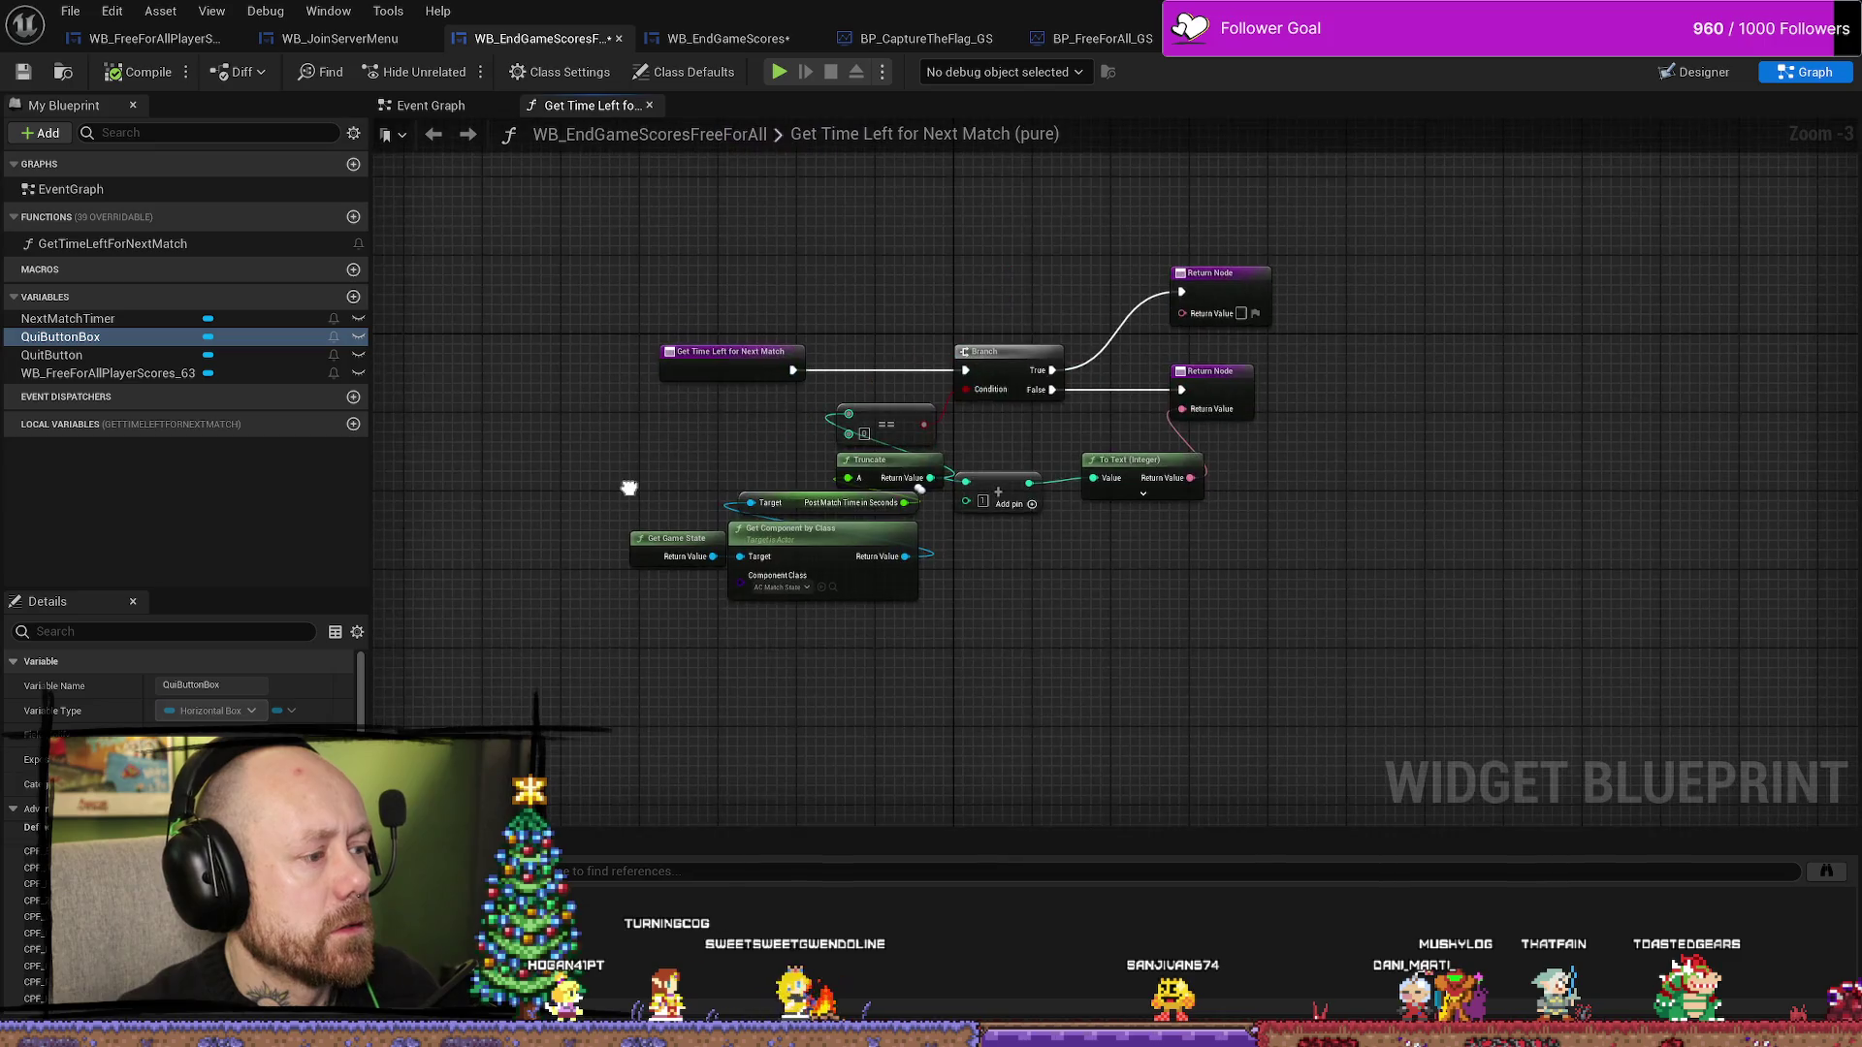
pyautogui.click(70, 373)
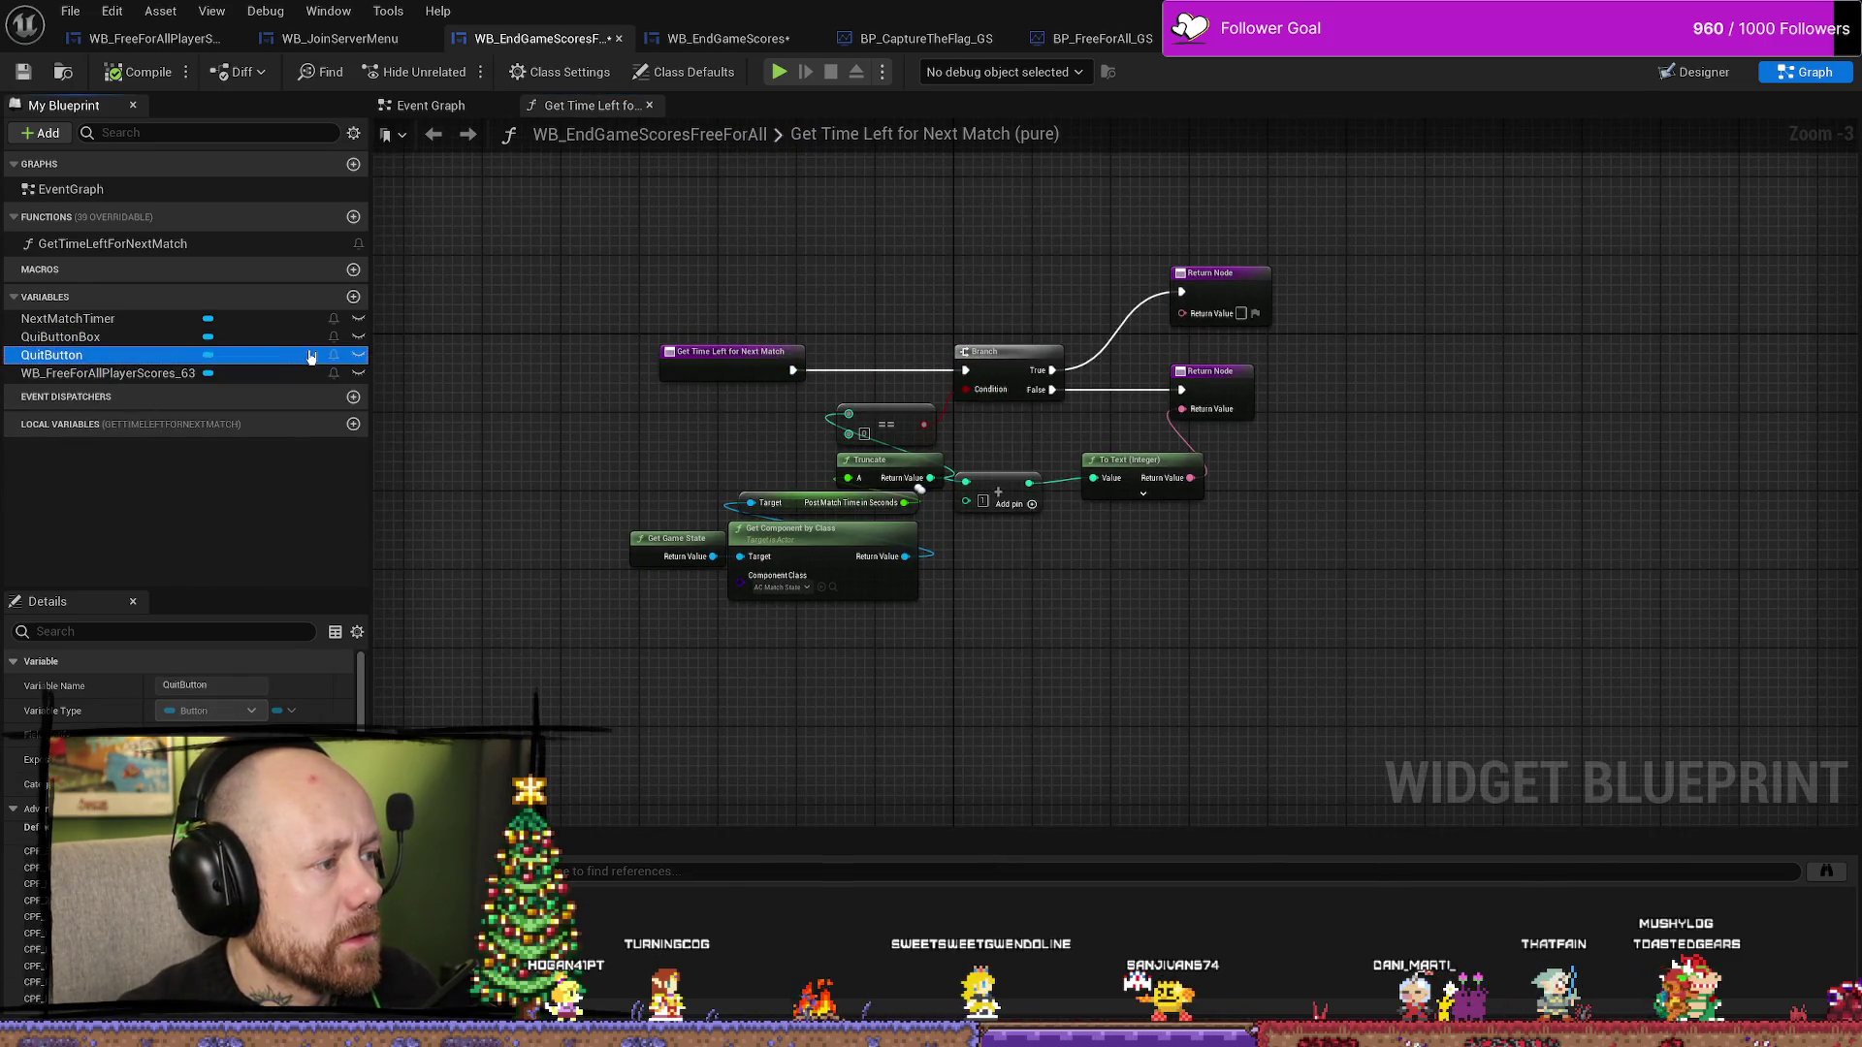
pyautogui.click(112, 244)
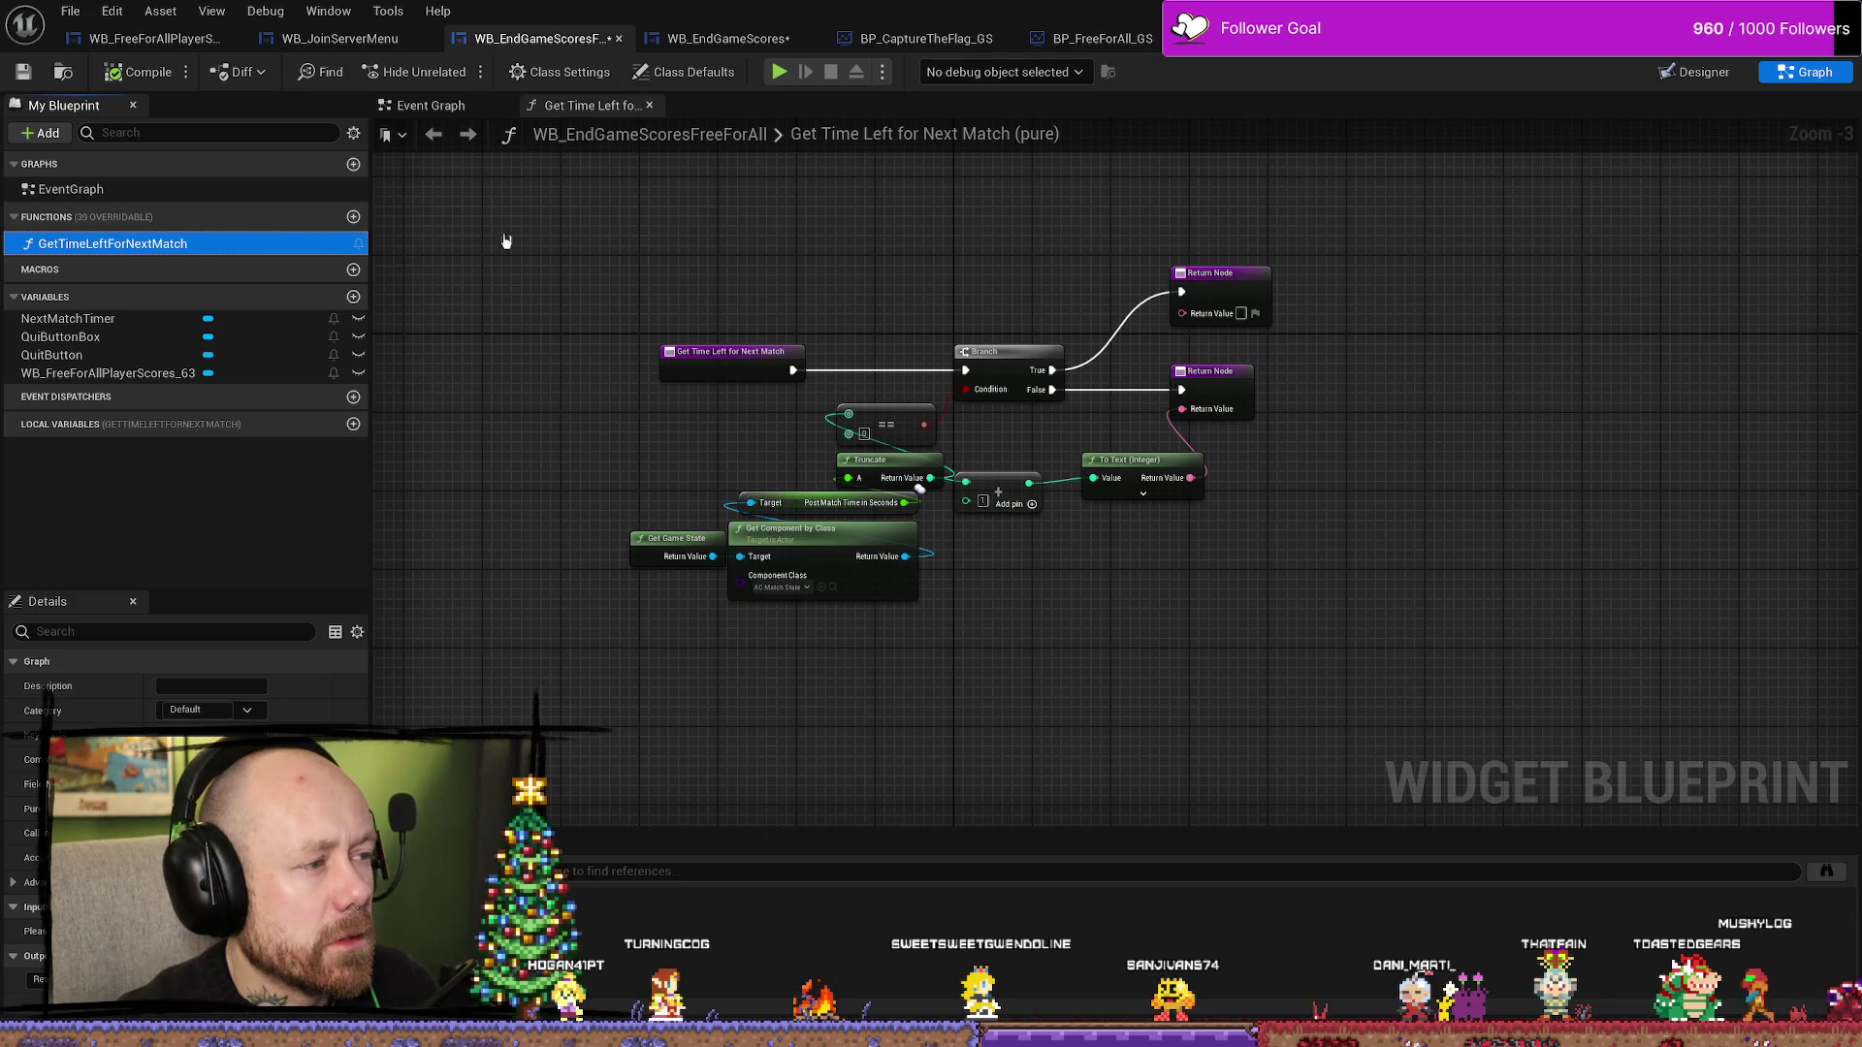
pyautogui.doubleClick(78, 190)
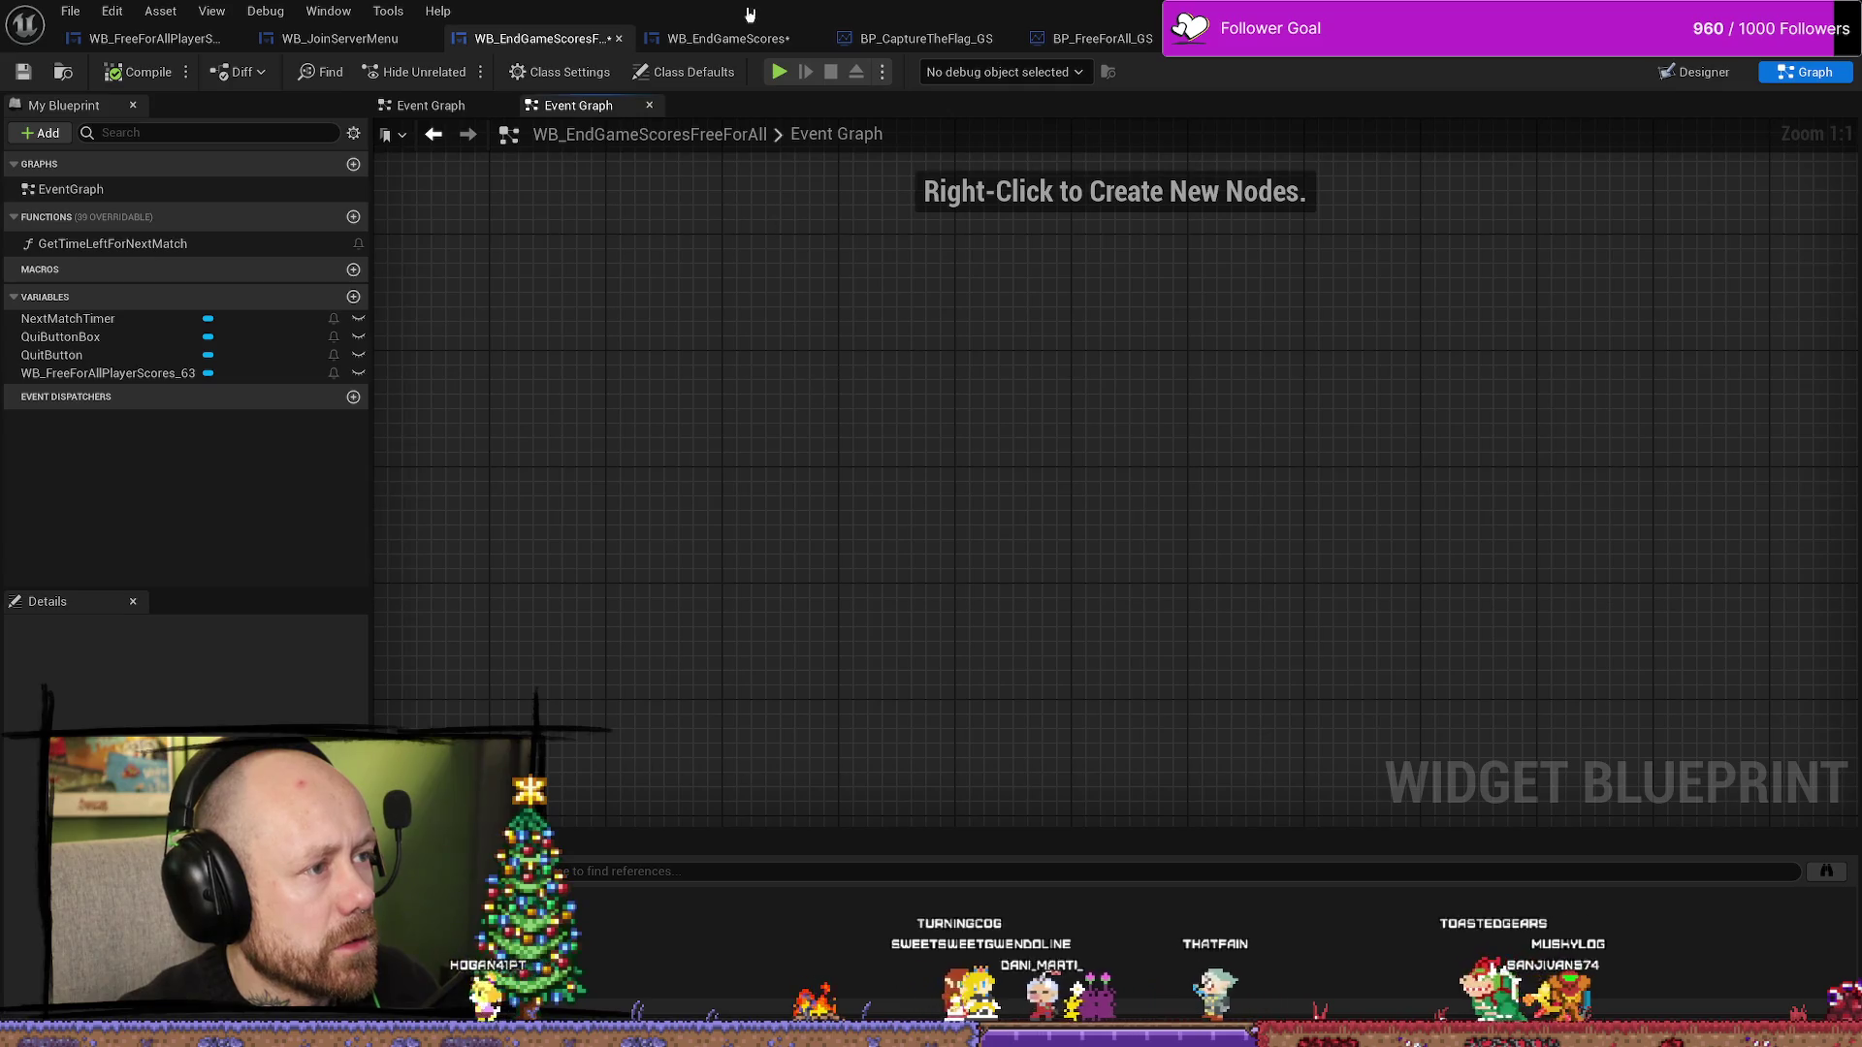
# - Back in WB_EndGameScores, box-select the Event Construct input-mode and show-cursor nodes
pyautogui.click(340, 39)
pyautogui.click(543, 39)
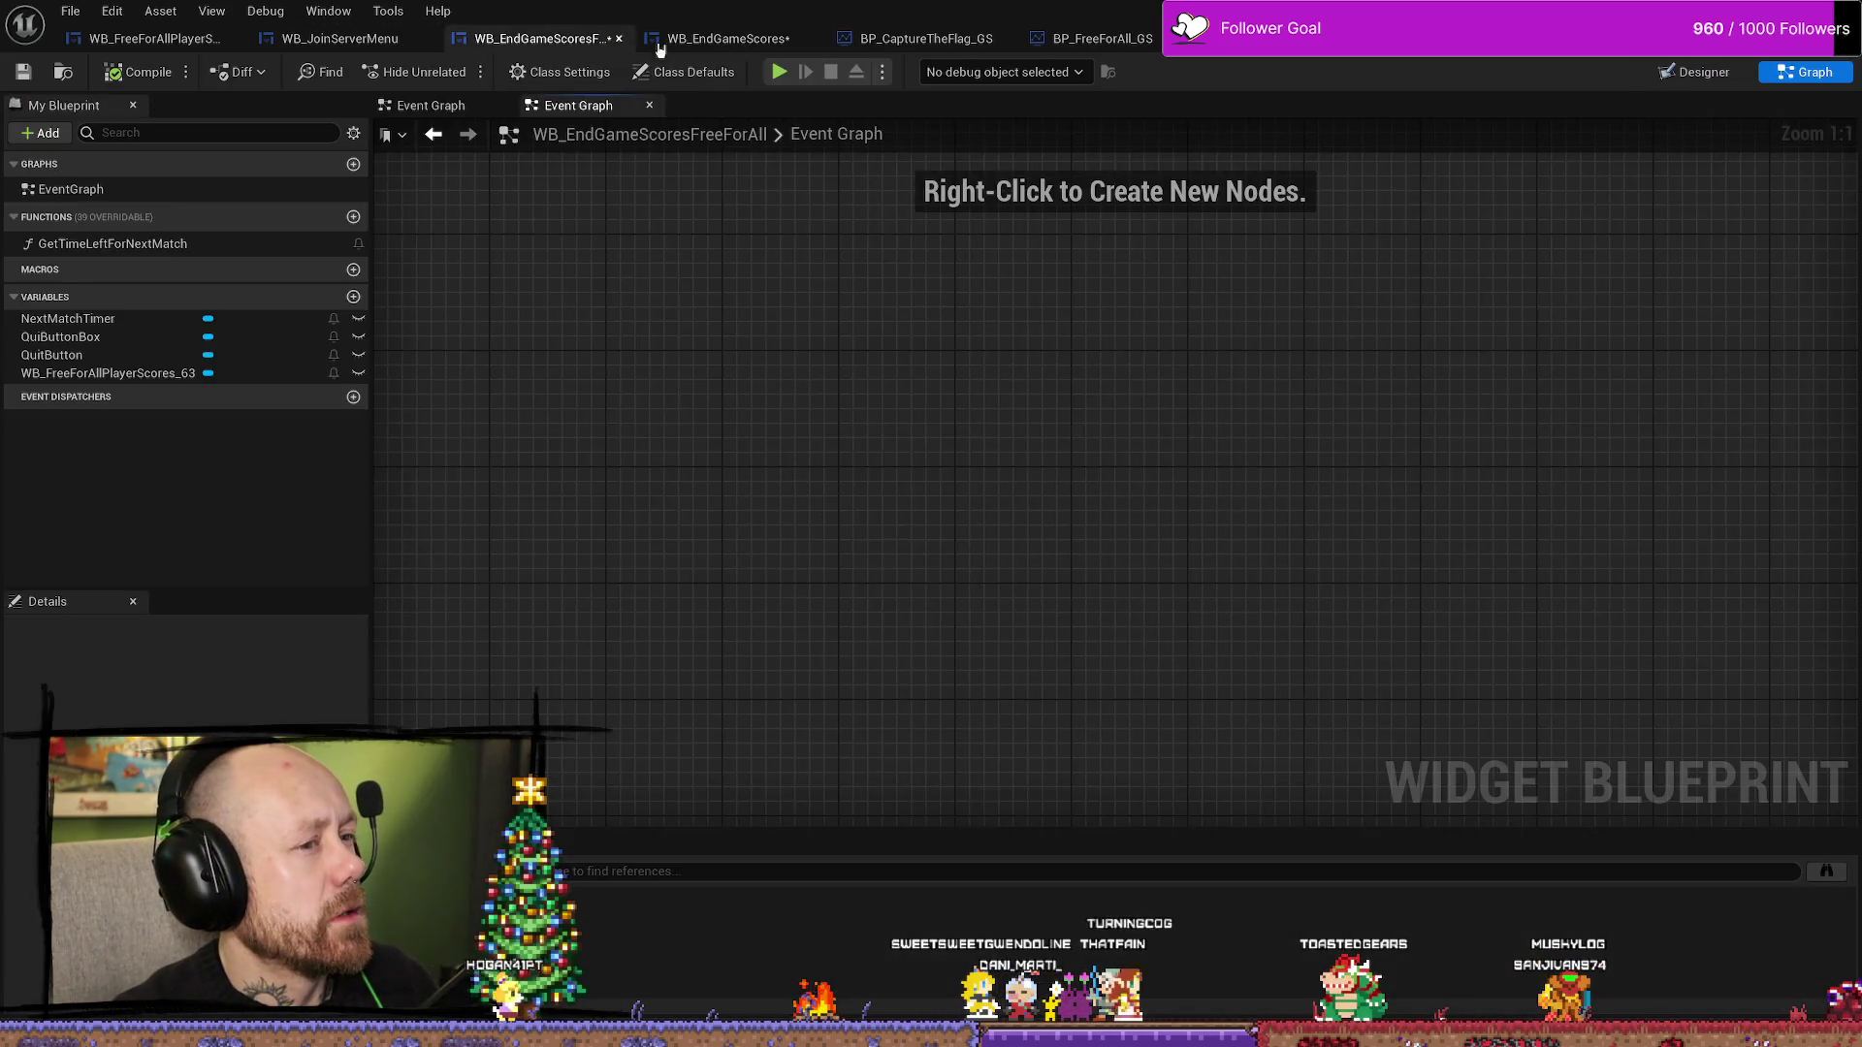
pyautogui.click(718, 38)
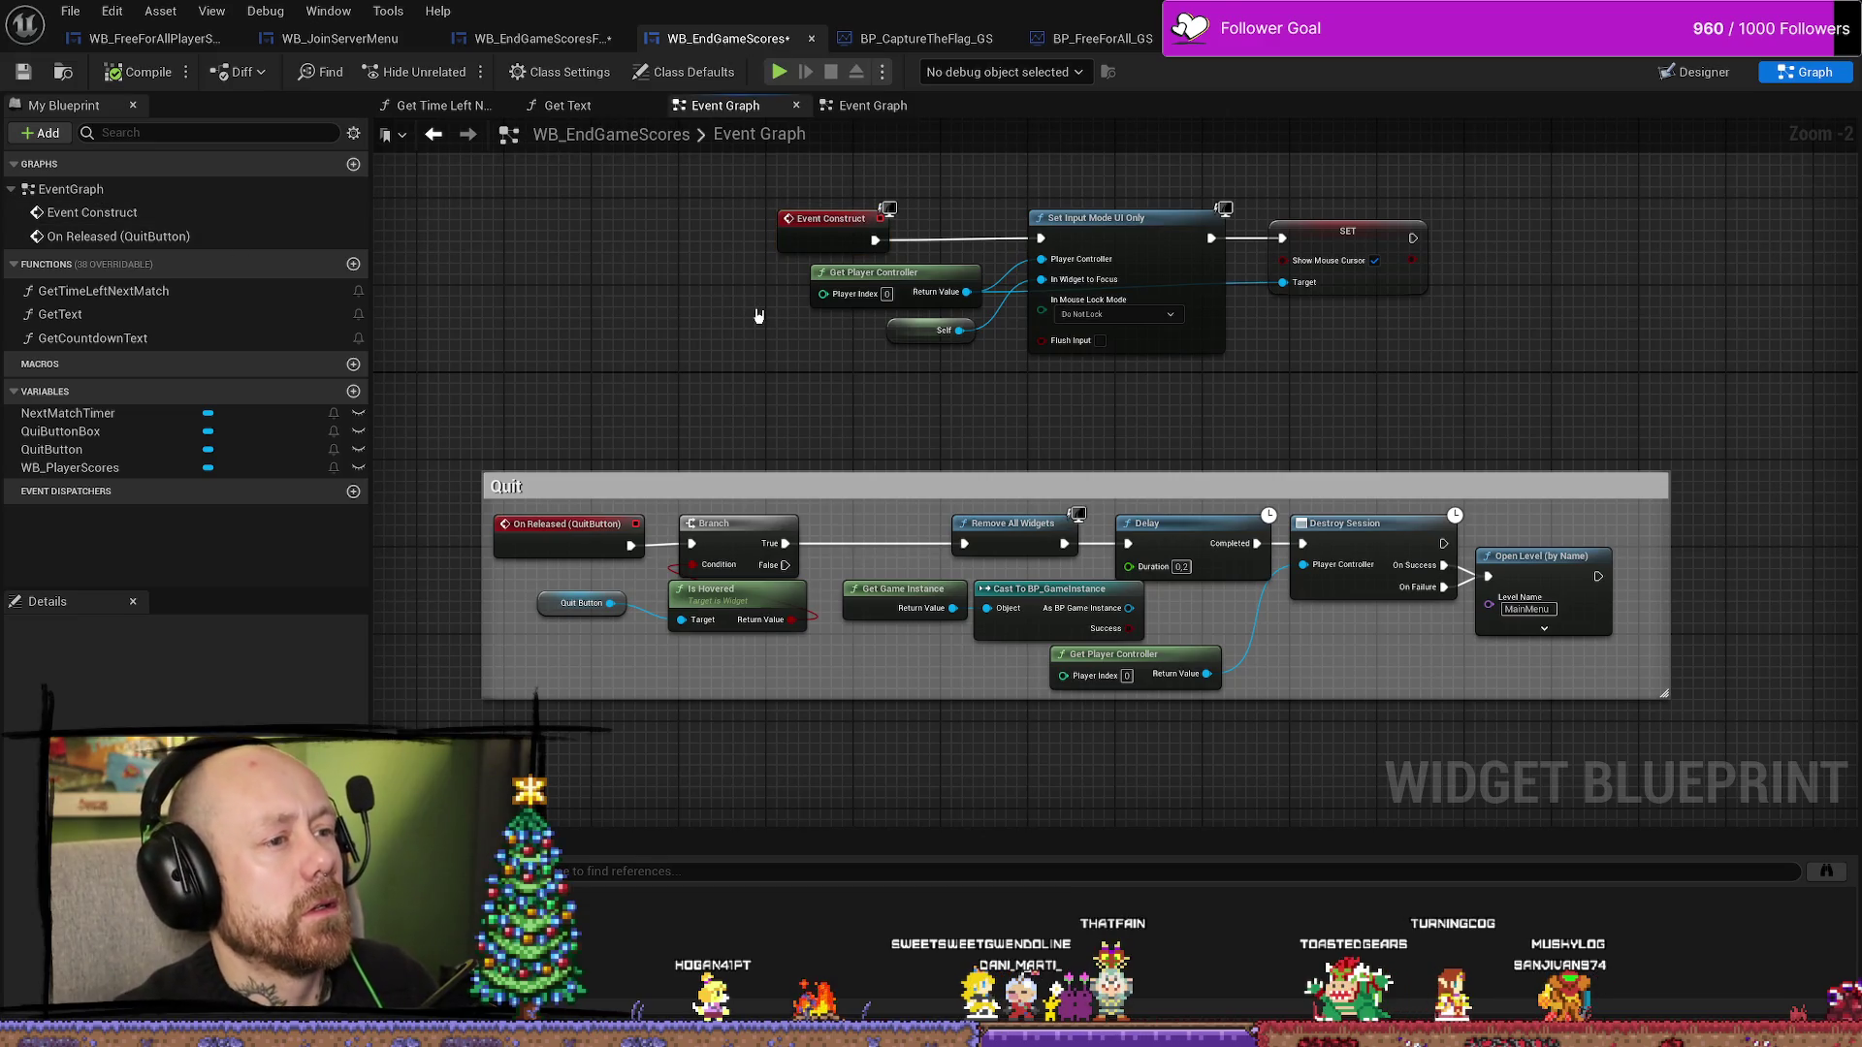
pyautogui.click(826, 229)
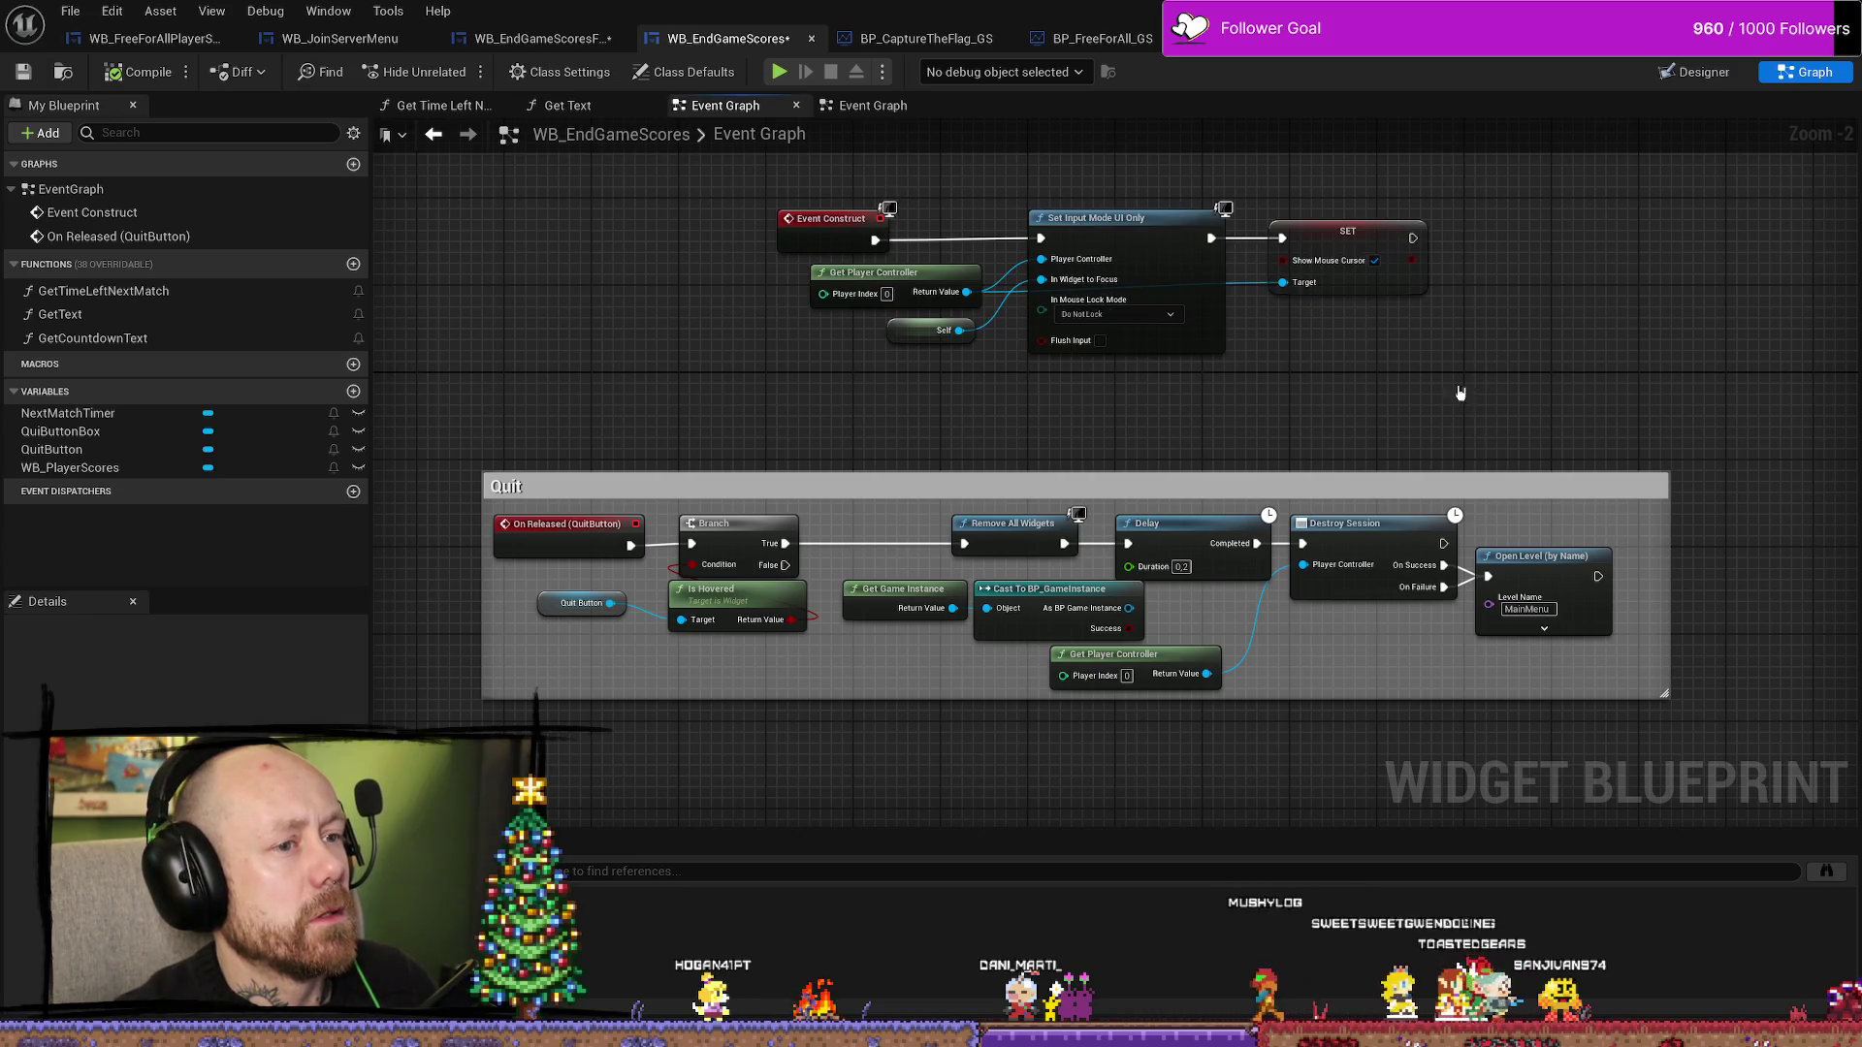
pyautogui.moveTo(1462, 390); pyautogui.dragTo(941, 212)
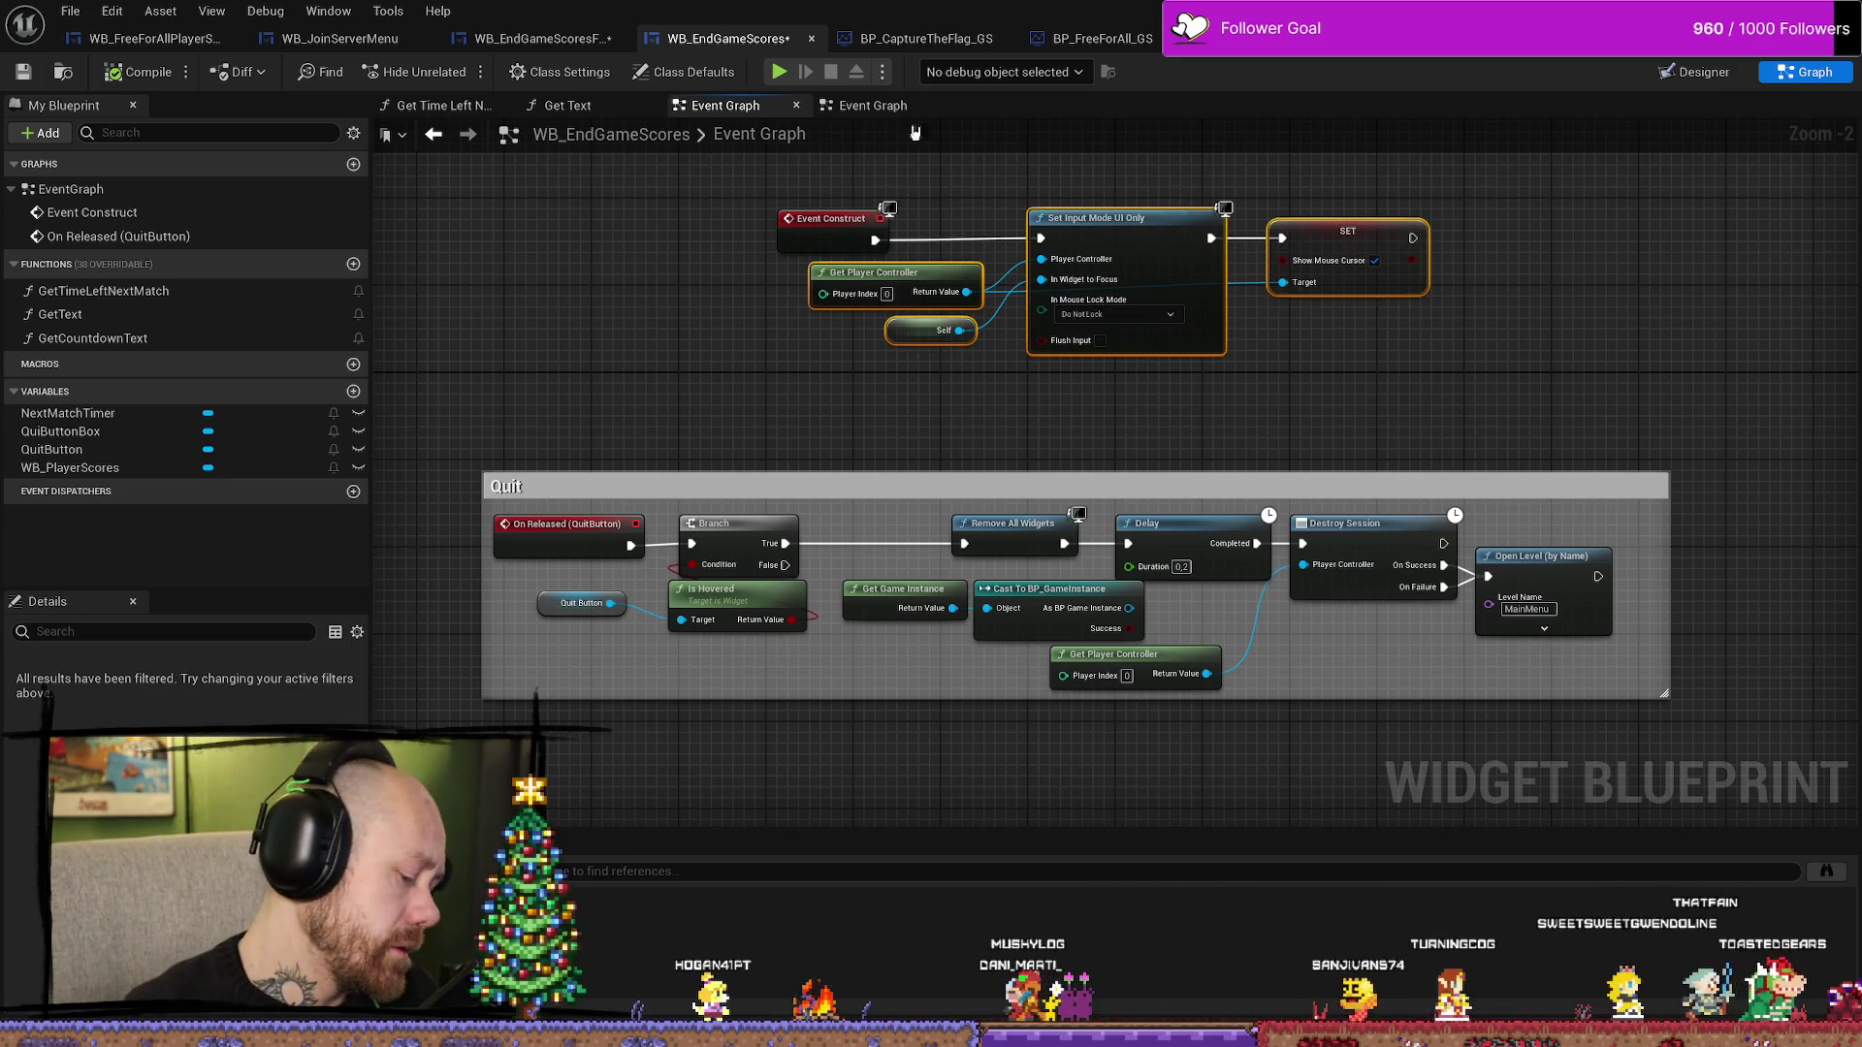
# - In WB_EndGameScoresFreeForAll, create a stray NewEventGraph and then delete it
pyautogui.click(517, 35)
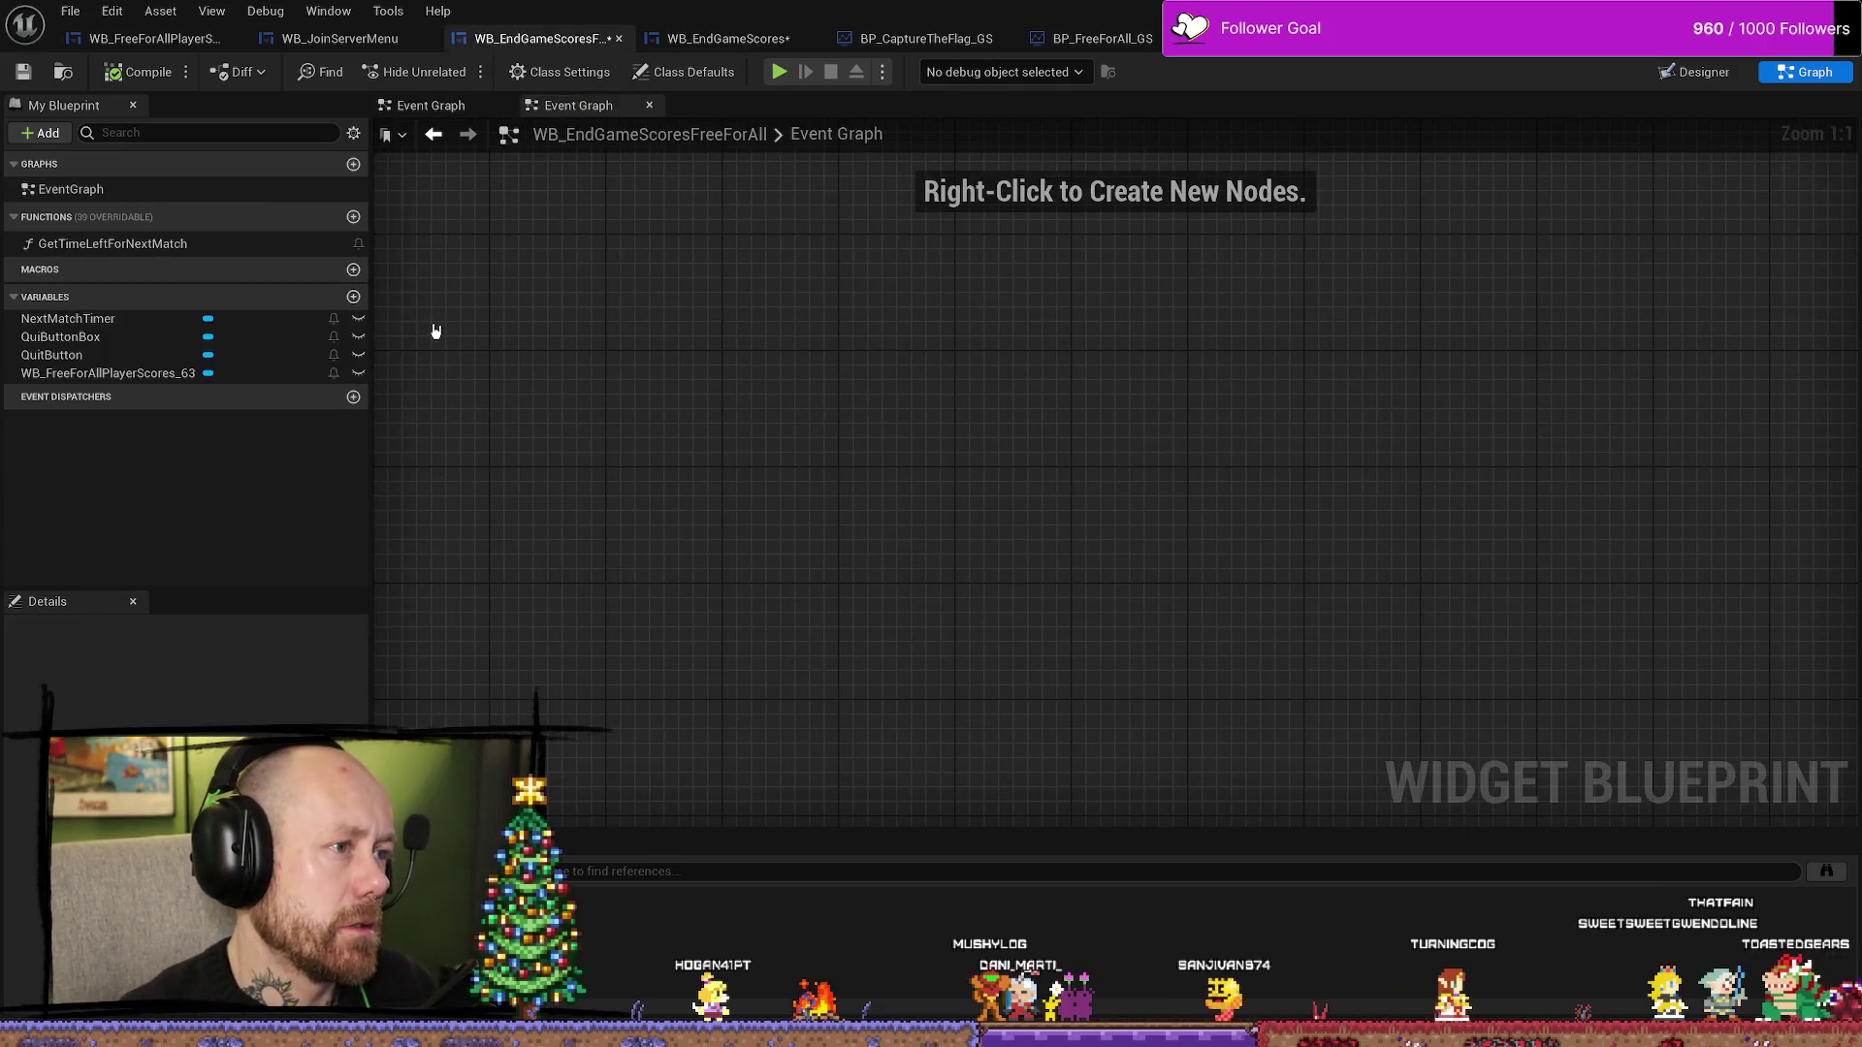
pyautogui.rightClick(93, 192)
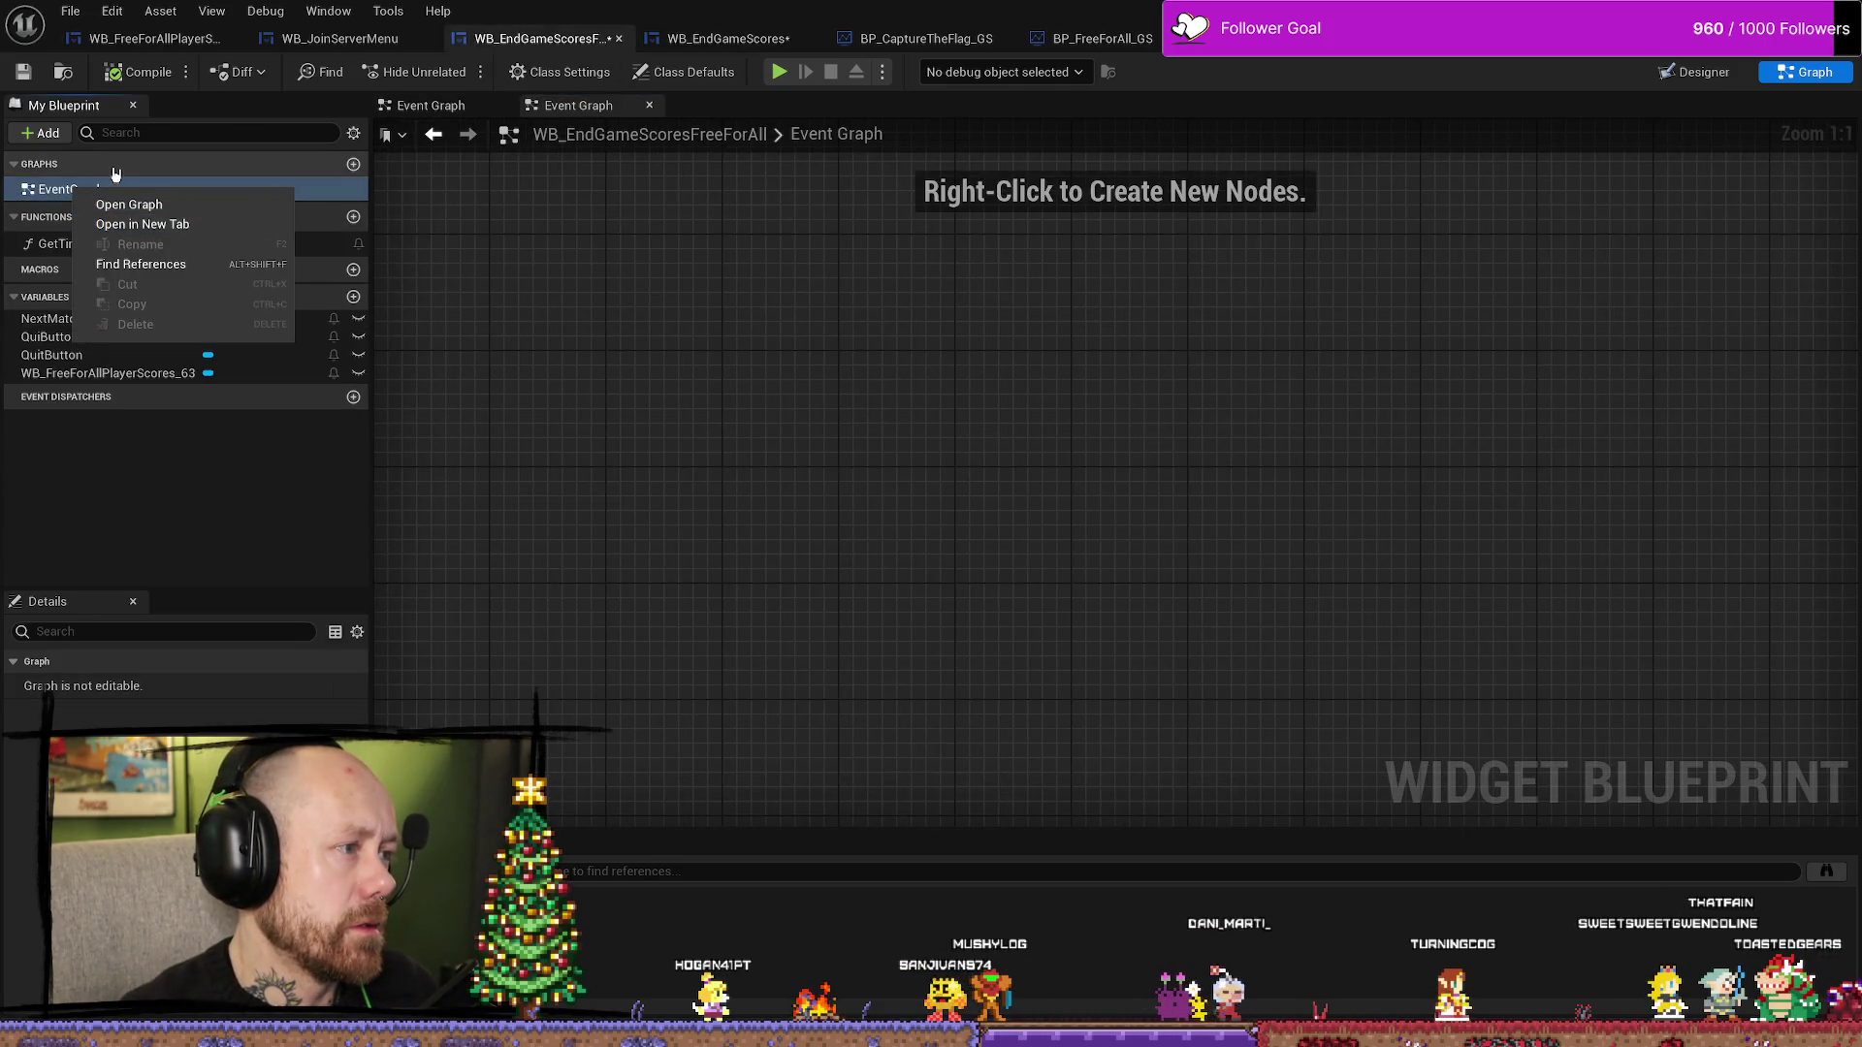
pyautogui.press('Escape')
pyautogui.click(353, 164)
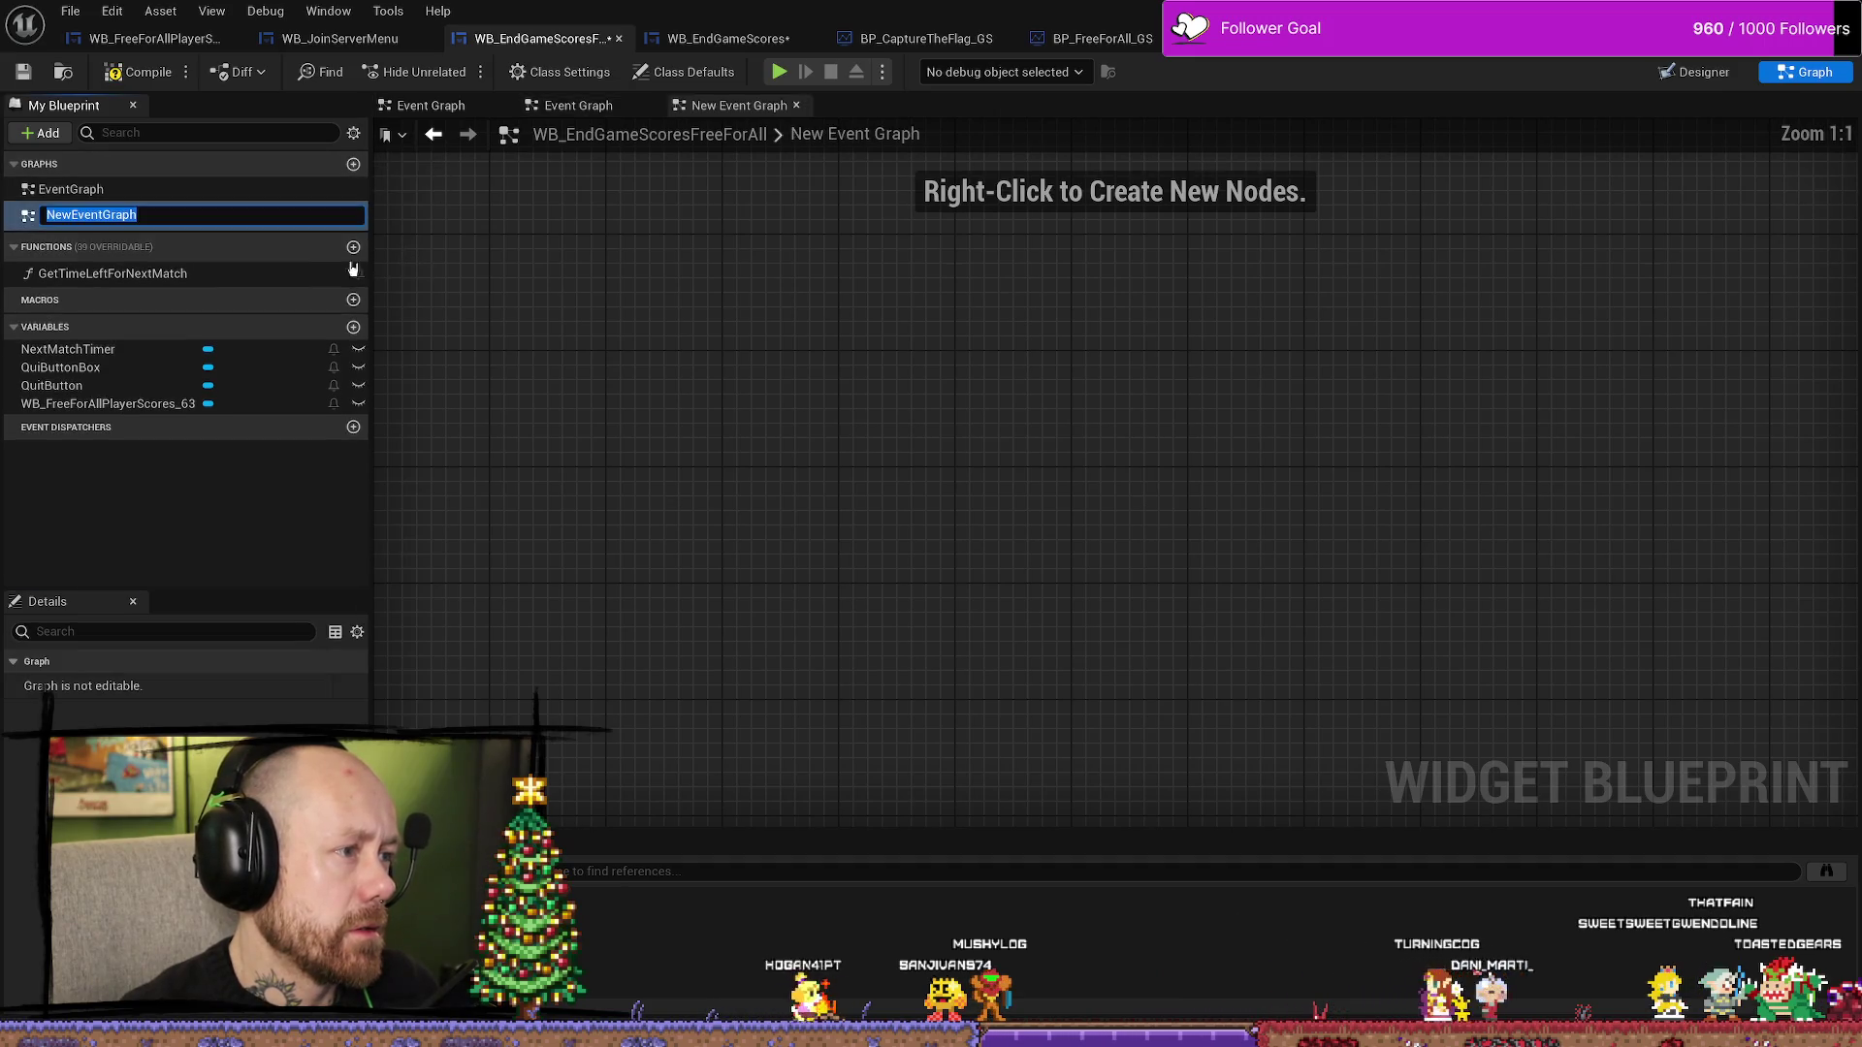
pyautogui.press('Return')
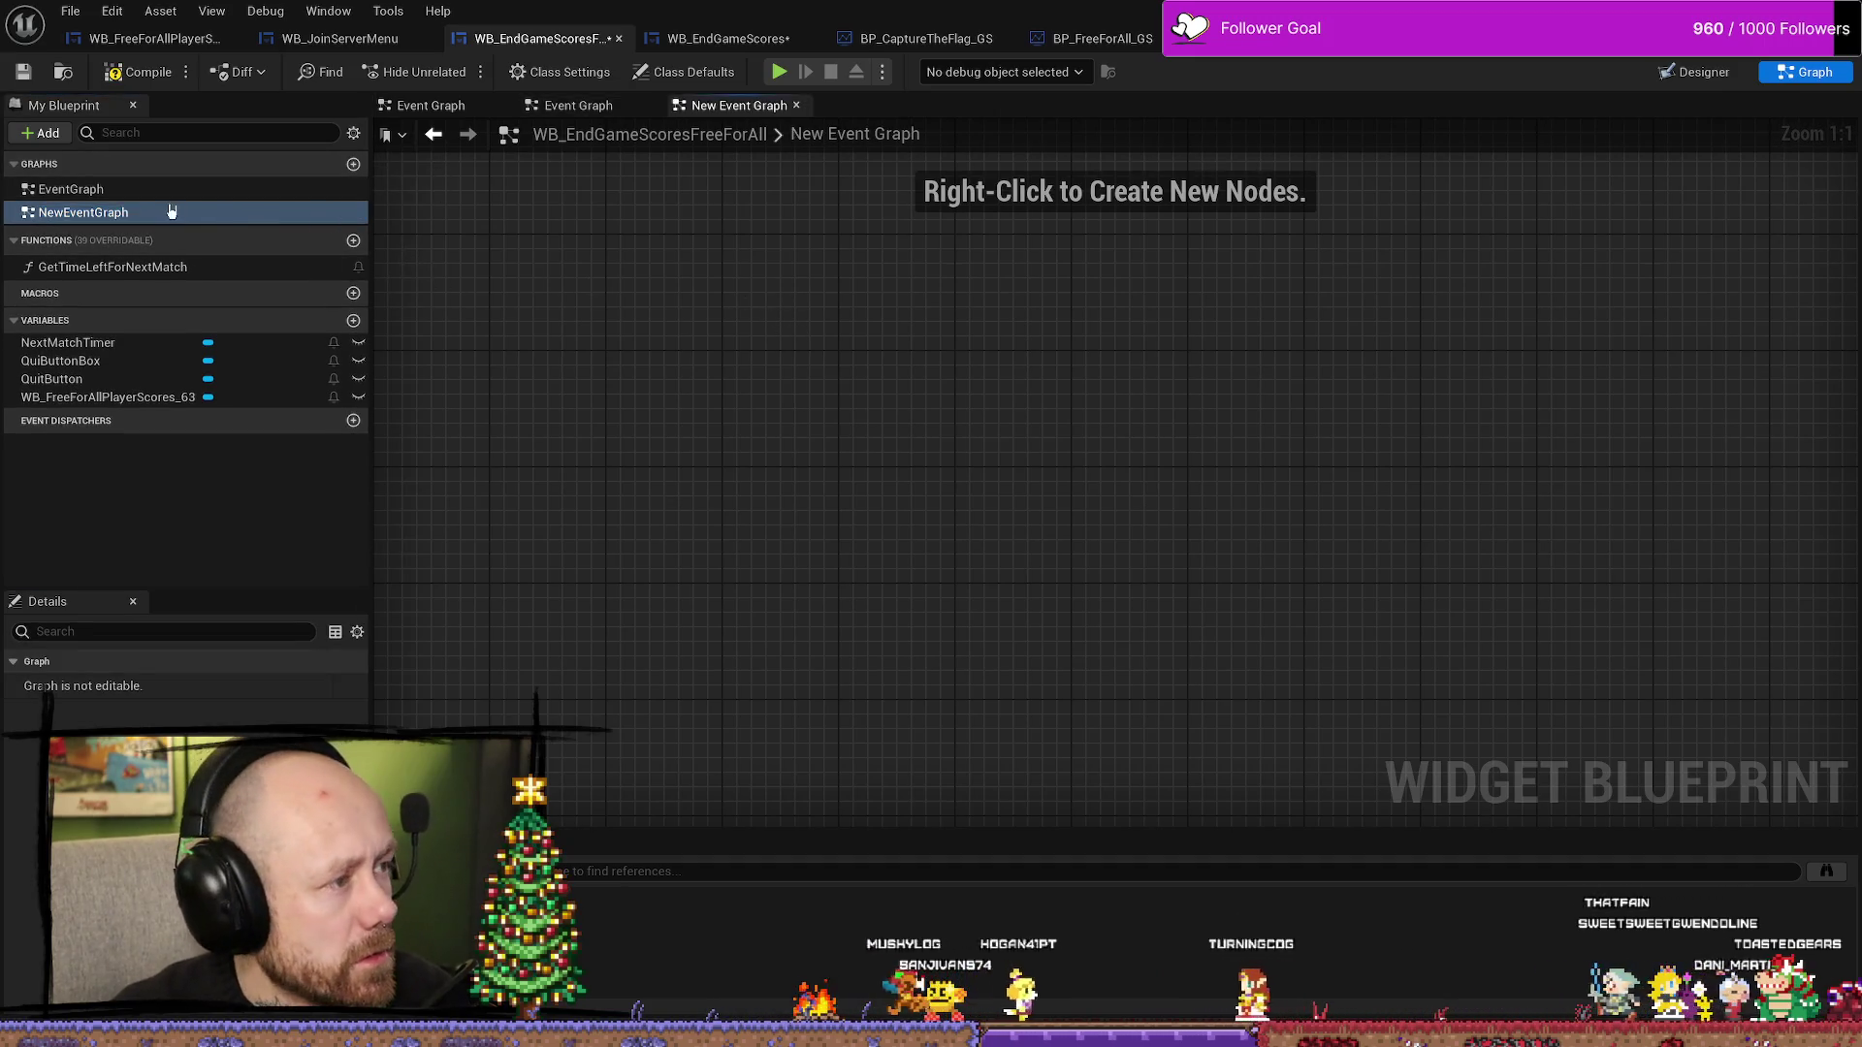
pyautogui.click(171, 211)
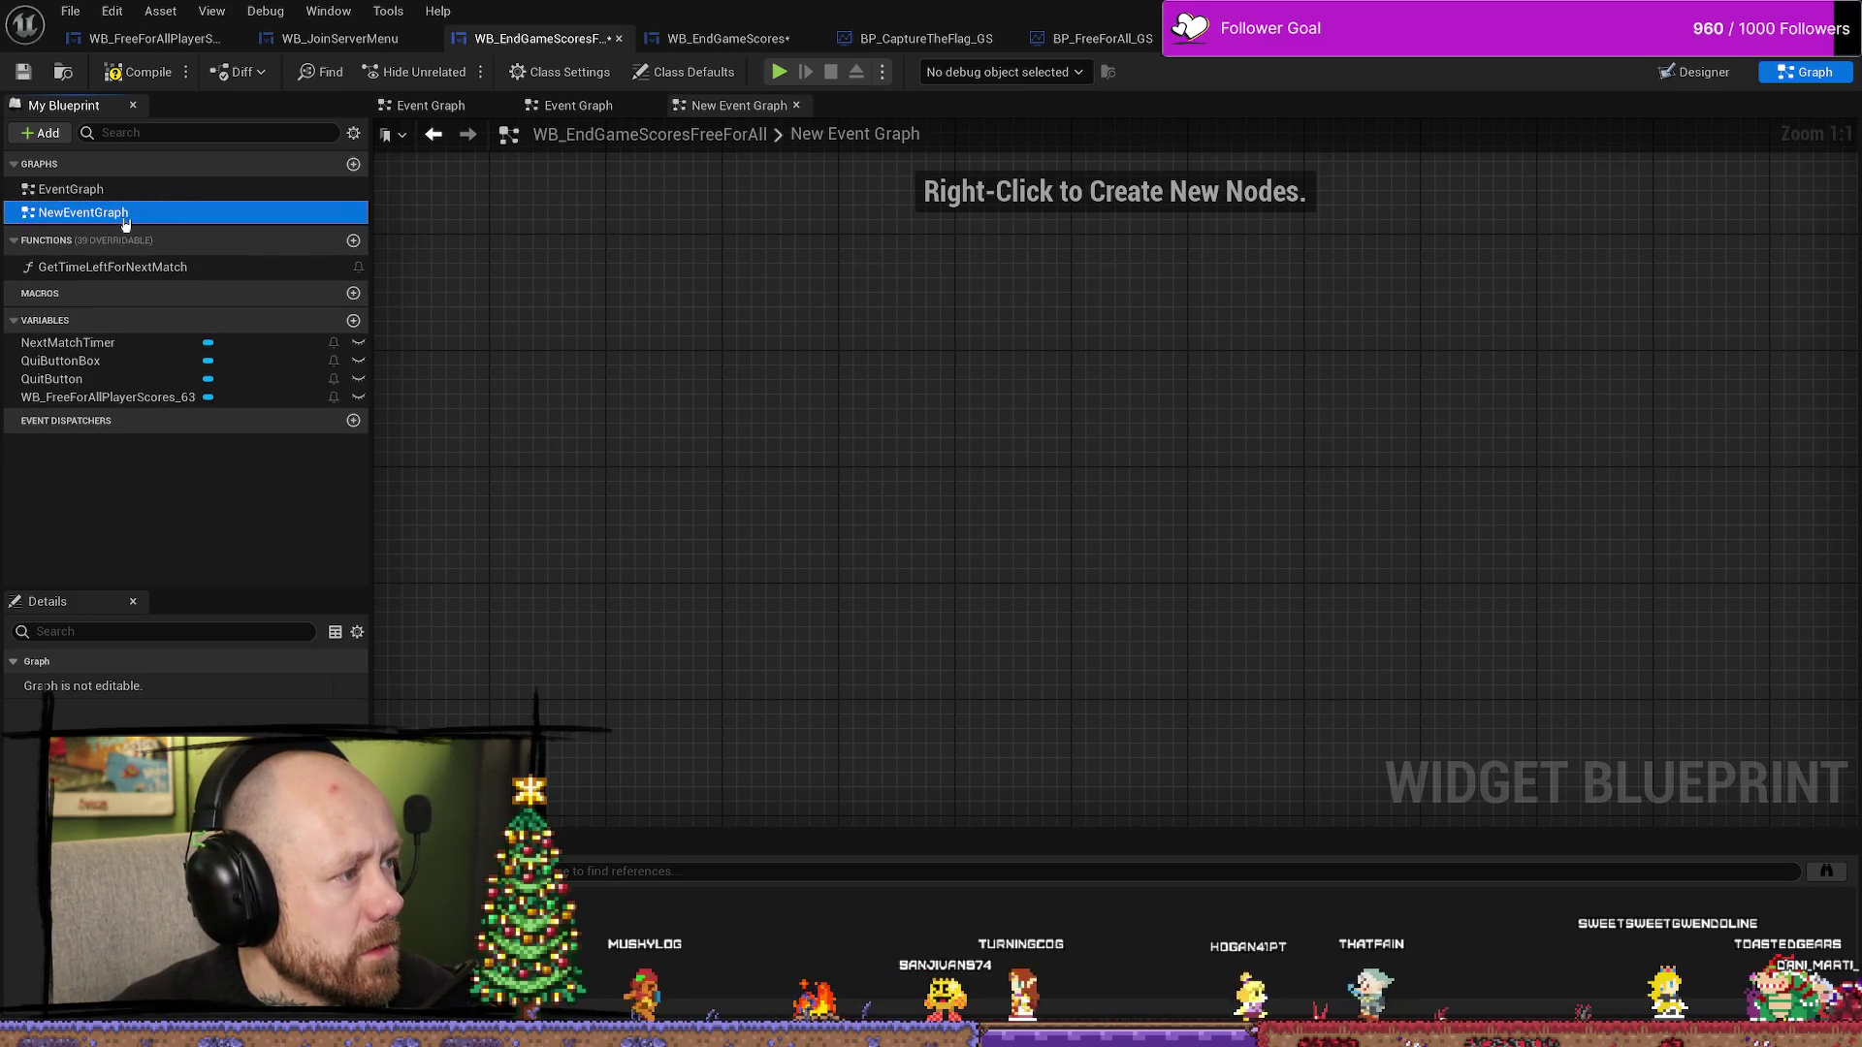
pyautogui.press('Delete')
# - Add Event Construct, paste and wire the Set Input Mode UI Only nodes, then compile
pyautogui.rightClick(754, 366)
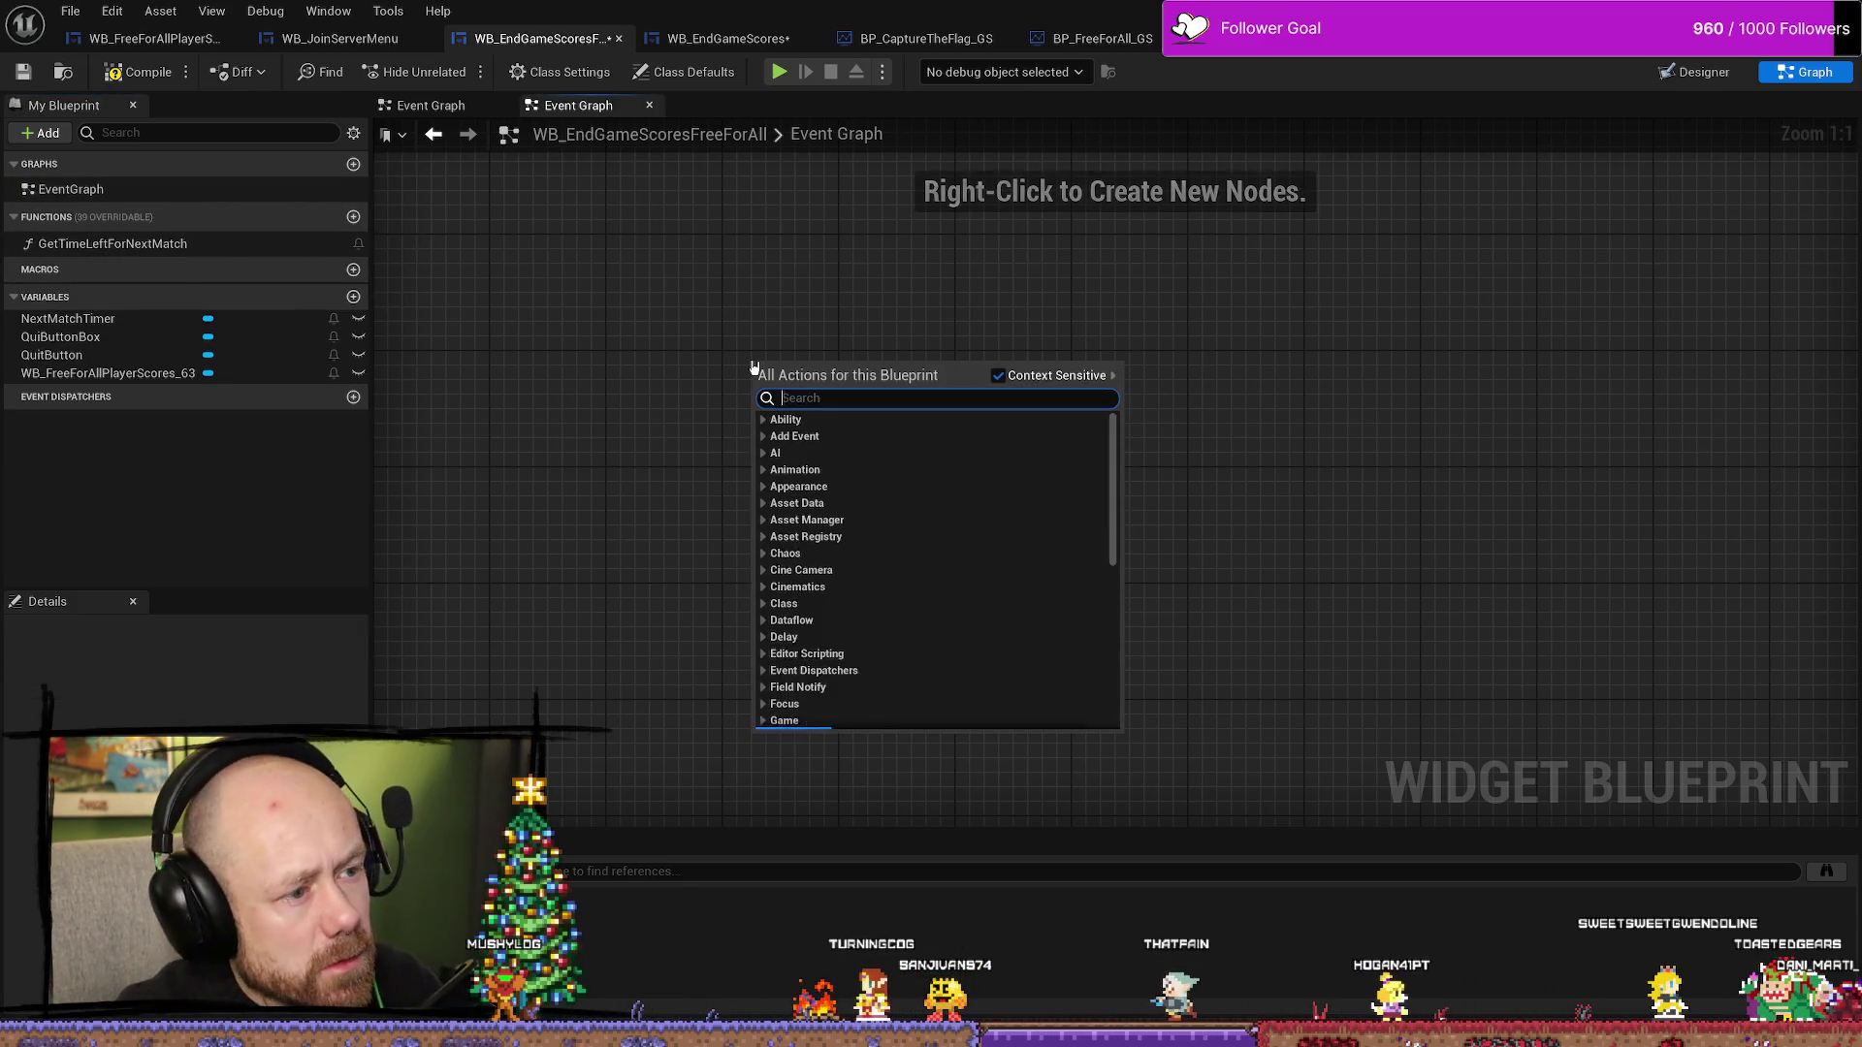
pyautogui.write('construct')
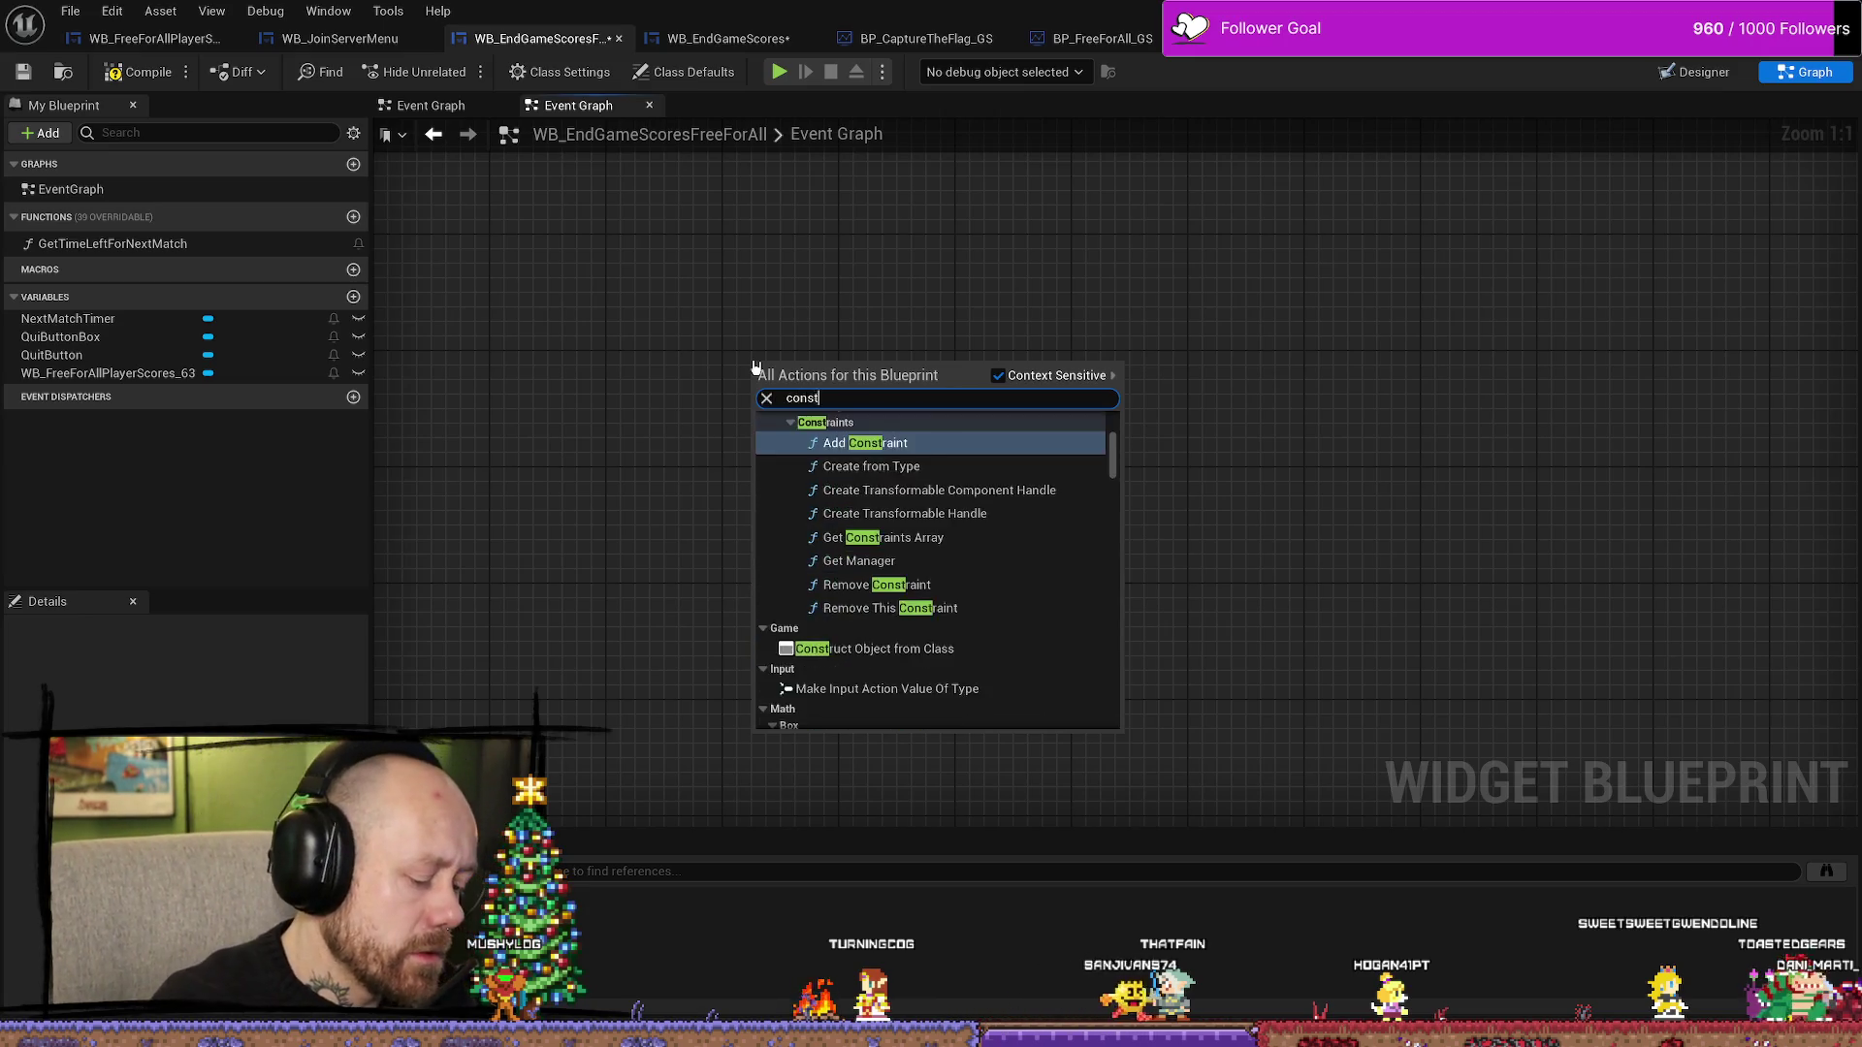
pyautogui.press('Return')
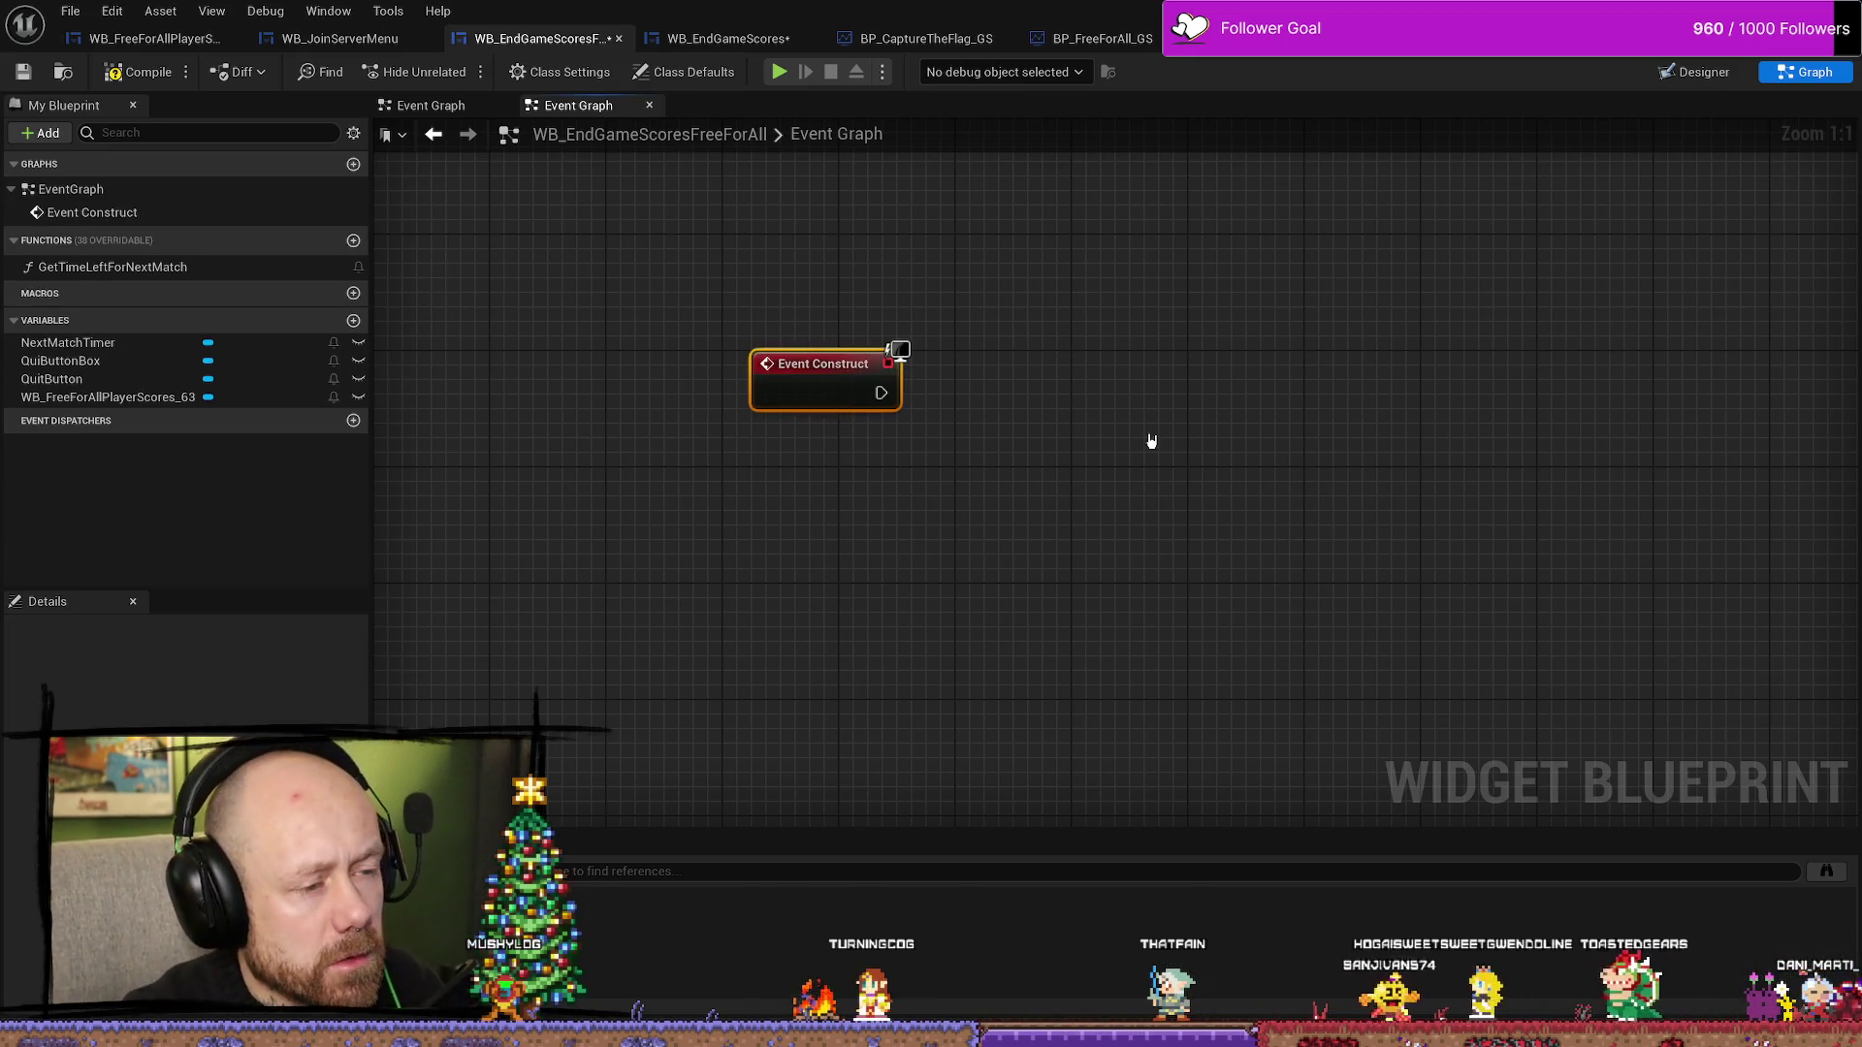
pyautogui.hotkey('ctrl', 'v')
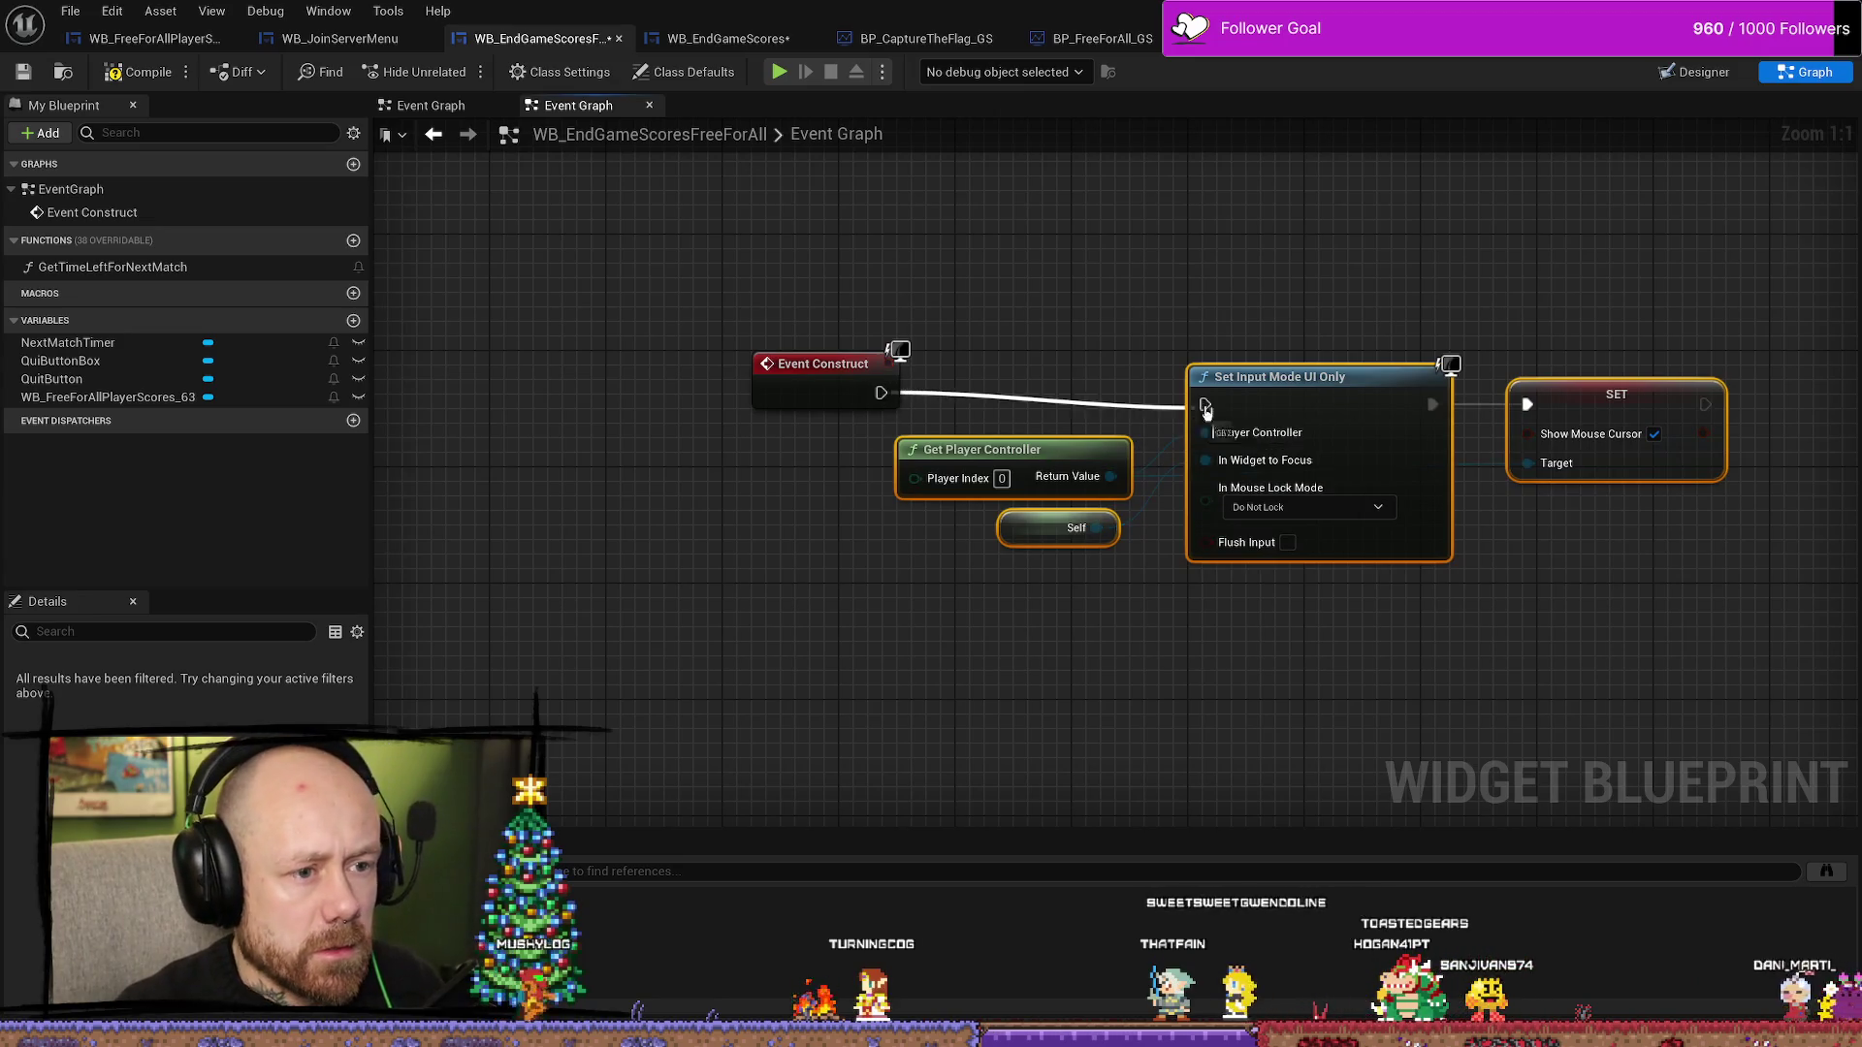
pyautogui.moveTo(880, 392); pyautogui.dragTo(1204, 404)
pyautogui.click(104, 82)
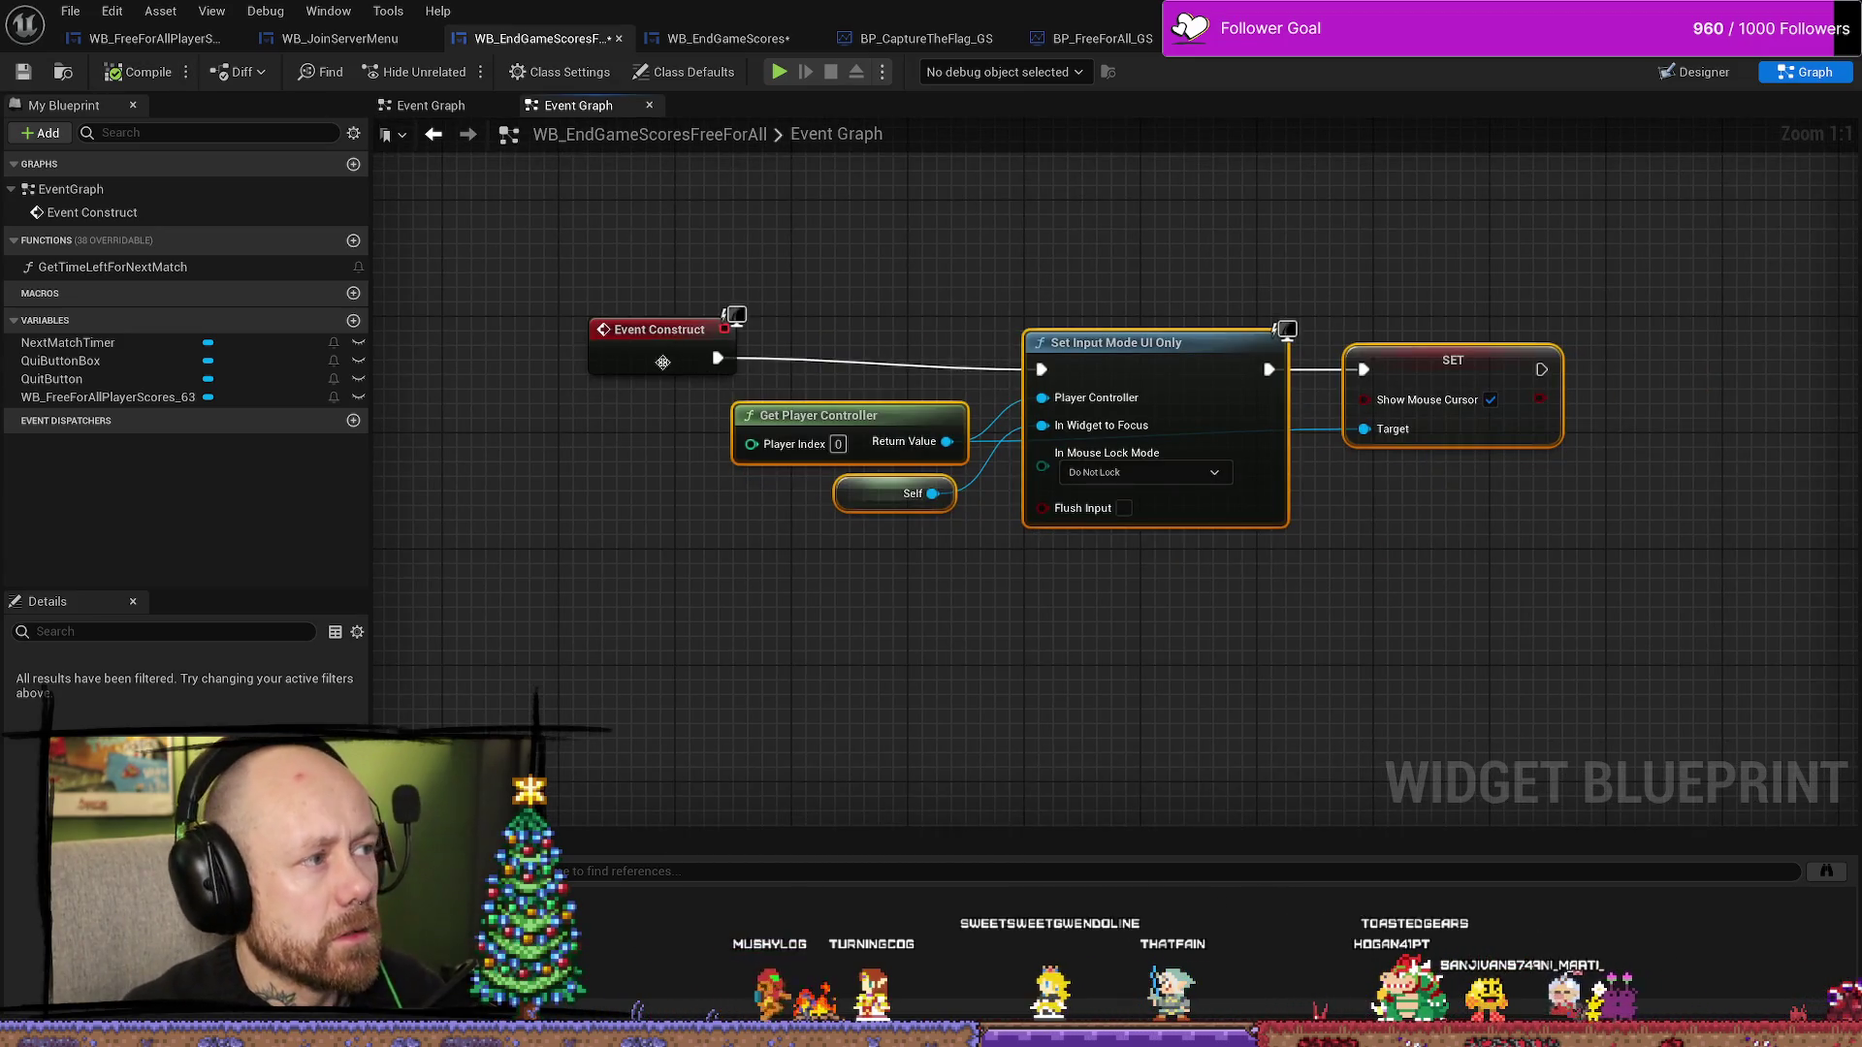
# - Box-select and review WB_EndGameScores' Quit nodes, then return to the FreeForAll designer
pyautogui.click(738, 44)
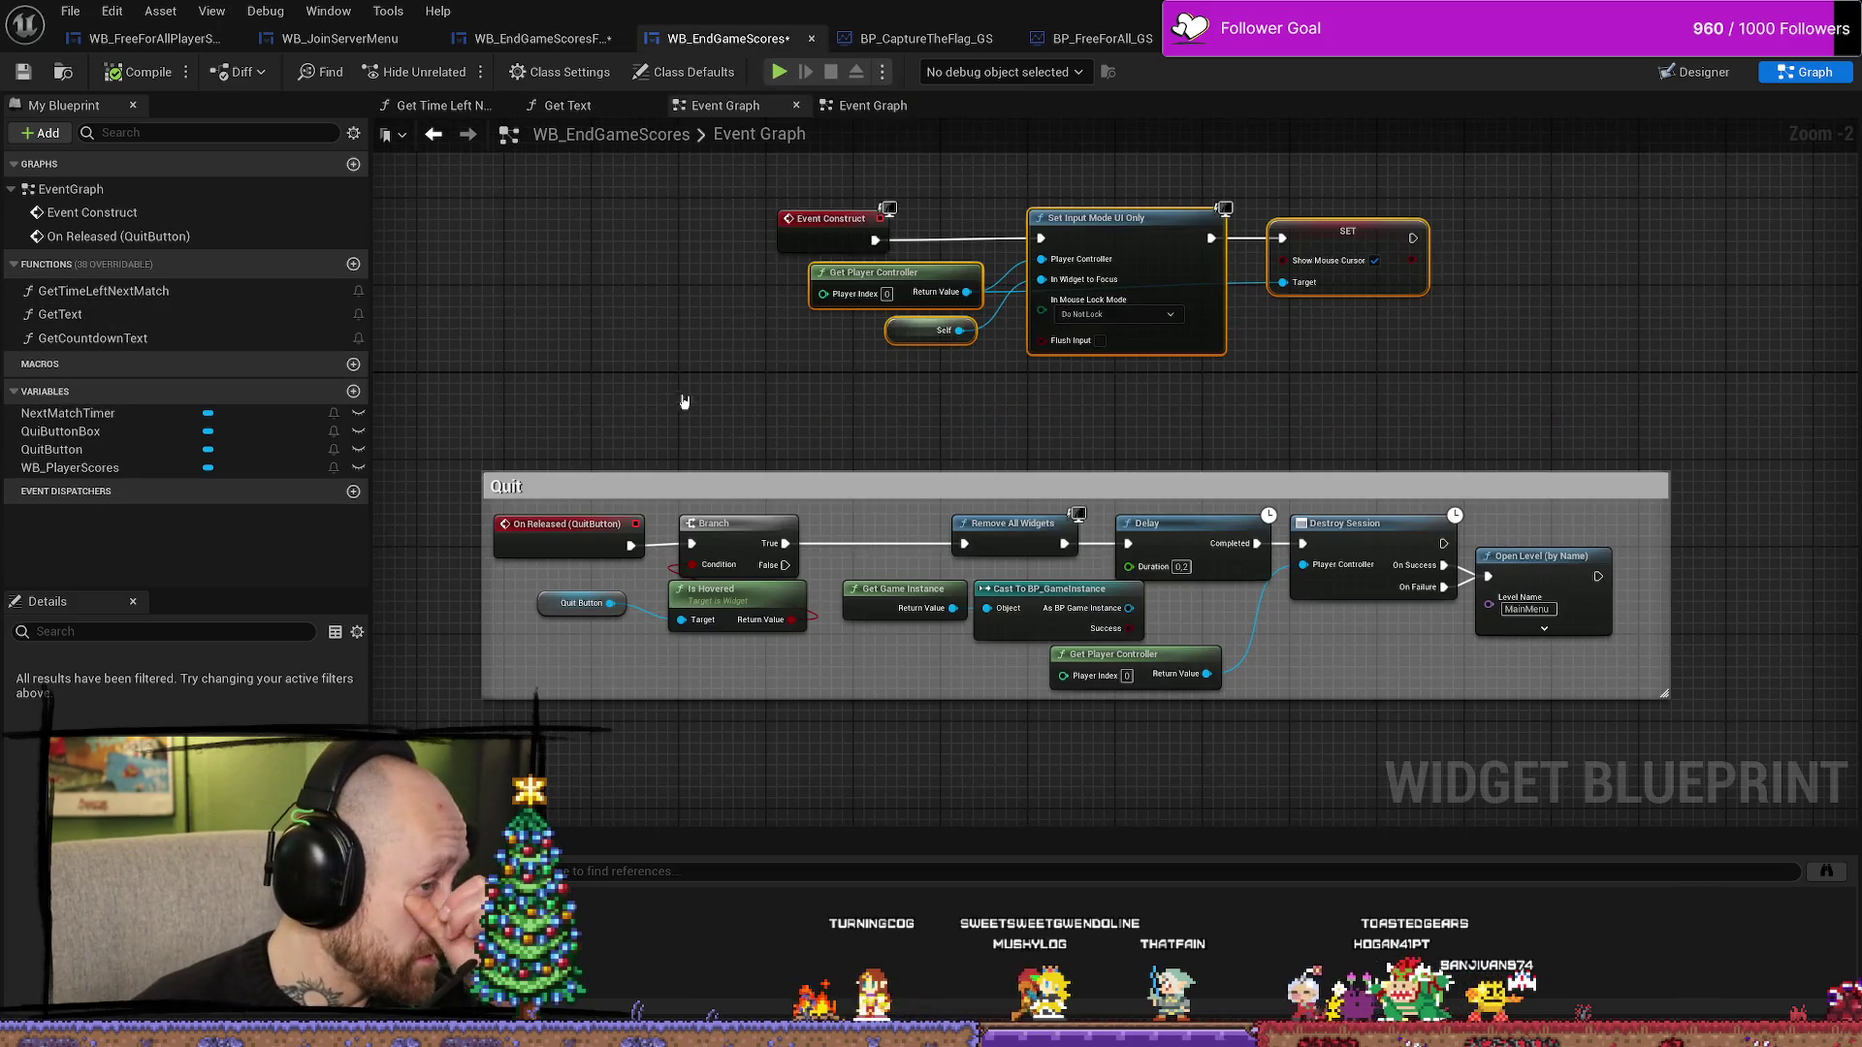
pyautogui.moveTo(1557, 682)
pyautogui.mouseDown()
pyautogui.moveTo(678, 582)
pyautogui.moveTo(632, 535)
pyautogui.mouseUp()
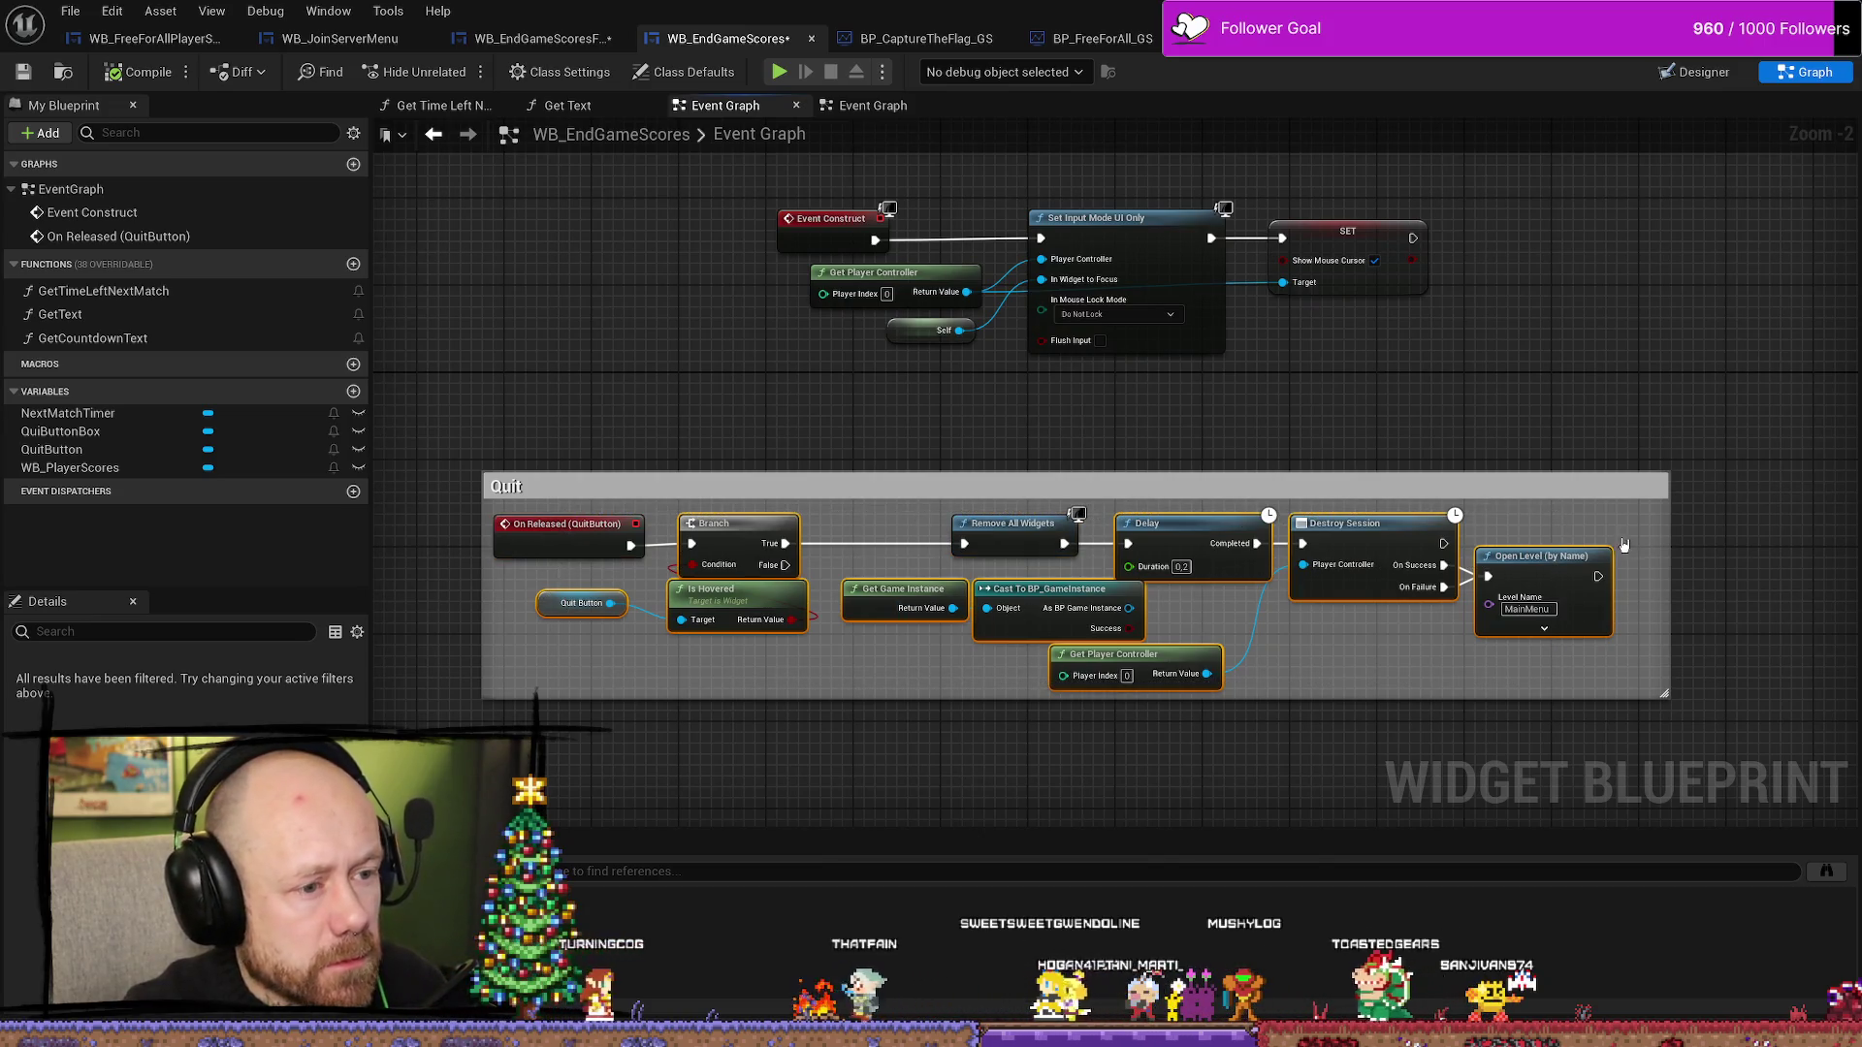
pyautogui.moveTo(1649, 508)
pyautogui.mouseDown()
pyautogui.moveTo(1280, 621)
pyautogui.moveTo(922, 678)
pyautogui.moveTo(621, 651)
pyautogui.mouseUp()
pyautogui.click(1152, 723)
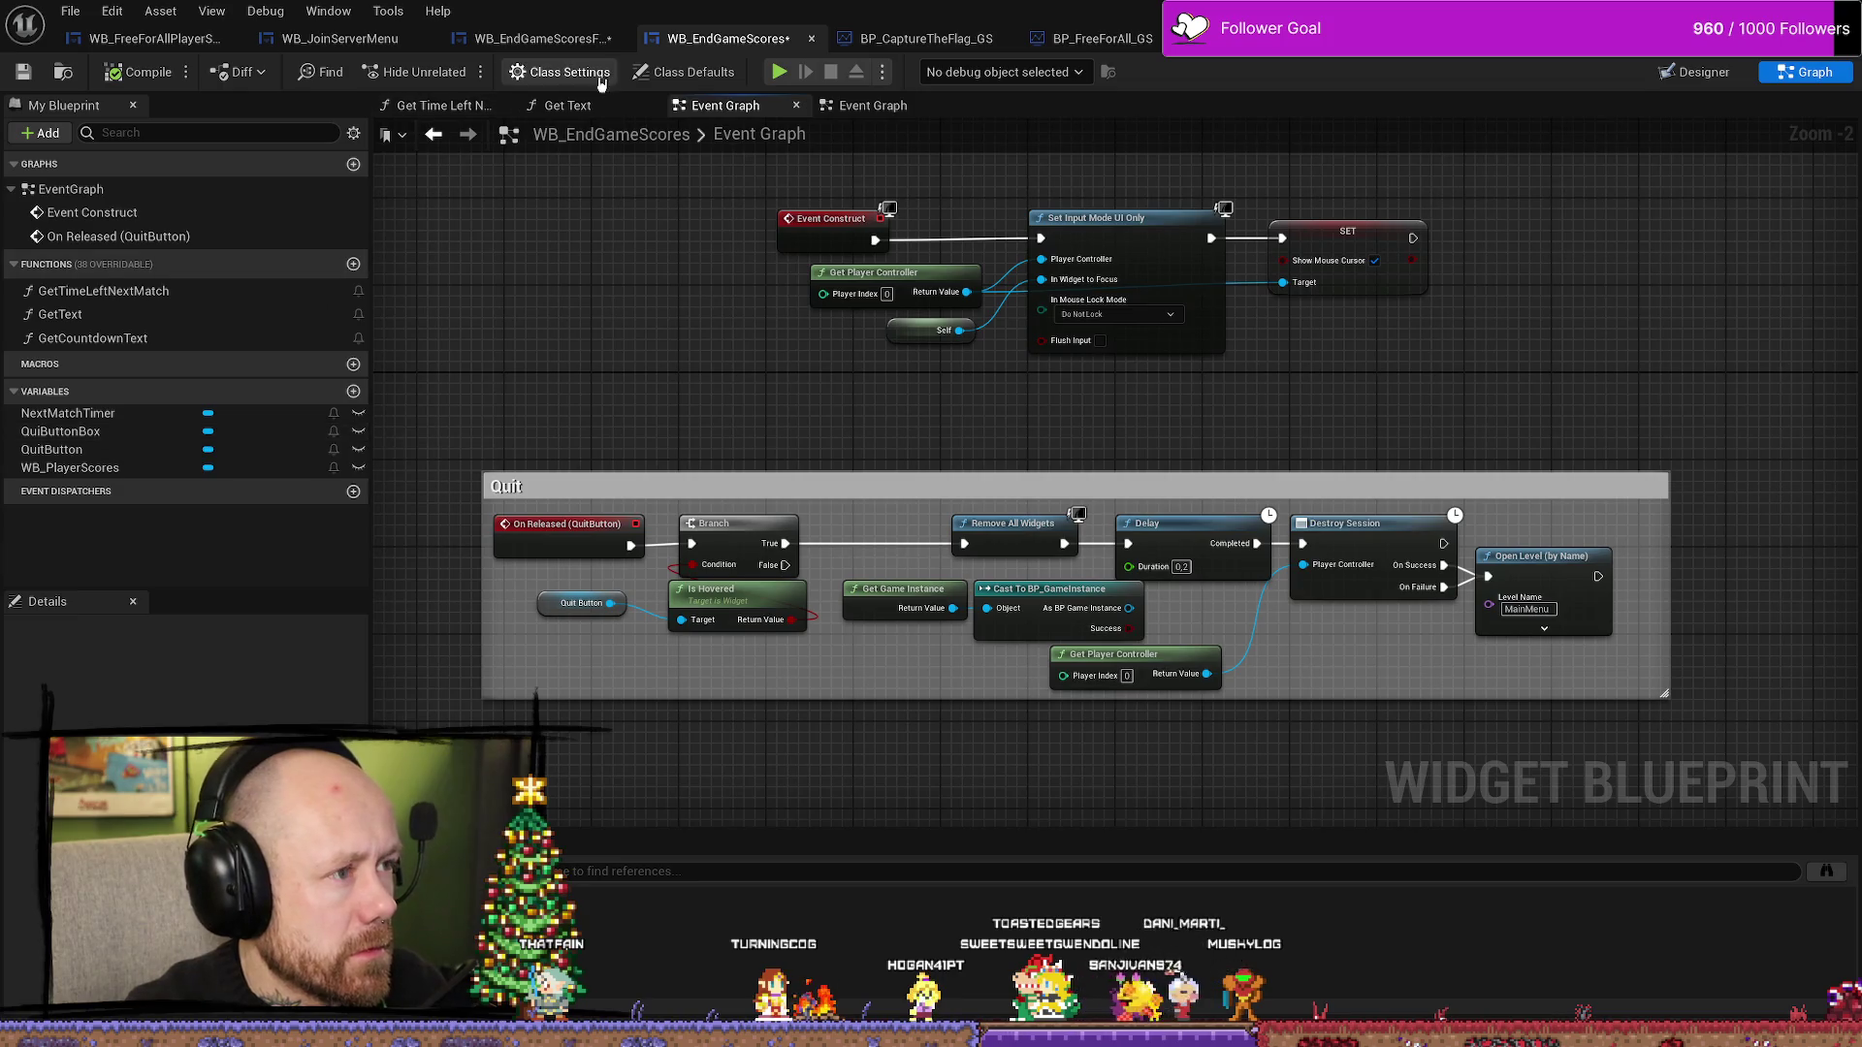
pyautogui.click(544, 40)
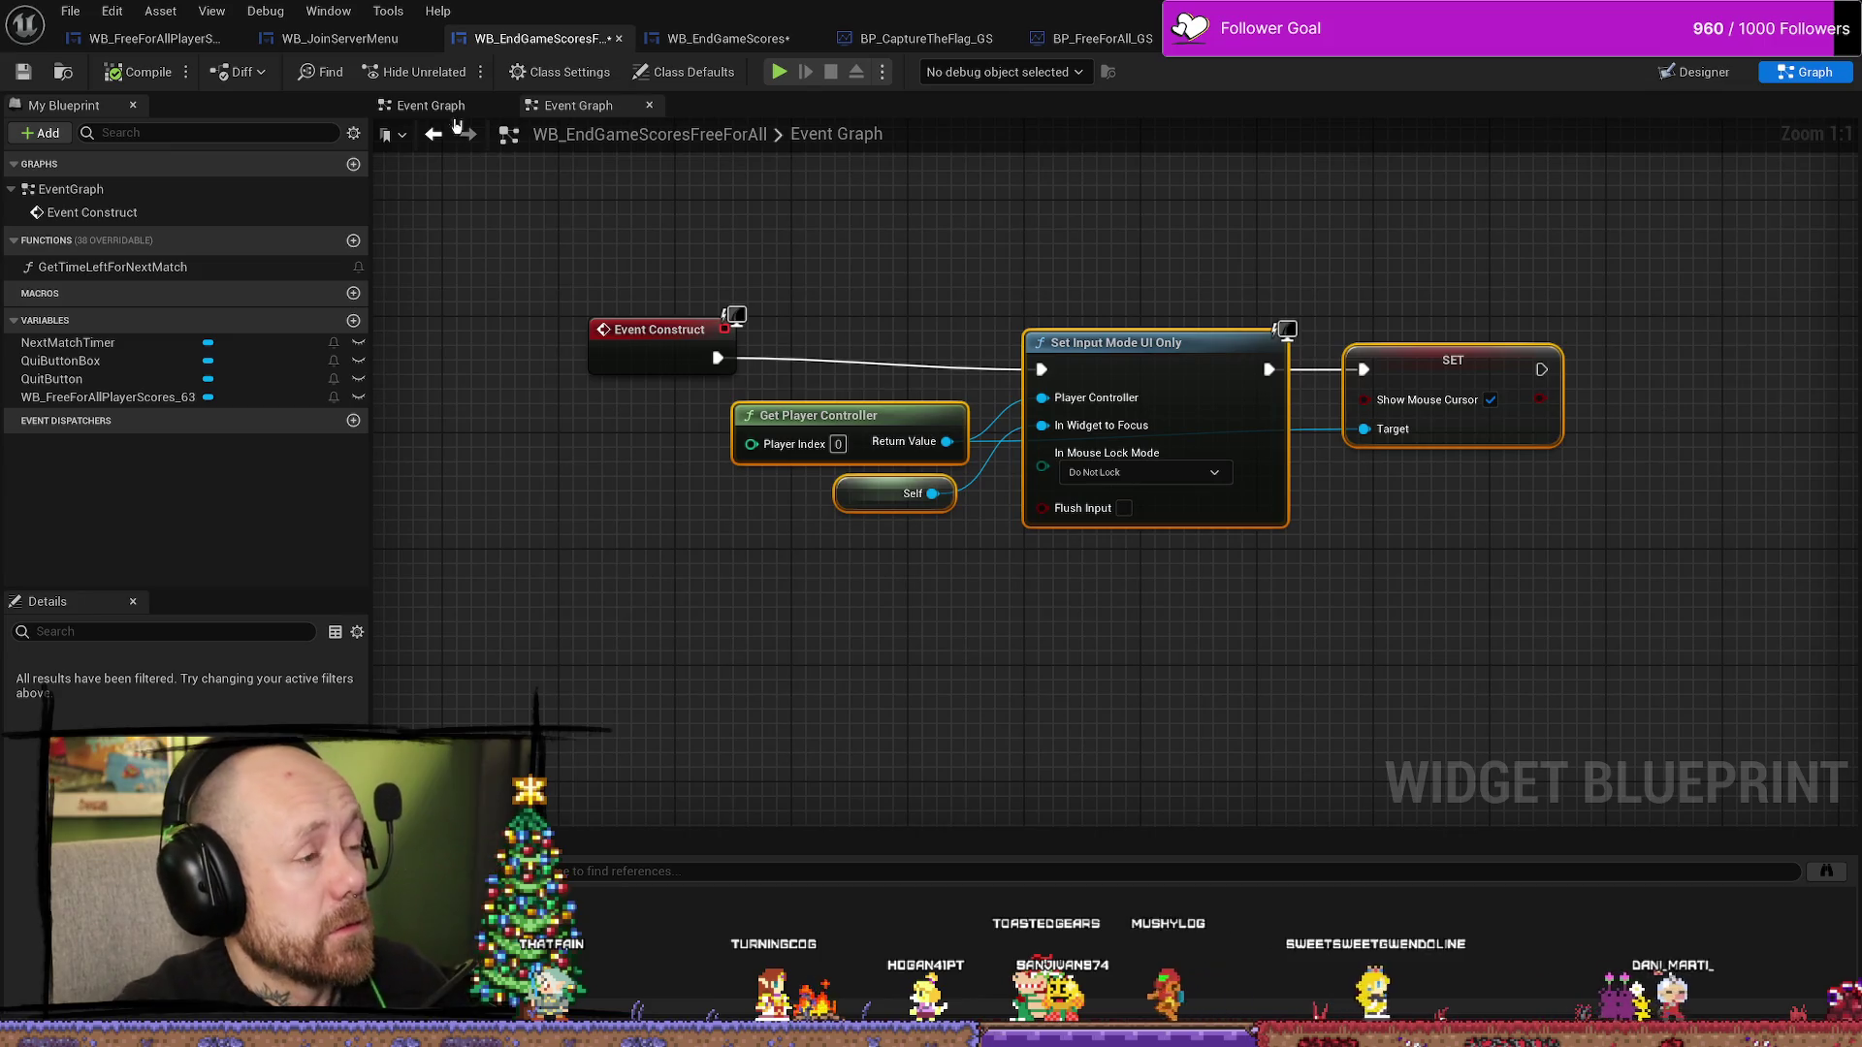
pyautogui.click(1695, 72)
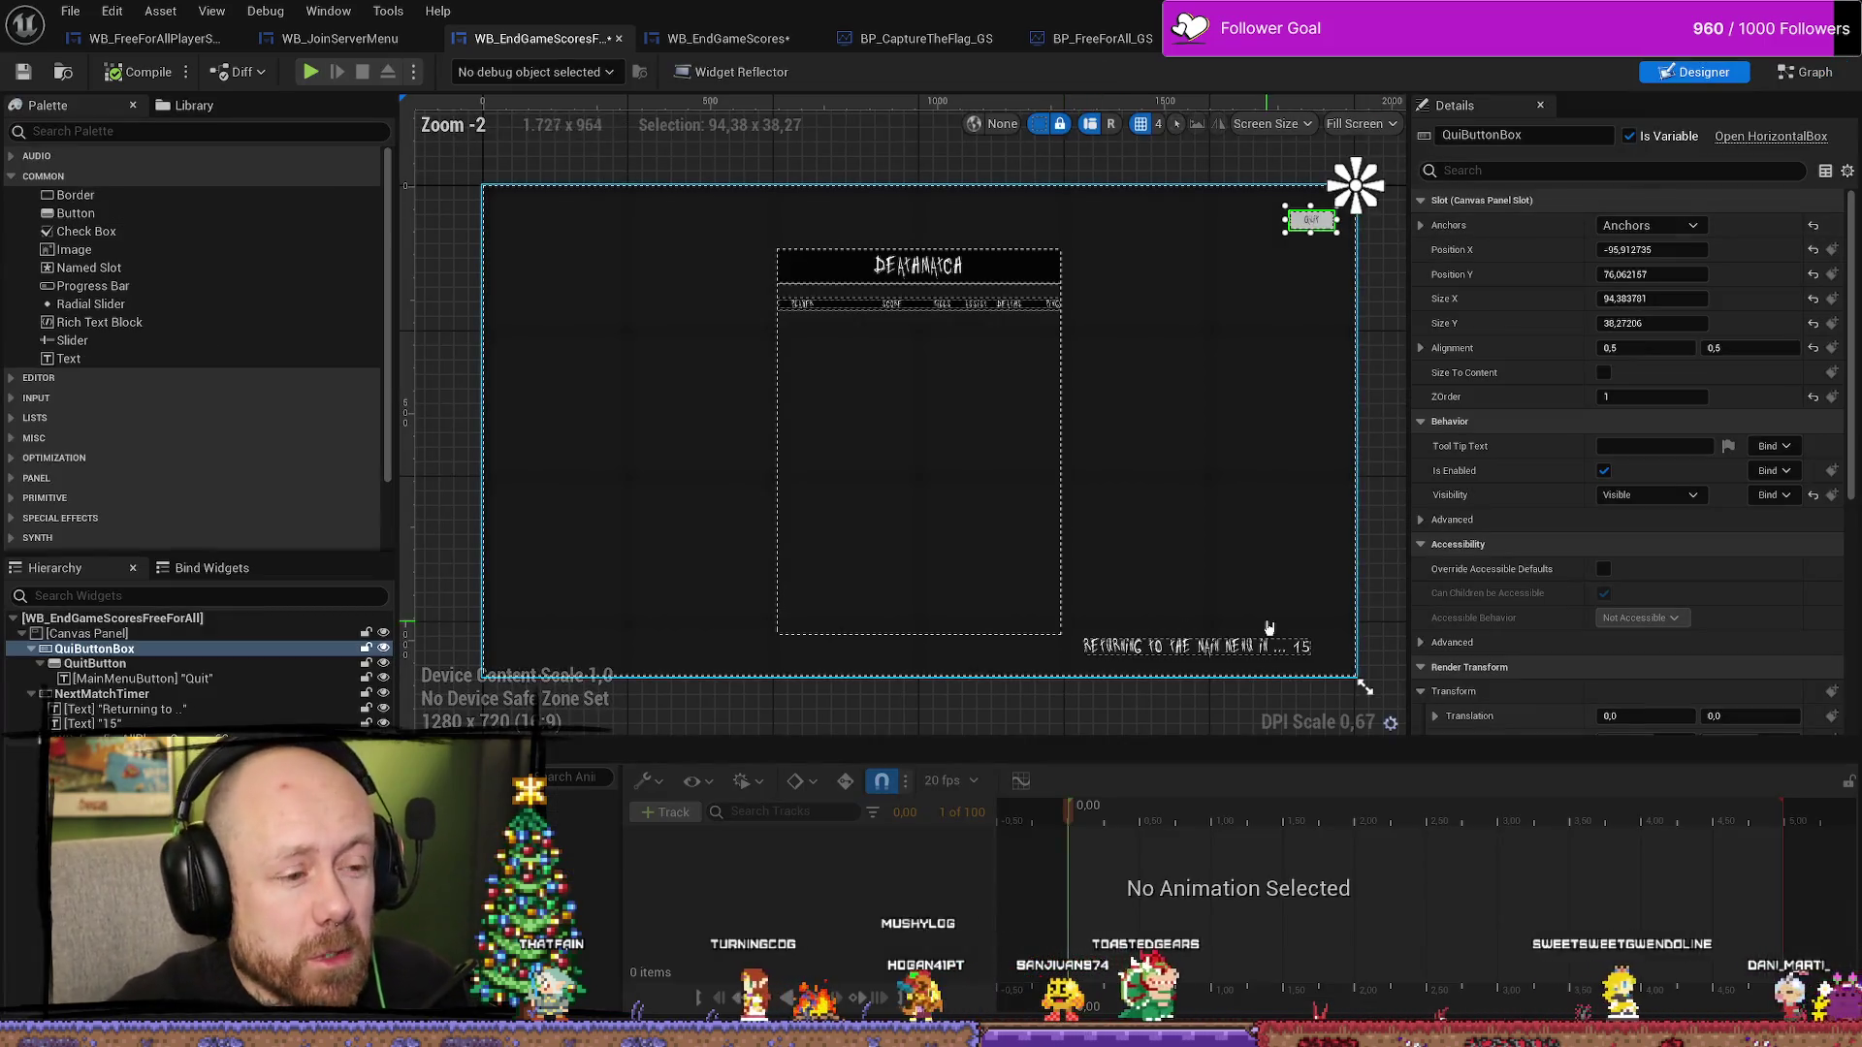
# - Select the FreeForAll QuitButton and scroll its Details, comparing with WB_EndGameScores' quit logic
pyautogui.scroll(-2, 1602, 496)
pyautogui.scroll(-8, 1602, 496)
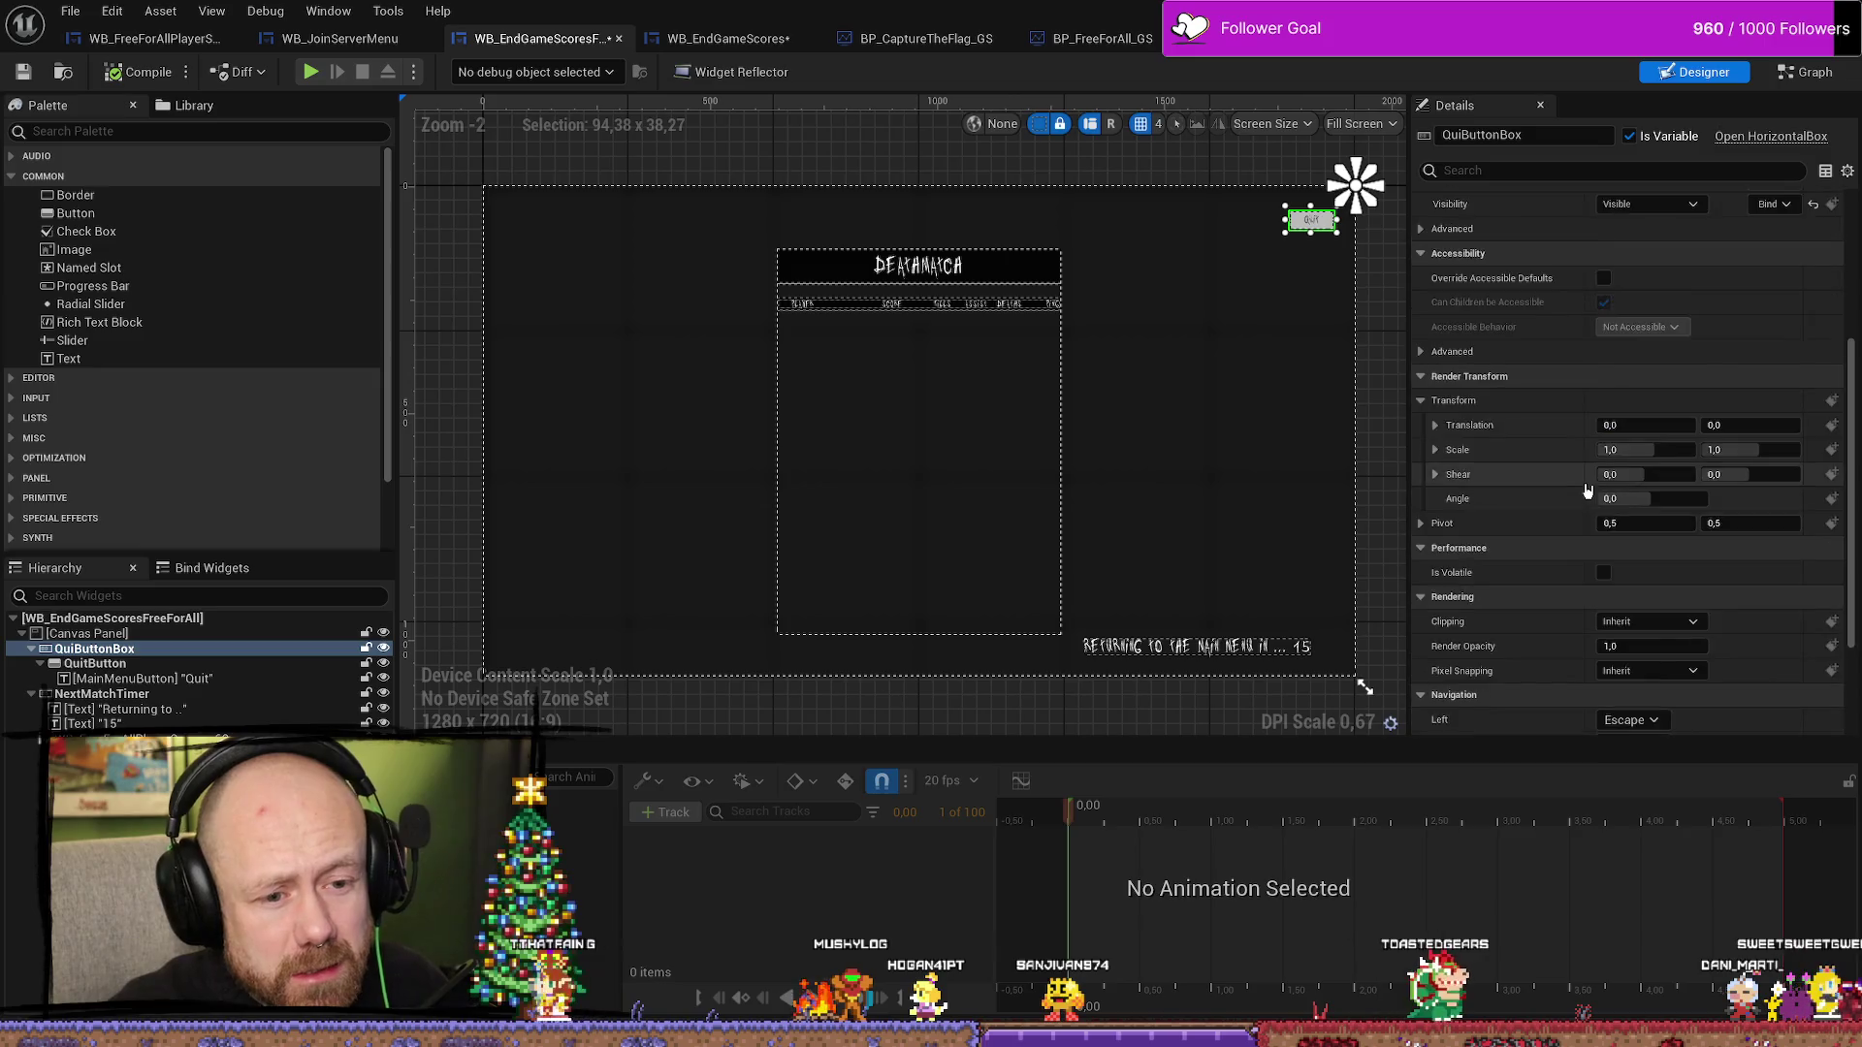
pyautogui.scroll(10, 1564, 506)
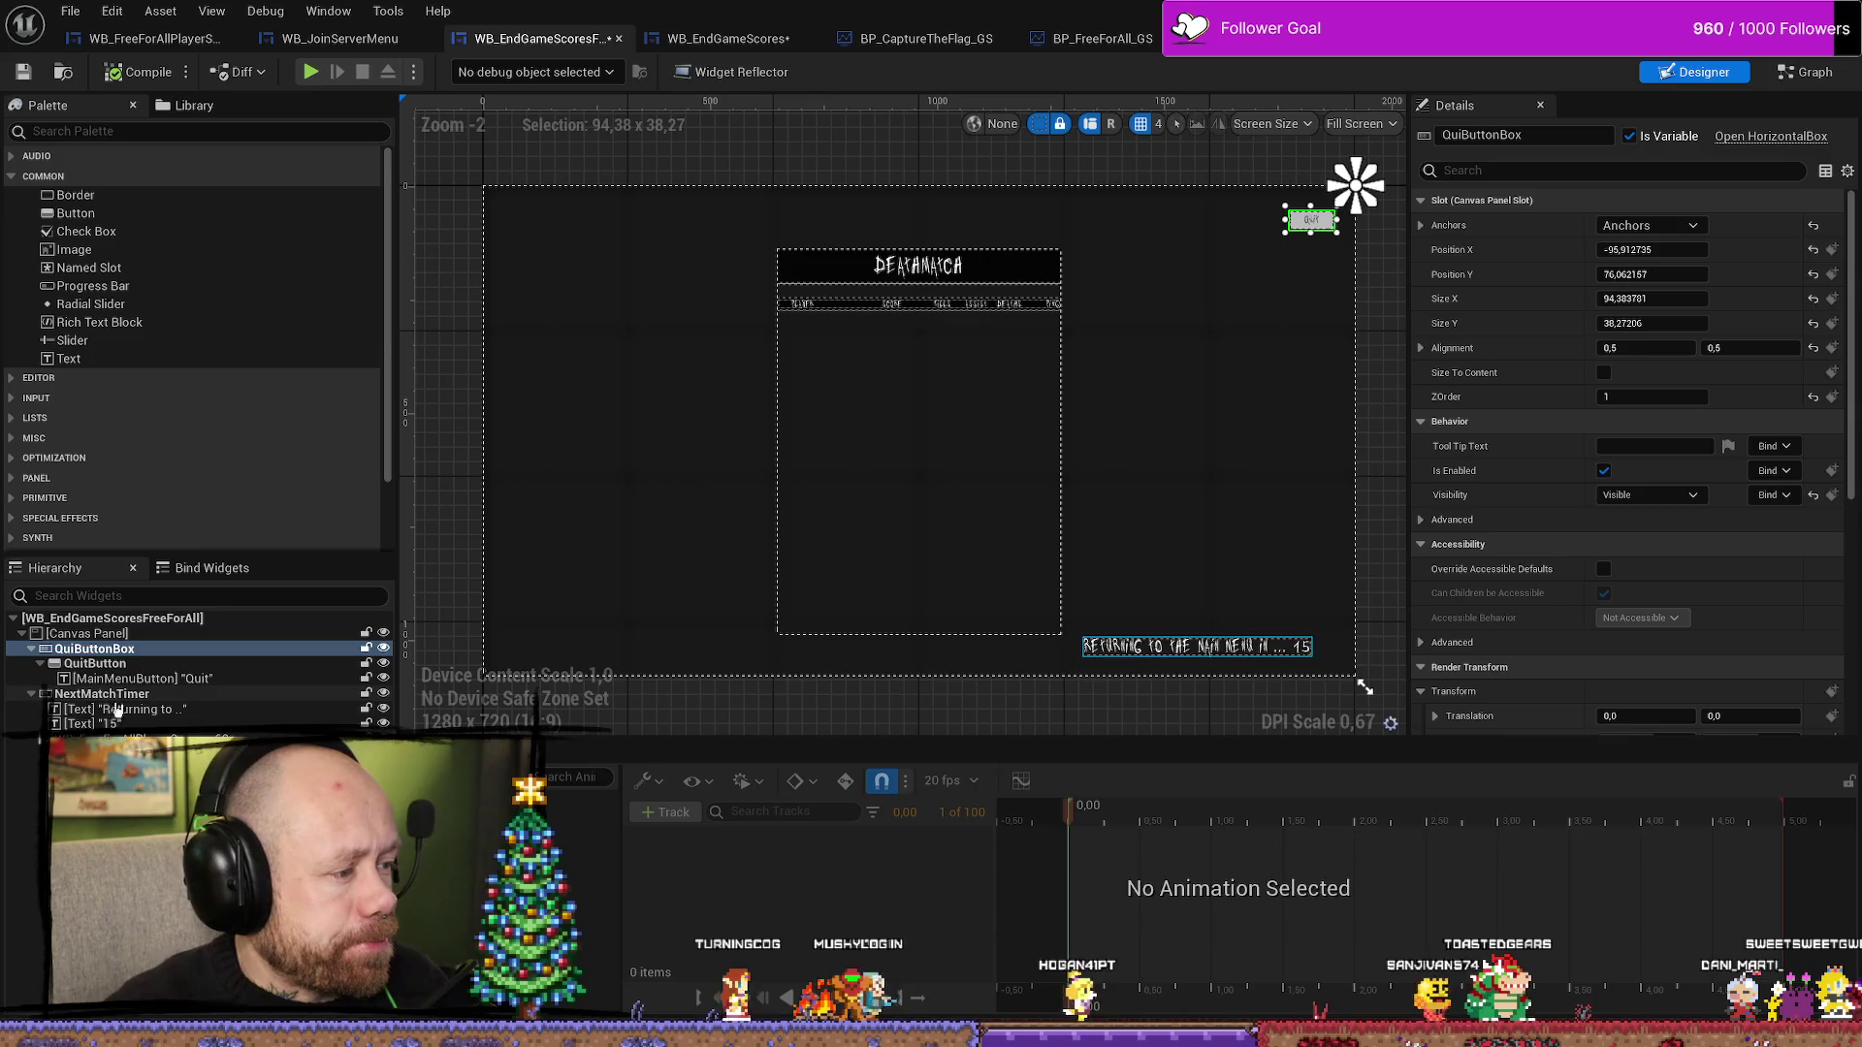
pyautogui.click(143, 665)
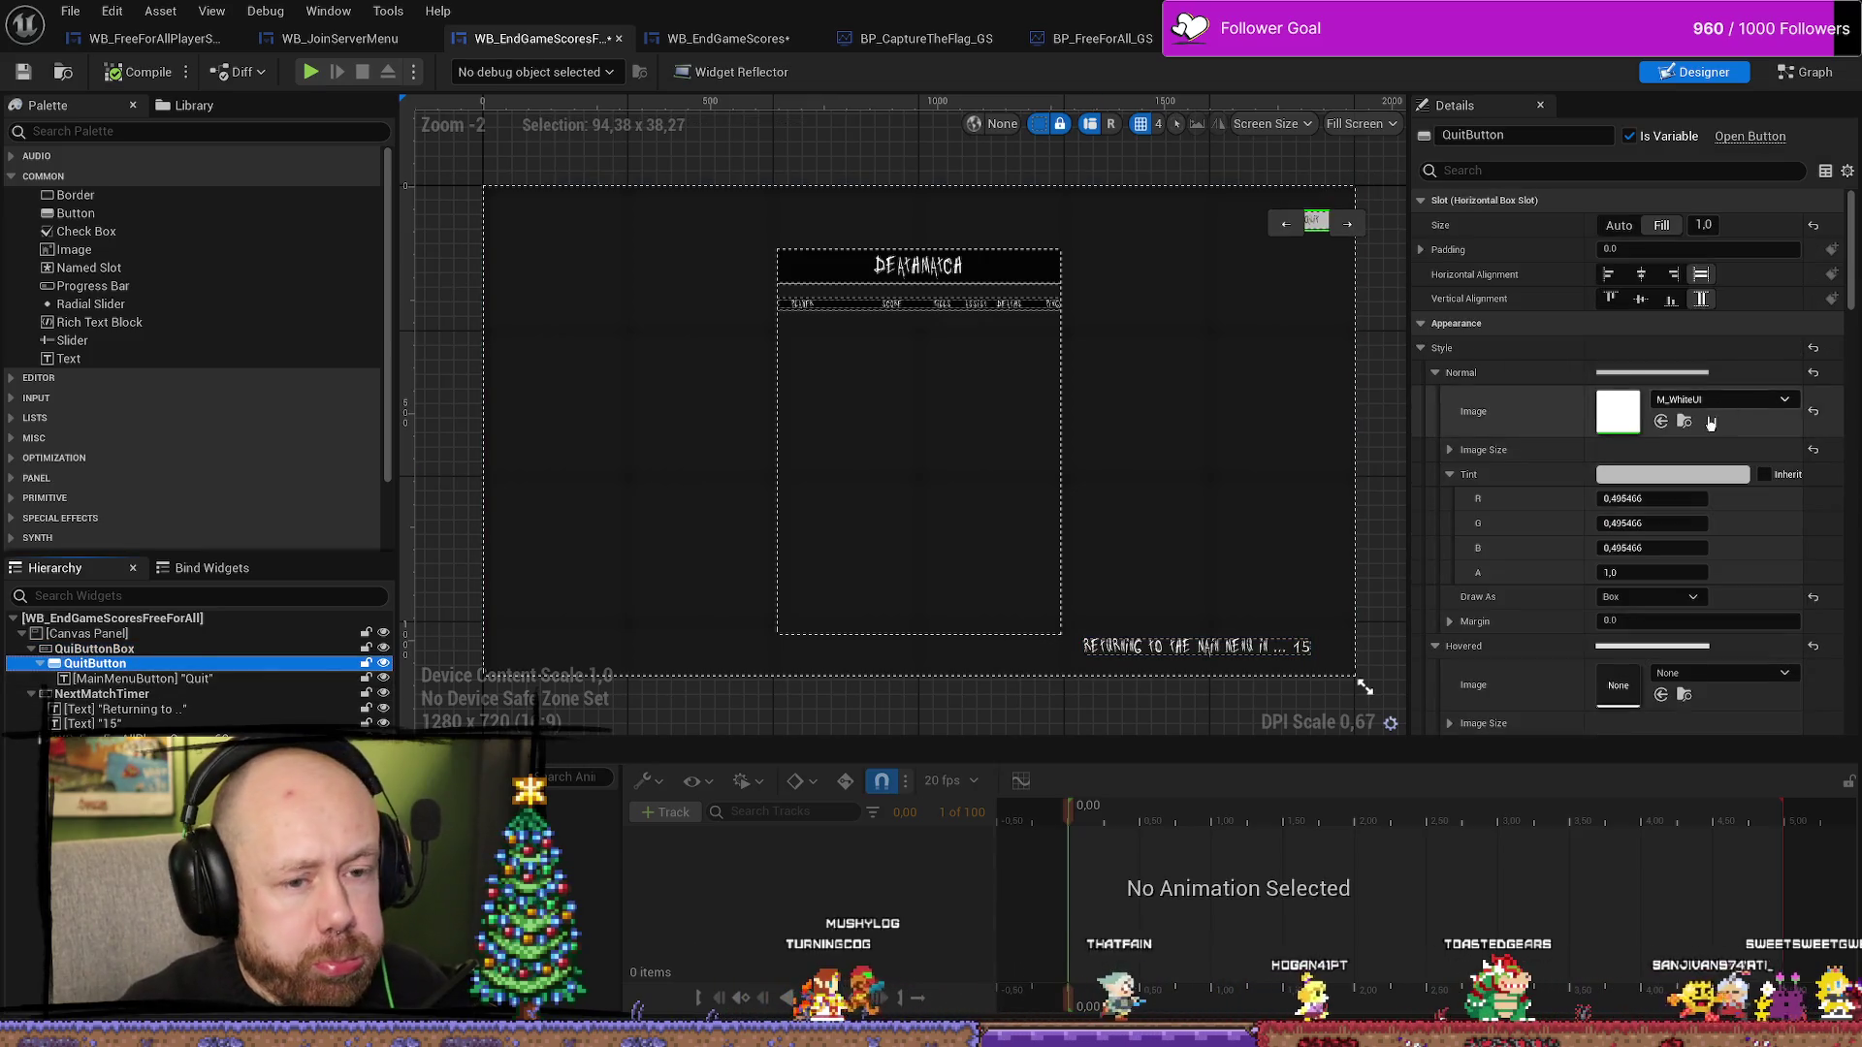
pyautogui.scroll(-2, 1571, 504)
pyautogui.scroll(-15, 1573, 502)
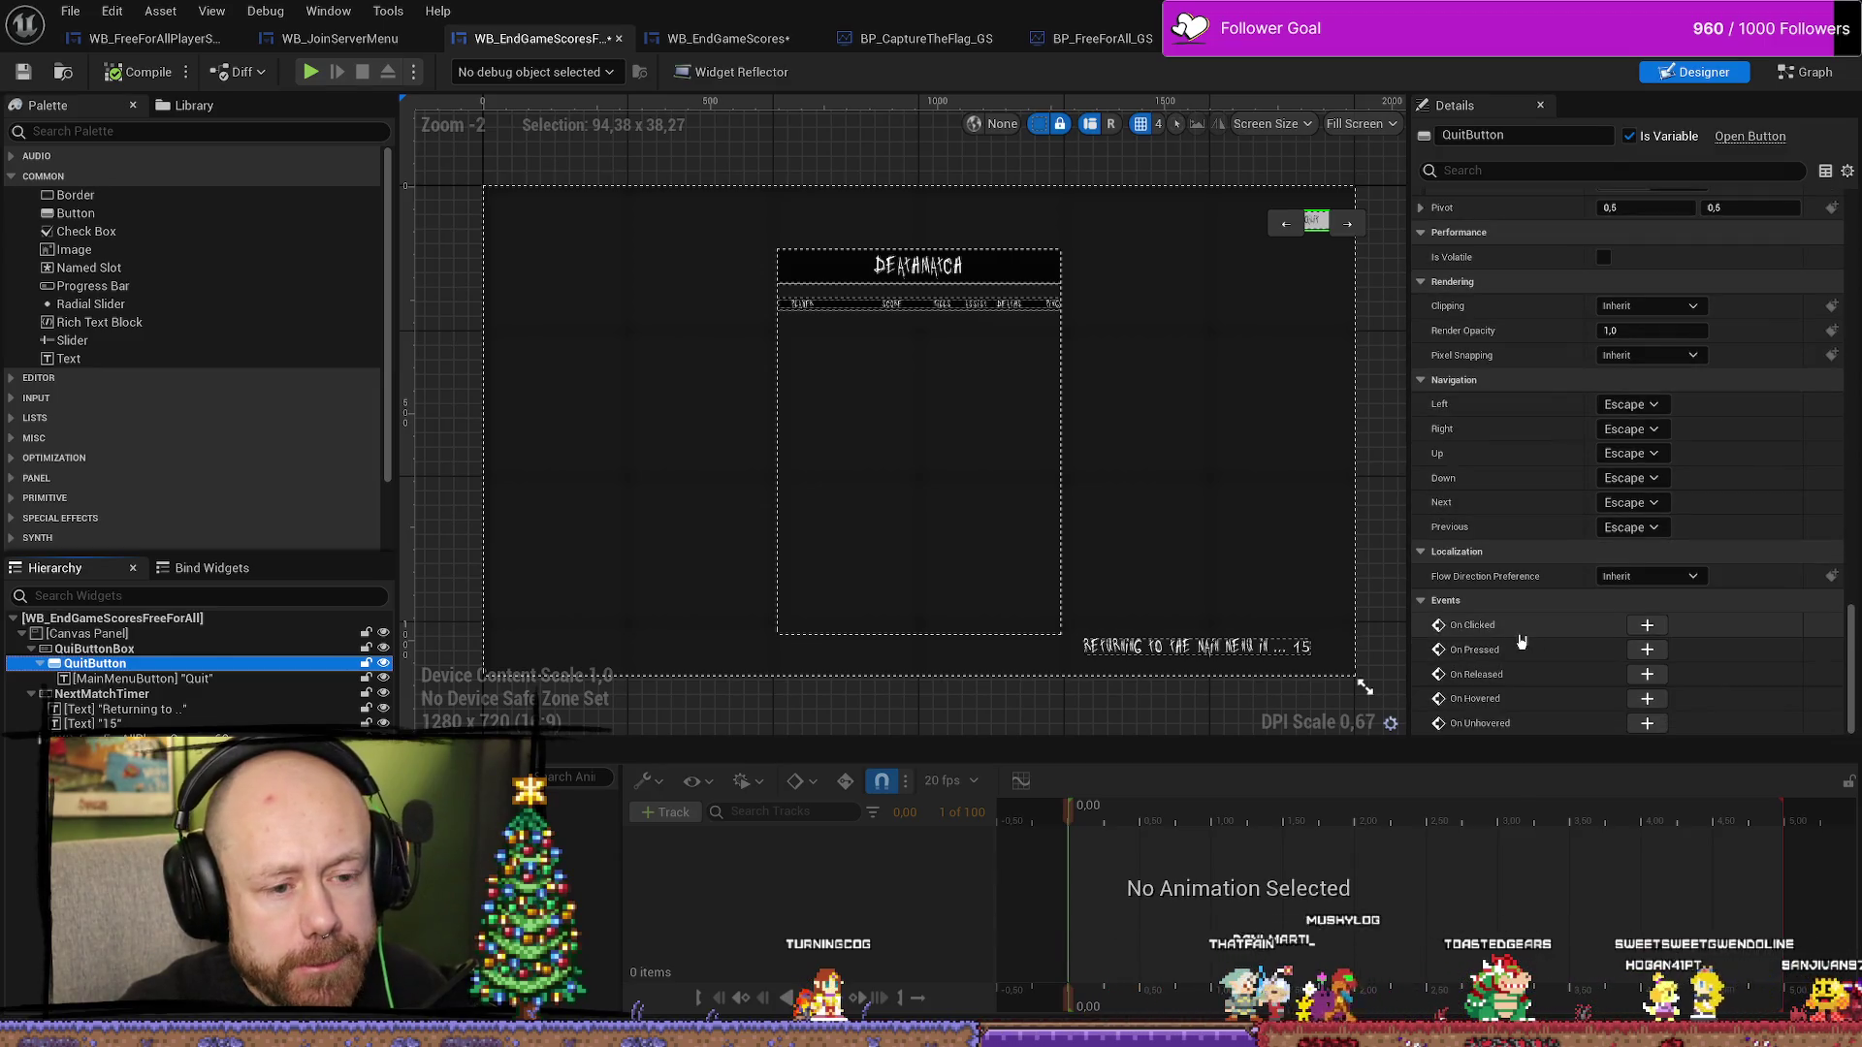
pyautogui.click(721, 41)
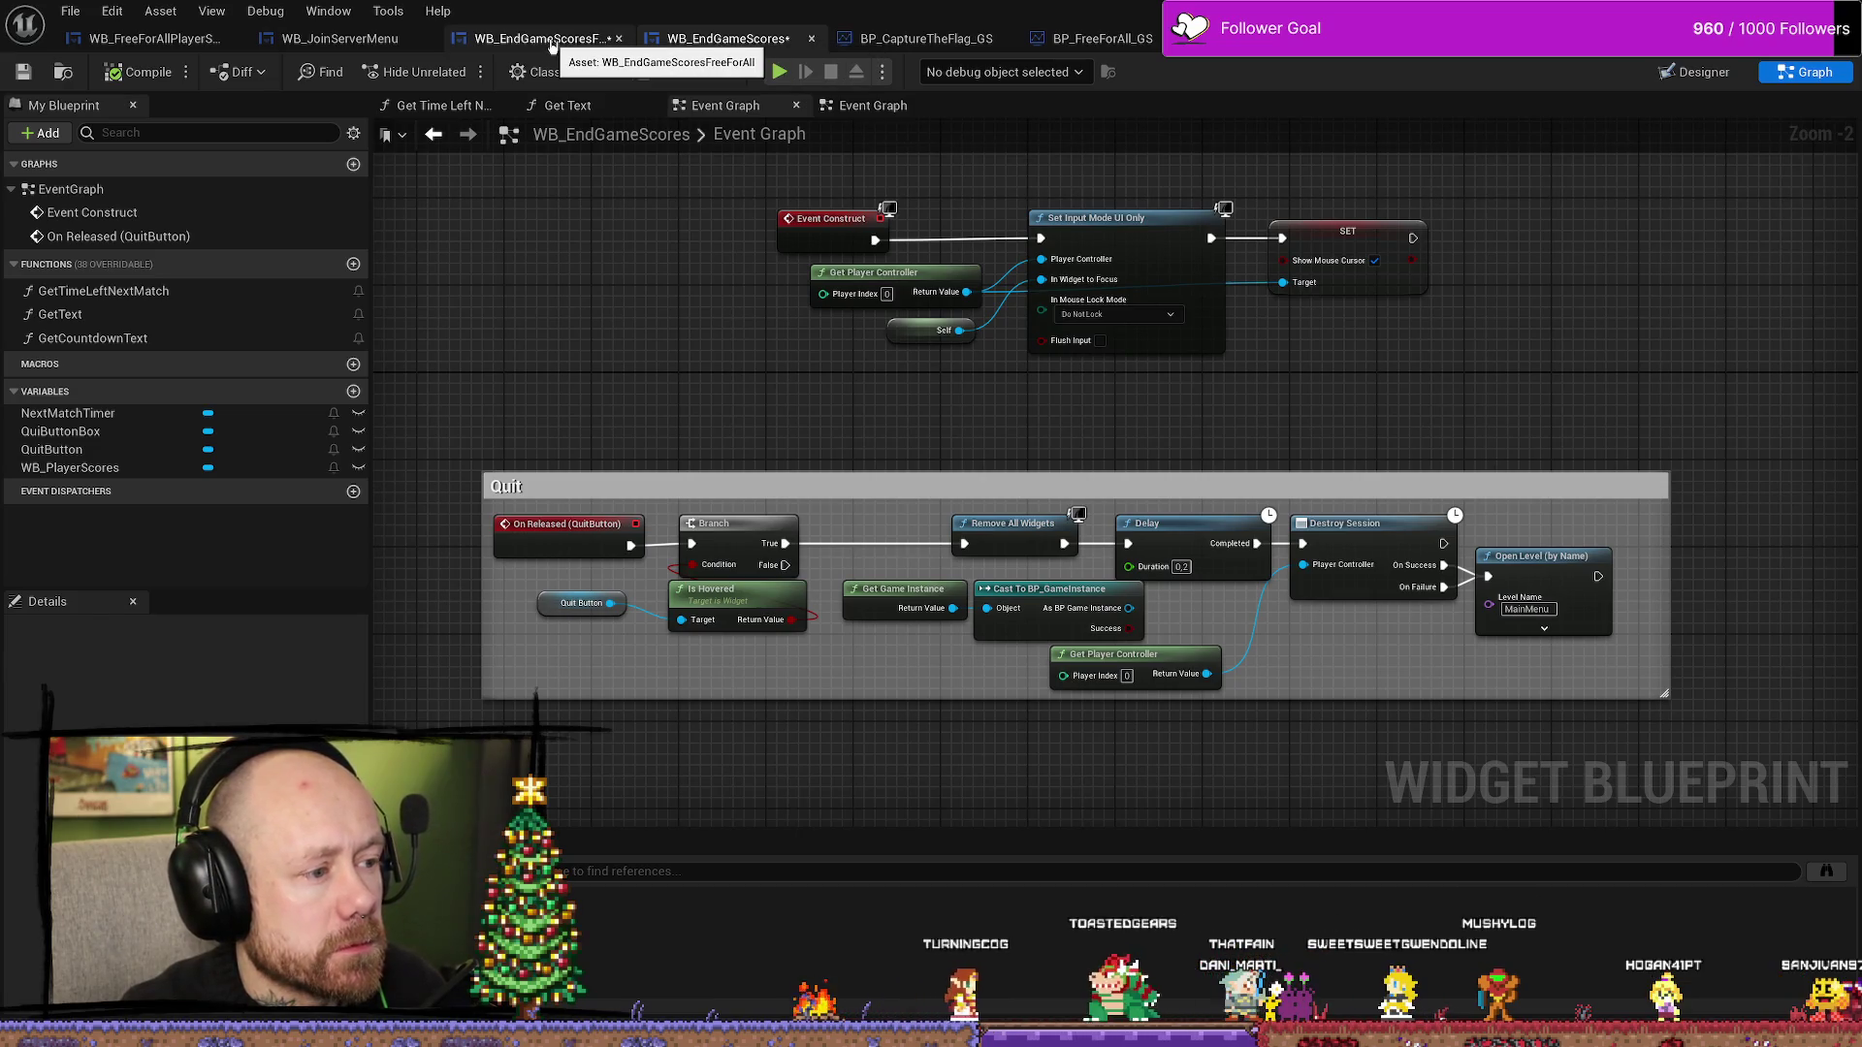
pyautogui.click(608, 41)
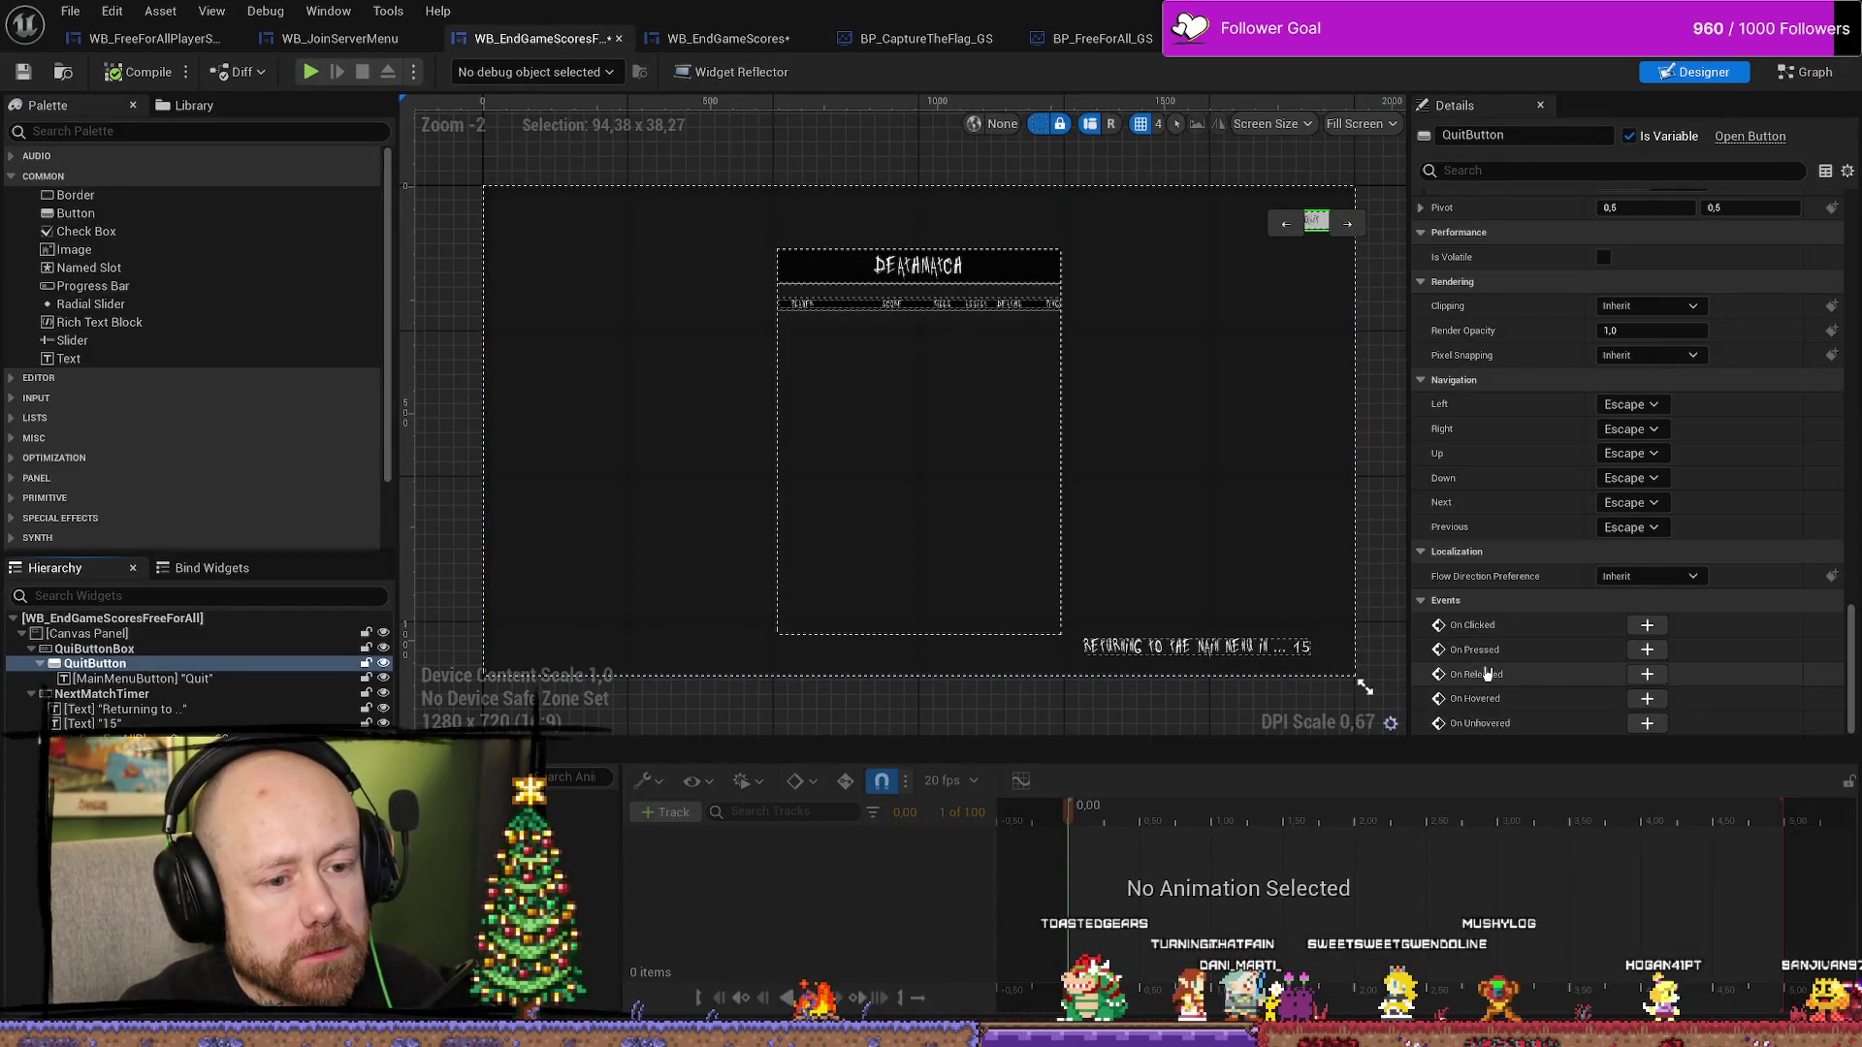
# - Add an On Released event for QuitButton, discarding the pasted input-mode nodes
pyautogui.click(1647, 674)
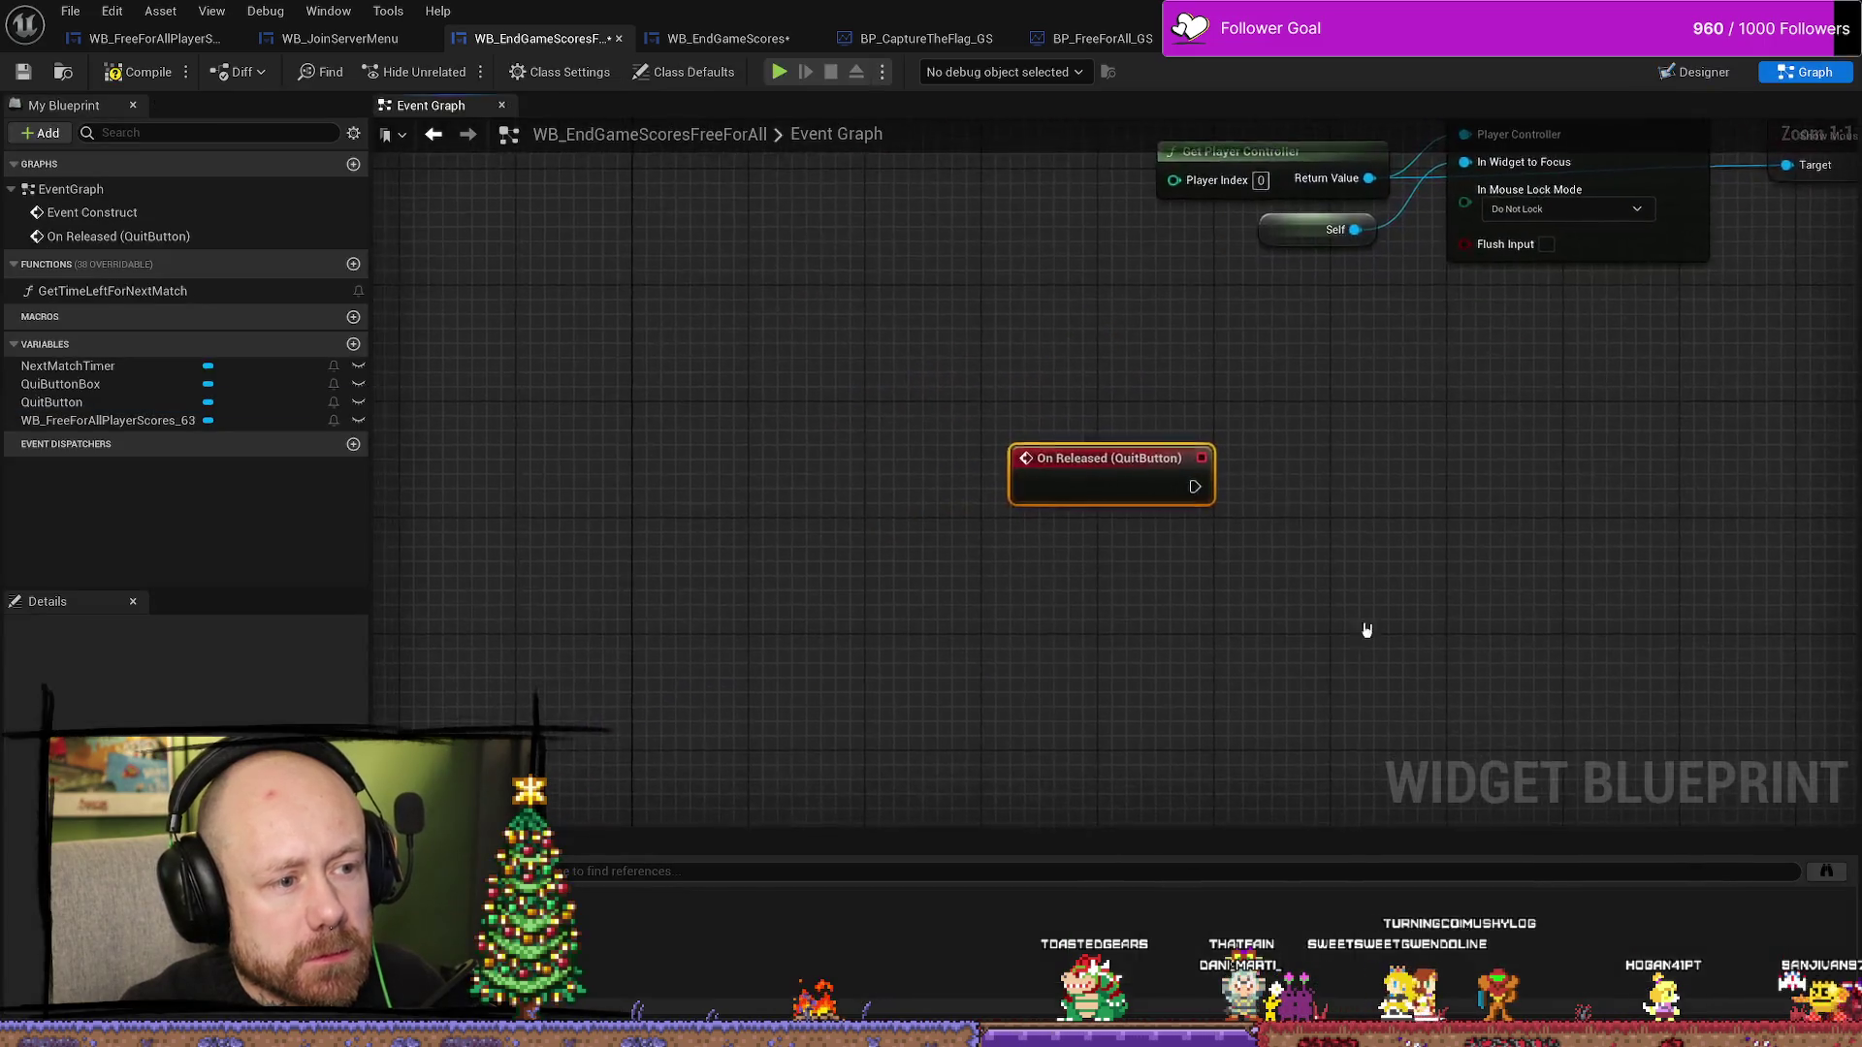
pyautogui.moveTo(1277, 597); pyautogui.dragTo(1243, 505)
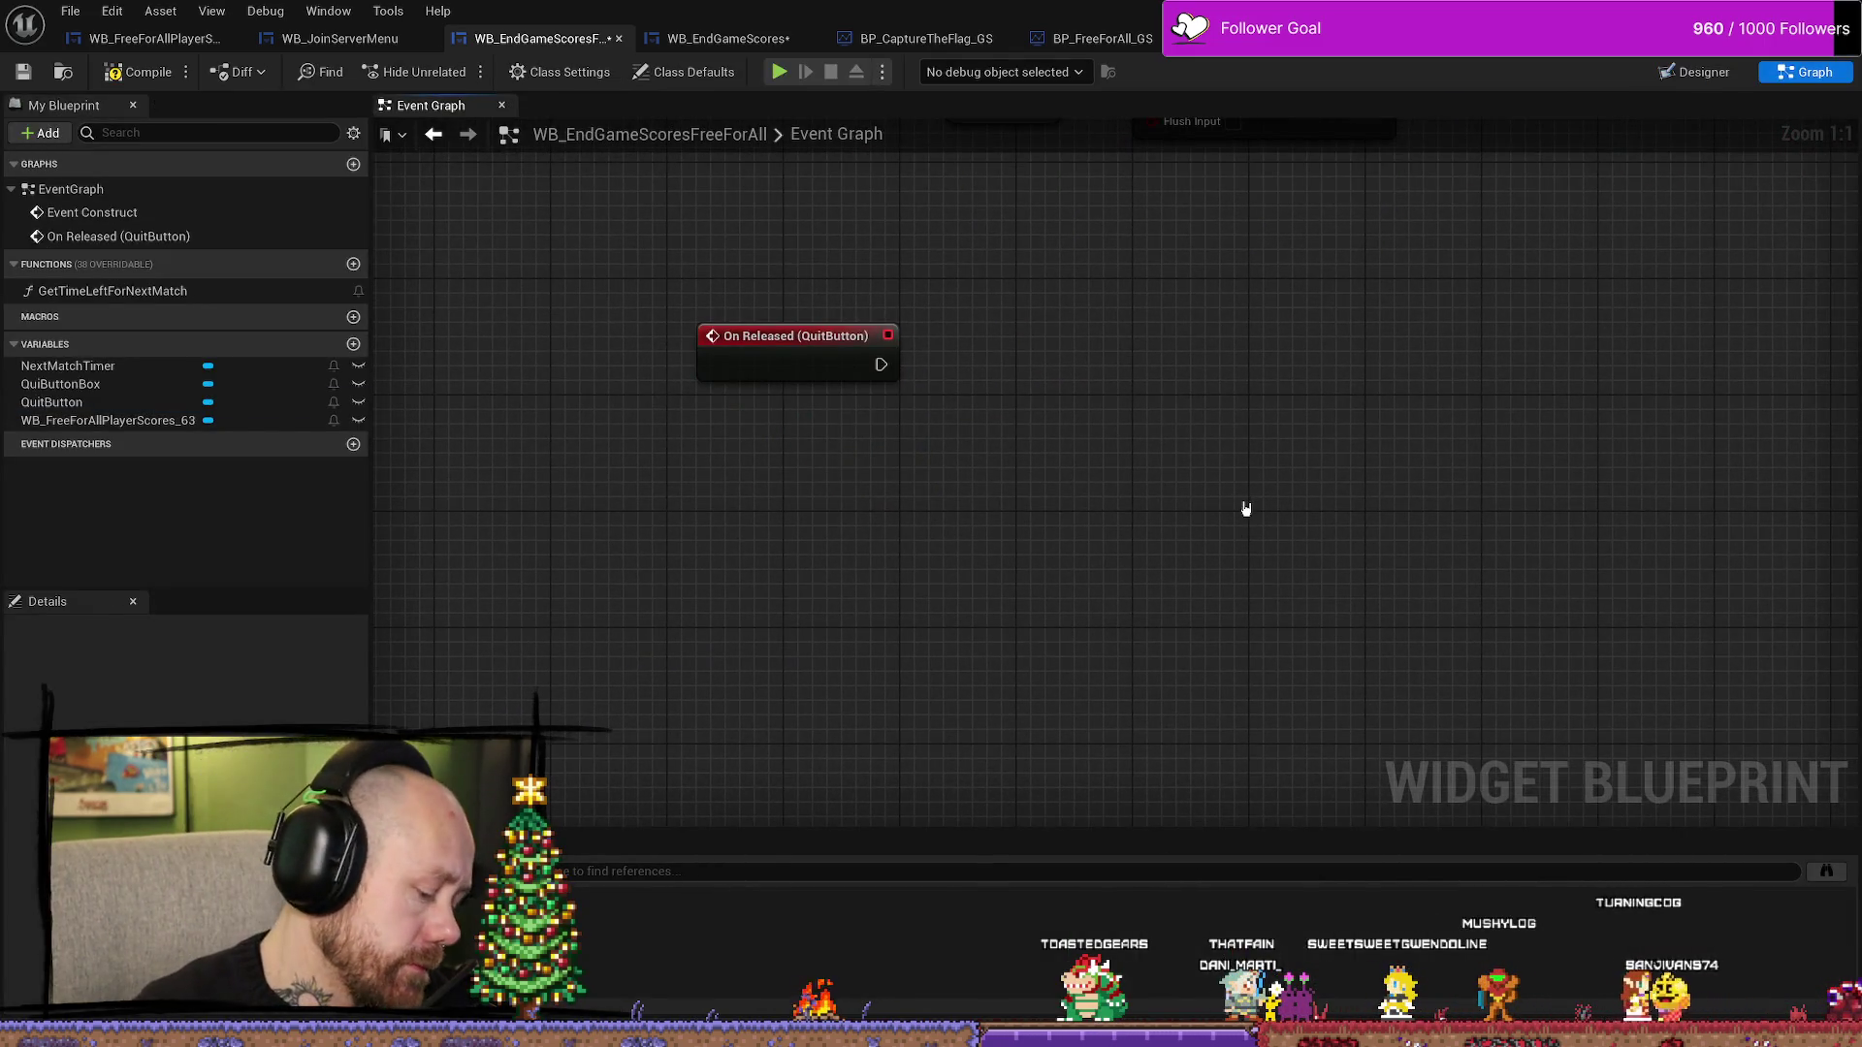
pyautogui.hotkey('ctrl', 'v')
pyautogui.moveTo(1255, 387); pyautogui.dragTo(1129, 377)
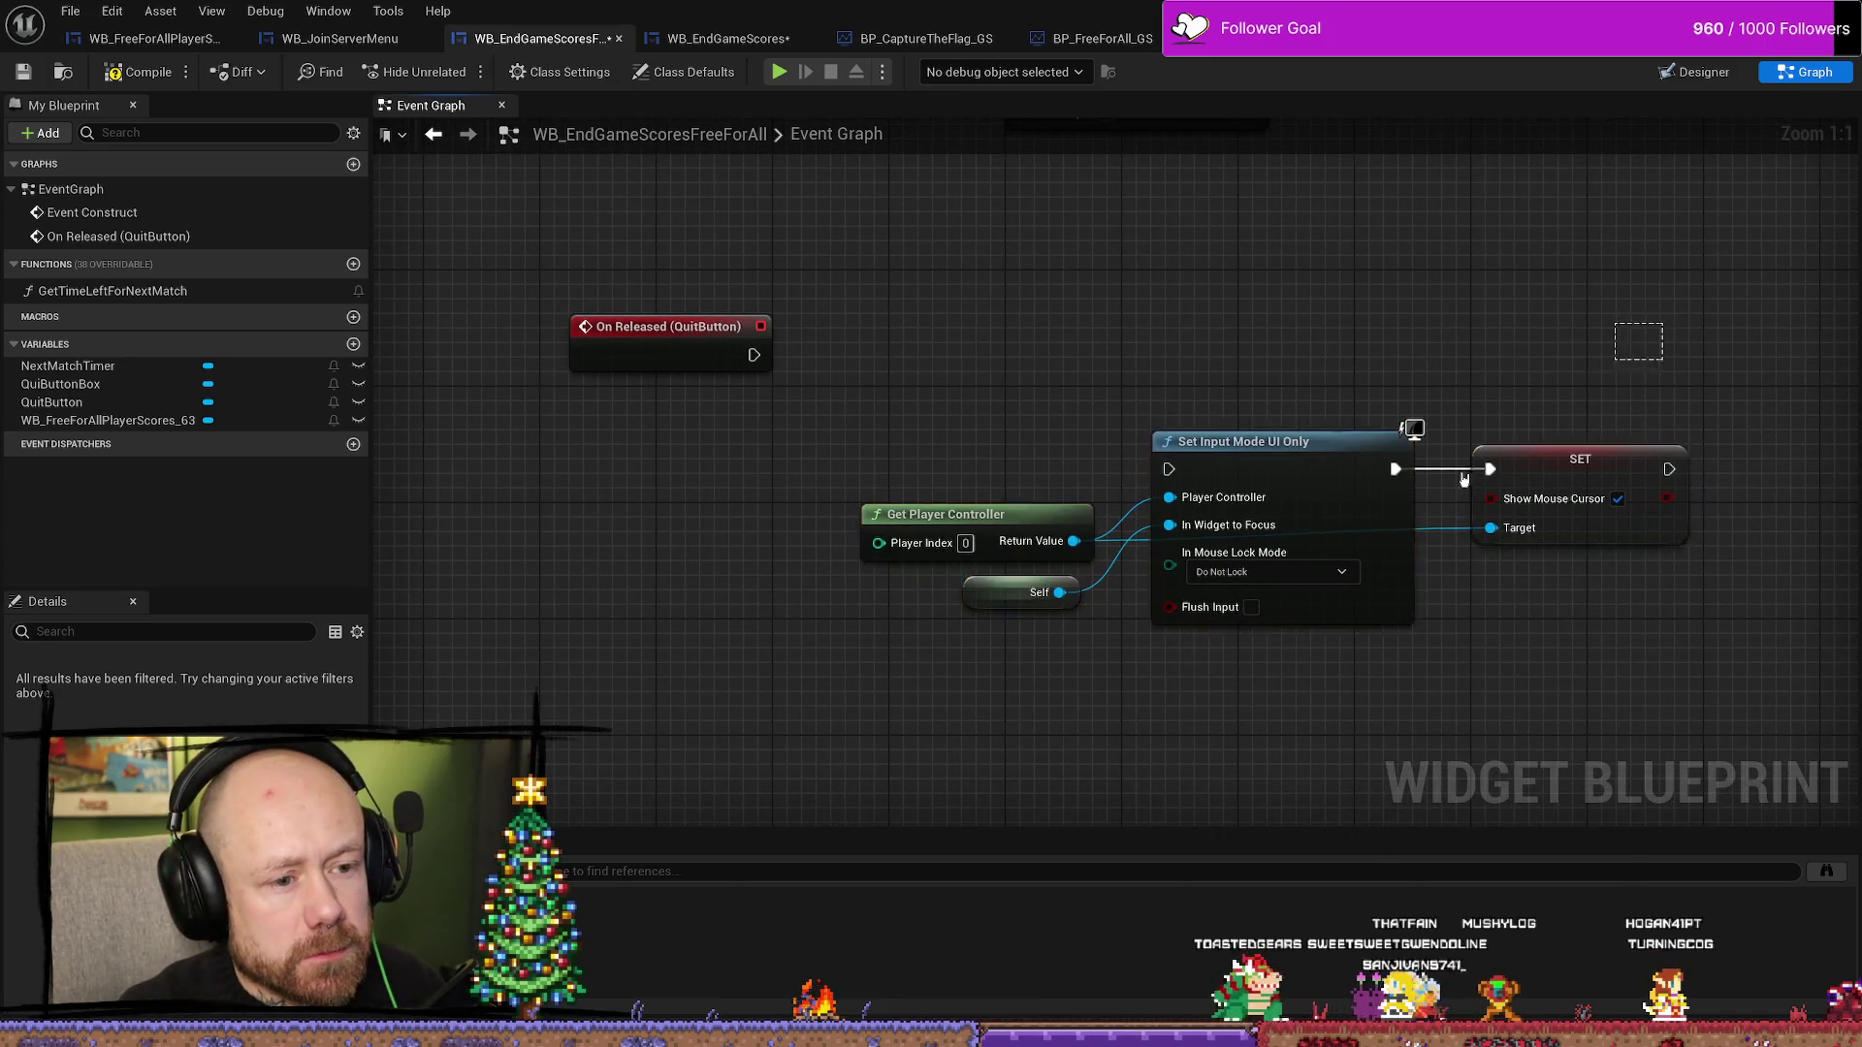
pyautogui.press('Delete')
# - Copy the Quit logic nodes from WB_EndGameScores into the WB_EndGameScoresFreeForAll graph
pyautogui.click(694, 39)
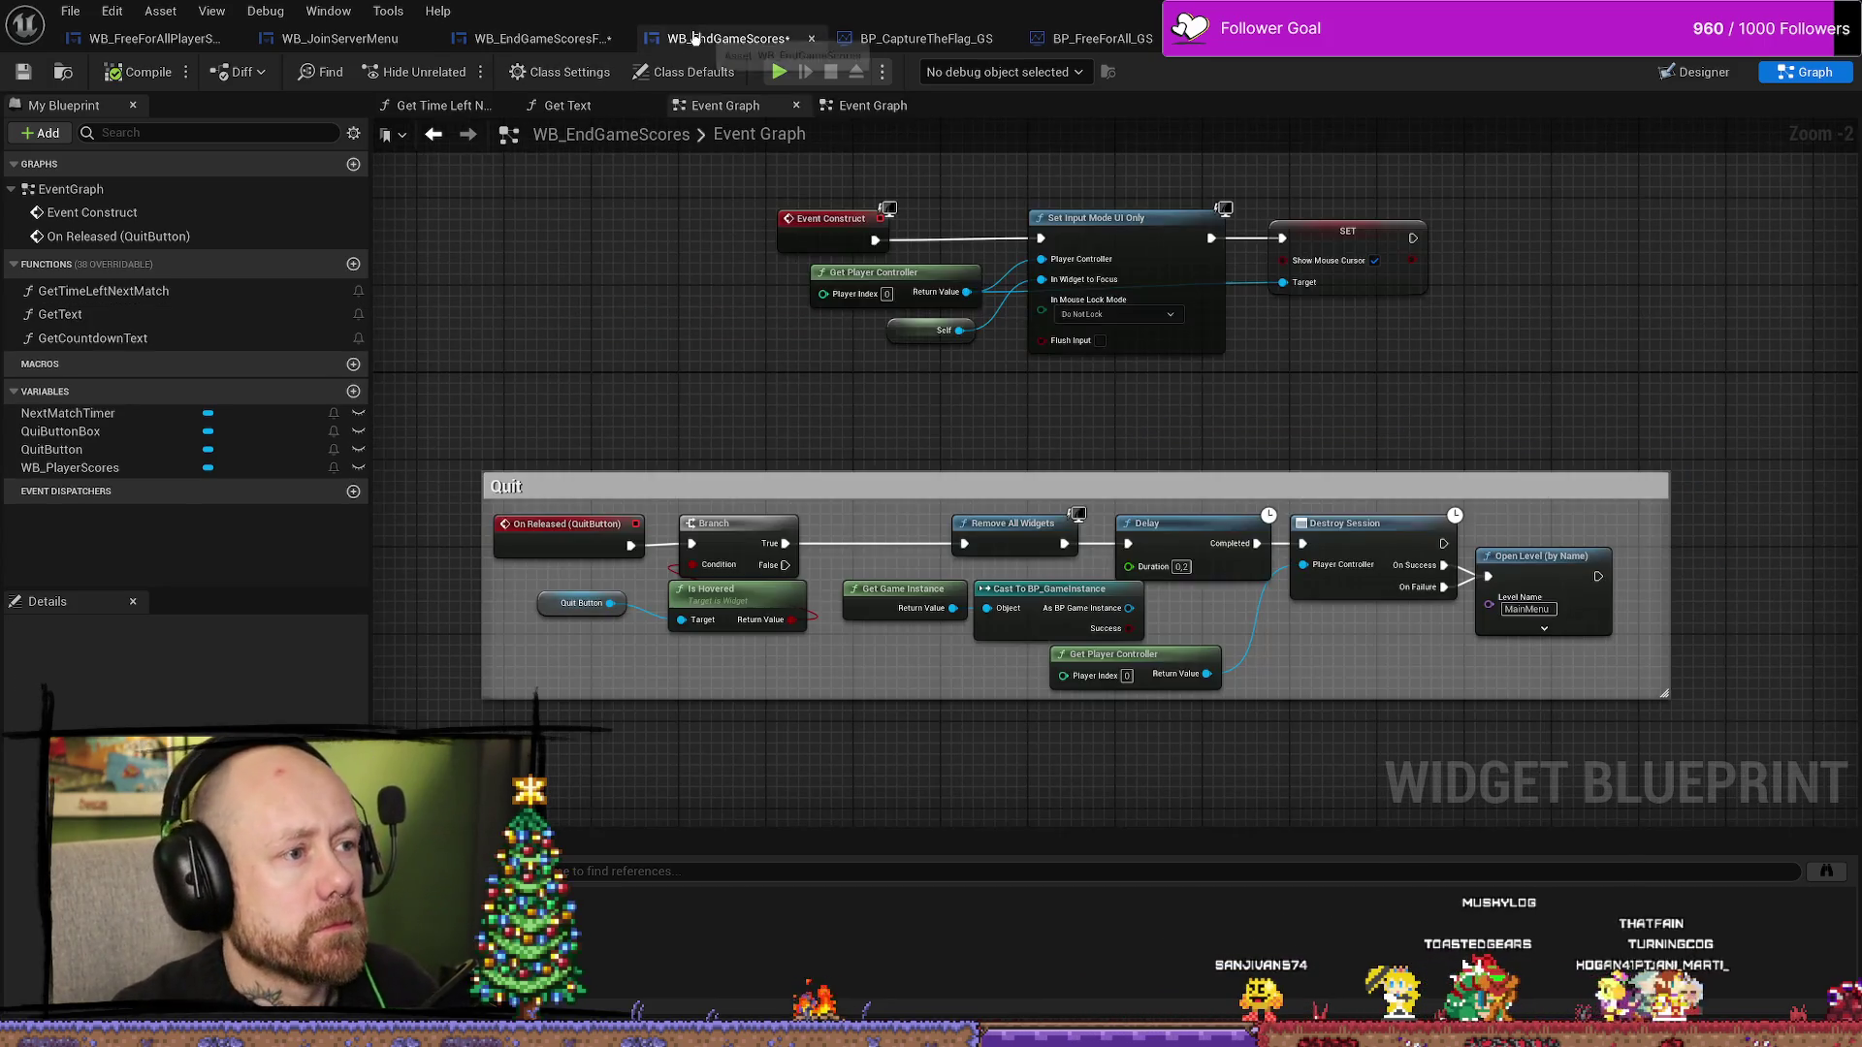
pyautogui.moveTo(1574, 686); pyautogui.dragTo(679, 570)
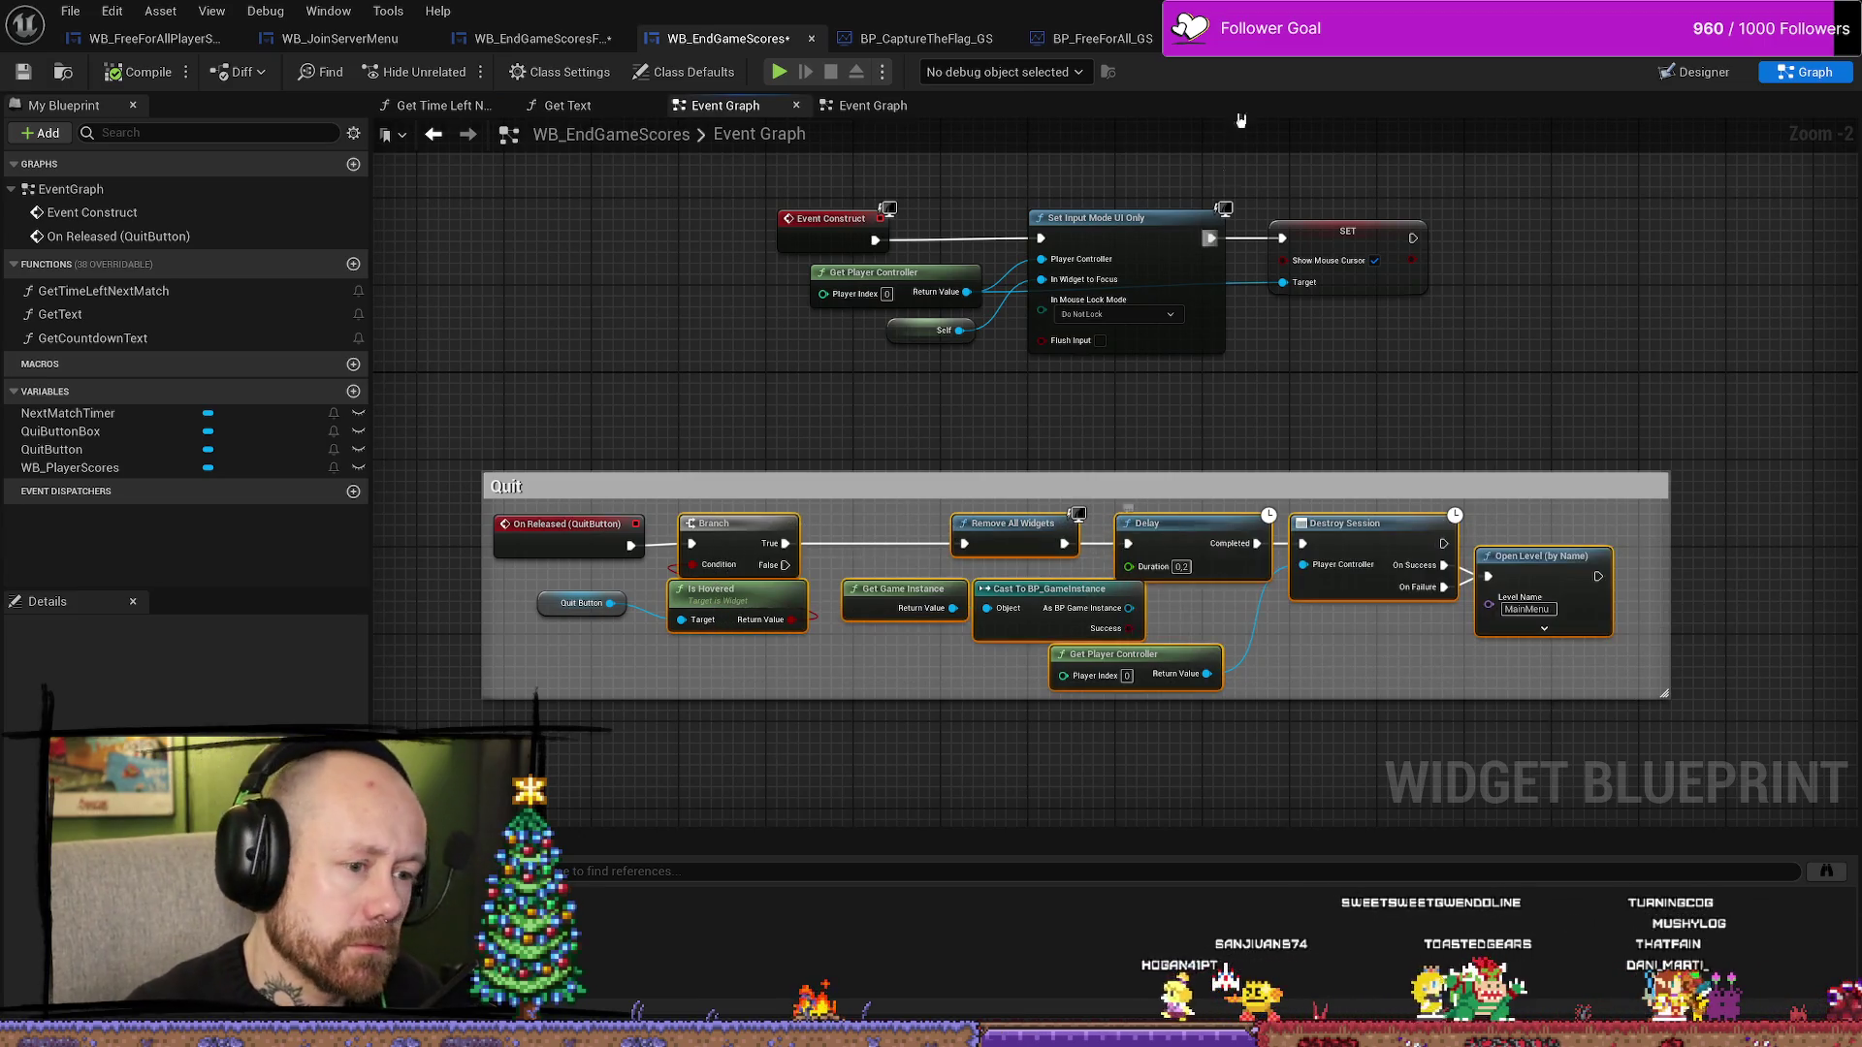
pyautogui.click(540, 39)
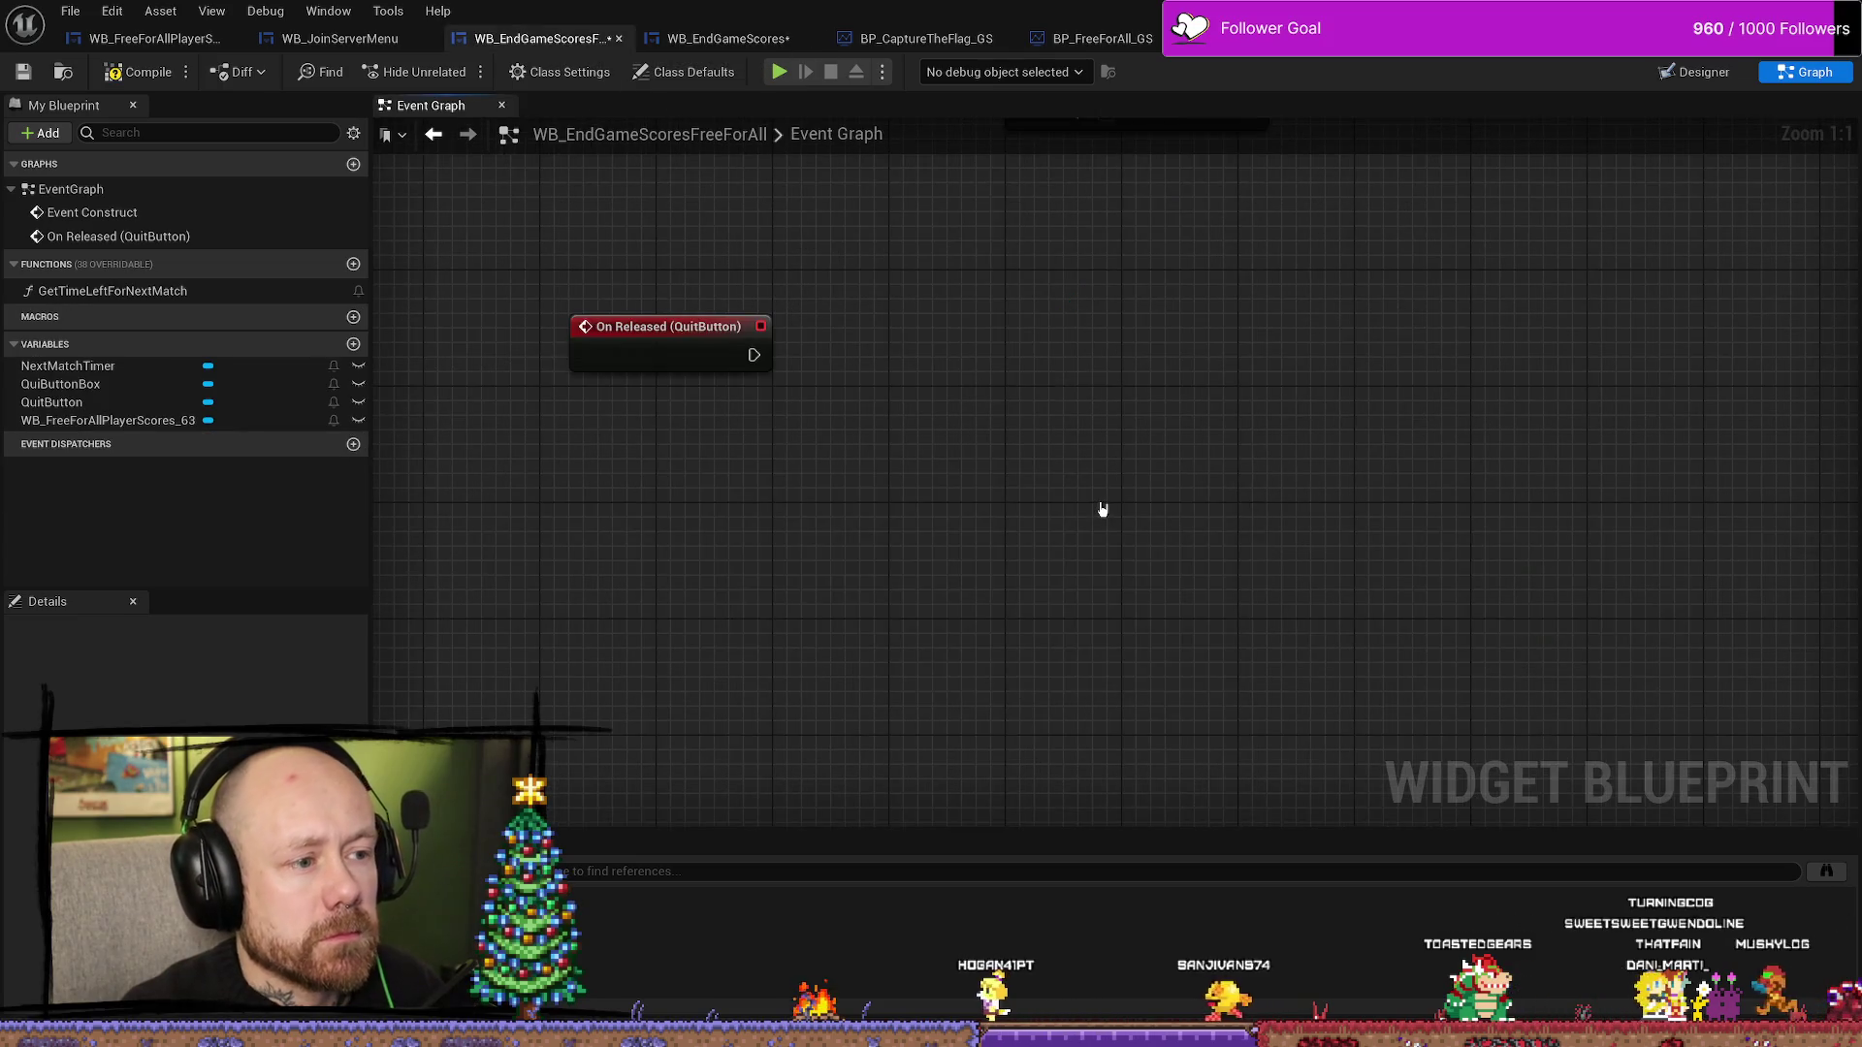
pyautogui.hotkey('ctrl', 'v')
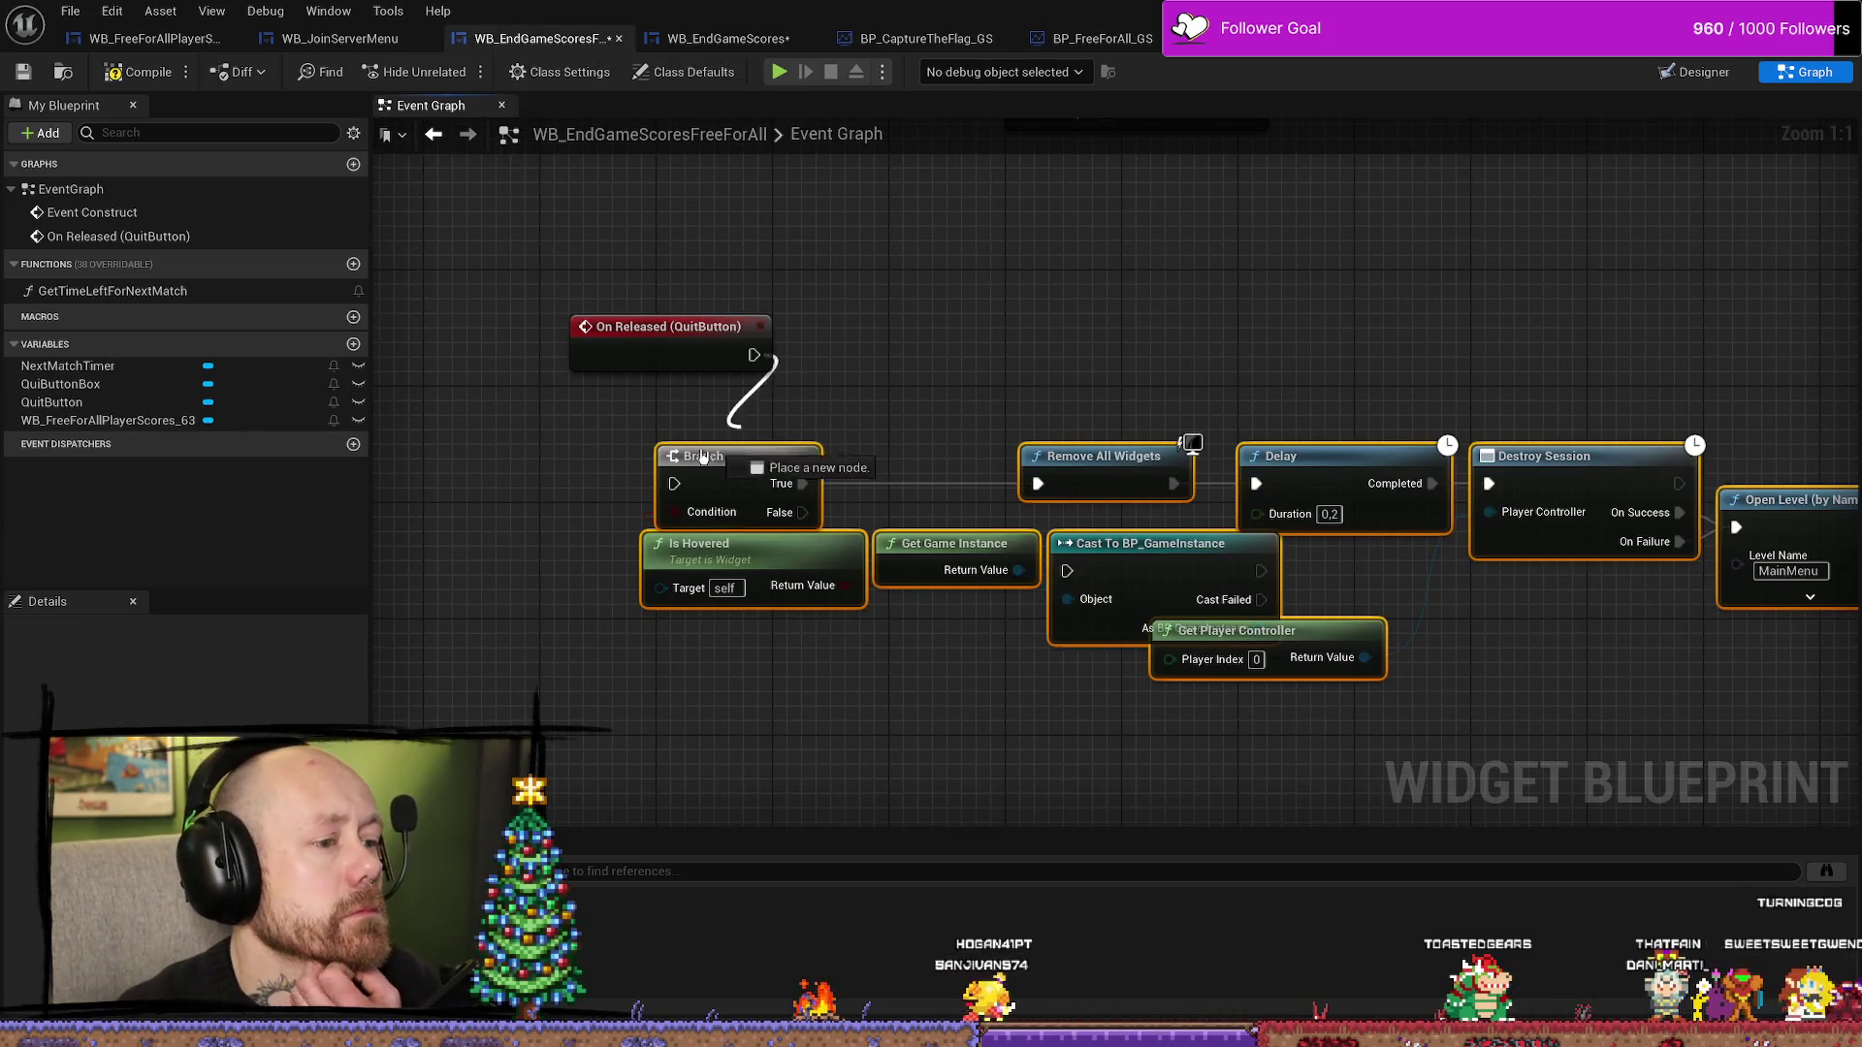
# - Wire On Released into the Branch and a QuitButton getter into Is Hovered, then compile
pyautogui.moveTo(753, 355)
pyautogui.mouseDown()
pyautogui.moveTo(674, 483)
pyautogui.moveTo(978, 344)
pyautogui.moveTo(949, 330)
pyautogui.mouseUp()
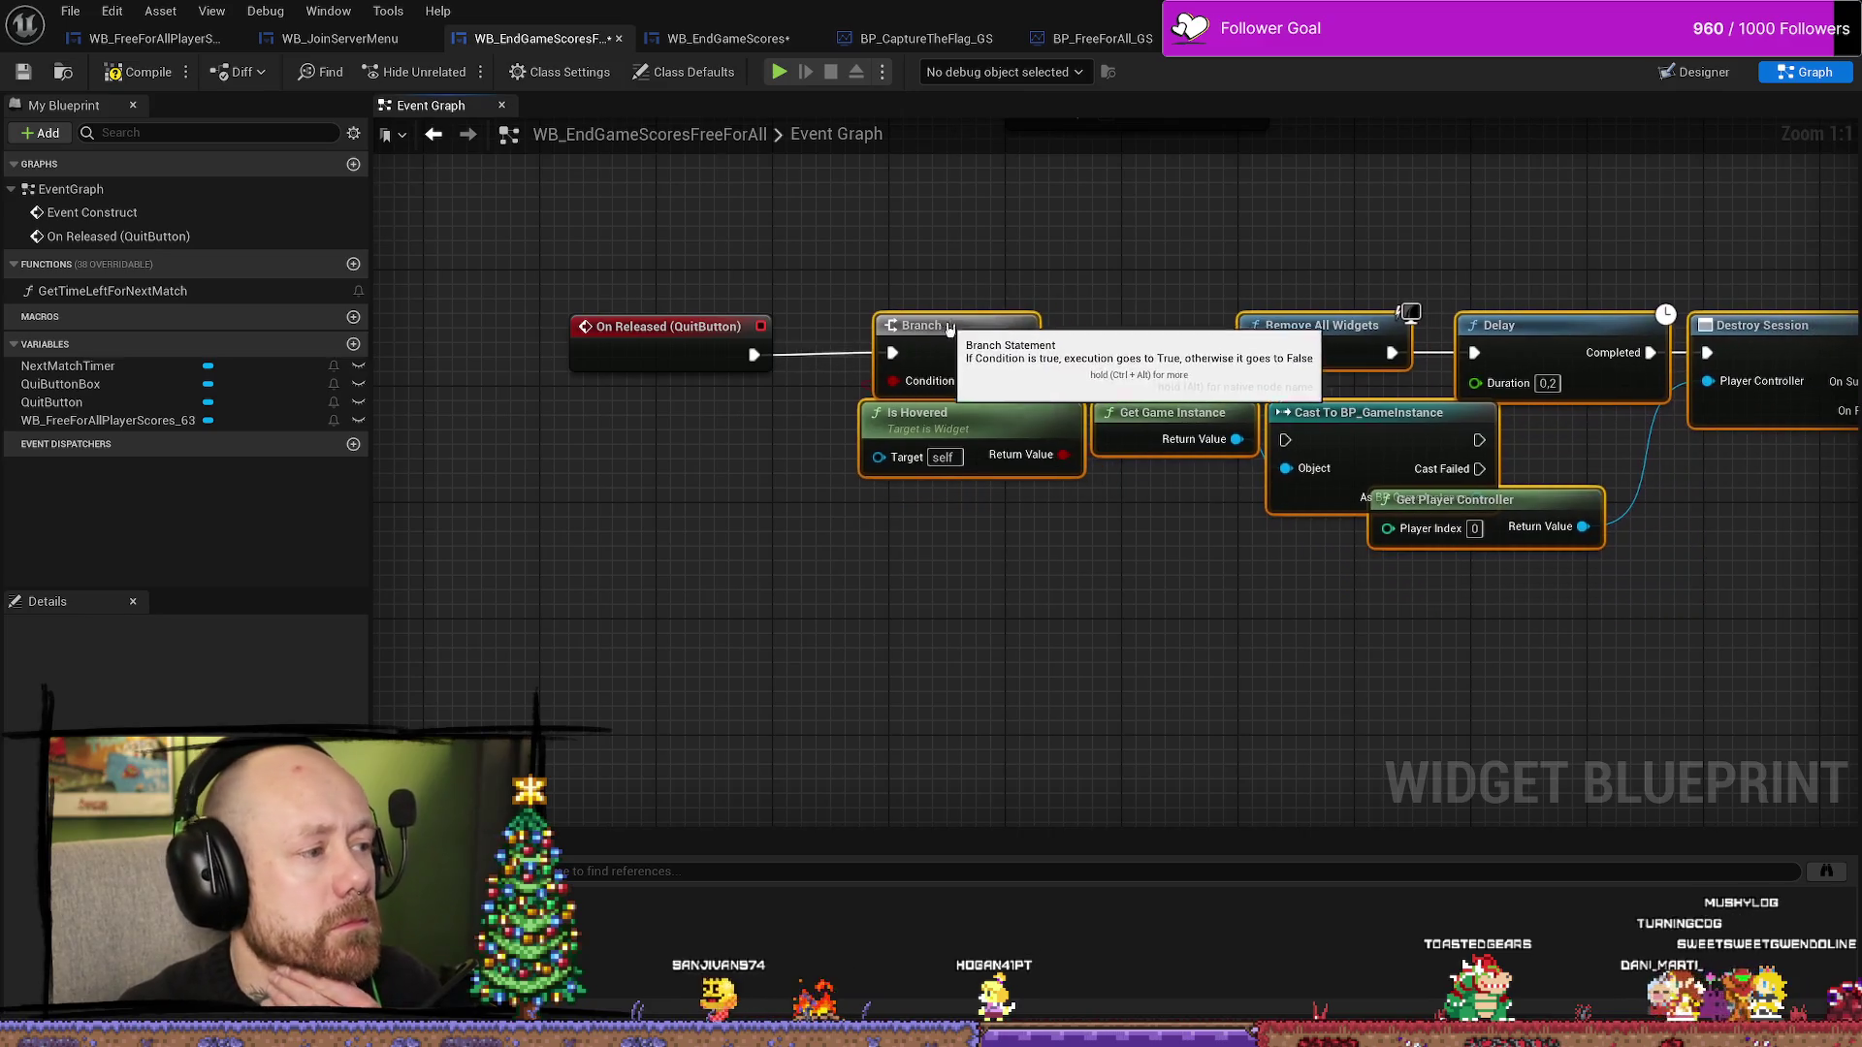
pyautogui.moveTo(51, 402)
pyautogui.mouseDown()
pyautogui.moveTo(718, 648)
pyautogui.moveTo(887, 467)
pyautogui.mouseUp()
pyautogui.click(766, 674)
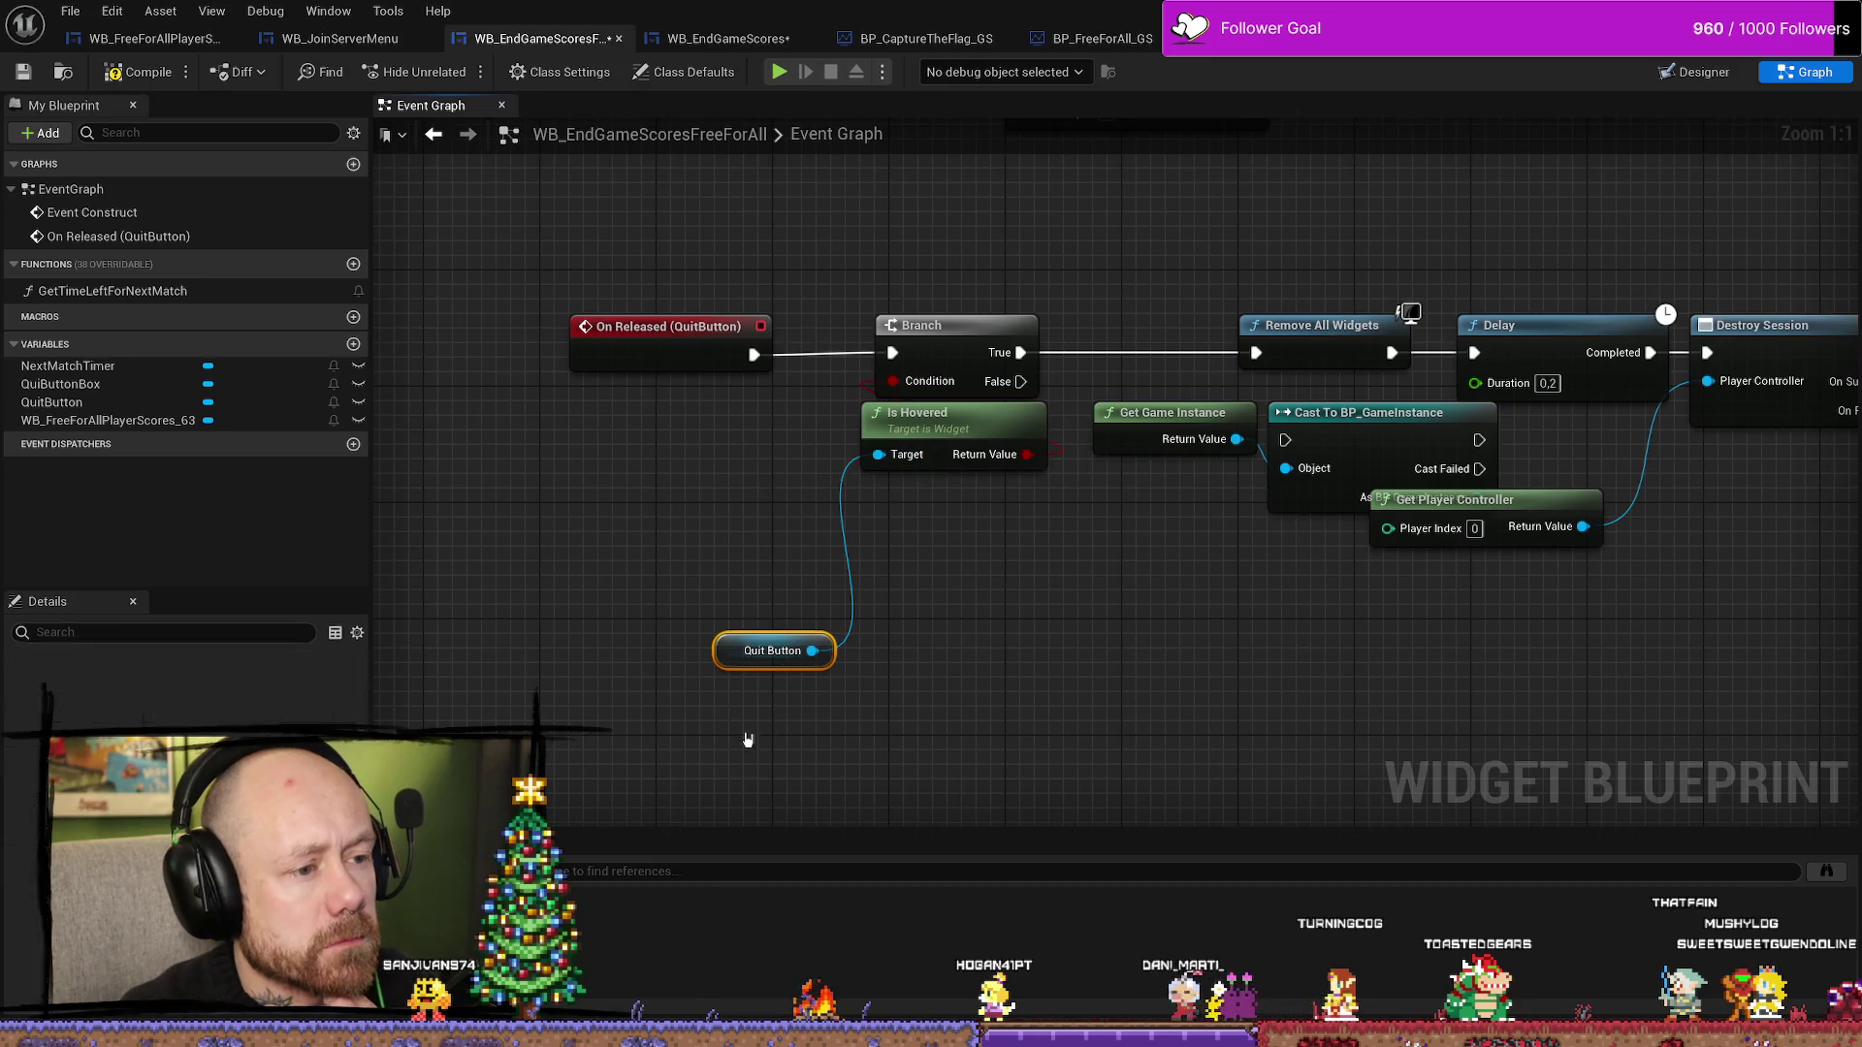
pyautogui.moveTo(766, 652); pyautogui.dragTo(736, 448)
pyautogui.click(123, 78)
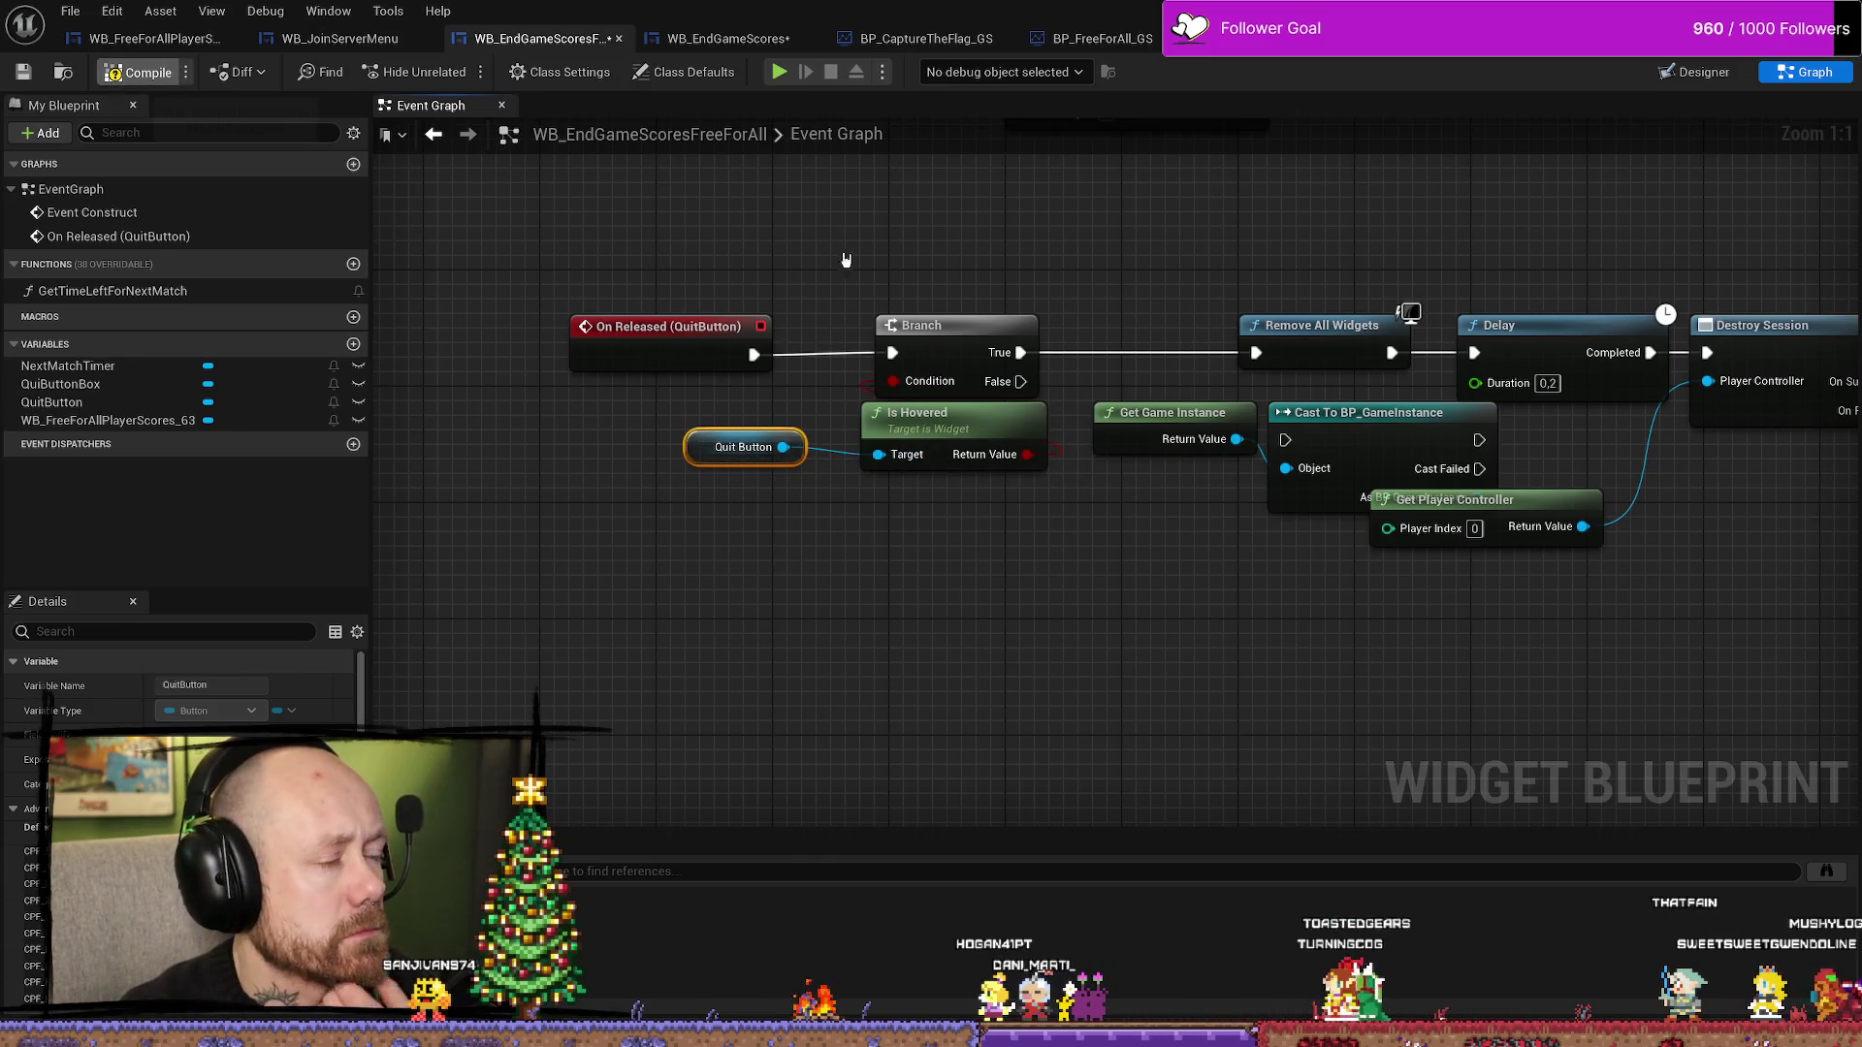
pyautogui.click(728, 38)
# - Save the WB_EndGameScores blueprint and return to the MainMenu level editor
pyautogui.hotkey('ctrl', 's')
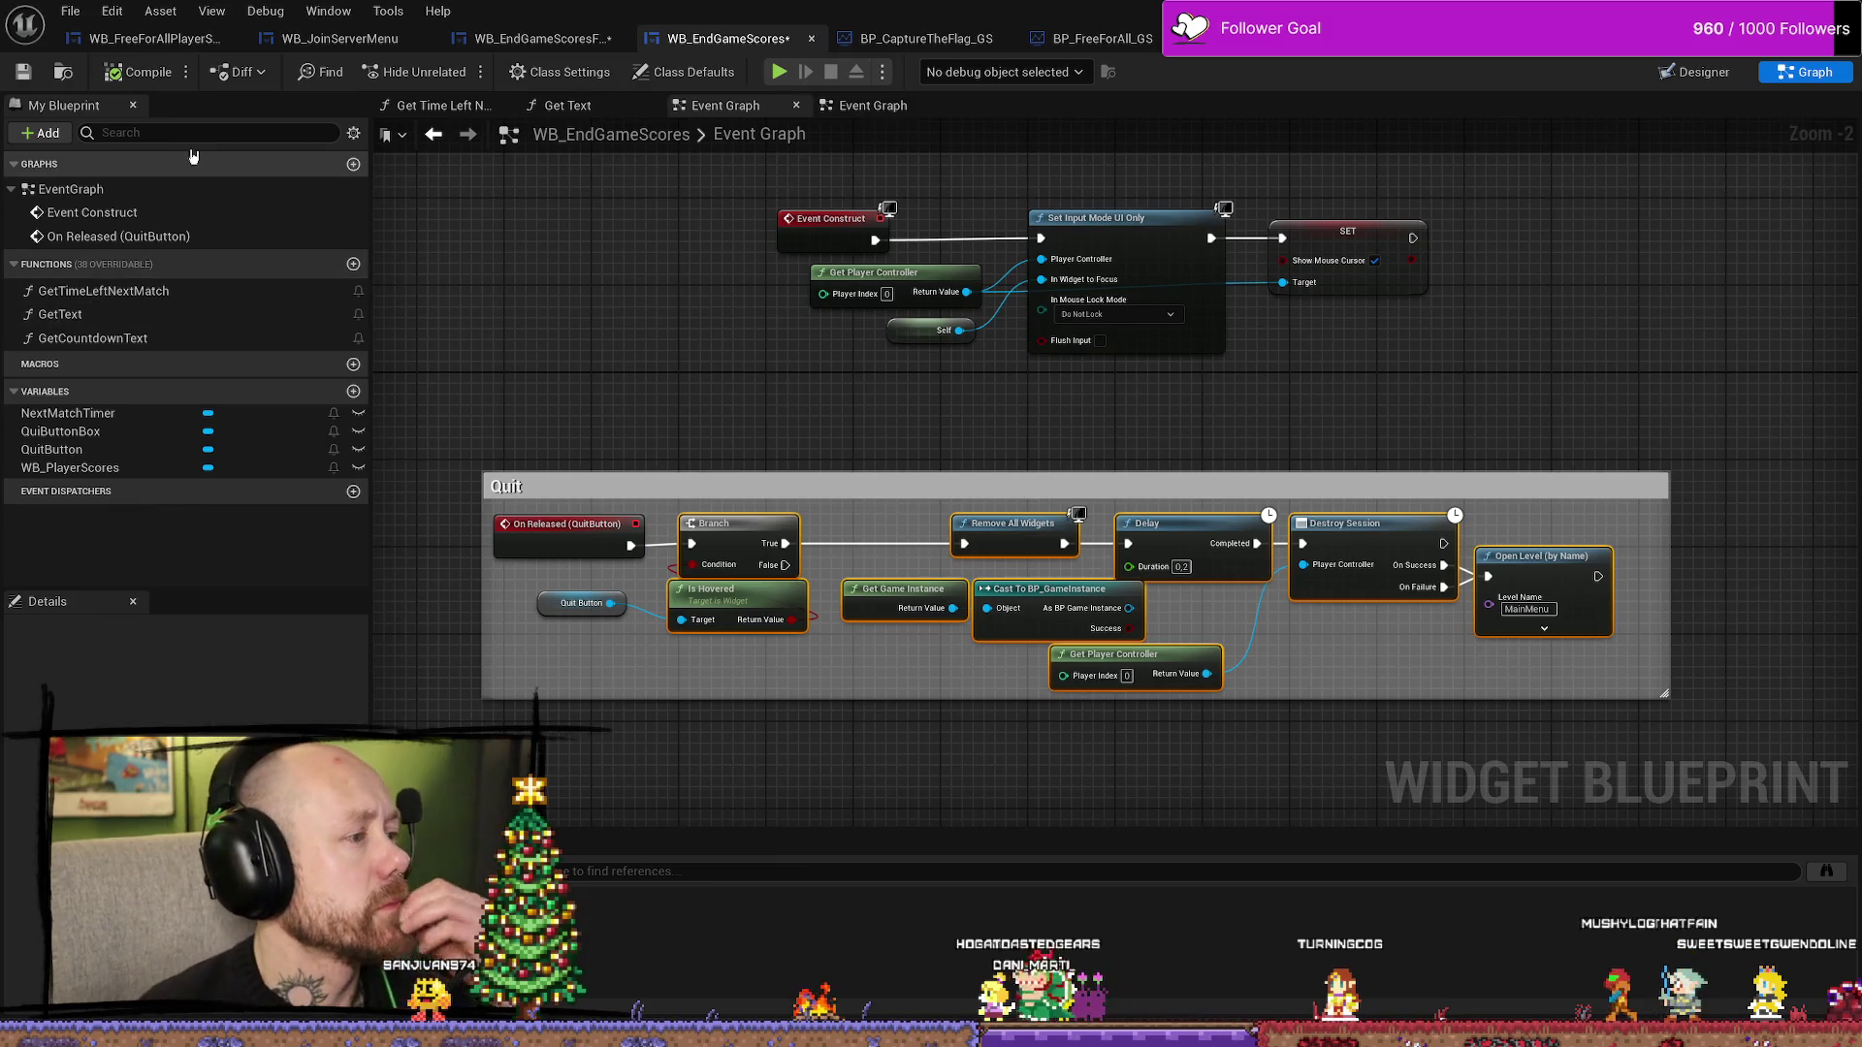
pyautogui.click(104, 13)
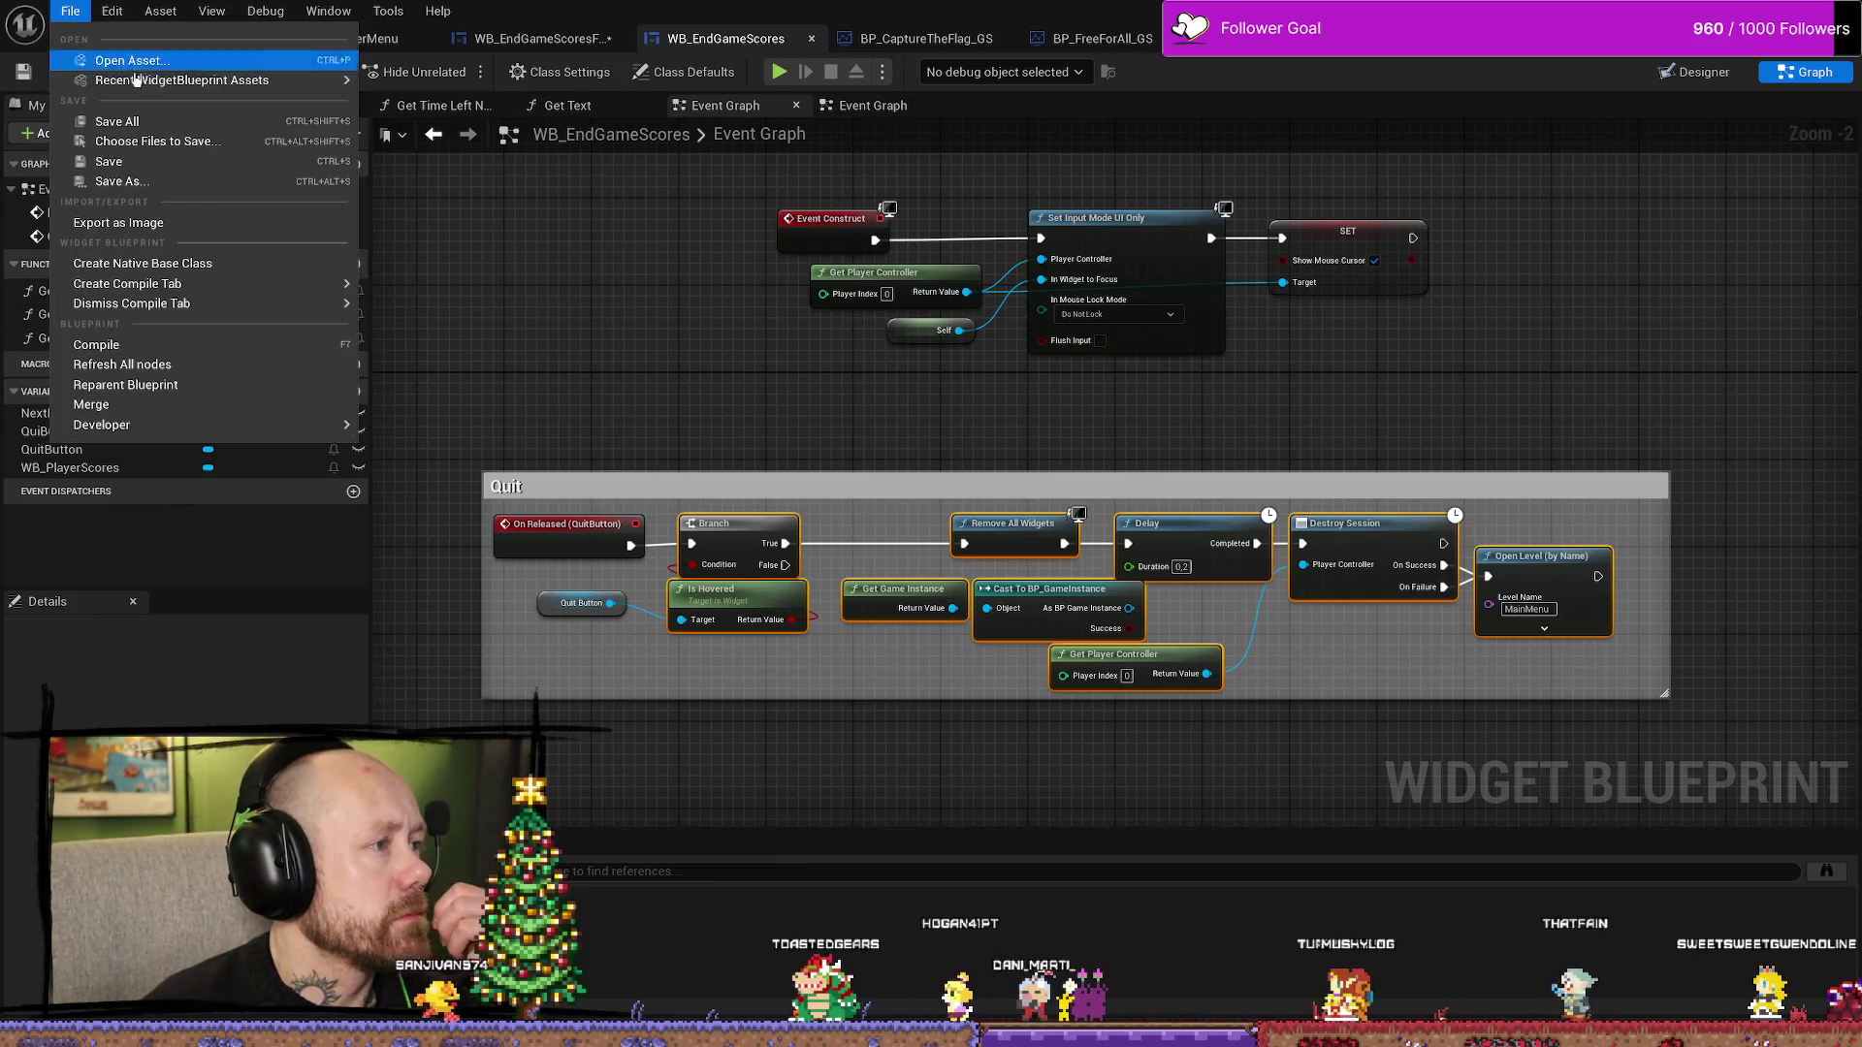
pyautogui.click(1253, 74)
pyautogui.hotkey('alt', 'Tab')
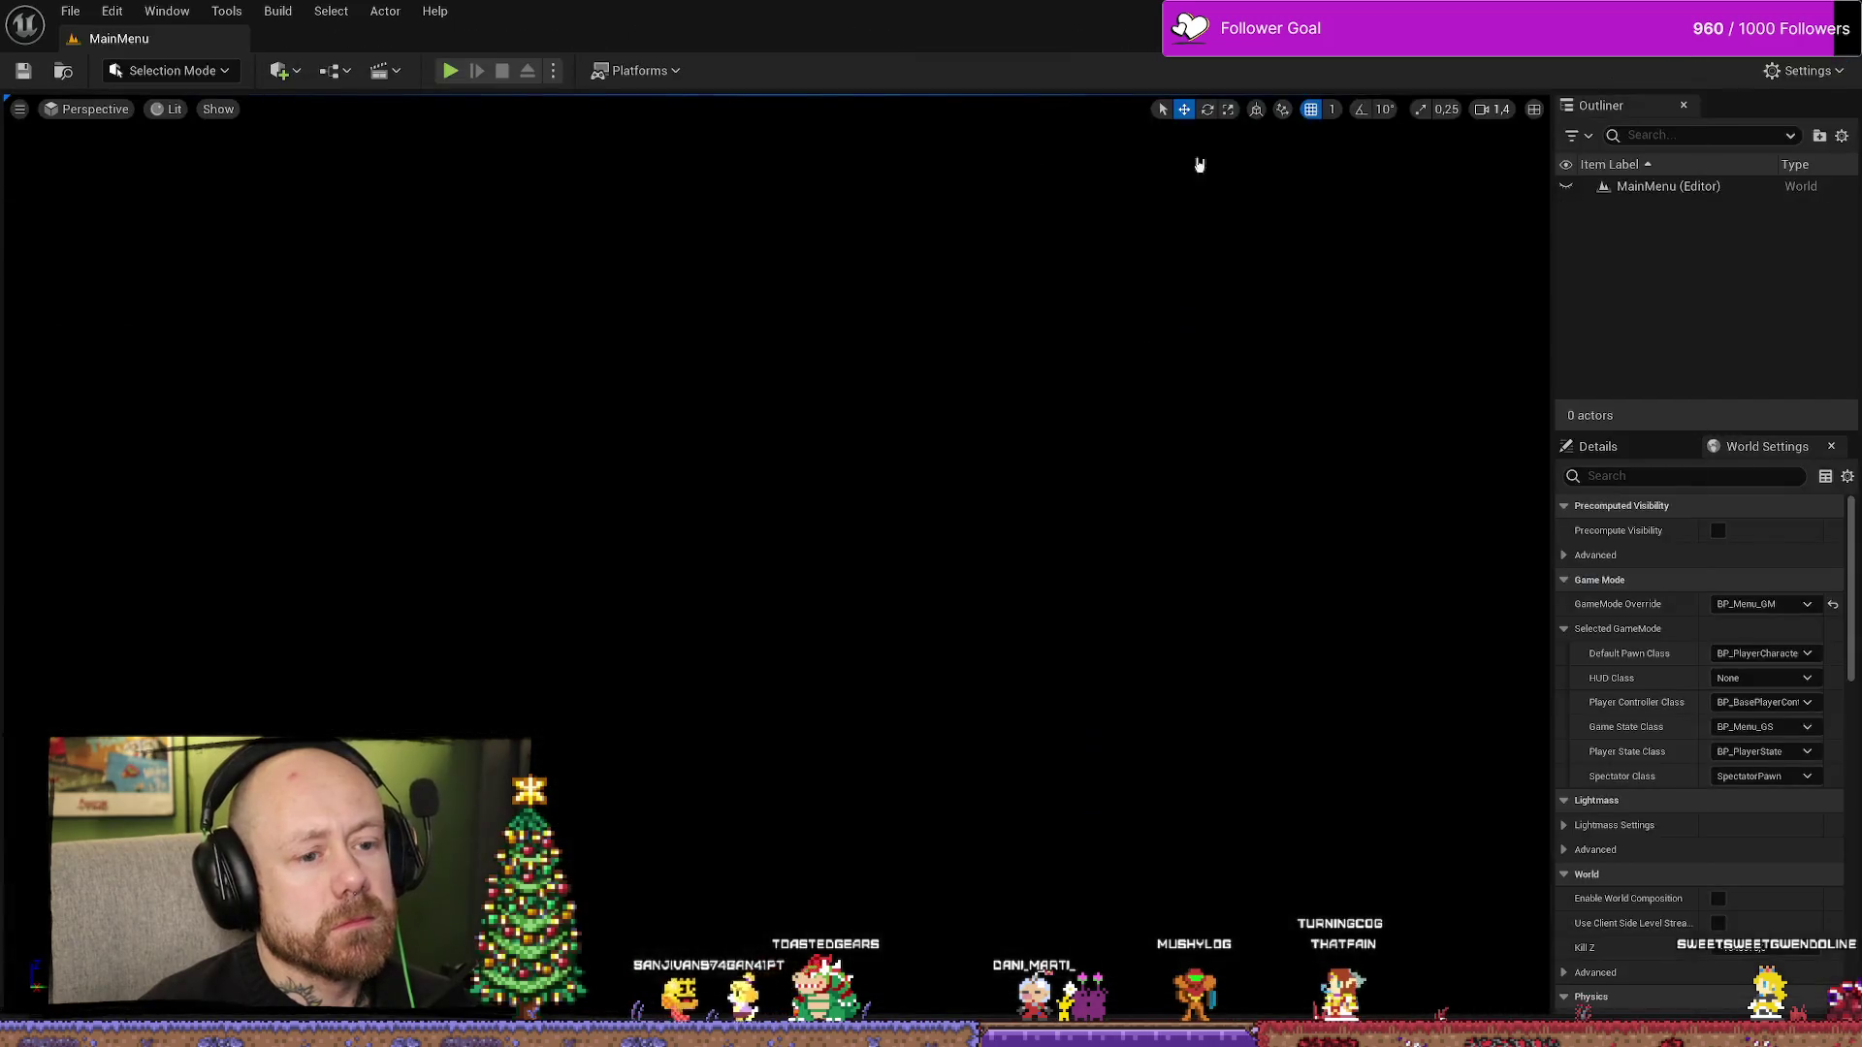
# - Start a play session and lower Points to Win with four left-arrow clicks
pyautogui.click(452, 72)
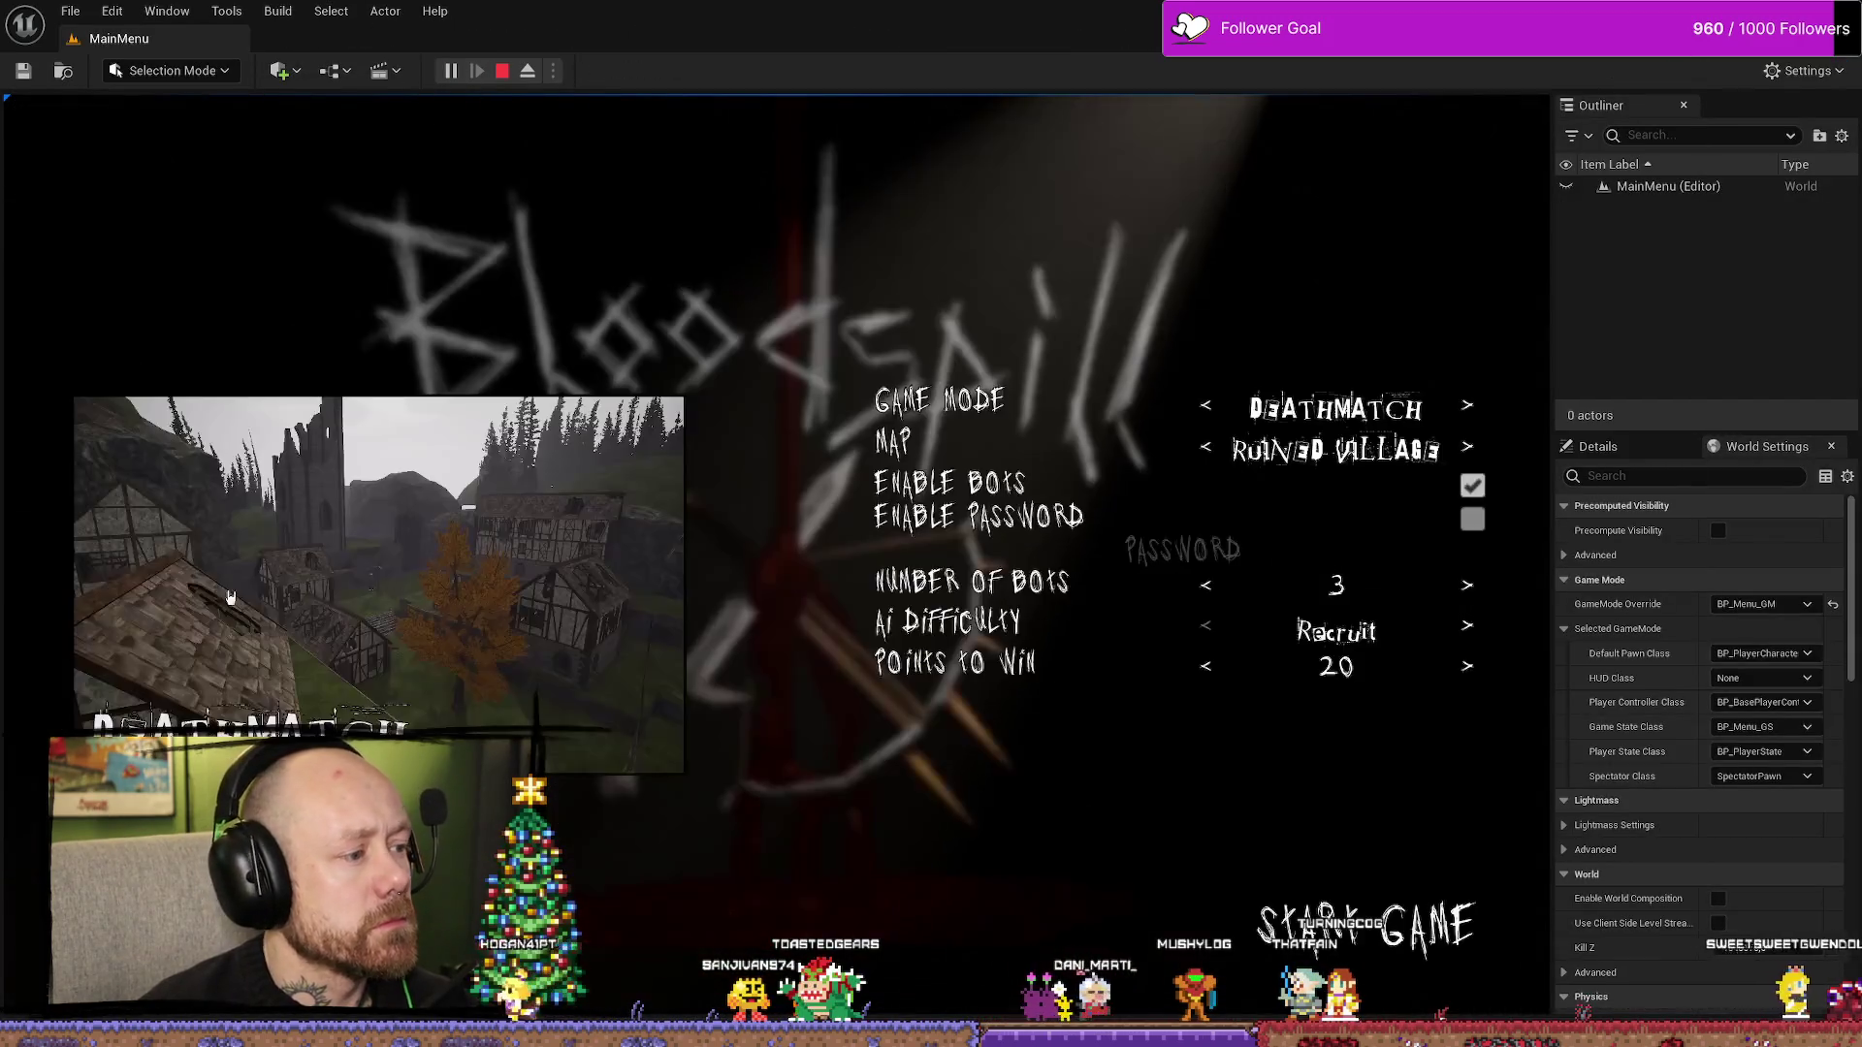
pyautogui.click(1207, 629)
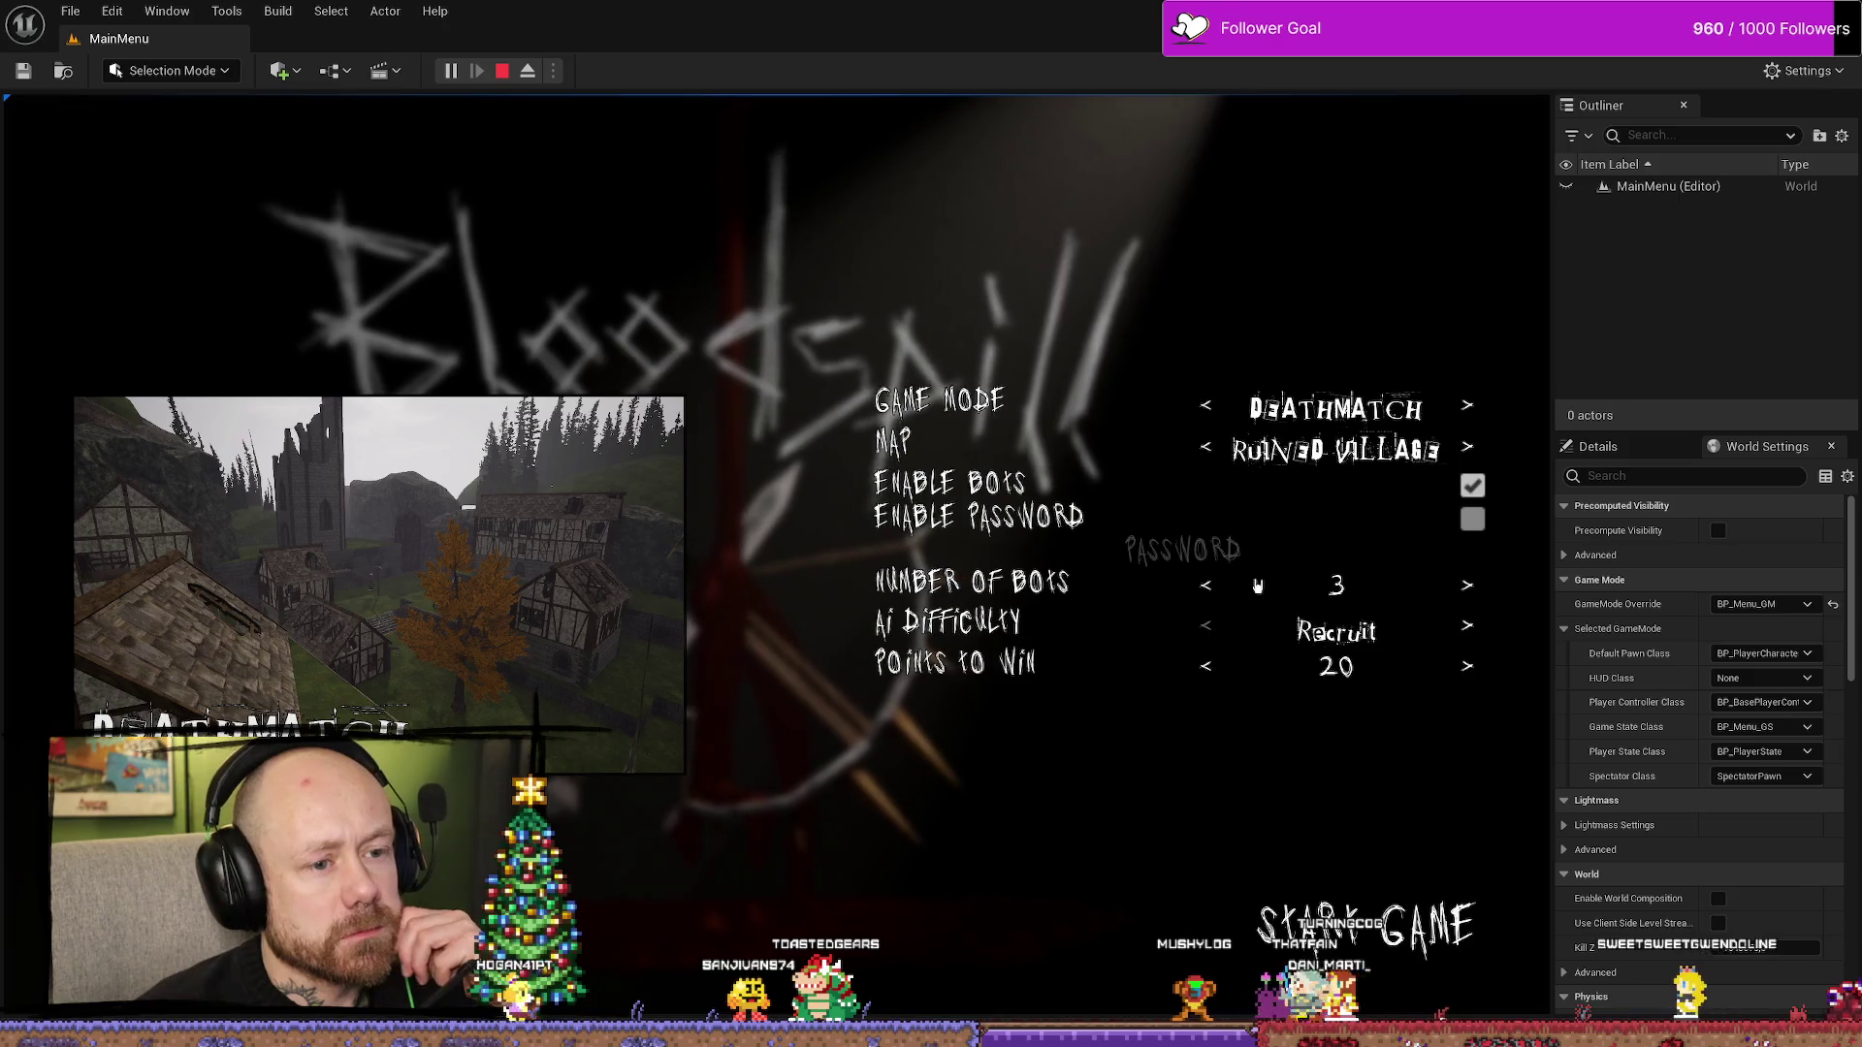
pyautogui.click(1207, 667)
pyautogui.click(1208, 669)
pyautogui.click(1208, 669)
pyautogui.click(1208, 669)
pyautogui.click(1209, 671)
pyautogui.click(1208, 669)
pyautogui.click(1208, 670)
pyautogui.click(1208, 669)
pyautogui.click(1208, 669)
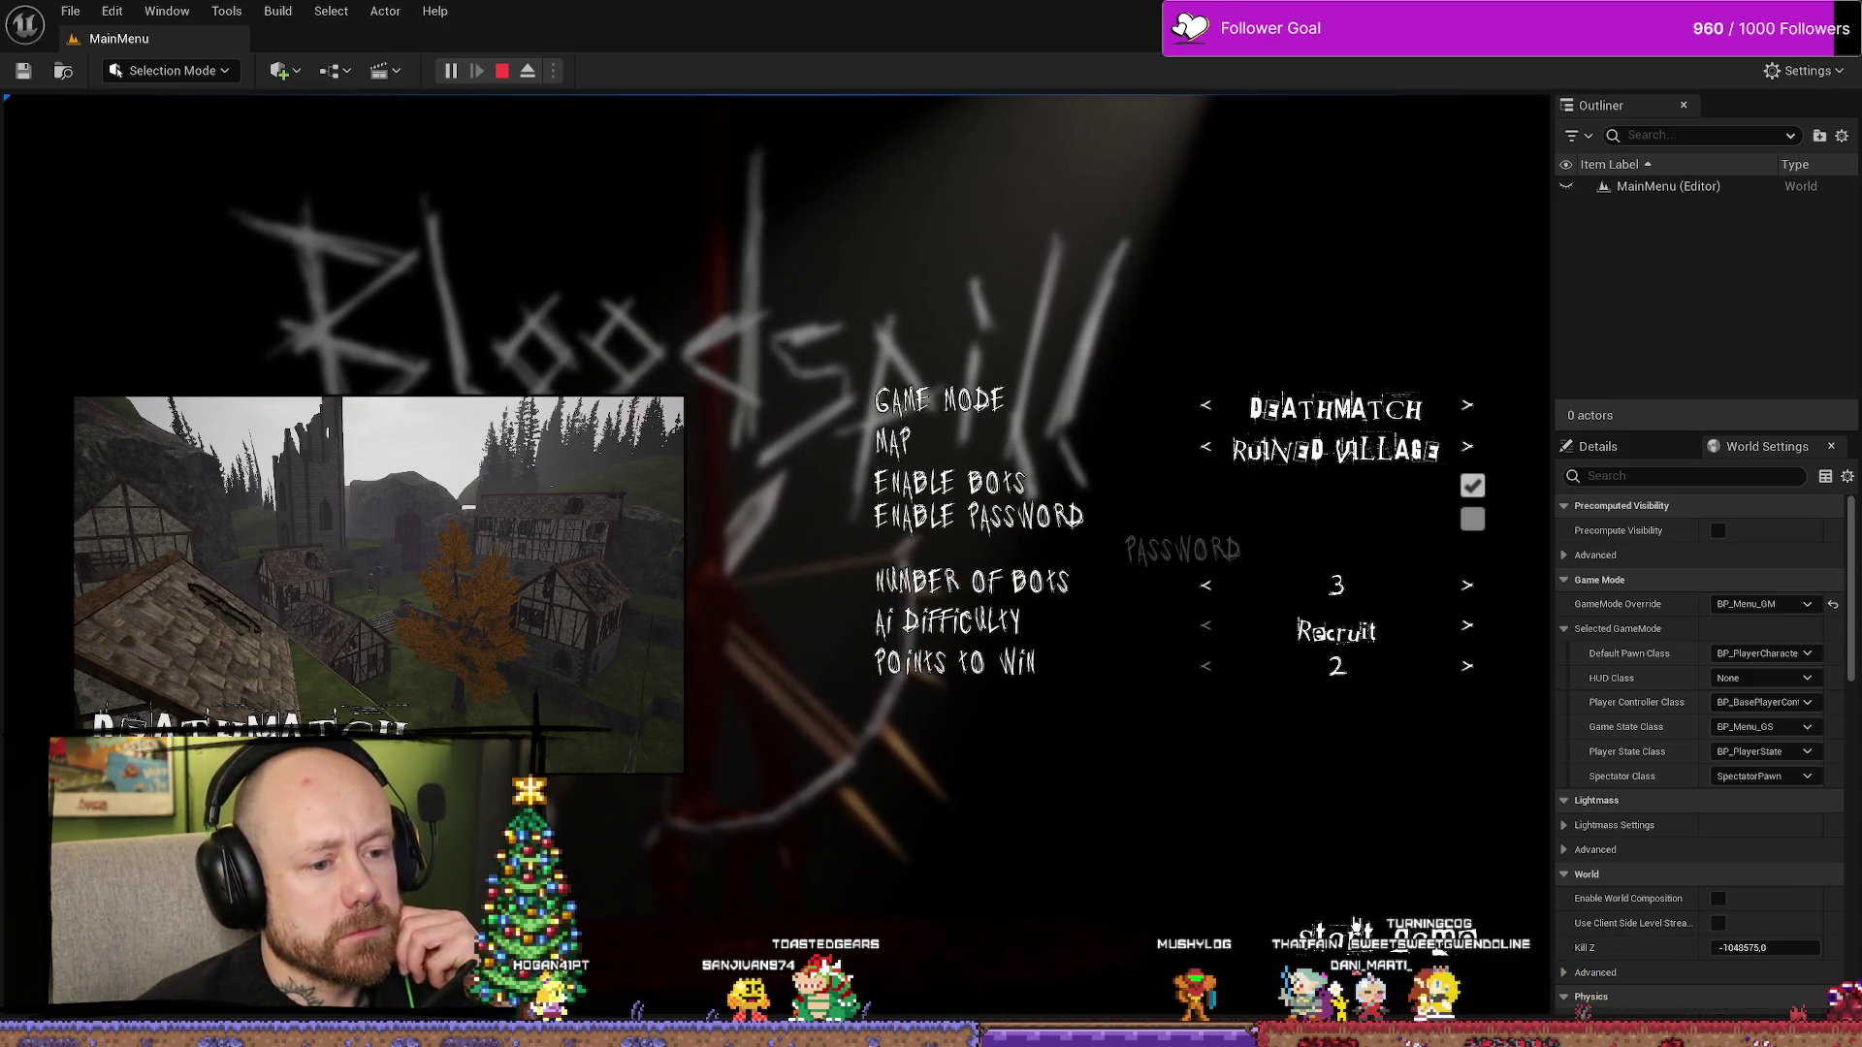
# - Start the Ruined Village deathmatch, deploy with the crossbow, and quit to the main menu
pyautogui.click(1367, 926)
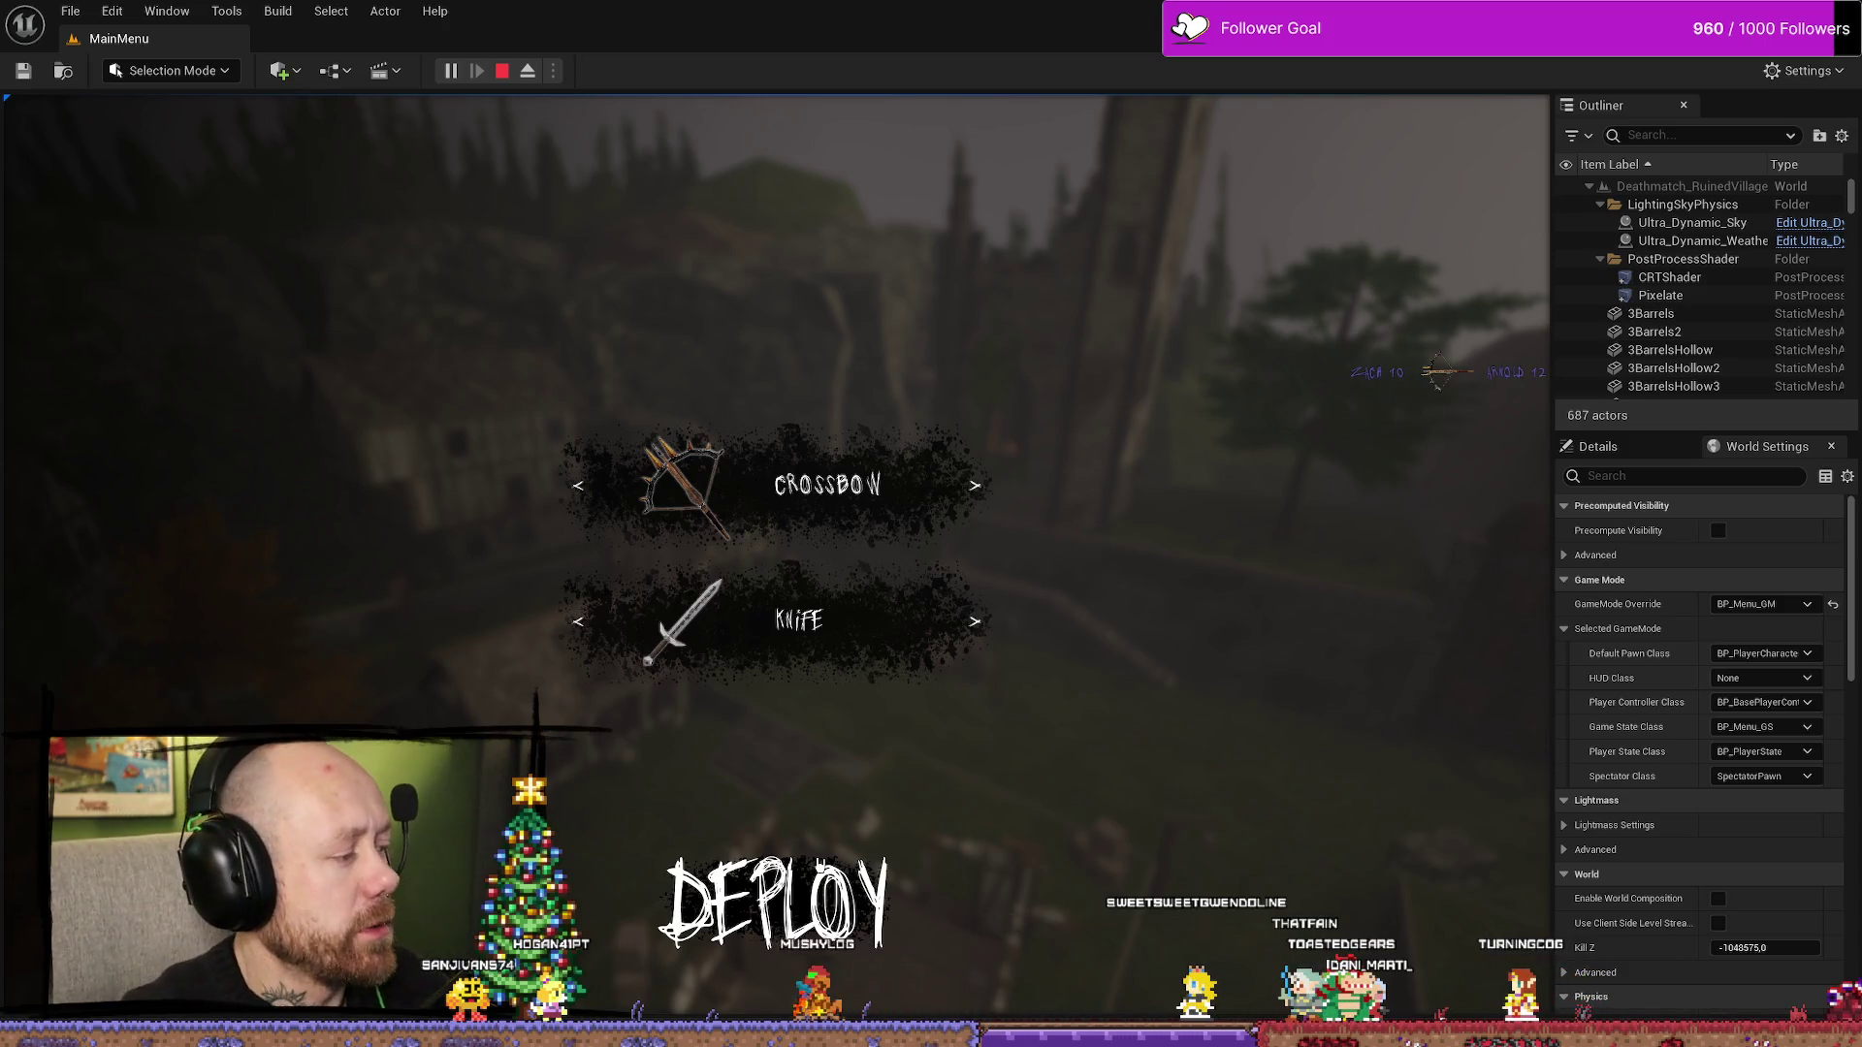
pyautogui.click(776, 902)
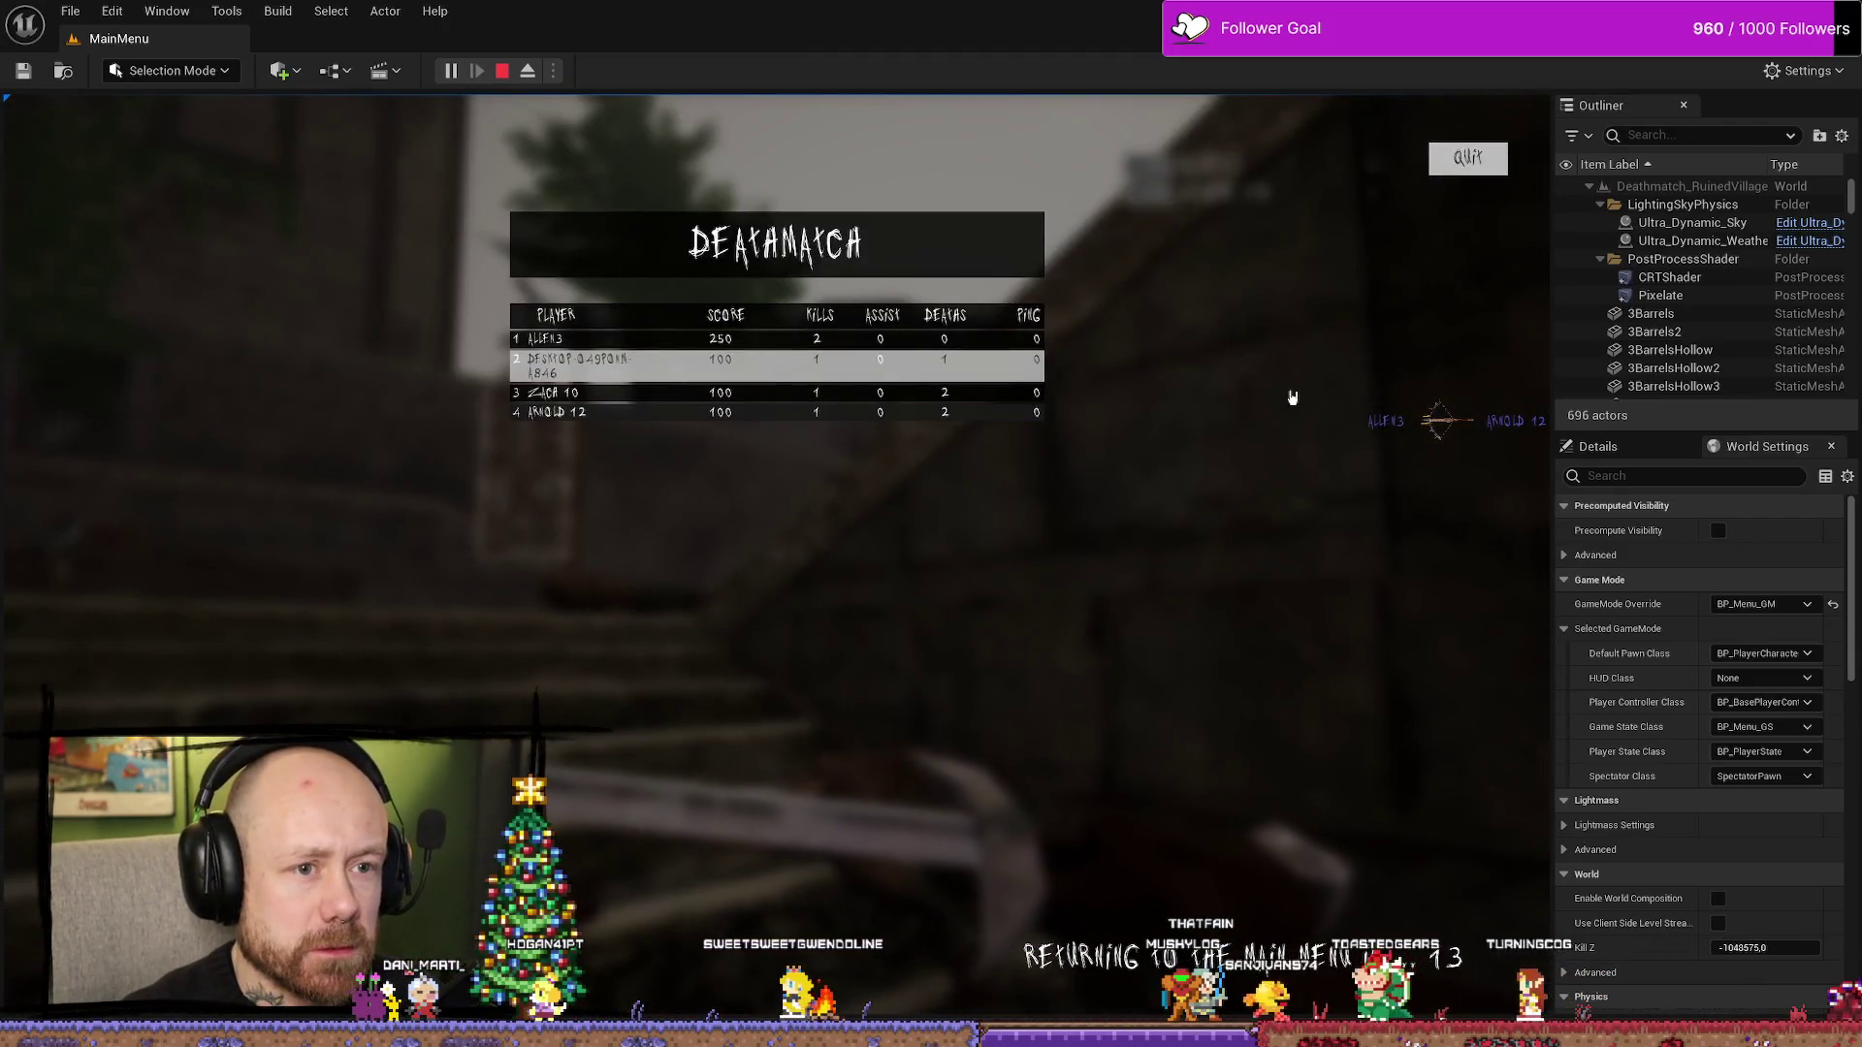
pyautogui.click(1477, 162)
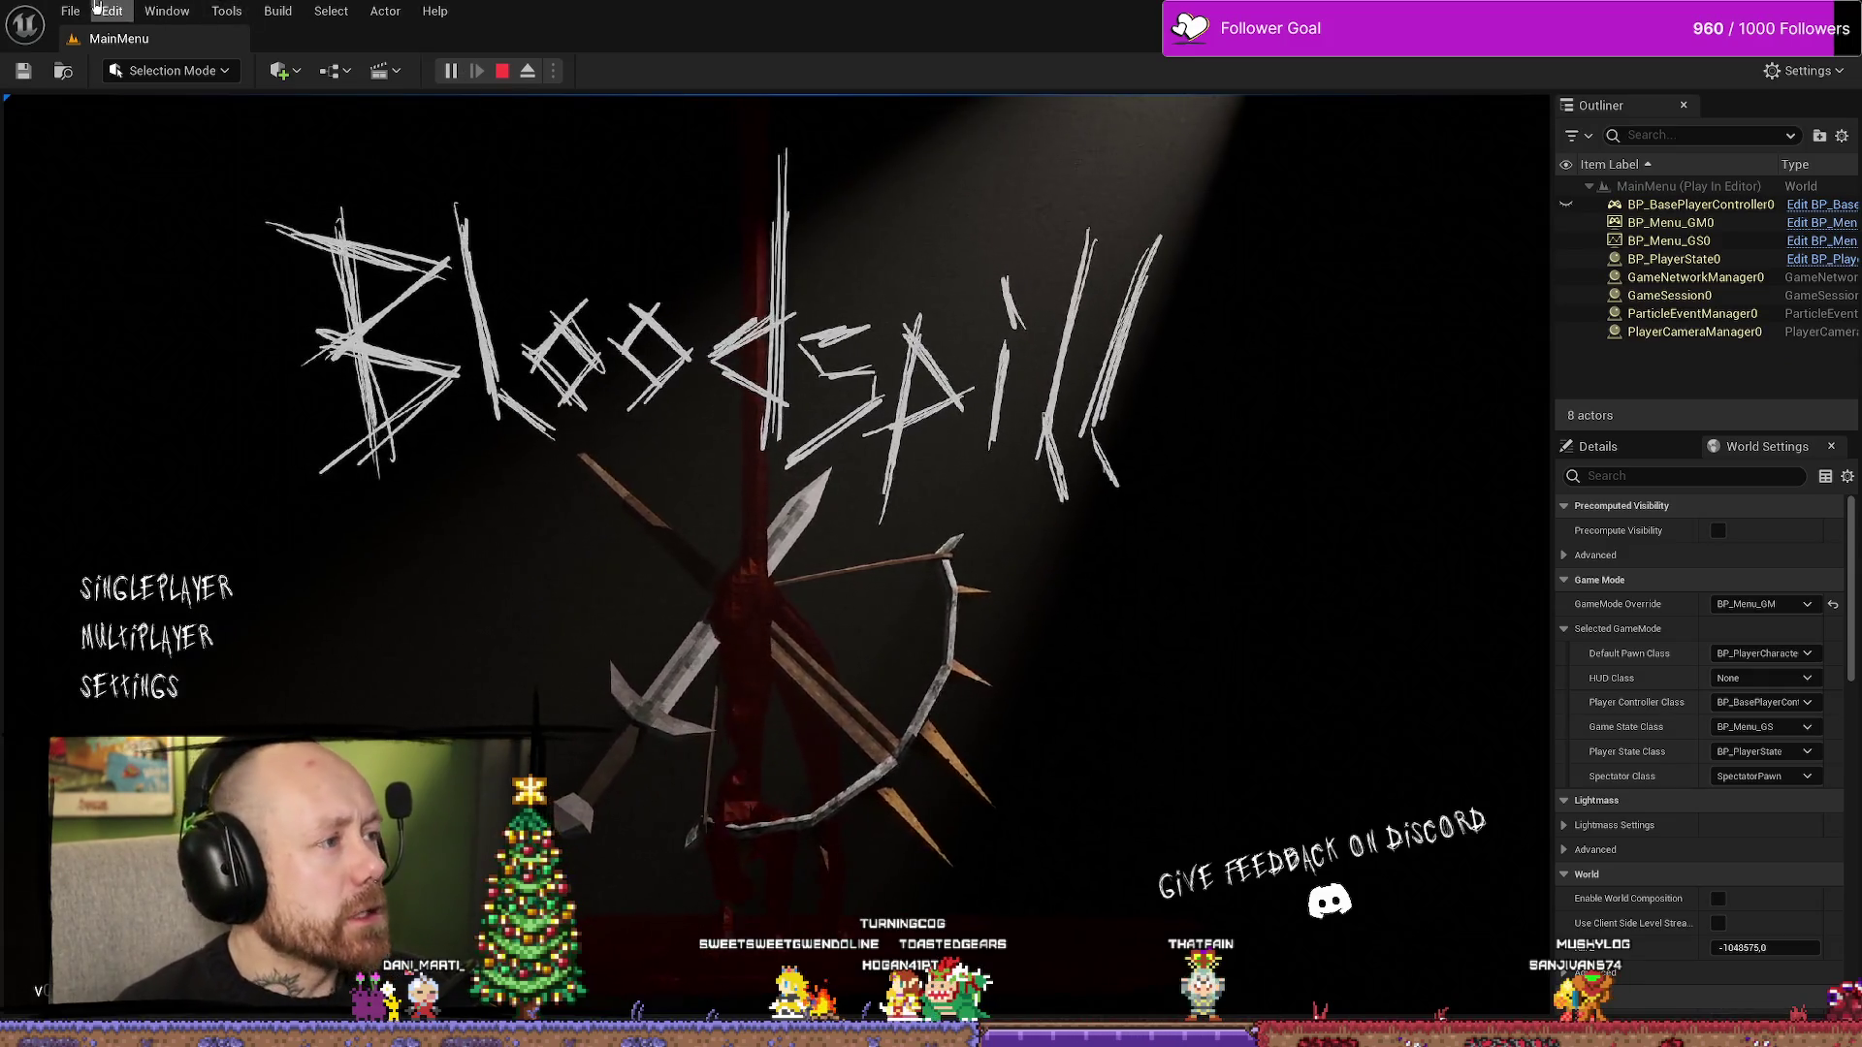
pyautogui.click(97, 7)
# - Save all modified project assets, then open a new browser tab beside the BloodSpill board
pyautogui.moveTo(70, 10)
pyautogui.click(135, 254)
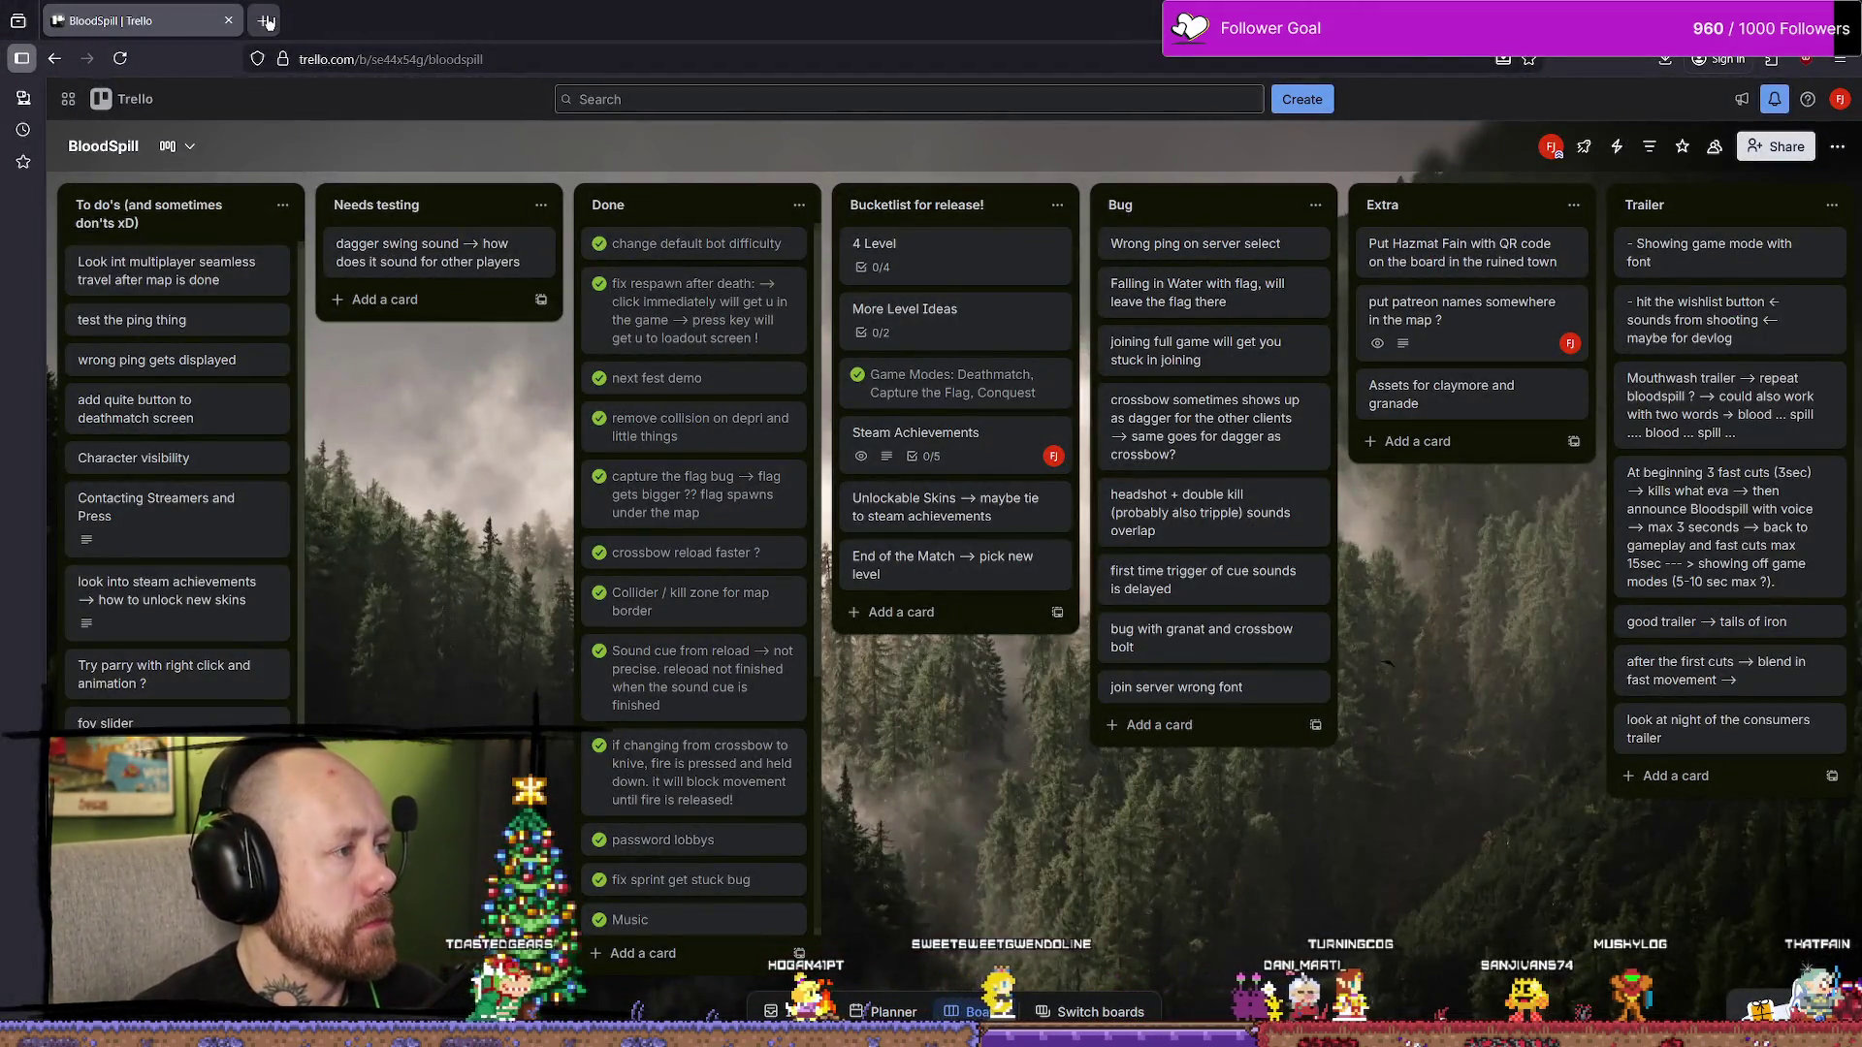
pyautogui.click(266, 20)
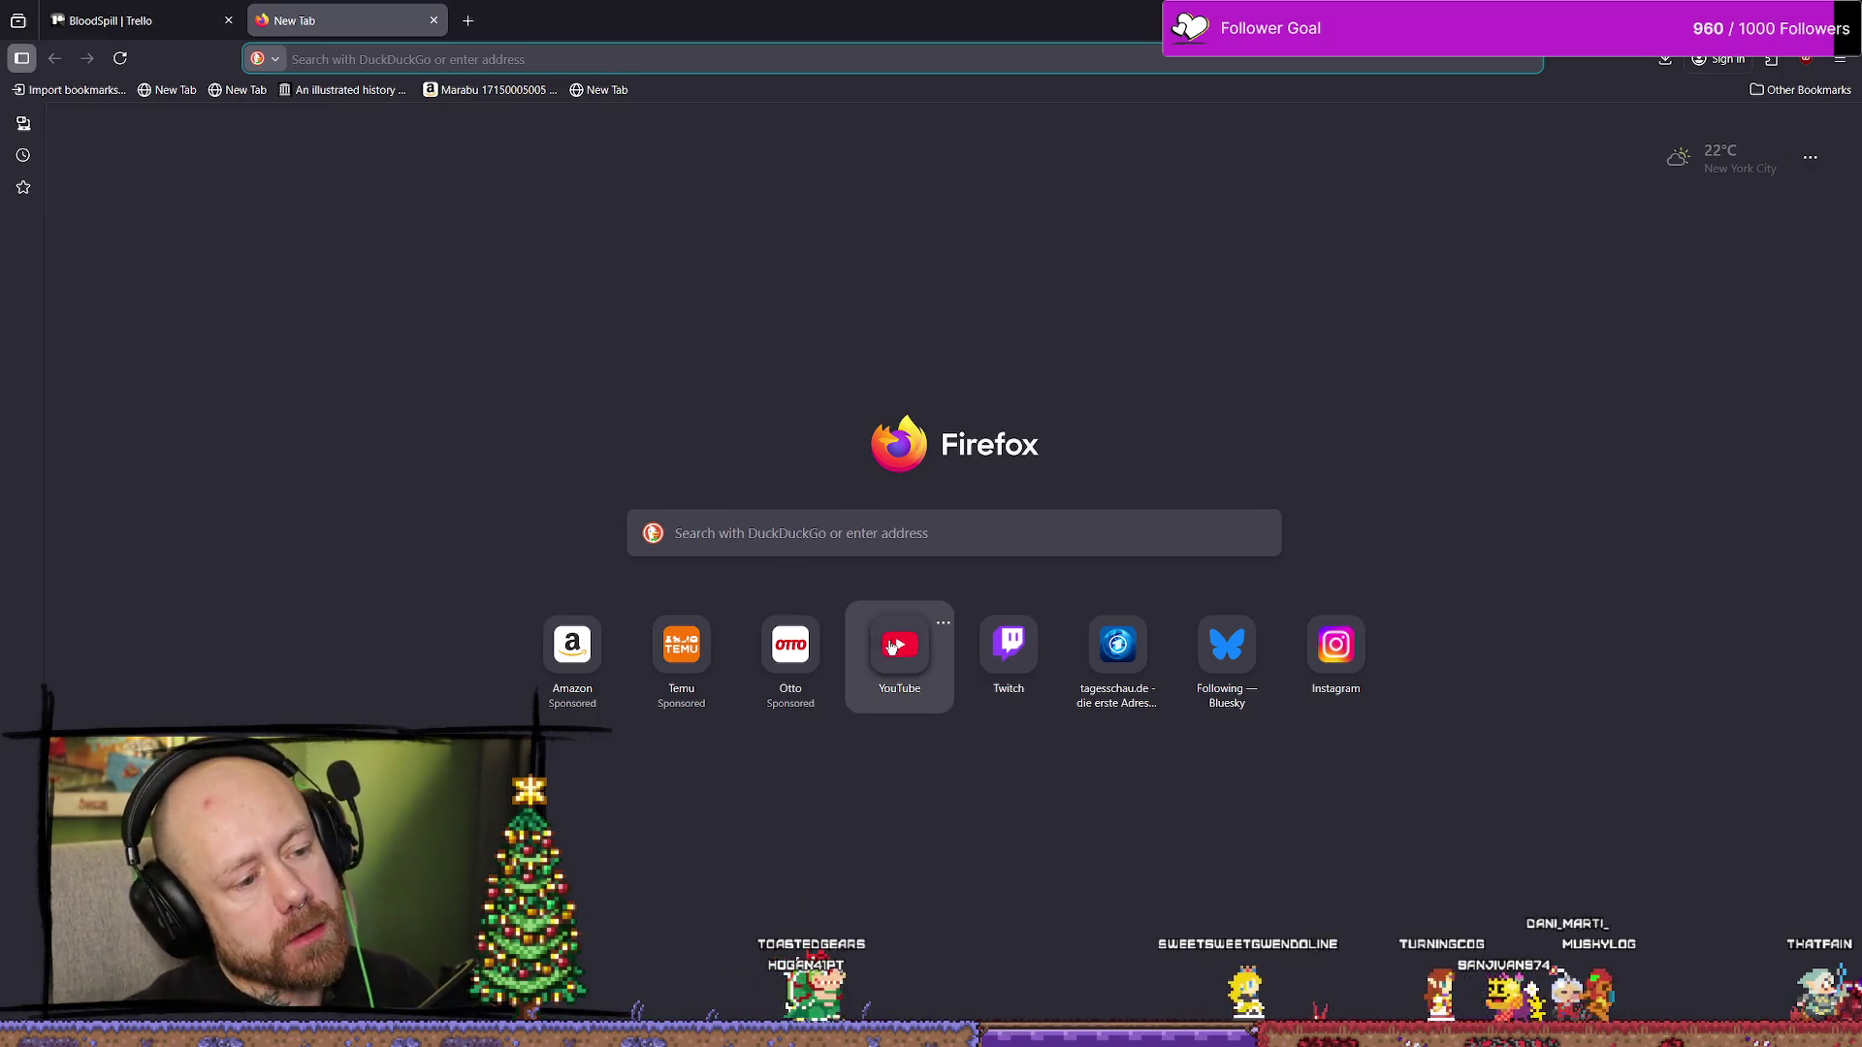
# - Search YouTube for 'unreal engine 5 seamless level transition' and browse the results
pyautogui.click(892, 646)
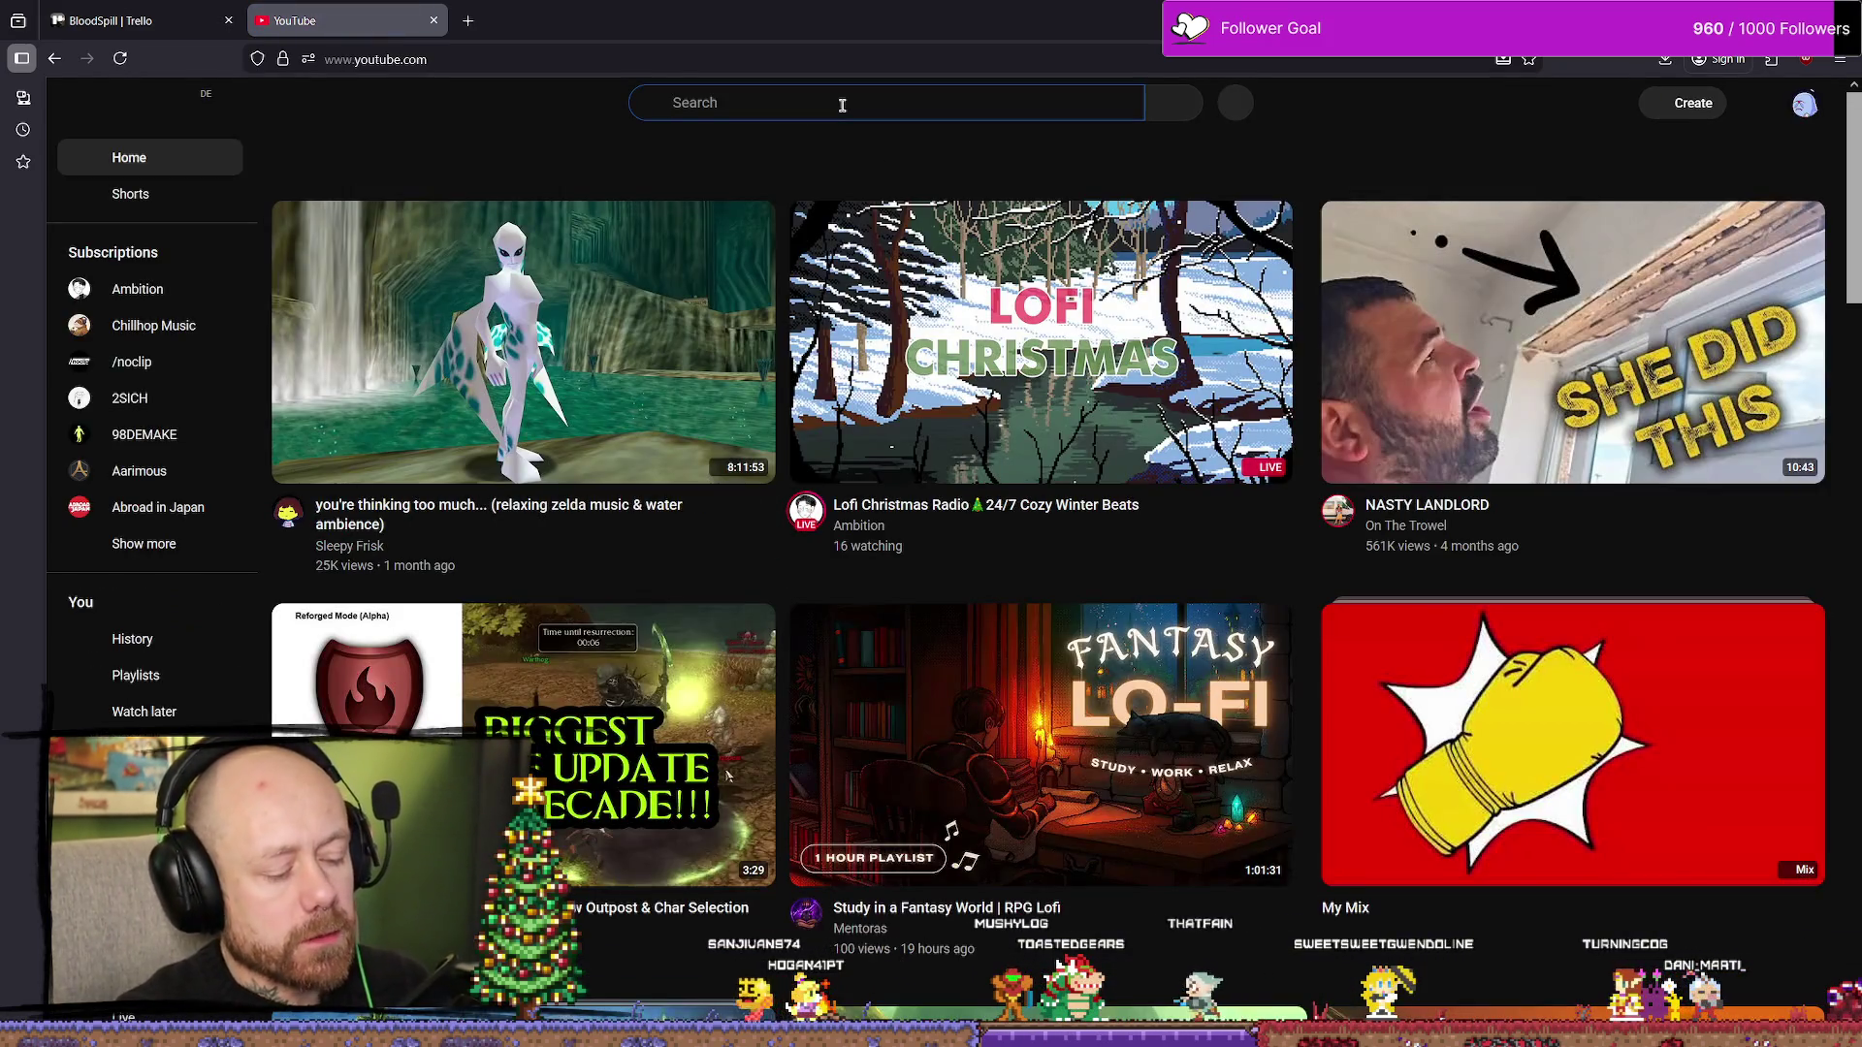
pyautogui.write('unreal 5')
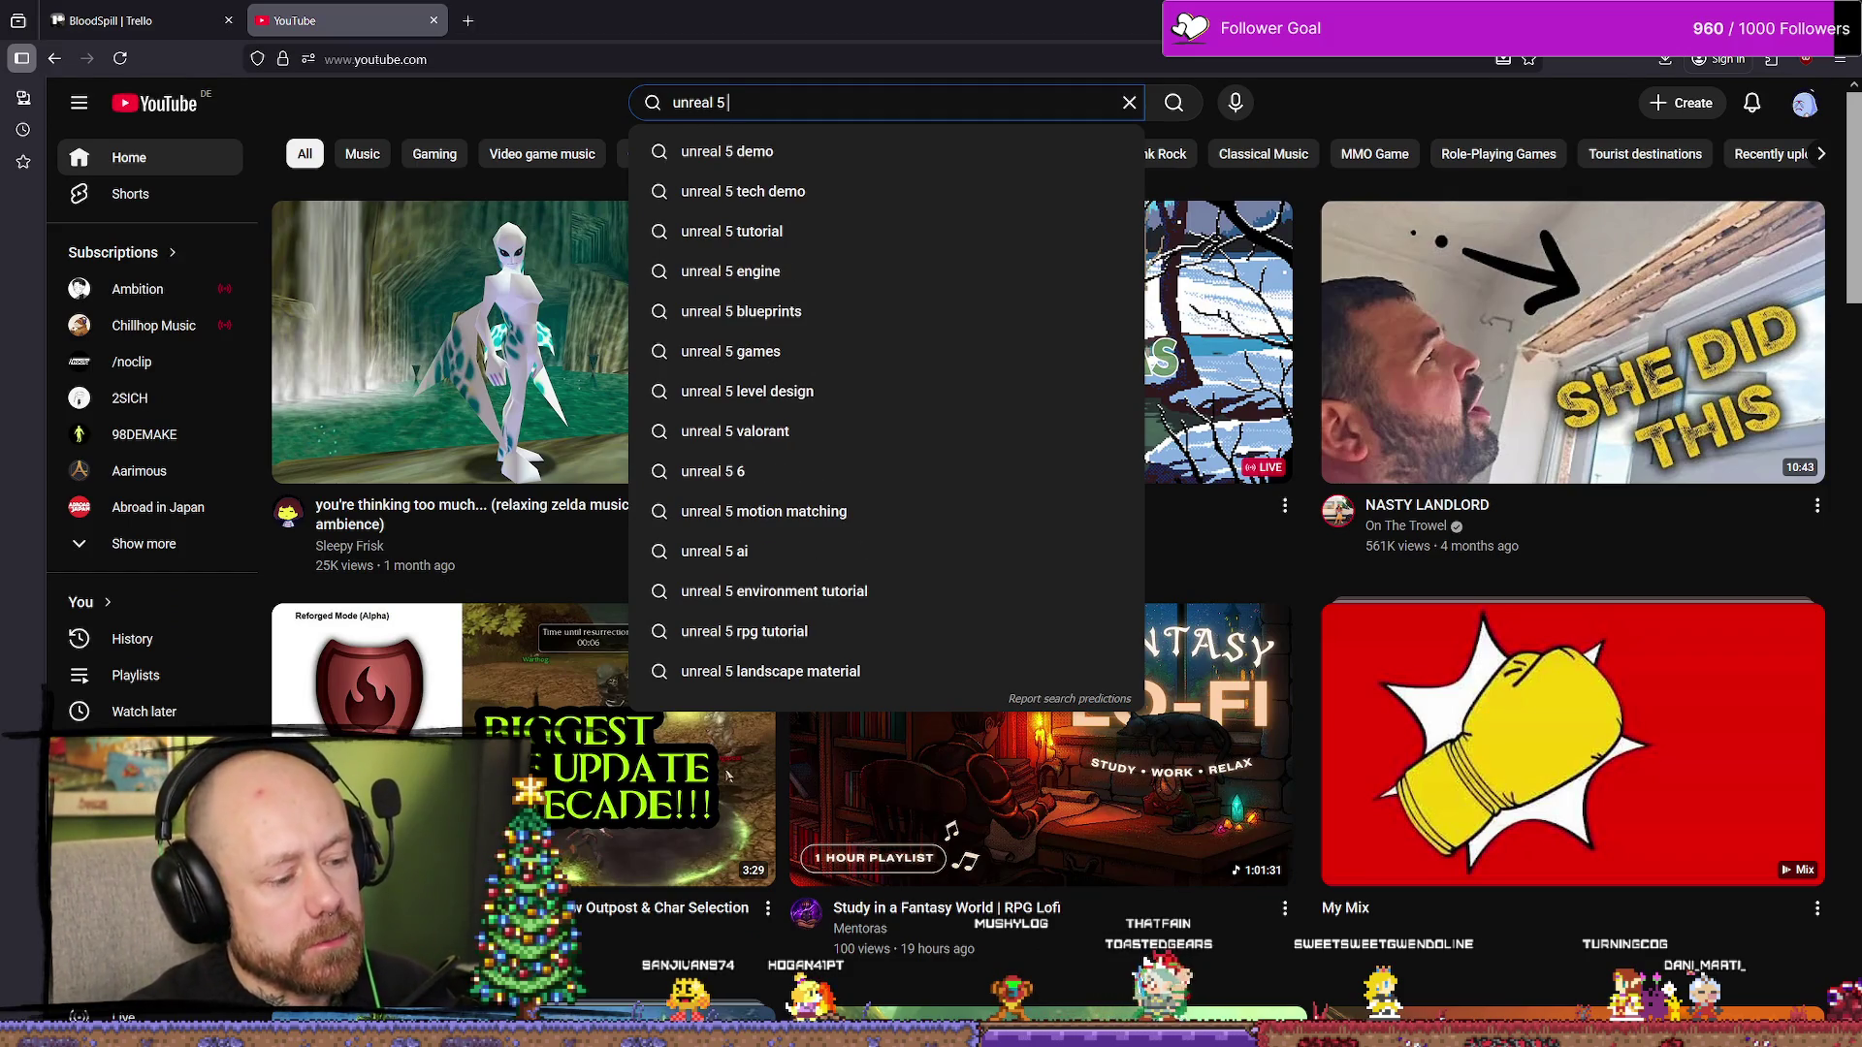
pyautogui.write('eamles')
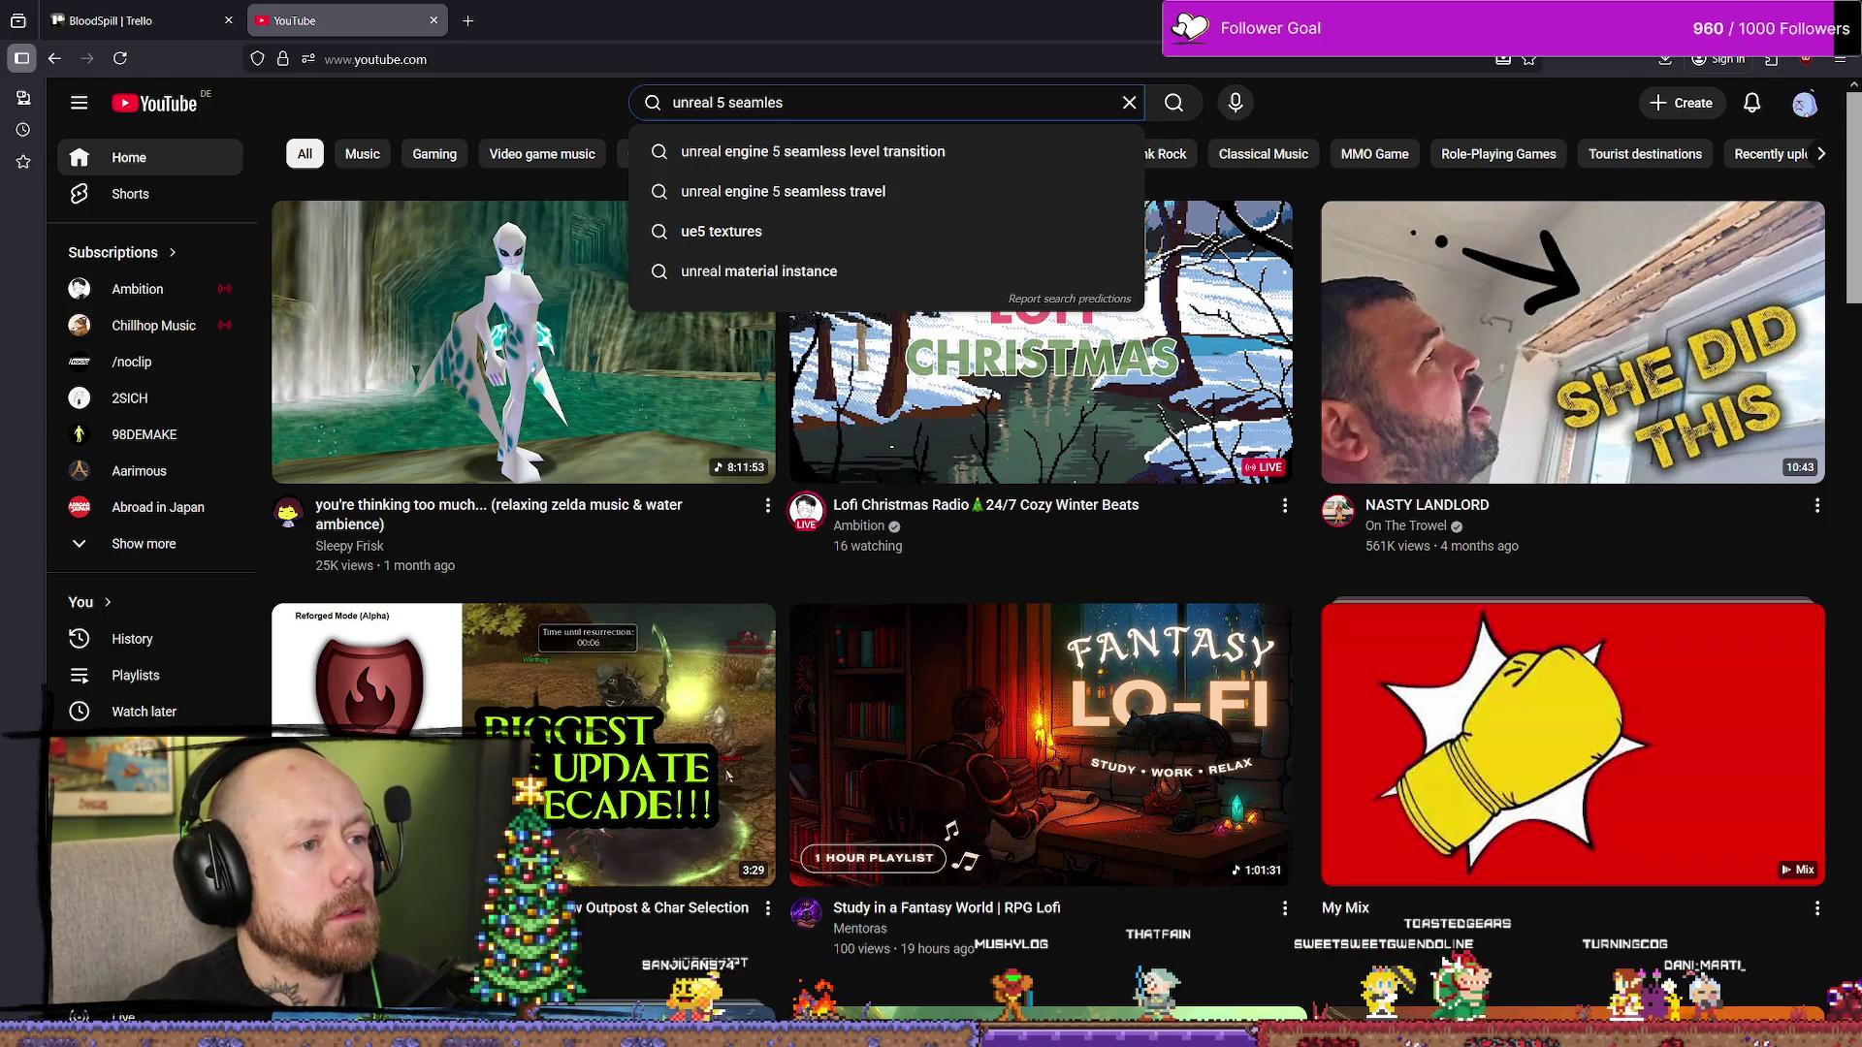
pyautogui.press('Down')
pyautogui.press('Return')
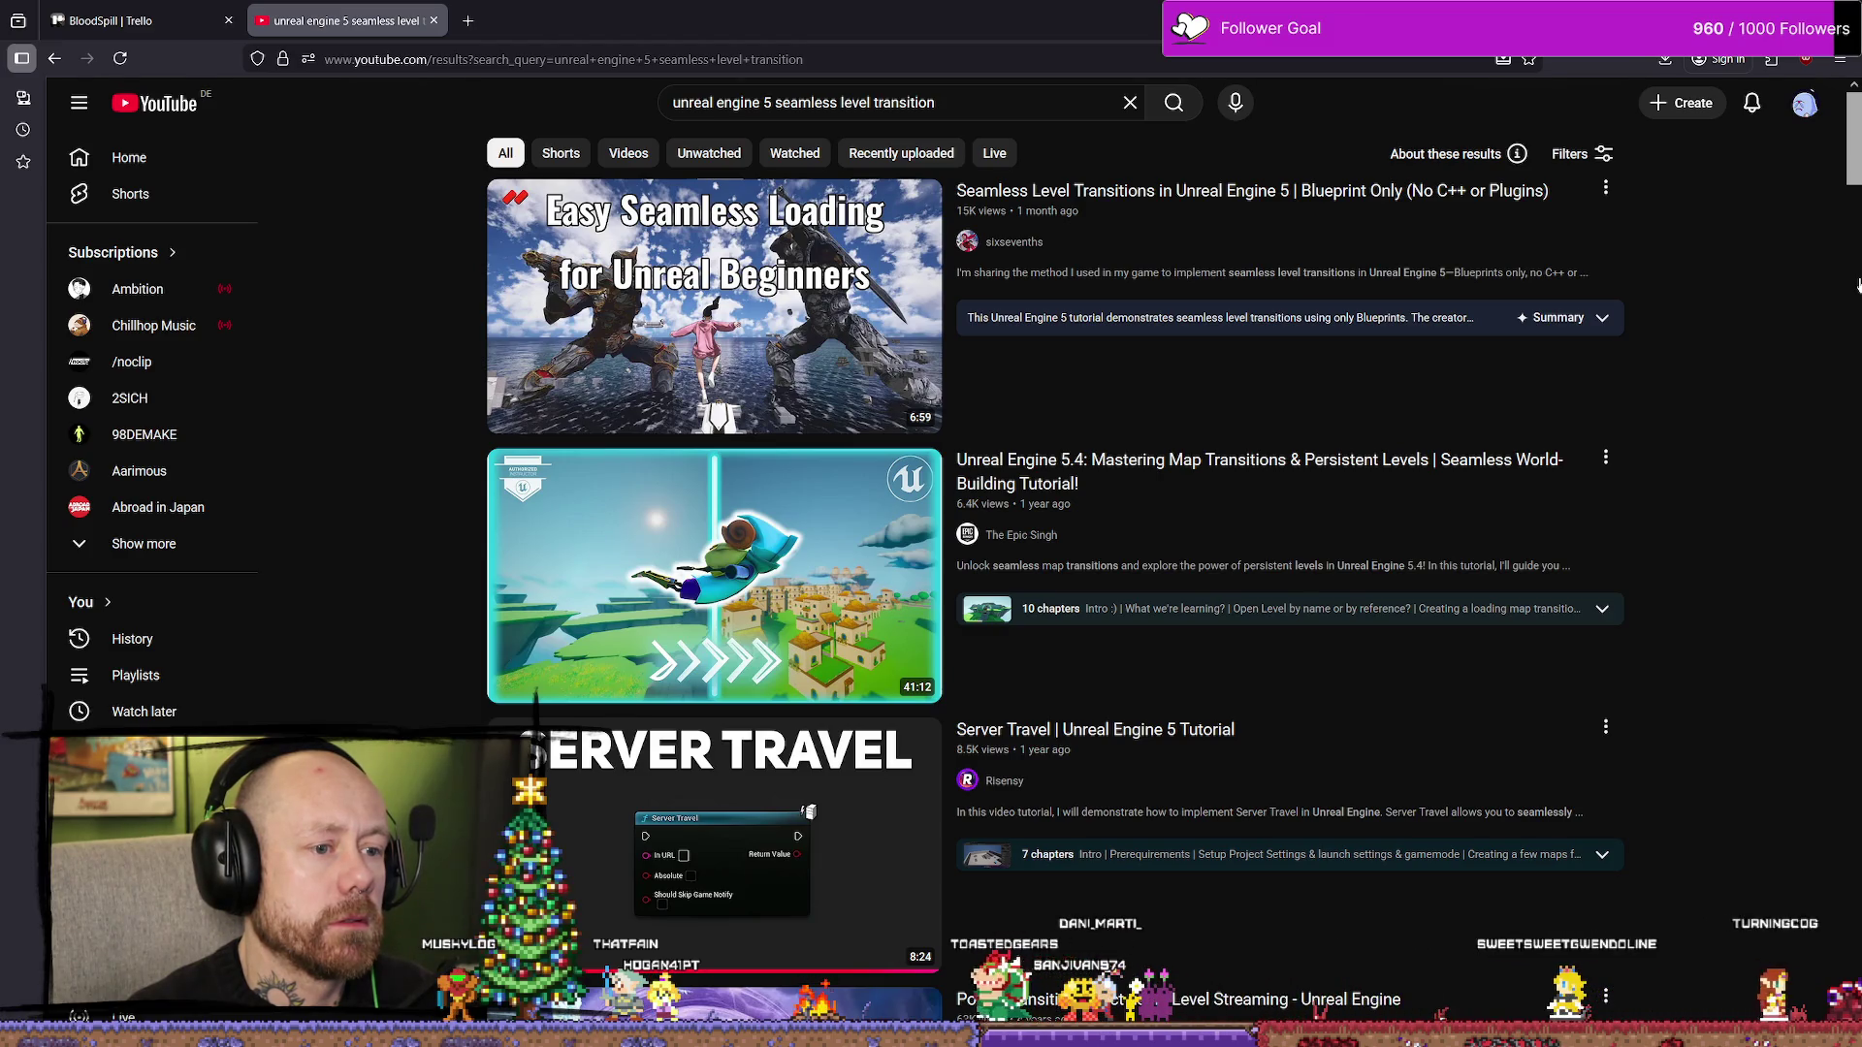
pyautogui.scroll(-2, 1418, 291)
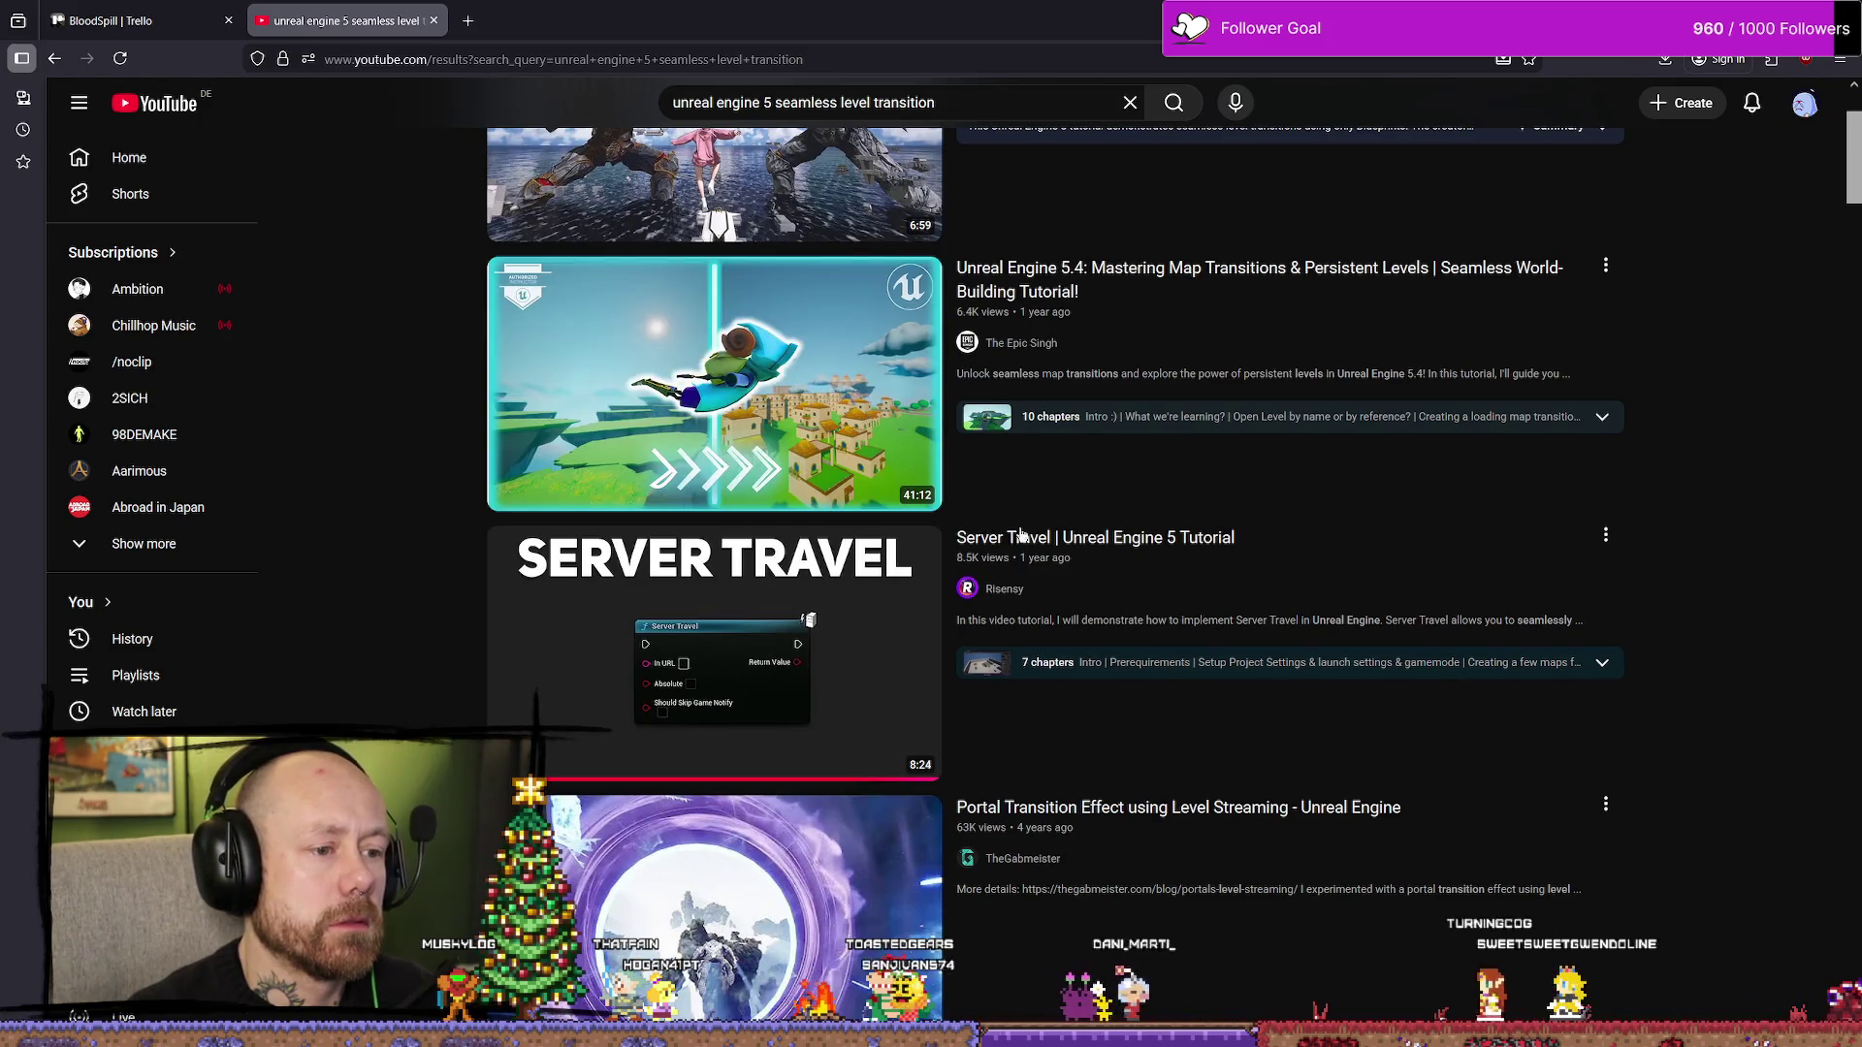
pyautogui.moveTo(1111, 541)
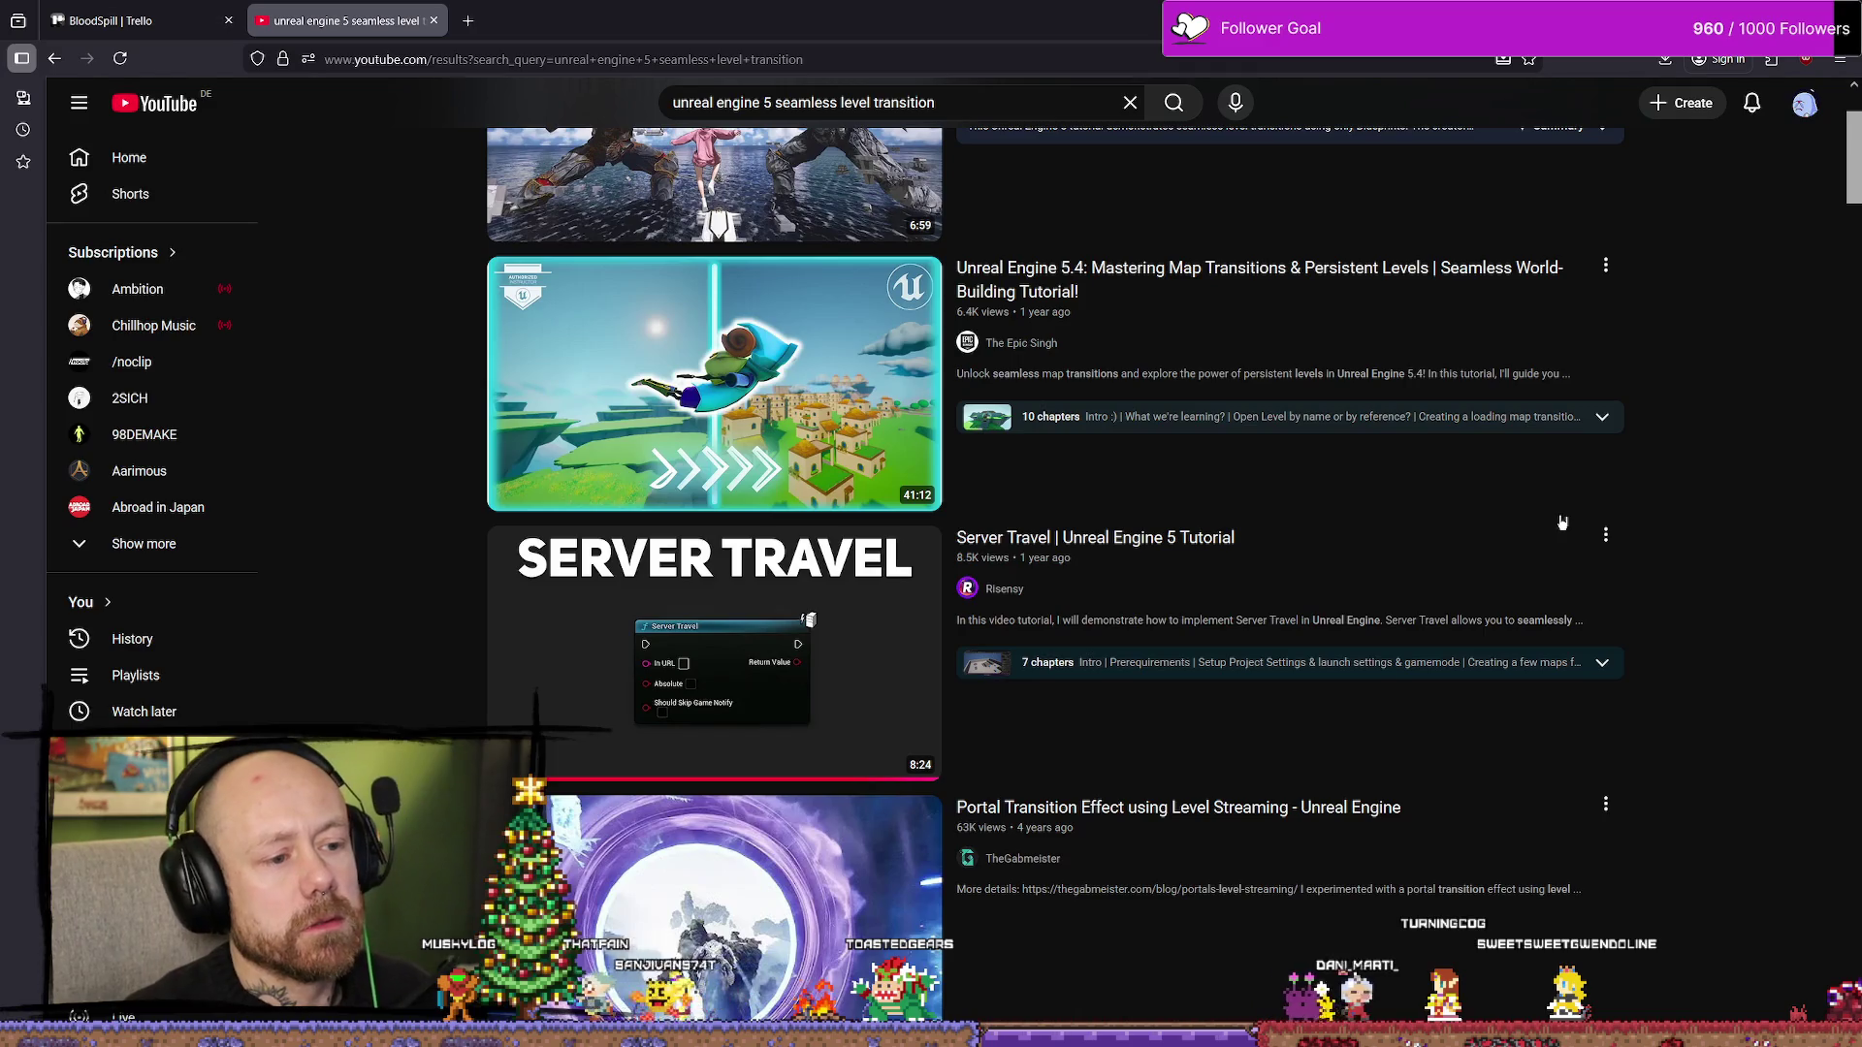
pyautogui.scroll(-3, 1089, 491)
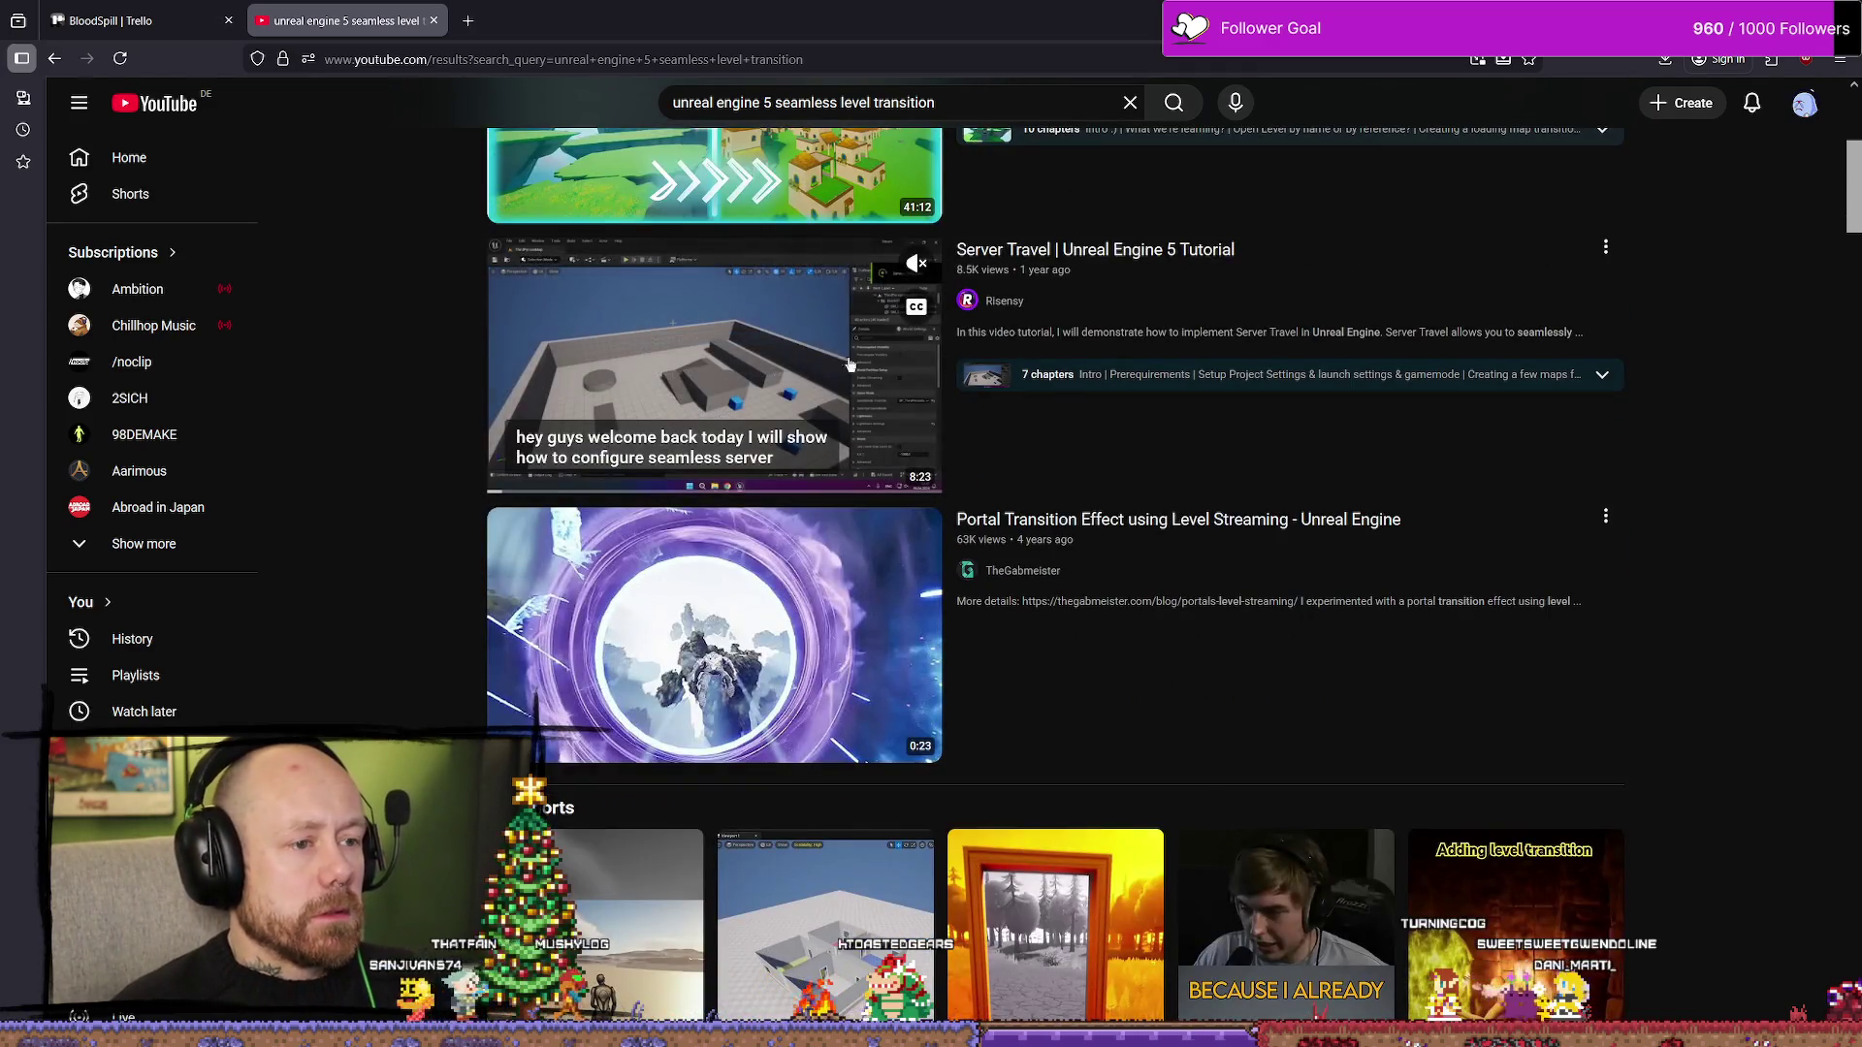
pyautogui.scroll(-7, 1668, 605)
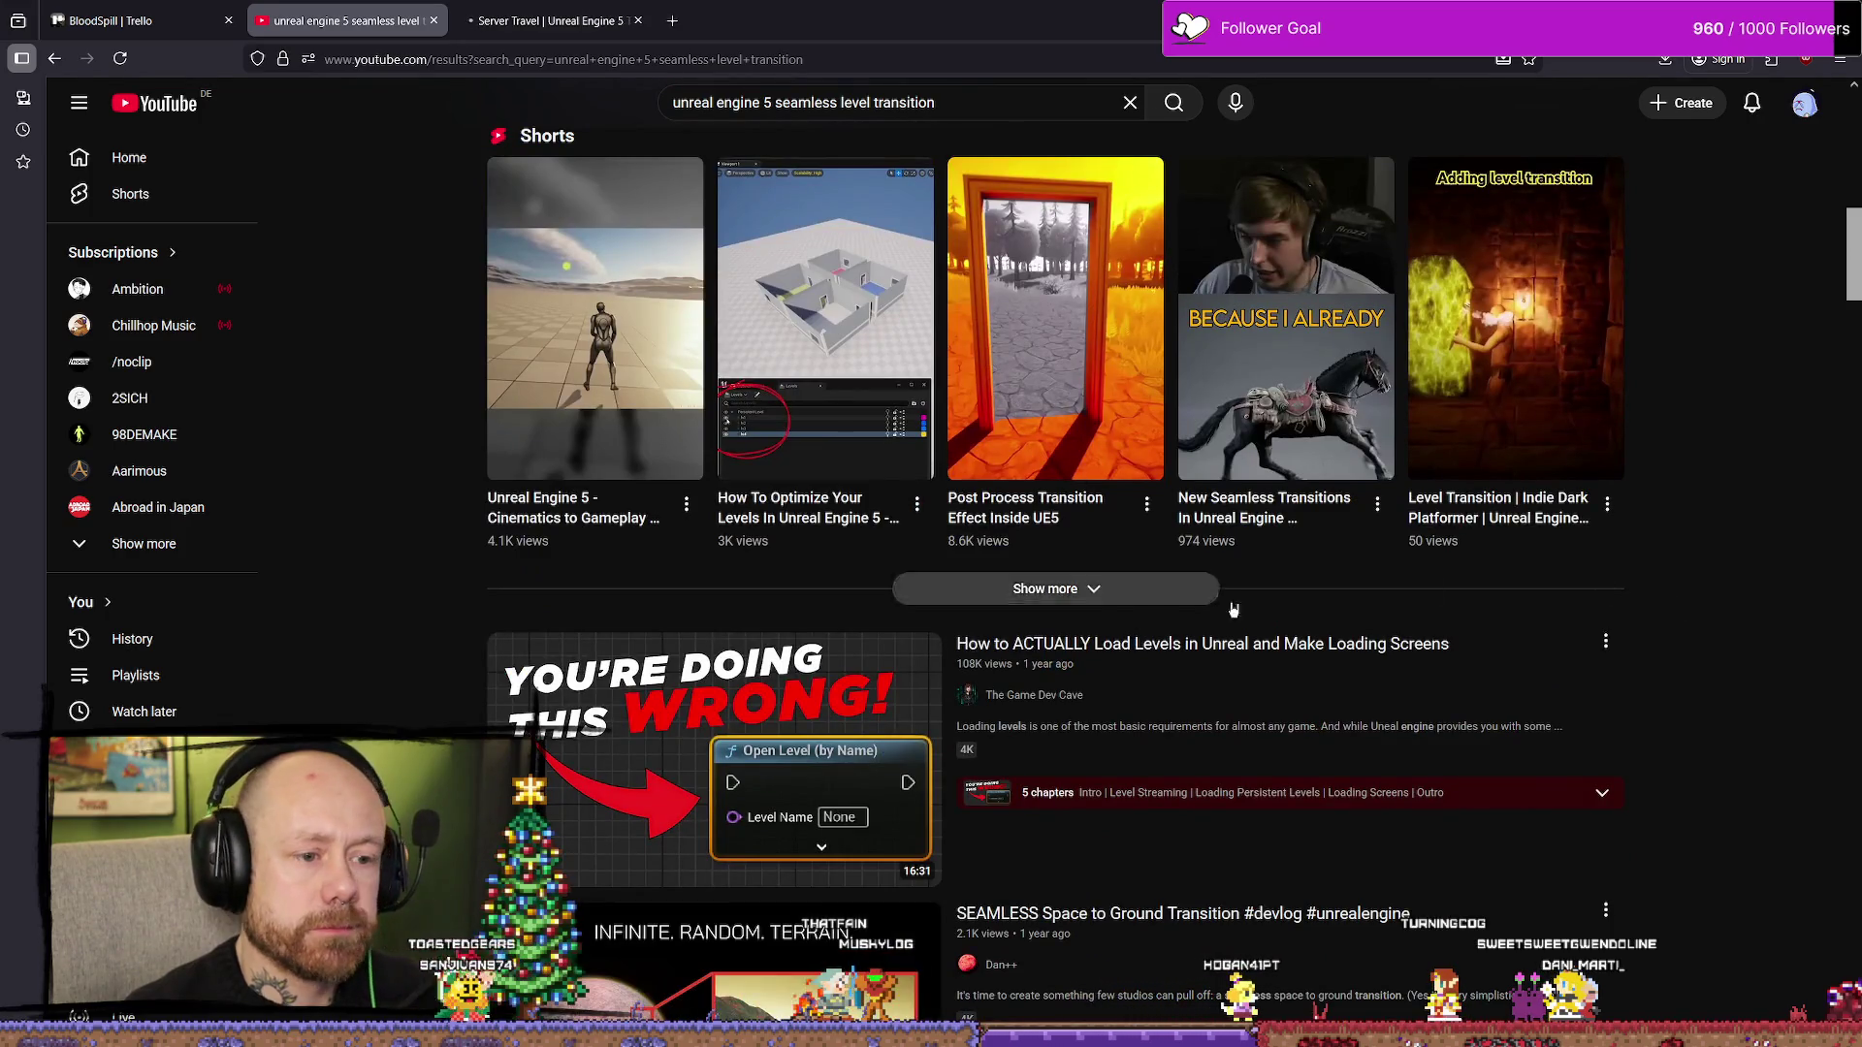
pyautogui.scroll(10, 1188, 656)
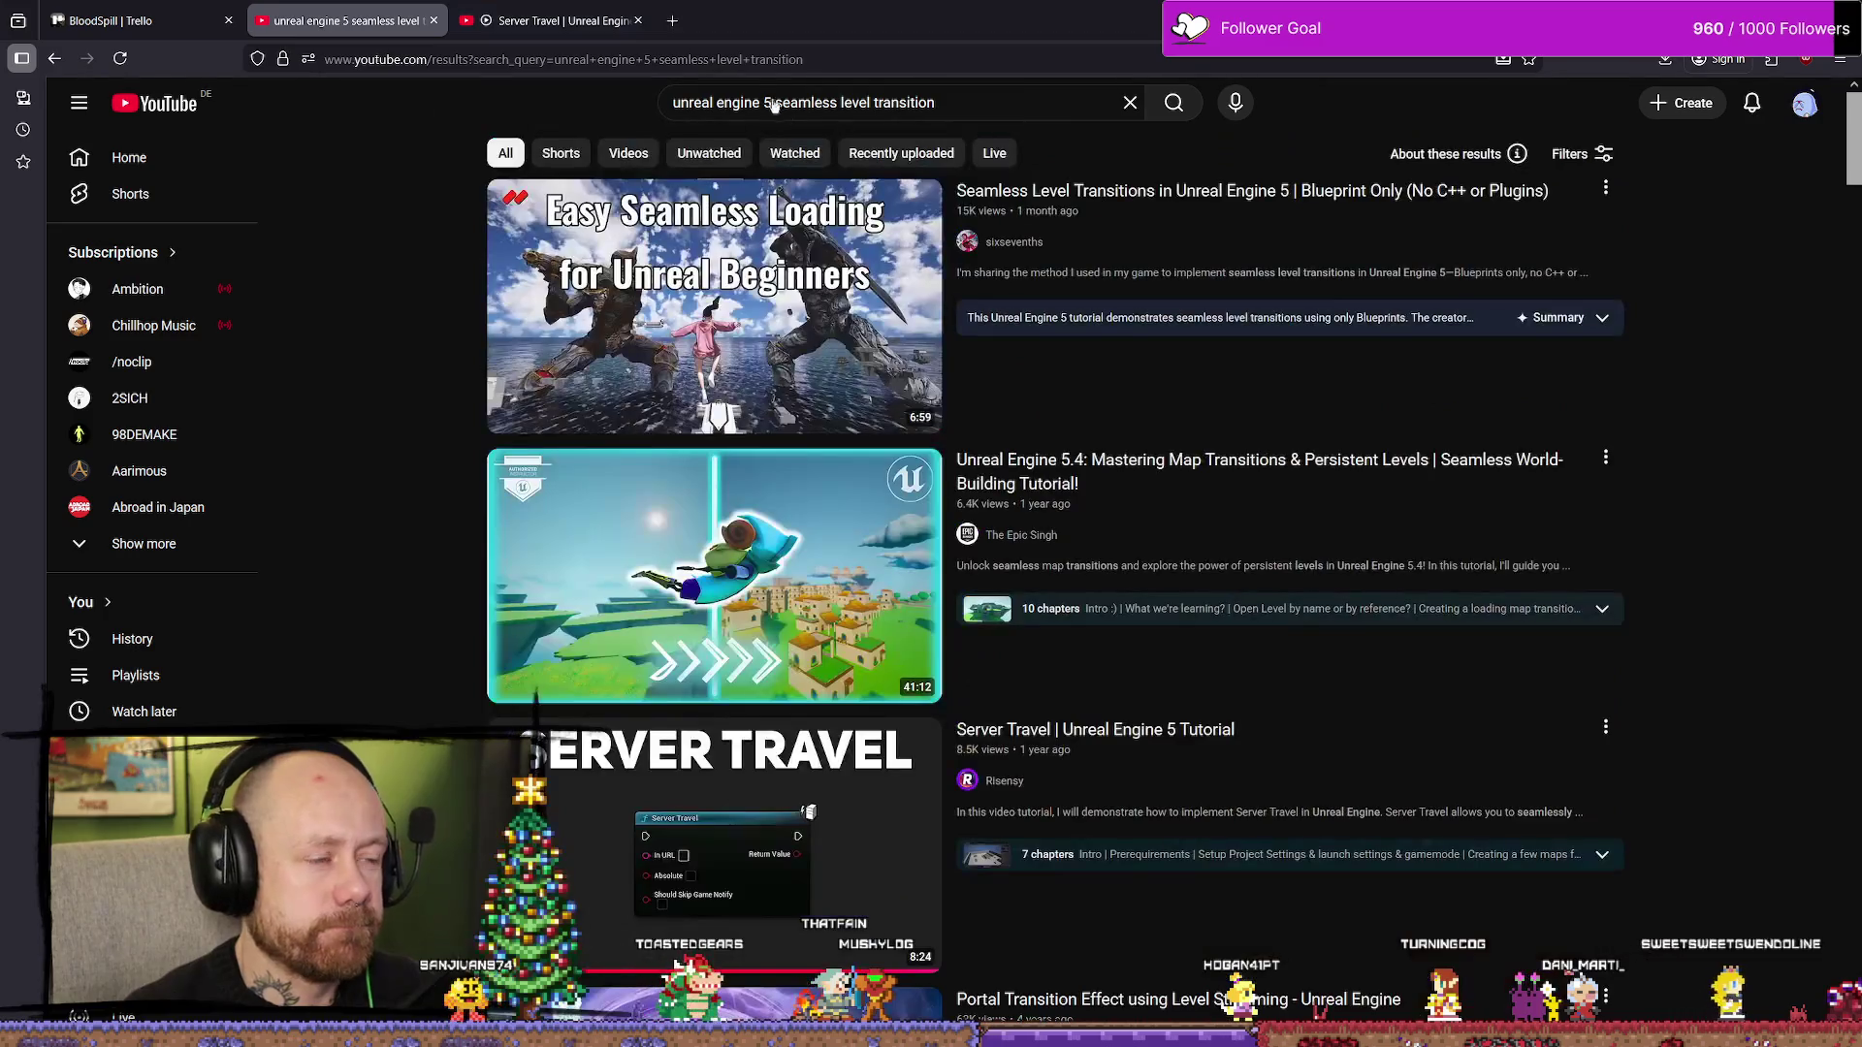
# - Add 'multiplayer' to the query, review results, then replace its ending with 'server travel'
pyautogui.click(765, 103)
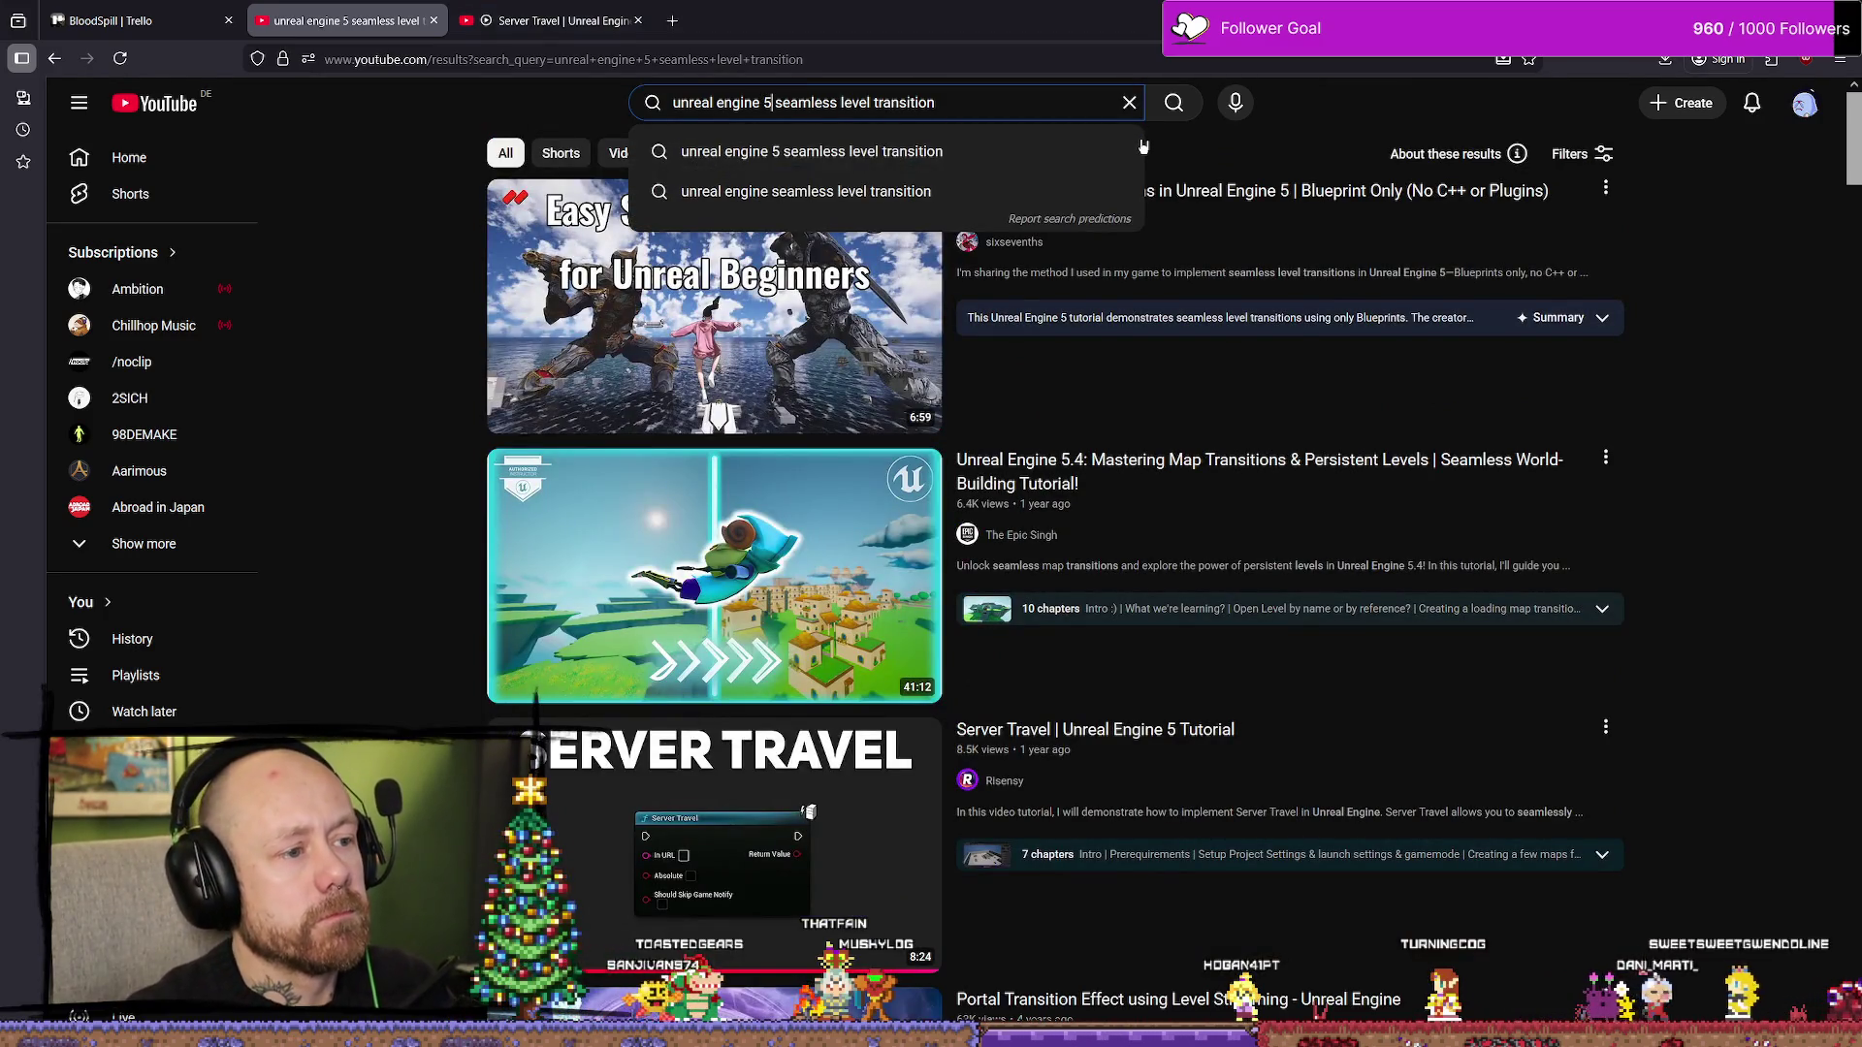
pyautogui.write('multi')
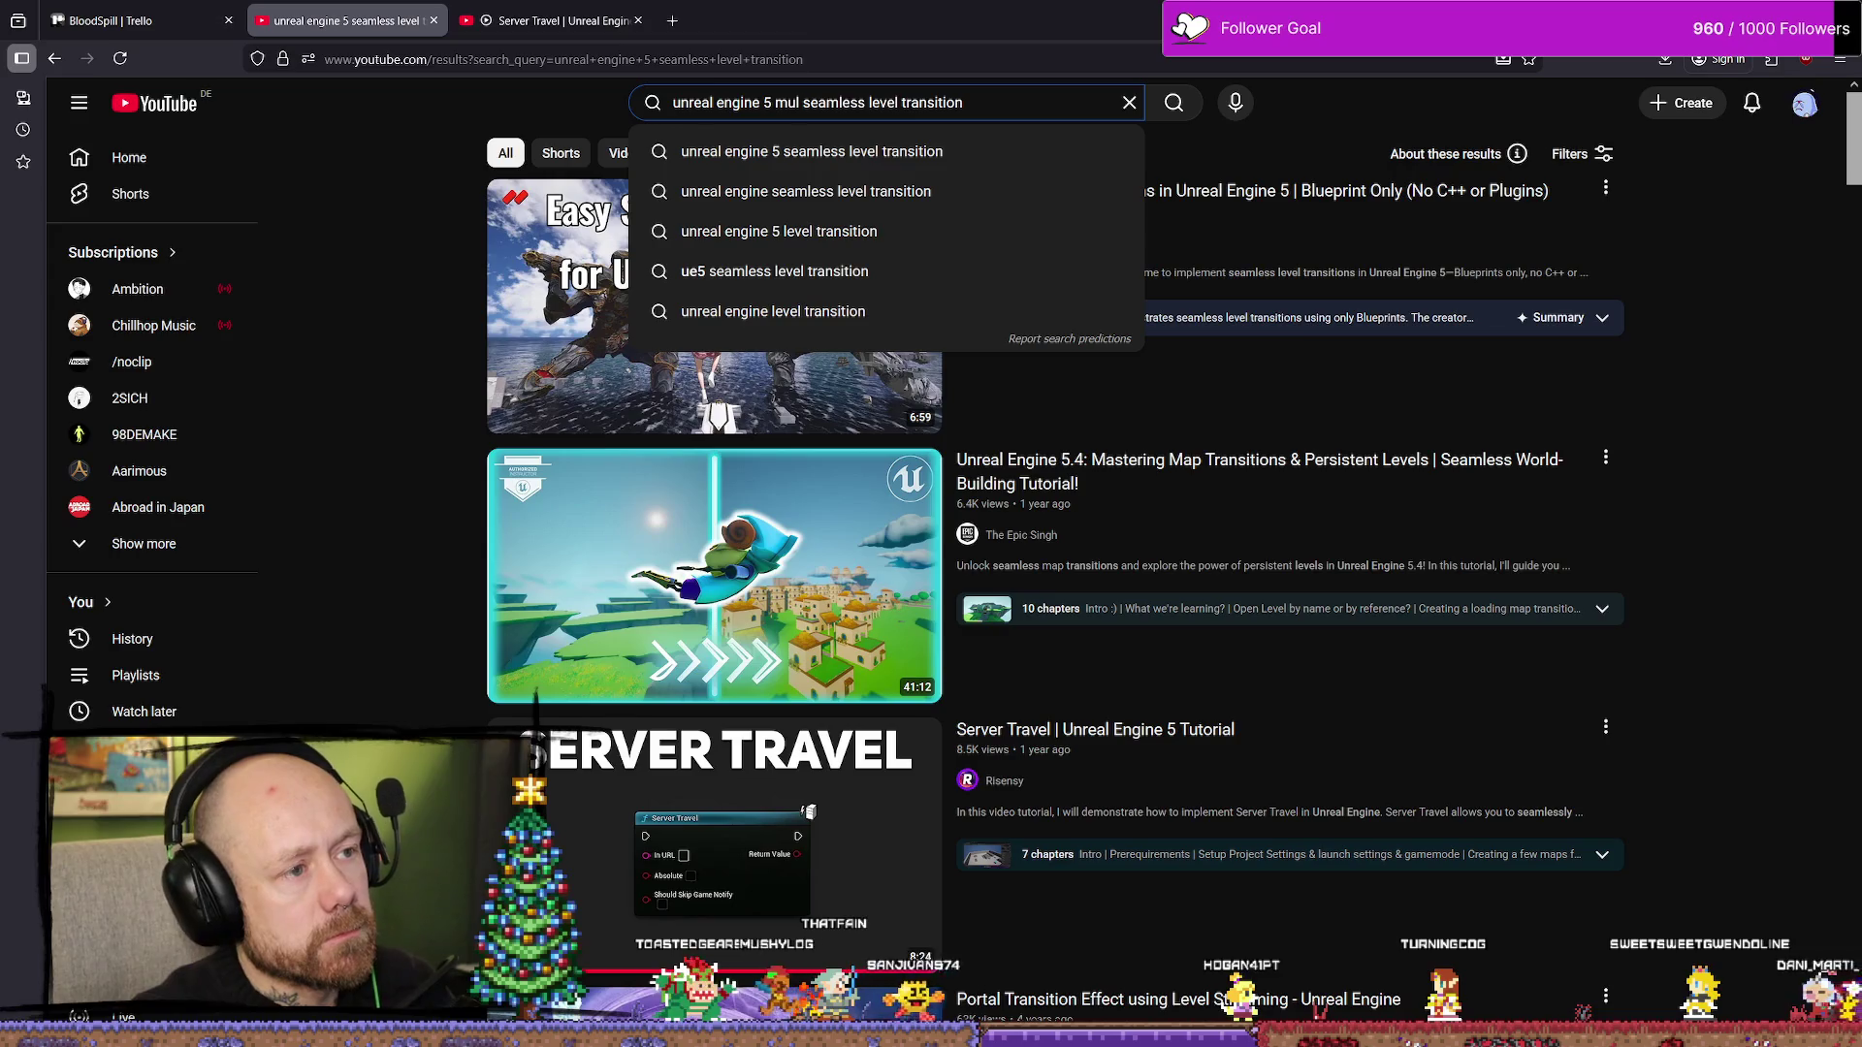
pyautogui.write('player')
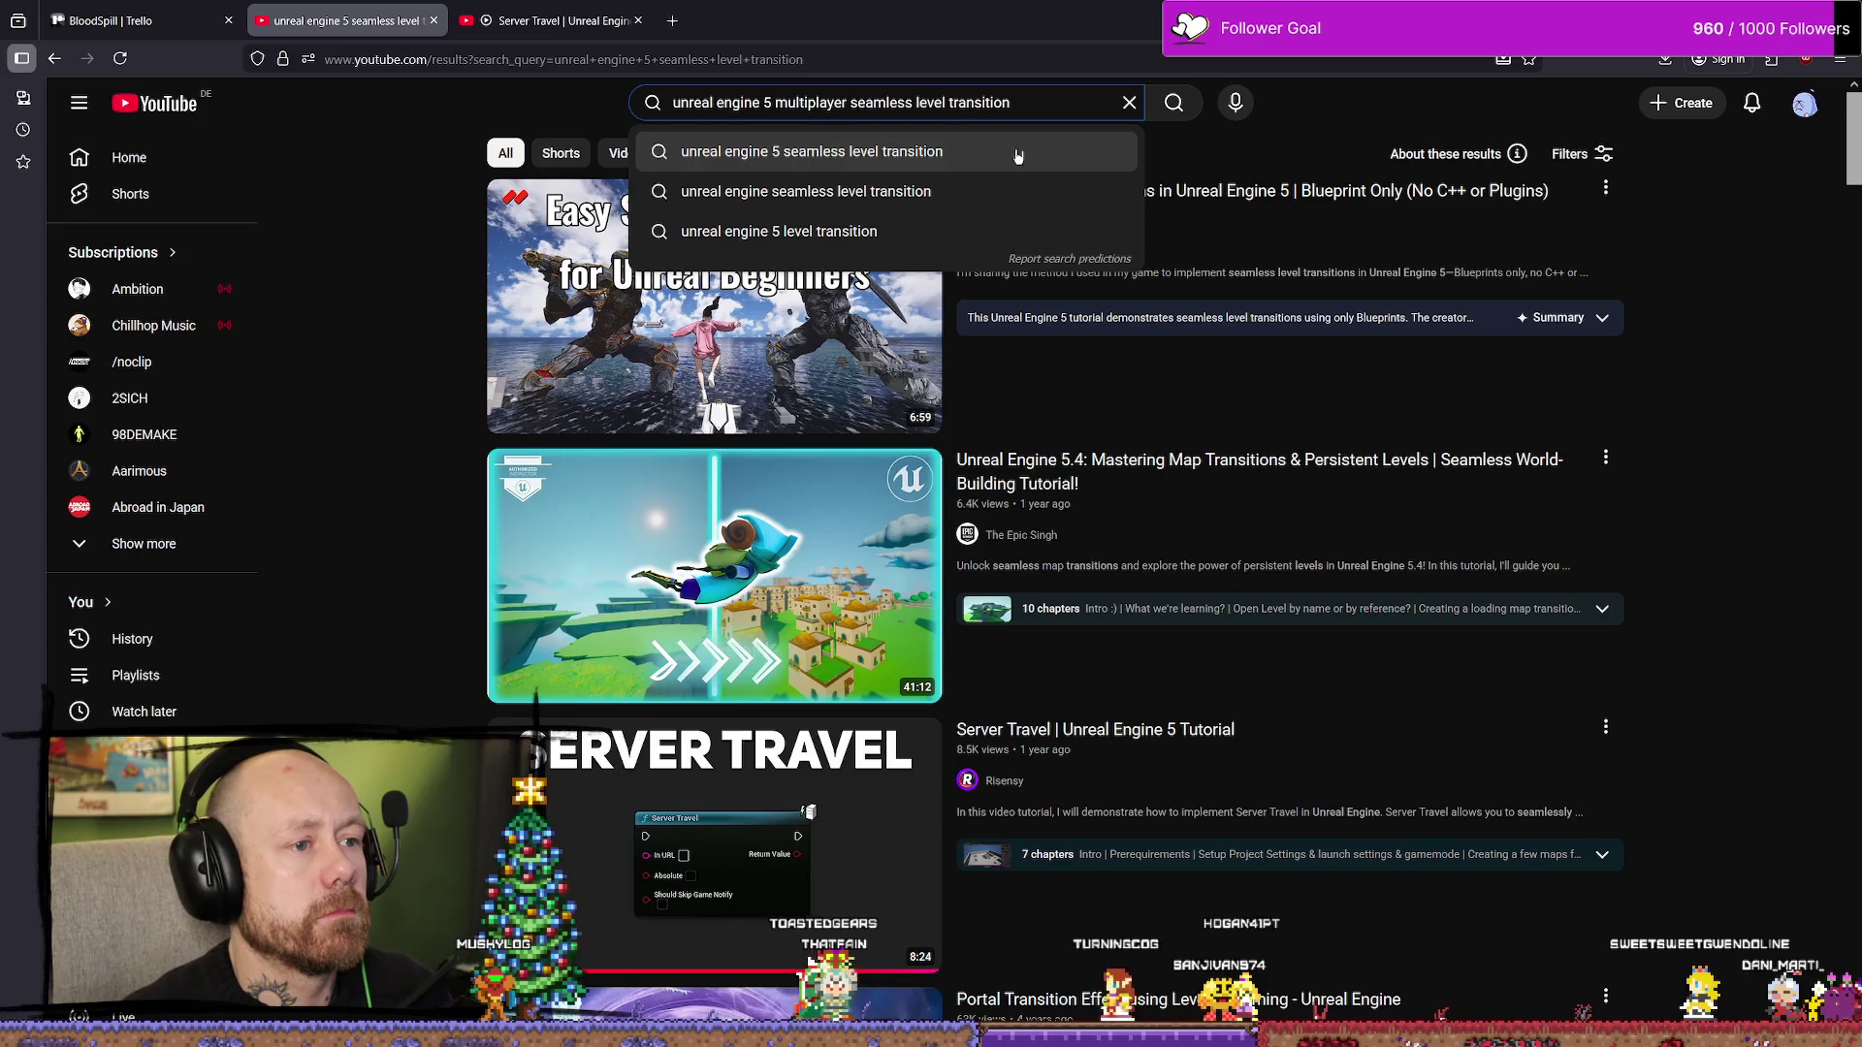
pyautogui.click(1349, 139)
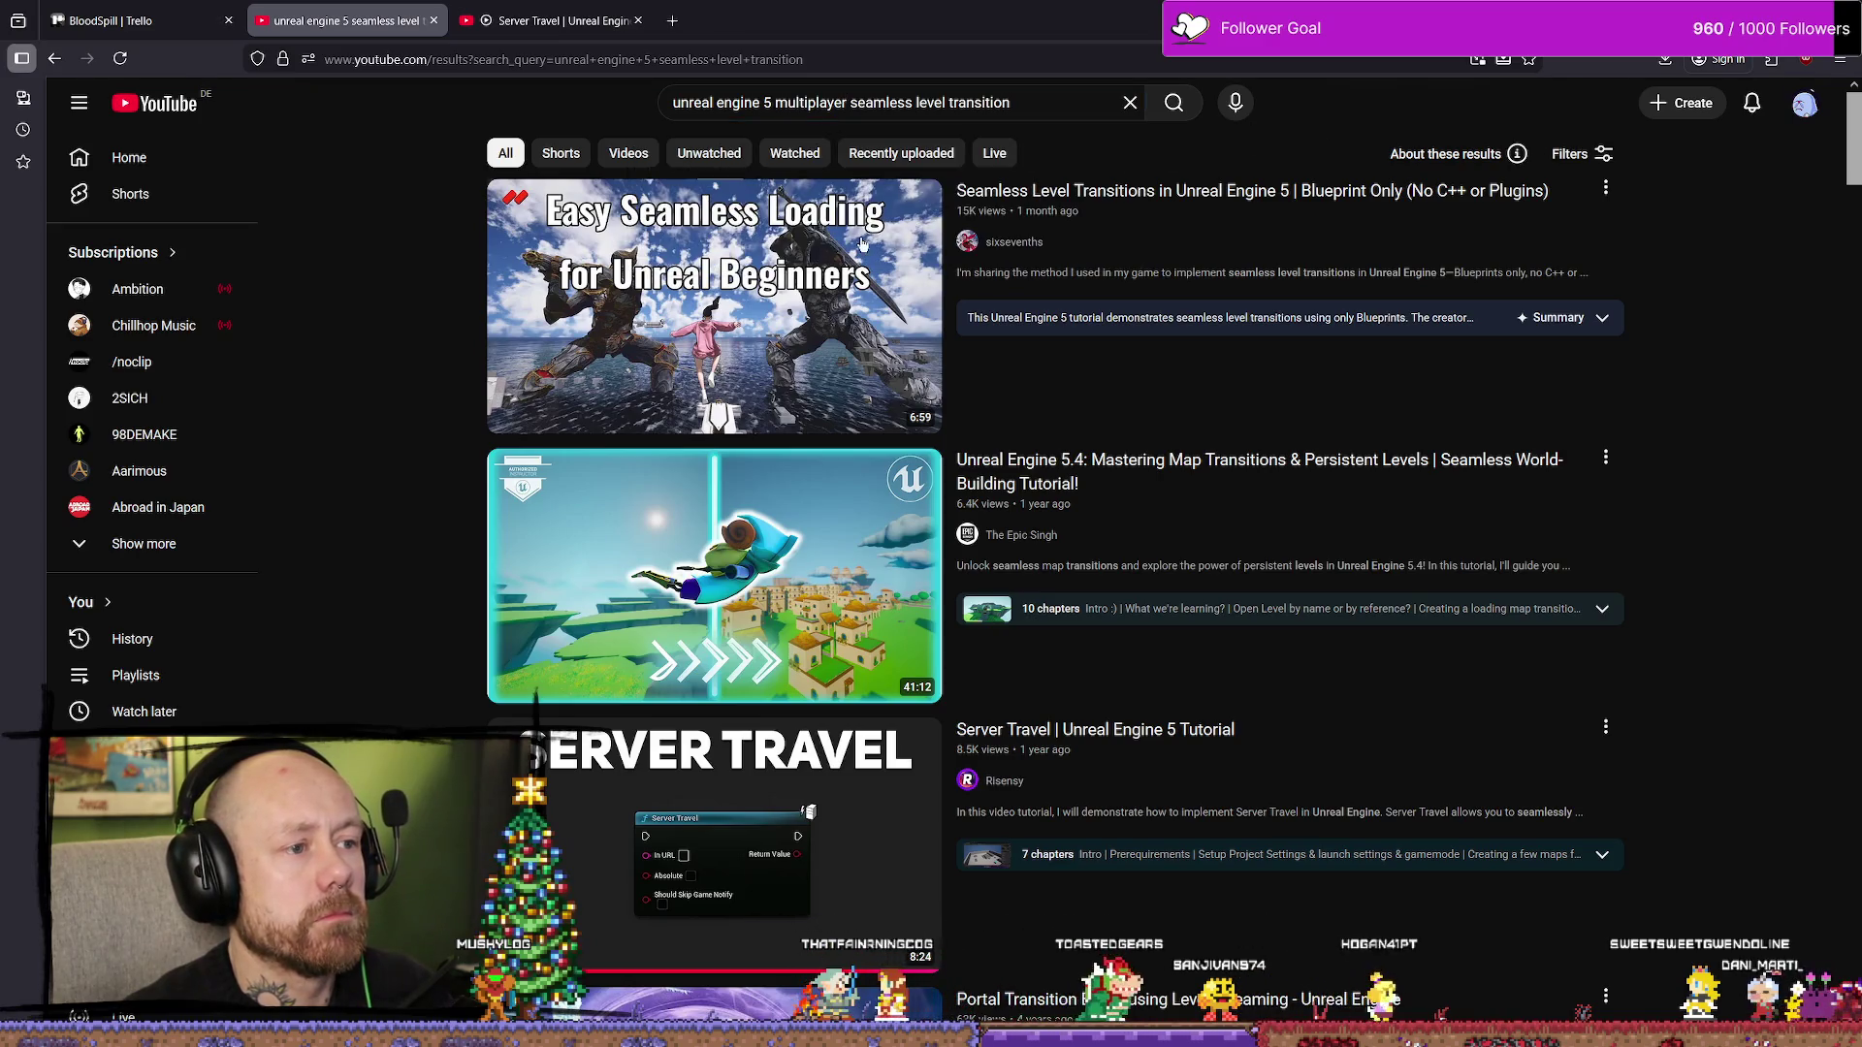
pyautogui.moveTo(861, 244)
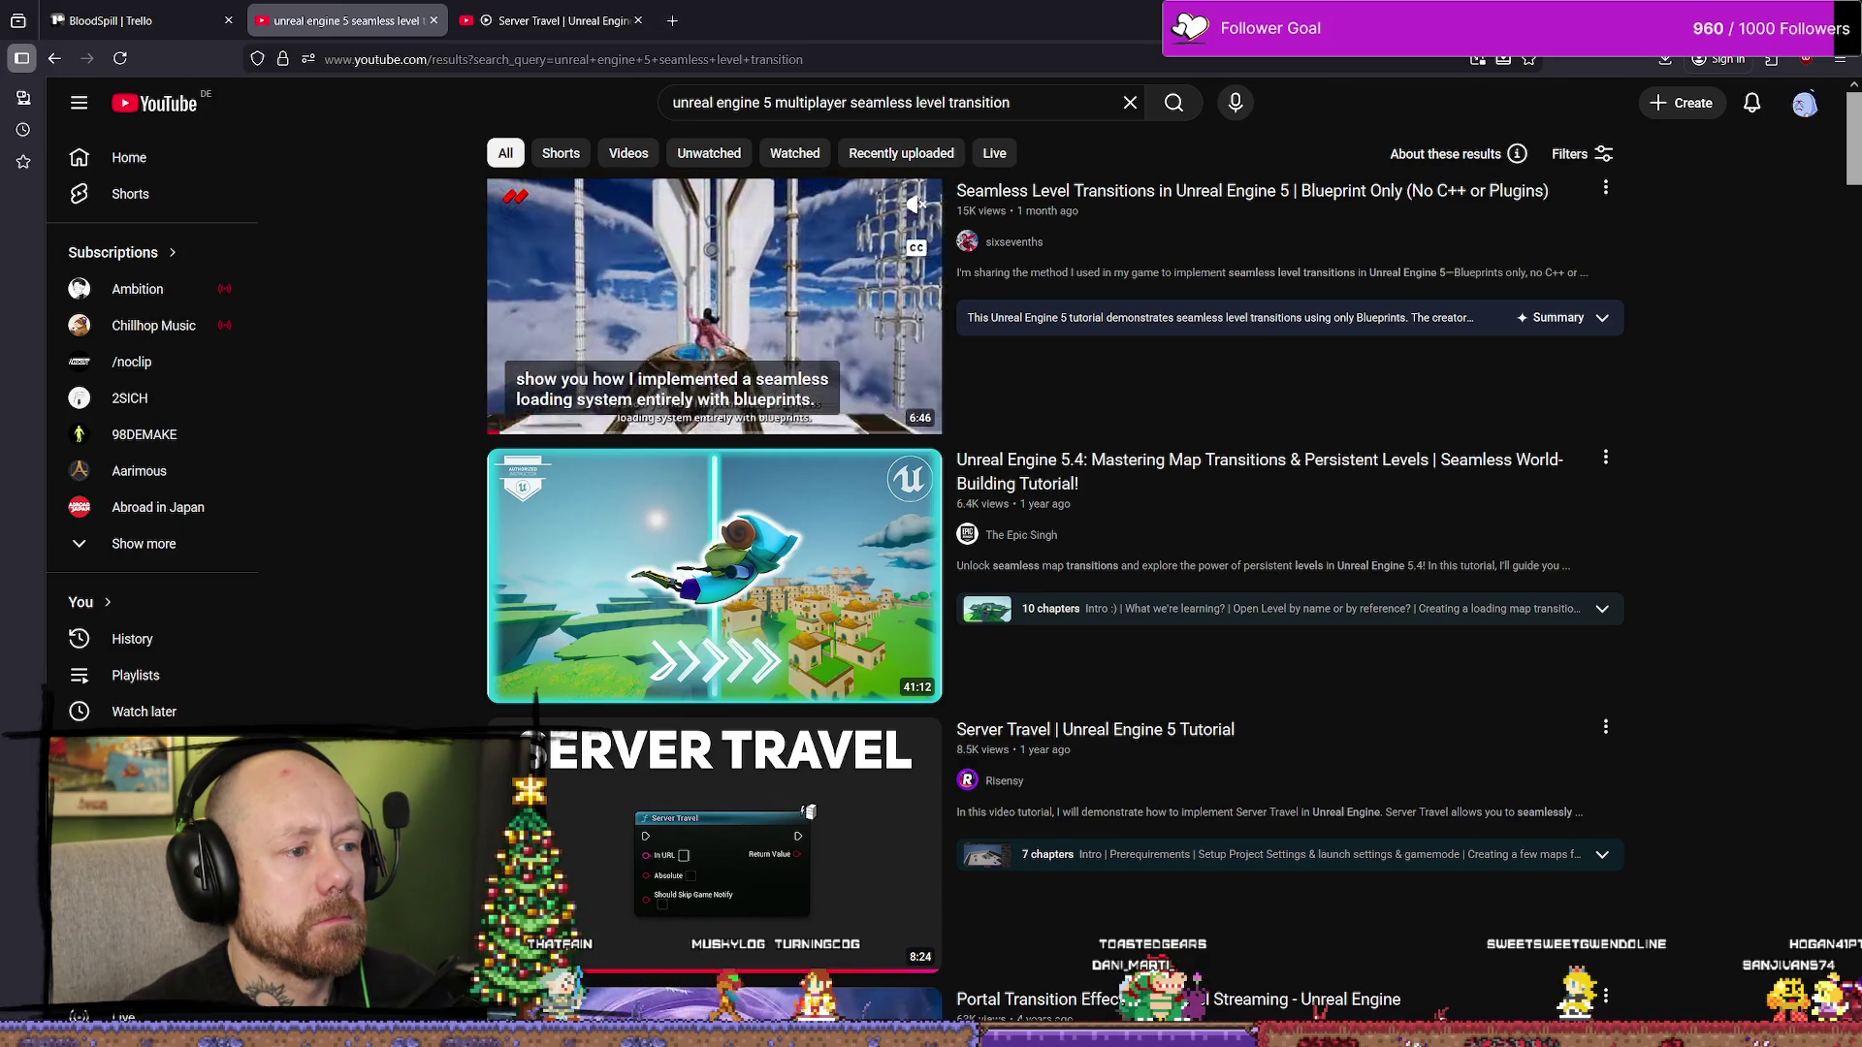
pyautogui.moveTo(743, 497)
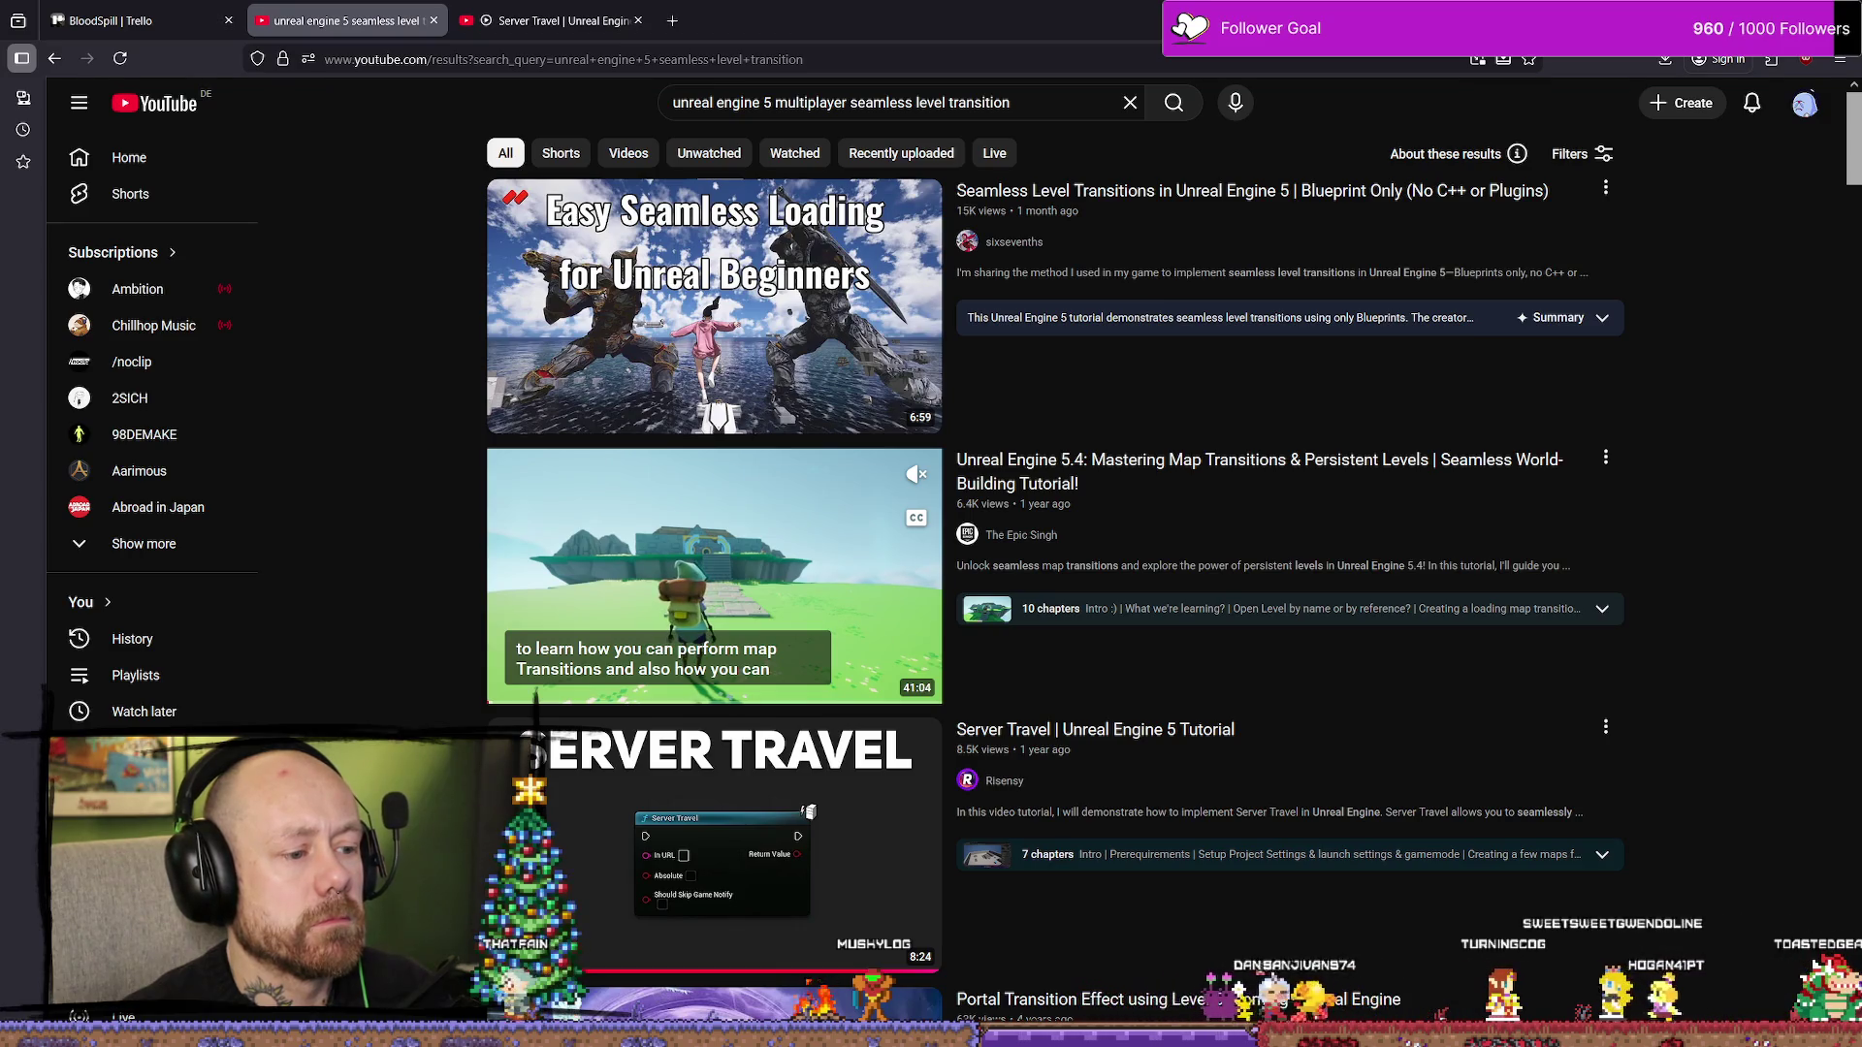
pyautogui.scroll(-3, 449, 507)
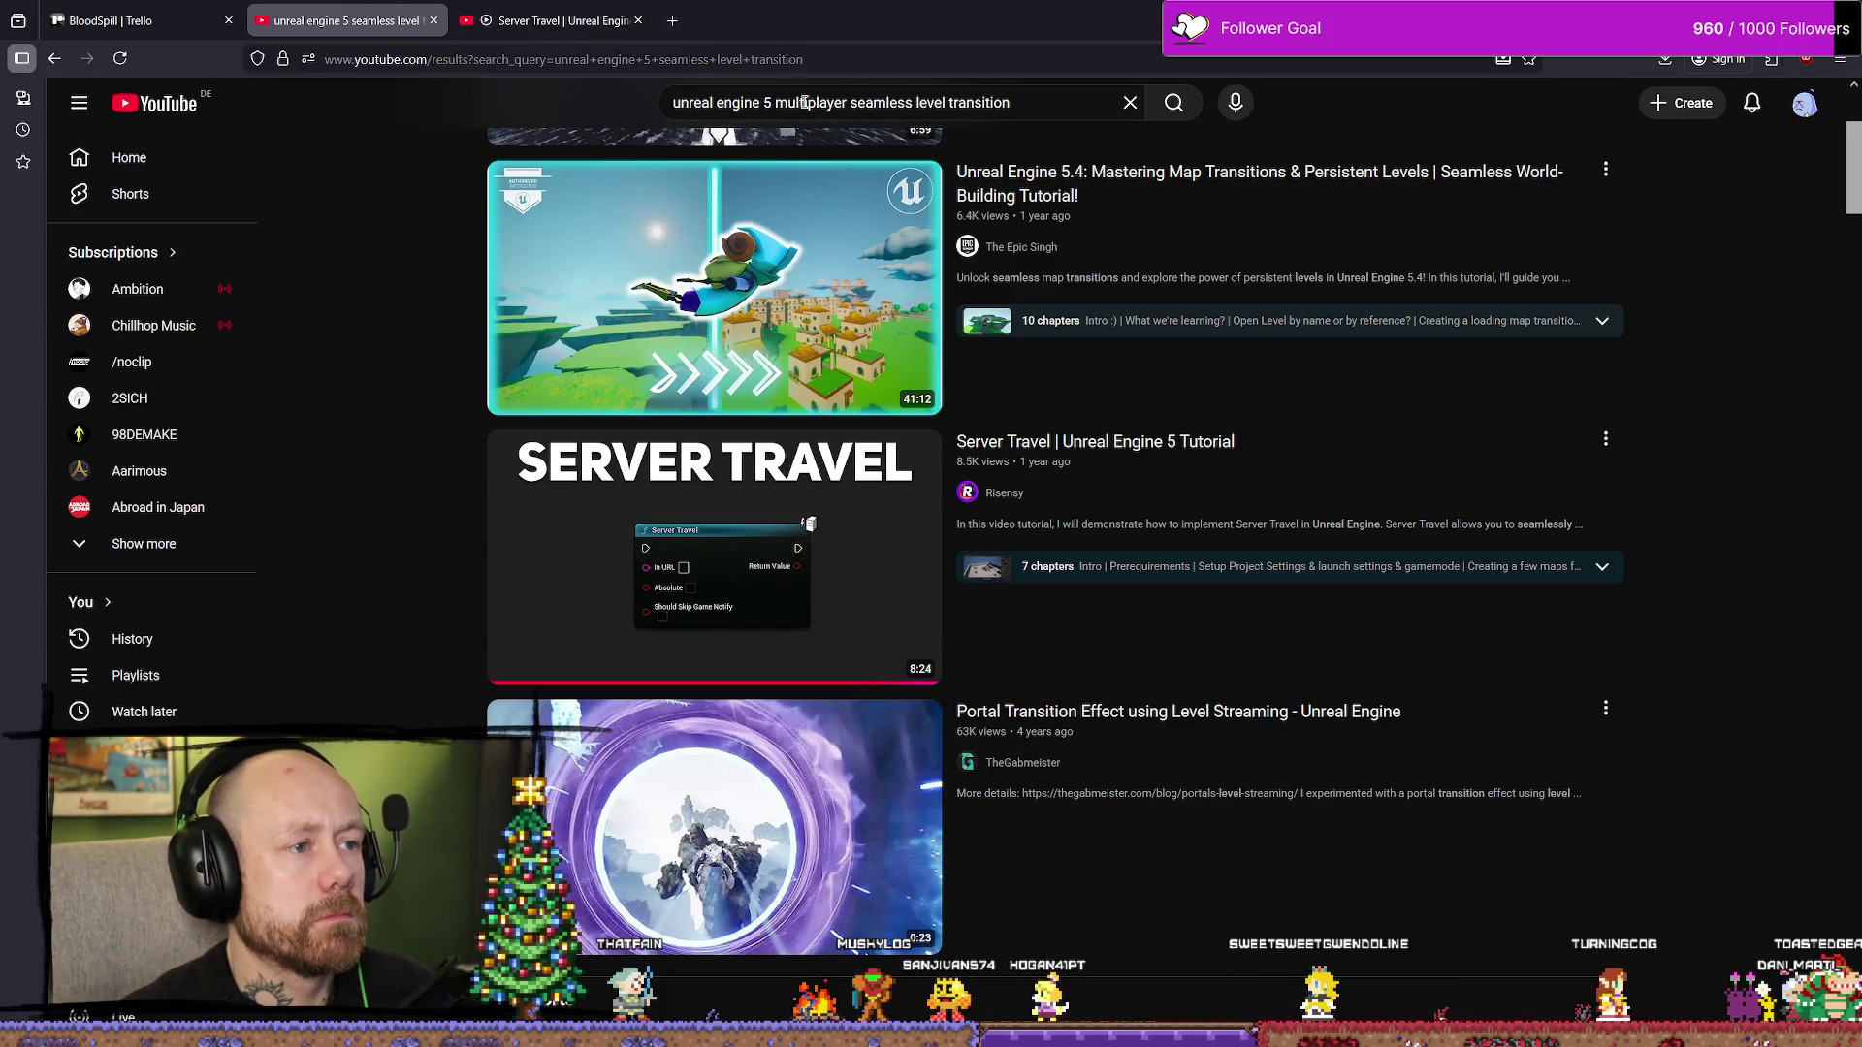
pyautogui.moveTo(769, 102); pyautogui.dragTo(1234, 103)
pyautogui.write('s')
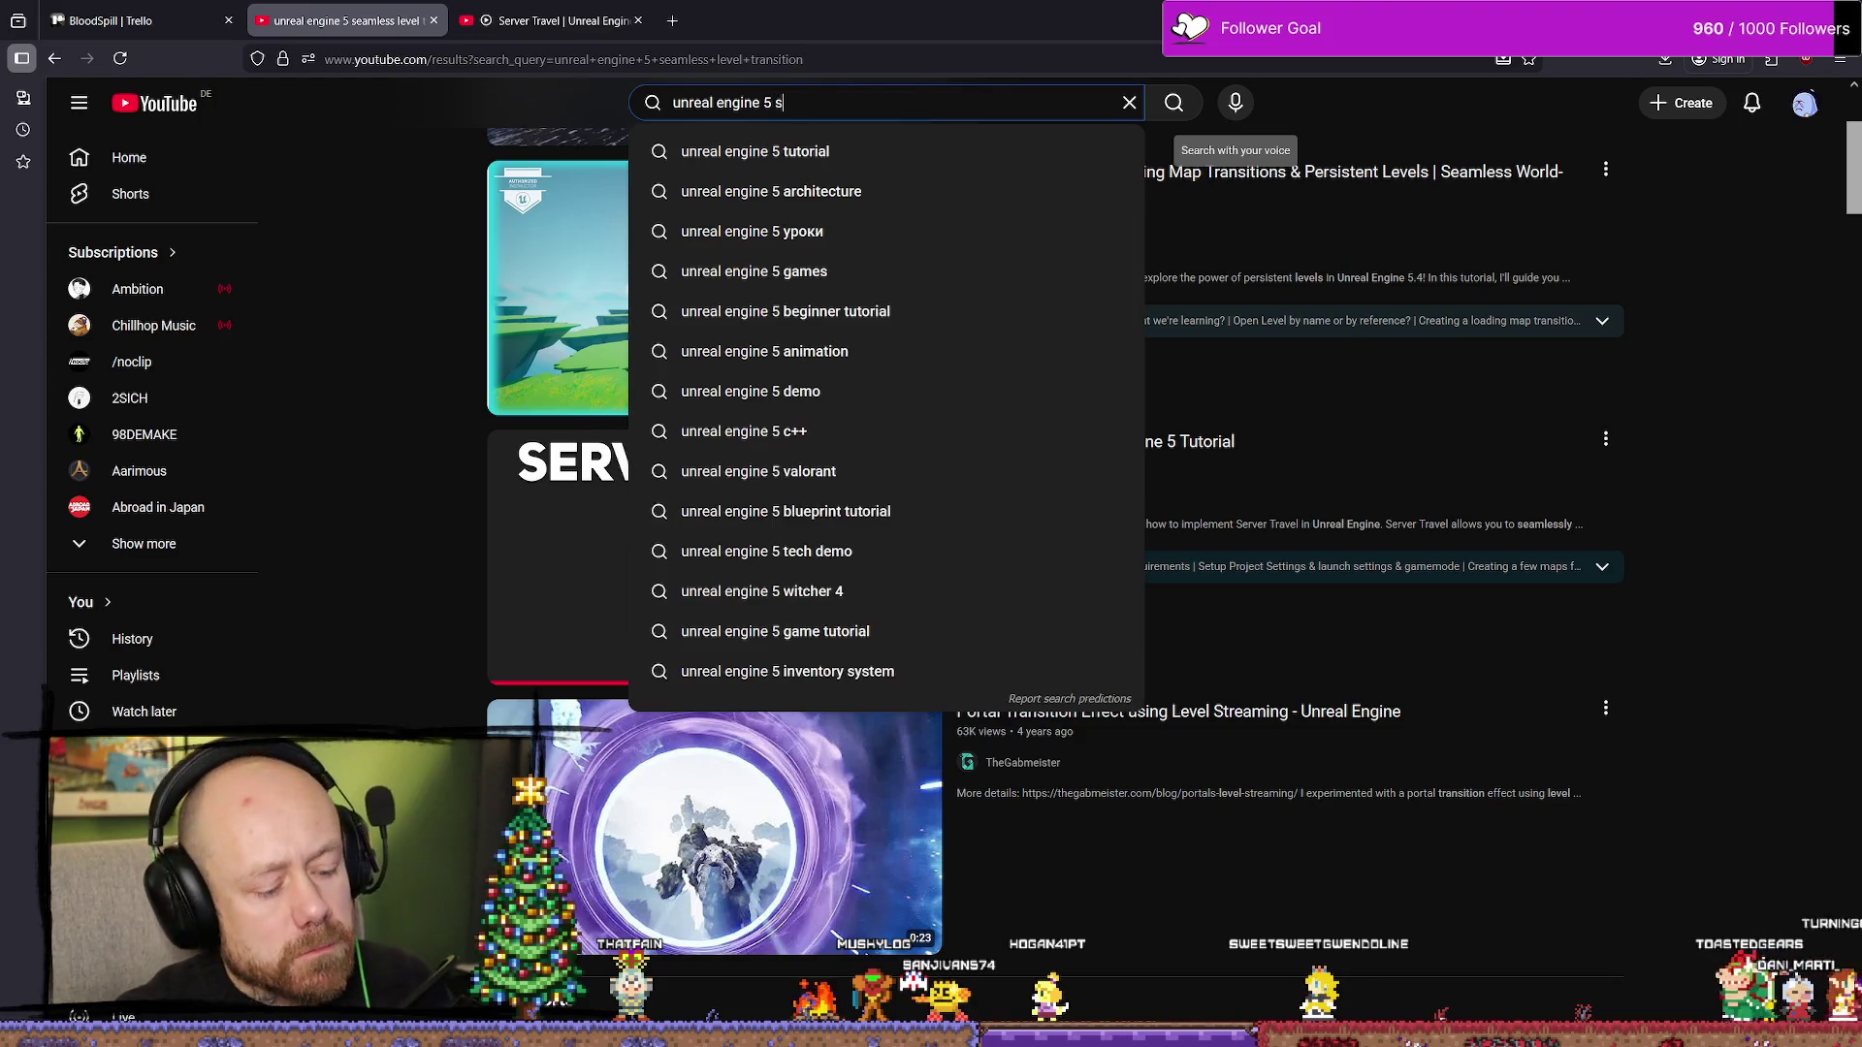
pyautogui.write('erver travel')
# - Run the 'unreal engine 5 server travel' search and open the UE4 Multiplayer Mechanics video
pyautogui.press('Return')
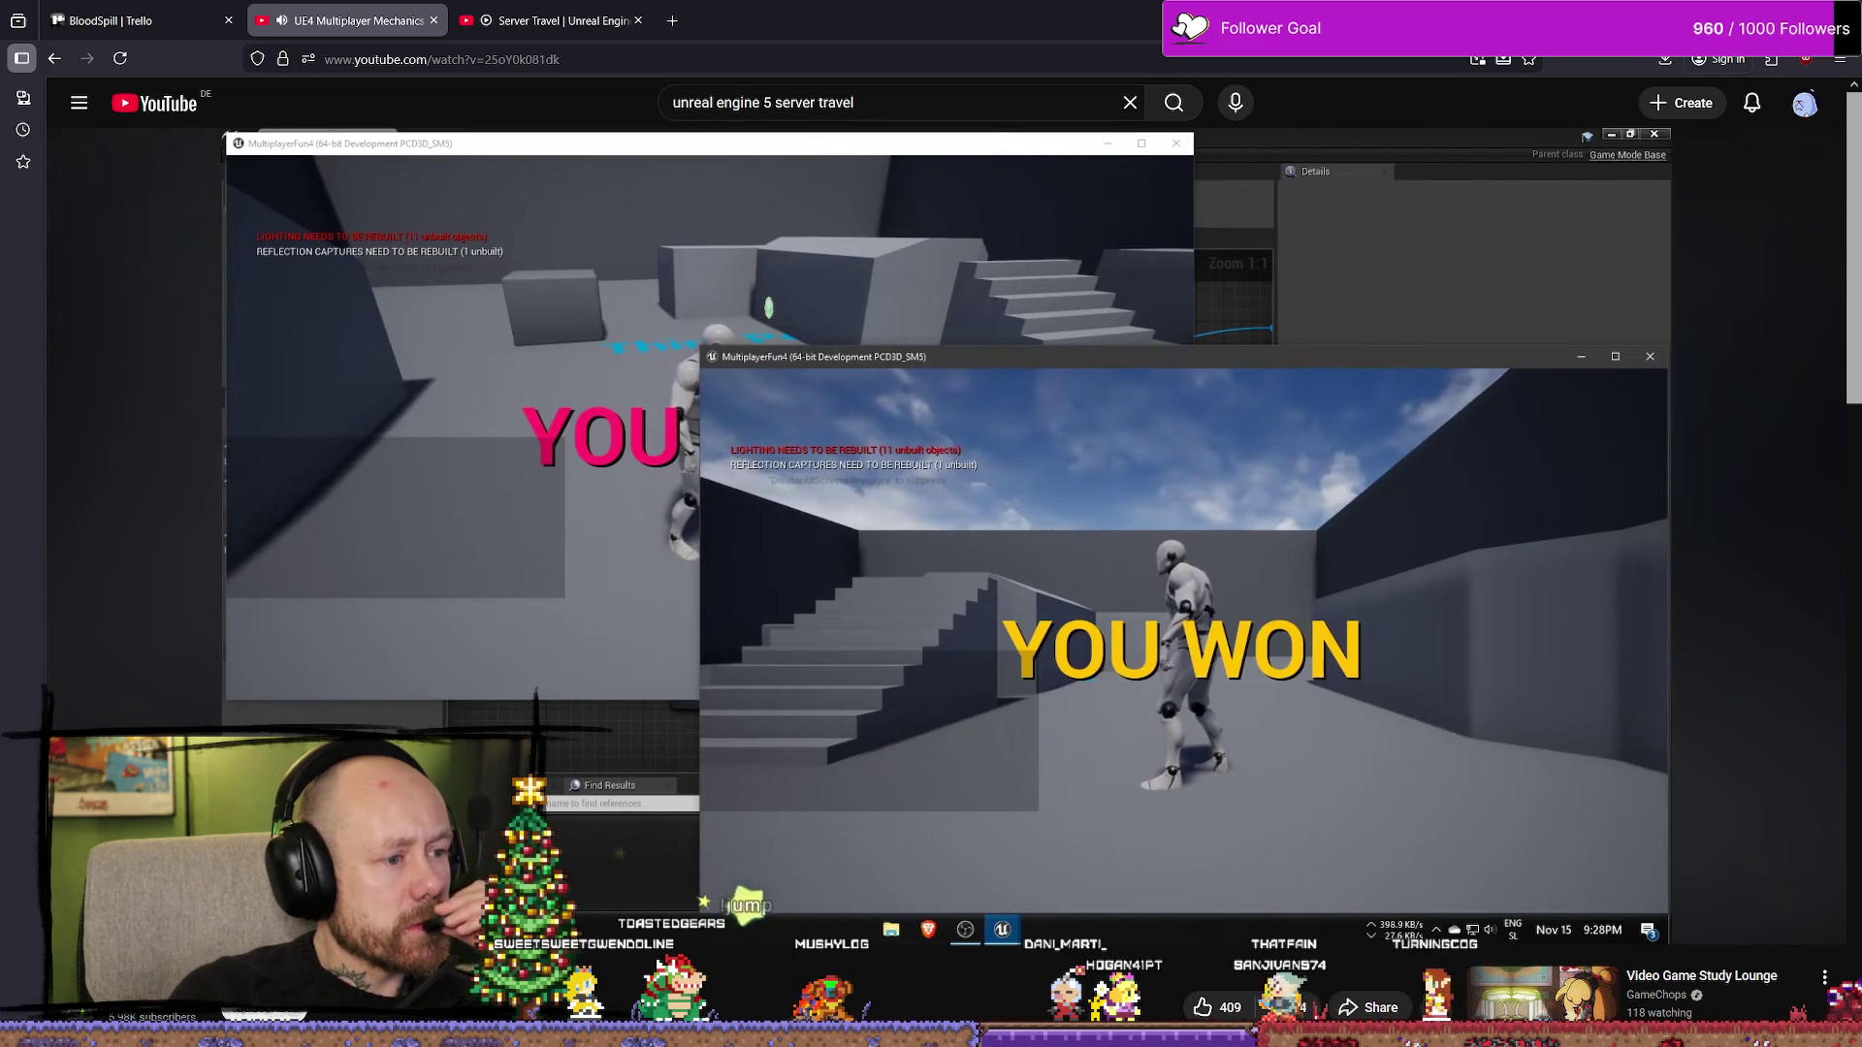
# - Skip through the multiplayer tutorial to its Travel To node and project settings sections
pyautogui.moveTo(1174, 507)
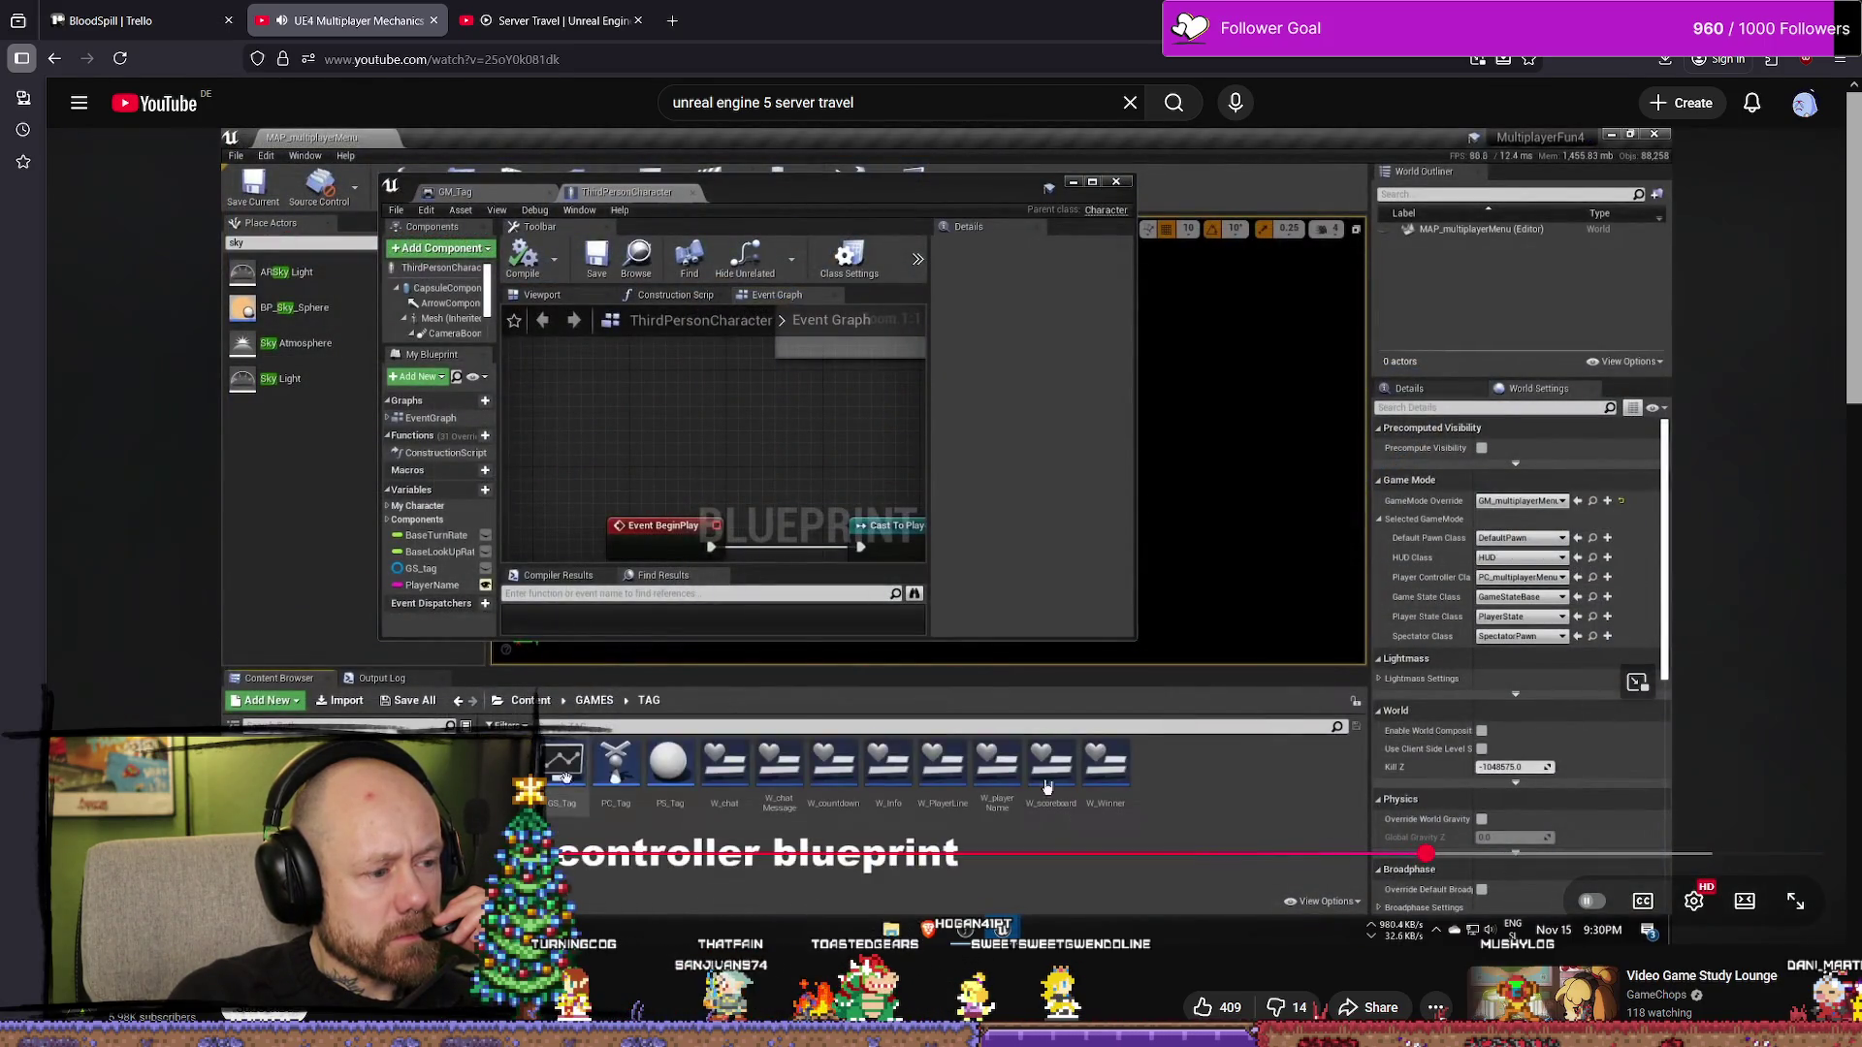
pyautogui.click(463, 853)
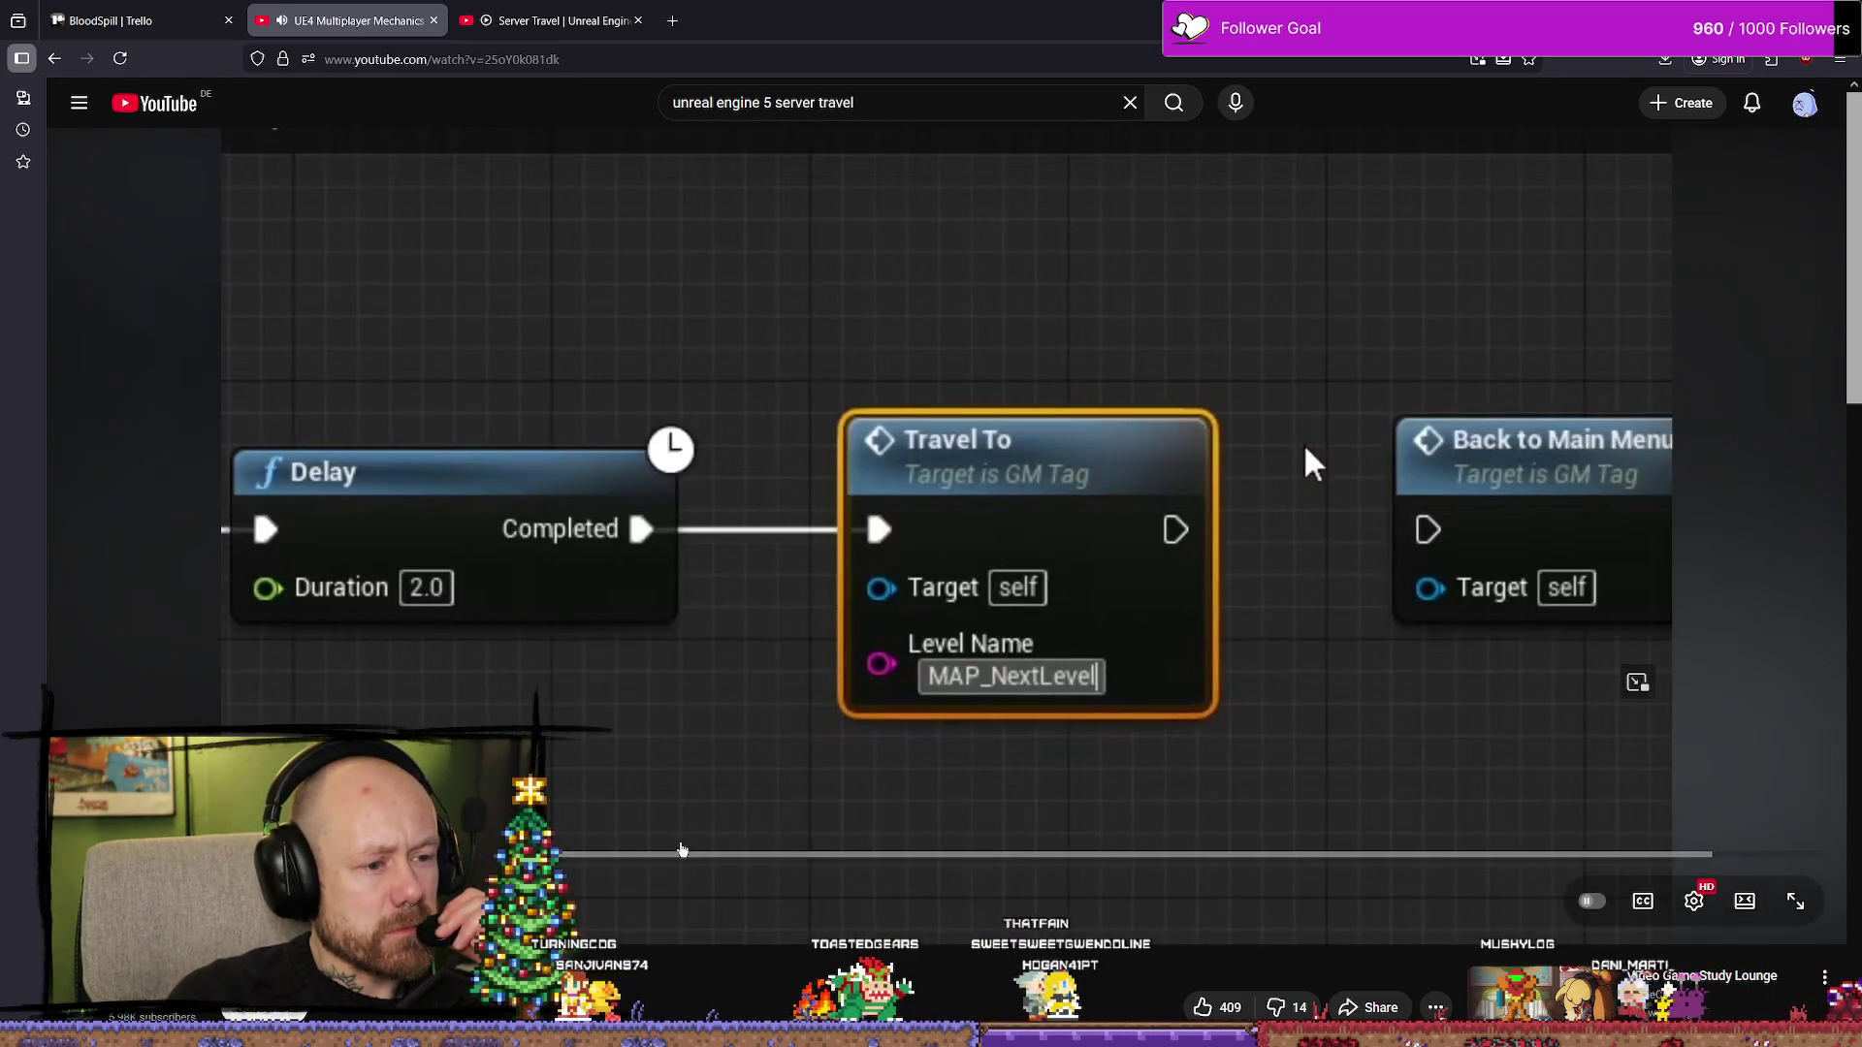
pyautogui.click(678, 853)
pyautogui.click(832, 853)
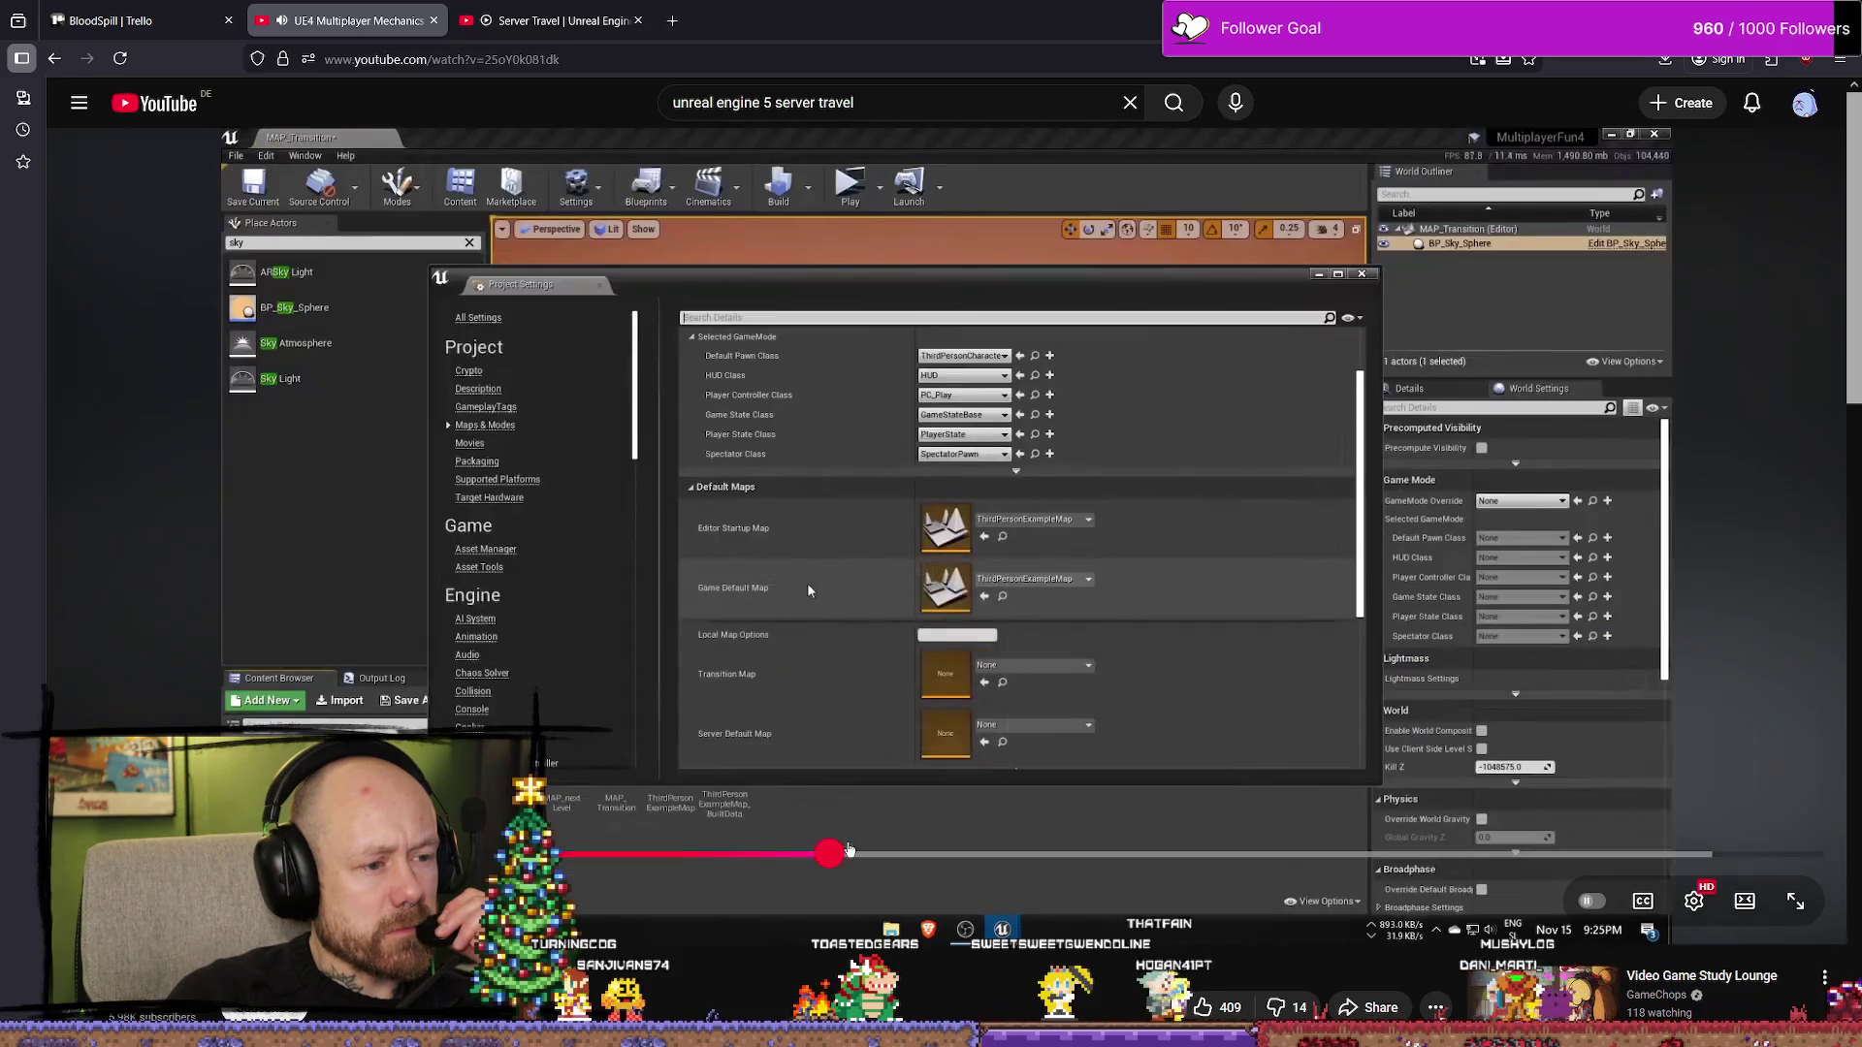
pyautogui.click(934, 853)
# - Rewind to the match-end scene, pause on the event graph, and go to the Server Travel tutorial
pyautogui.moveTo(984, 859)
pyautogui.mouseDown()
pyautogui.moveTo(530, 853)
pyautogui.moveTo(607, 853)
pyautogui.mouseUp()
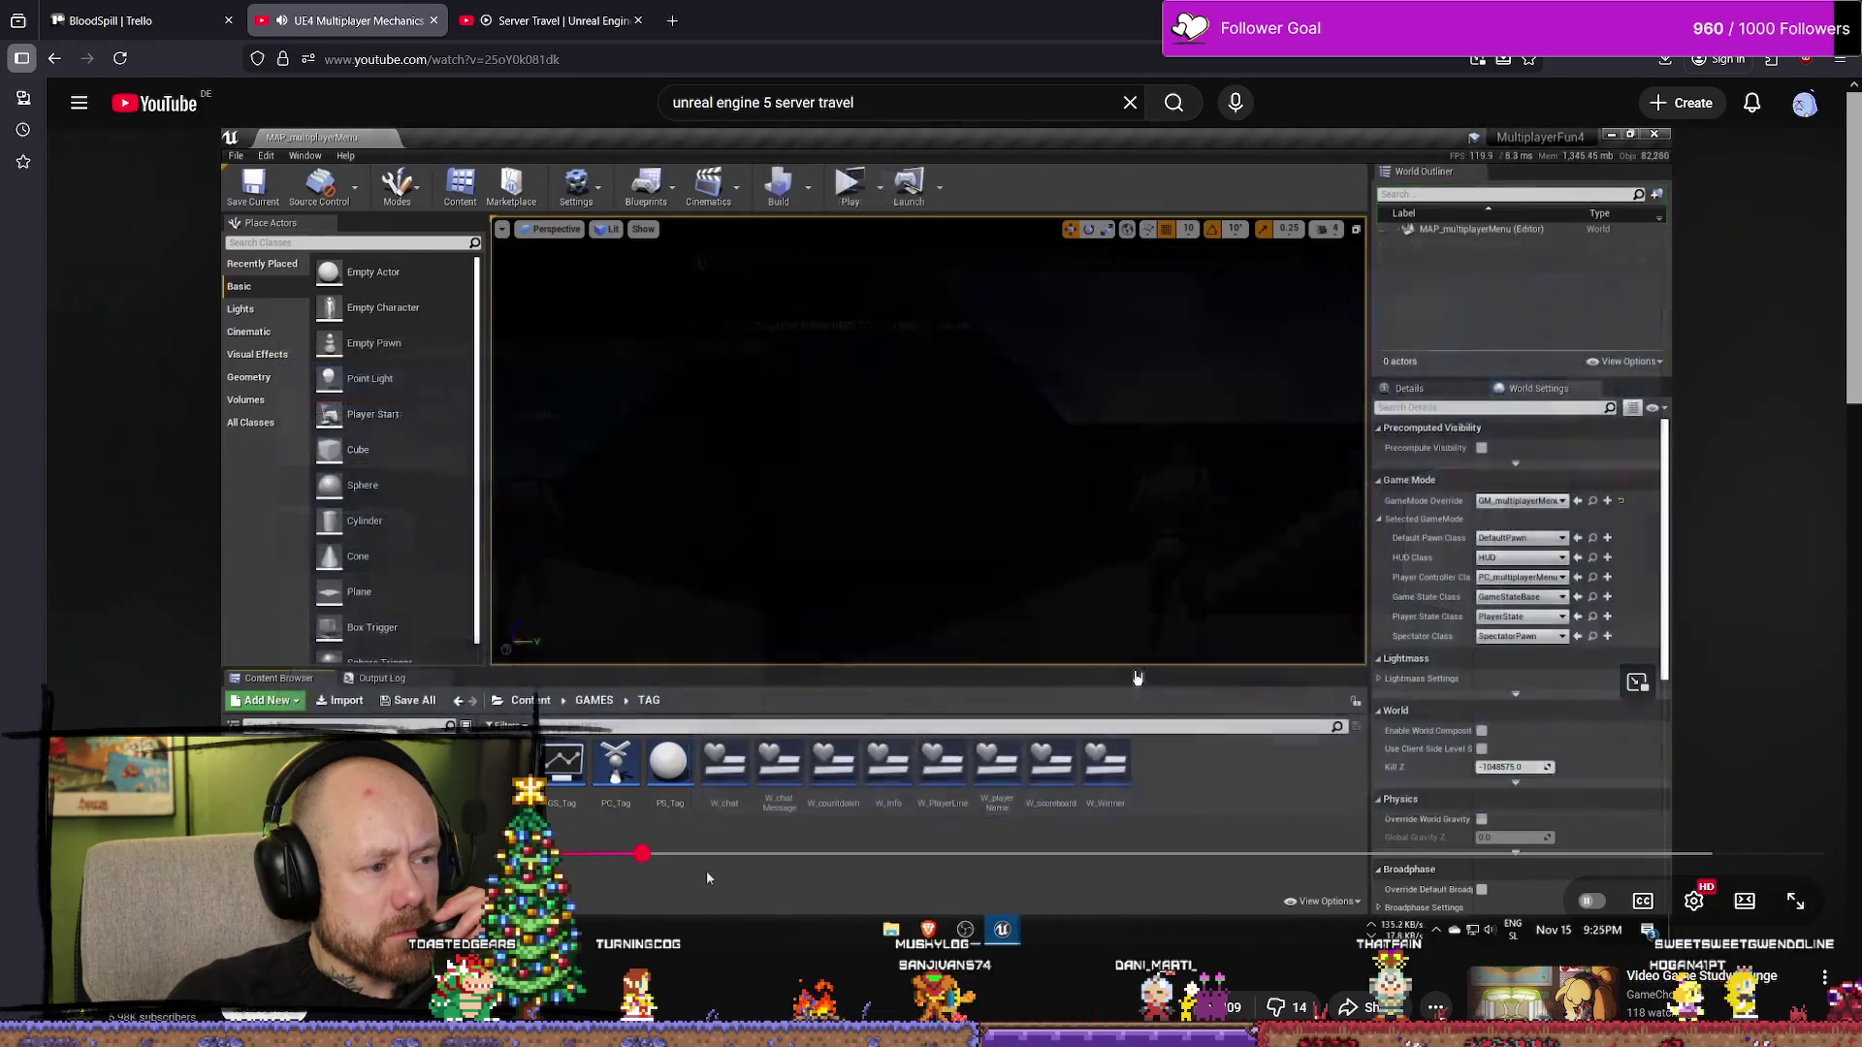
pyautogui.click(918, 562)
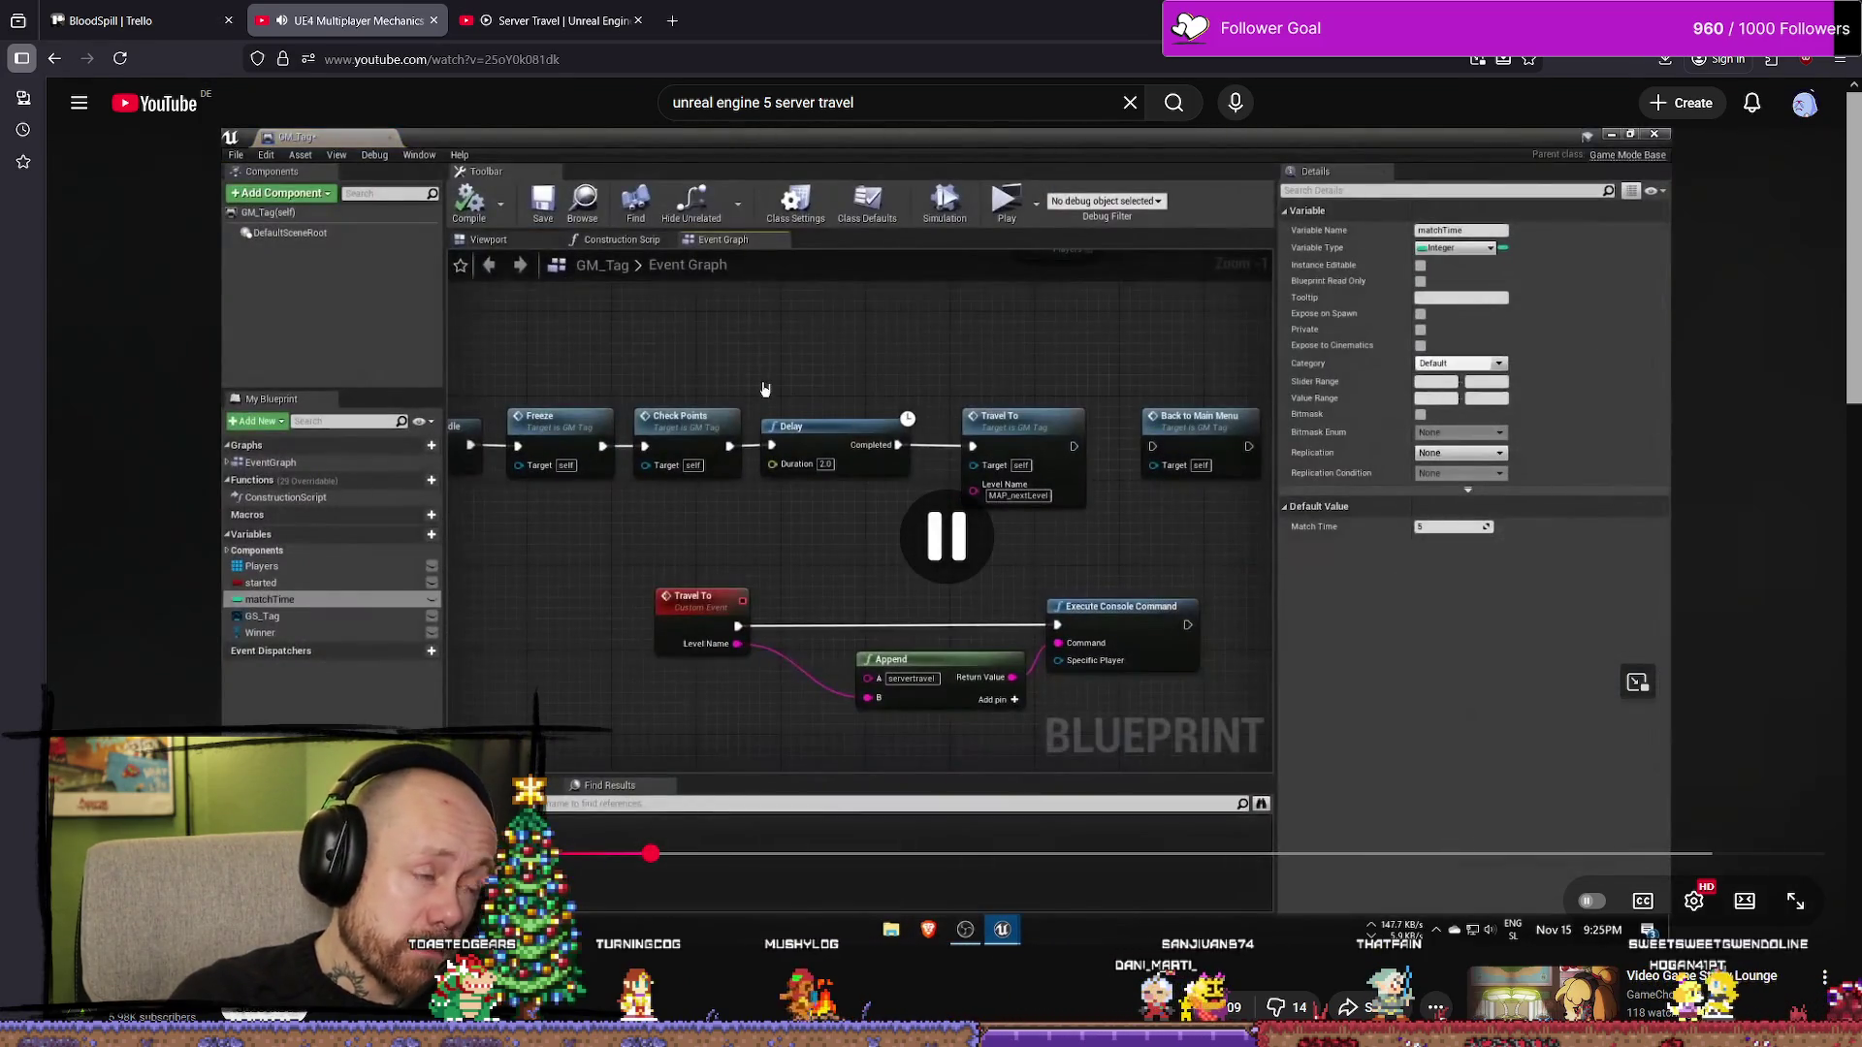
pyautogui.hotkey('ctrl', 'Tab')
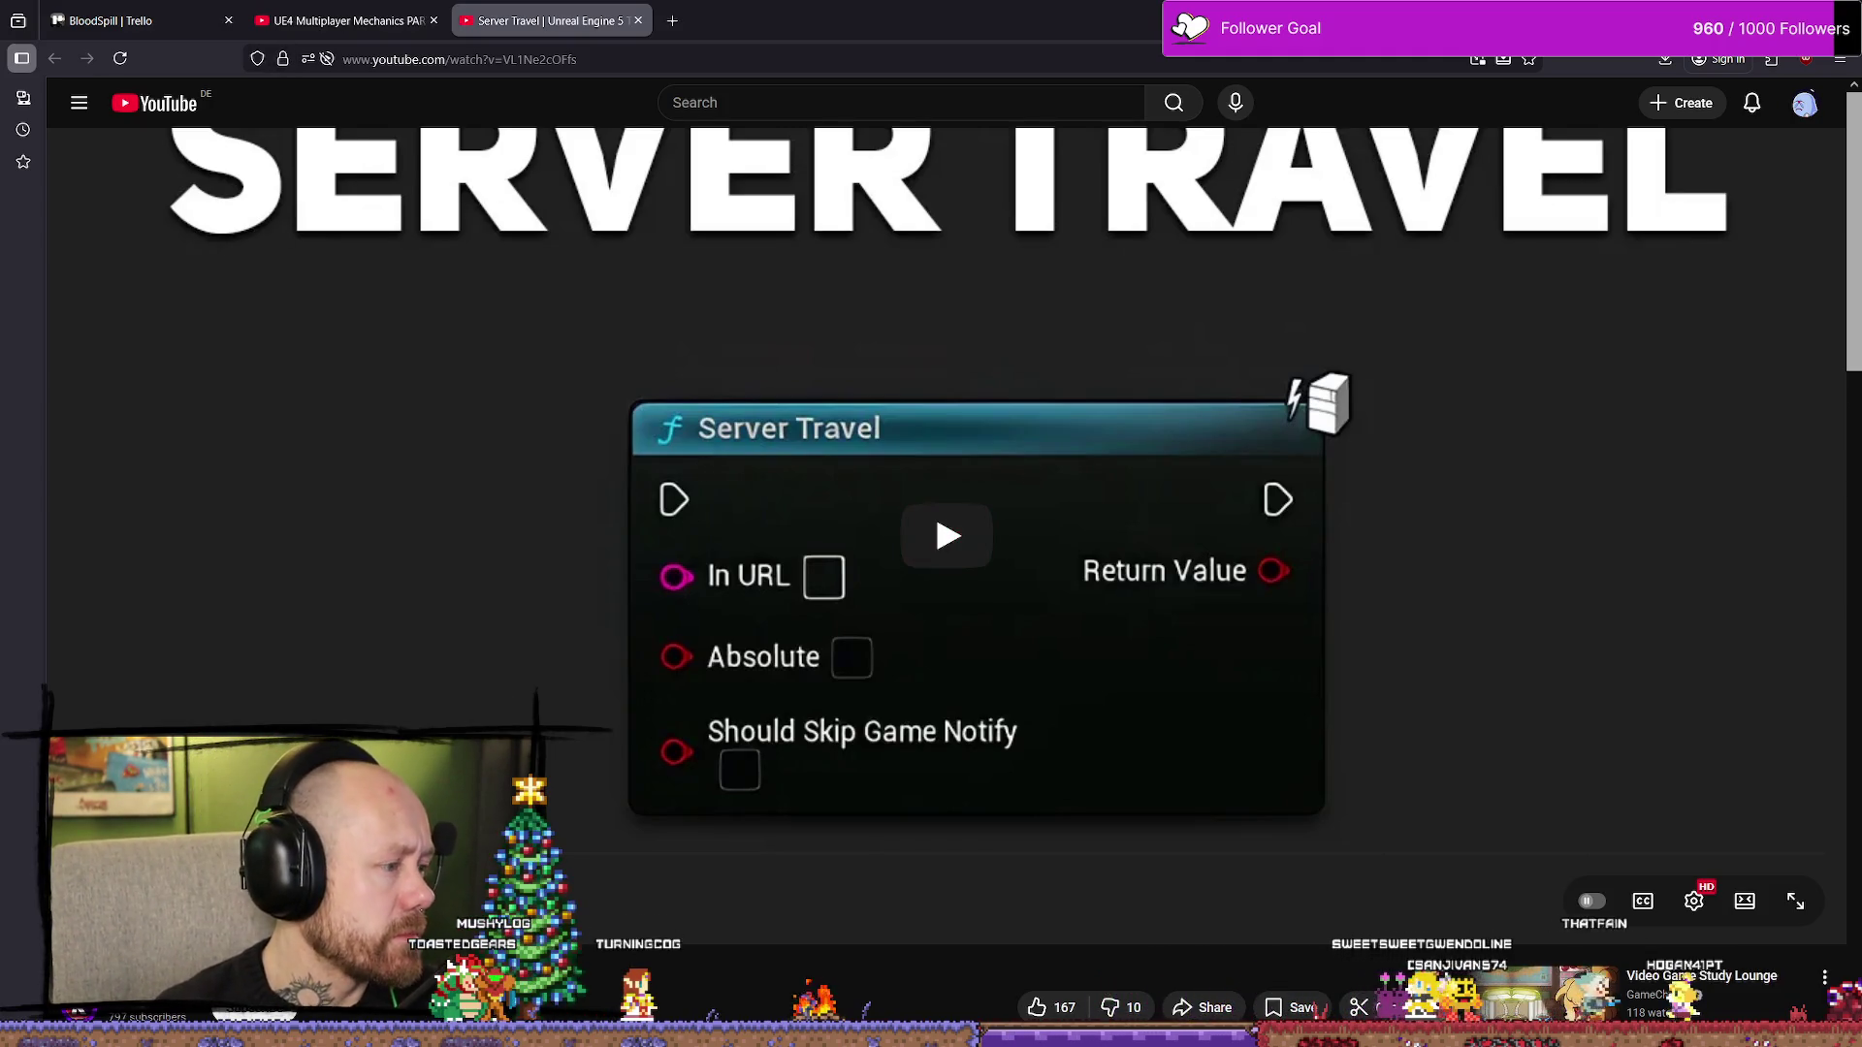
# - Watch the Server Travel tutorial duplicate a map as FirstMap, pausing on the save step, then return to Unreal
pyautogui.click(883, 472)
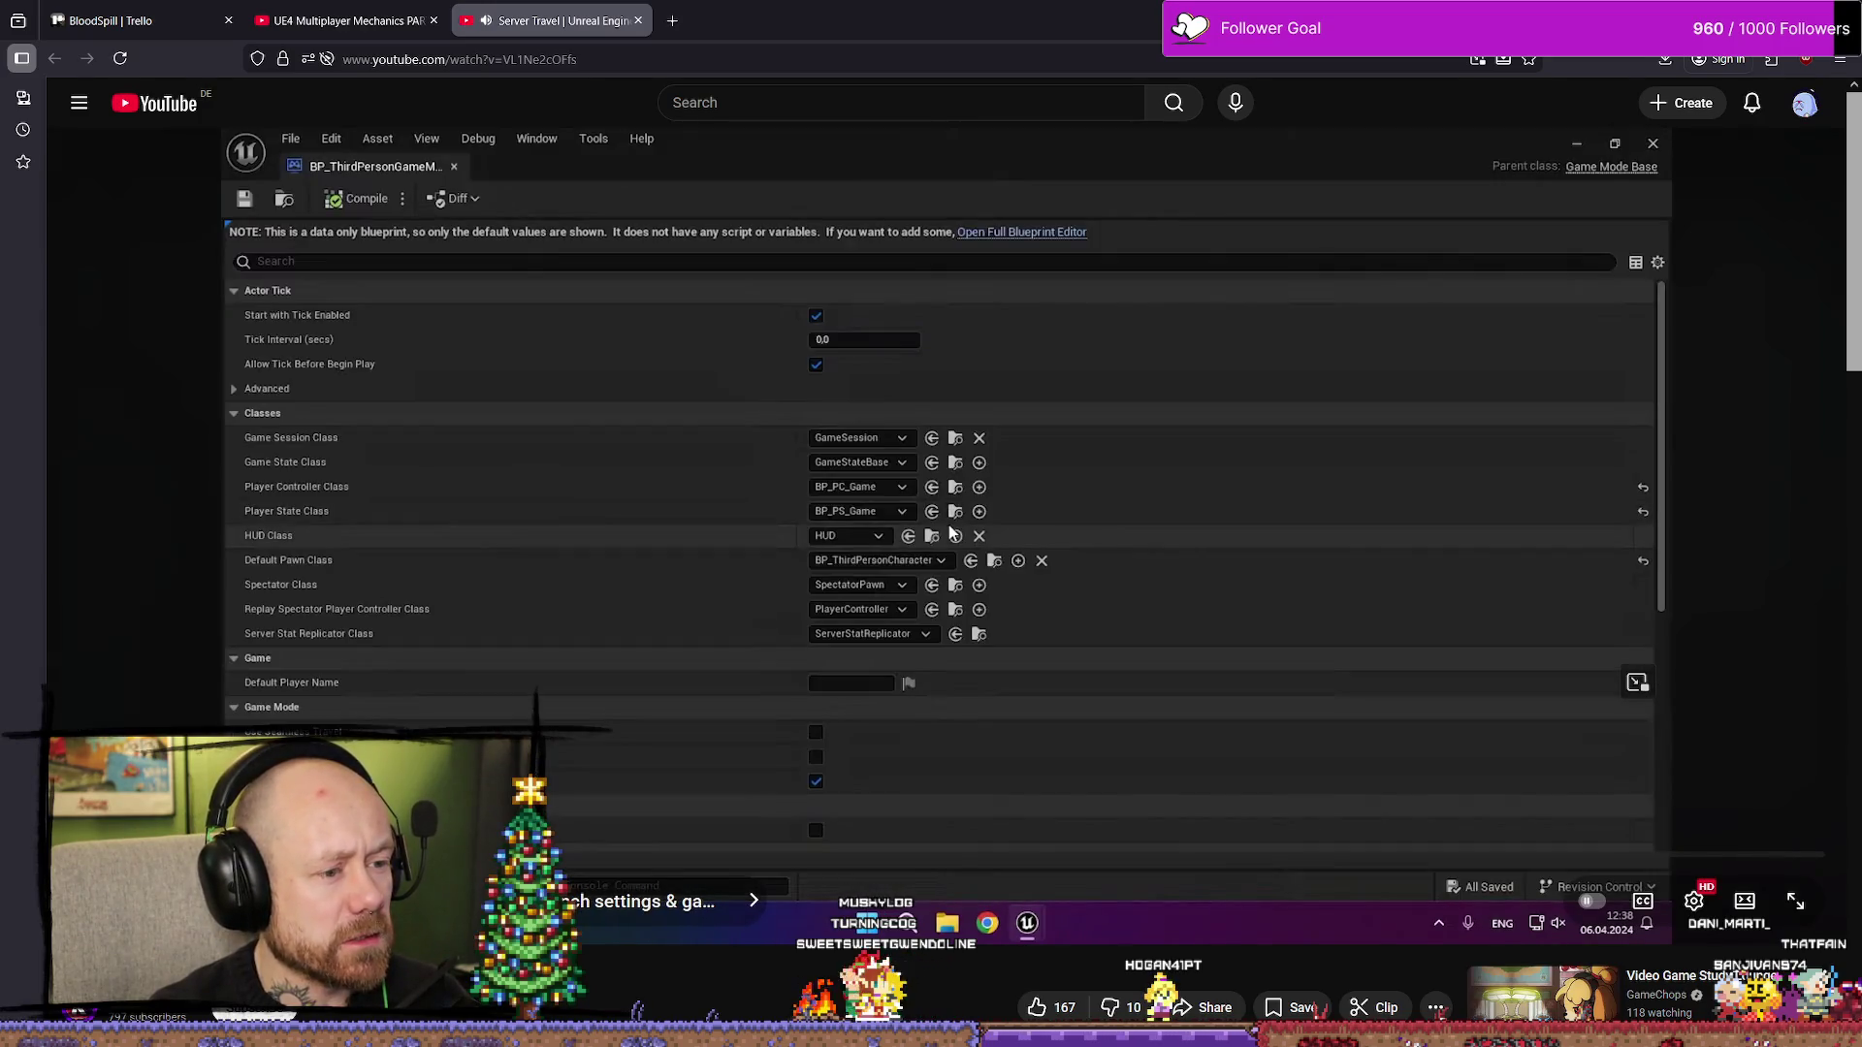
pyautogui.moveTo(320, 855)
pyautogui.mouseDown()
pyautogui.moveTo(301, 855)
pyautogui.moveTo(330, 855)
pyautogui.mouseUp()
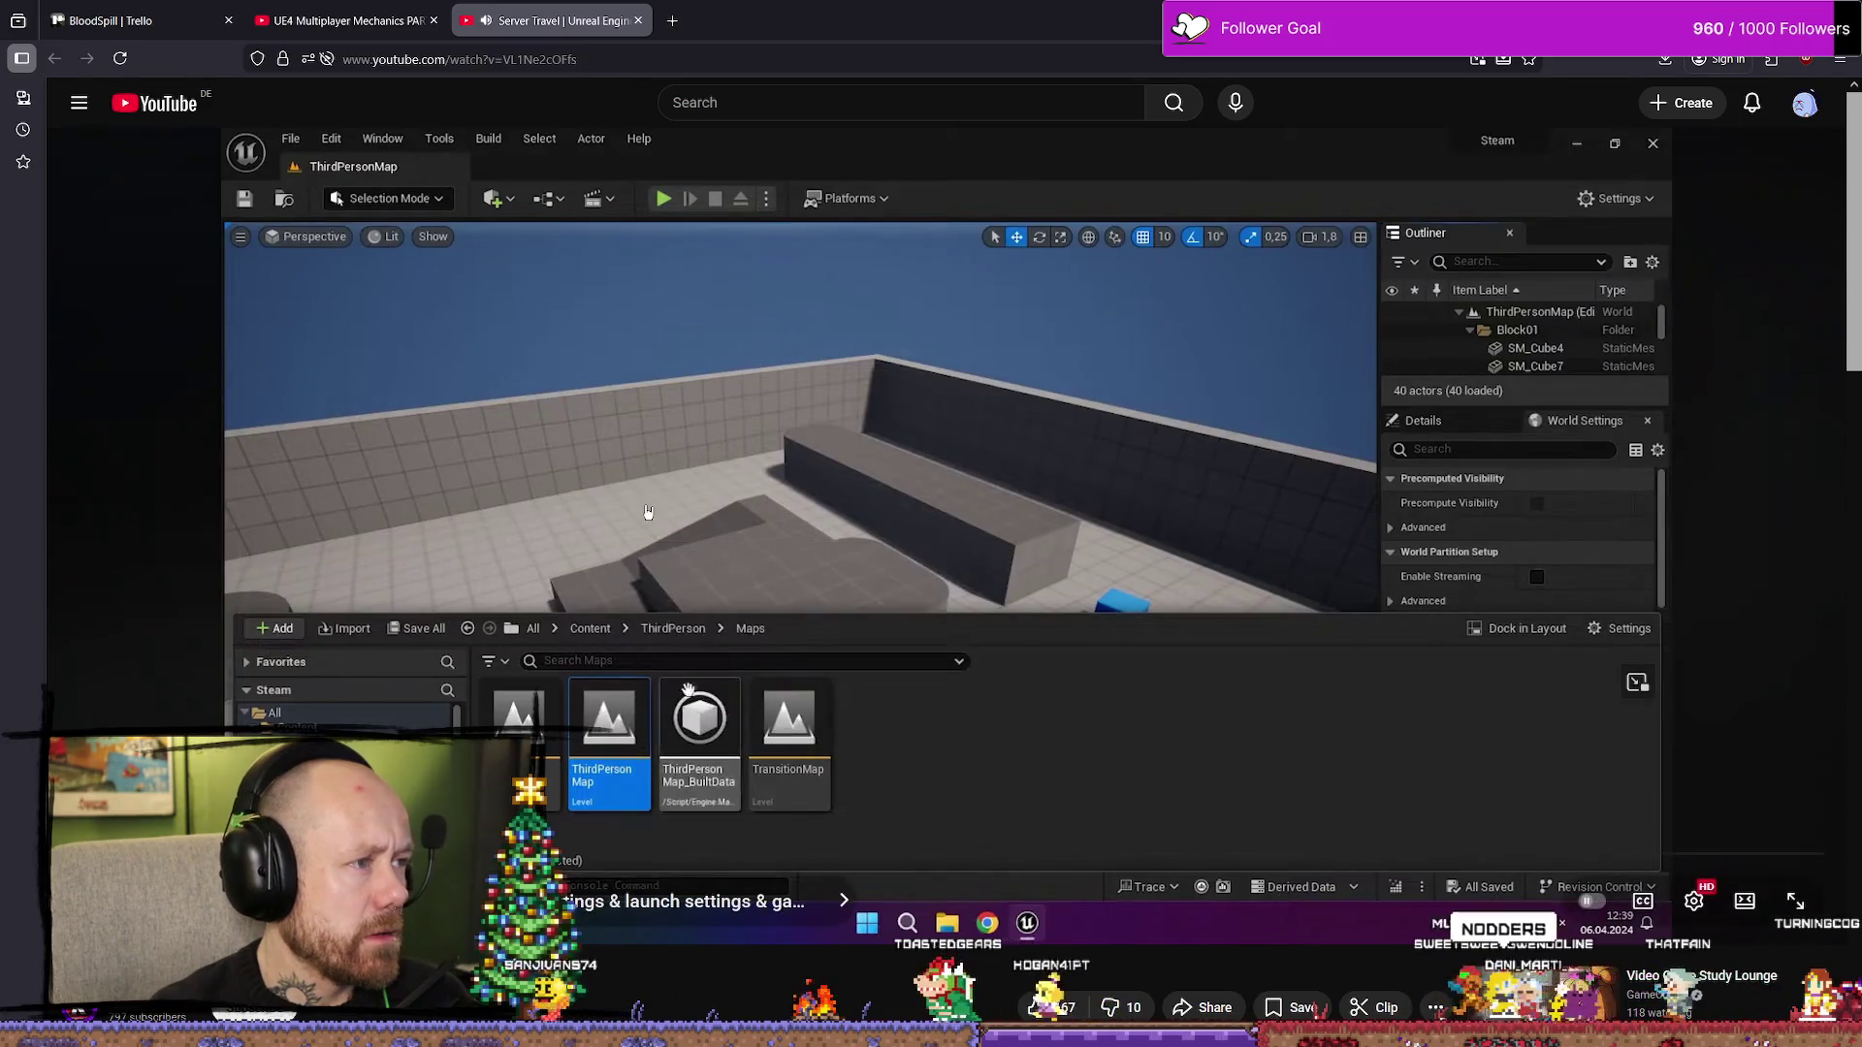
pyautogui.press('space')
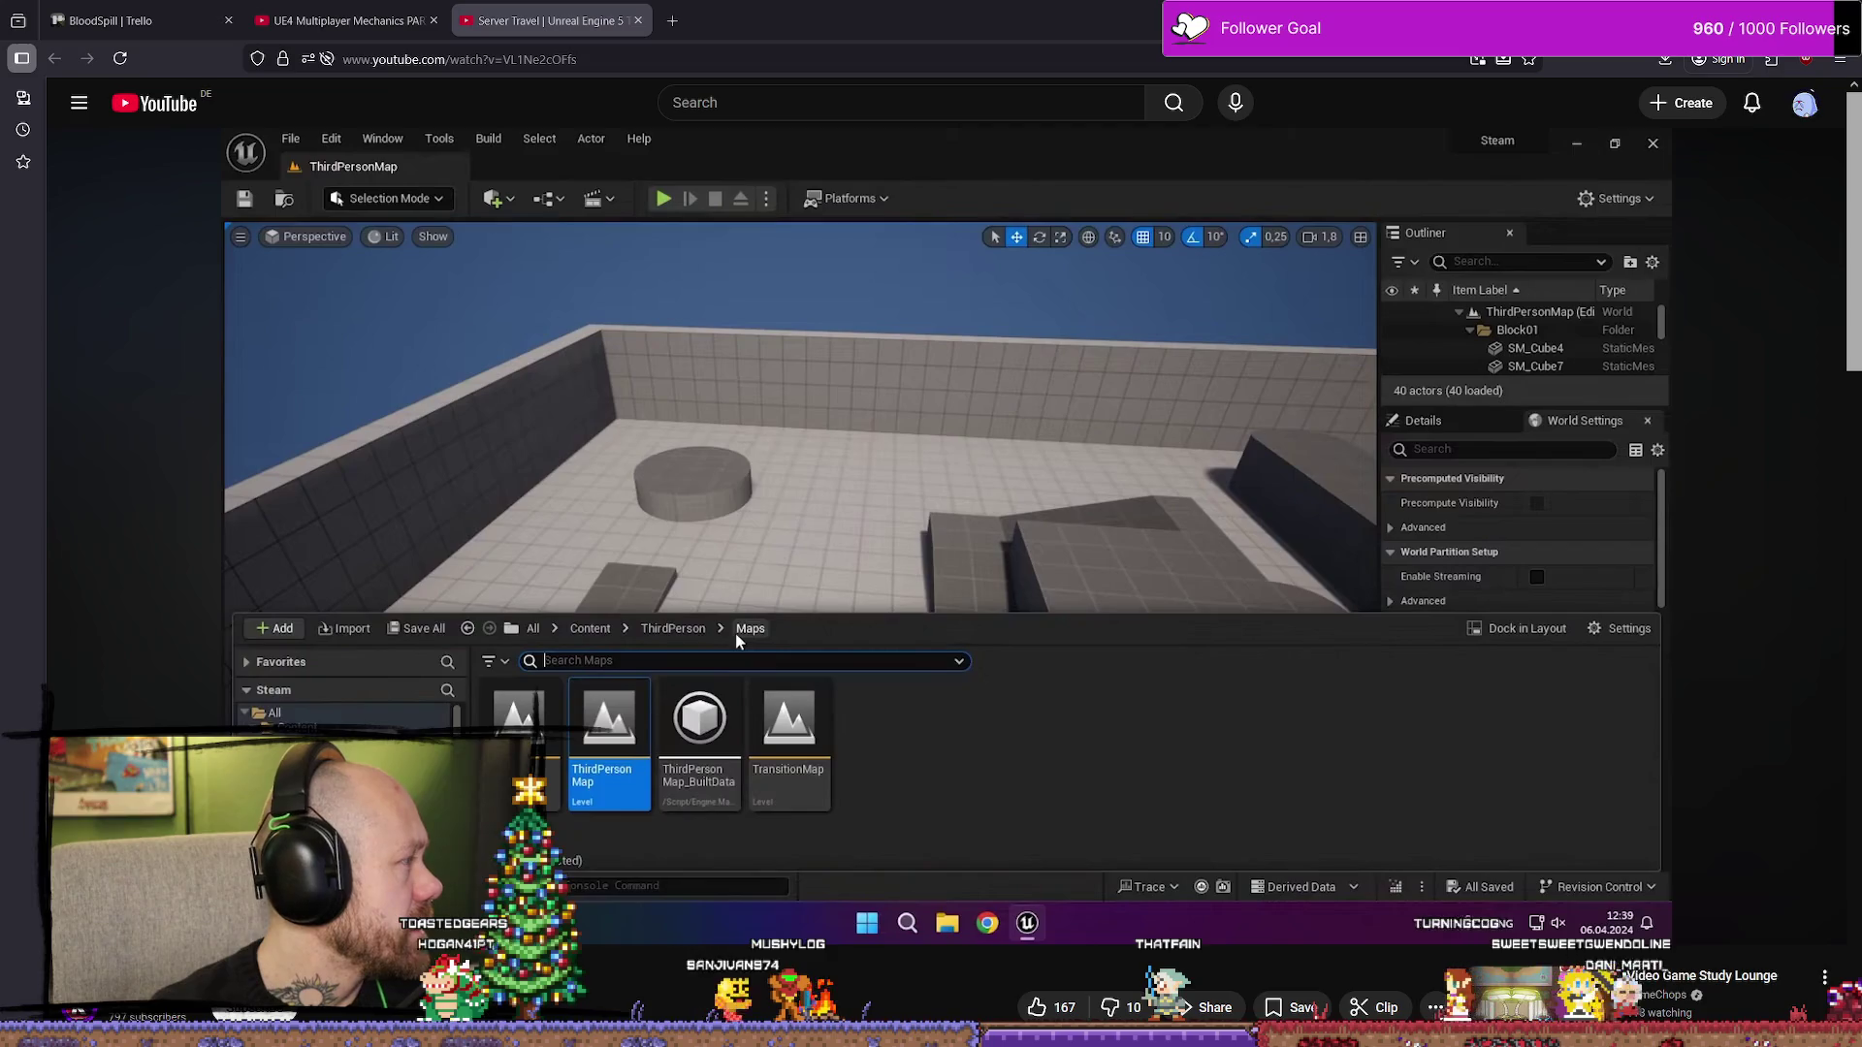
pyautogui.press('space')
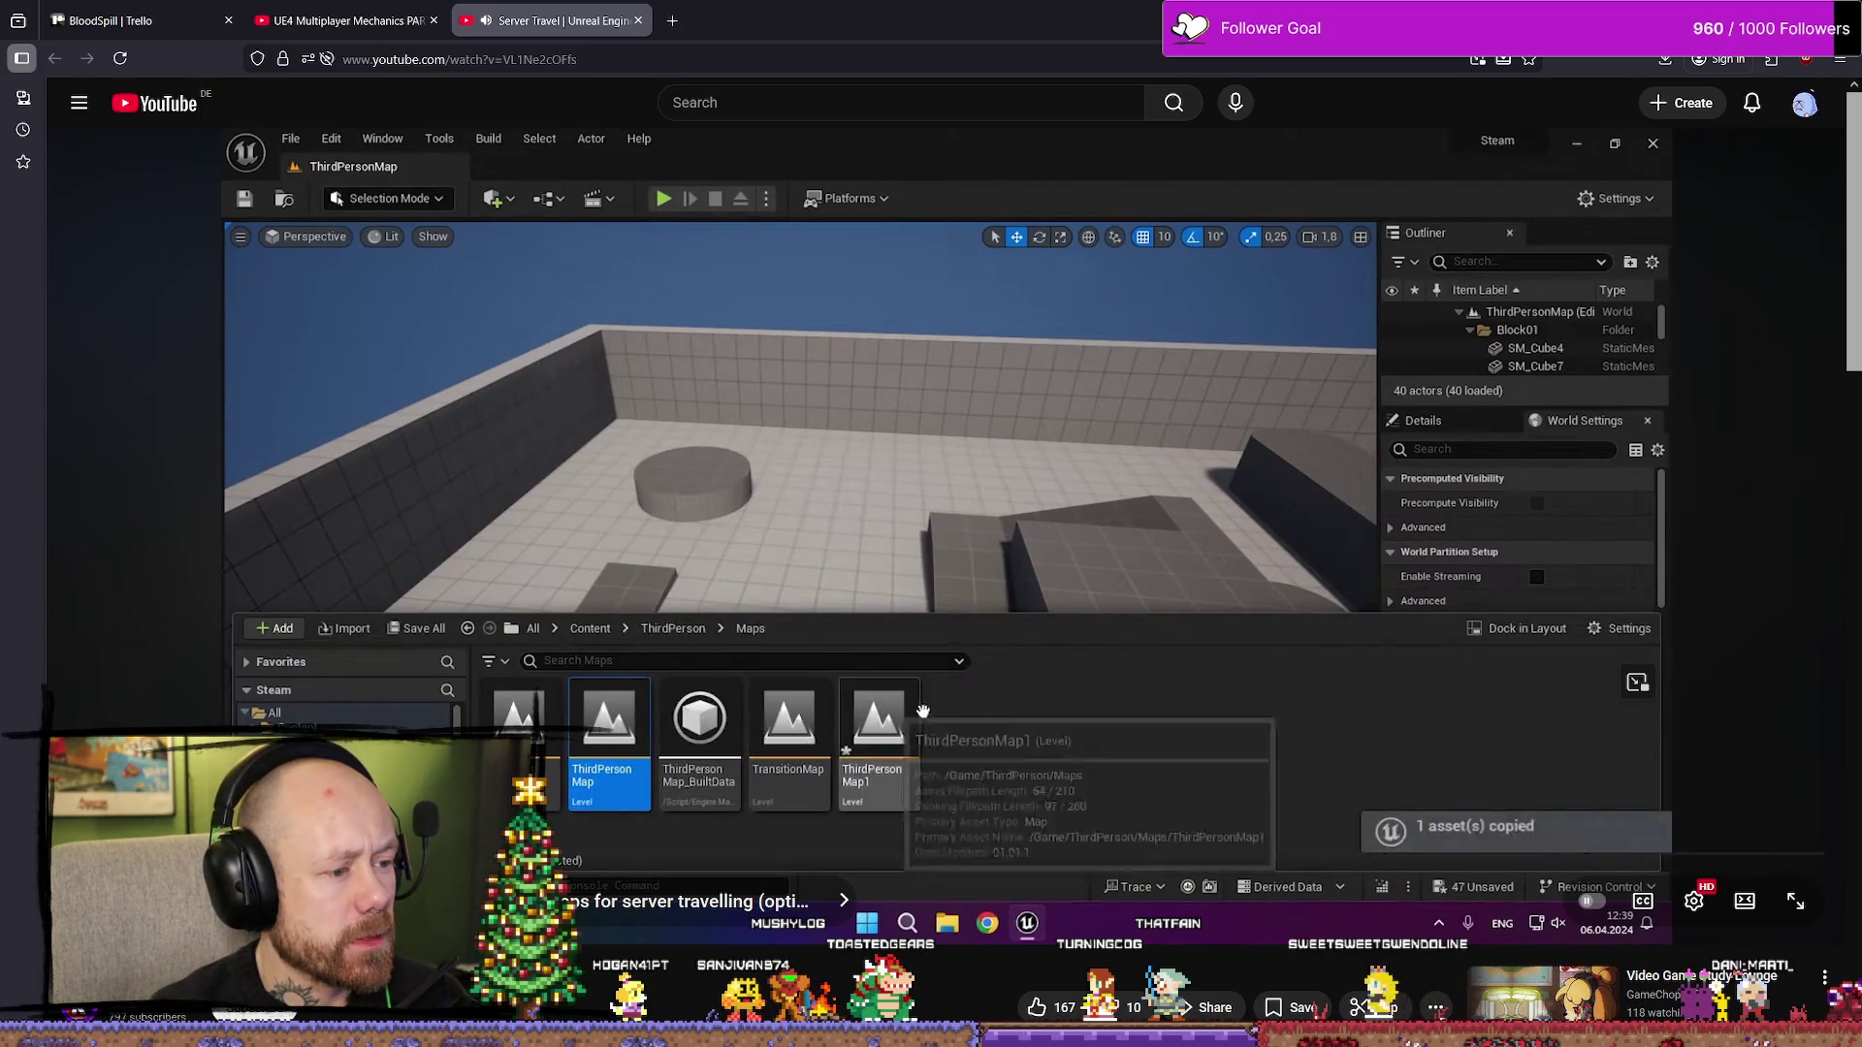
pyautogui.moveTo(935, 877)
pyautogui.mouseDown()
pyautogui.moveTo(960, 878)
pyautogui.moveTo(306, 877)
pyautogui.moveTo(379, 878)
pyautogui.mouseUp()
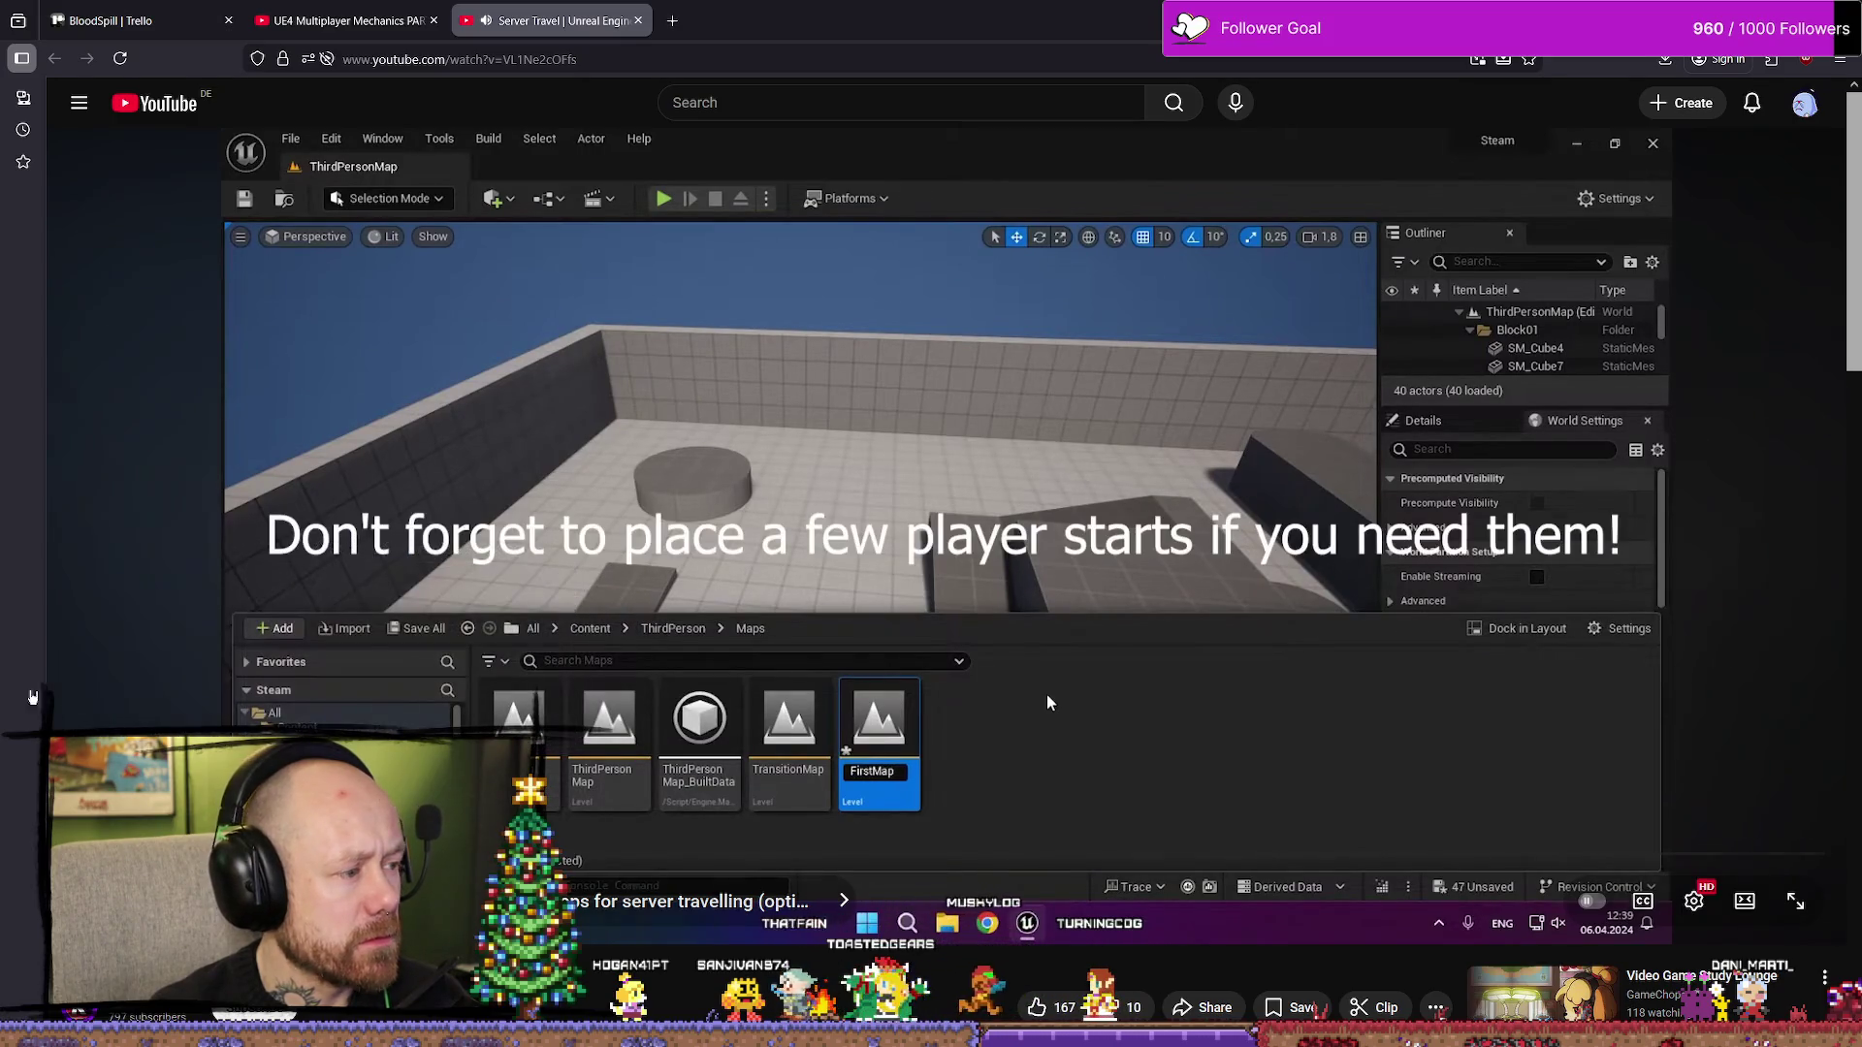
pyautogui.click(1047, 702)
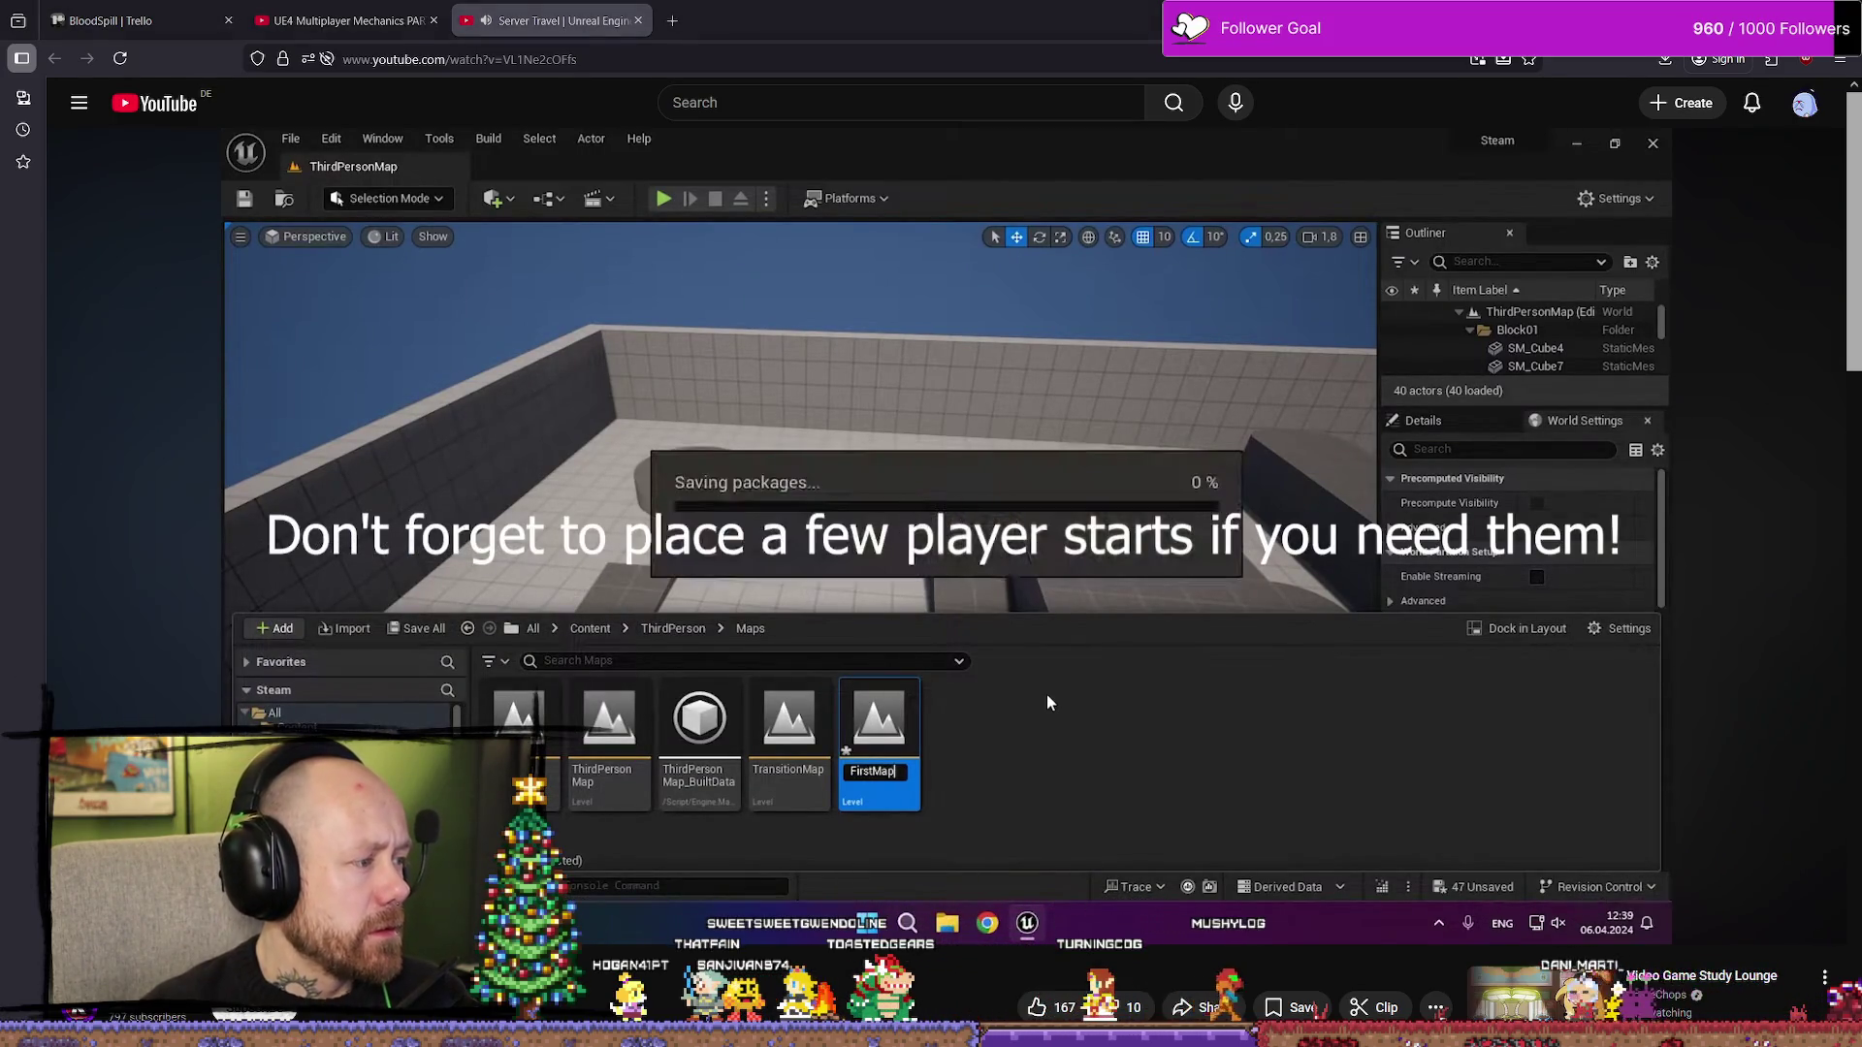
pyautogui.hotkey('alt', 'Tab')
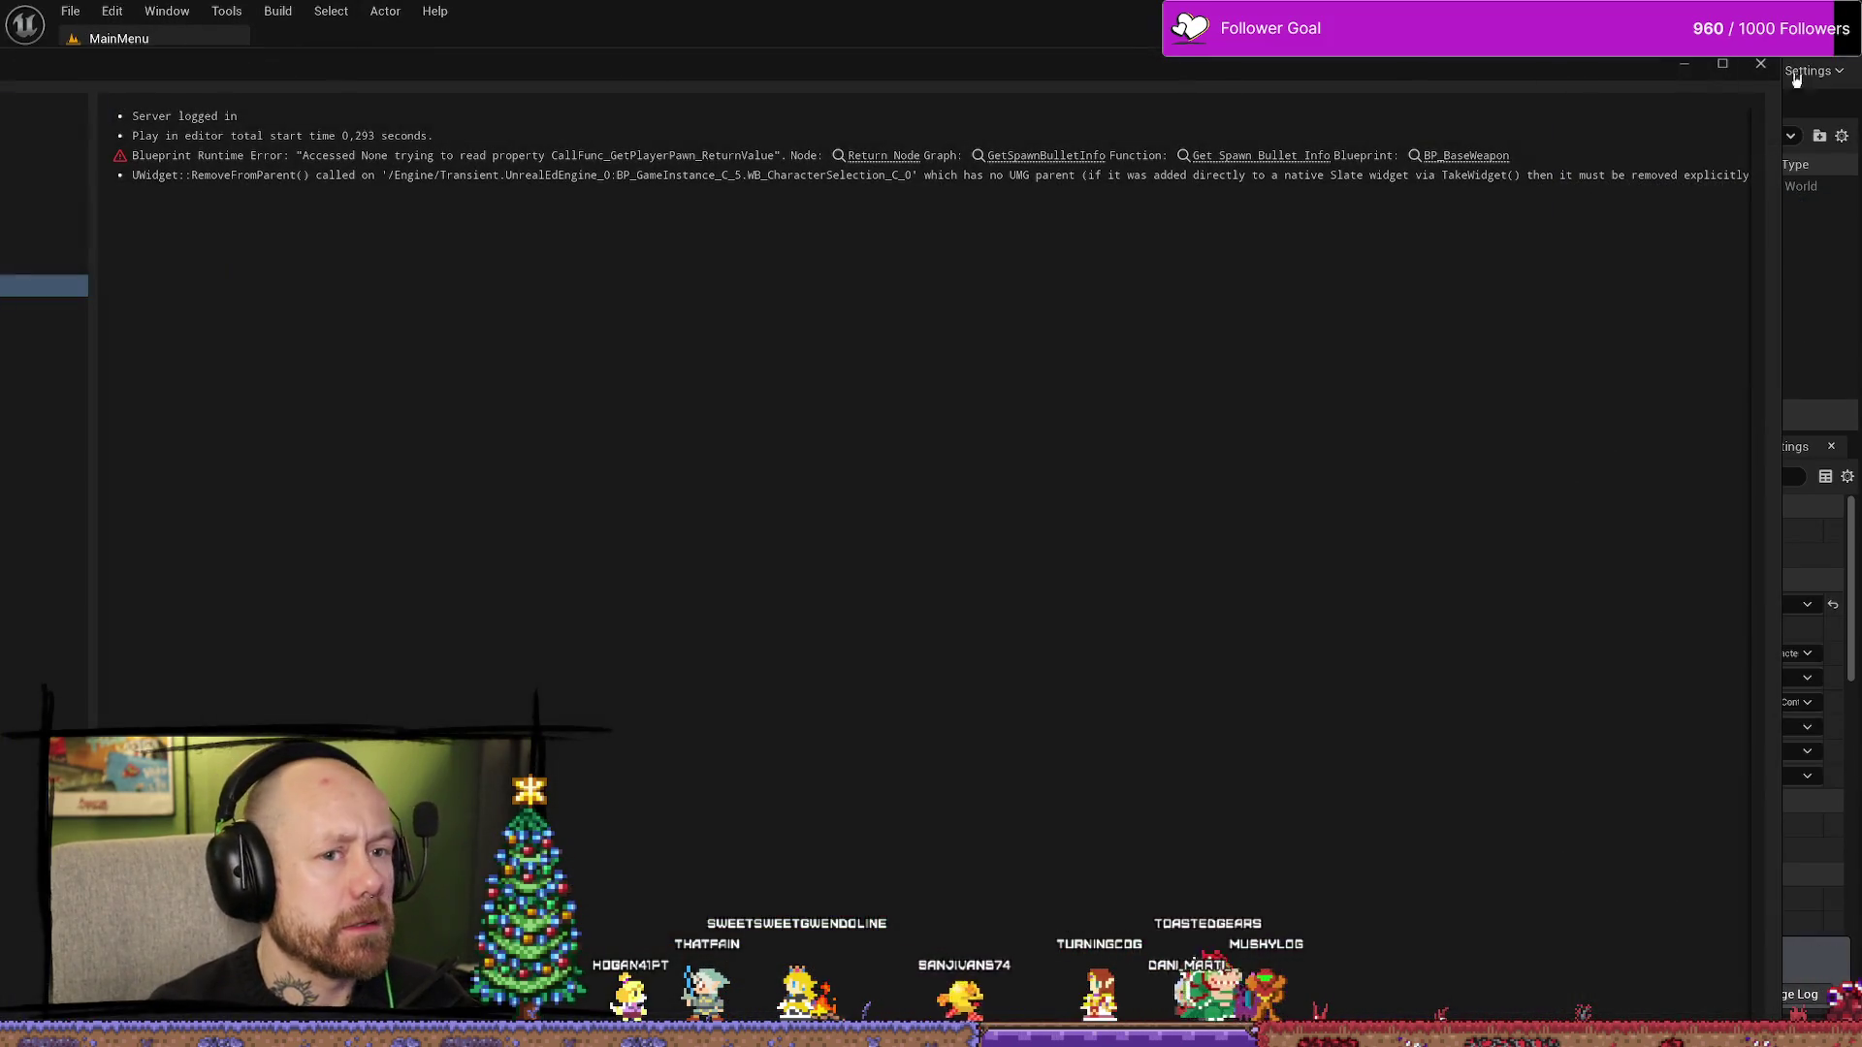
# - Open TravelLevel, the Transition Map listed under Project Settings > Maps & Modes
pyautogui.click(1795, 78)
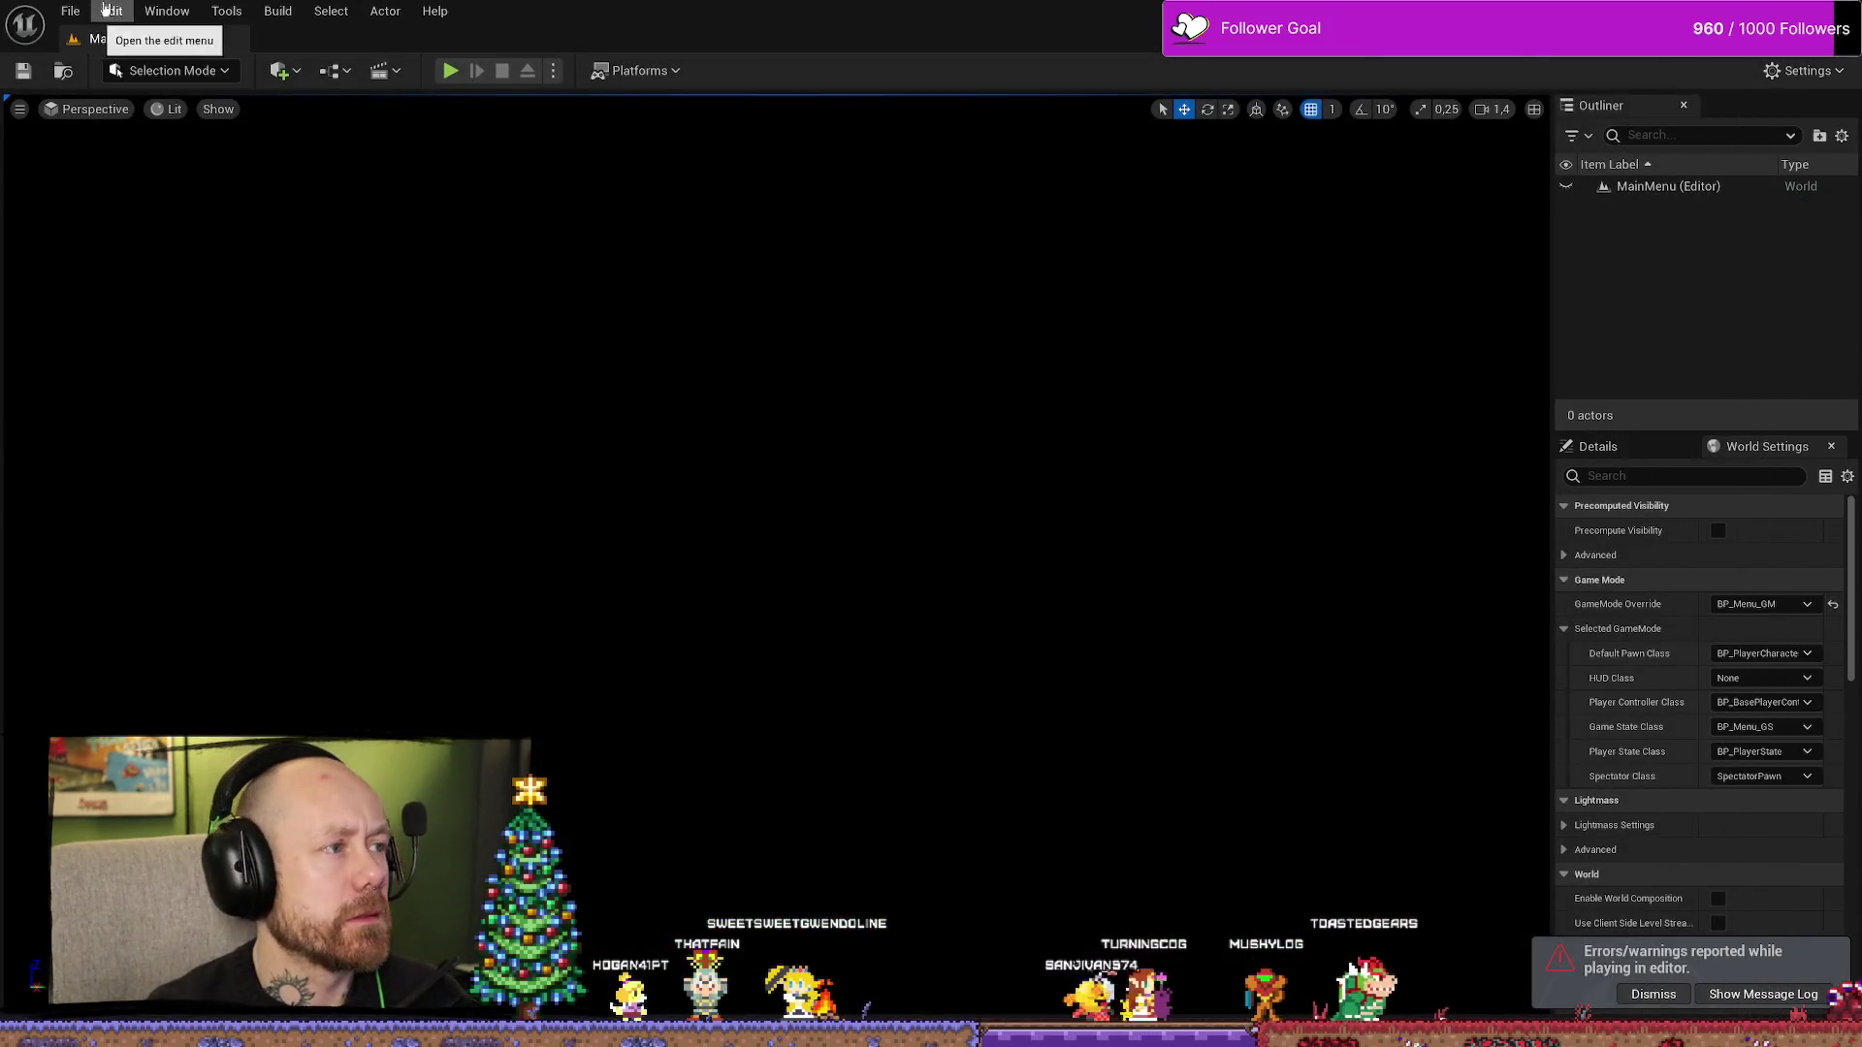
pyautogui.click(111, 11)
pyautogui.click(185, 283)
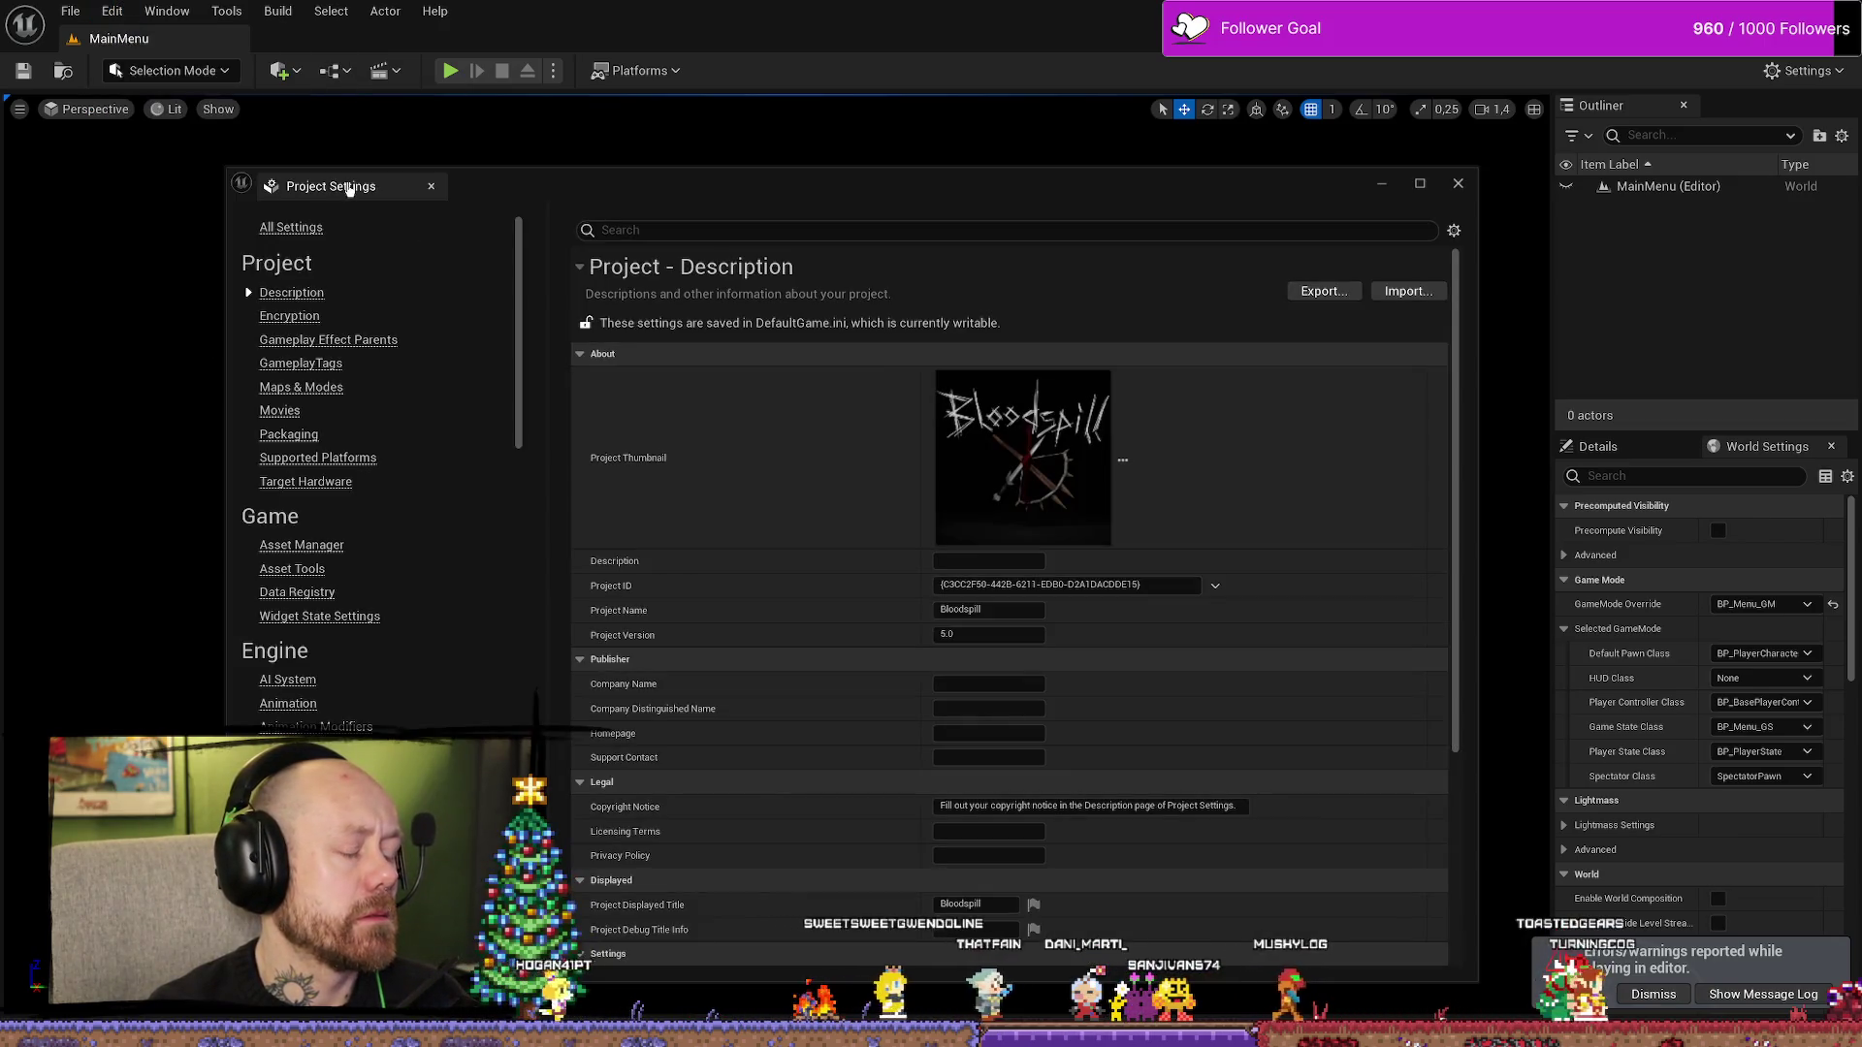
pyautogui.click(301, 387)
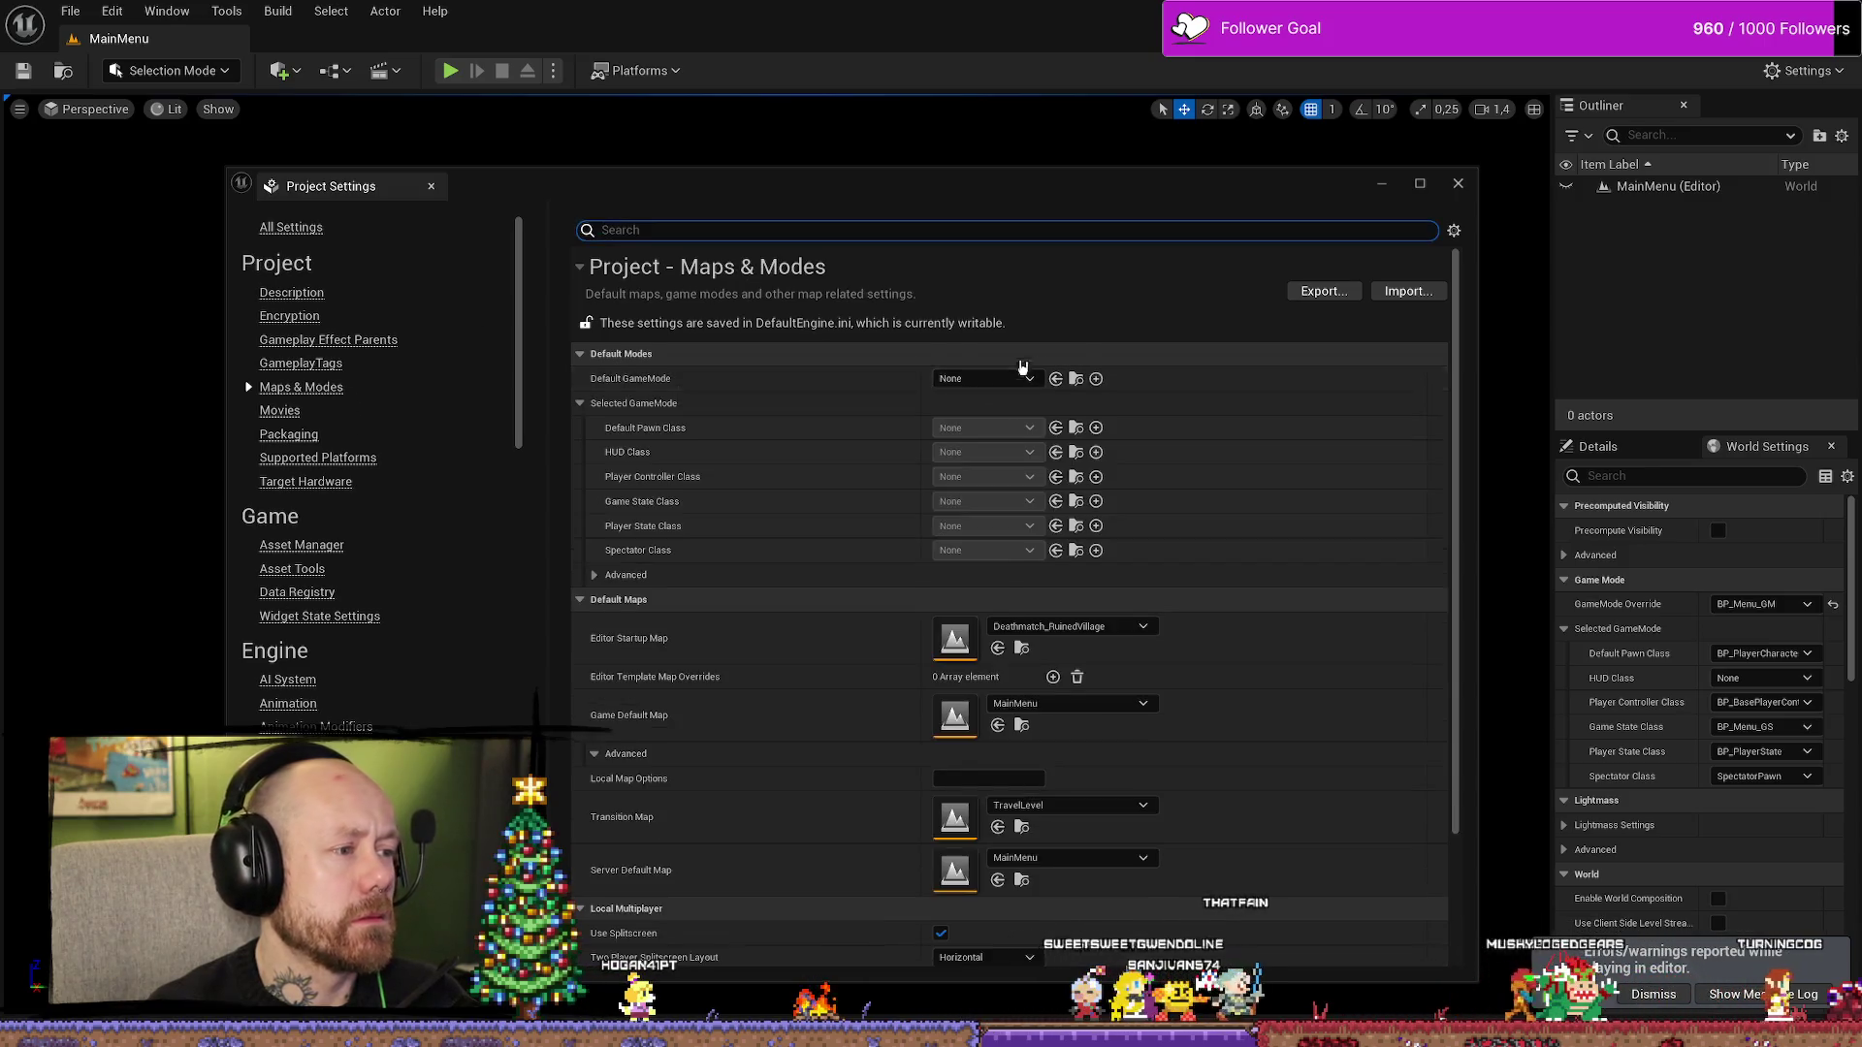
pyautogui.scroll(-5, 756, 691)
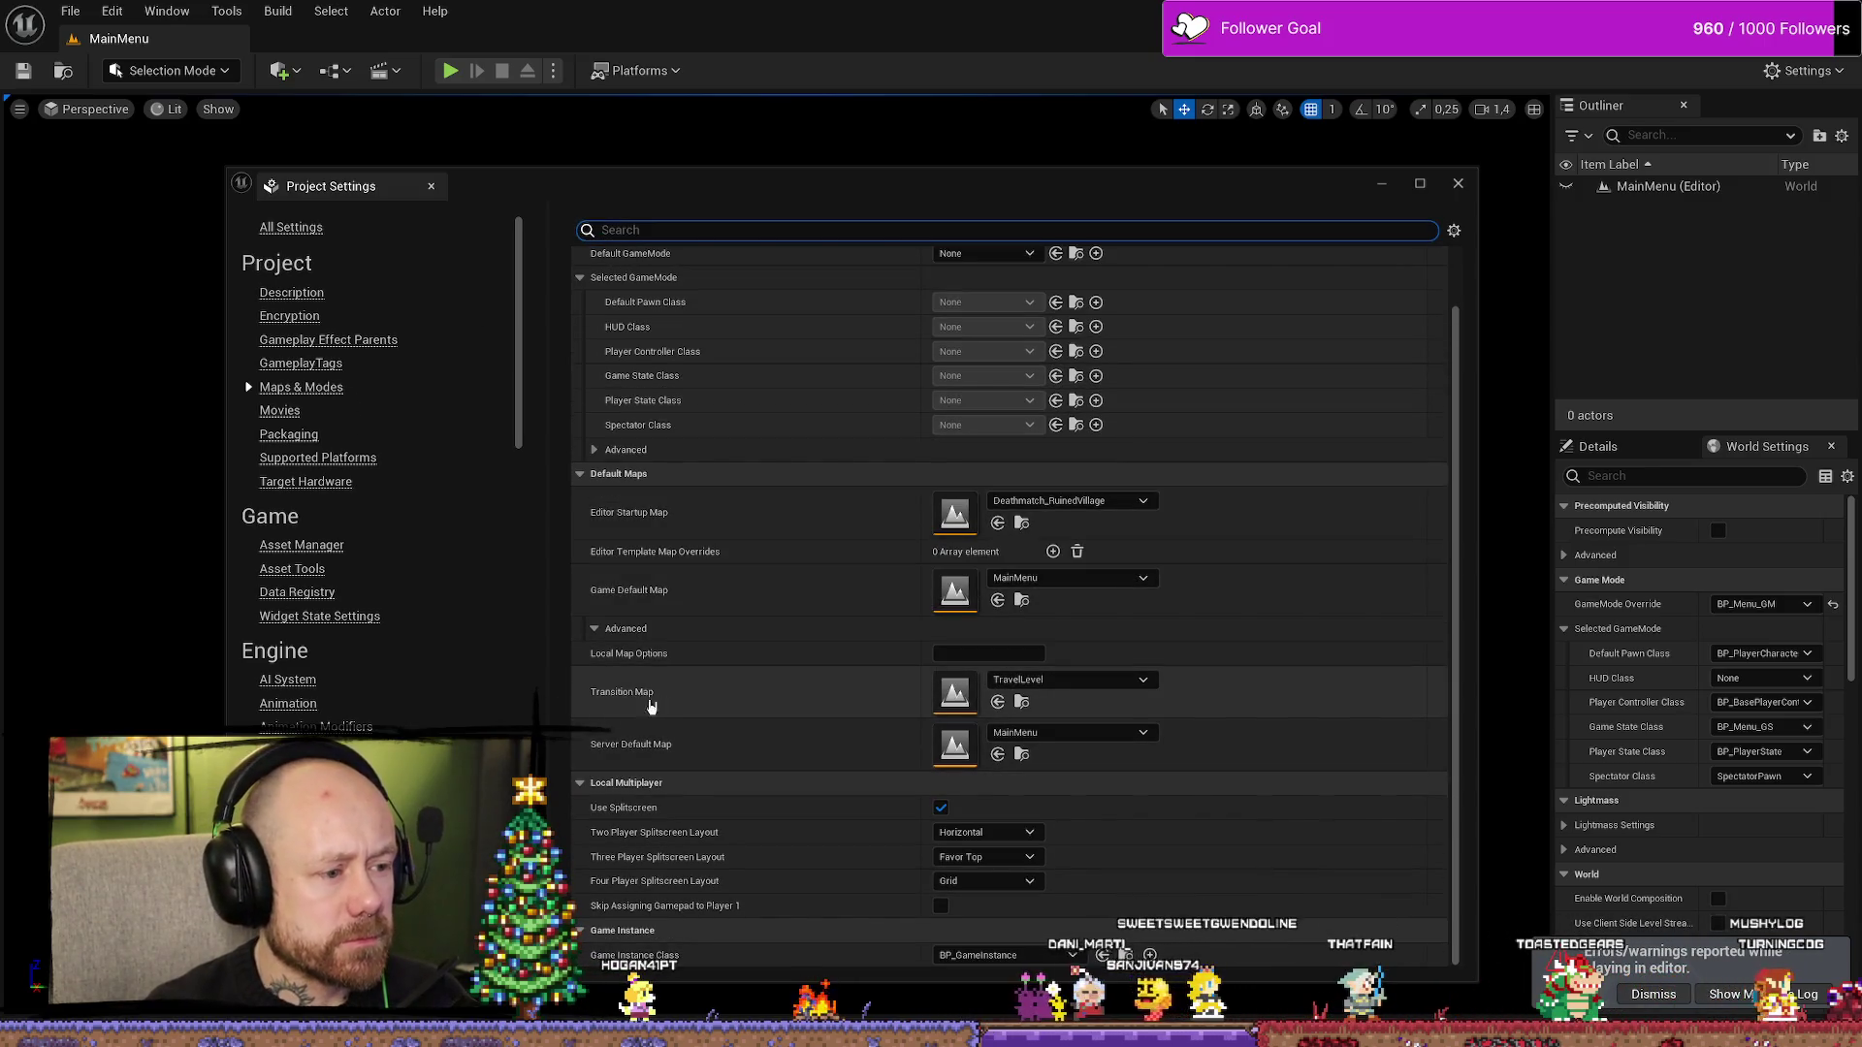
pyautogui.click(1023, 703)
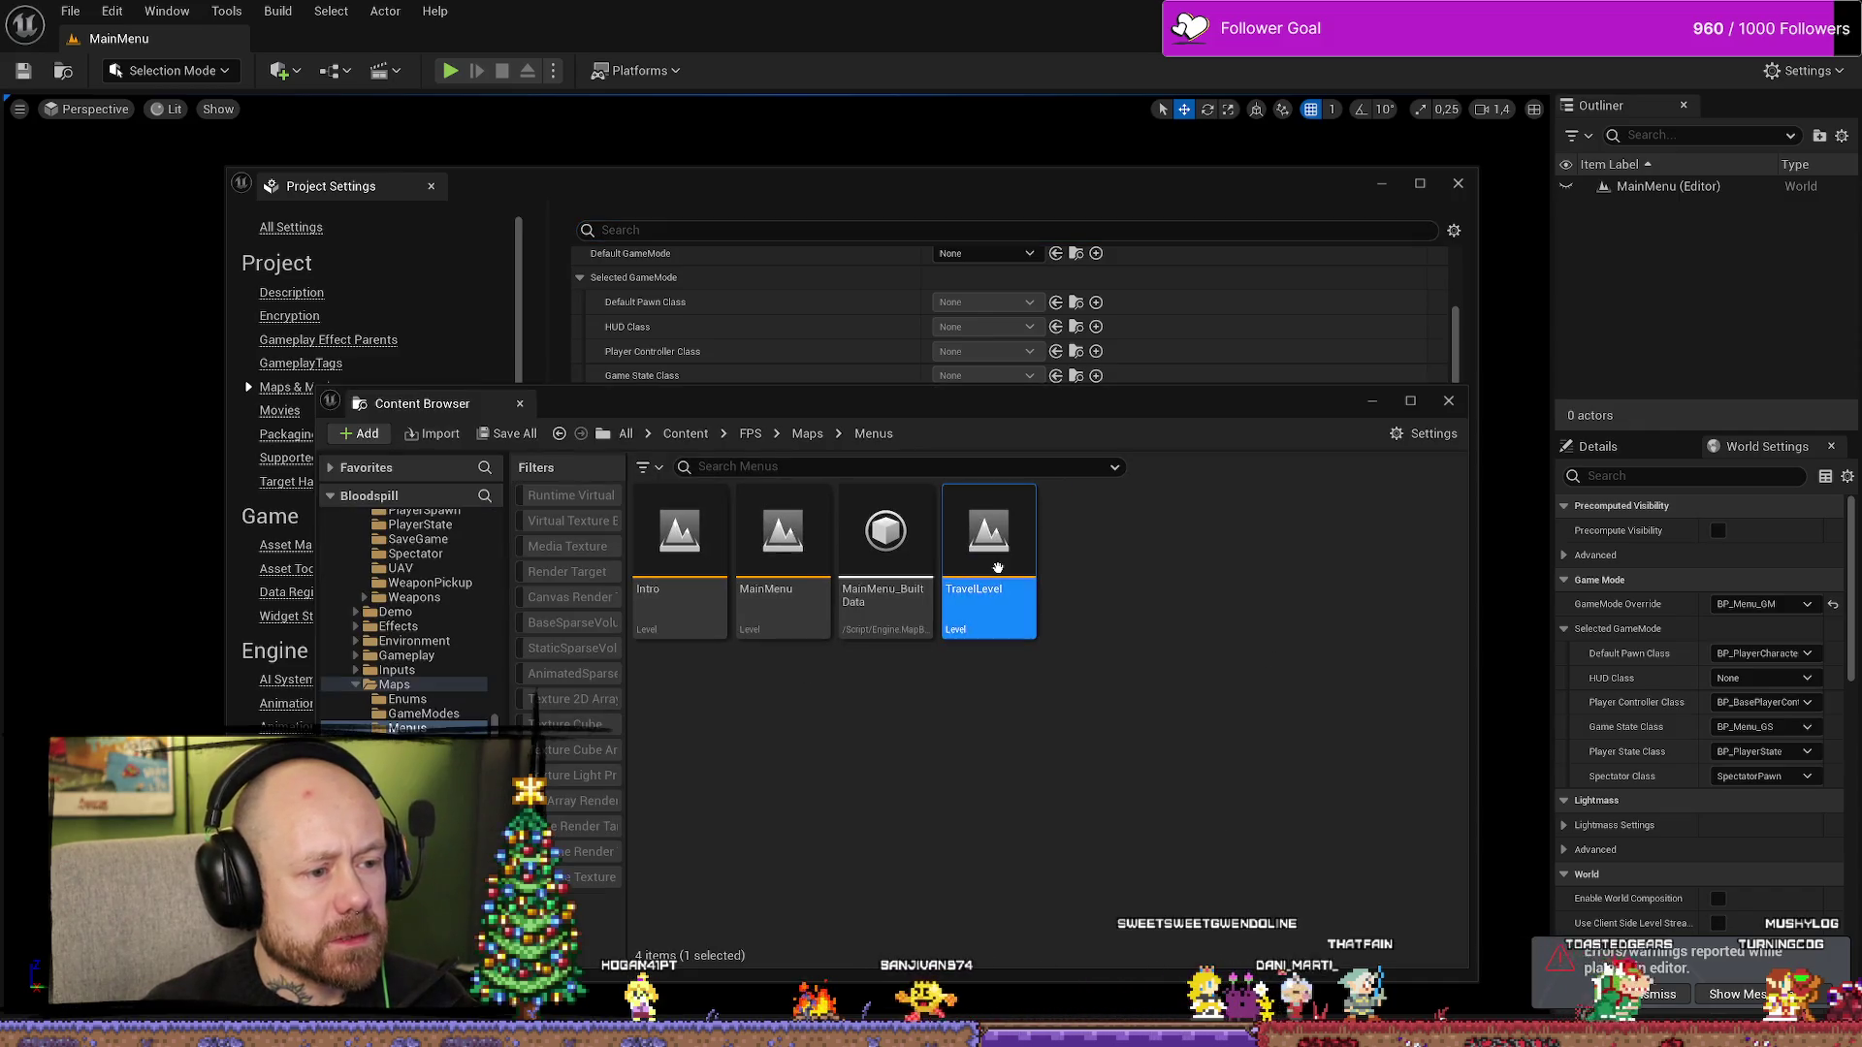
pyautogui.doubleClick(998, 567)
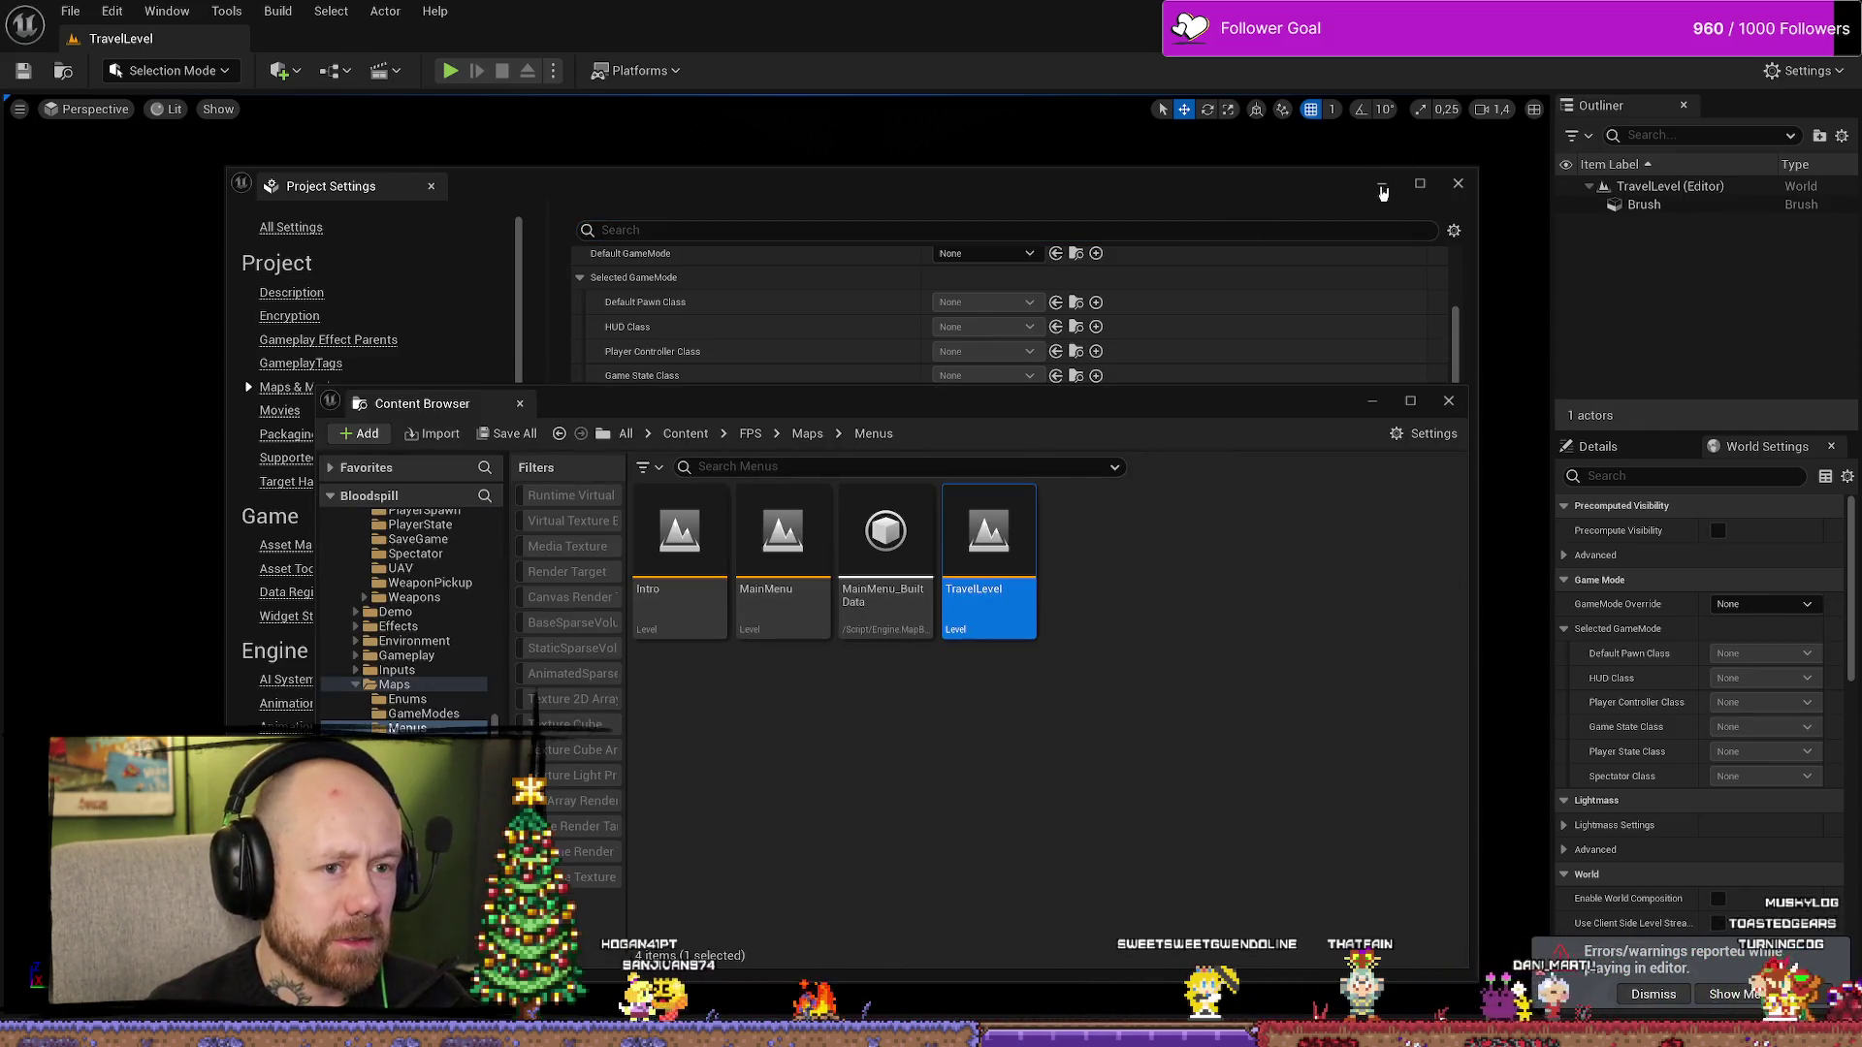
# - Minimize the settings and content browser windows, then play-test TravelLevel and stop
pyautogui.click(1383, 189)
pyautogui.click(1373, 403)
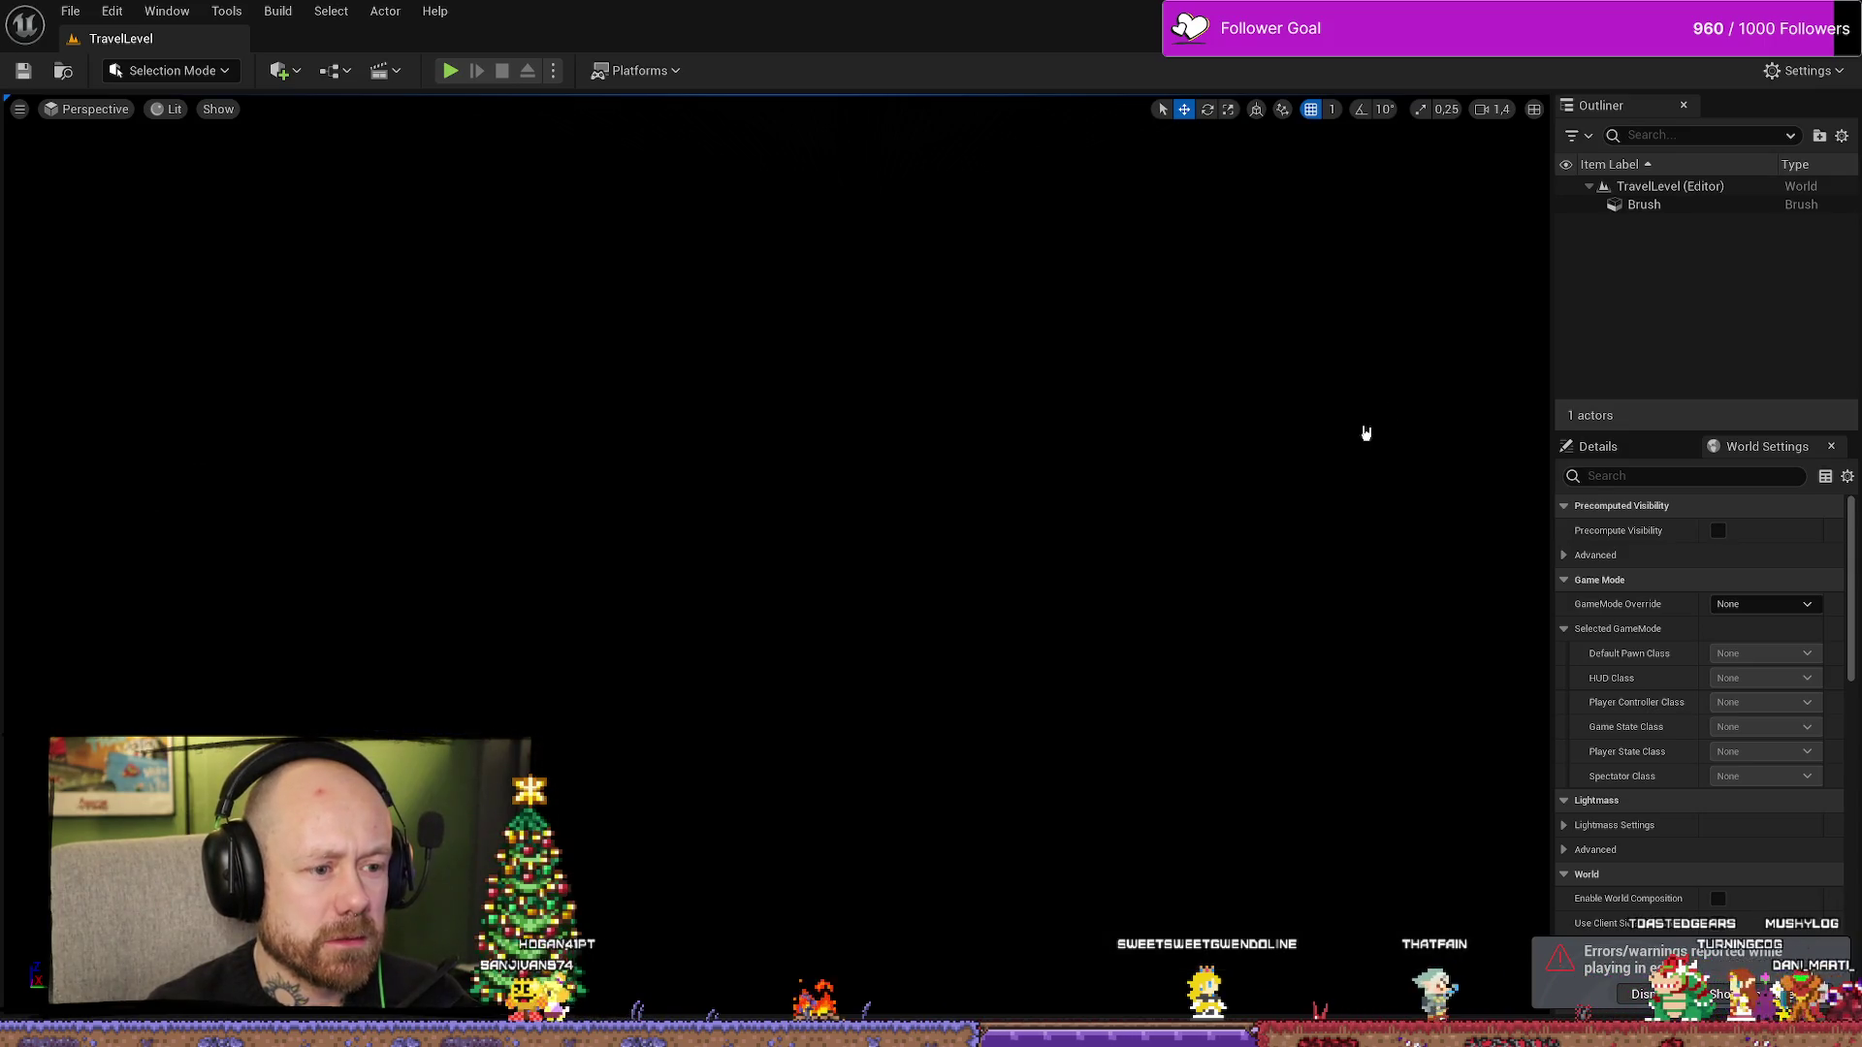
pyautogui.click(450, 72)
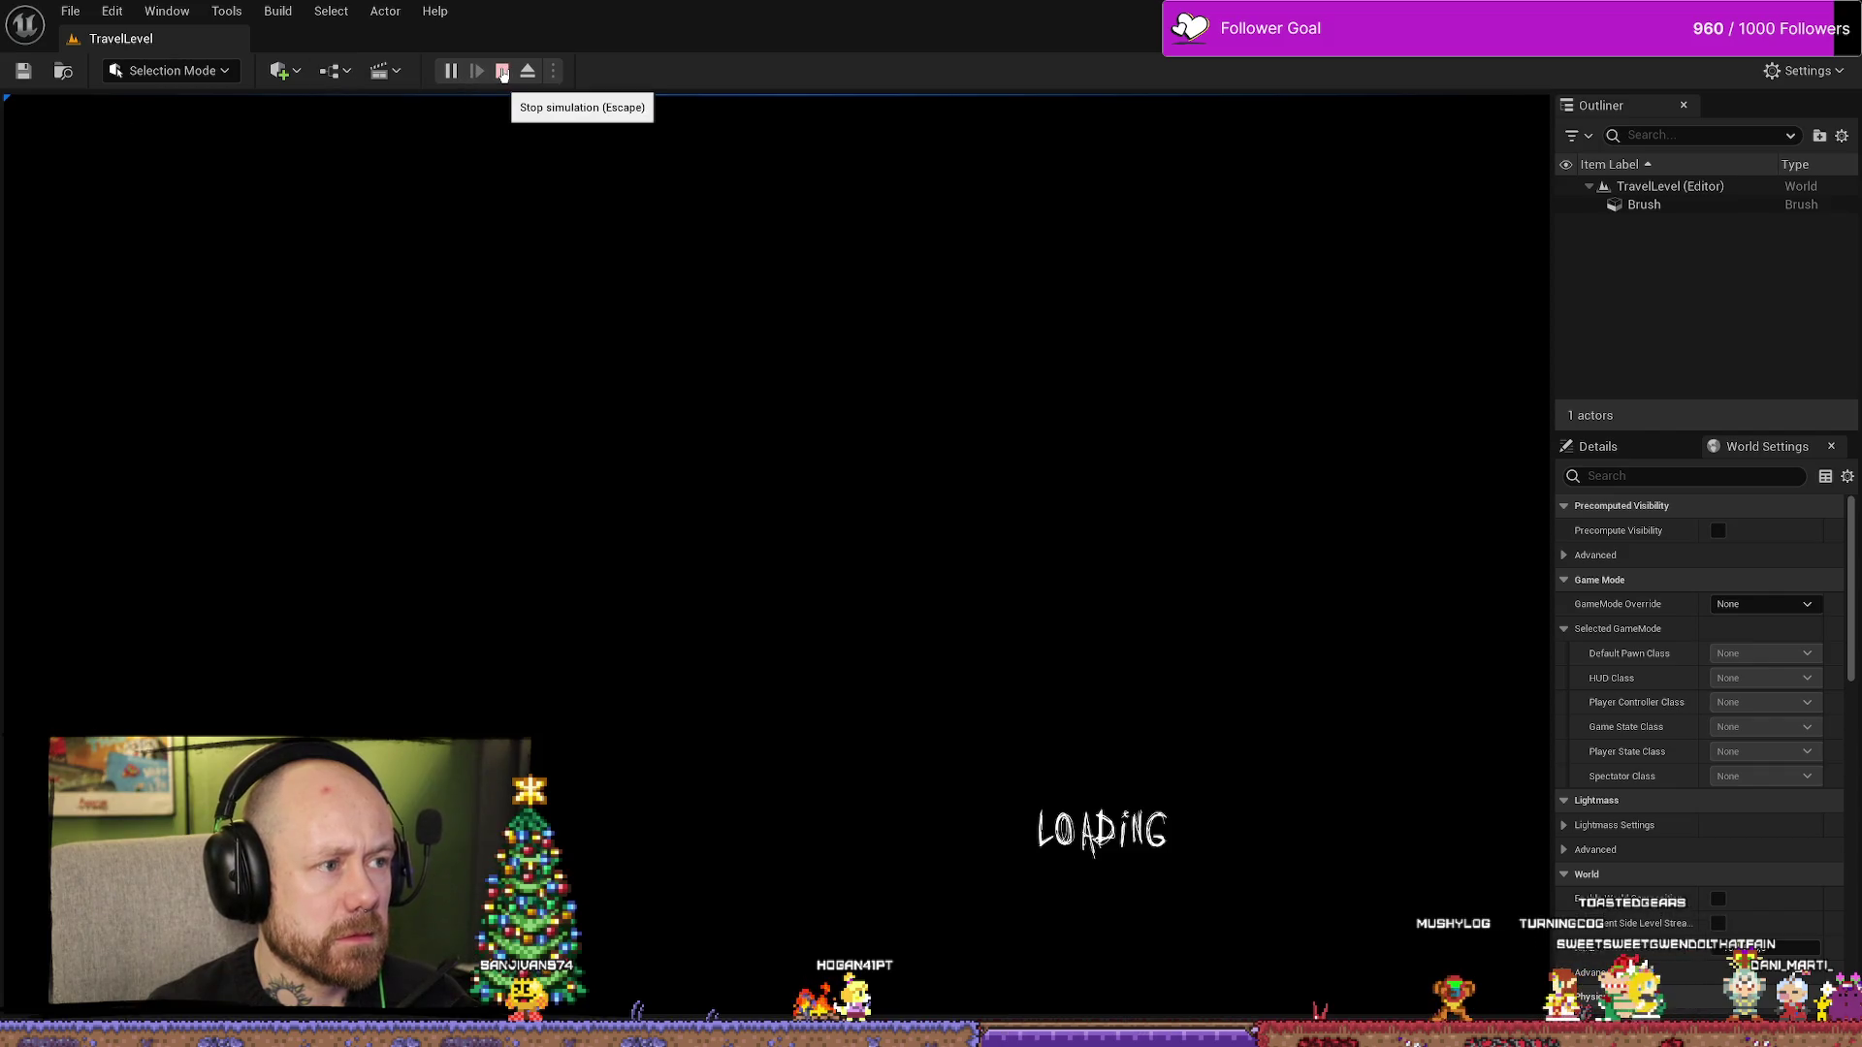
pyautogui.click(502, 71)
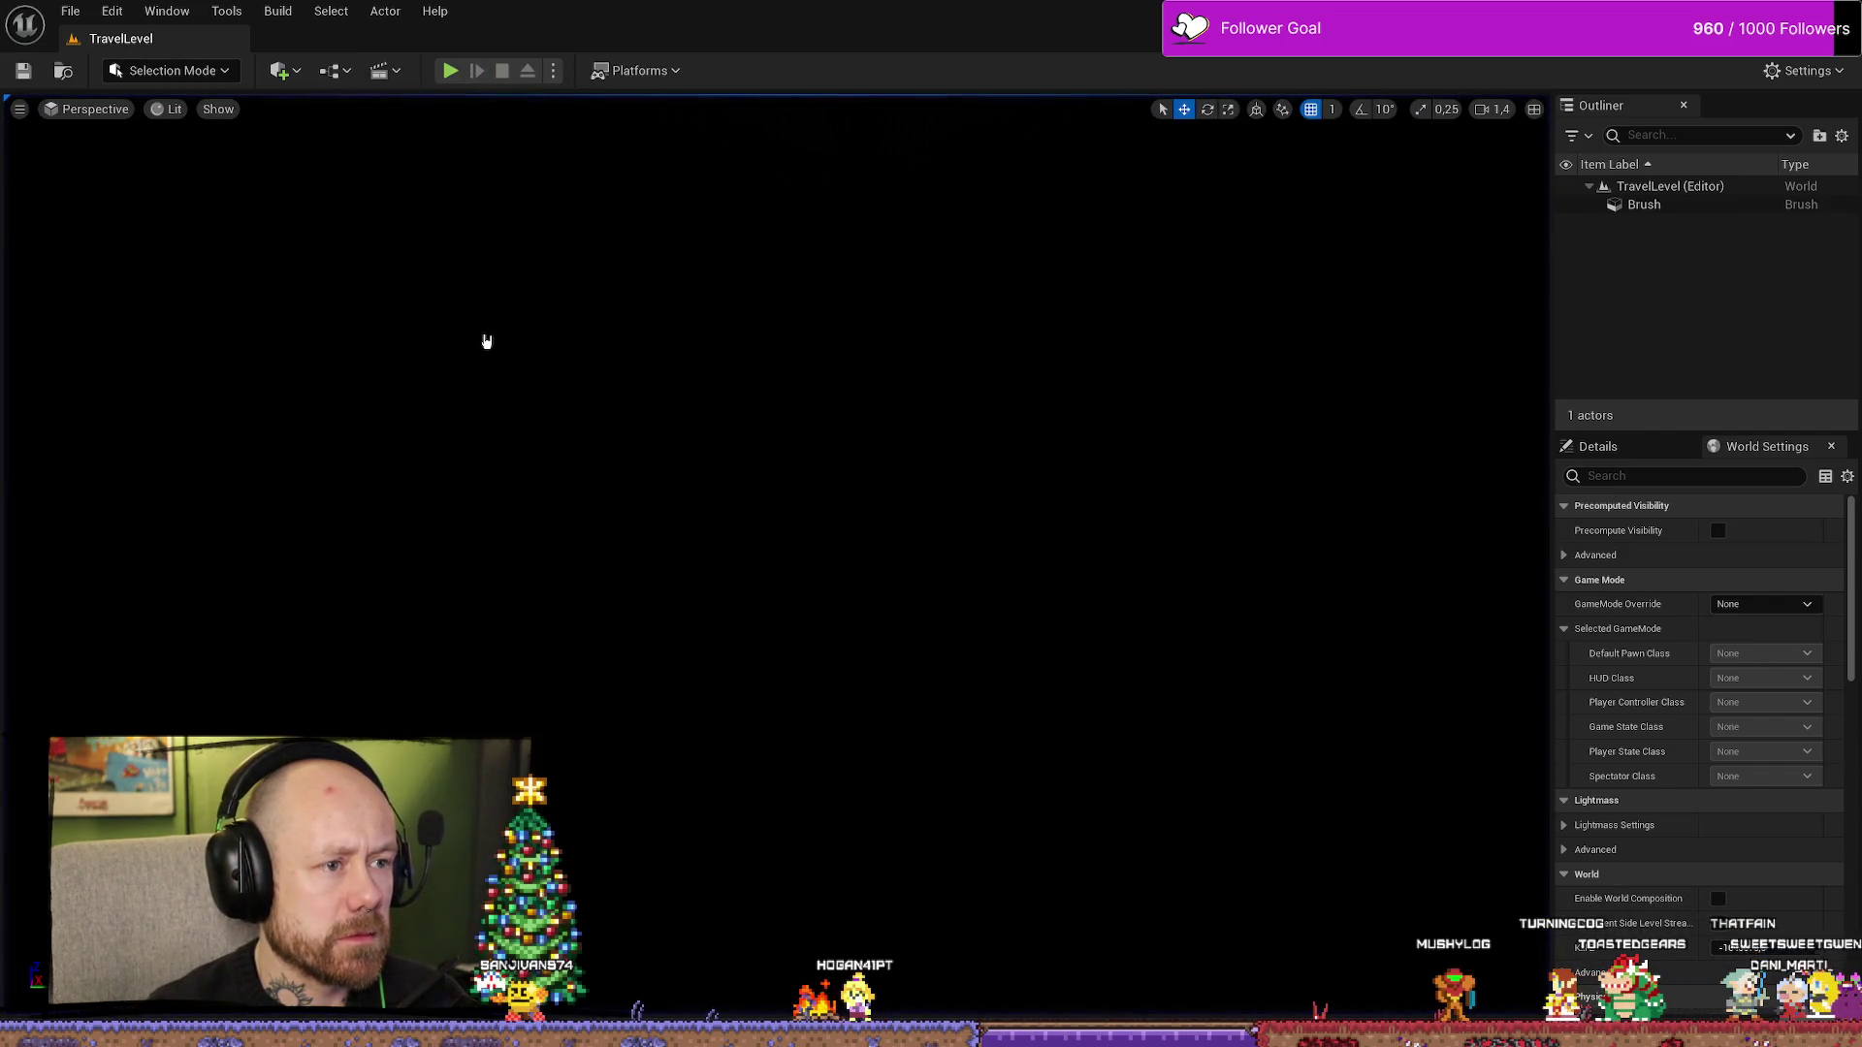
# - Resume the Server Travel tutorial at 2x speed and advance to the WBP_InGame widget with Back to Game
pyautogui.hotkey('alt', 'Tab')
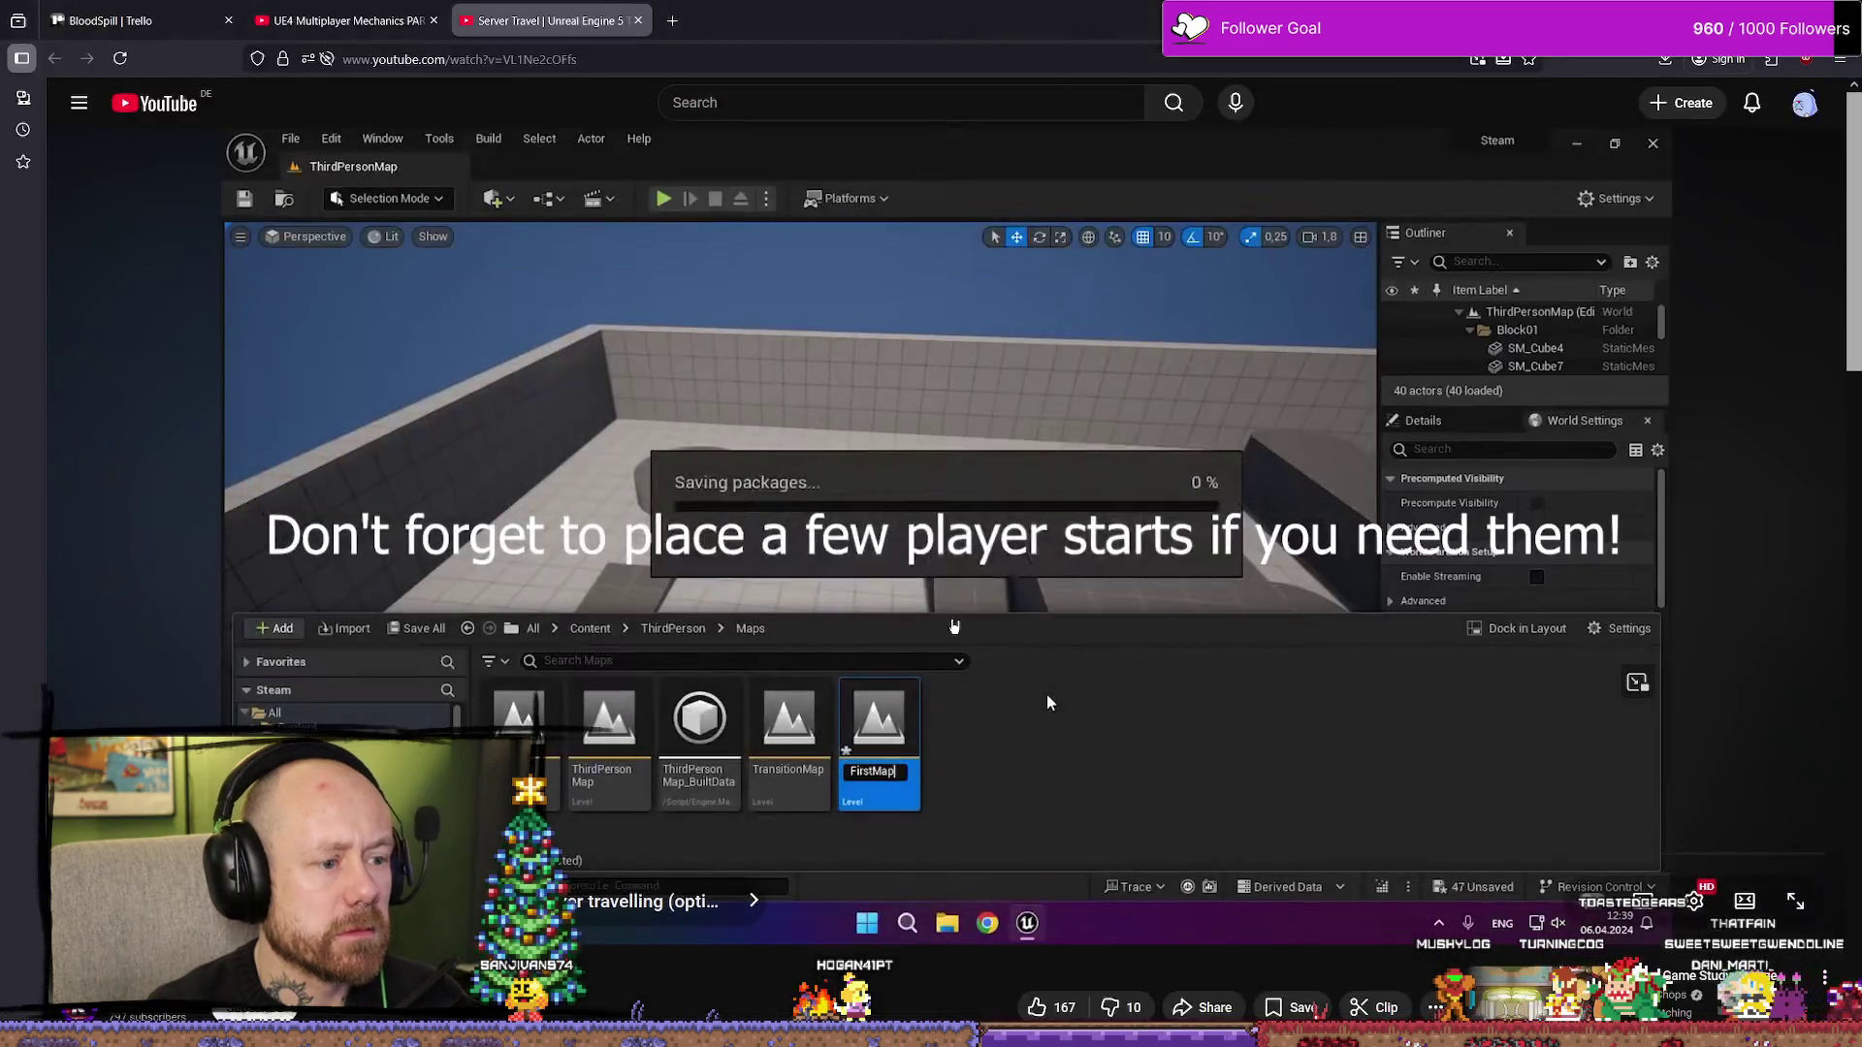
pyautogui.click(1045, 695)
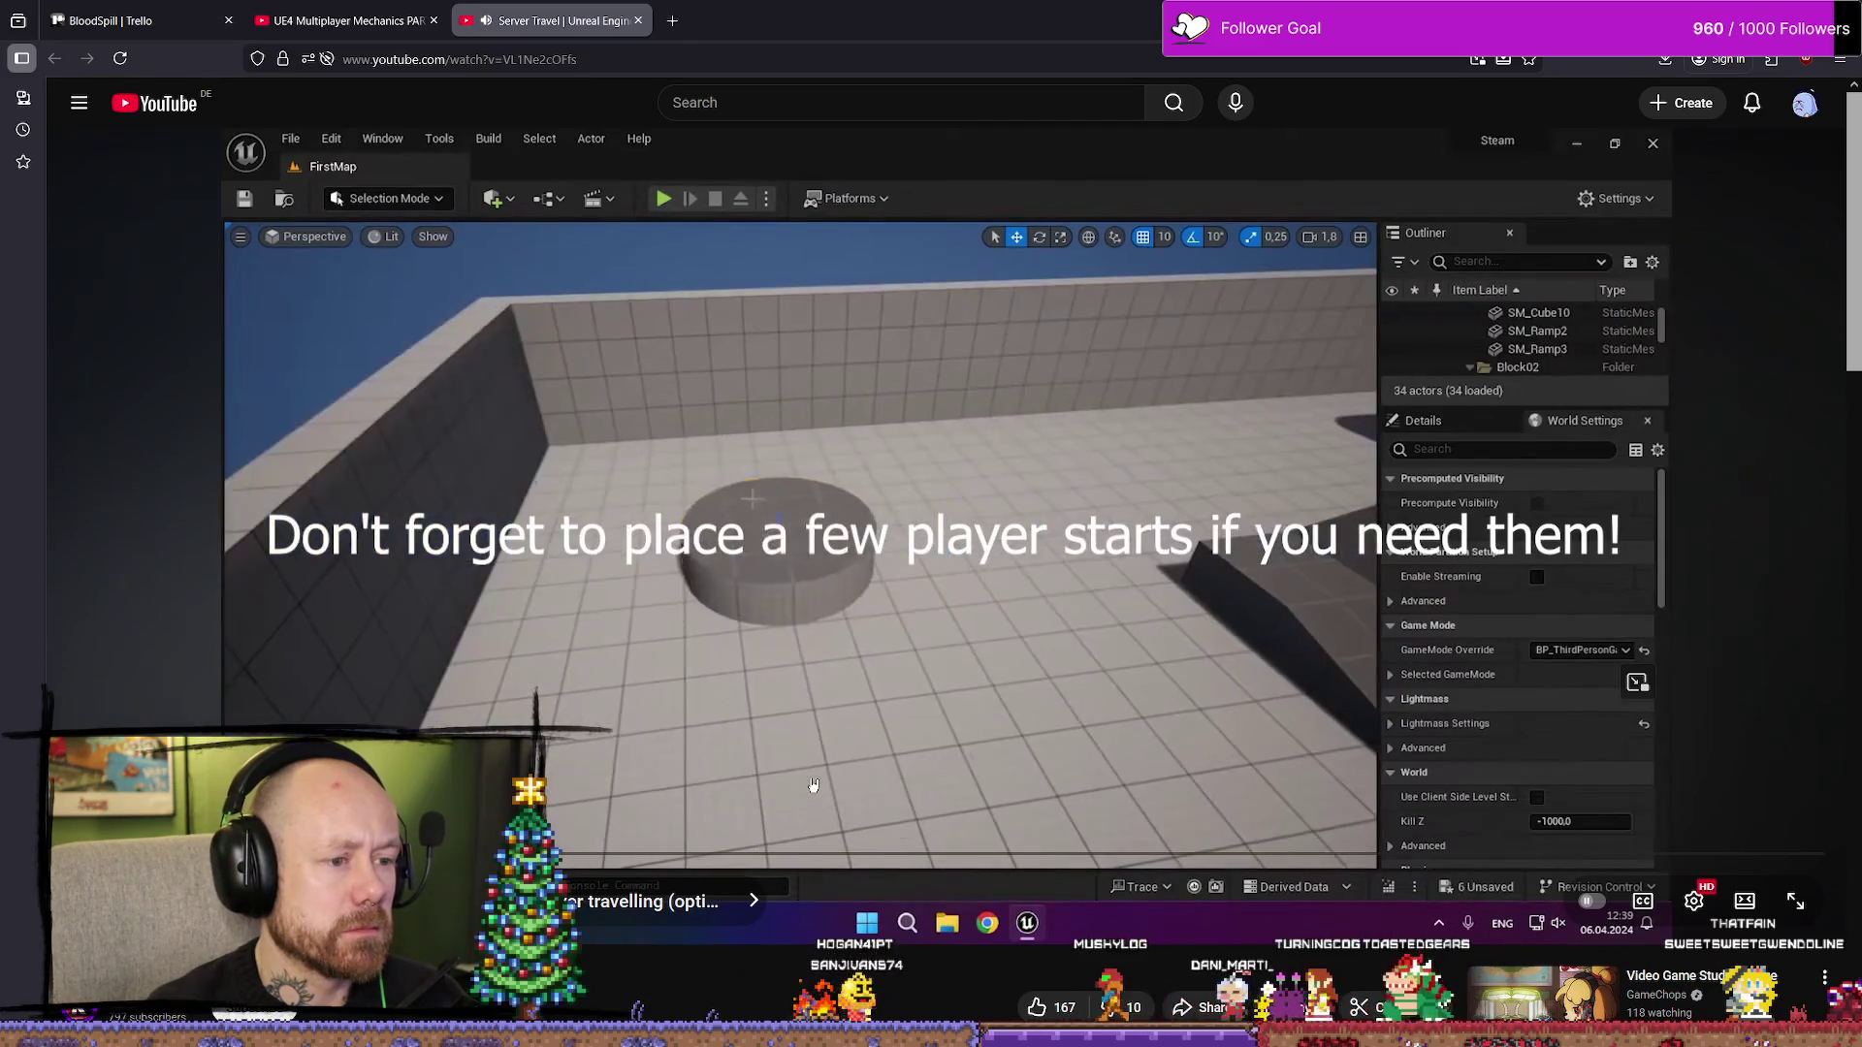
pyautogui.moveTo(700, 691); pyautogui.dragTo(700, 691)
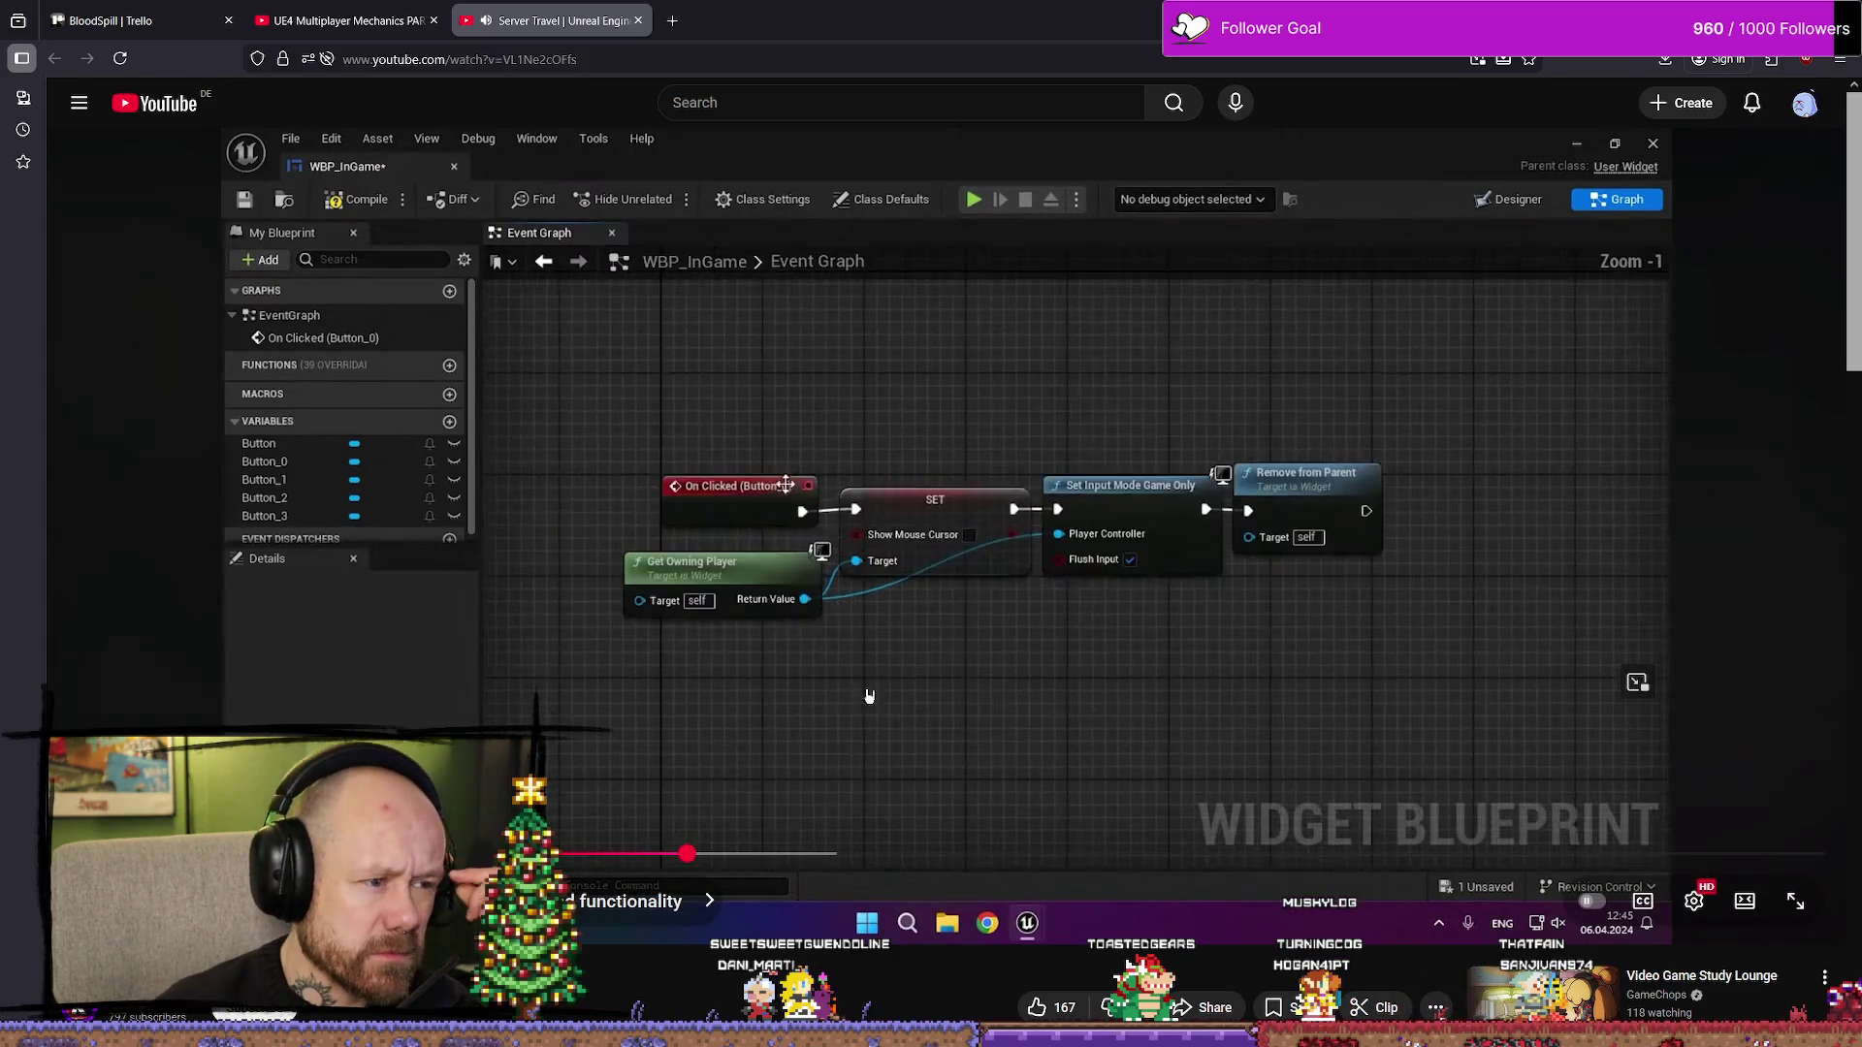
pyautogui.click(907, 684)
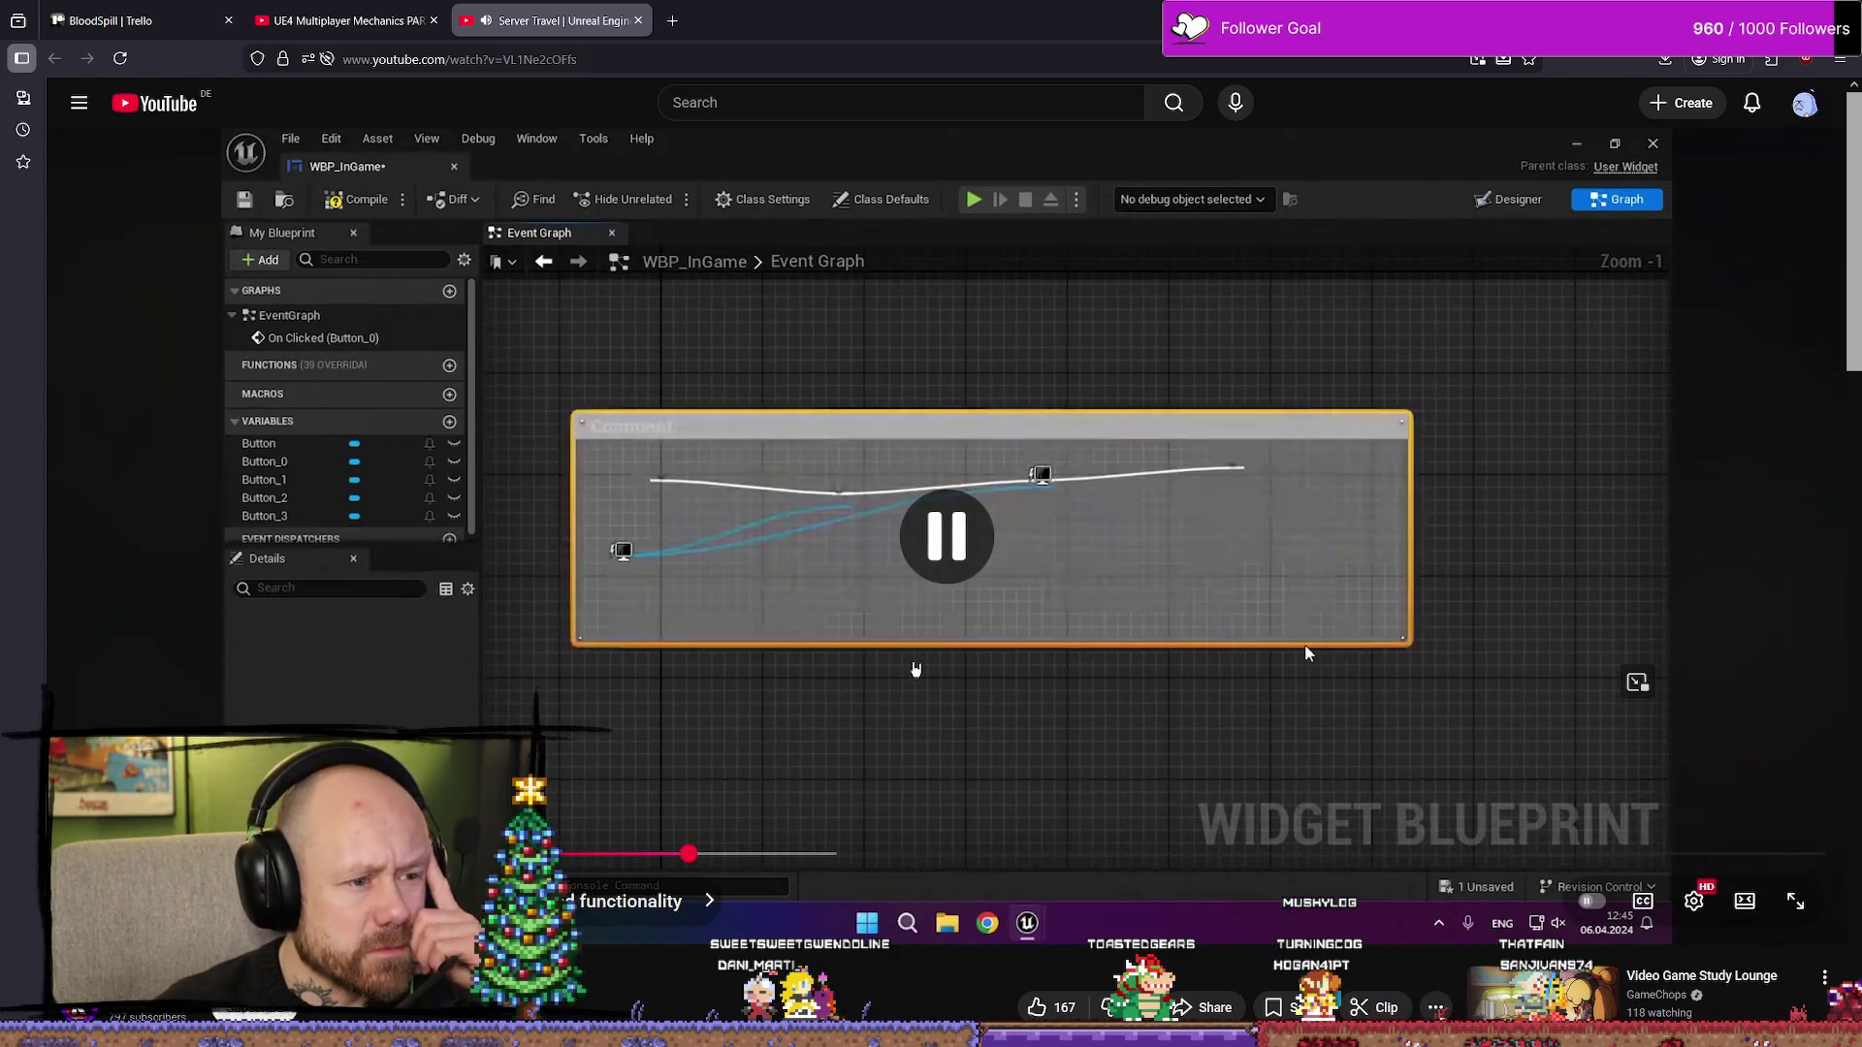
pyautogui.click(912, 685)
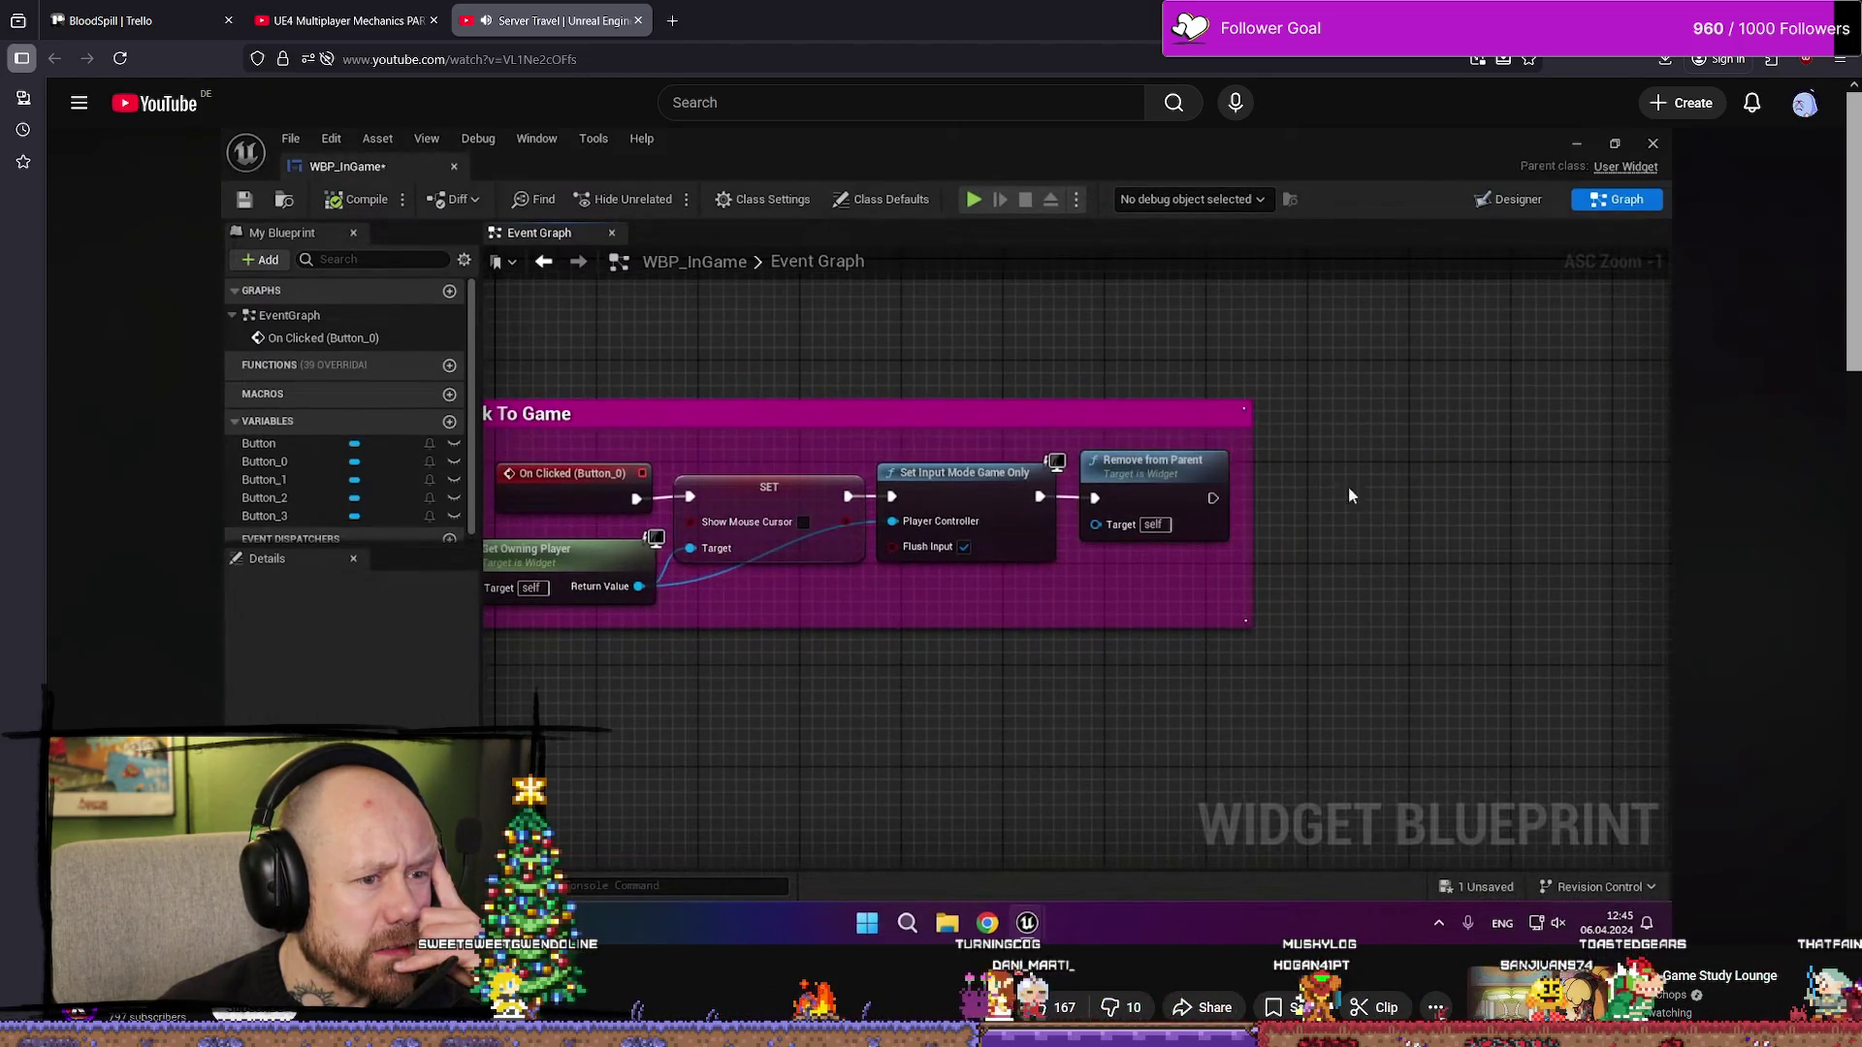
pyautogui.moveTo(1348, 495); pyautogui.dragTo(1520, 775)
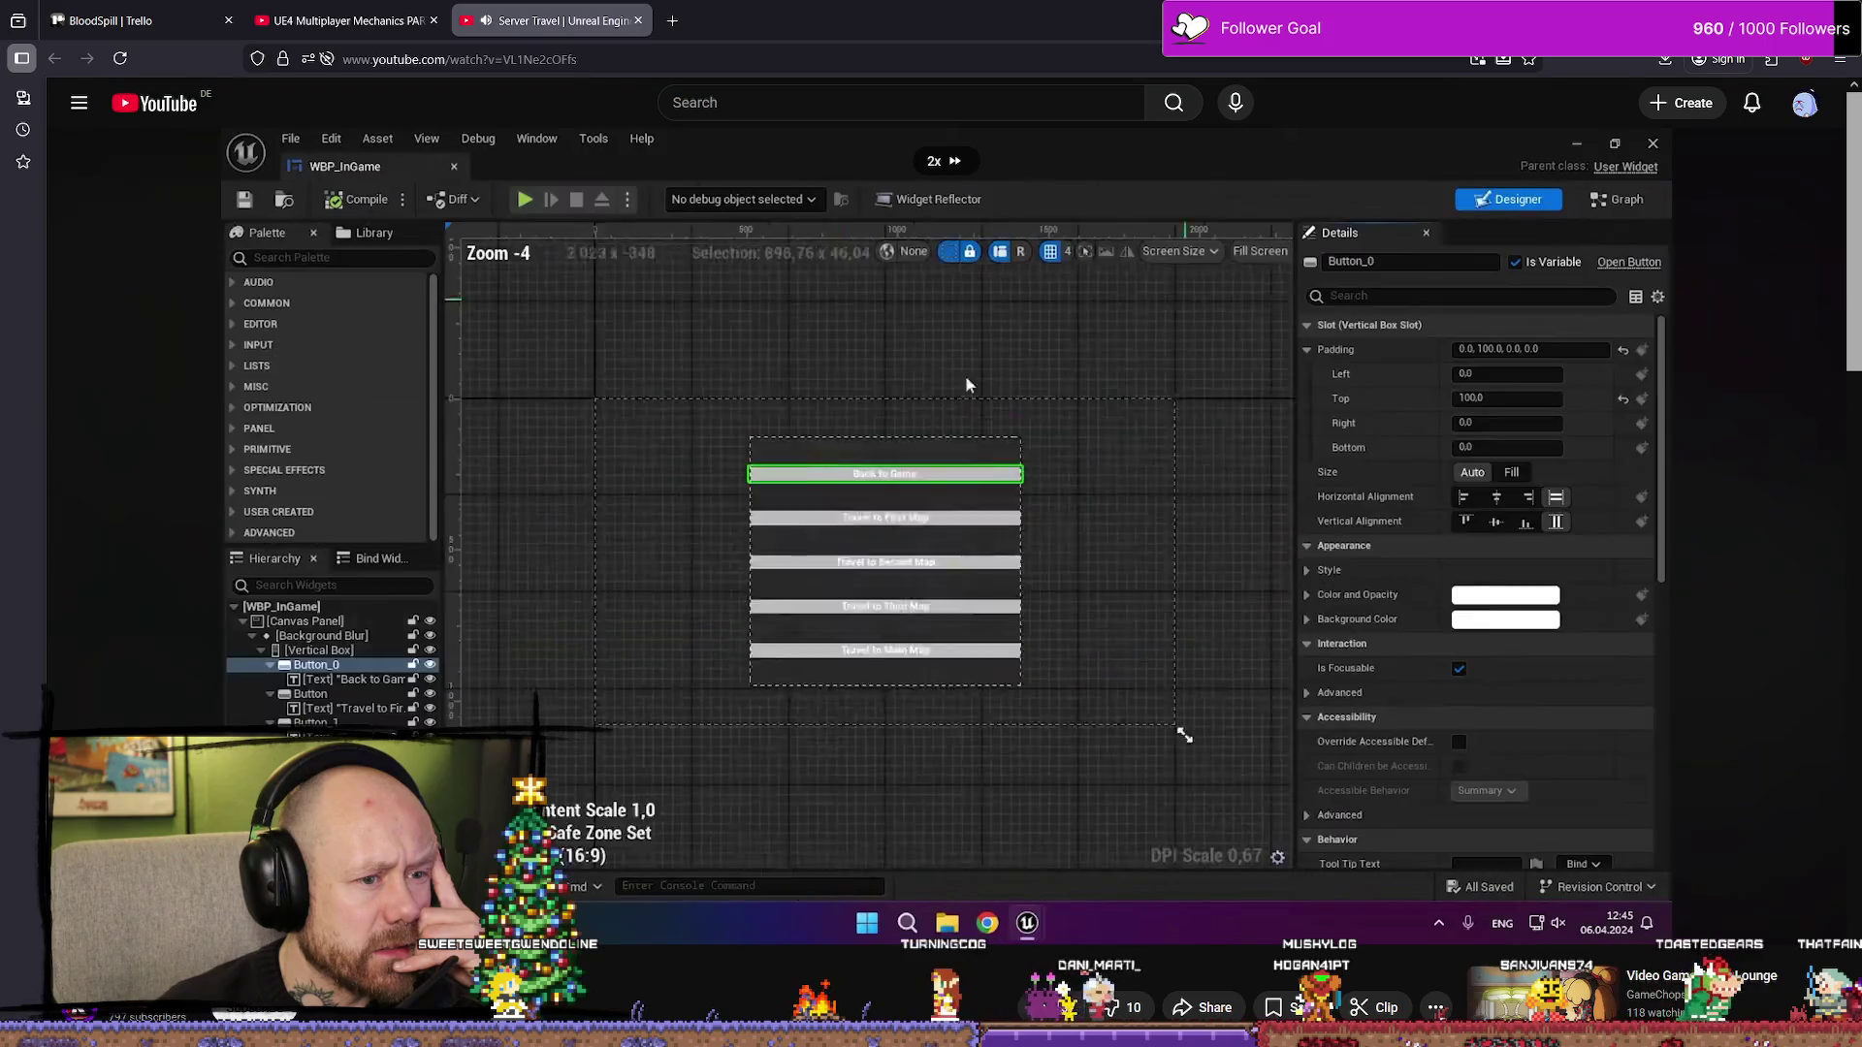
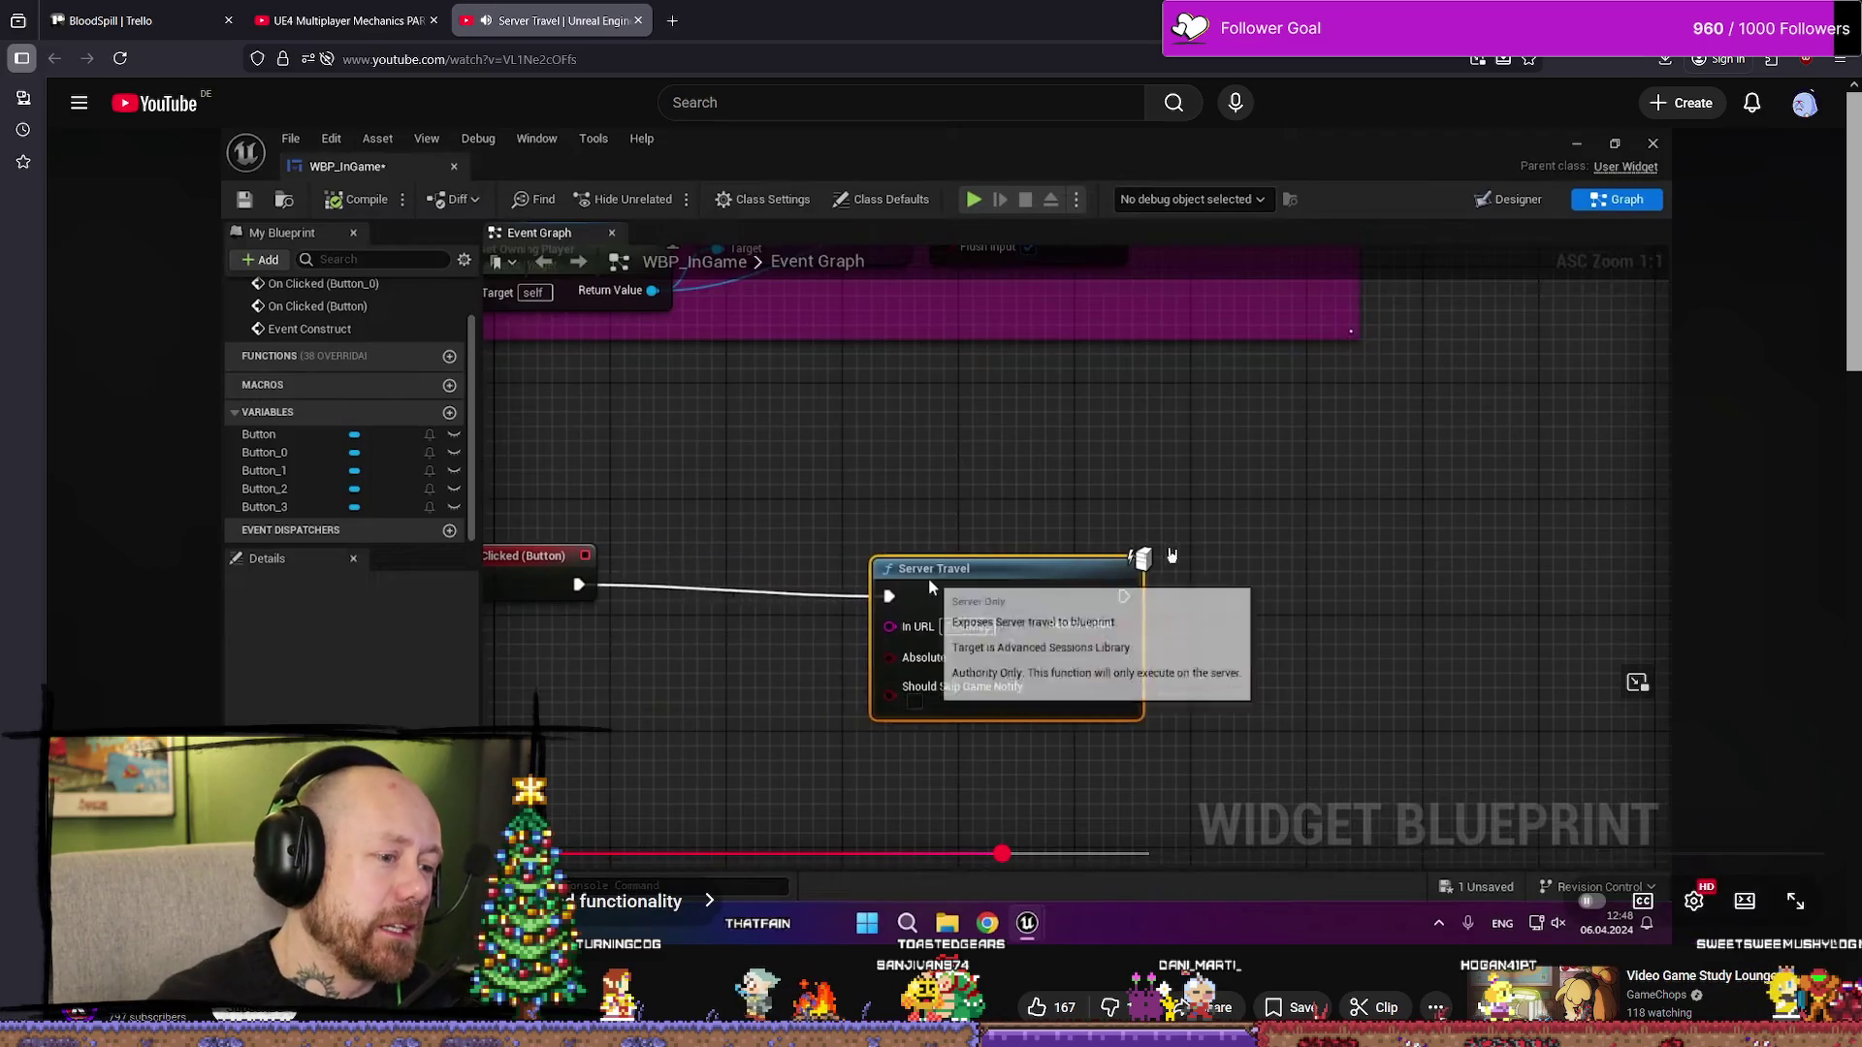
# - Rewind the tutorial ten seconds at the Server Travel node and play on to Travel to First Map
pyautogui.click(1539, 605)
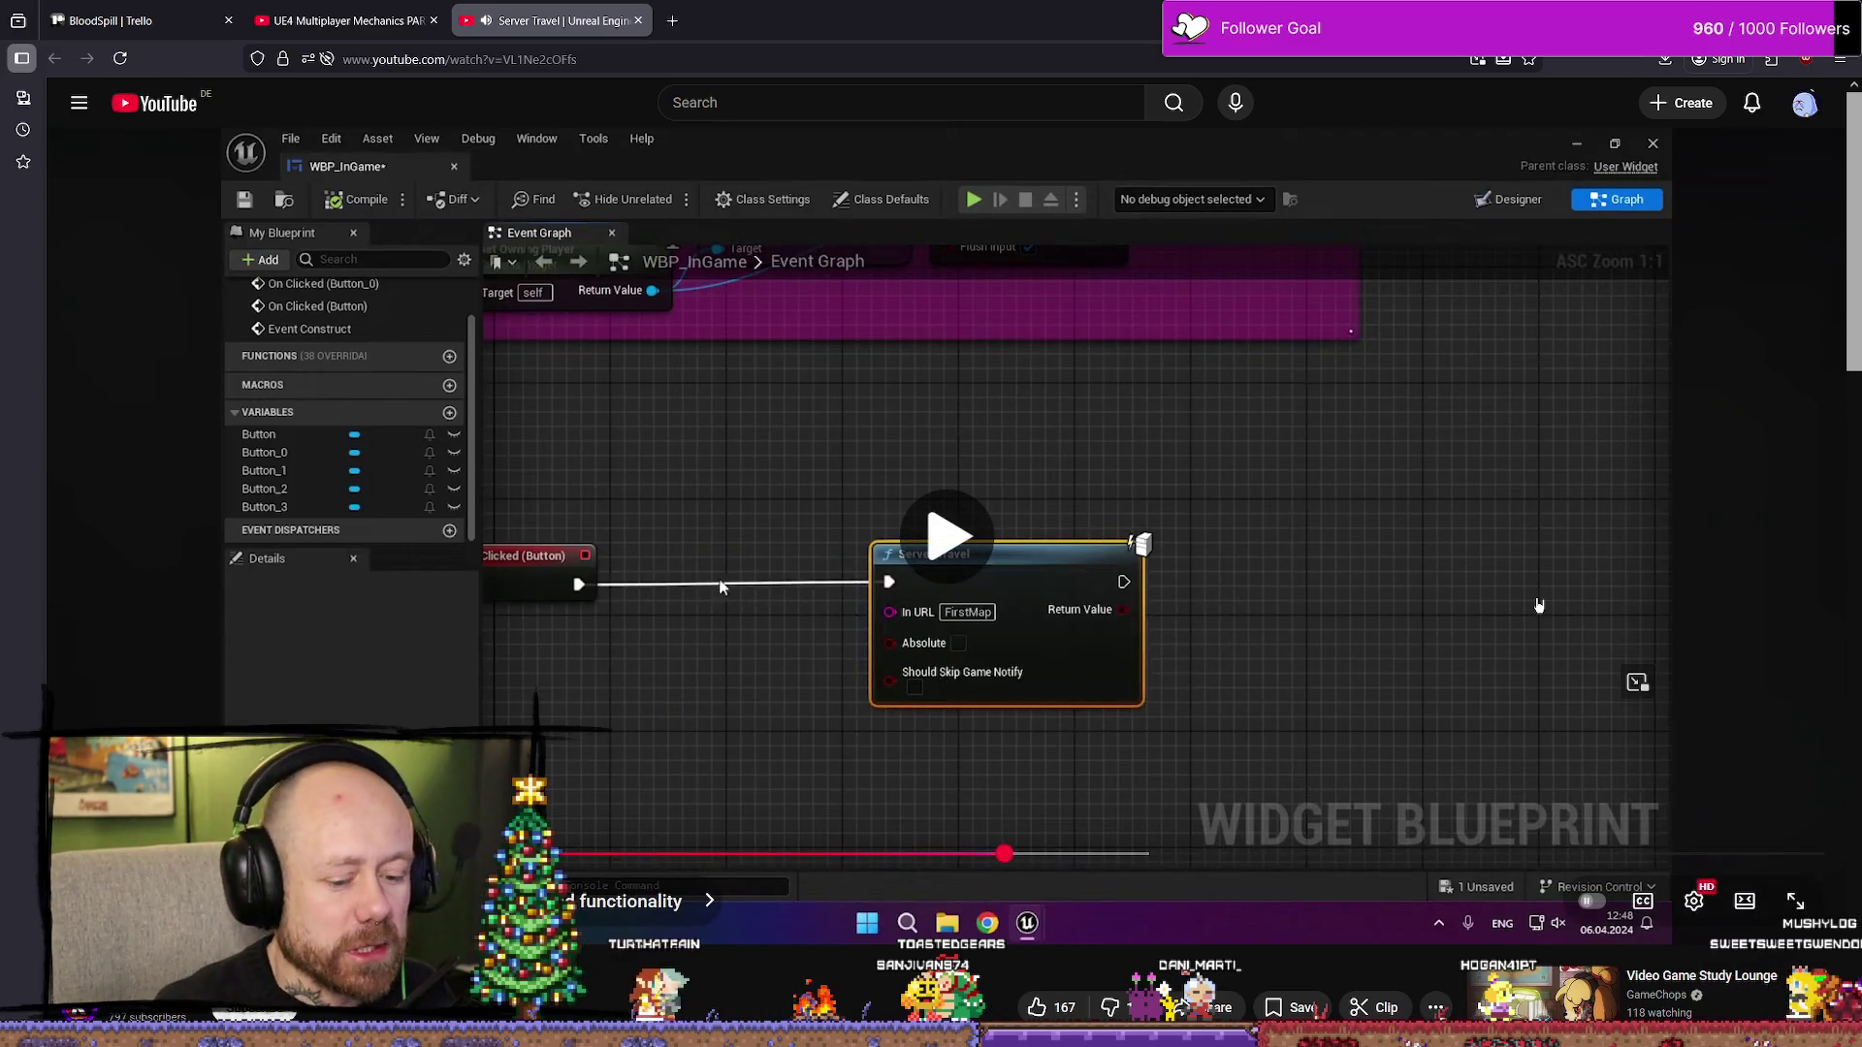
pyautogui.press('Left')
pyautogui.press('Left')
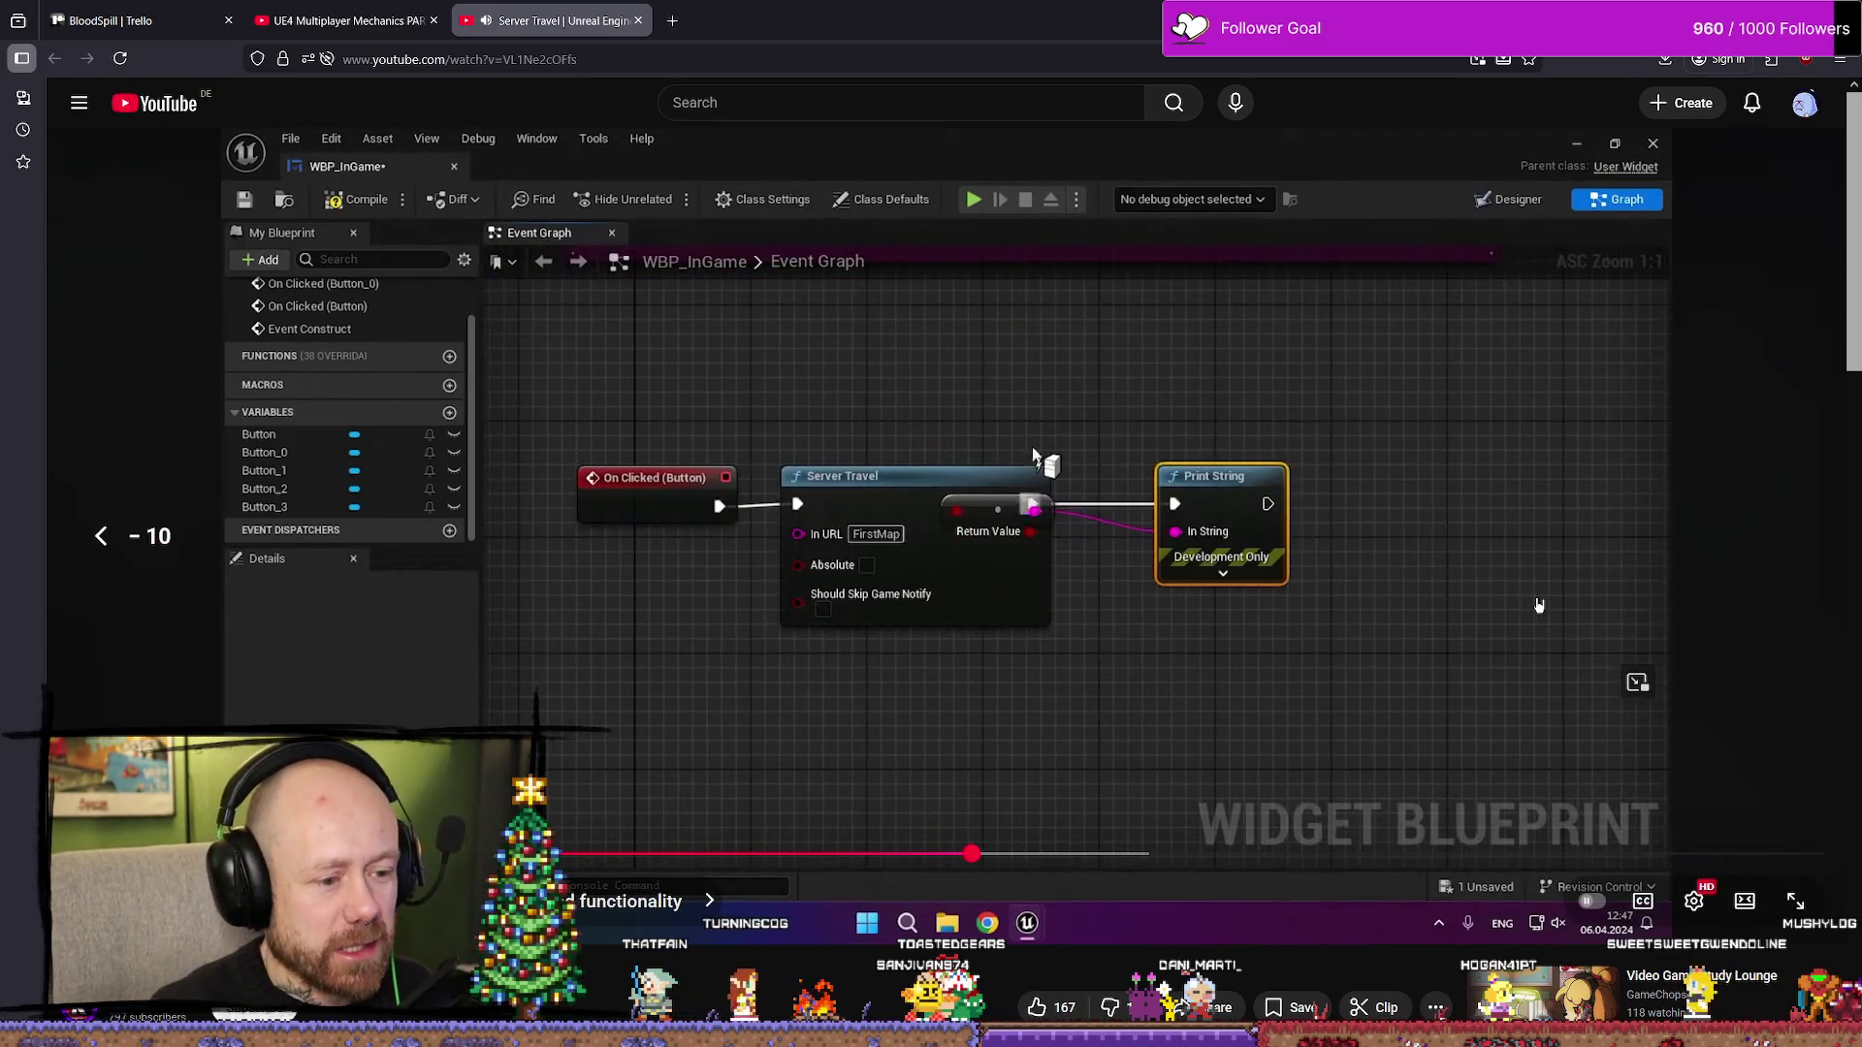
pyautogui.click(1324, 778)
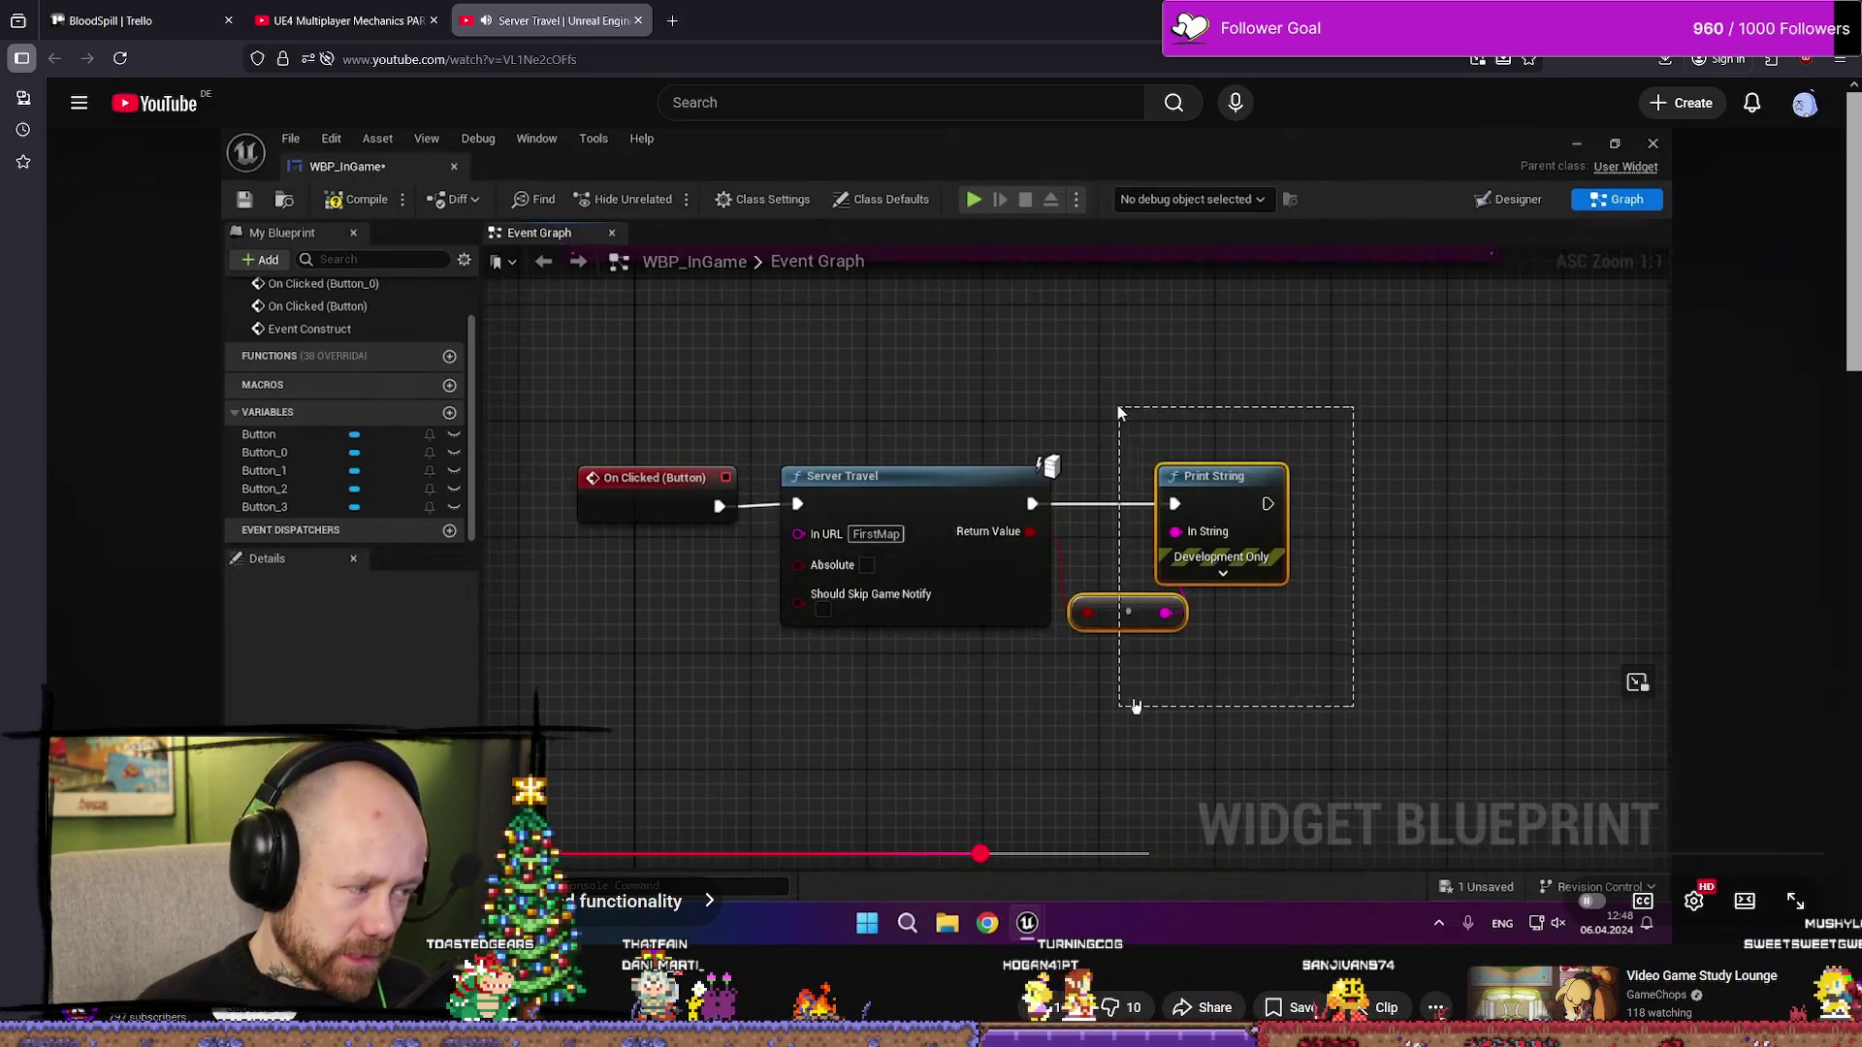
pyautogui.scroll(-1, 1163, 698)
pyautogui.scroll(1, 1207, 685)
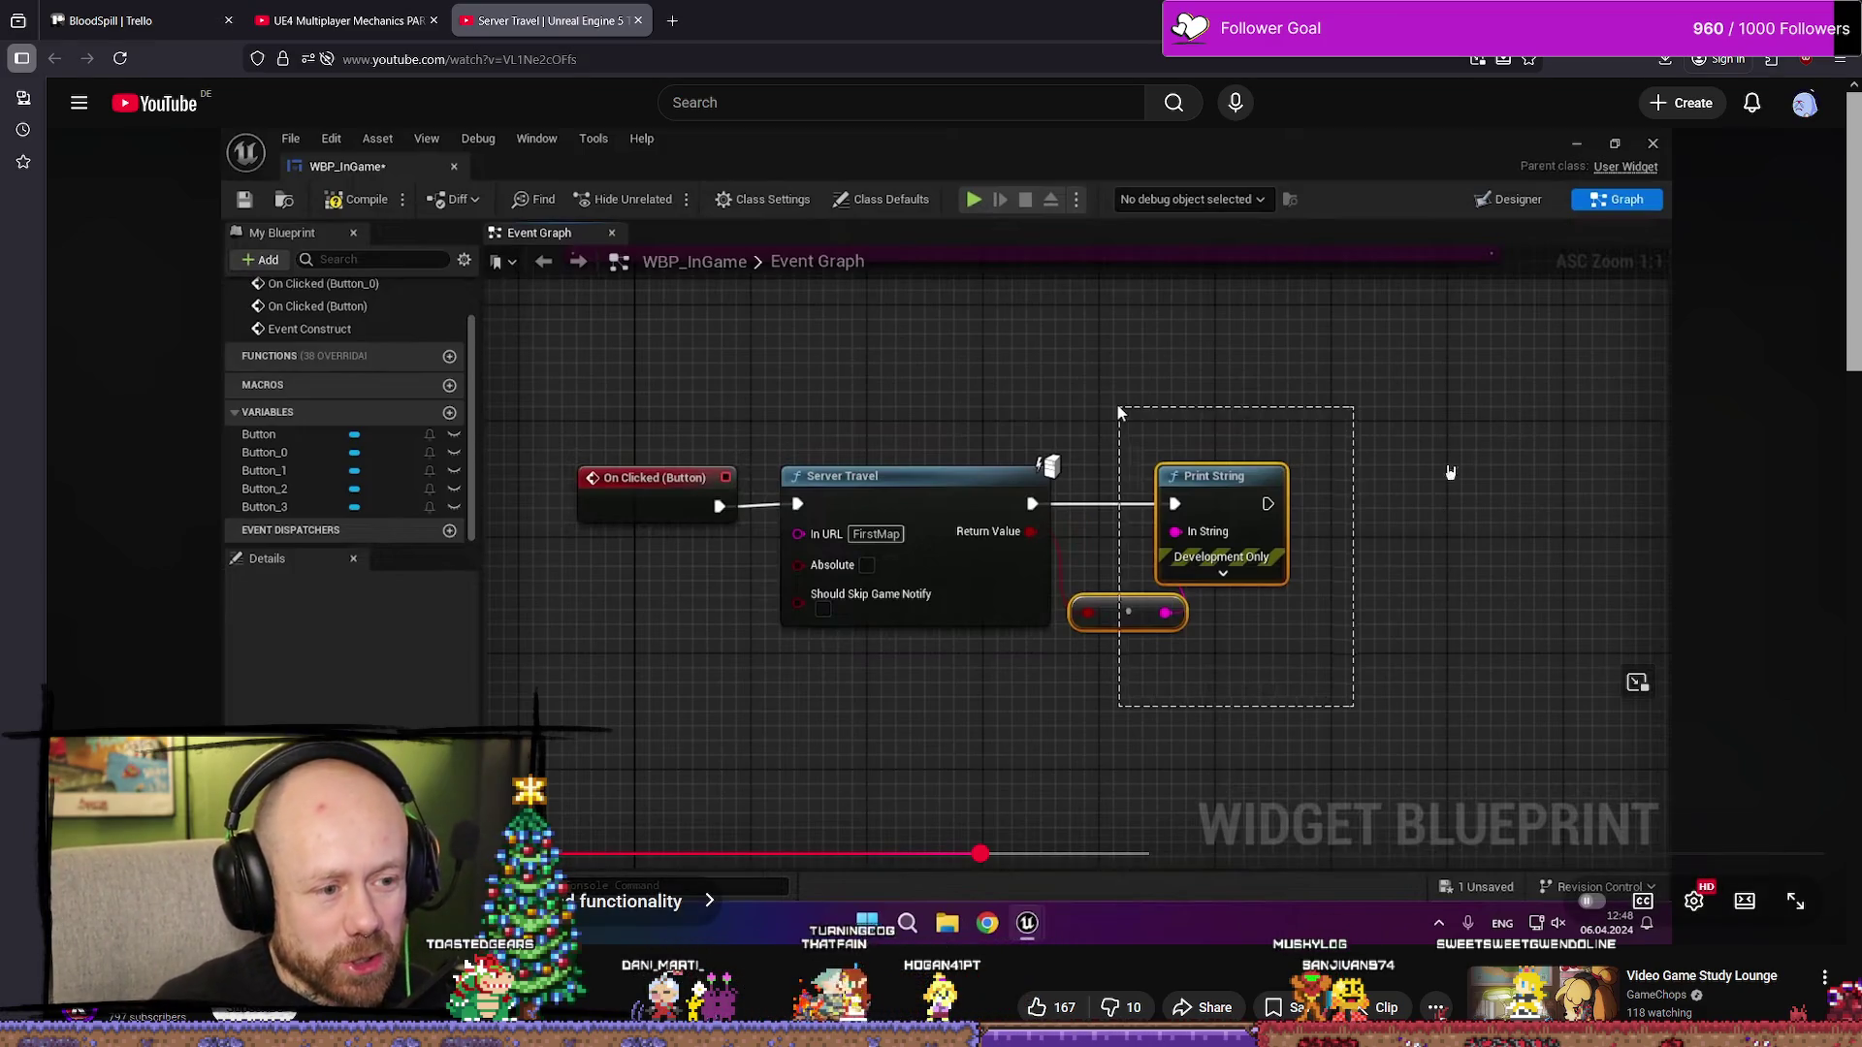
pyautogui.click(1474, 541)
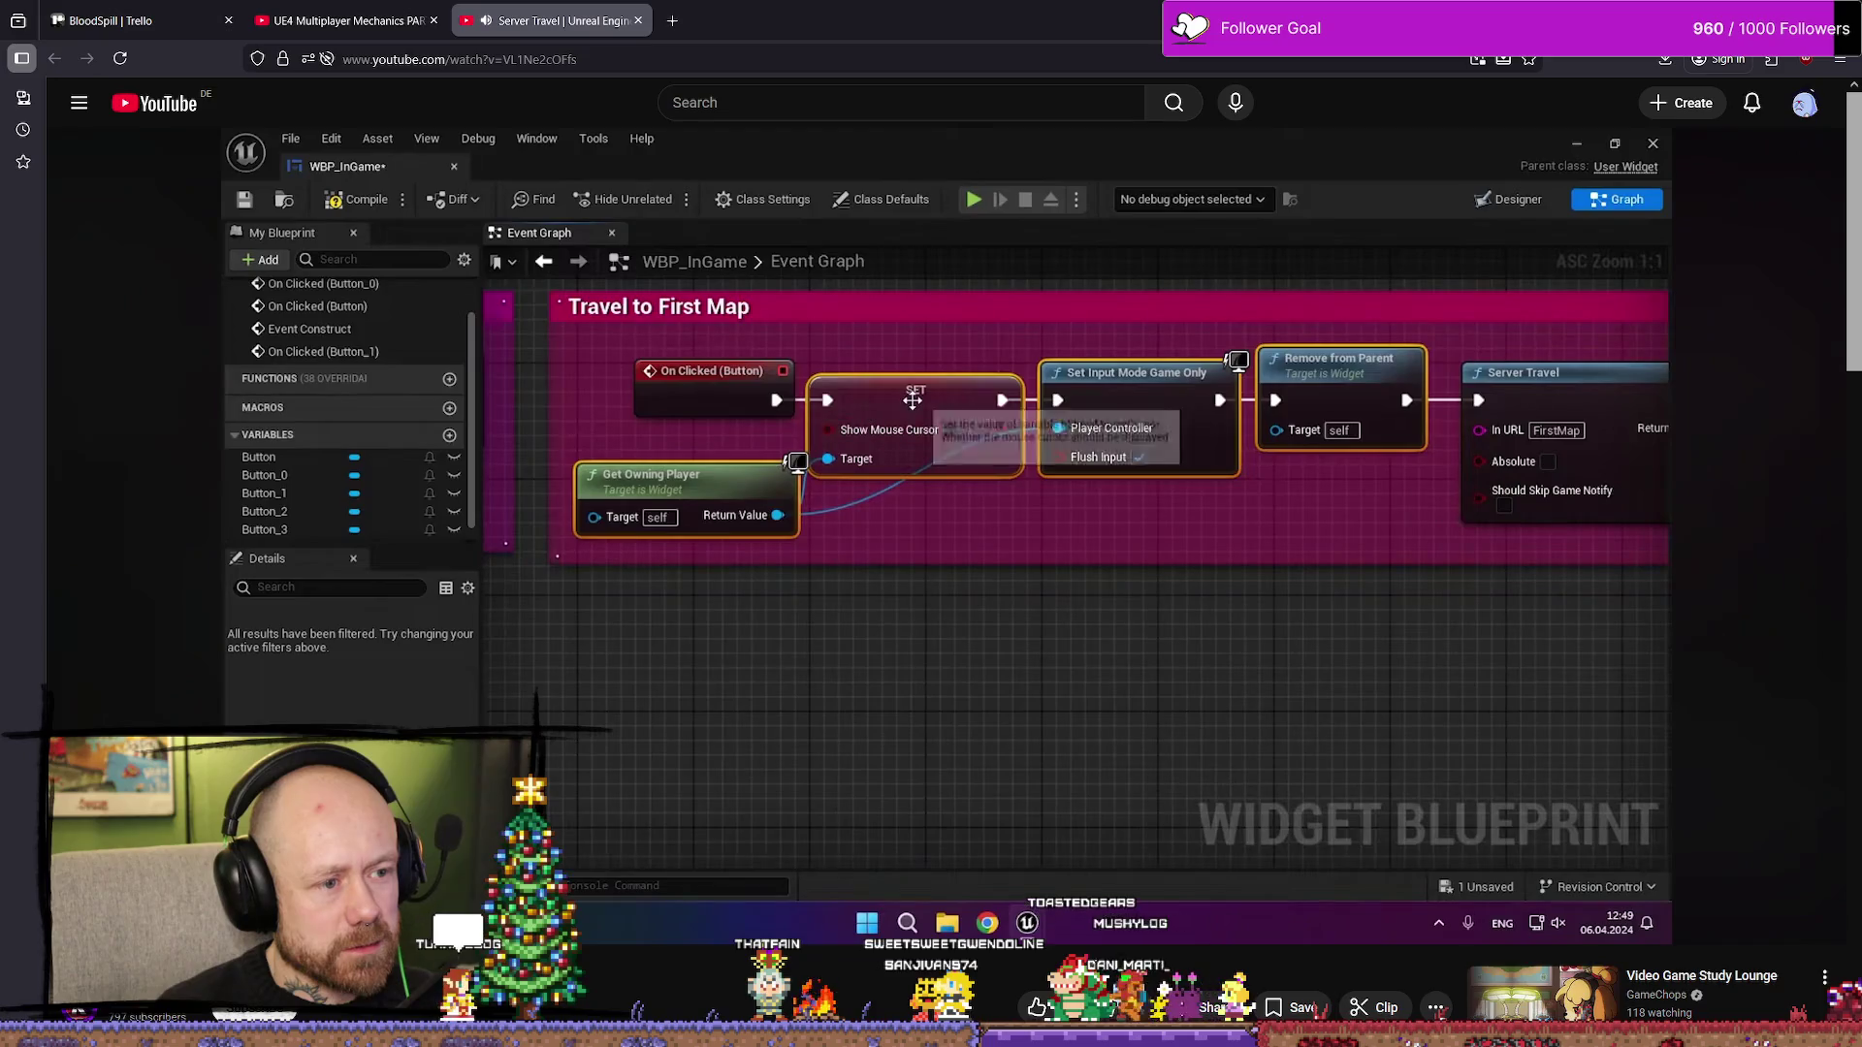
# - Scrub the tutorial back to the On Clicked → Server Travel graph with In URL FirstMap
pyautogui.moveTo(1552, 647); pyautogui.dragTo(1551, 647)
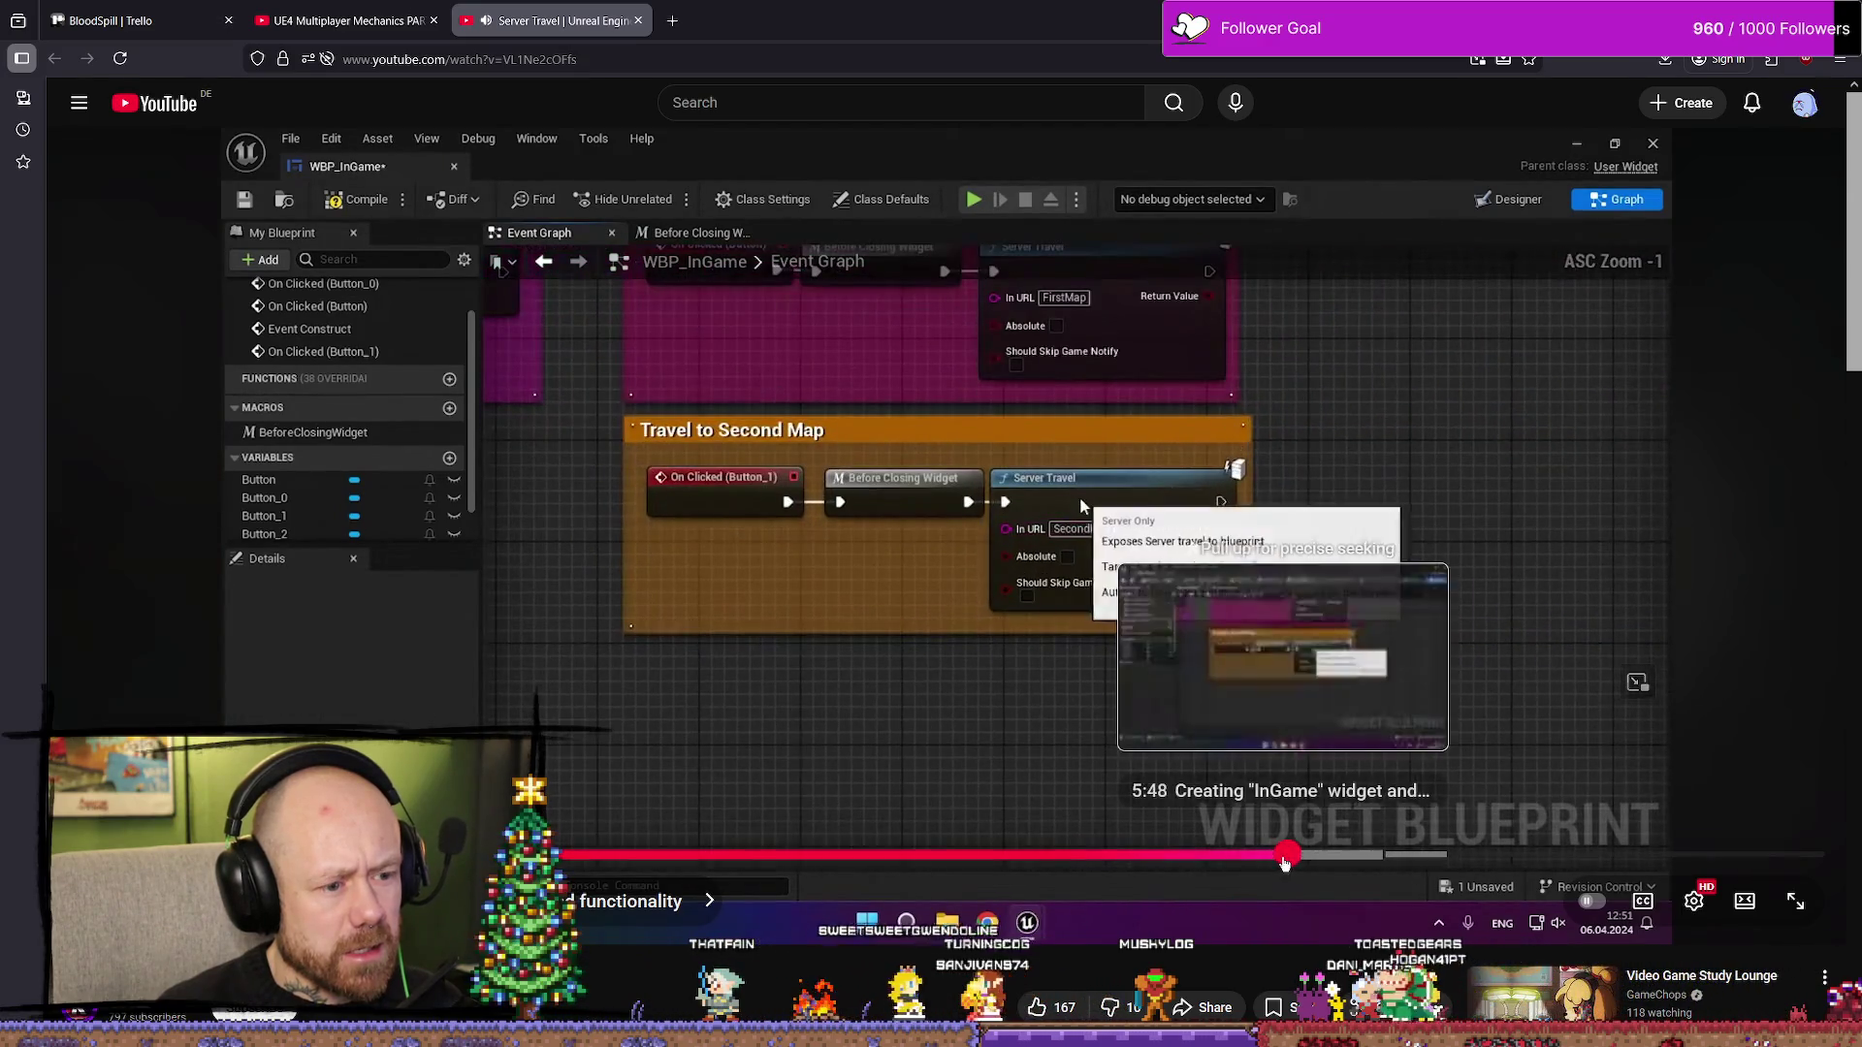
pyautogui.click(1173, 854)
pyautogui.moveTo(1172, 857); pyautogui.dragTo(975, 858)
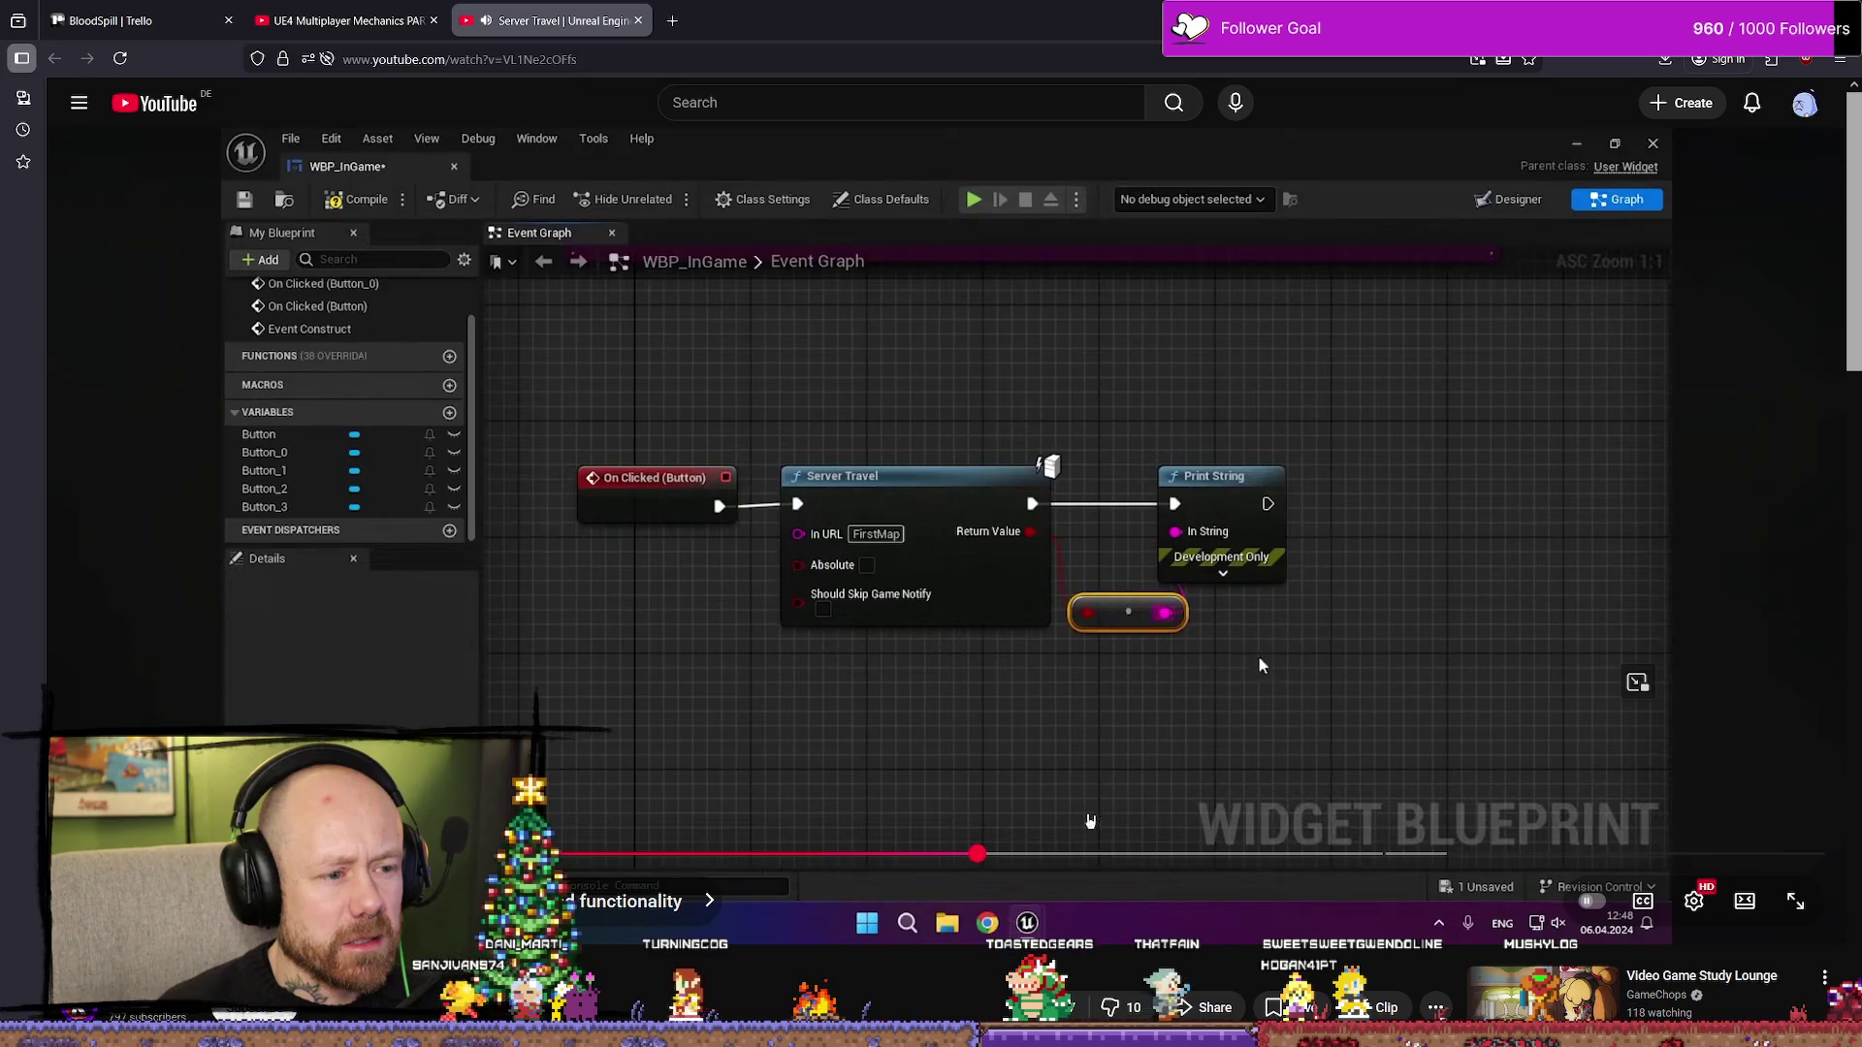
pyautogui.moveTo(952, 854)
pyautogui.mouseDown()
pyautogui.moveTo(729, 854)
pyautogui.moveTo(767, 855)
pyautogui.mouseUp()
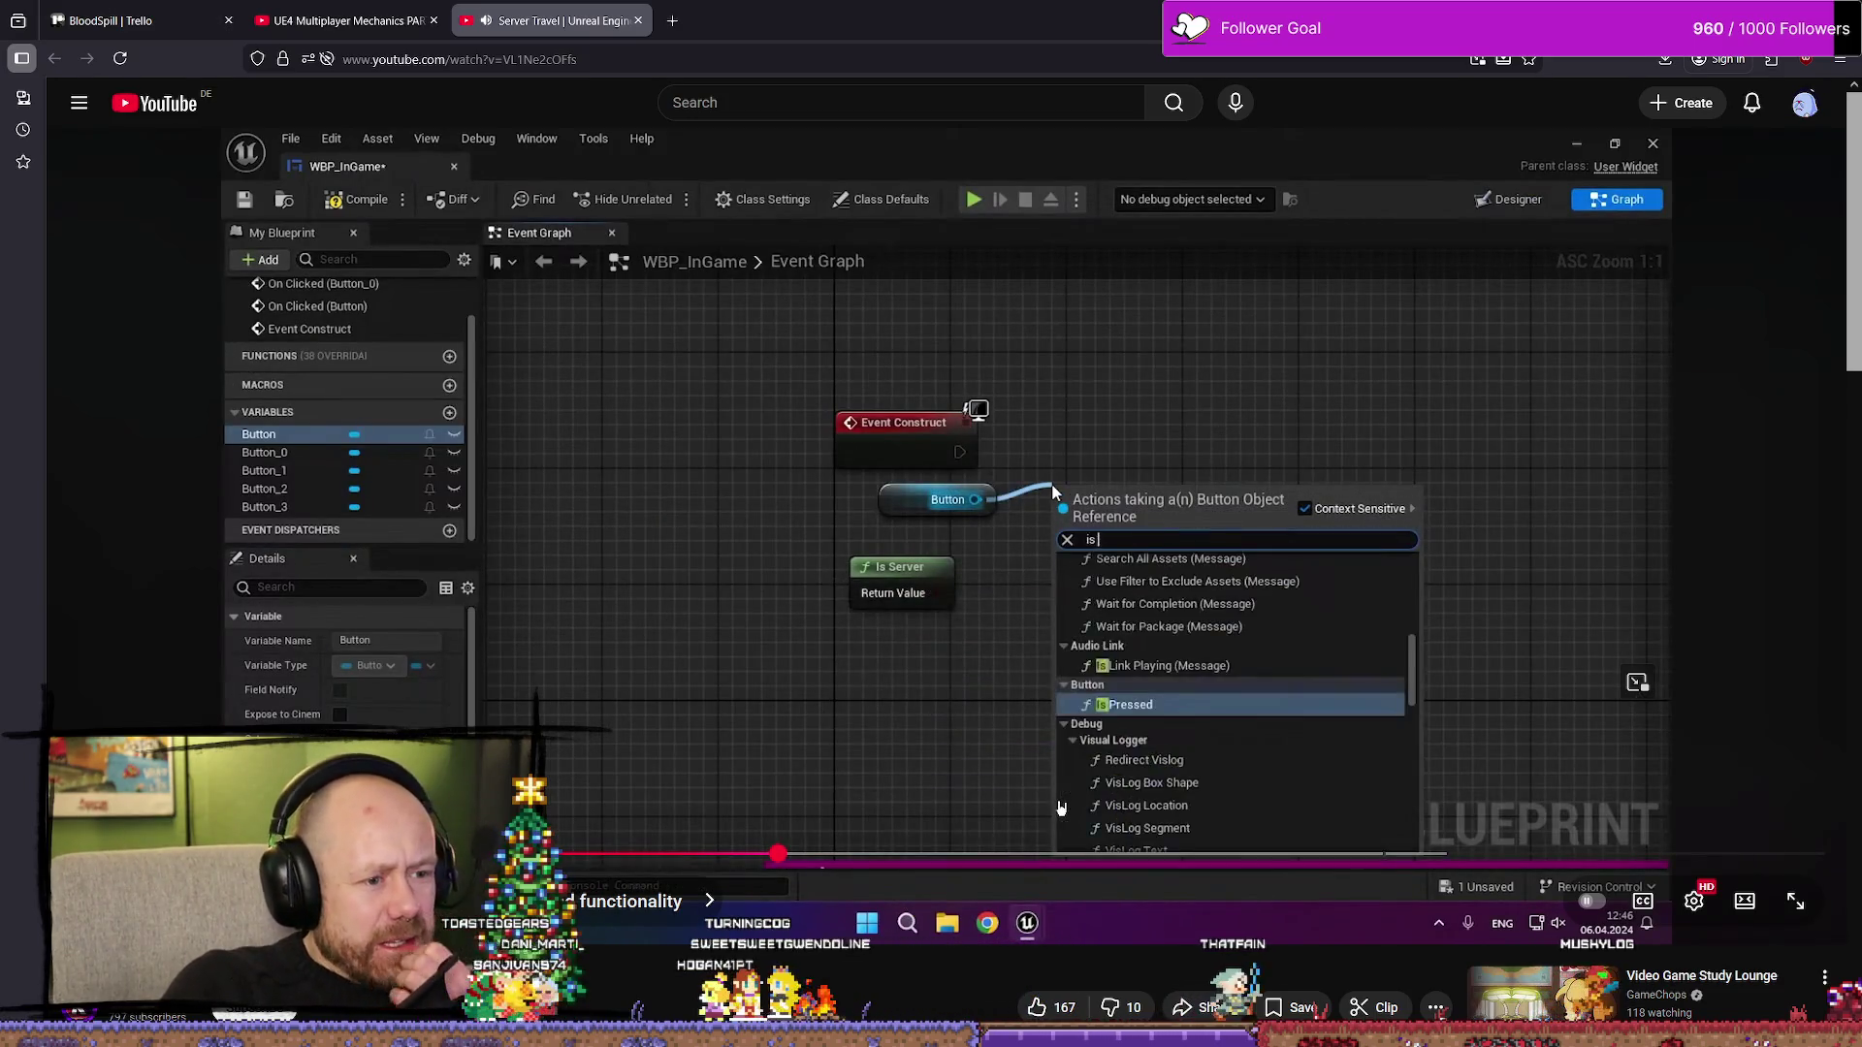
pyautogui.moveTo(1060, 807); pyautogui.dragTo(1061, 808)
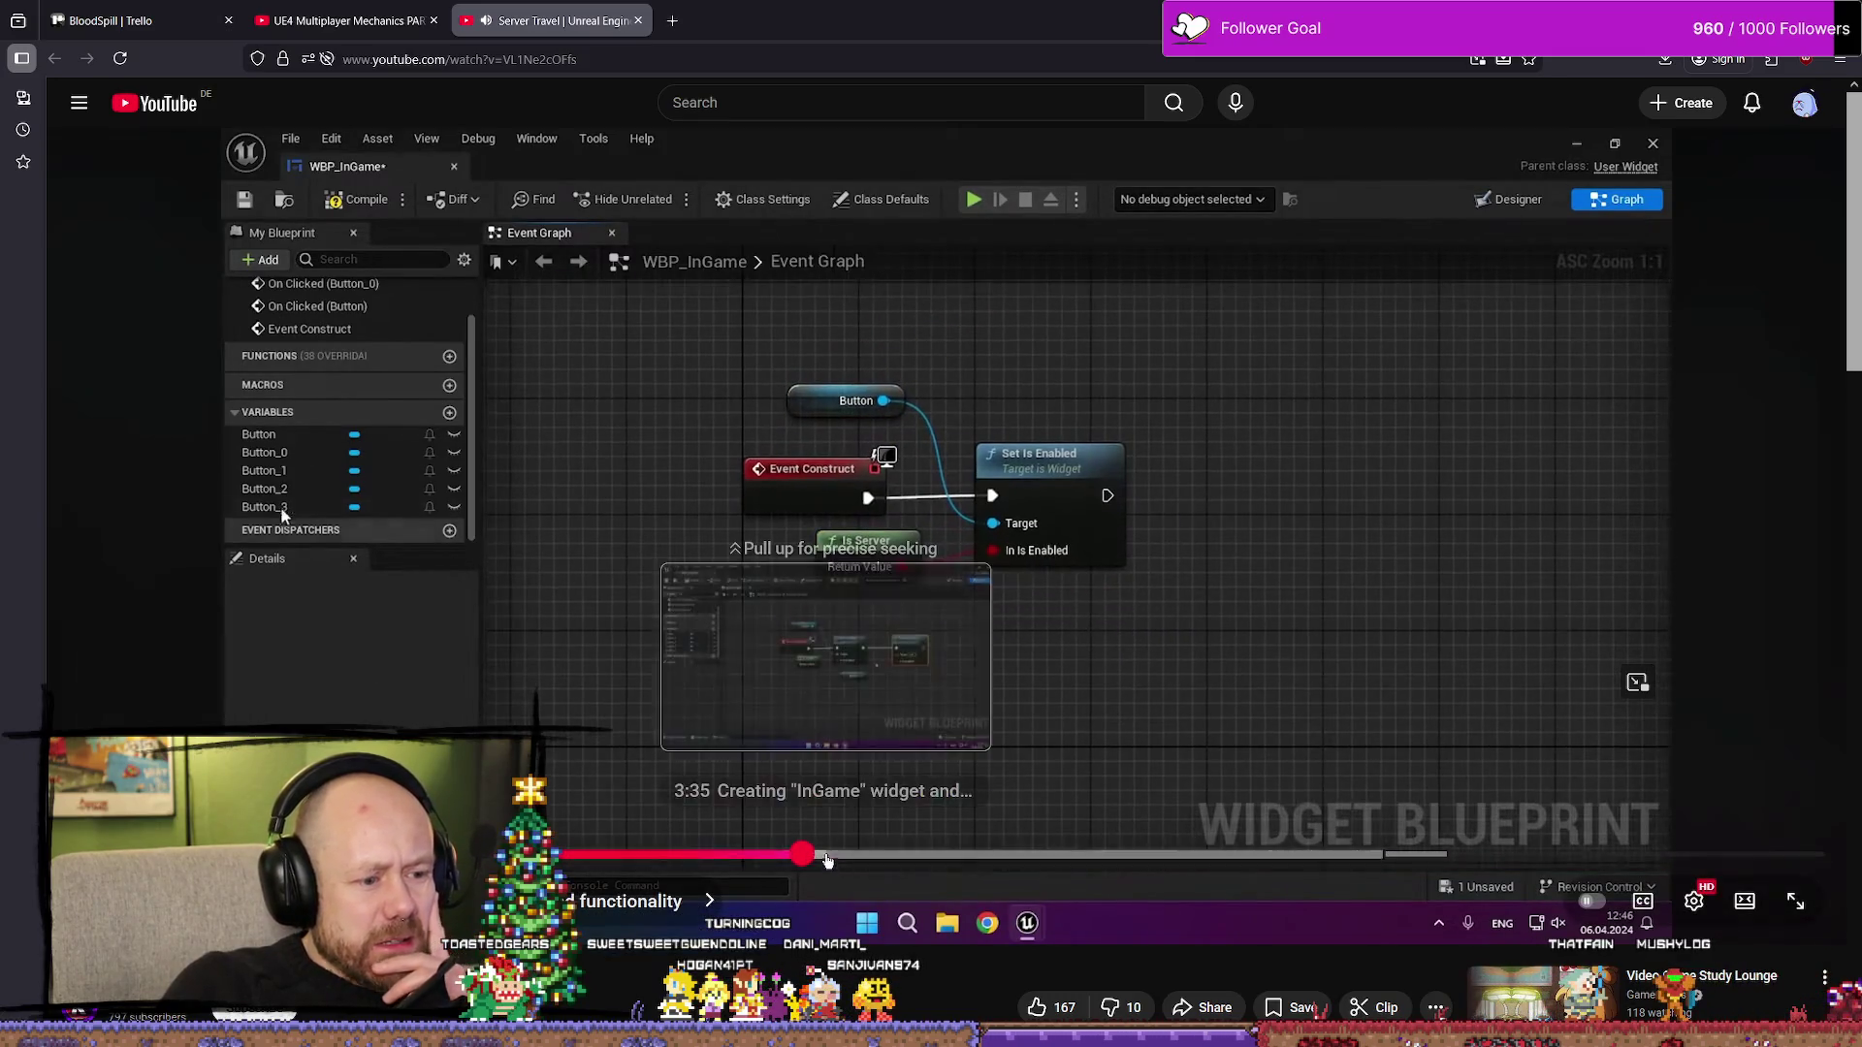
pyautogui.click(867, 850)
pyautogui.moveTo(867, 850)
pyautogui.mouseDown()
pyautogui.moveTo(844, 853)
pyautogui.moveTo(928, 857)
pyautogui.mouseUp()
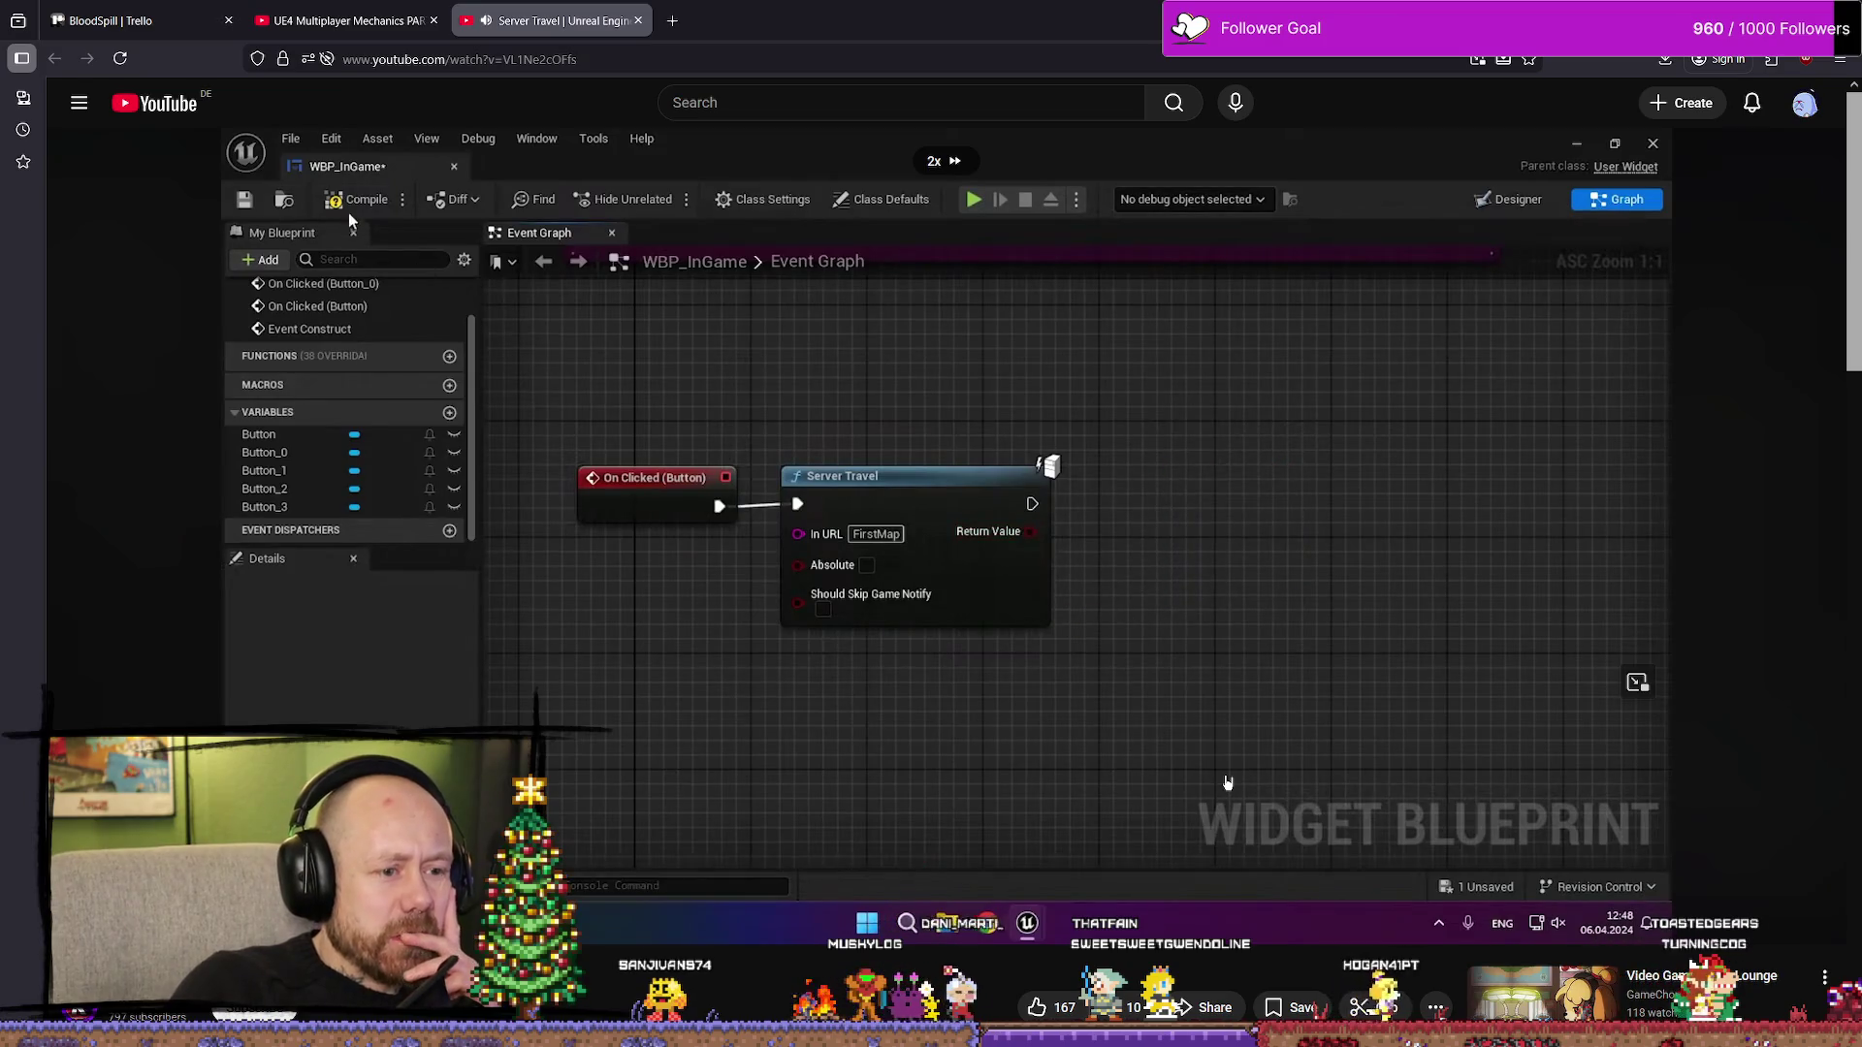
# - Skip the tutorial ahead to the Travel to Second Map graph and pause there
pyautogui.moveTo(1226, 776); pyautogui.dragTo(1227, 782)
pyautogui.moveTo(997, 854); pyautogui.dragTo(1173, 853)
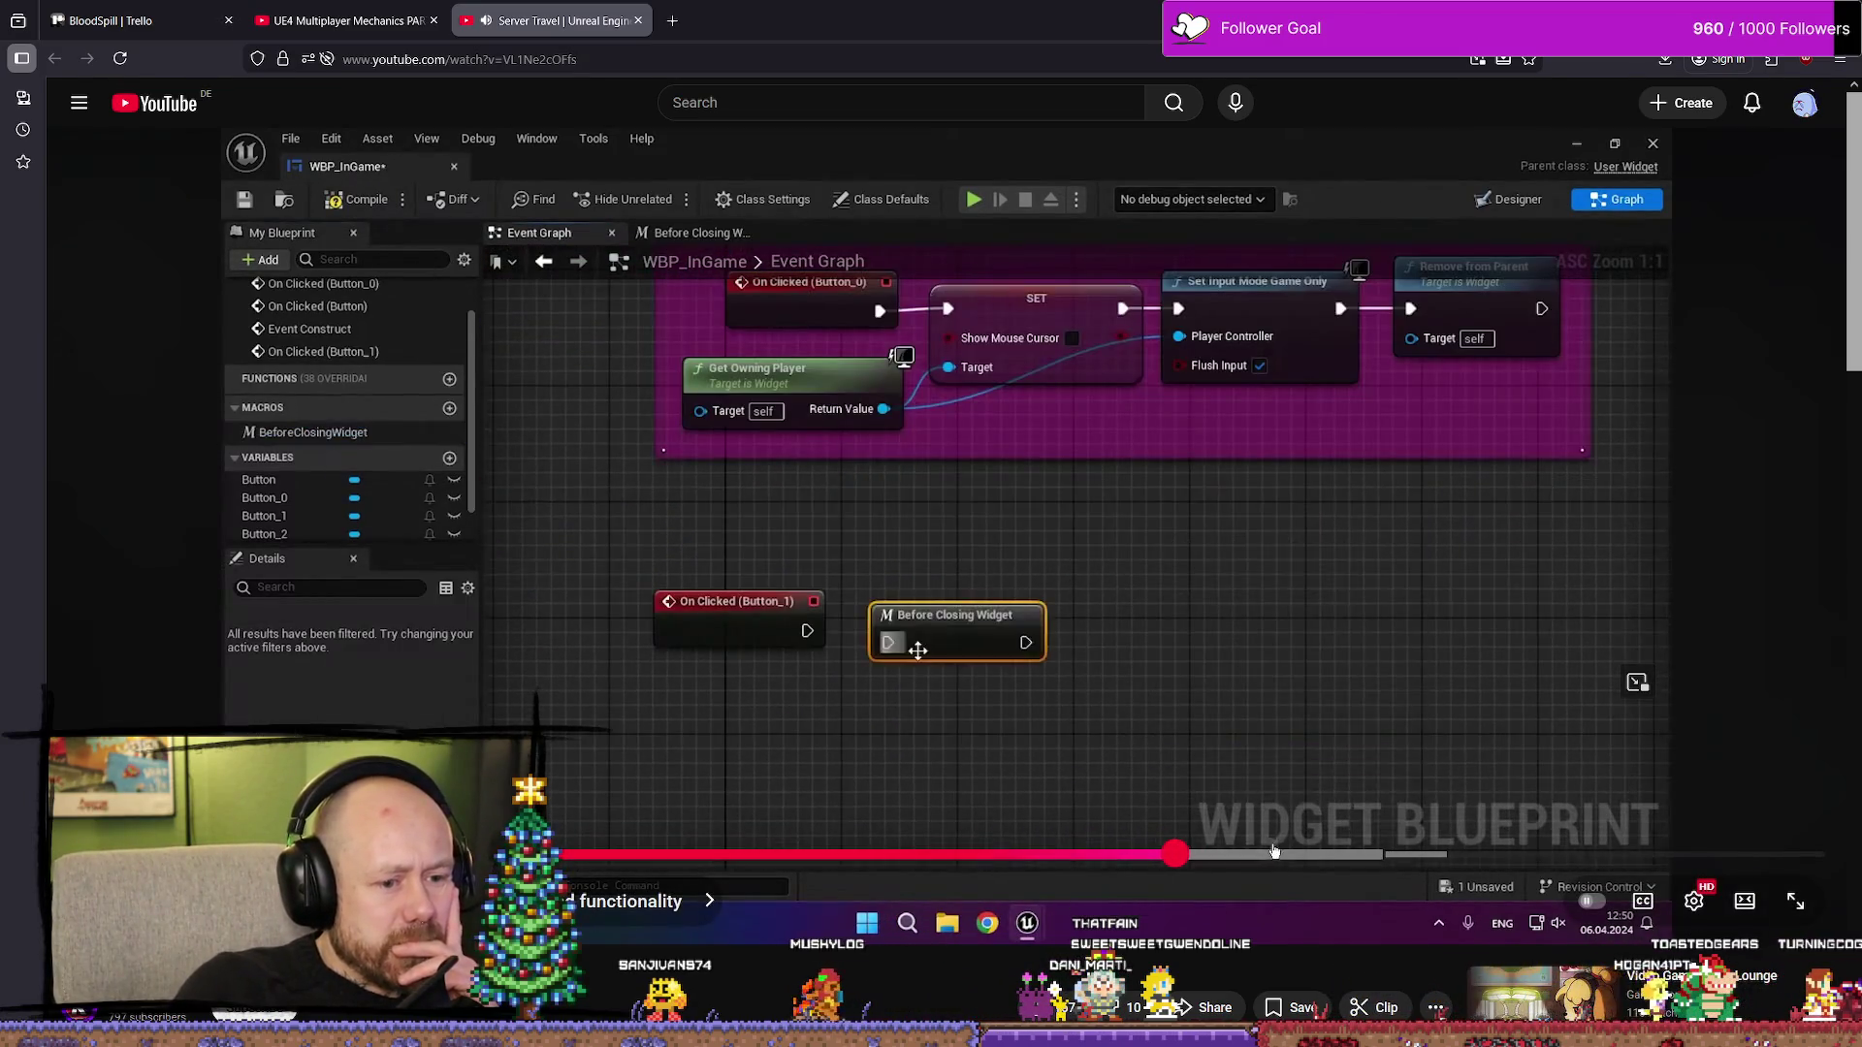
pyautogui.click(1274, 851)
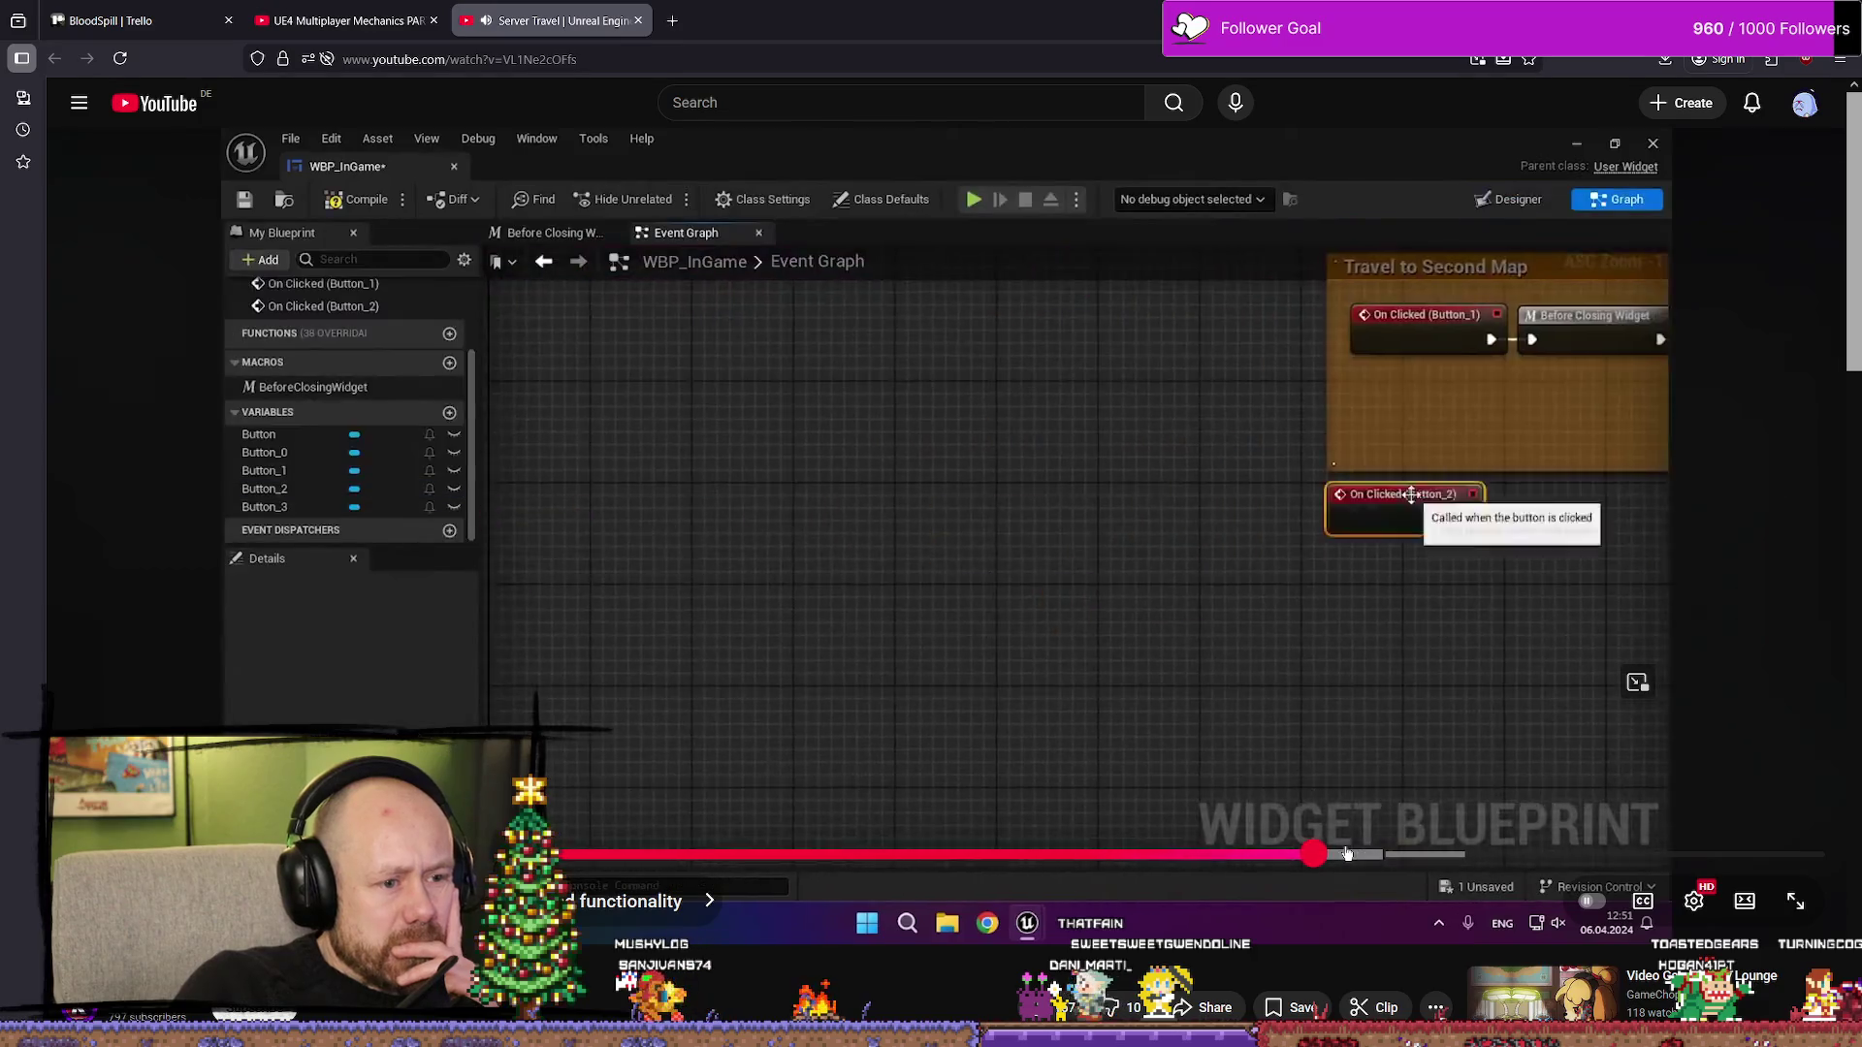
pyautogui.moveTo(1276, 851); pyautogui.dragTo(1319, 824)
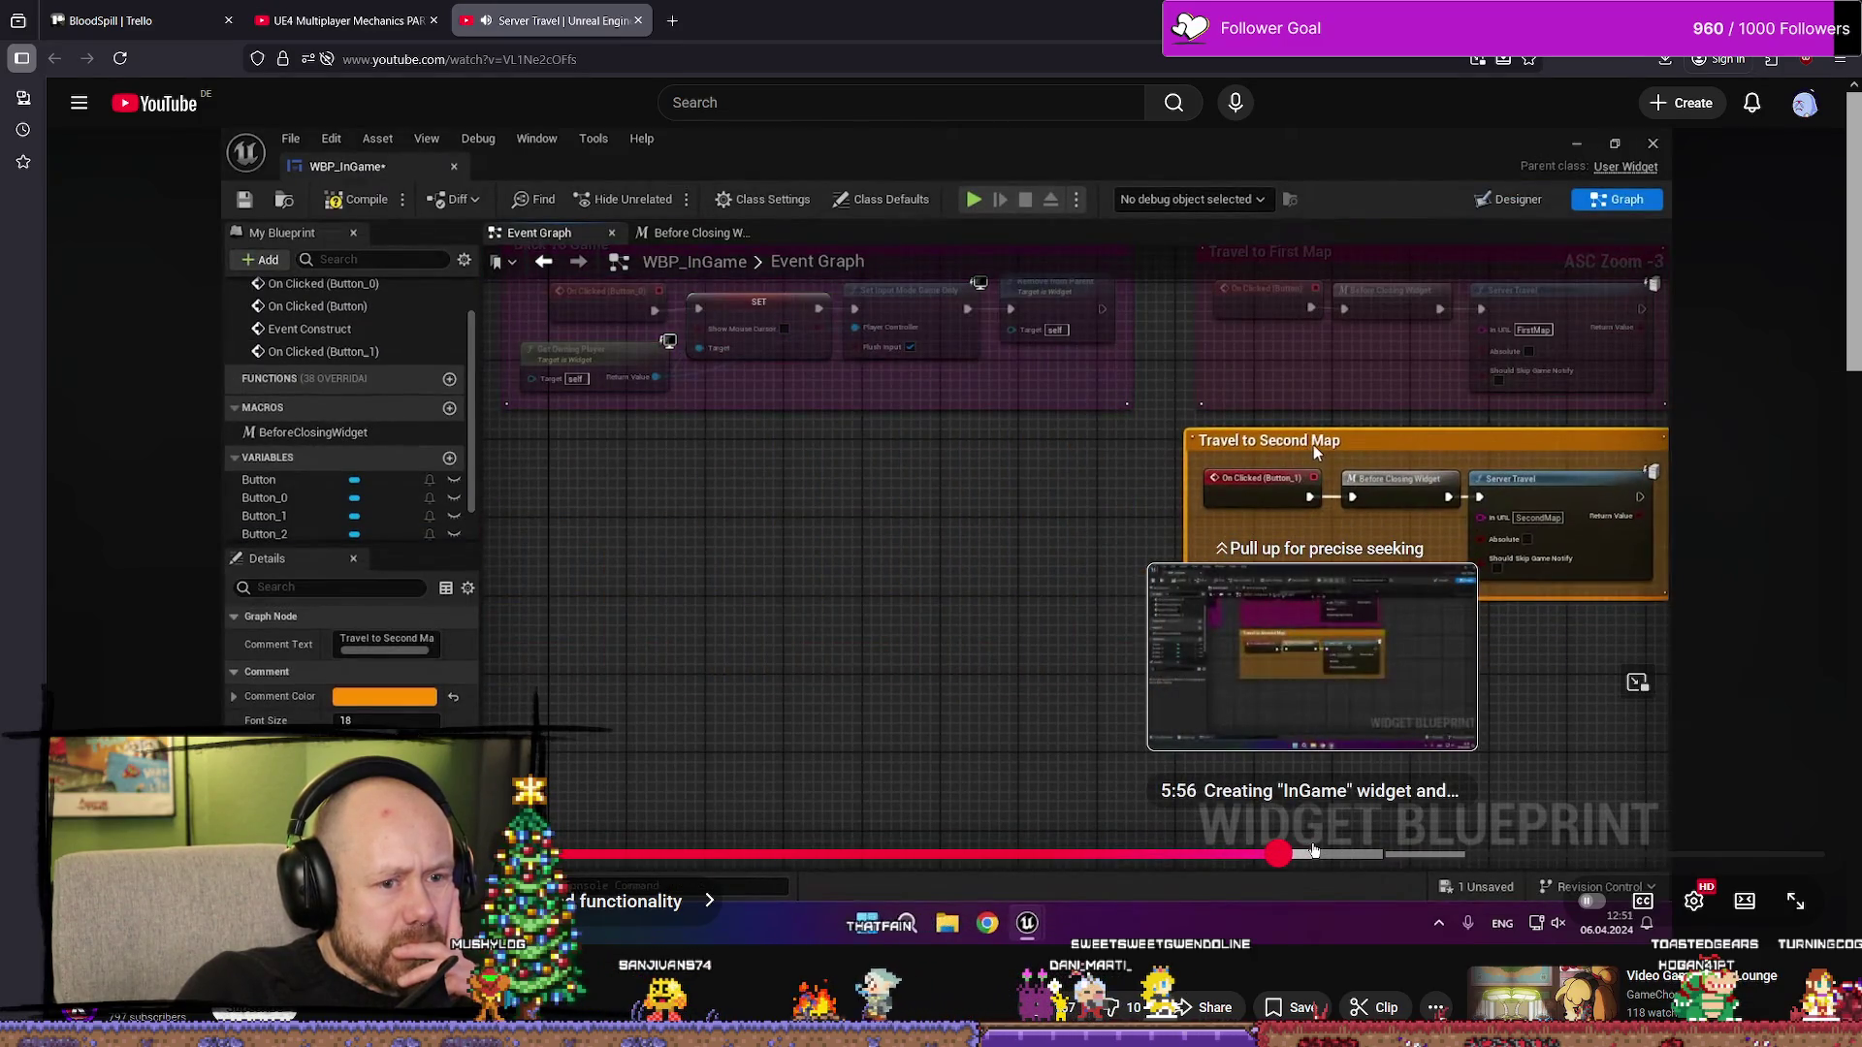
pyautogui.click(1382, 752)
# - Jump past the BP_PC_Game graph to the MainMenu section and pause on the two-player play options
pyautogui.click(1343, 853)
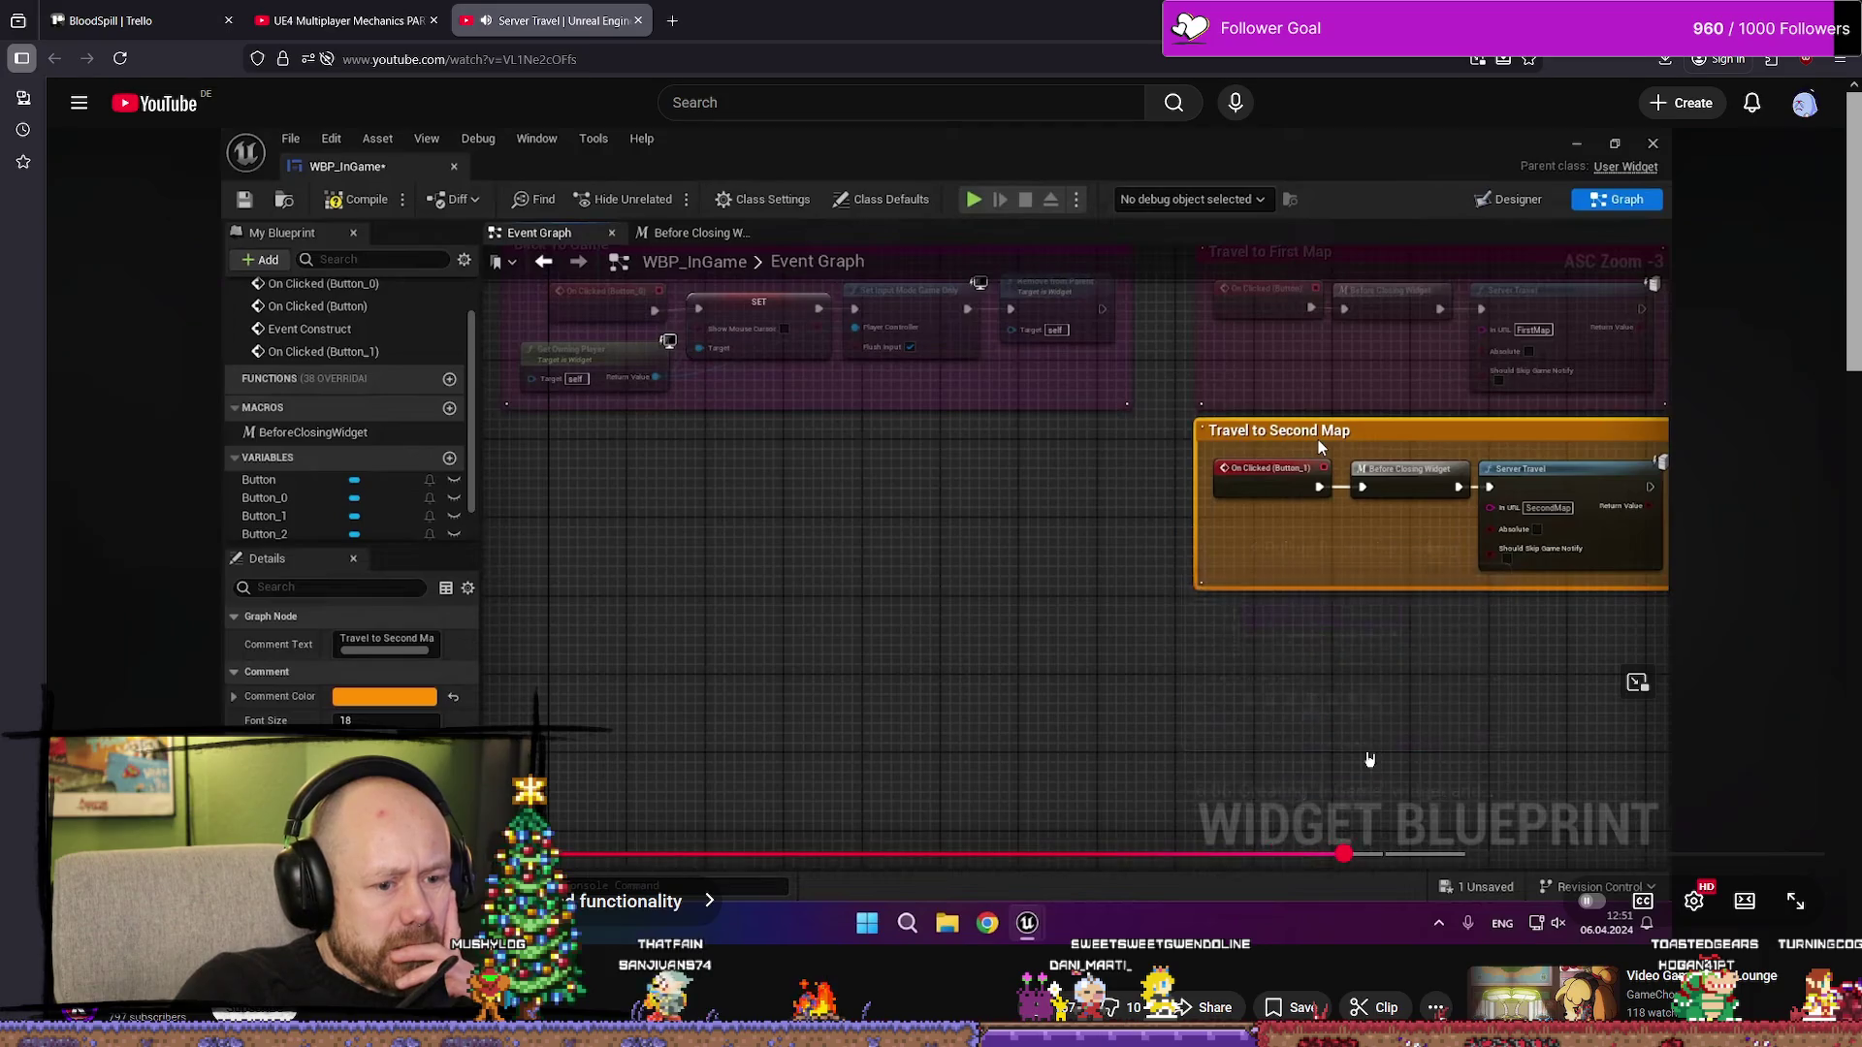
pyautogui.click(1397, 794)
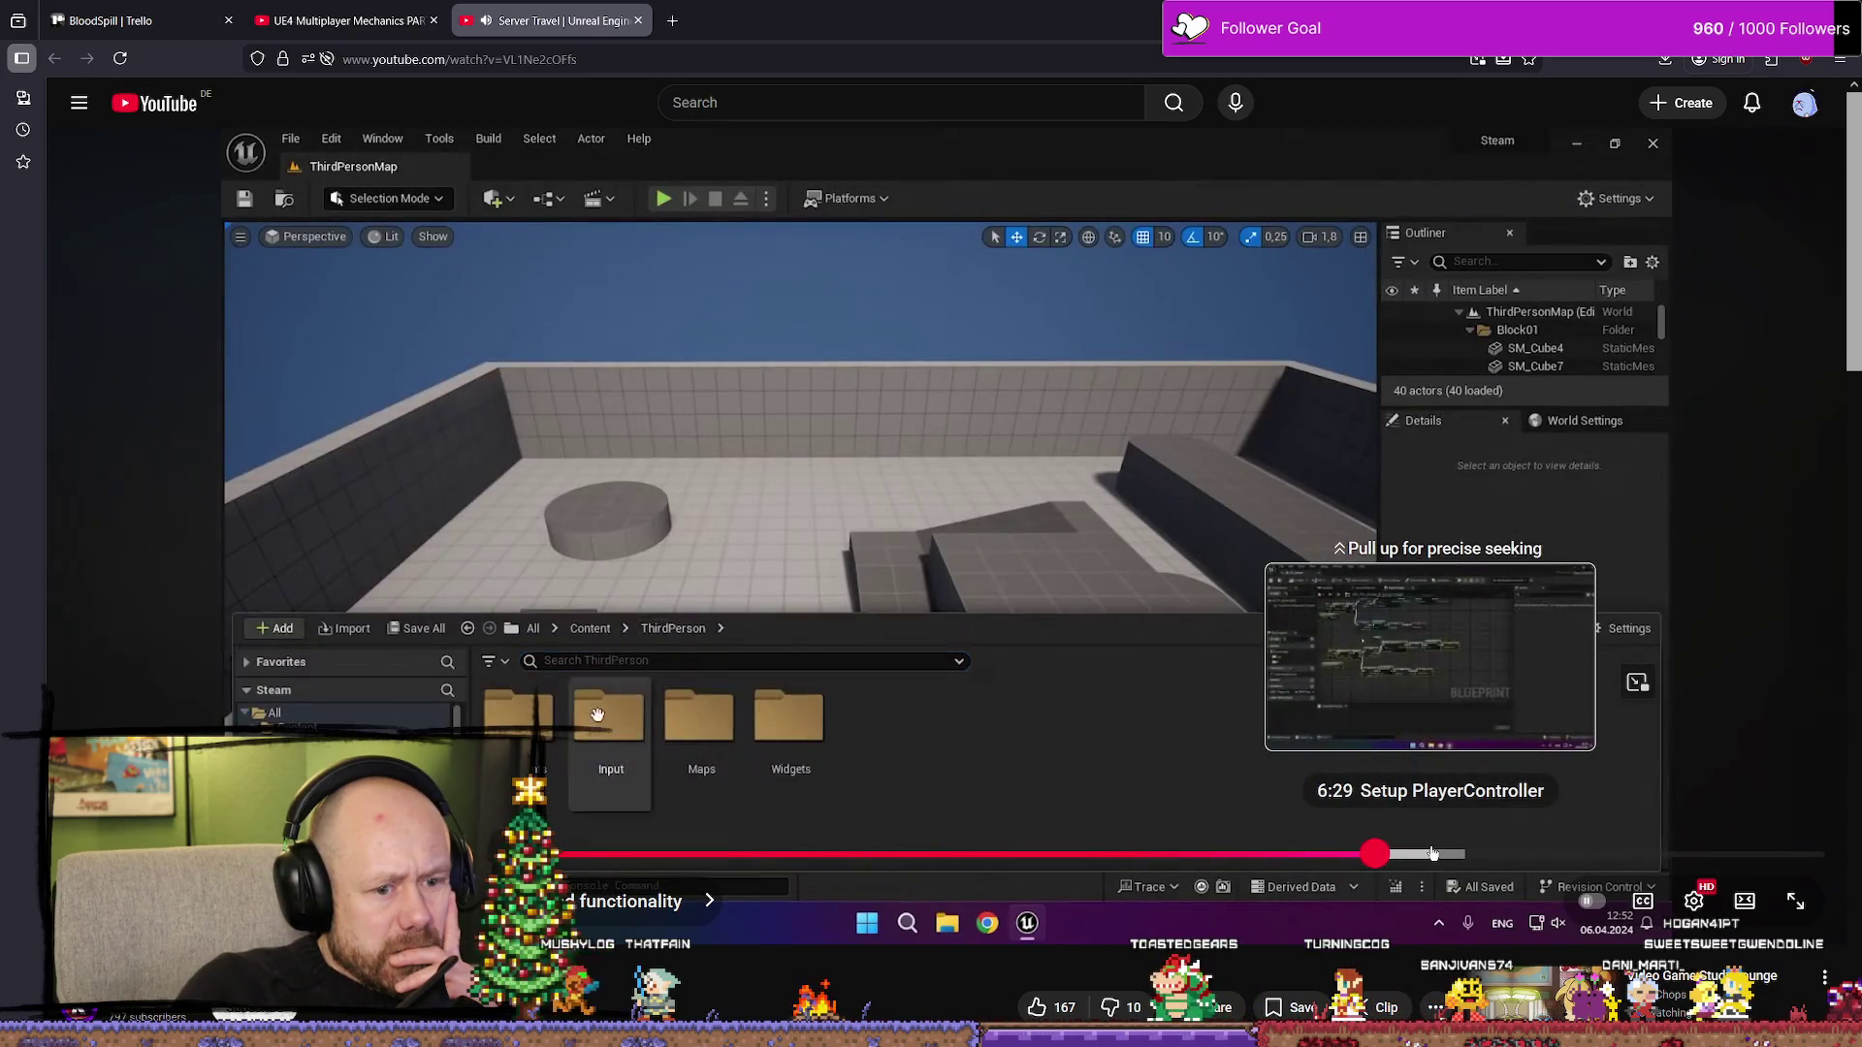
pyautogui.moveTo(1432, 854)
pyautogui.mouseDown()
pyautogui.moveTo(1406, 853)
pyautogui.moveTo(1498, 849)
pyautogui.mouseUp()
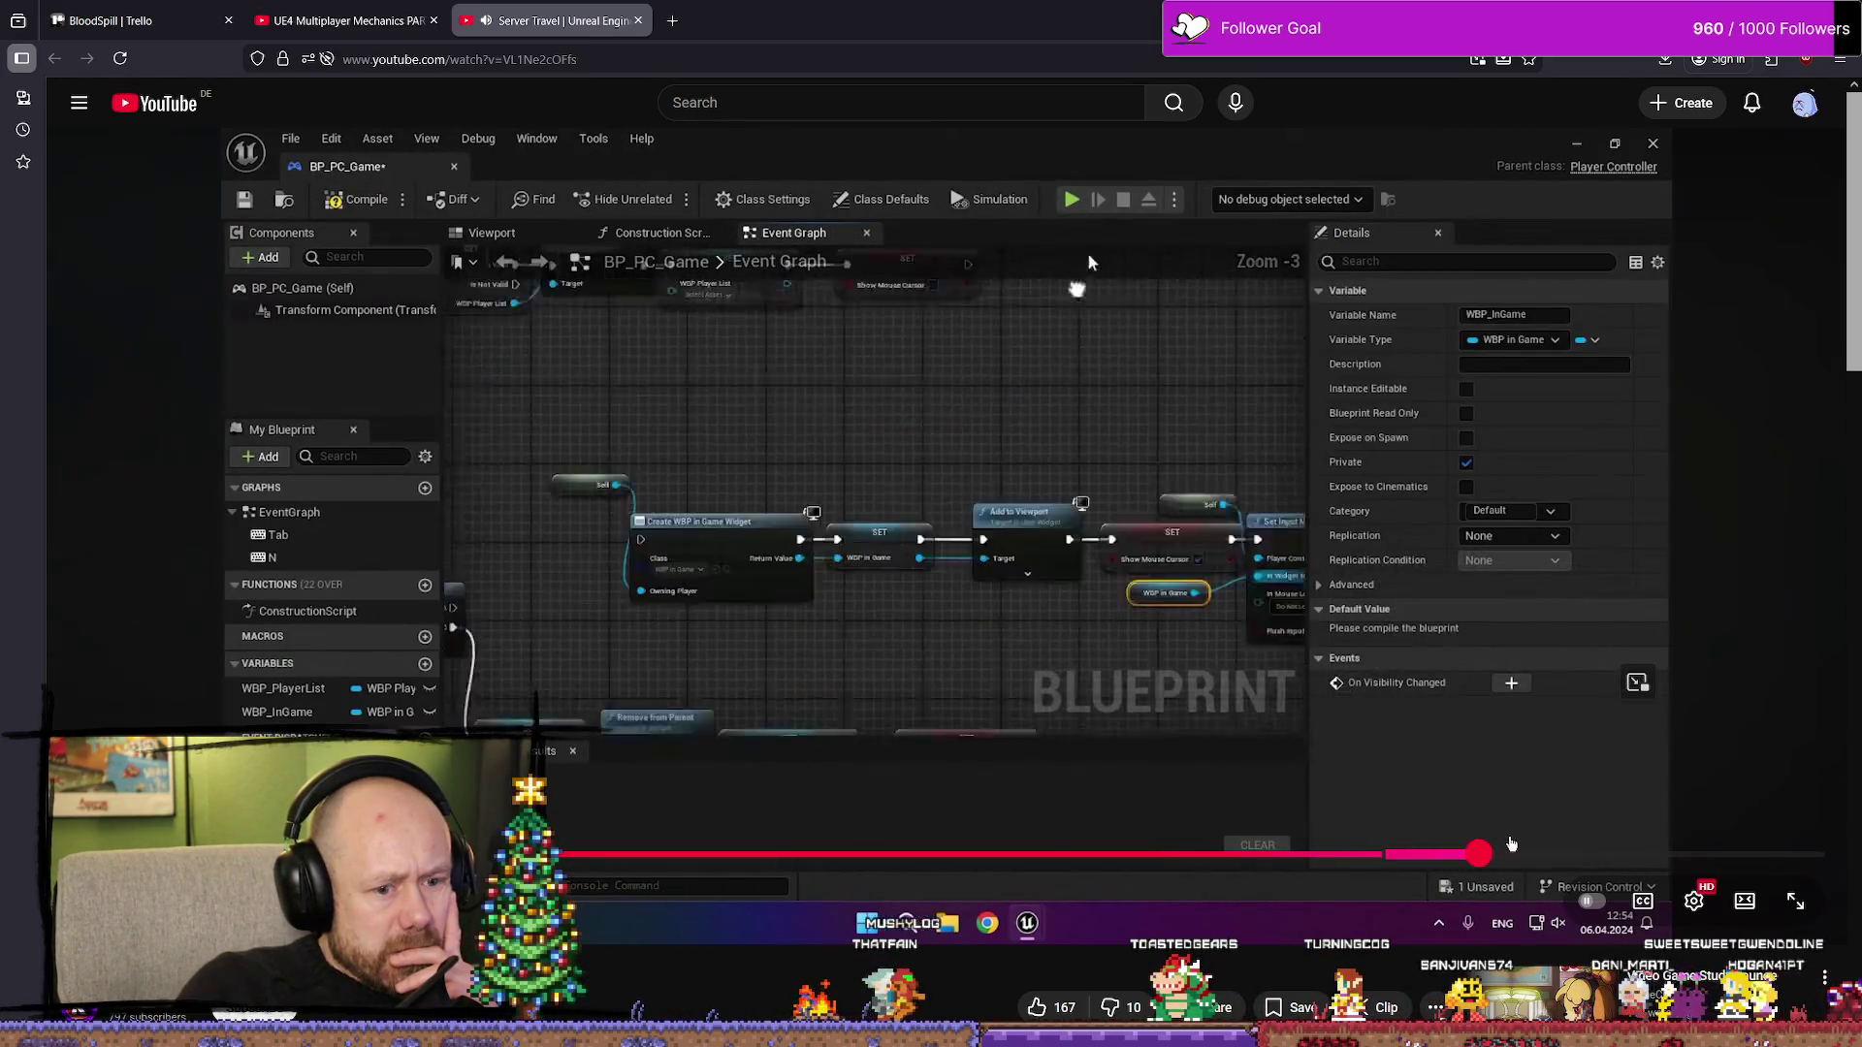
pyautogui.click(1530, 853)
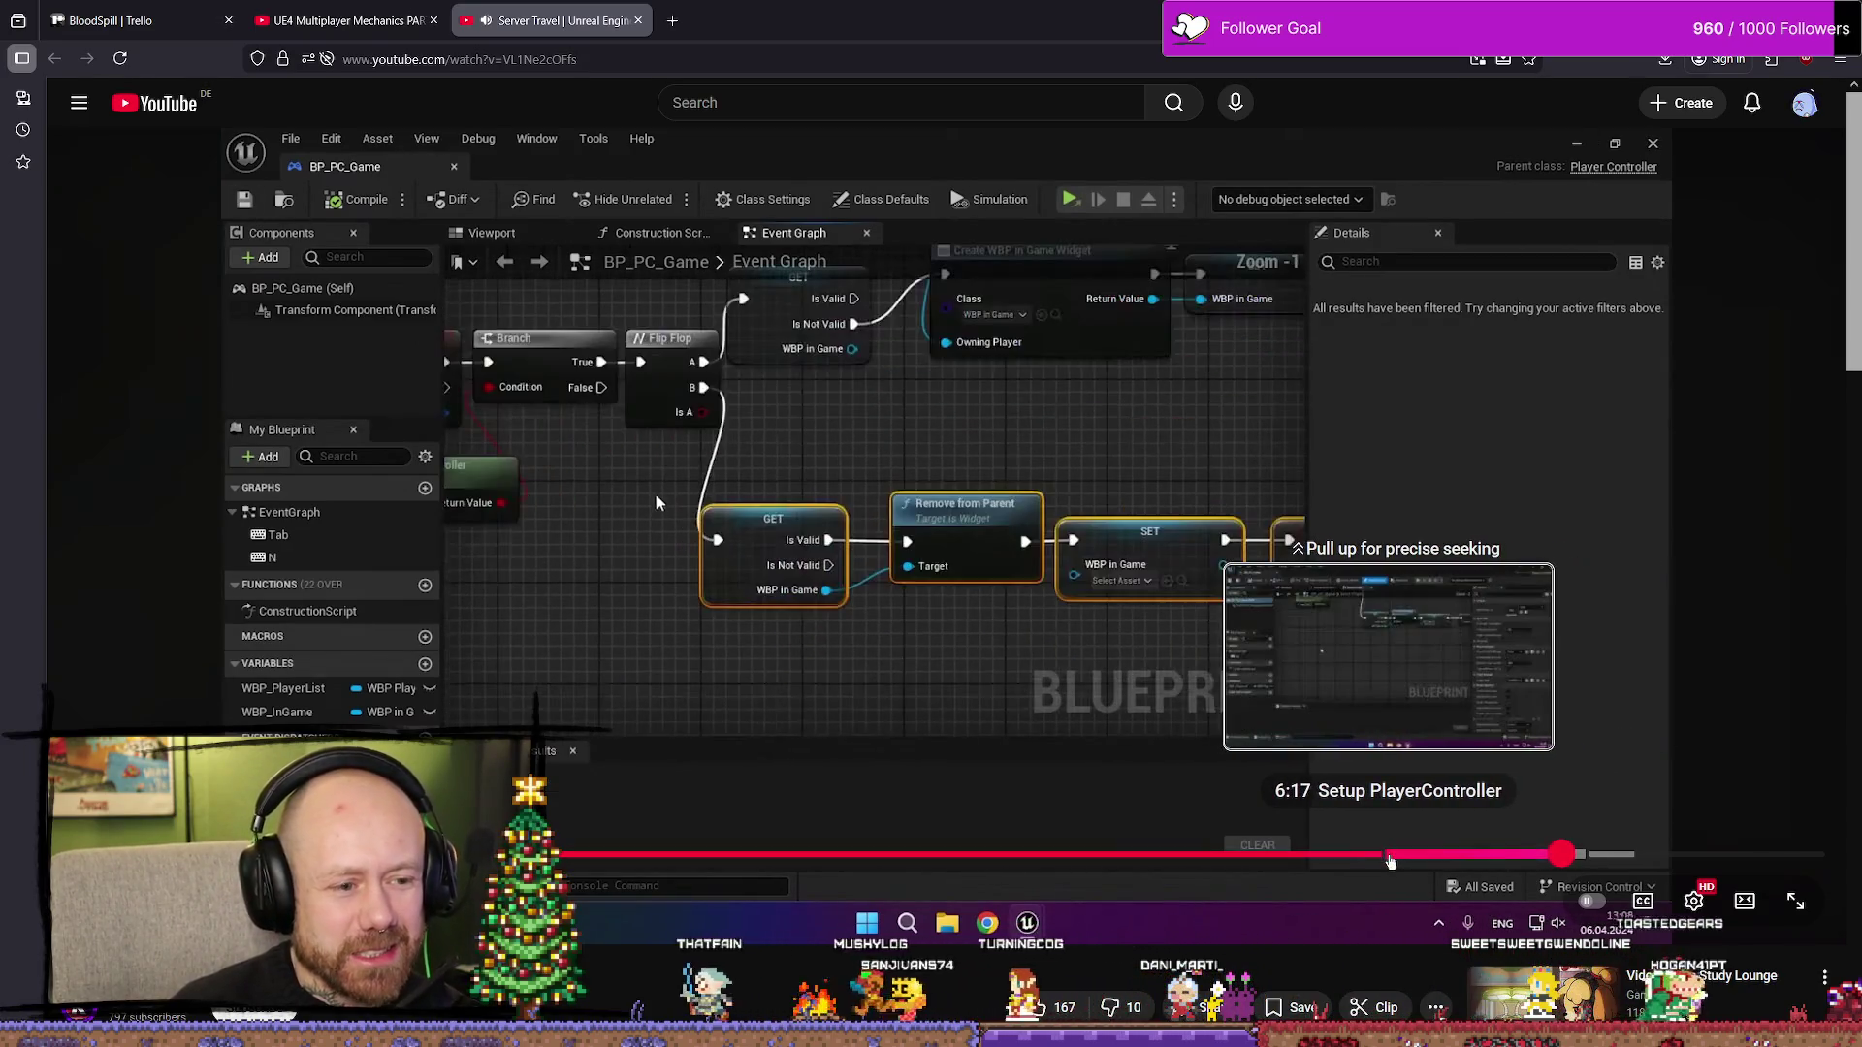
pyautogui.click(1390, 857)
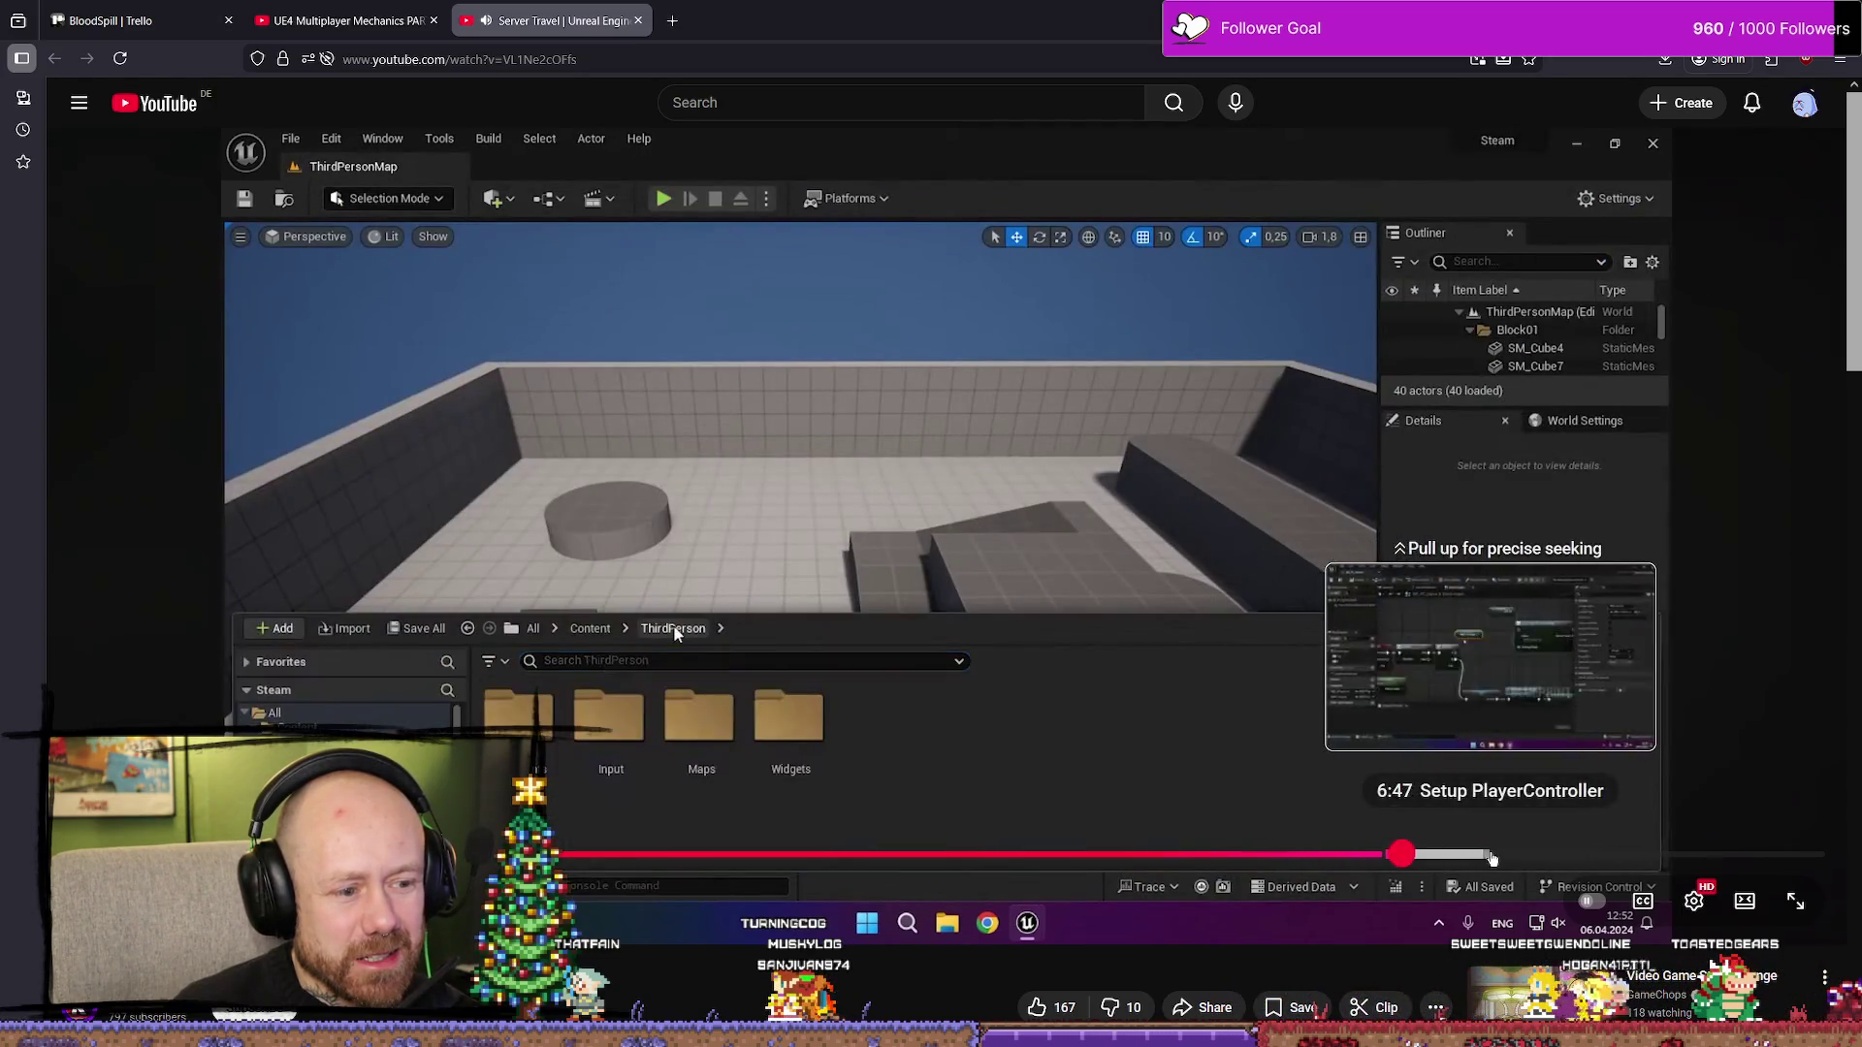
pyautogui.click(1571, 857)
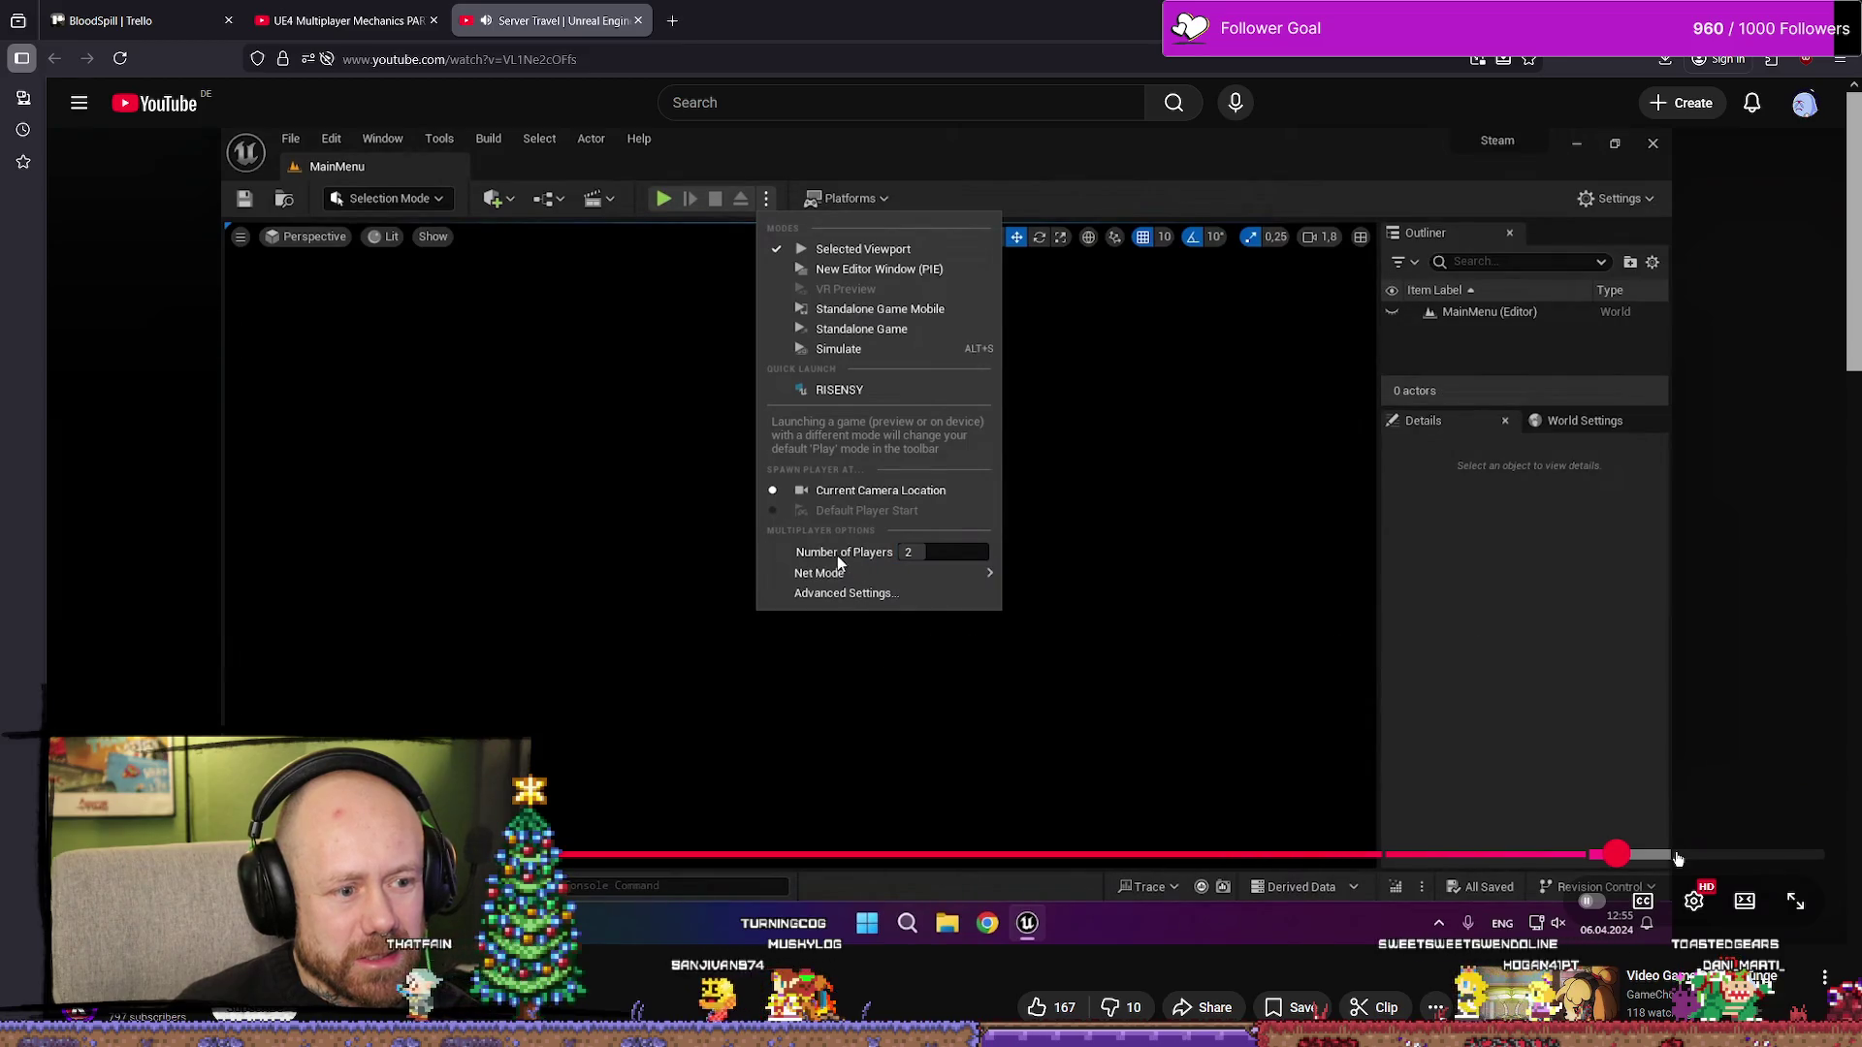
pyautogui.click(1322, 684)
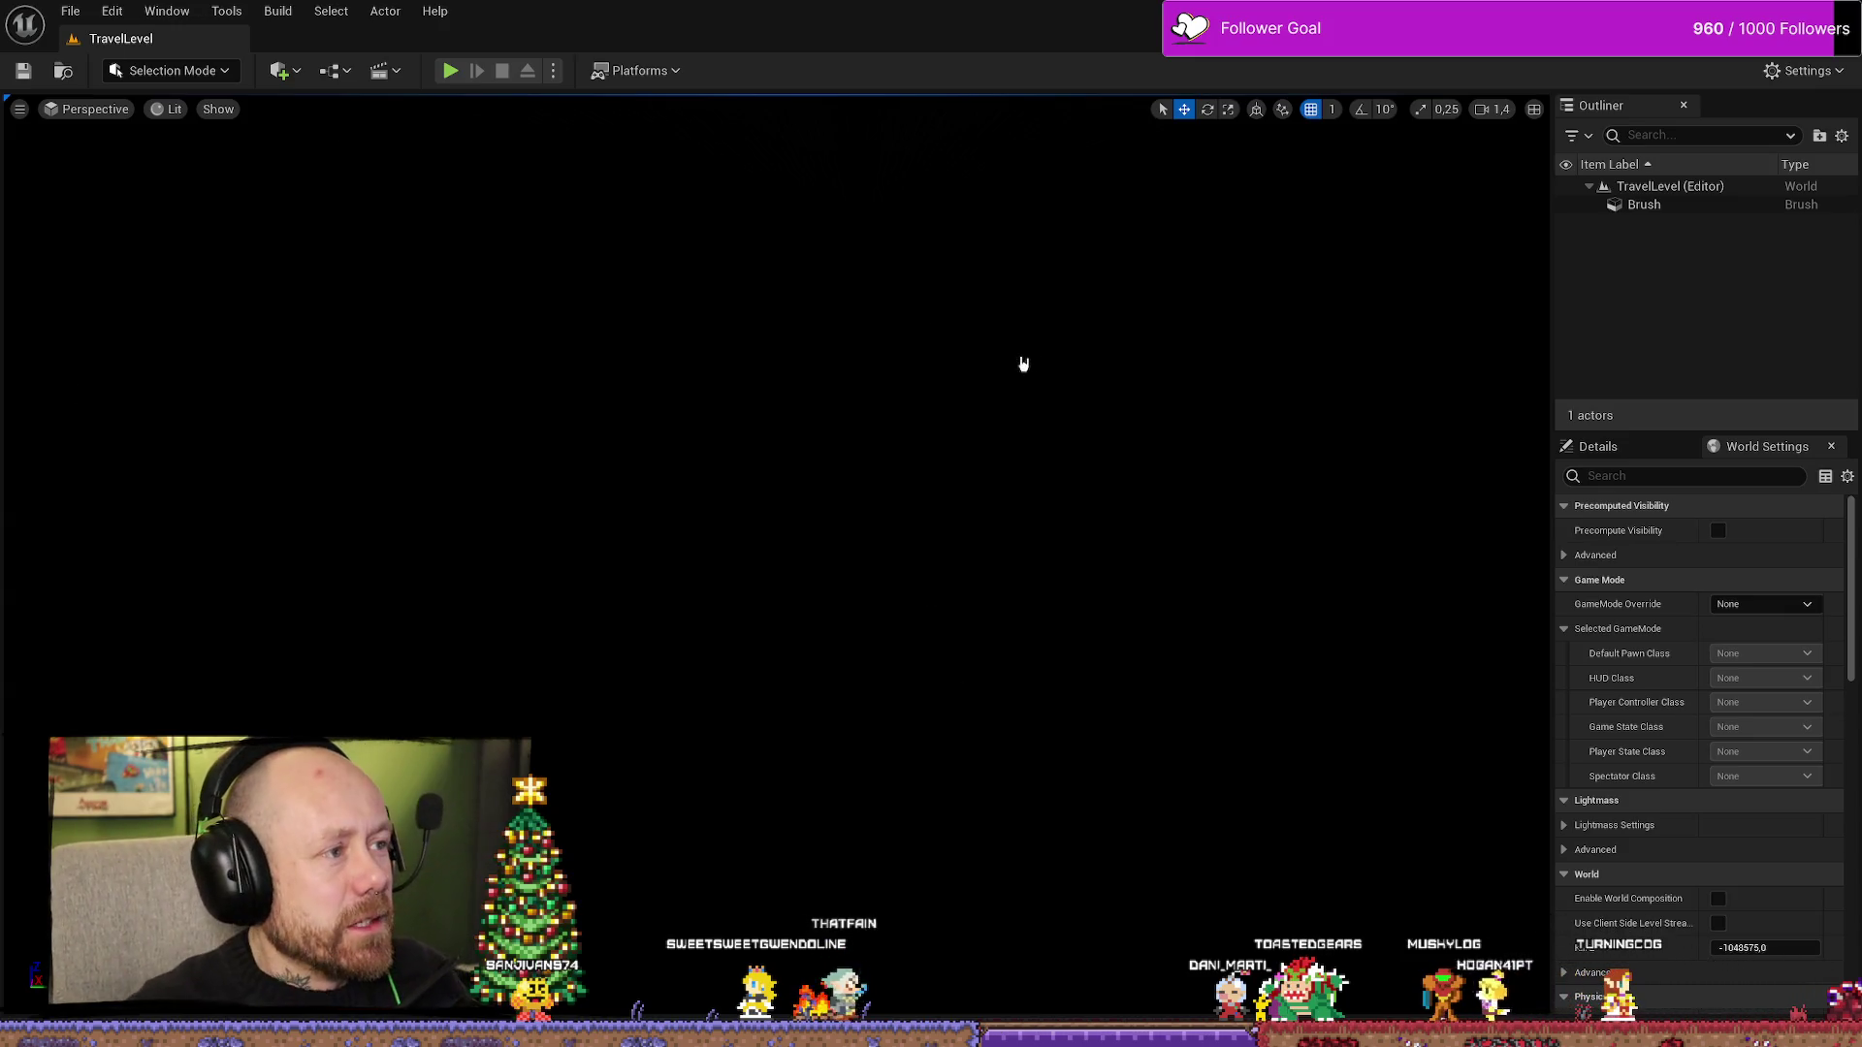
# - Open the WB_EndGameScoresFreeForAll widget and inspect its GetTimeLeftForNextMatch function graph
pyautogui.hotkey('ctrl', 'space')
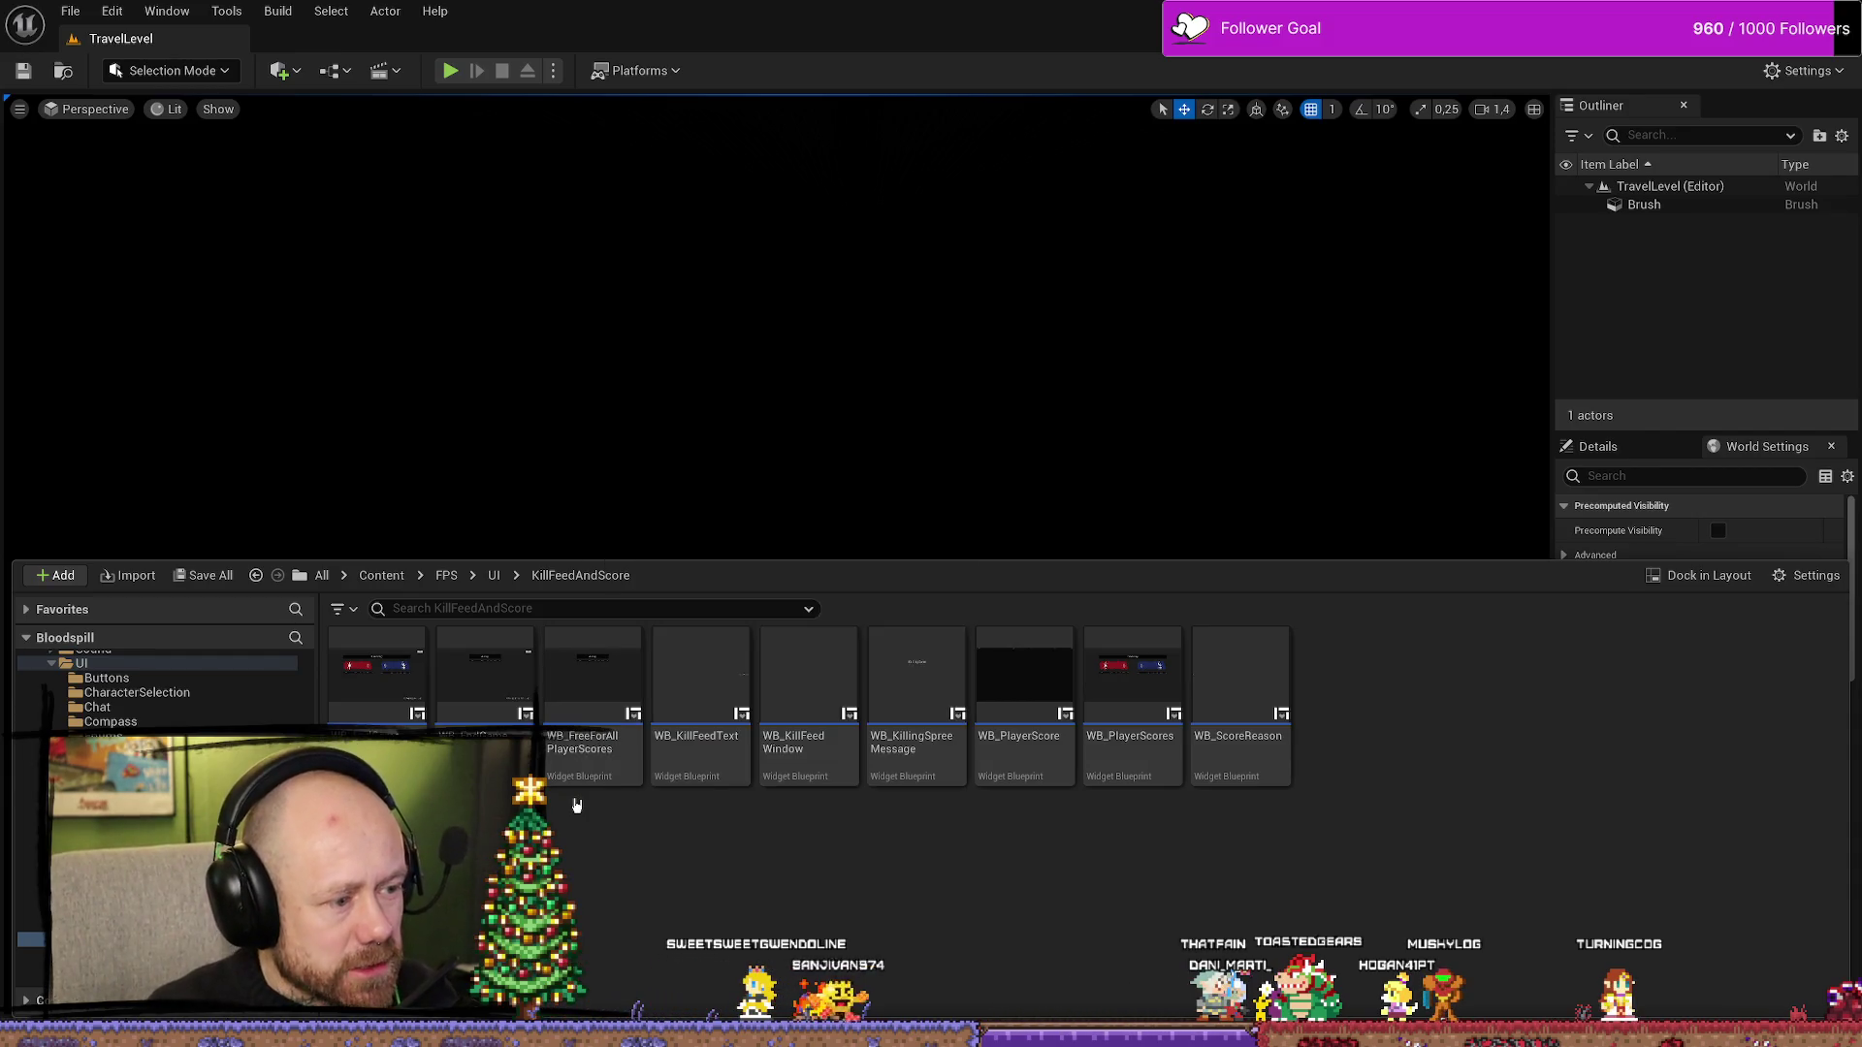
pyautogui.doubleClick(512, 686)
pyautogui.scroll(-3, 1035, 540)
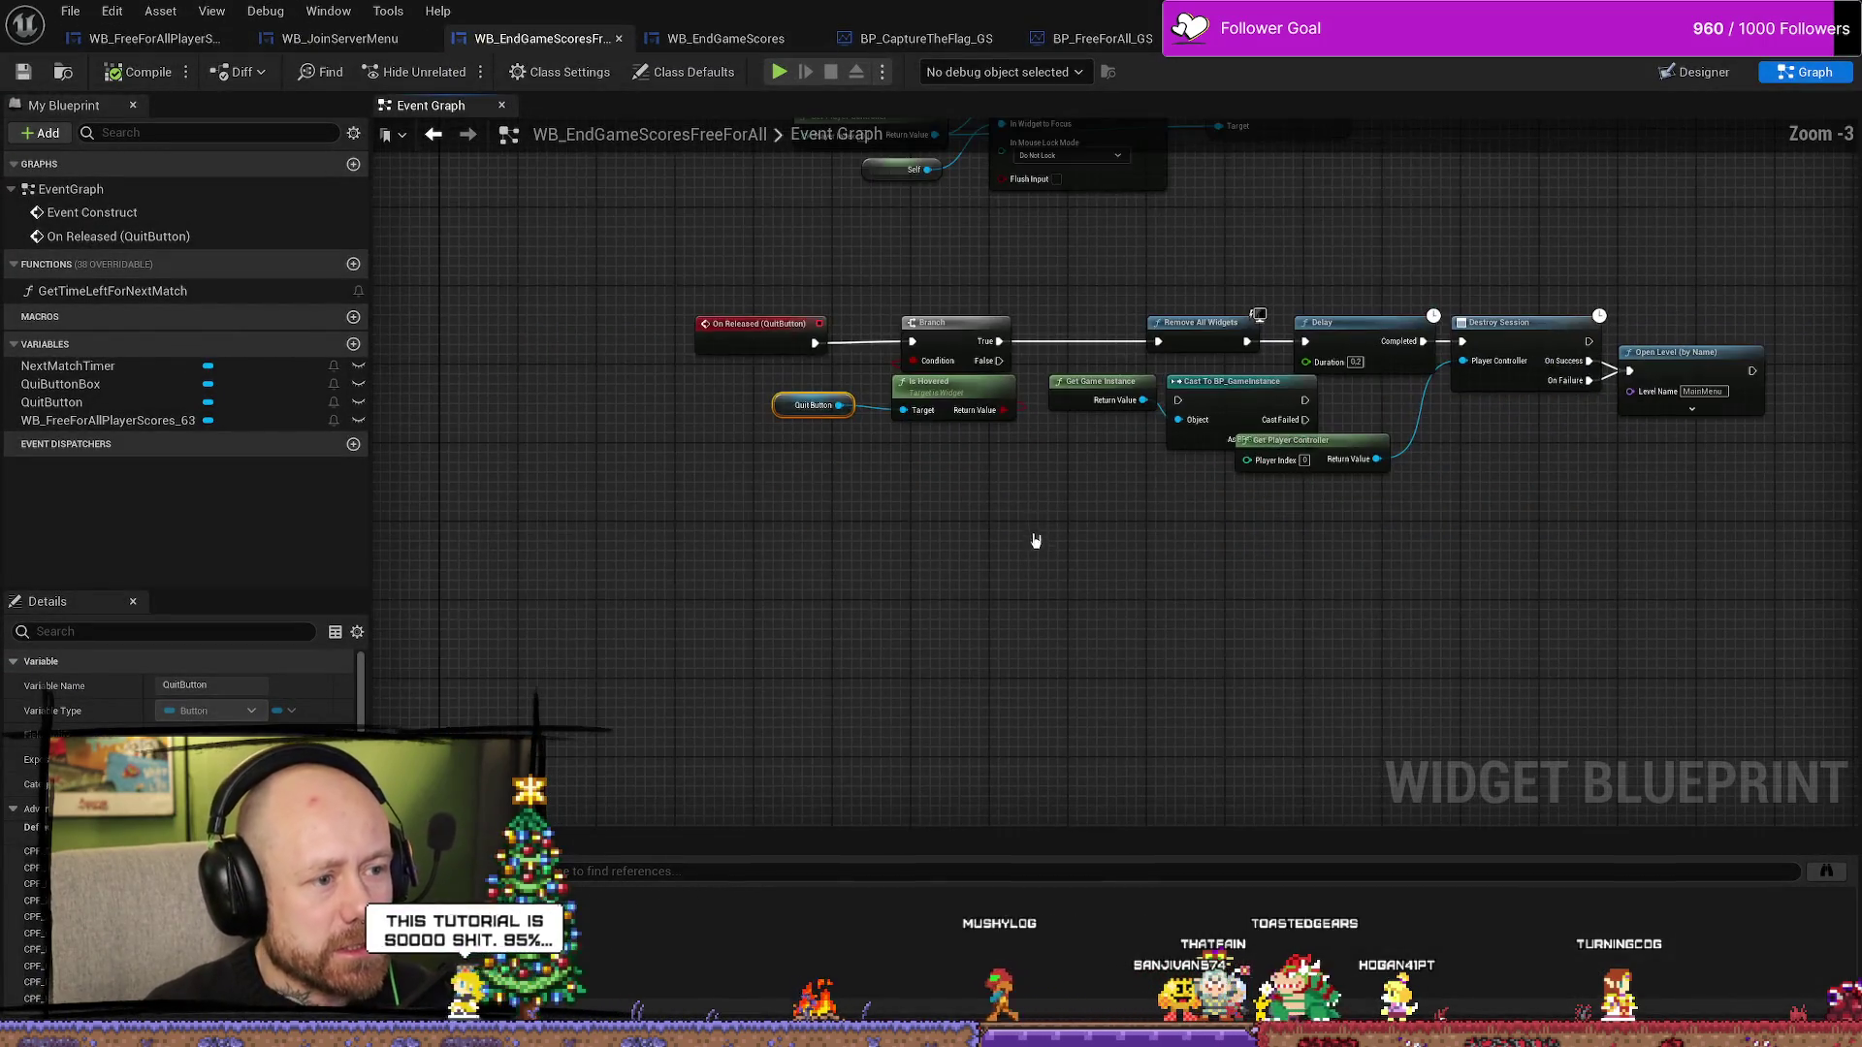
pyautogui.scroll(3, 814, 524)
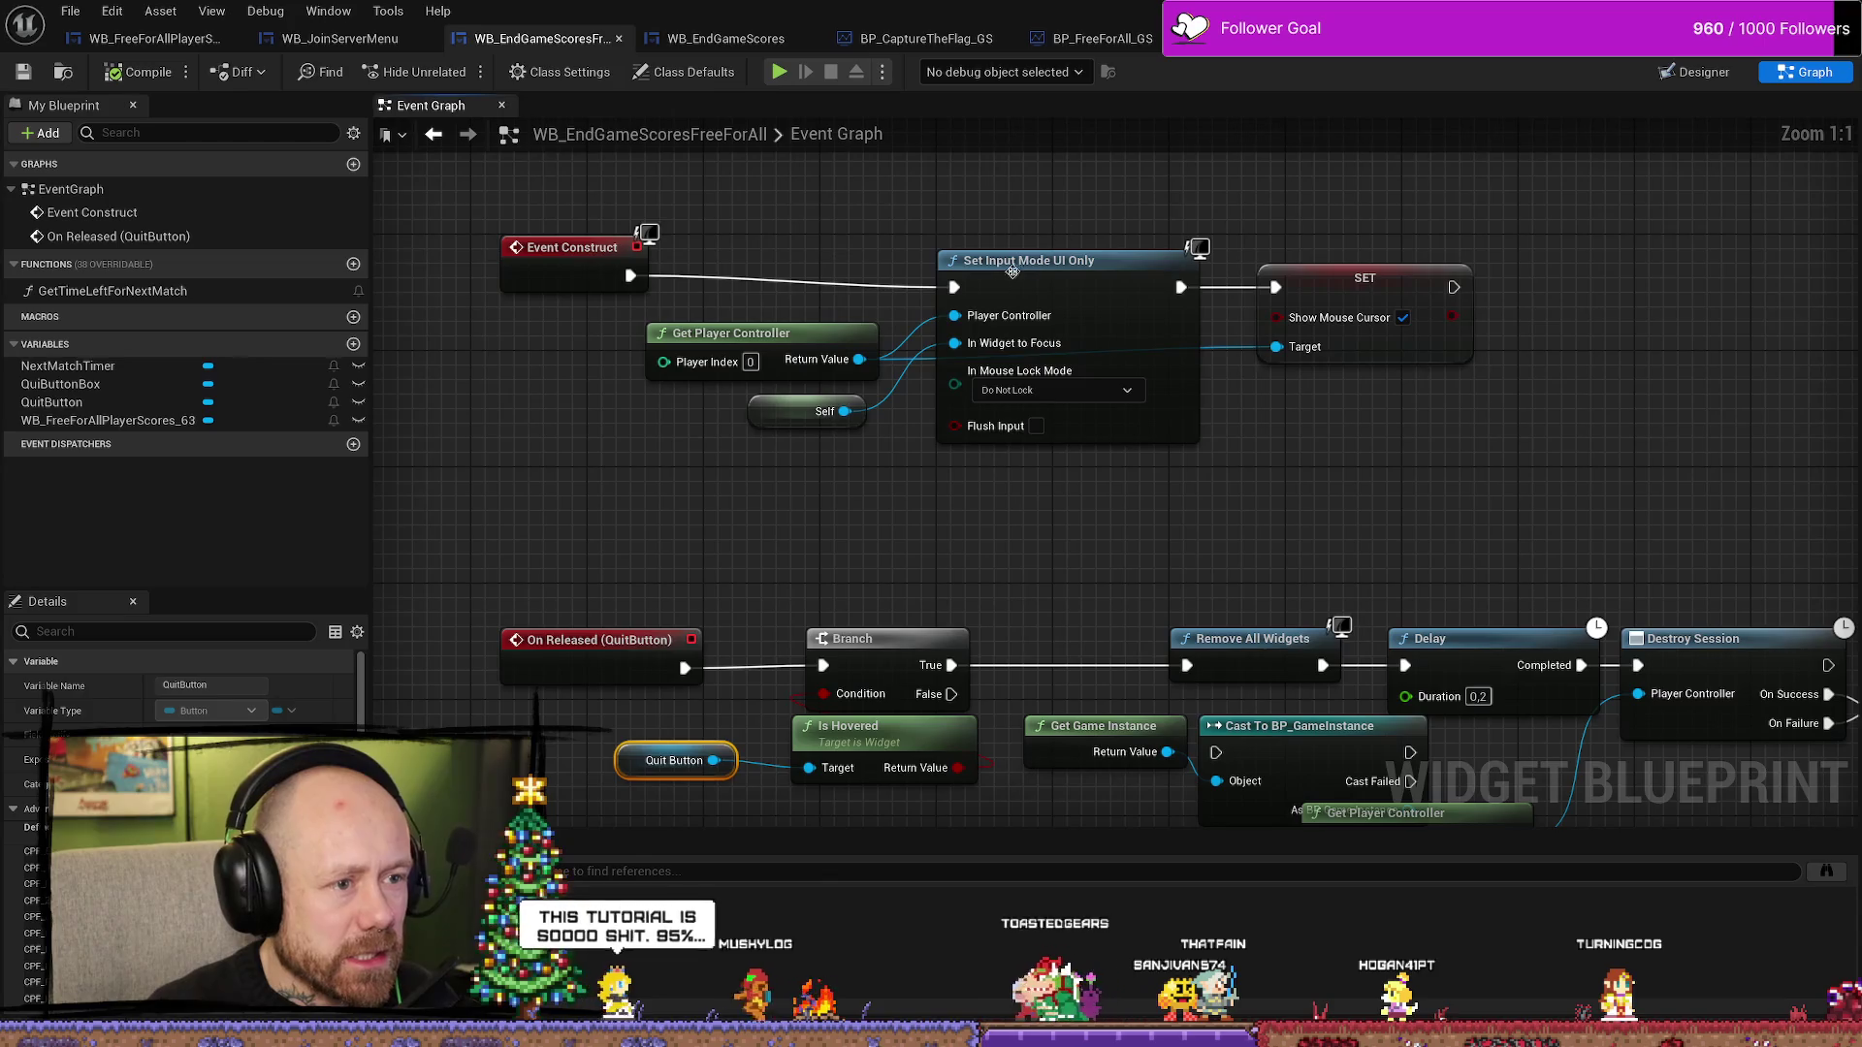
pyautogui.doubleClick(104, 235)
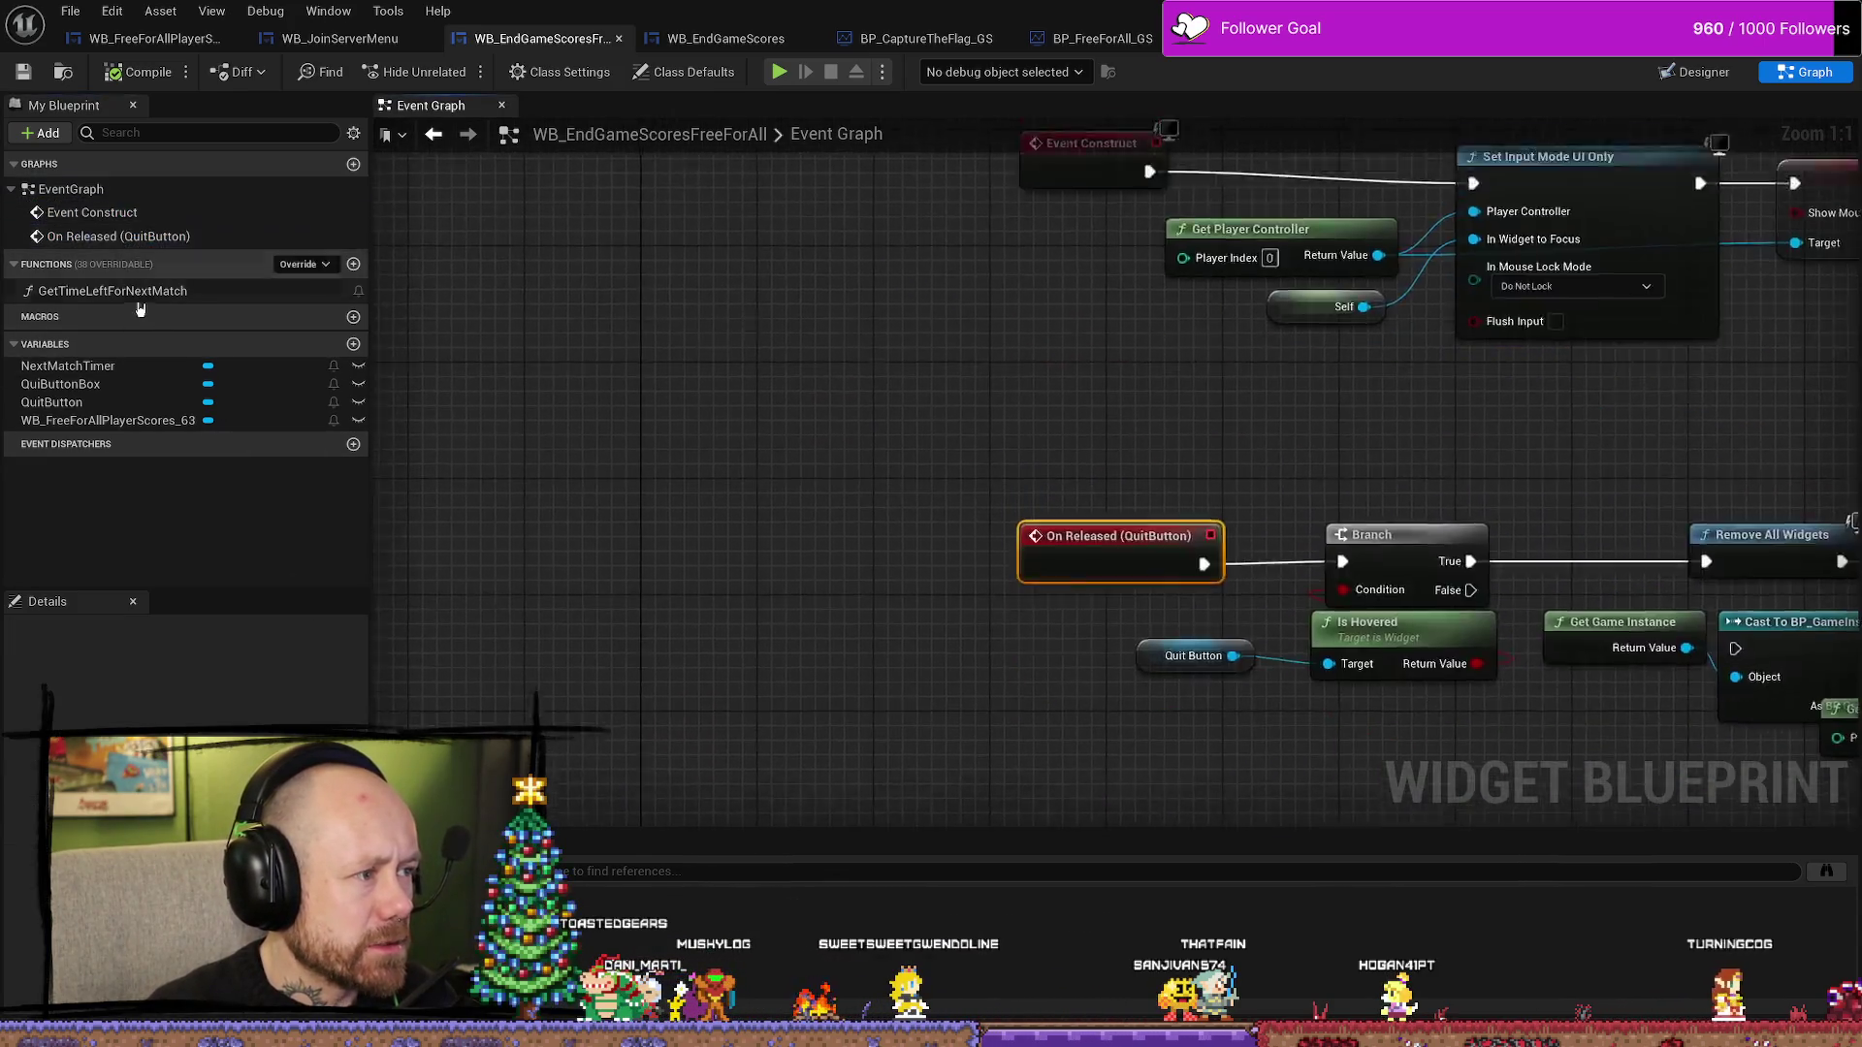
pyautogui.doubleClick(112, 291)
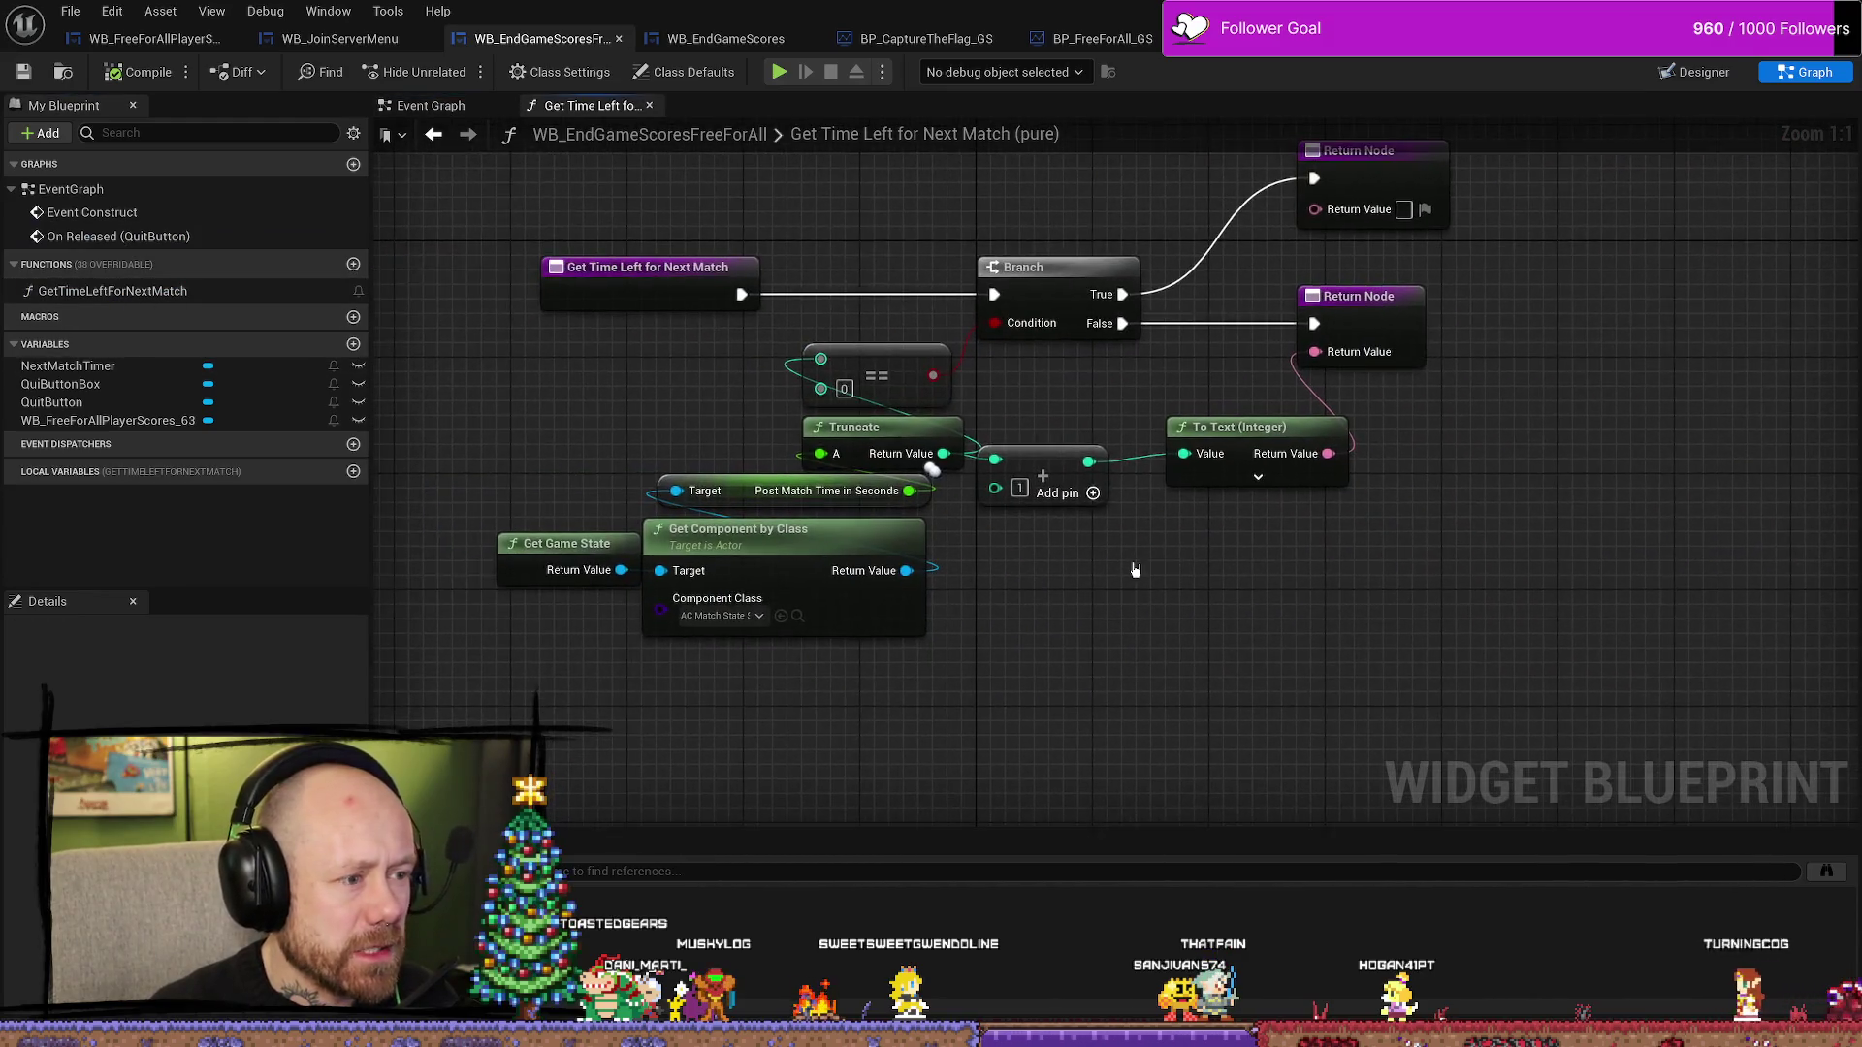
pyautogui.moveTo(935, 655)
pyautogui.mouseDown()
pyautogui.moveTo(872, 581)
pyautogui.moveTo(620, 543)
pyautogui.moveTo(611, 490)
pyautogui.mouseUp()
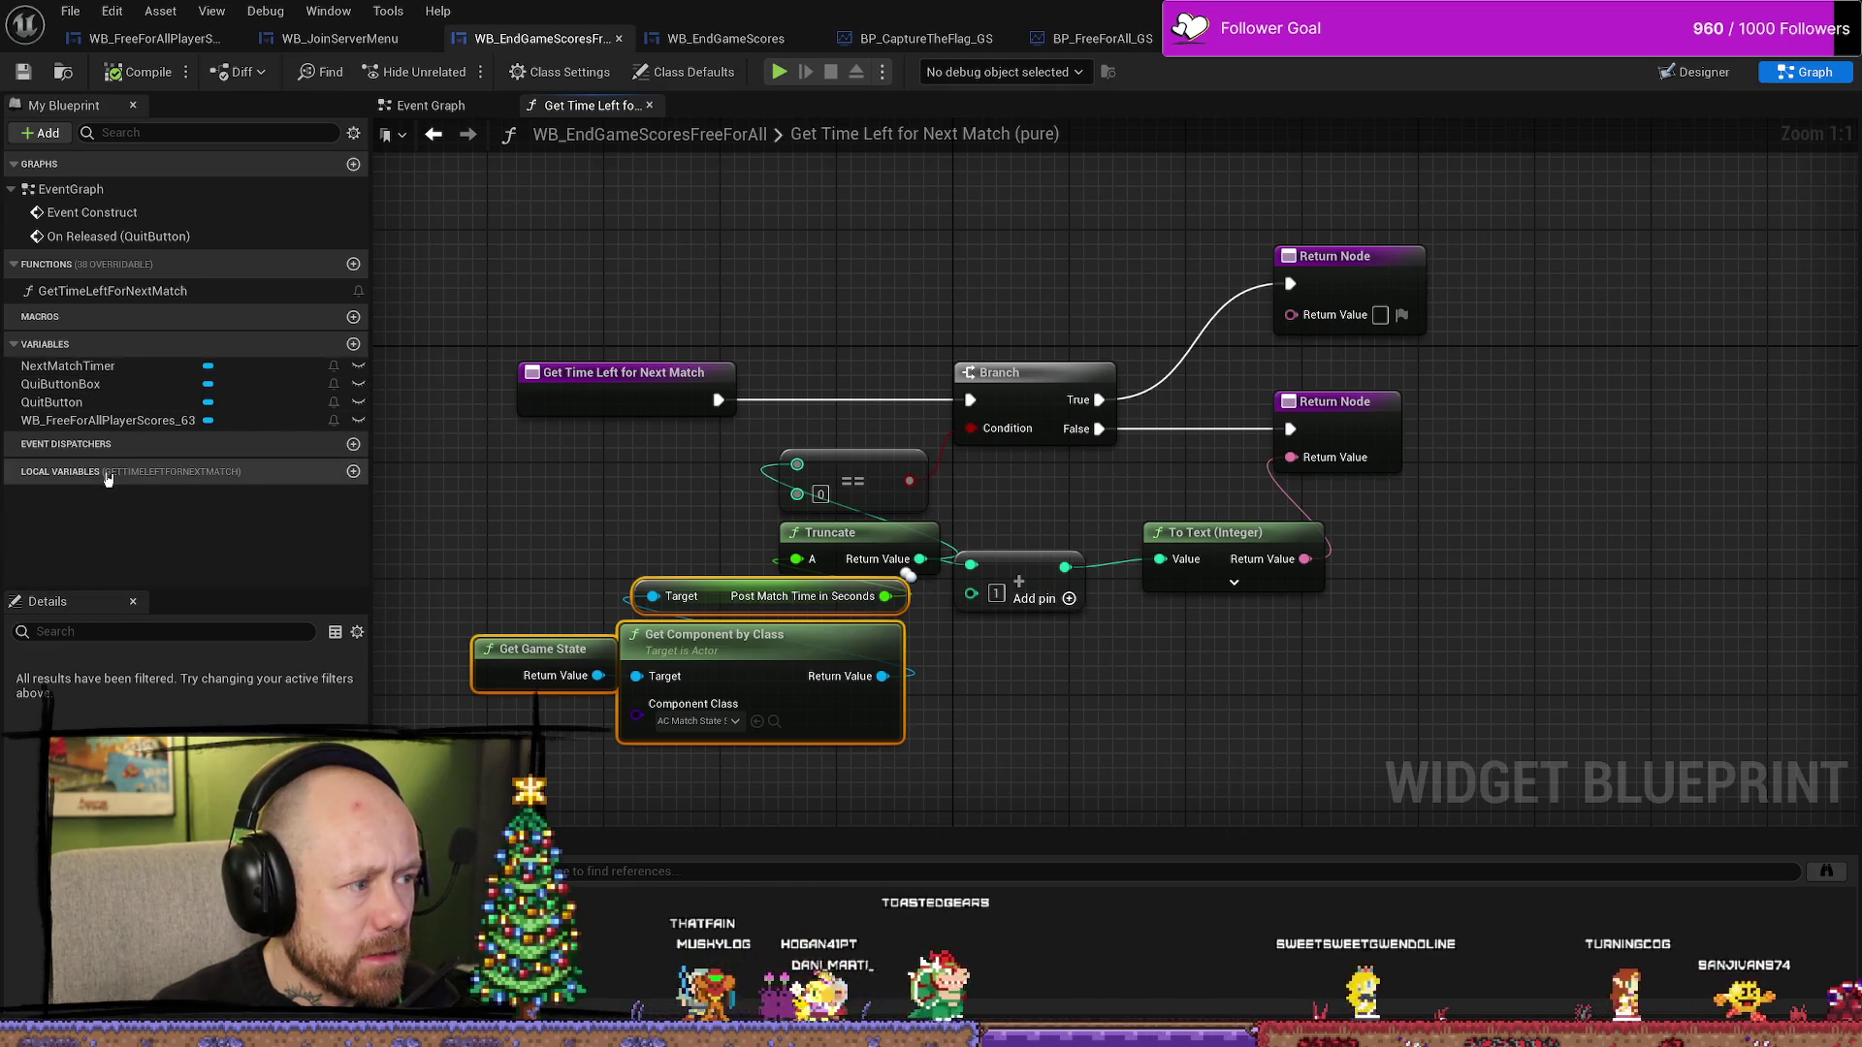
# - Review the widget's Event Construct and QuitButton chains in its main event graph
pyautogui.moveTo(117, 281)
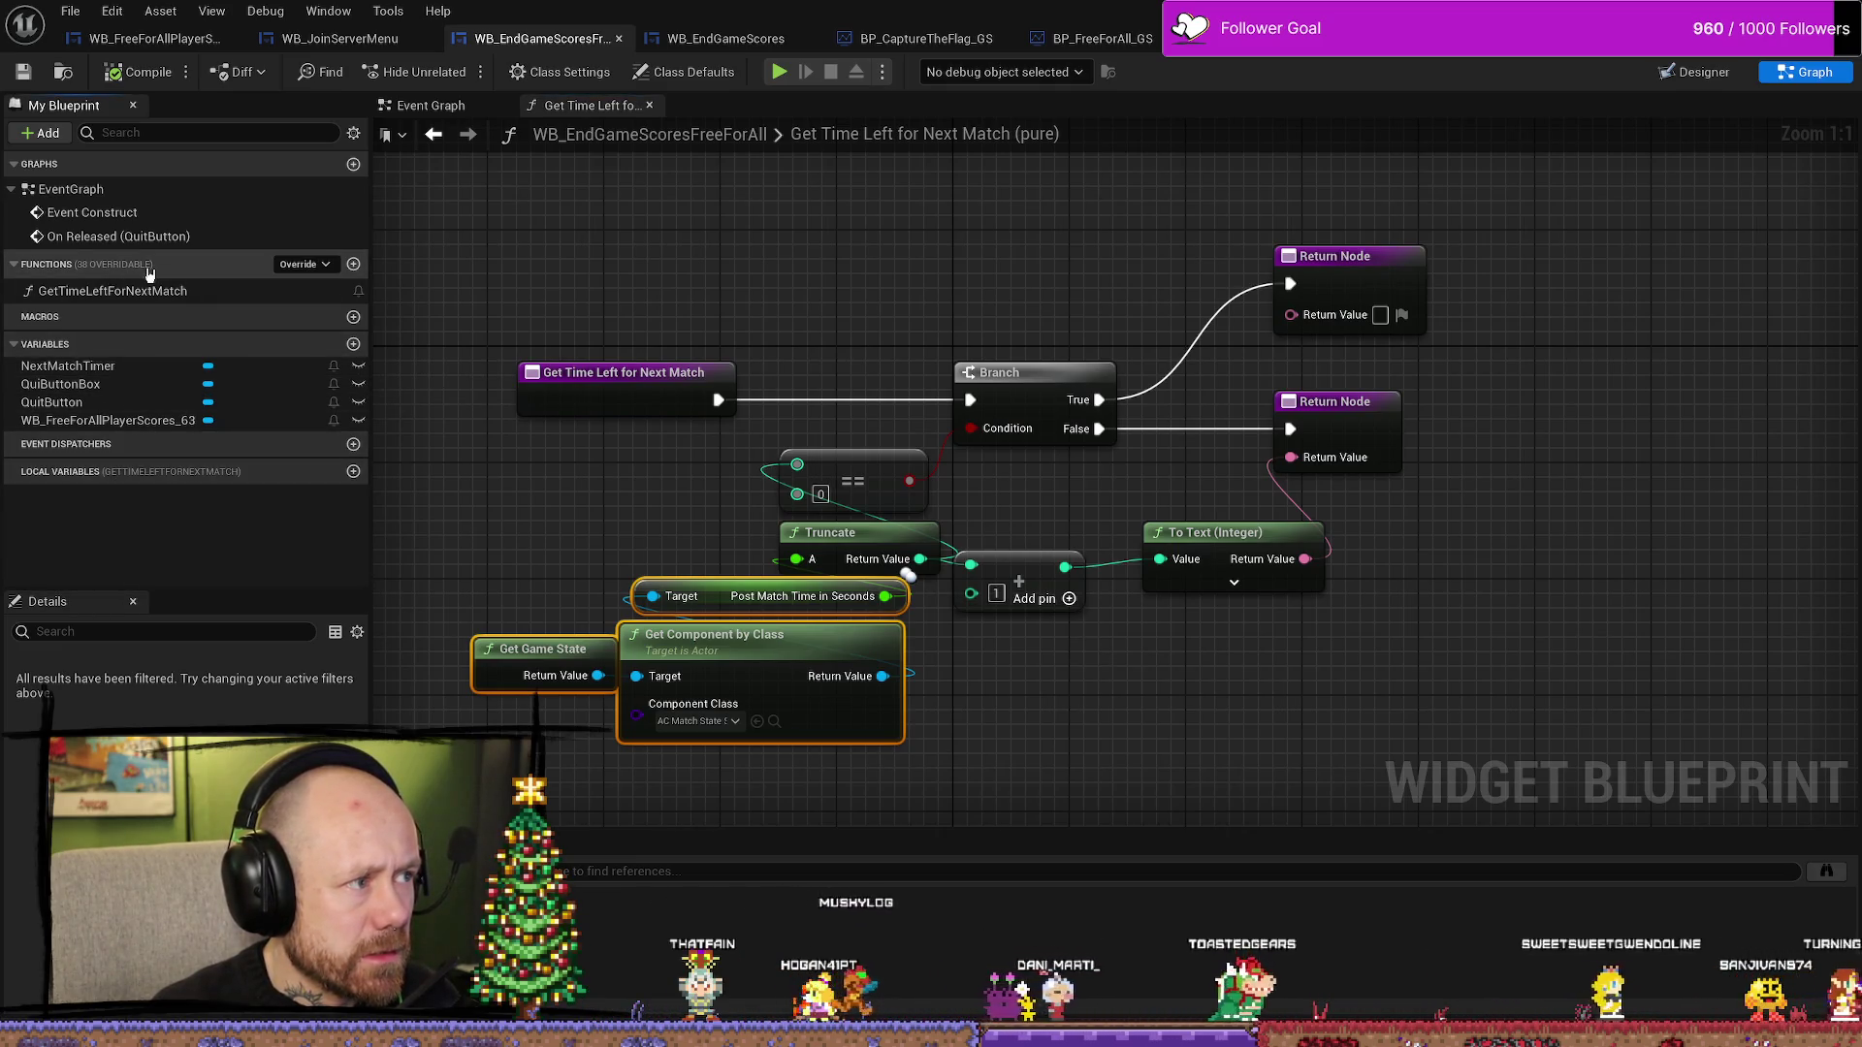
pyautogui.click(431, 104)
pyautogui.scroll(-4, 968, 353)
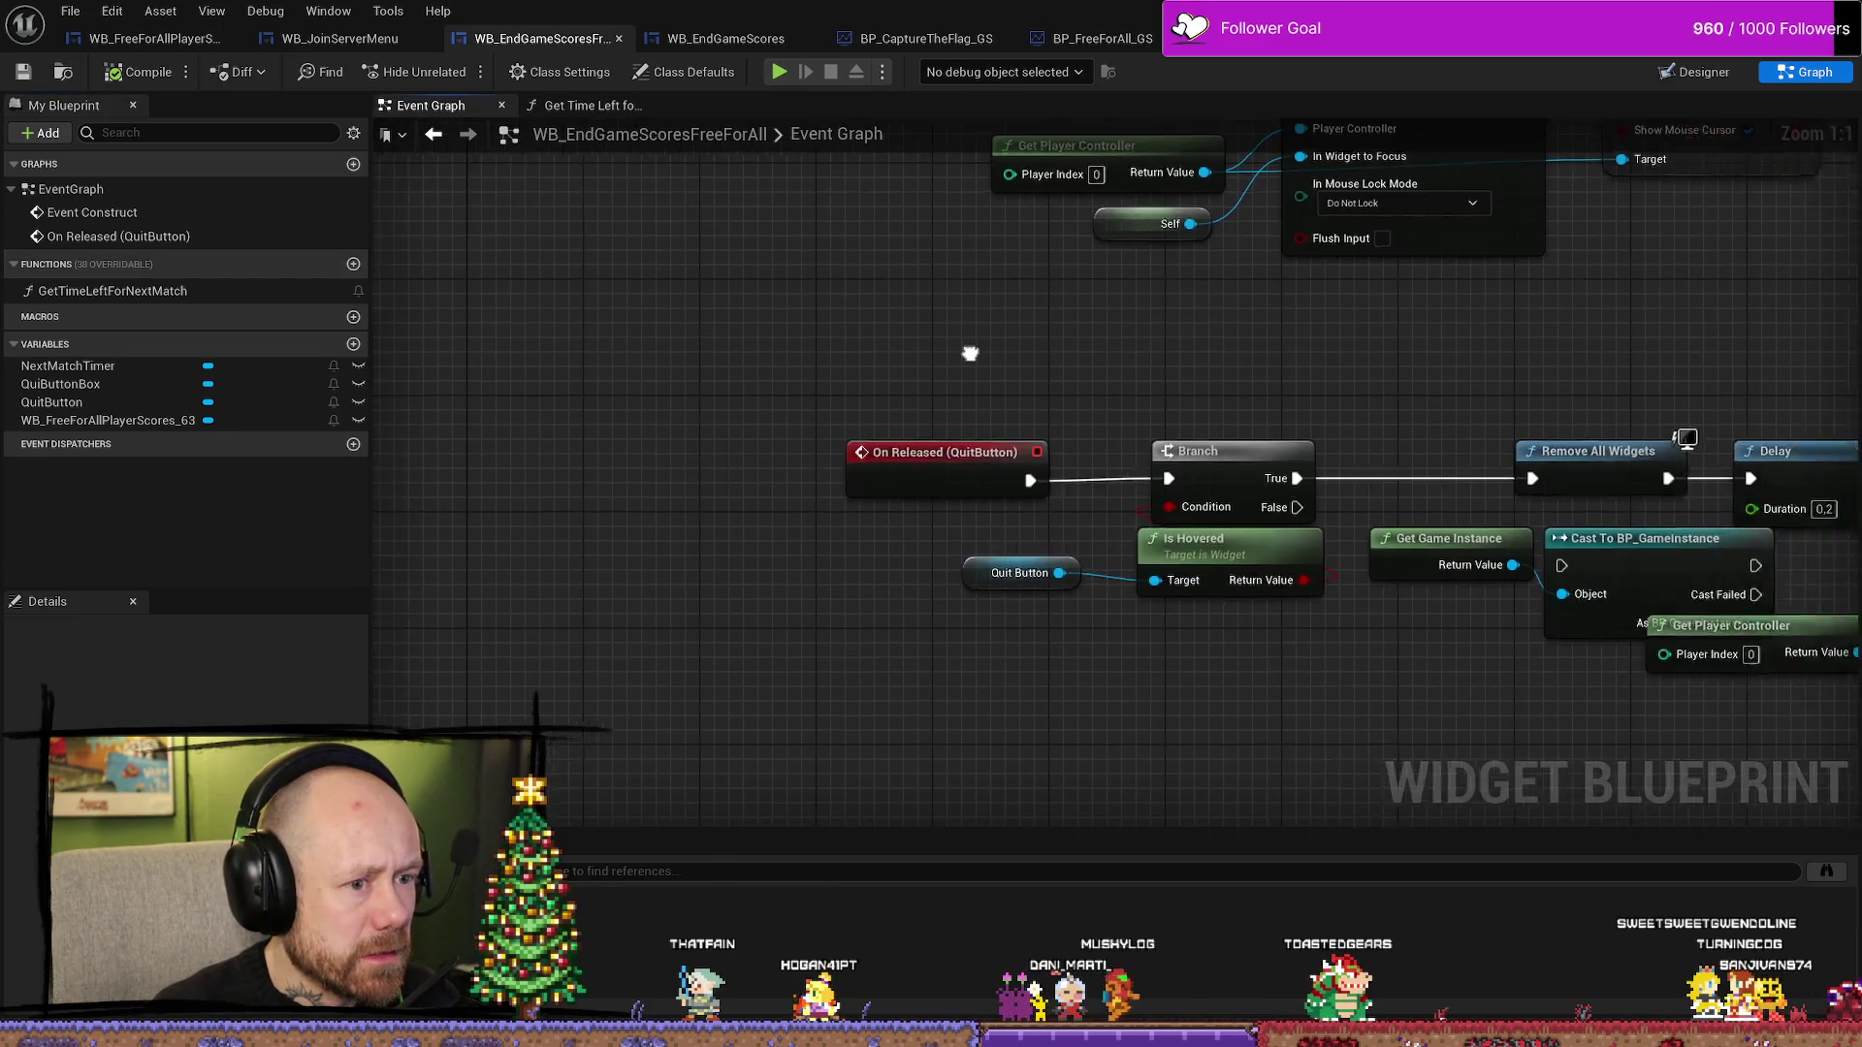
pyautogui.scroll(2, 1193, 415)
pyautogui.moveTo(1113, 482); pyautogui.dragTo(1217, 563)
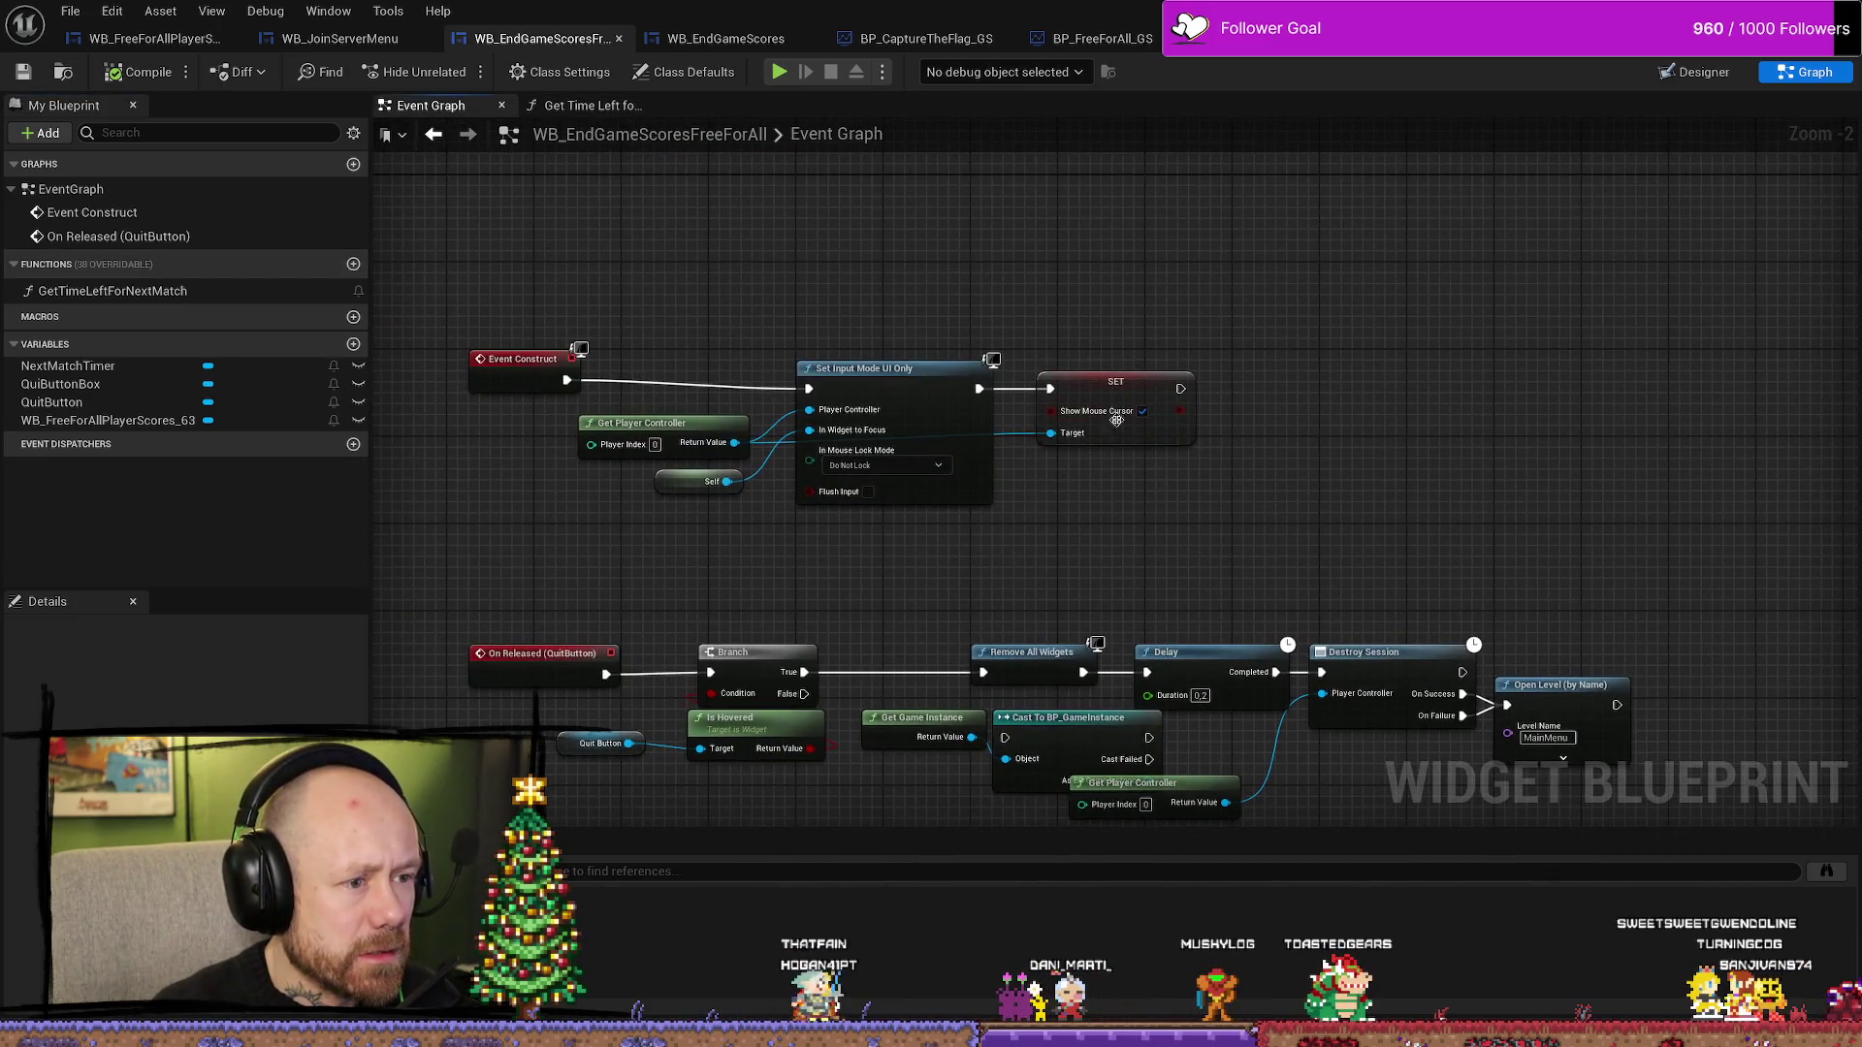
pyautogui.moveTo(1113, 364); pyautogui.dragTo(1134, 374)
pyautogui.click(602, 390)
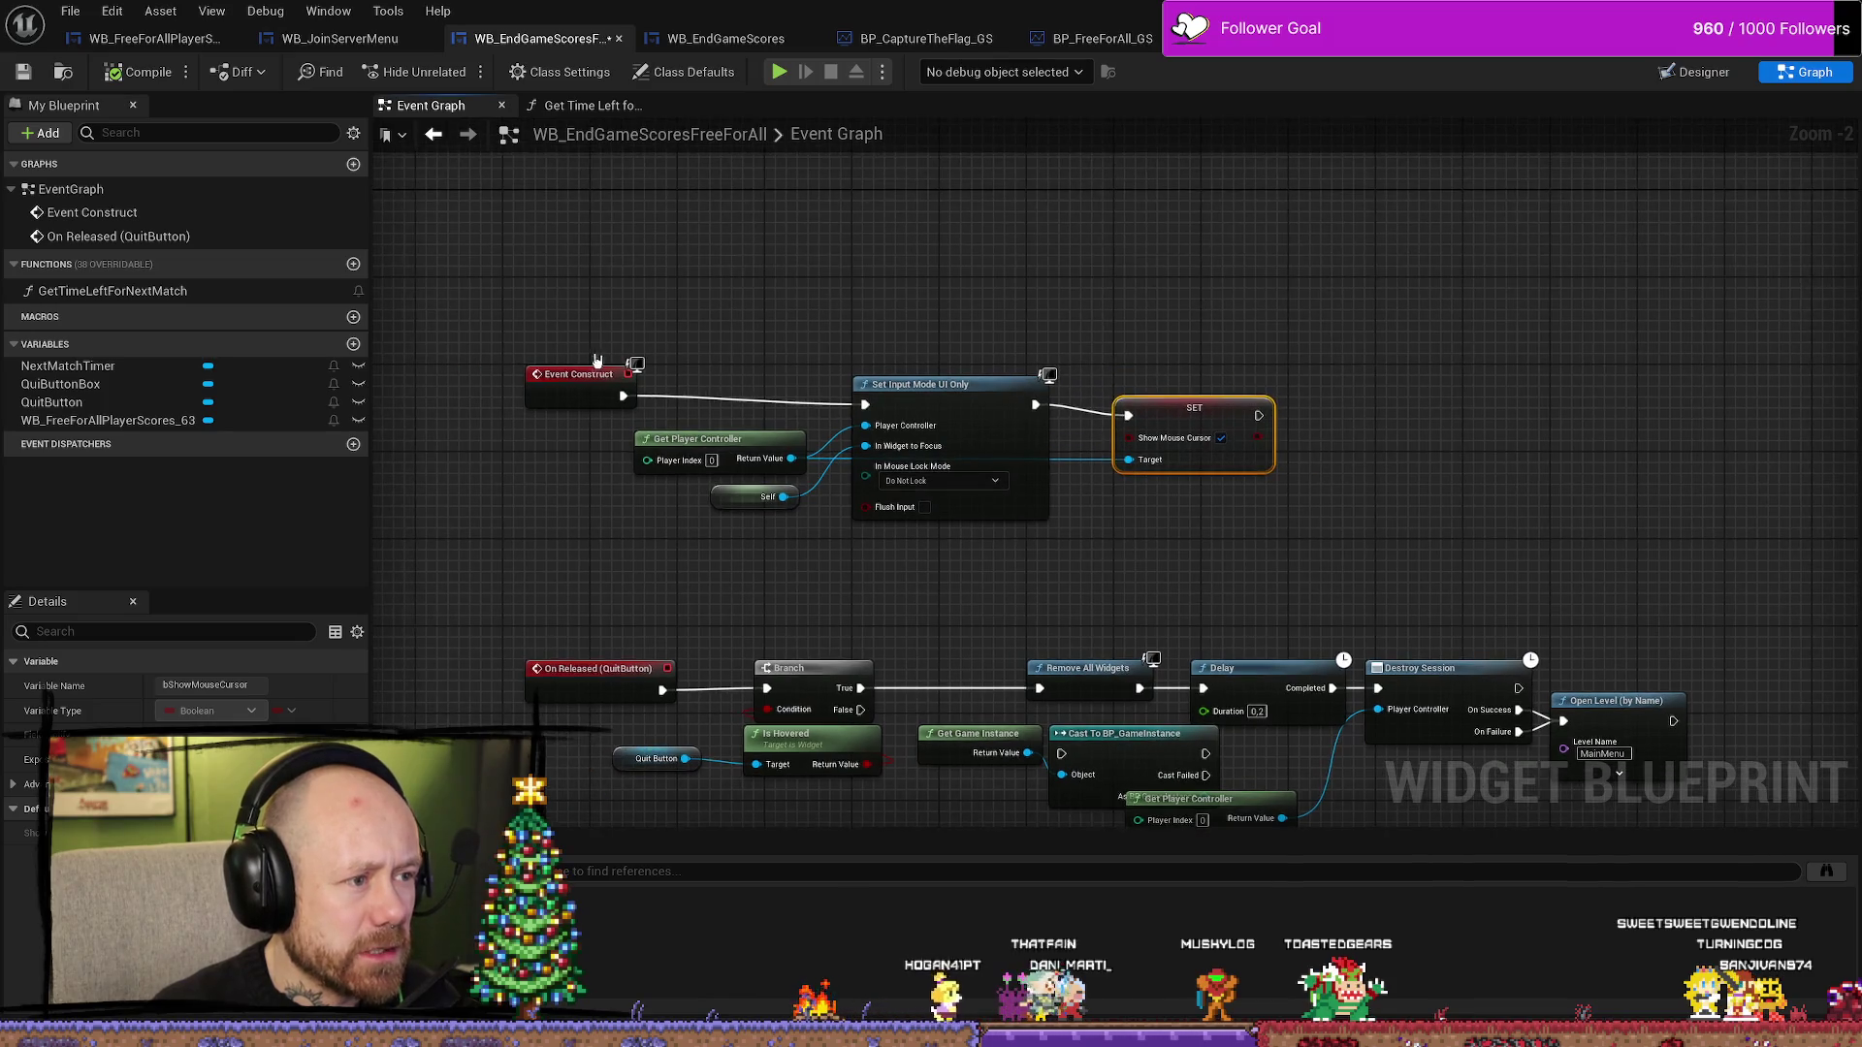
pyautogui.moveTo(602, 391); pyautogui.dragTo(625, 391)
# - Find the Component Class asset from Get Time Left for Next Match and open AC_MatchStateSystem
pyautogui.click(587, 110)
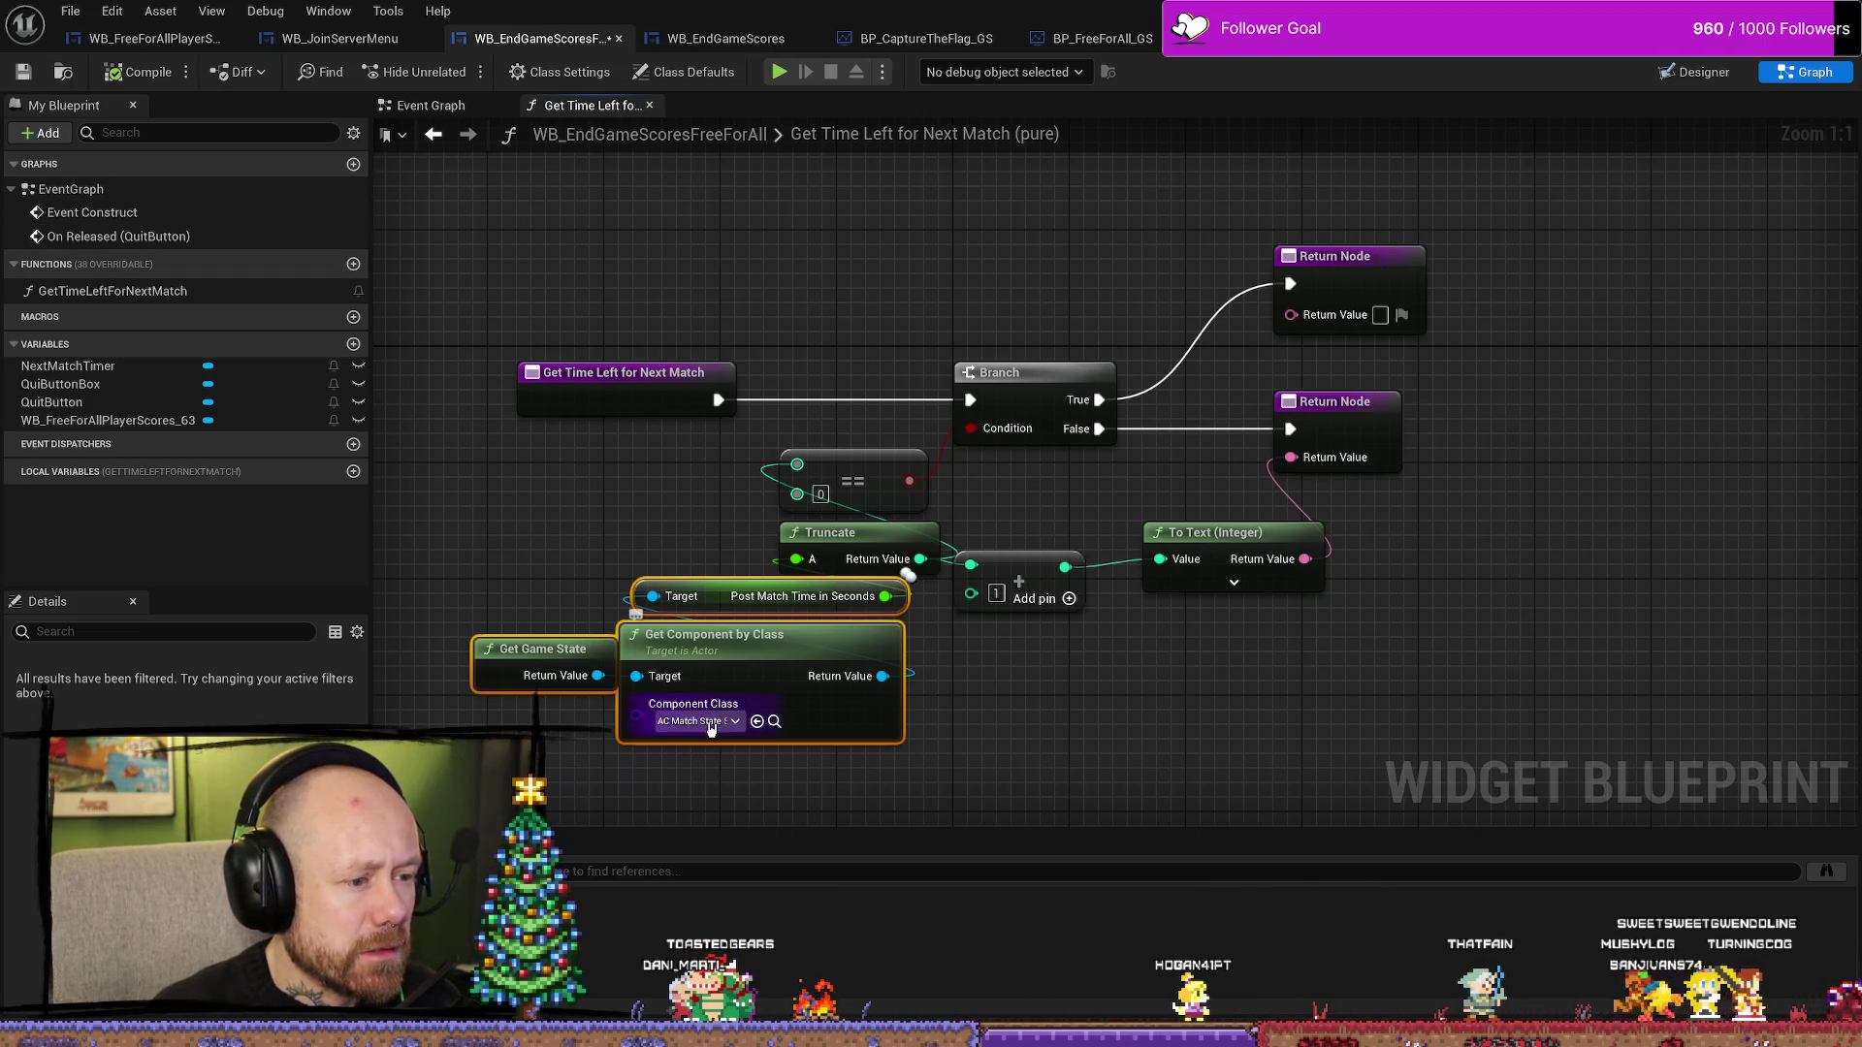
pyautogui.click(774, 723)
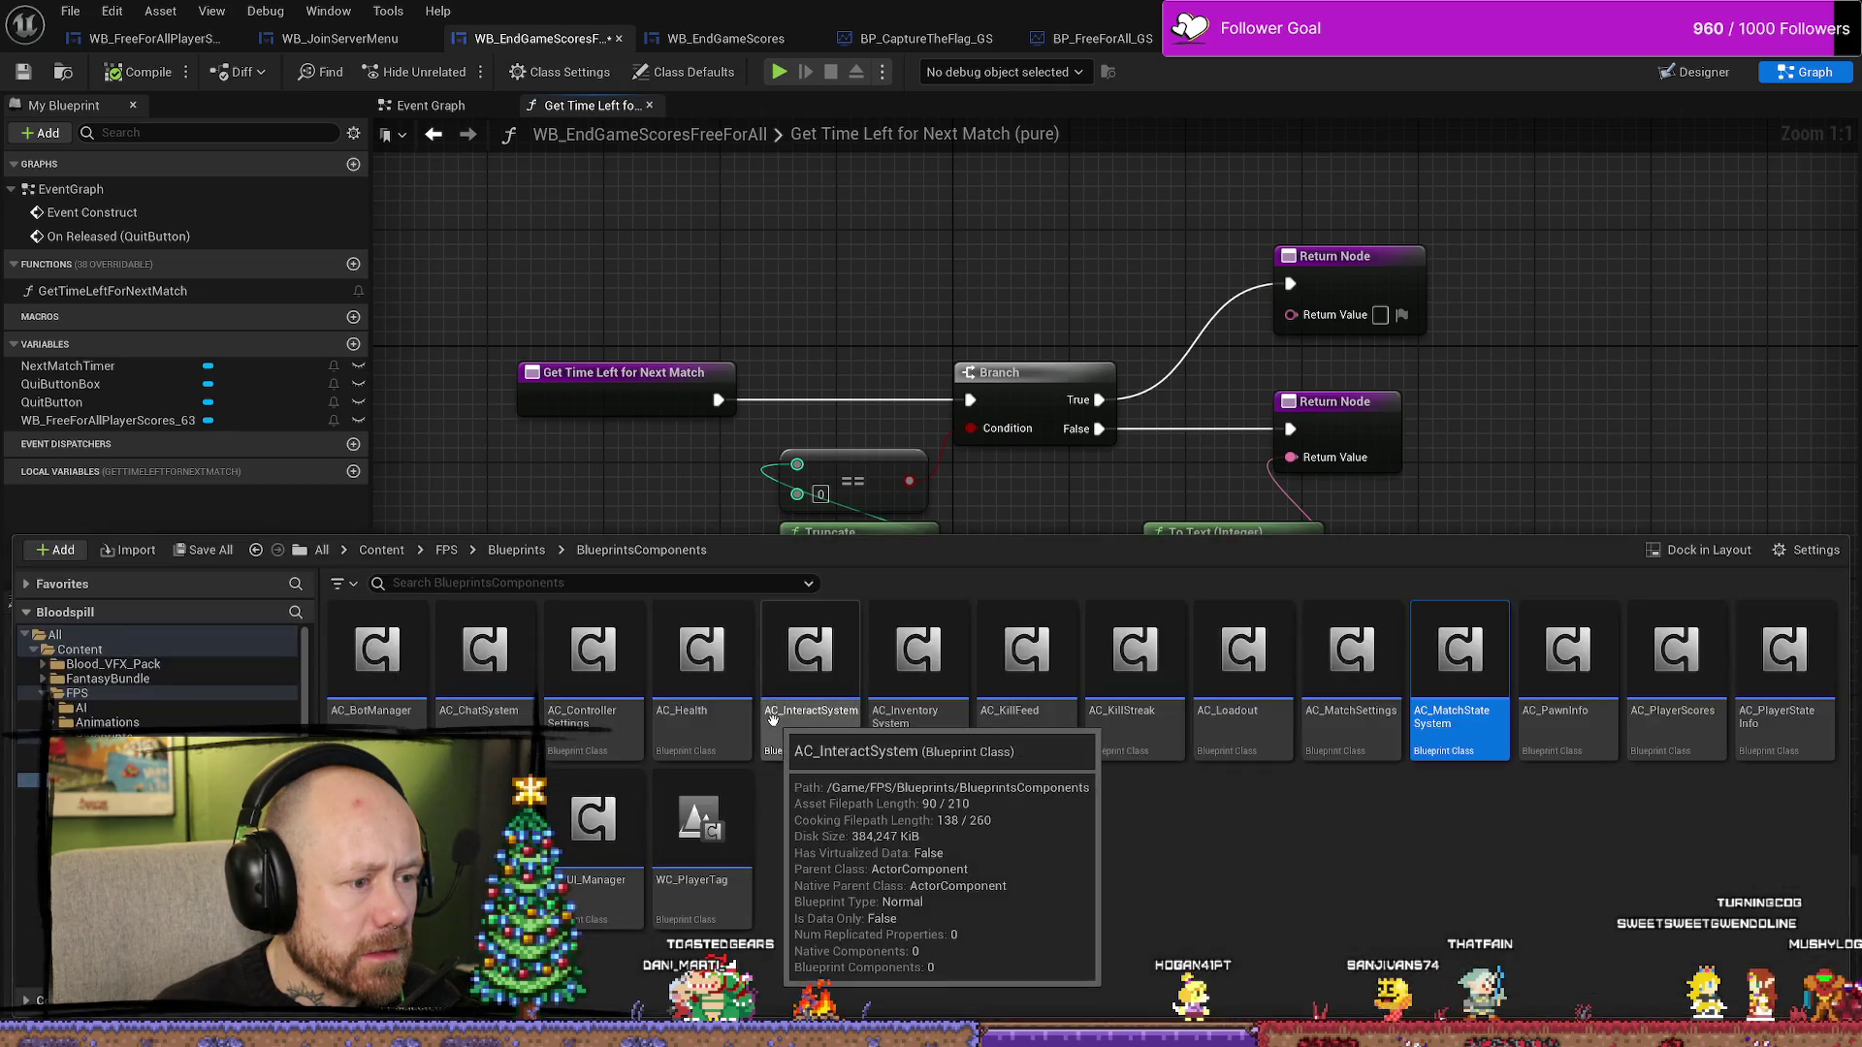
pyautogui.moveTo(1459, 649)
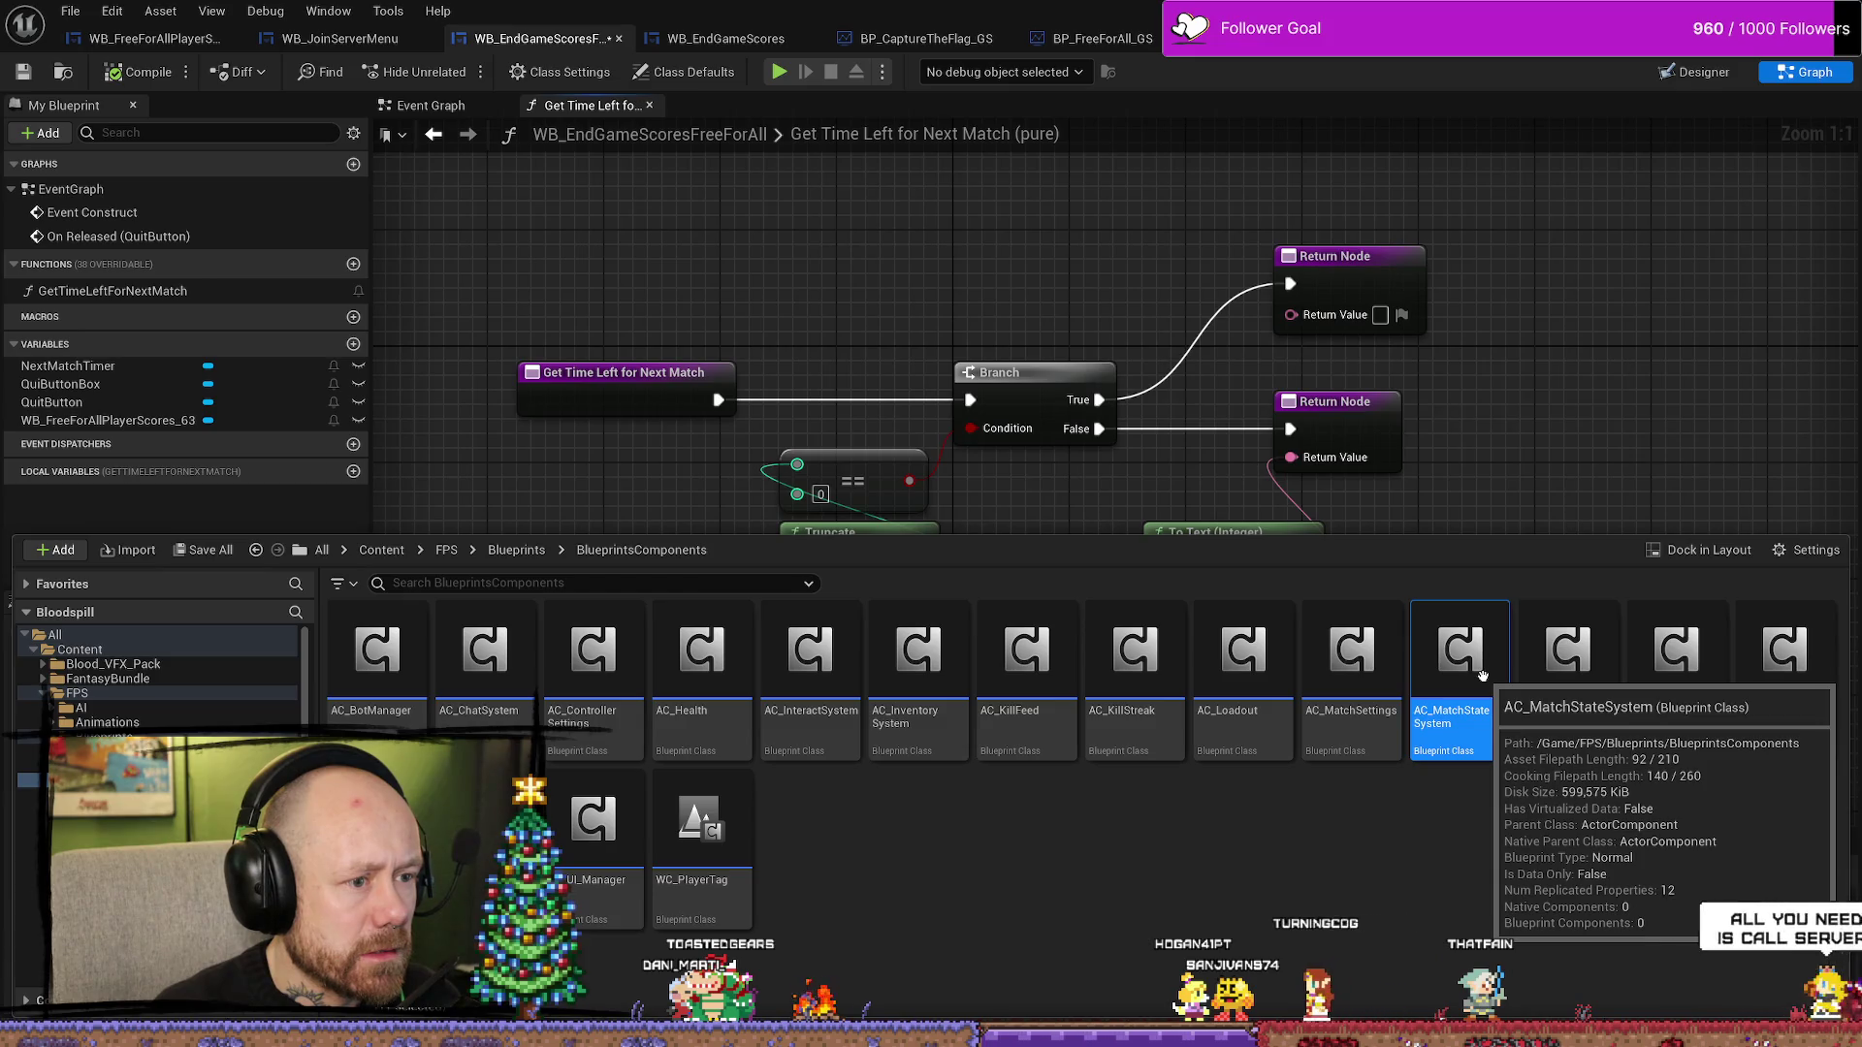
pyautogui.doubleClick(1484, 683)
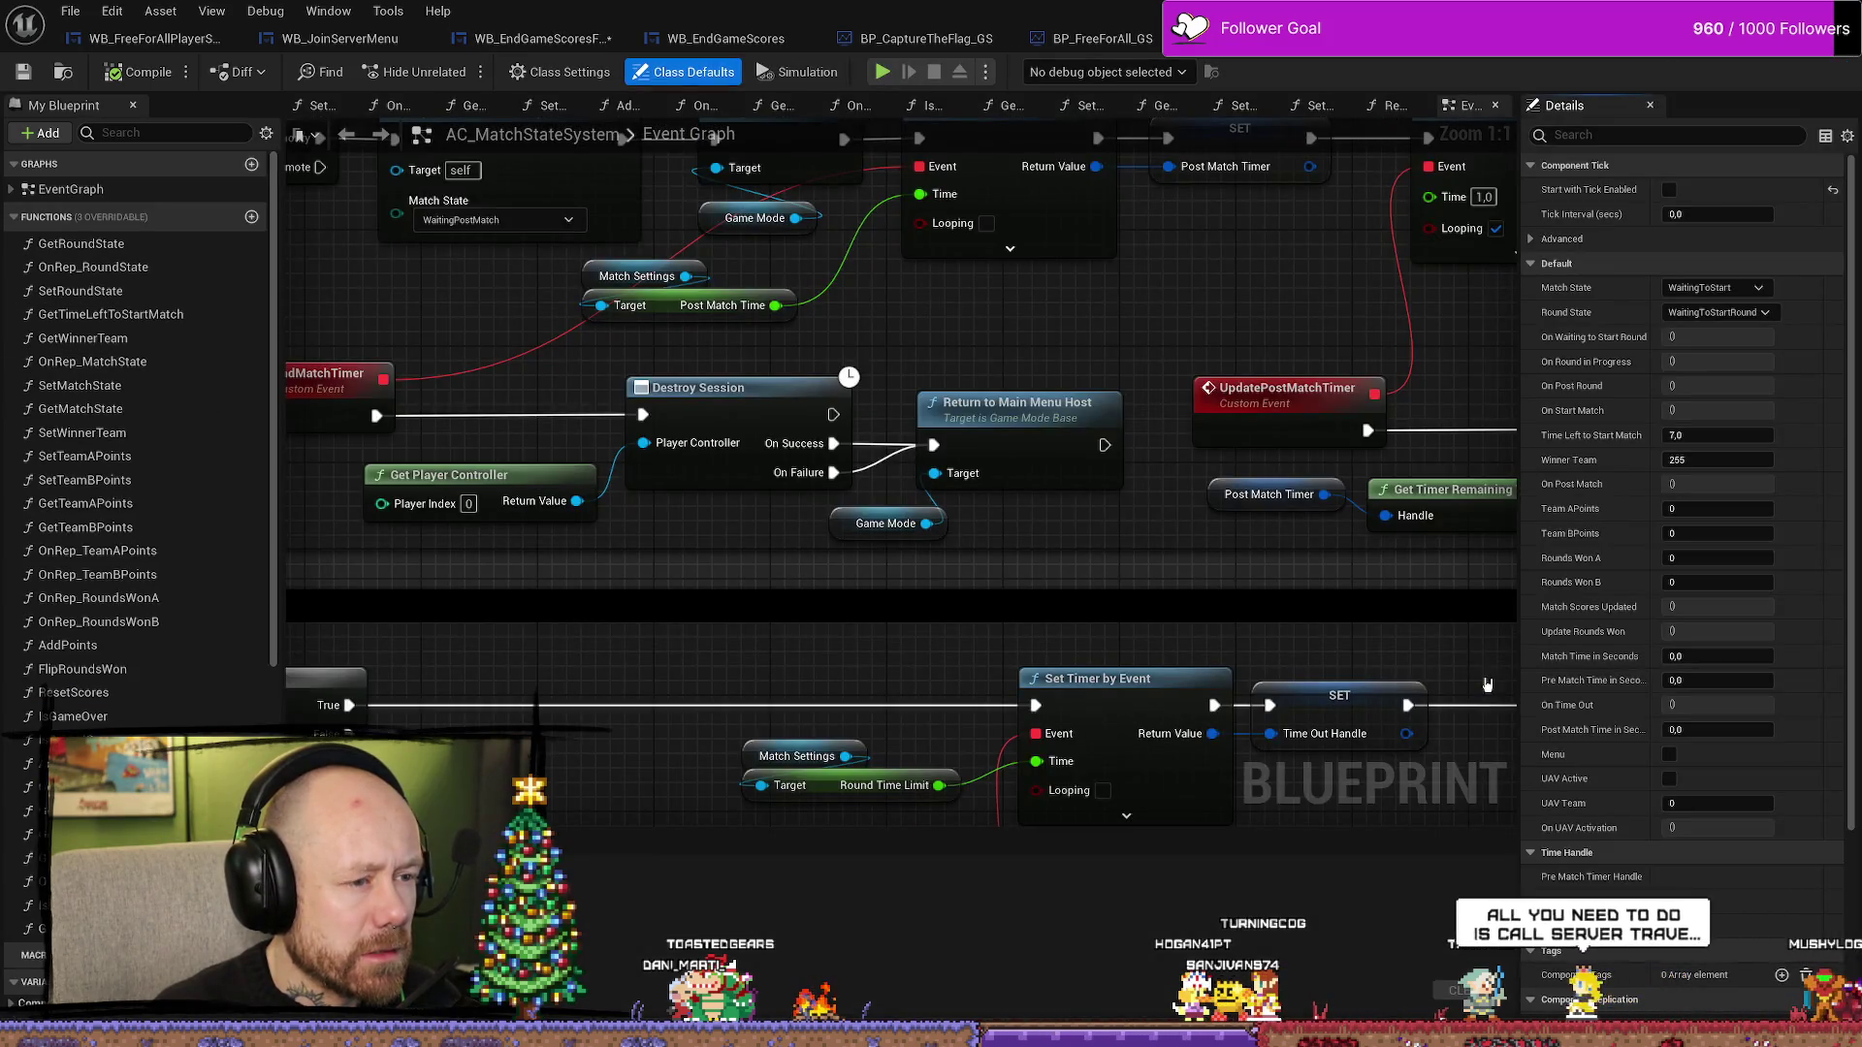
# - Navigate to the End game nodes, including UpdatePostMatchTimer and the comment's right edge
pyautogui.scroll(-3, 1043, 650)
pyautogui.scroll(3, 1077, 644)
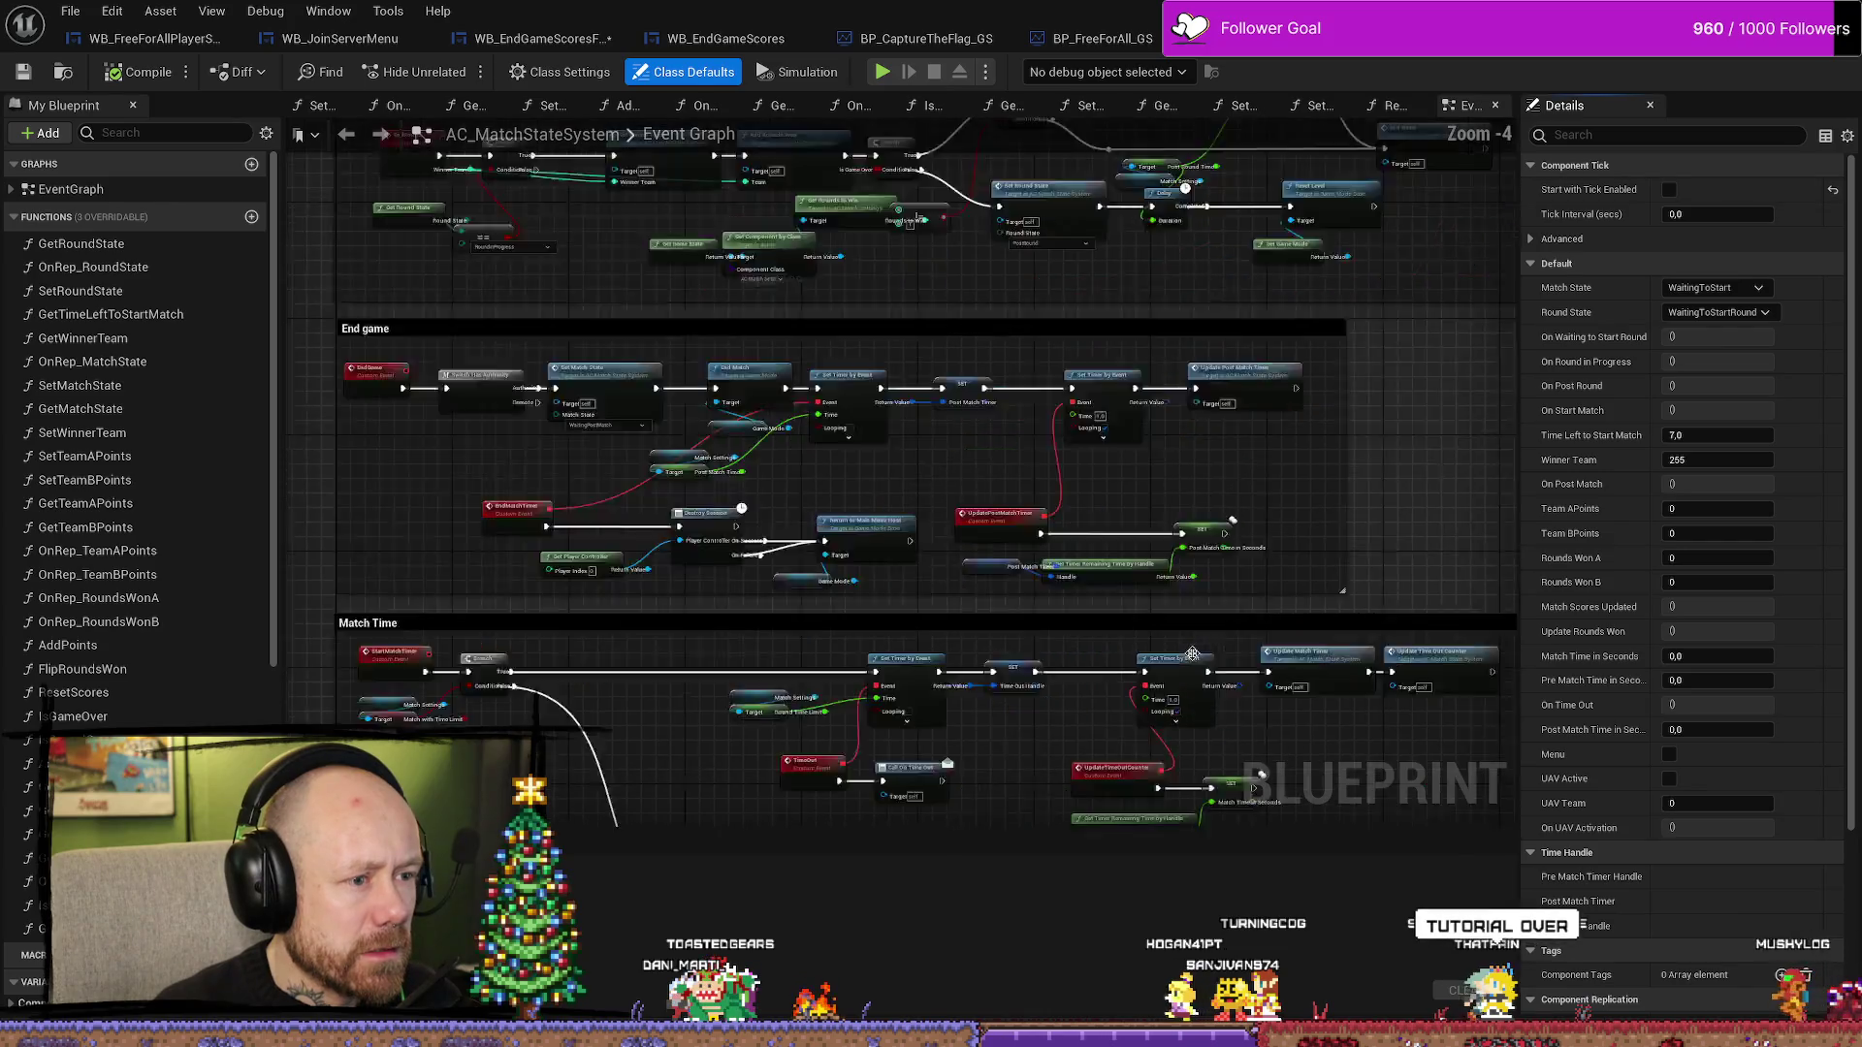
pyautogui.moveTo(1112, 643); pyautogui.dragTo(1119, 645)
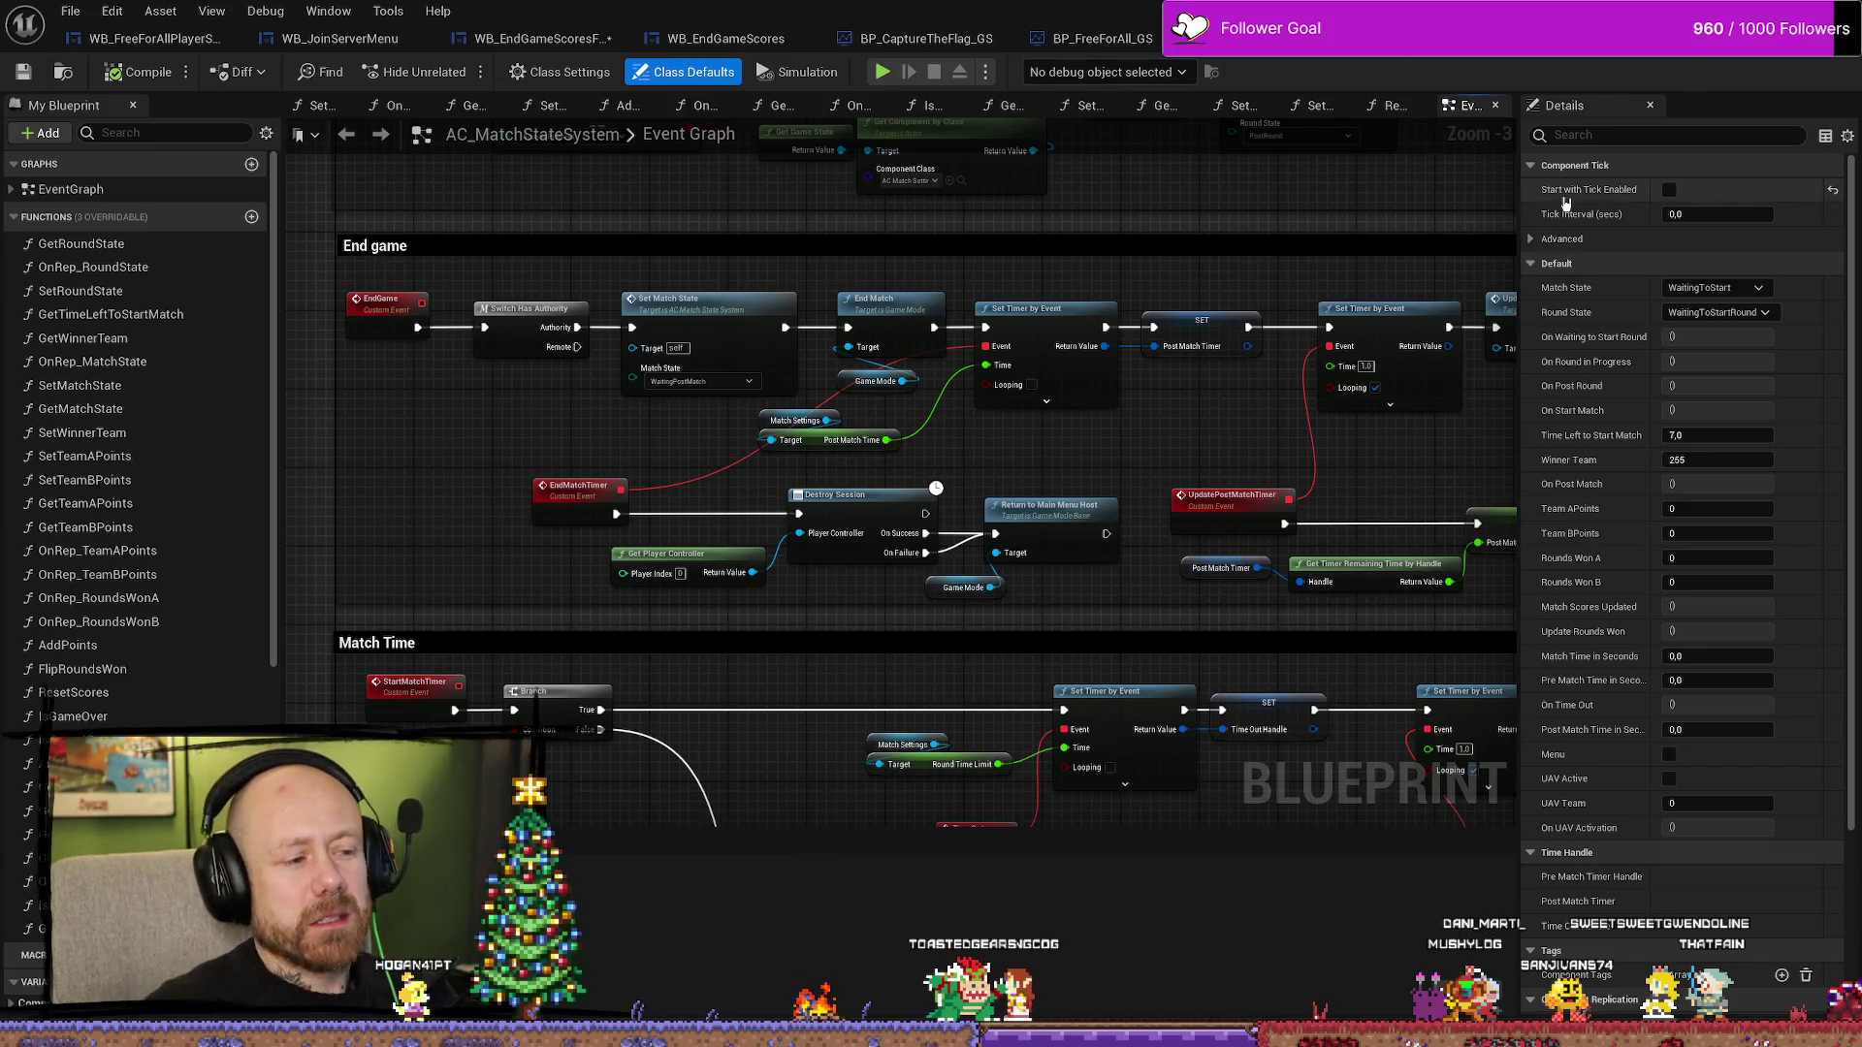
pyautogui.scroll(-2, 664, 431)
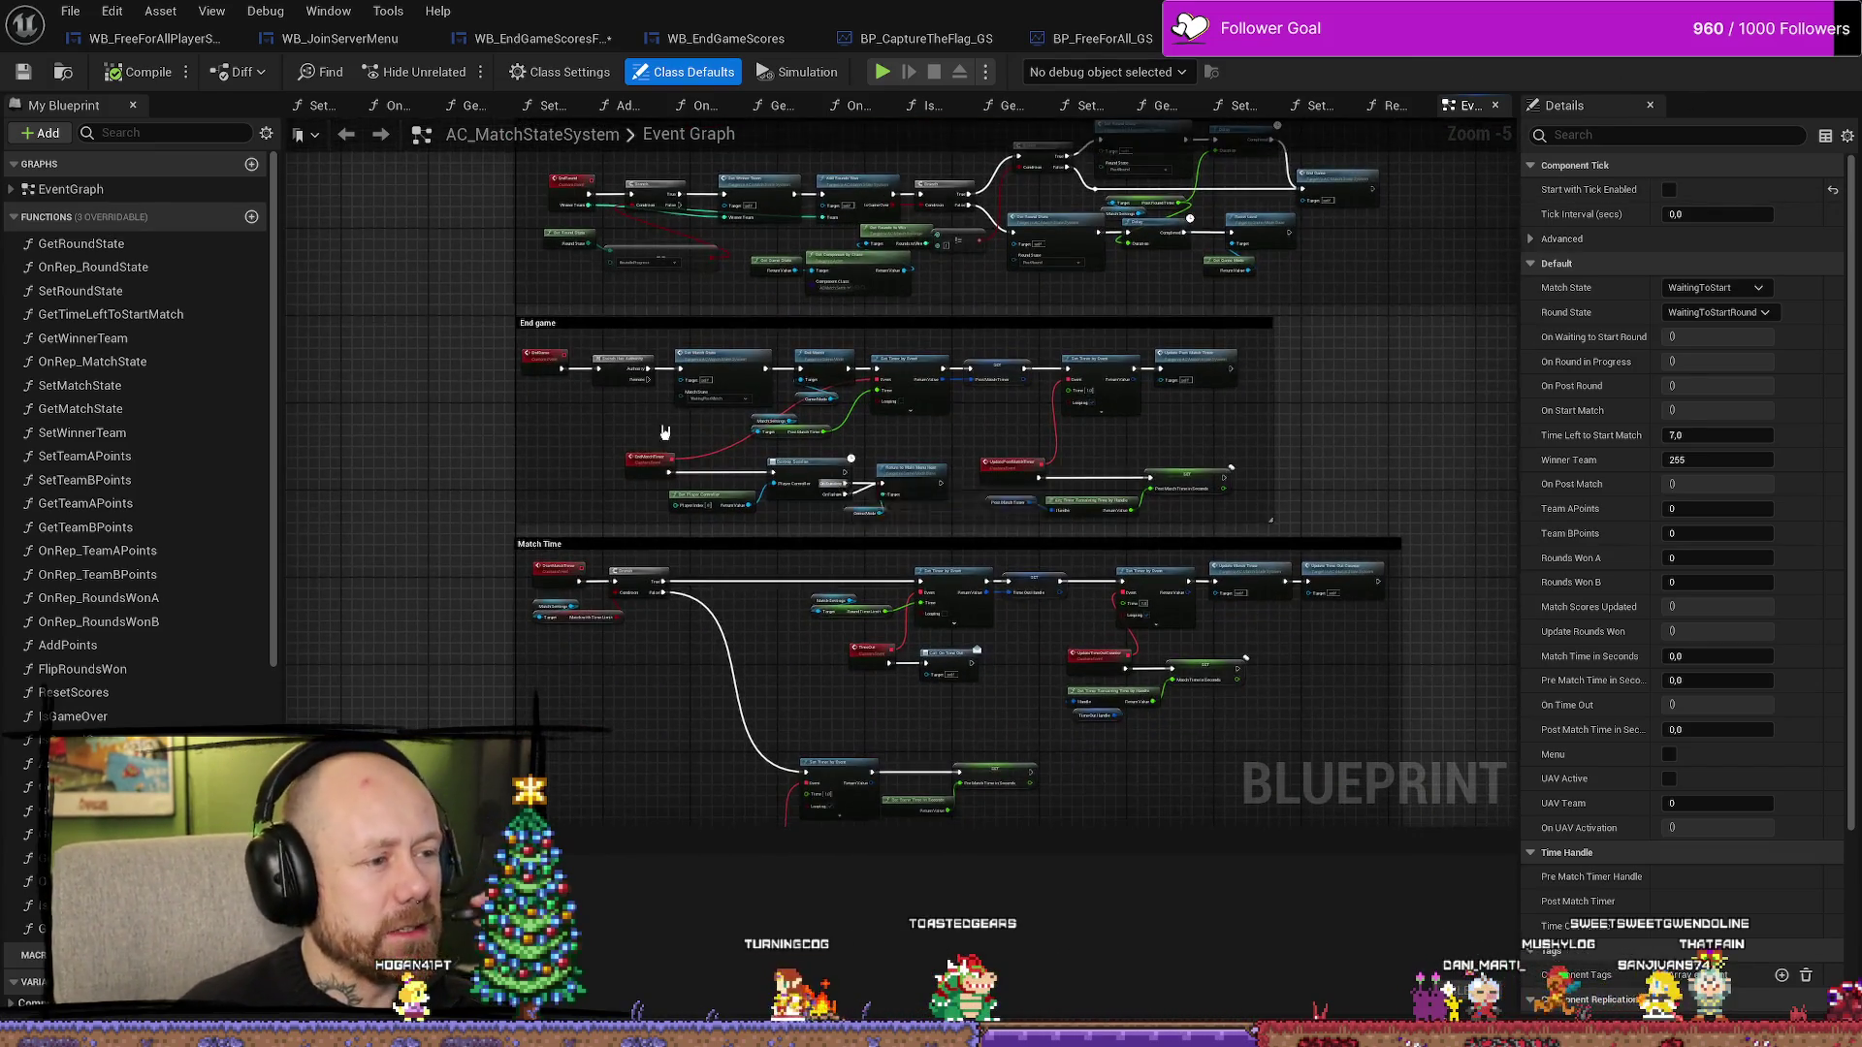
pyautogui.scroll(4, 664, 432)
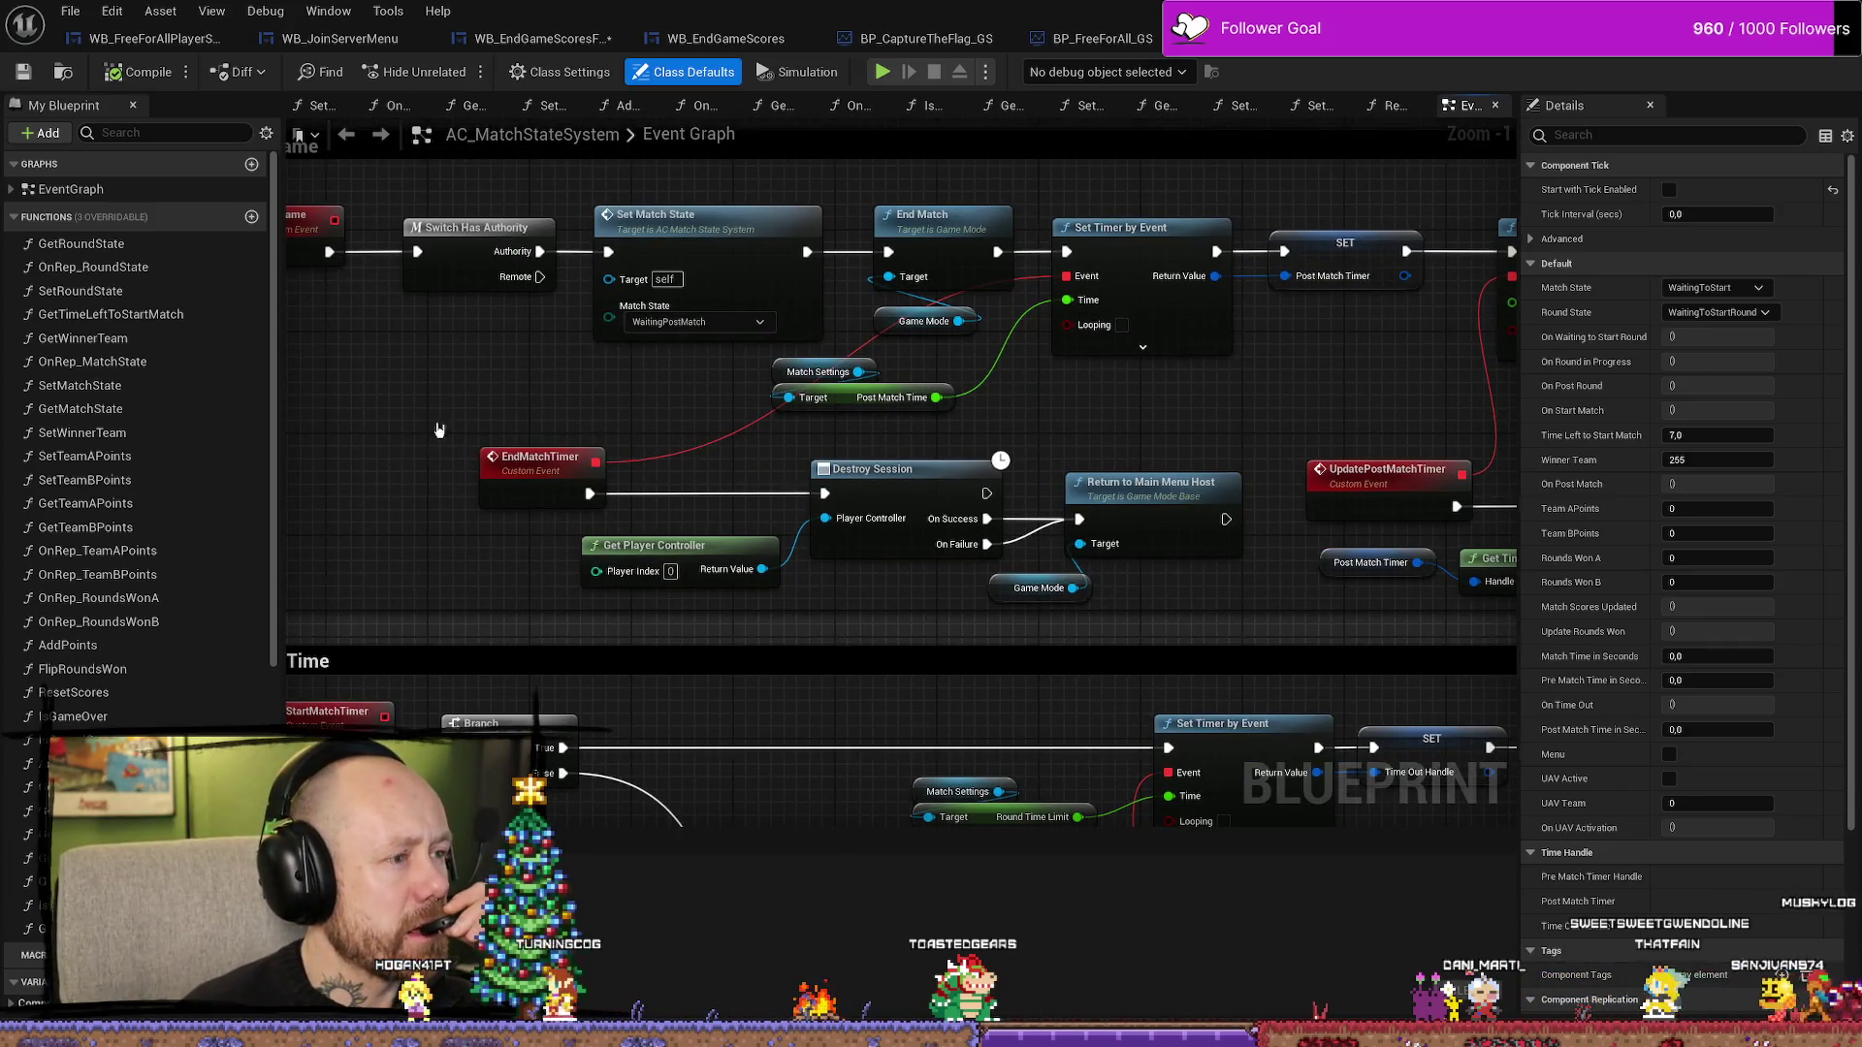
pyautogui.moveTo(439, 429); pyautogui.dragTo(632, 427)
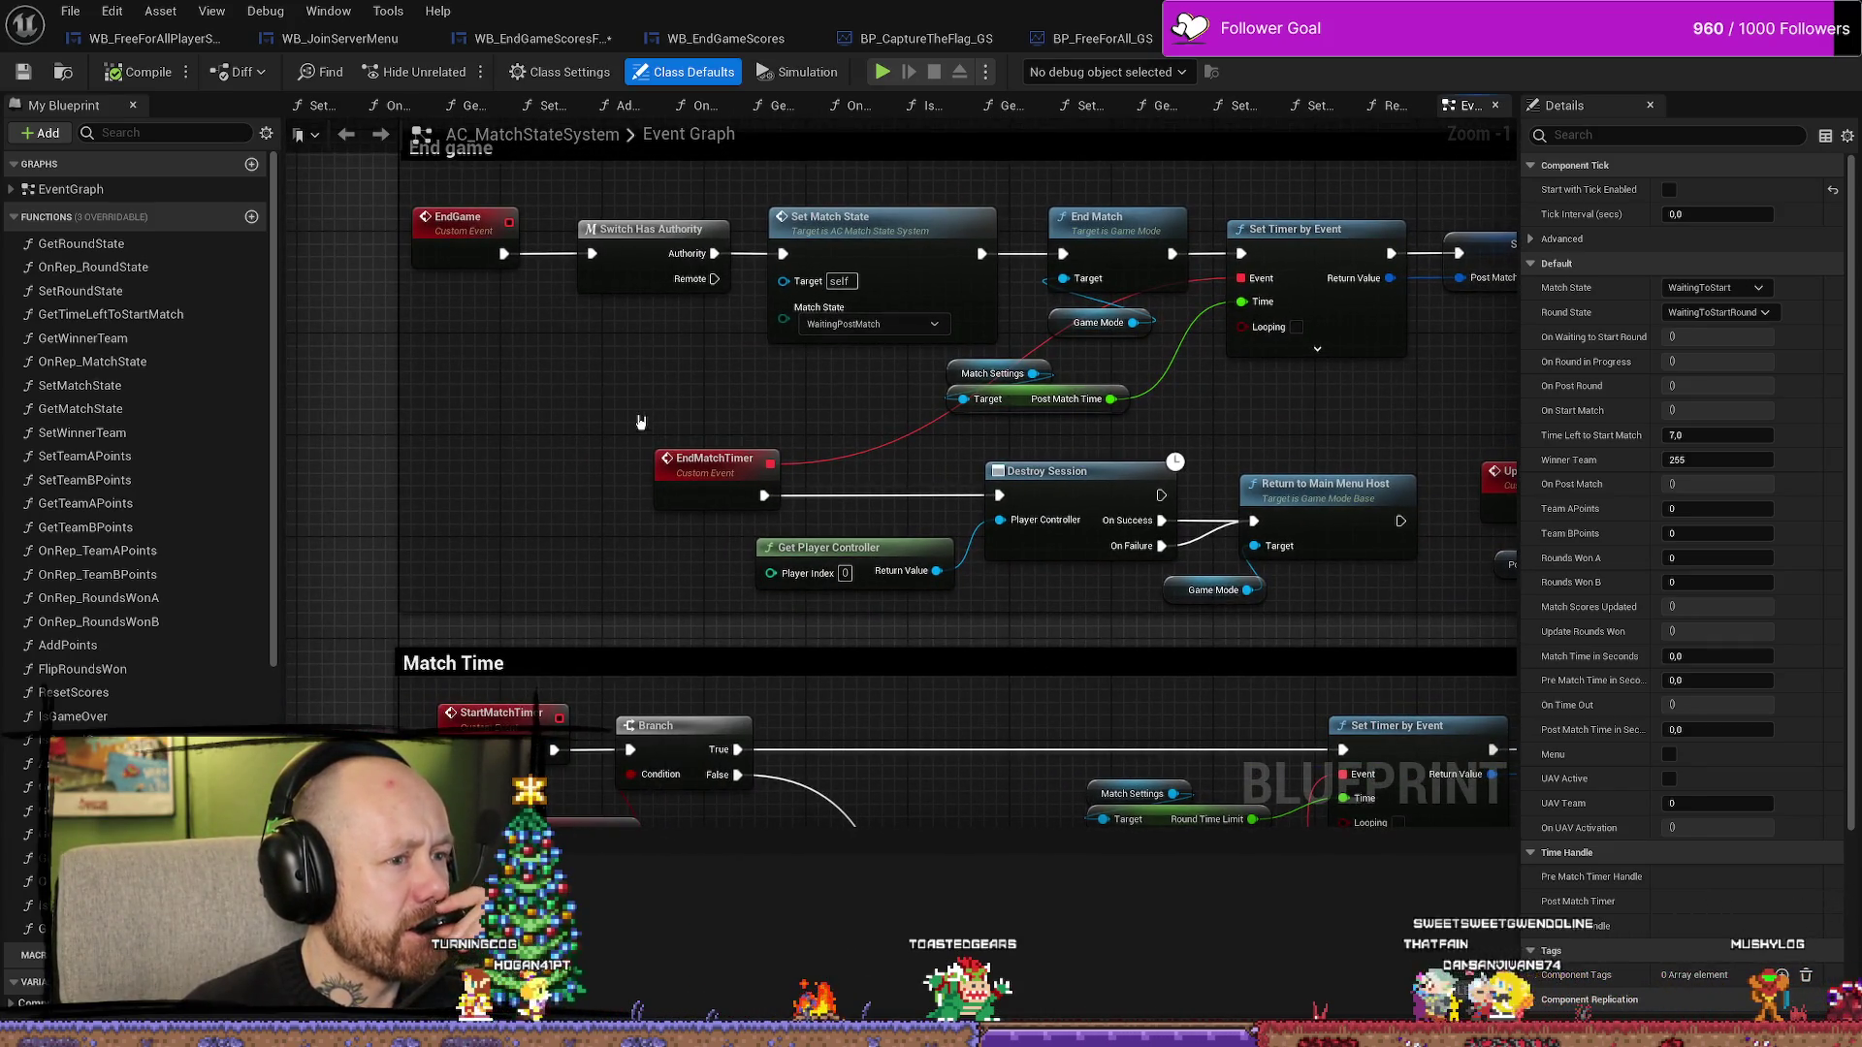
pyautogui.moveTo(646, 419); pyautogui.dragTo(548, 455)
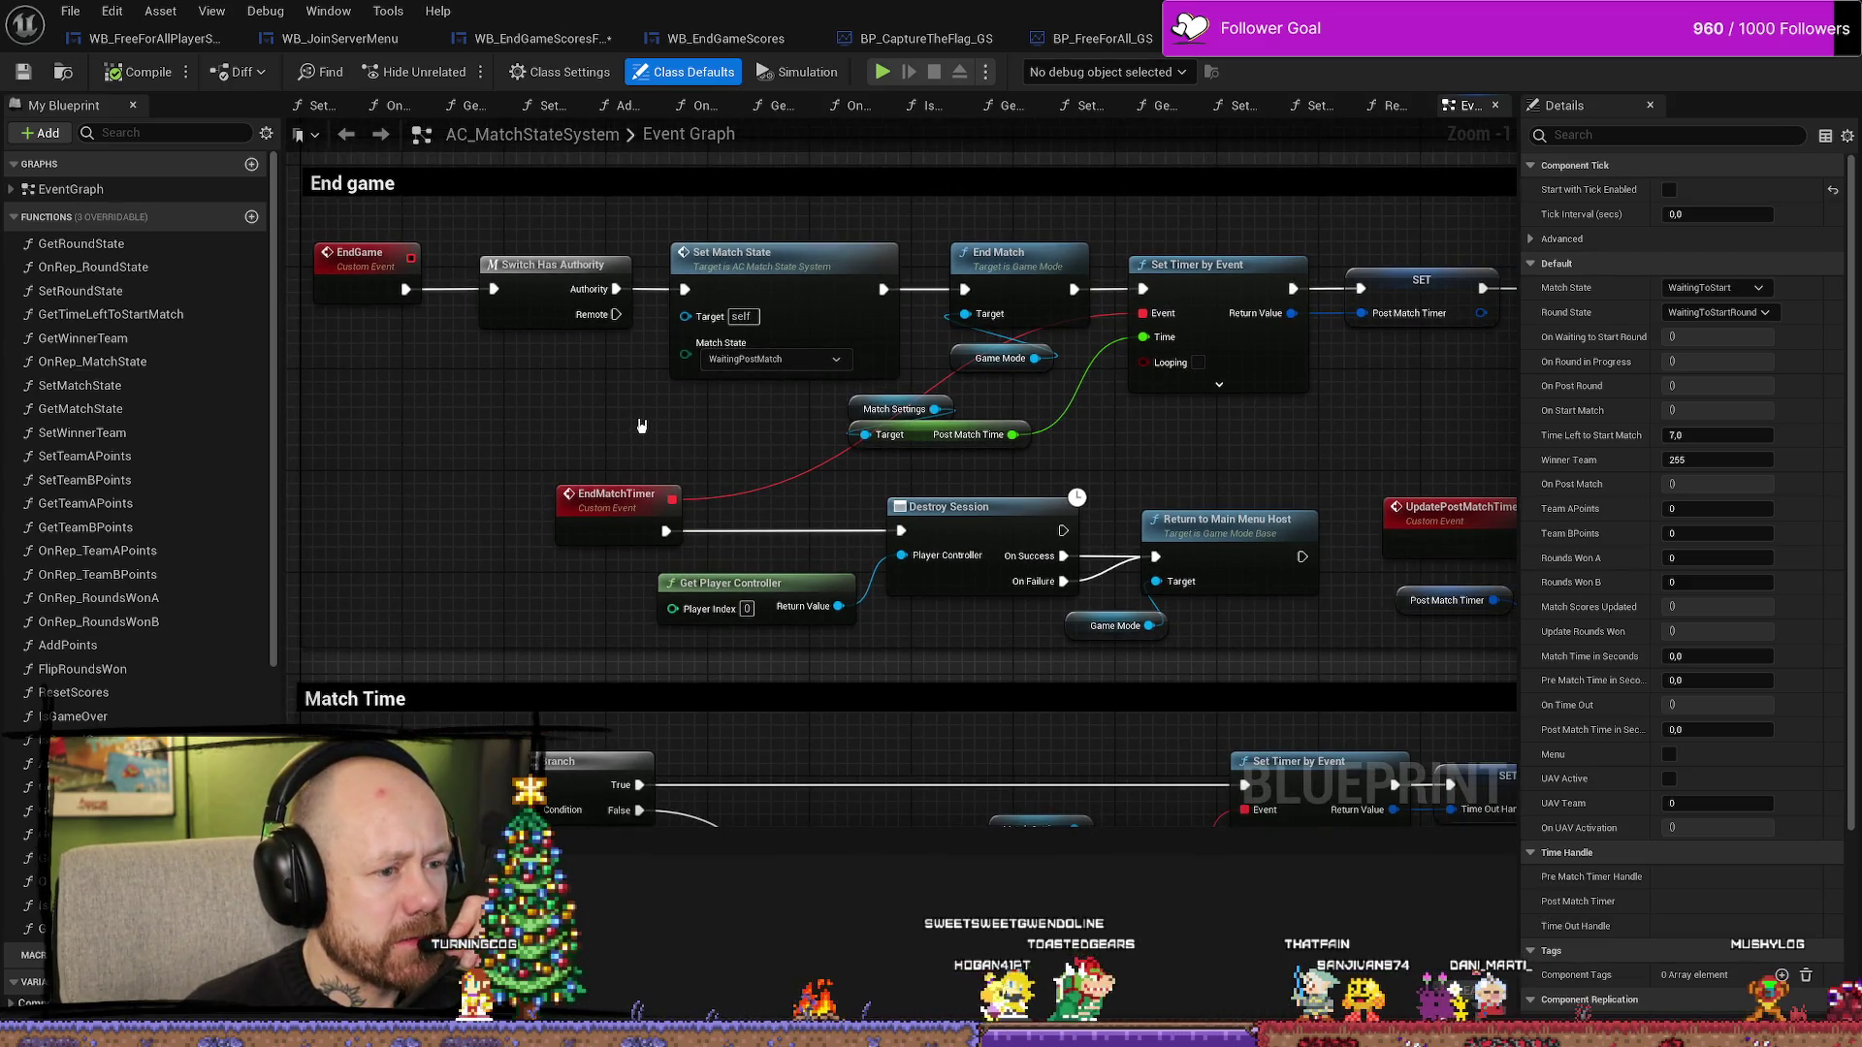
pyautogui.moveTo(641, 425); pyautogui.dragTo(476, 412)
pyautogui.moveTo(826, 626)
pyautogui.mouseDown()
pyautogui.moveTo(632, 608)
pyautogui.moveTo(727, 600)
pyautogui.mouseUp()
pyautogui.scroll(-1, 729, 606)
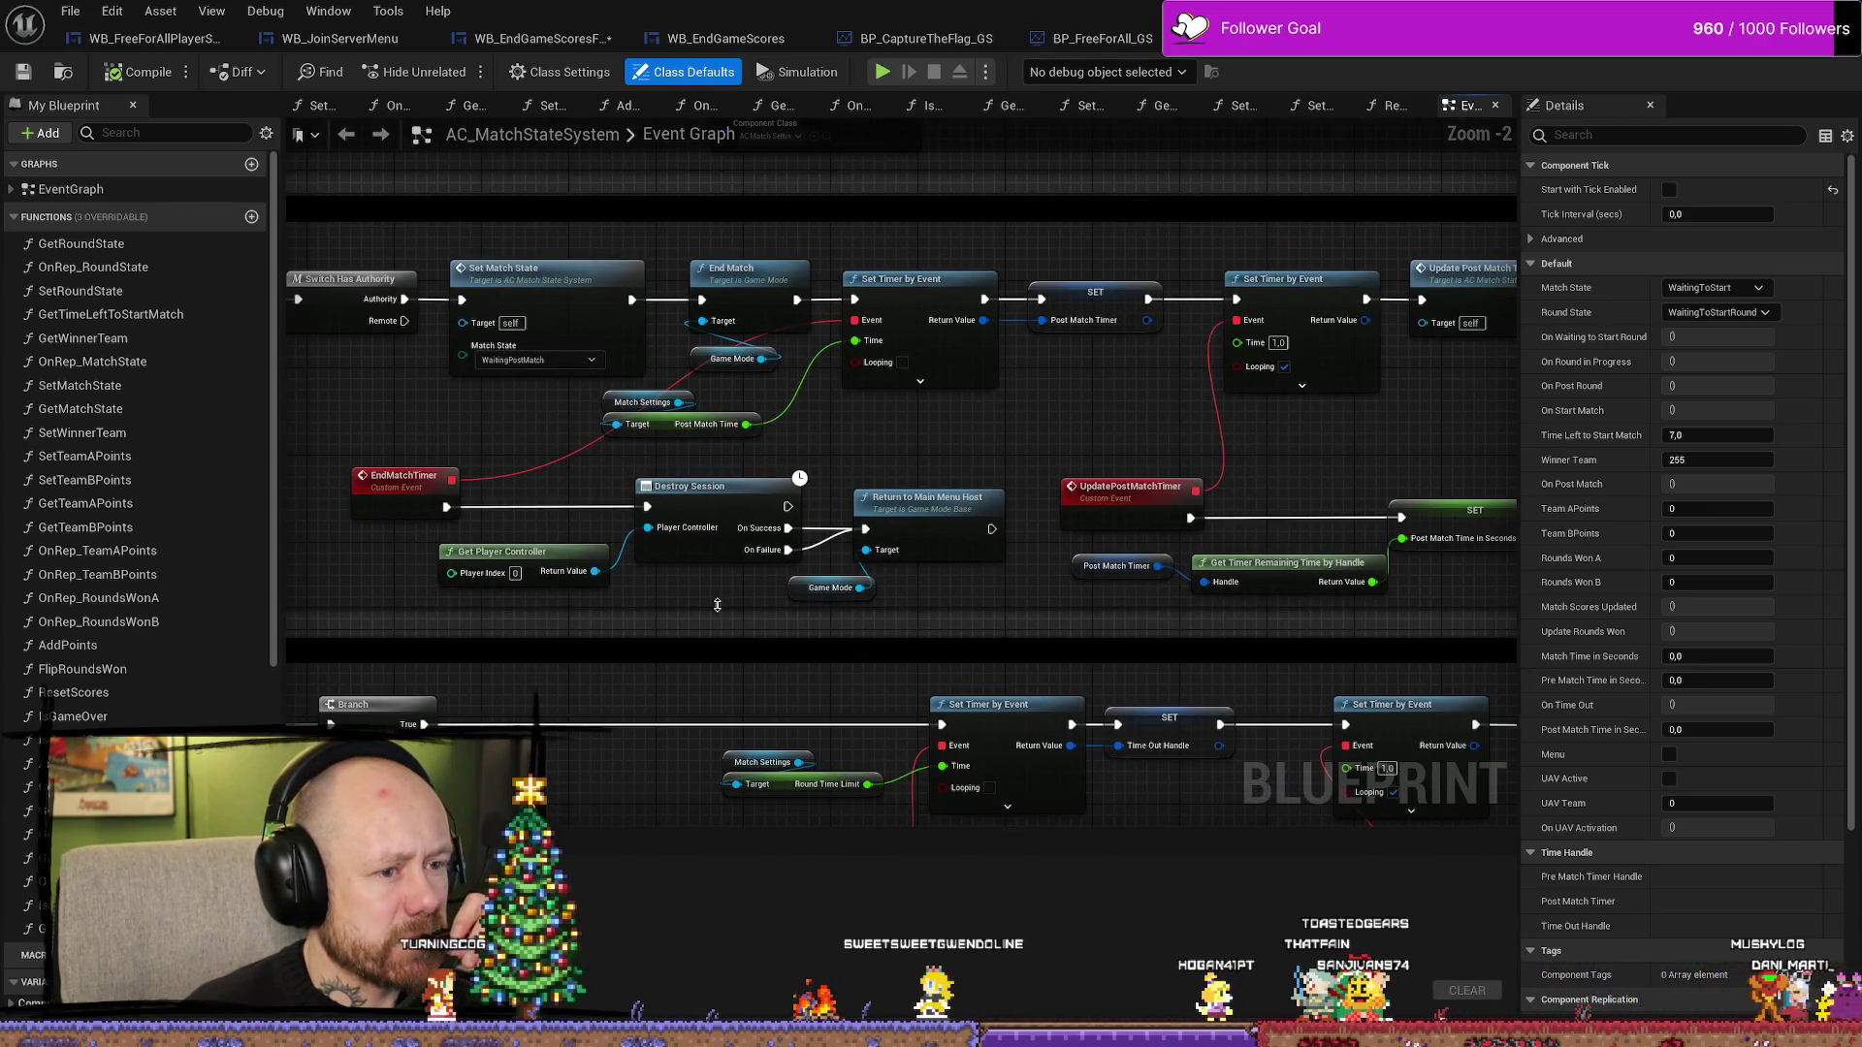
pyautogui.scroll(-2, 718, 605)
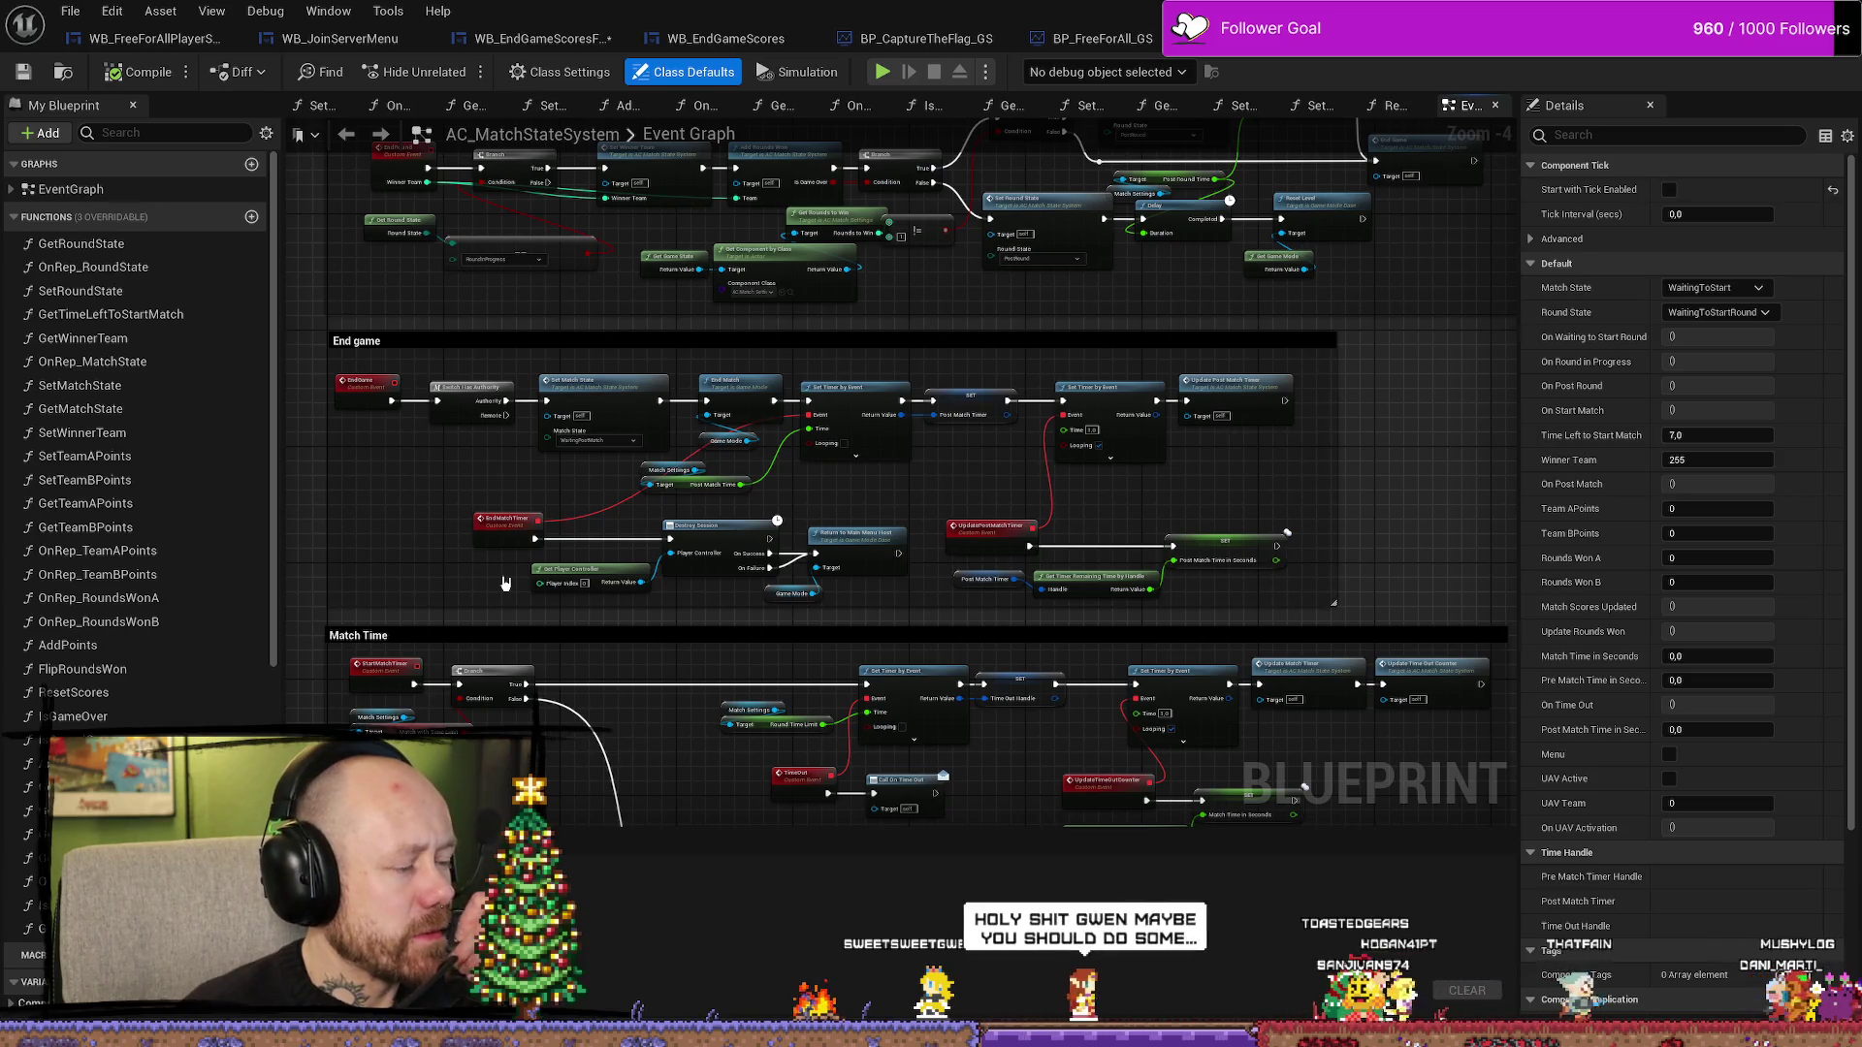
pyautogui.moveTo(1093, 515); pyautogui.dragTo(812, 400)
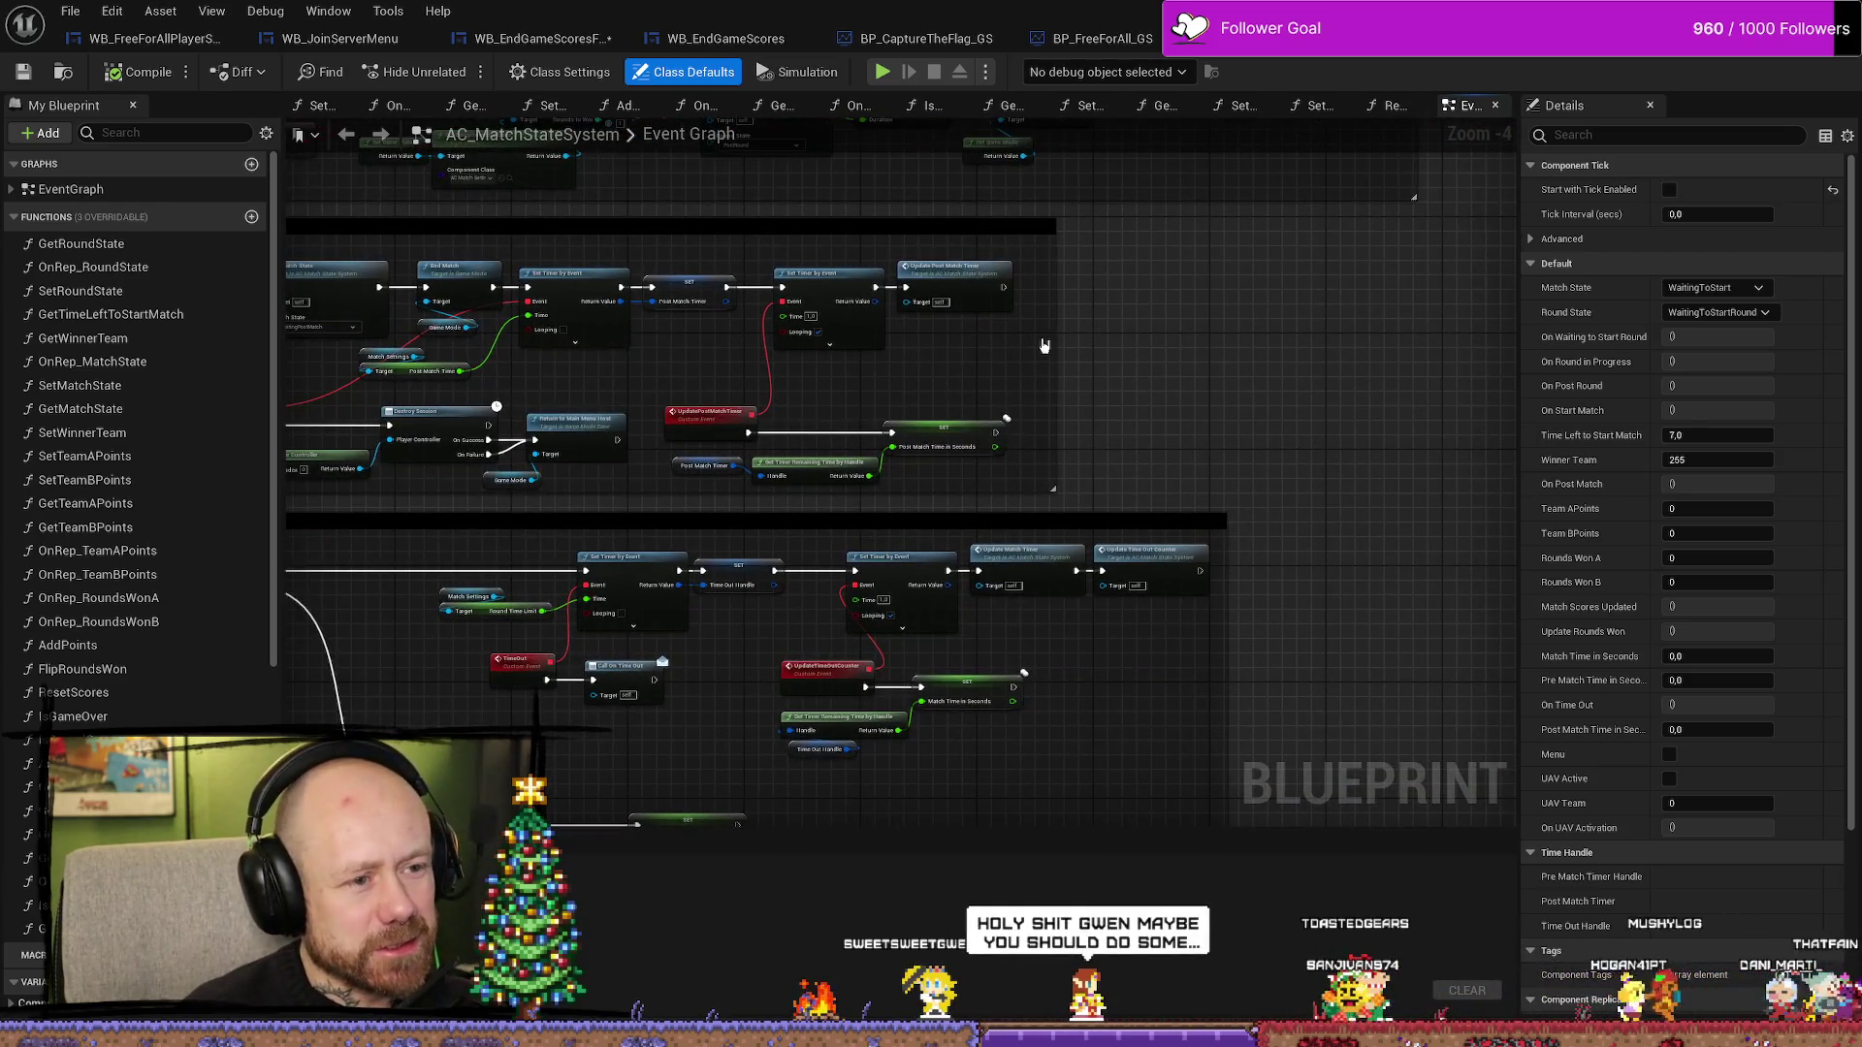
# - Drag the End game comment box wider to cover the end-match nodes
pyautogui.moveTo(1056, 359); pyautogui.dragTo(1367, 368)
pyautogui.moveTo(1201, 427); pyautogui.dragTo(1319, 423)
pyautogui.moveTo(1191, 469)
pyautogui.mouseDown()
pyautogui.moveTo(660, 302)
pyautogui.moveTo(499, 325)
pyautogui.mouseUp()
pyautogui.click(797, 375)
pyautogui.scroll(3, 797, 375)
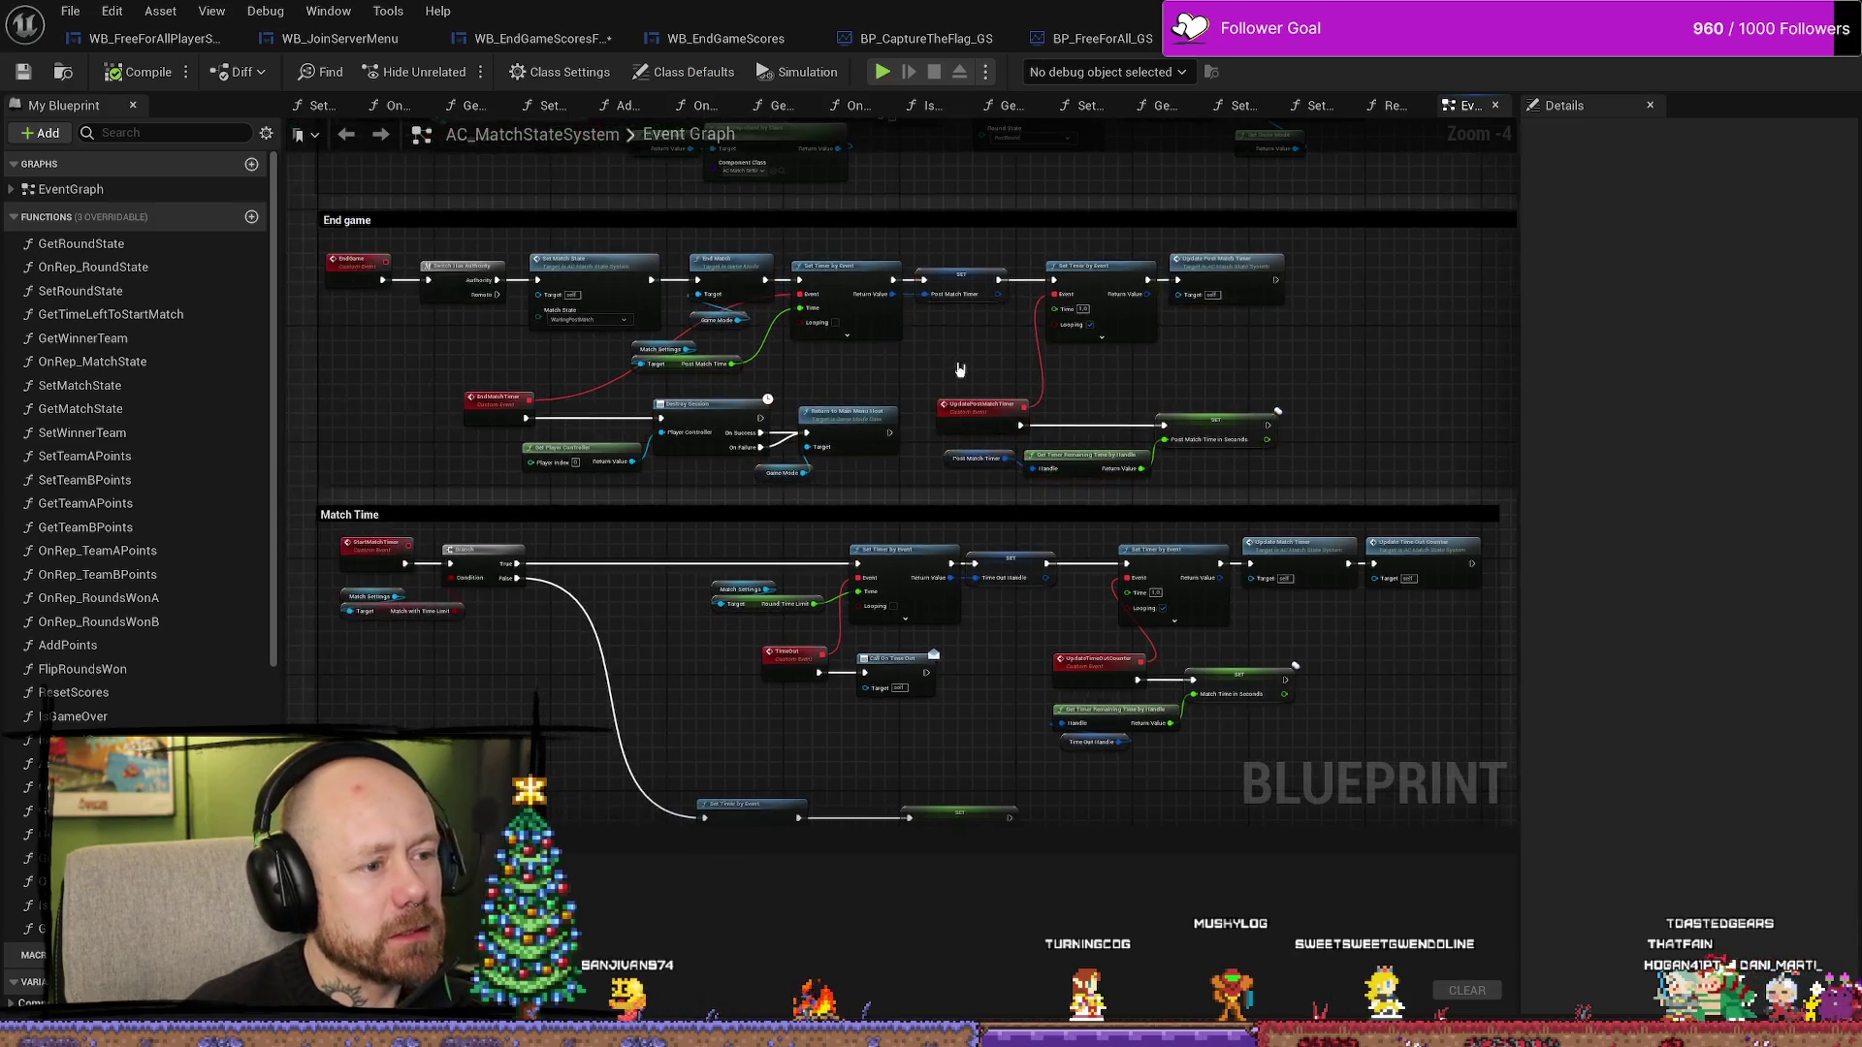
# - Inspect the post-match timer, Destroy Session and Set Match State nodes, then select End Match
pyautogui.moveTo(1273, 415); pyautogui.dragTo(1126, 401)
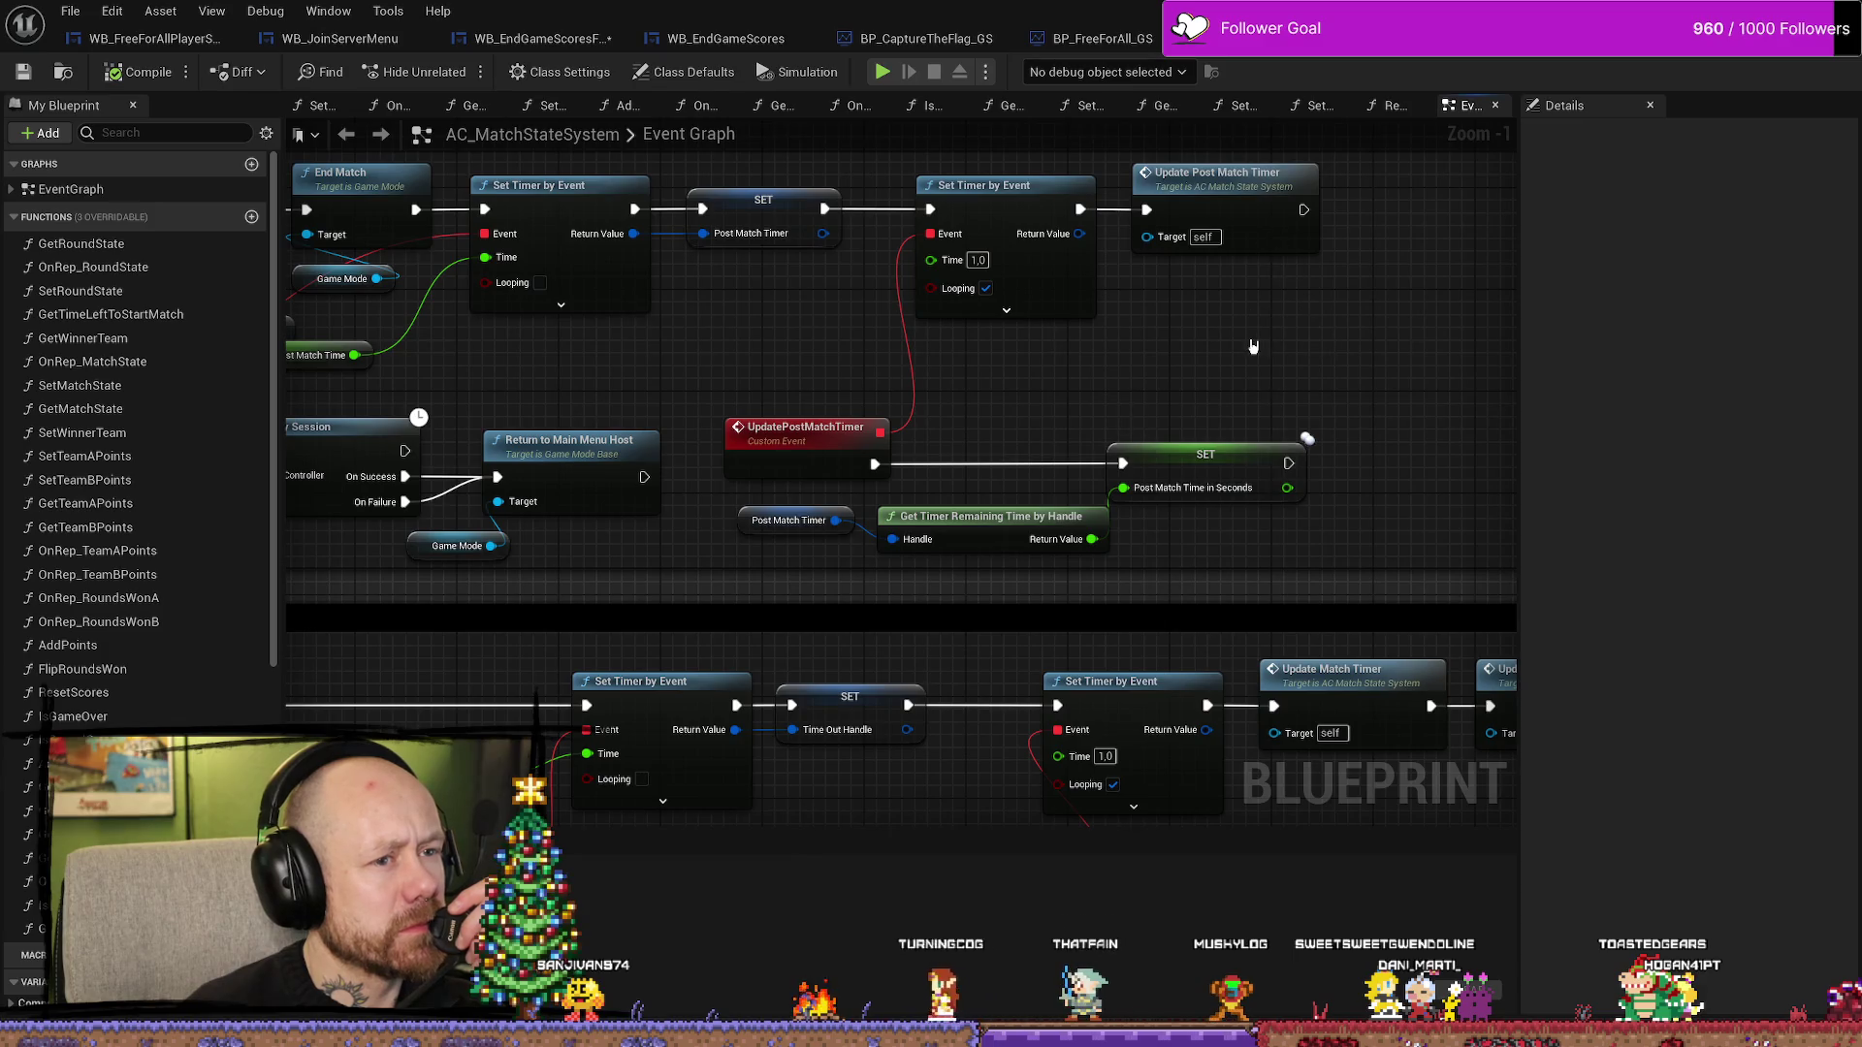
pyautogui.moveTo(967, 392); pyautogui.dragTo(1051, 359)
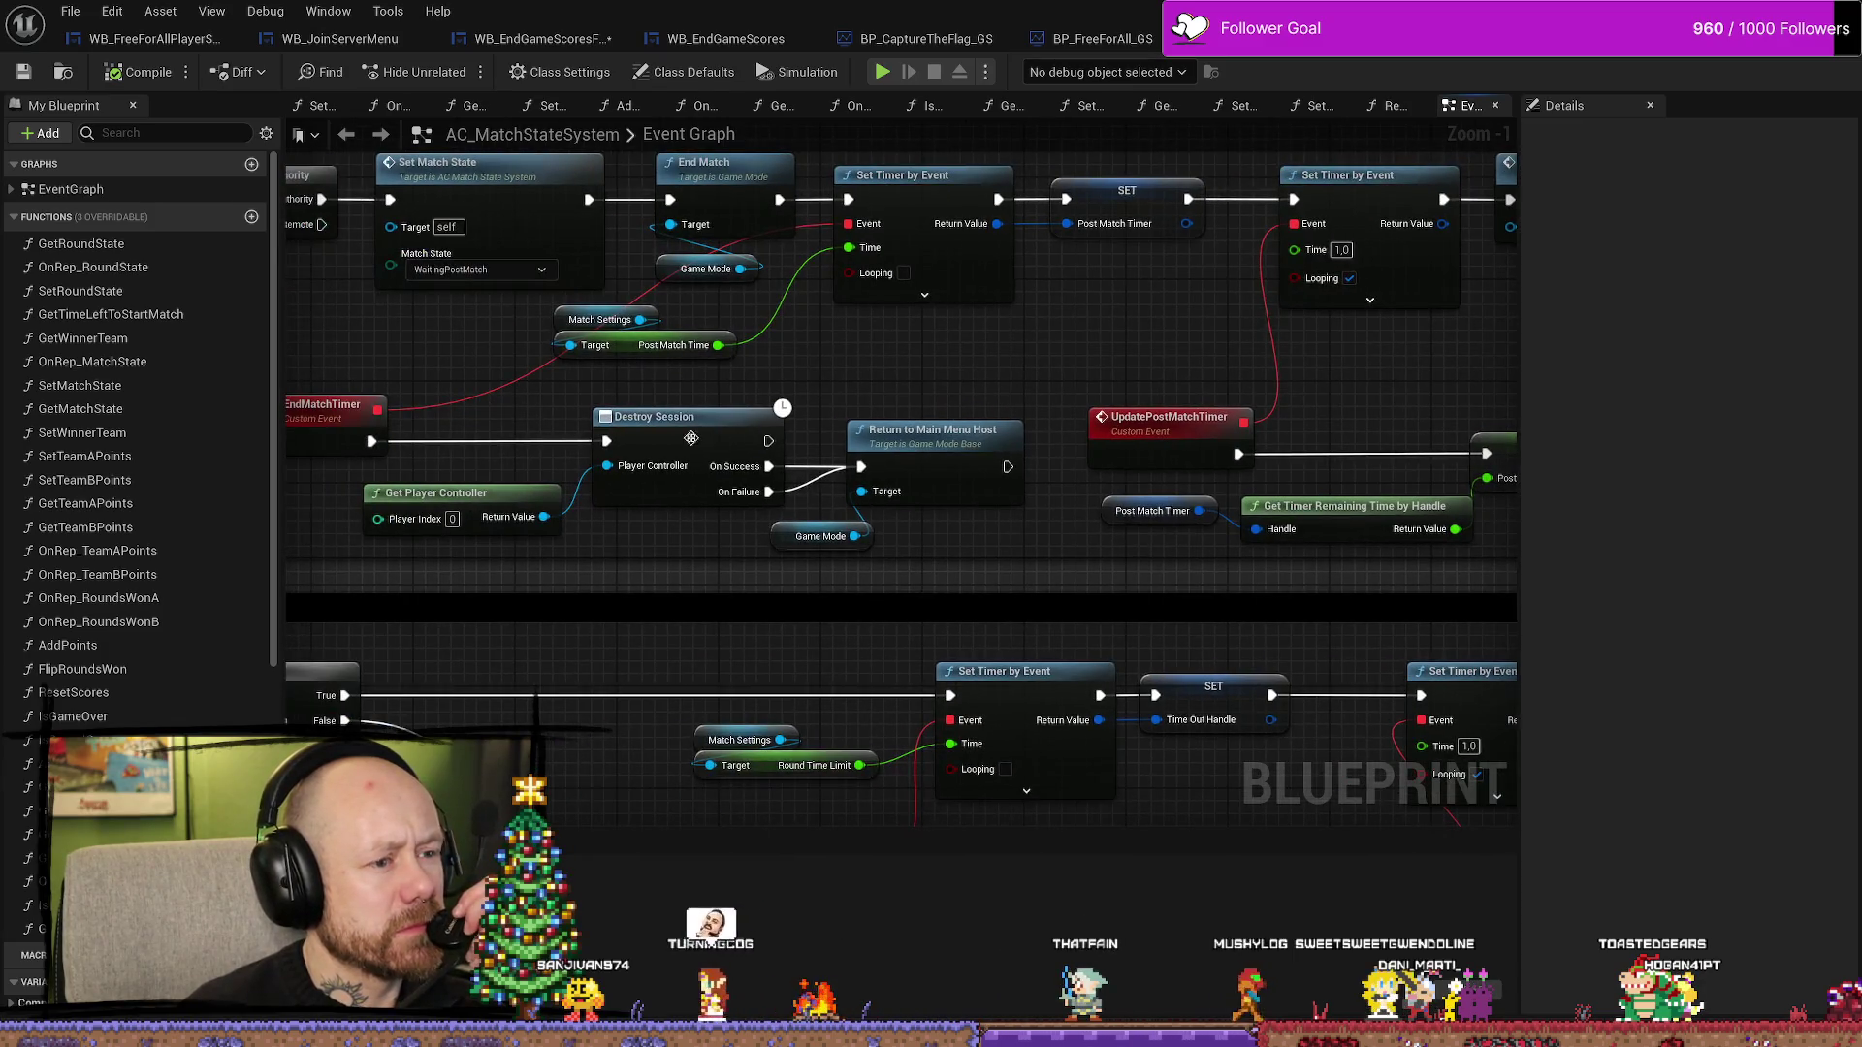
pyautogui.moveTo(553, 411); pyautogui.dragTo(644, 412)
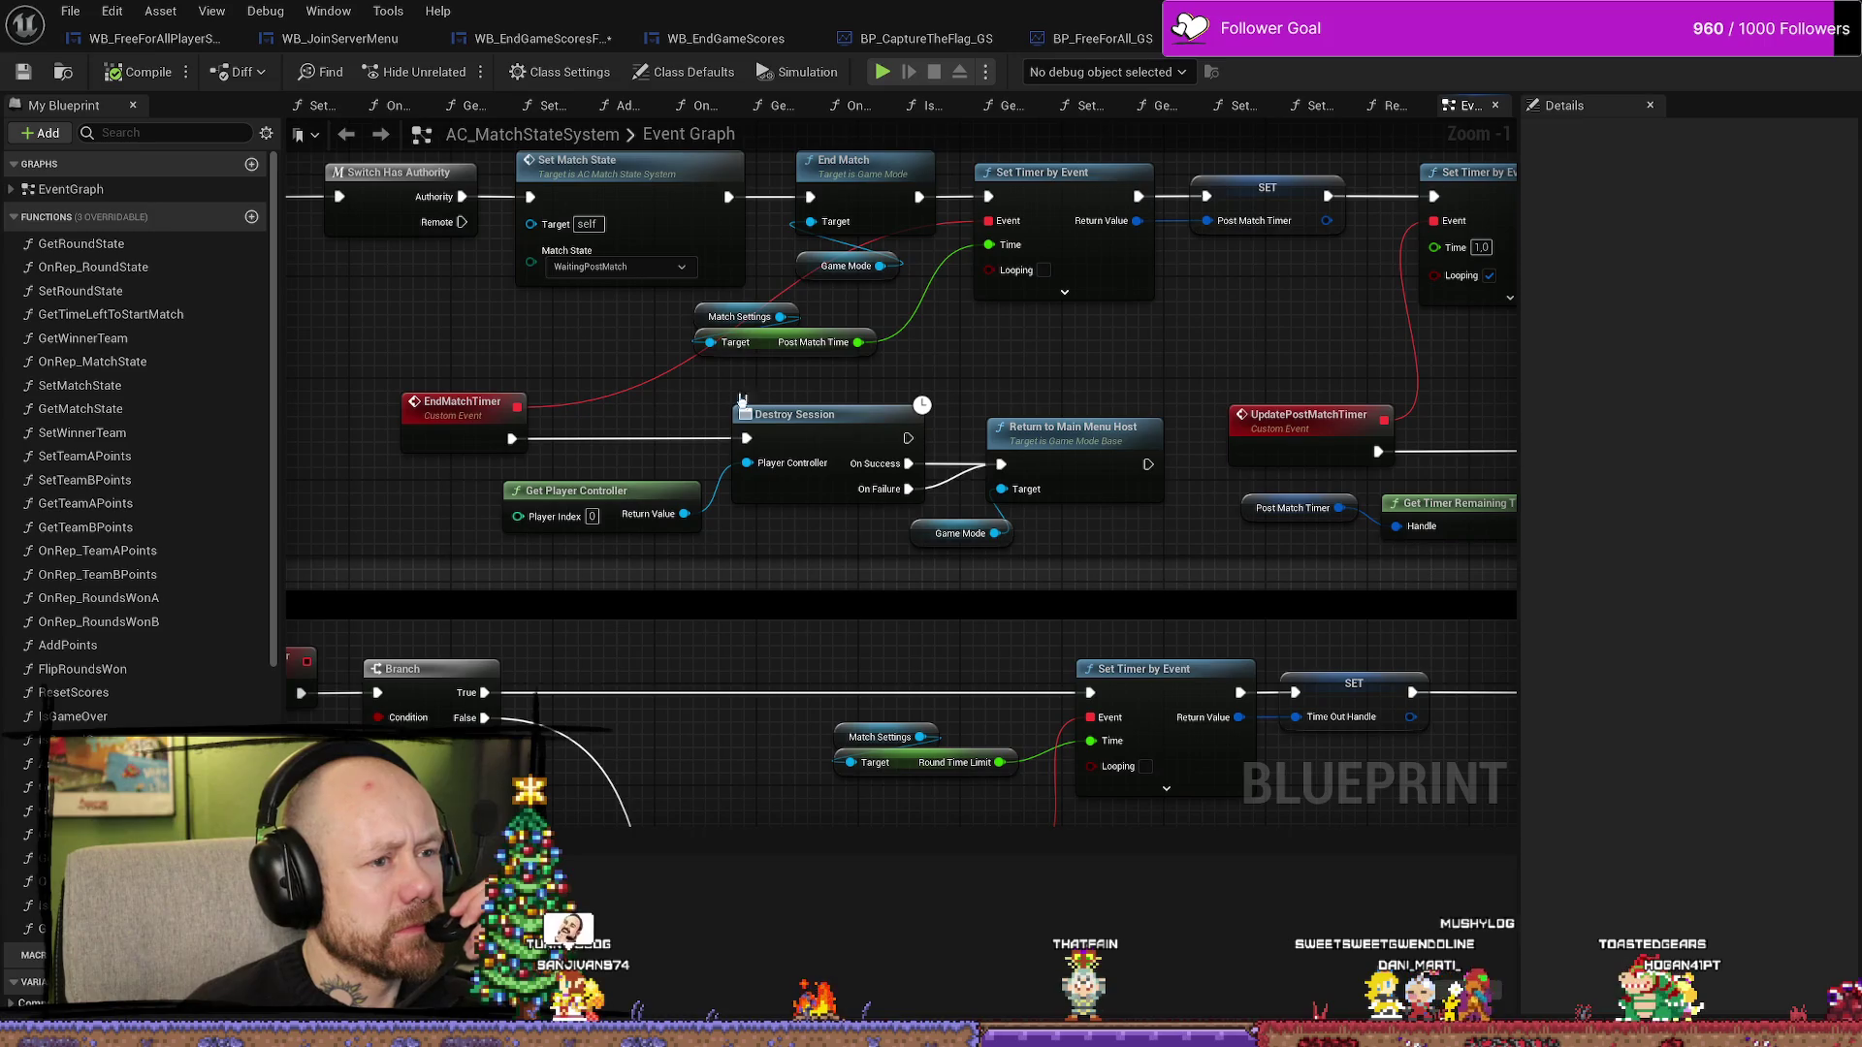
pyautogui.moveTo(291, 465)
pyautogui.mouseDown()
pyautogui.moveTo(485, 438)
pyautogui.moveTo(466, 430)
pyautogui.mouseUp()
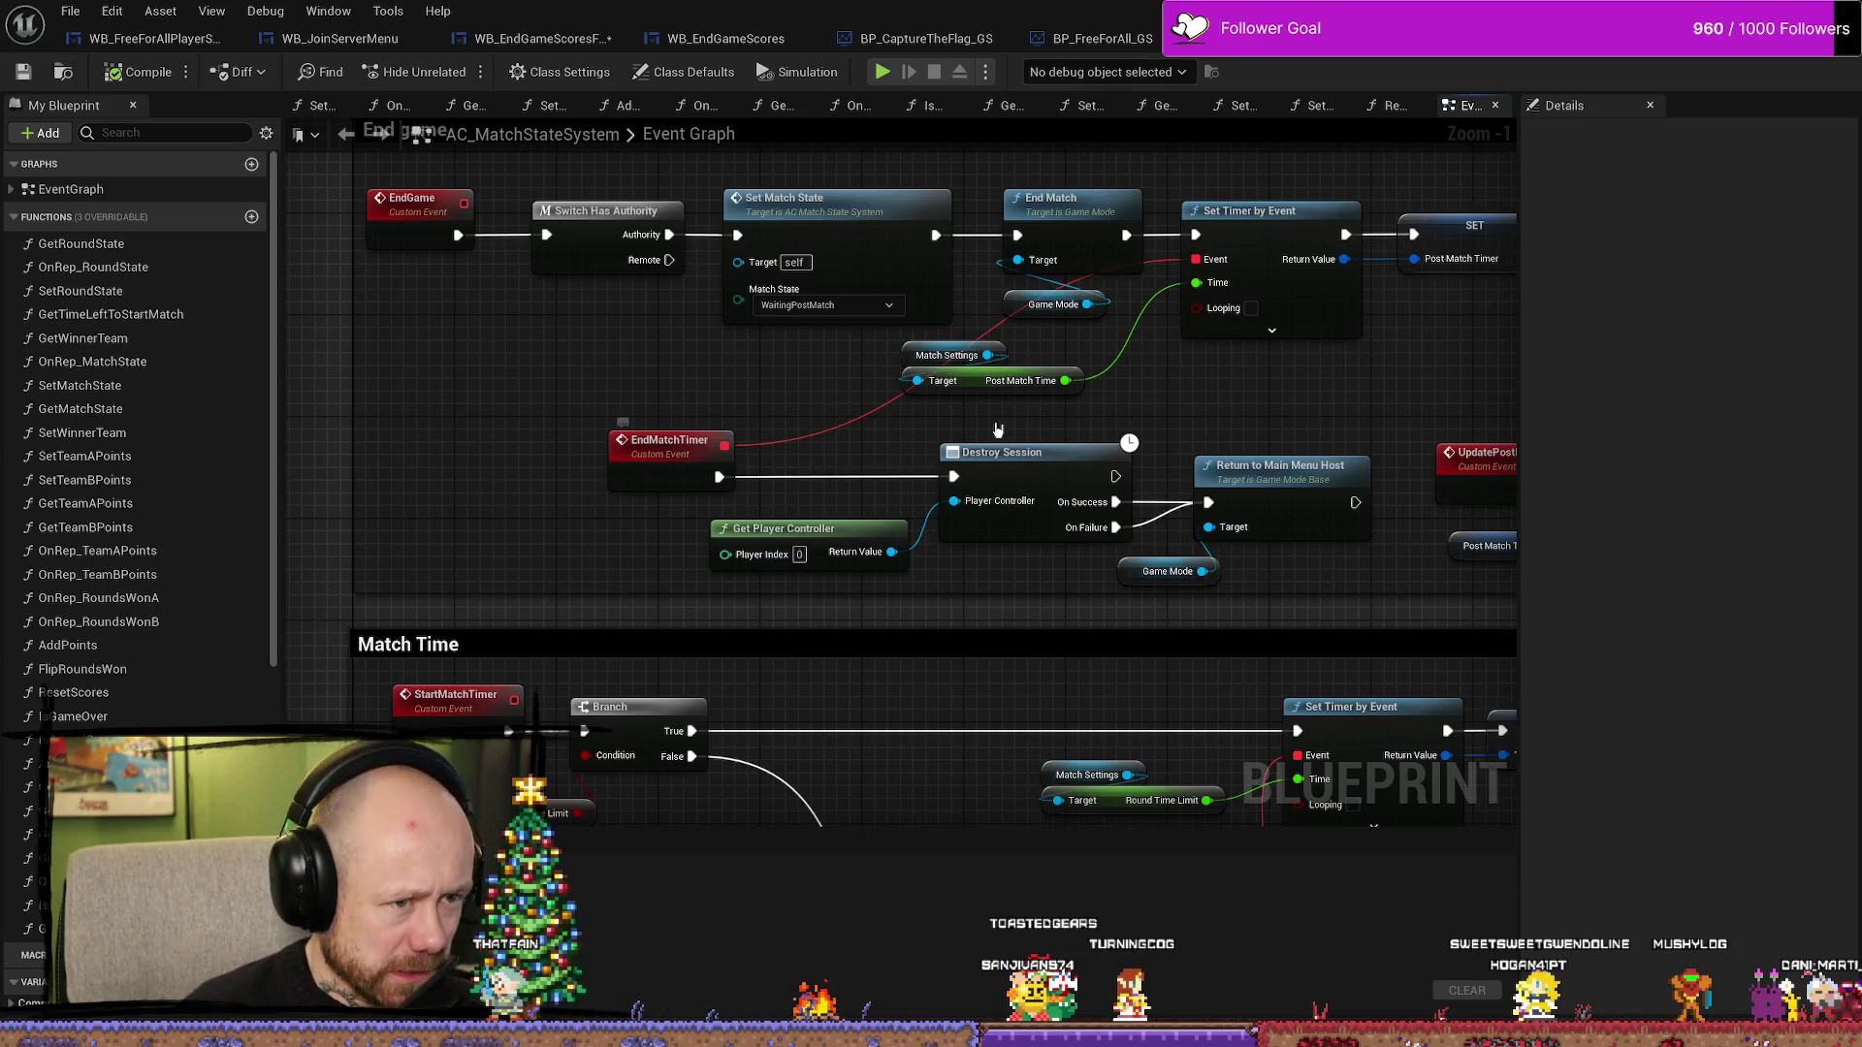
pyautogui.moveTo(998, 430); pyautogui.dragTo(1207, 413)
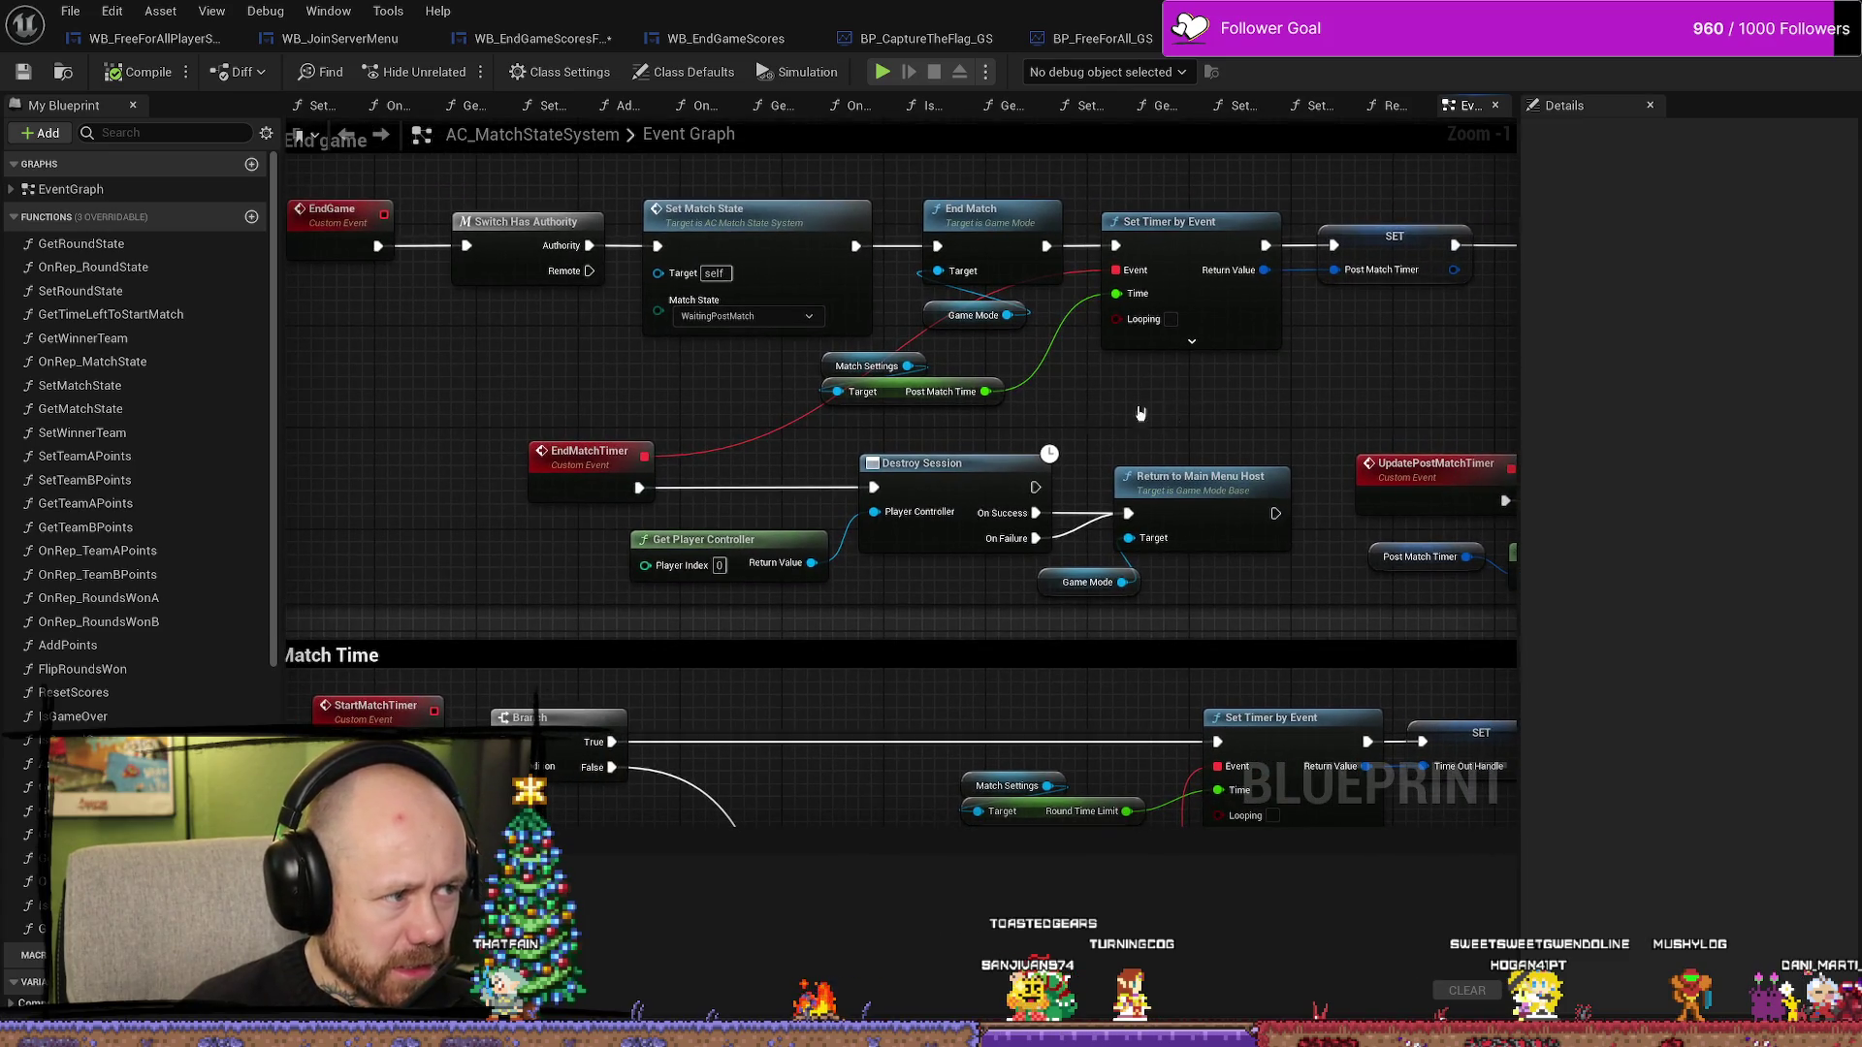
pyautogui.moveTo(521, 257)
pyautogui.mouseDown()
pyautogui.moveTo(586, 353)
pyautogui.moveTo(419, 358)
pyautogui.moveTo(468, 219)
pyautogui.mouseUp()
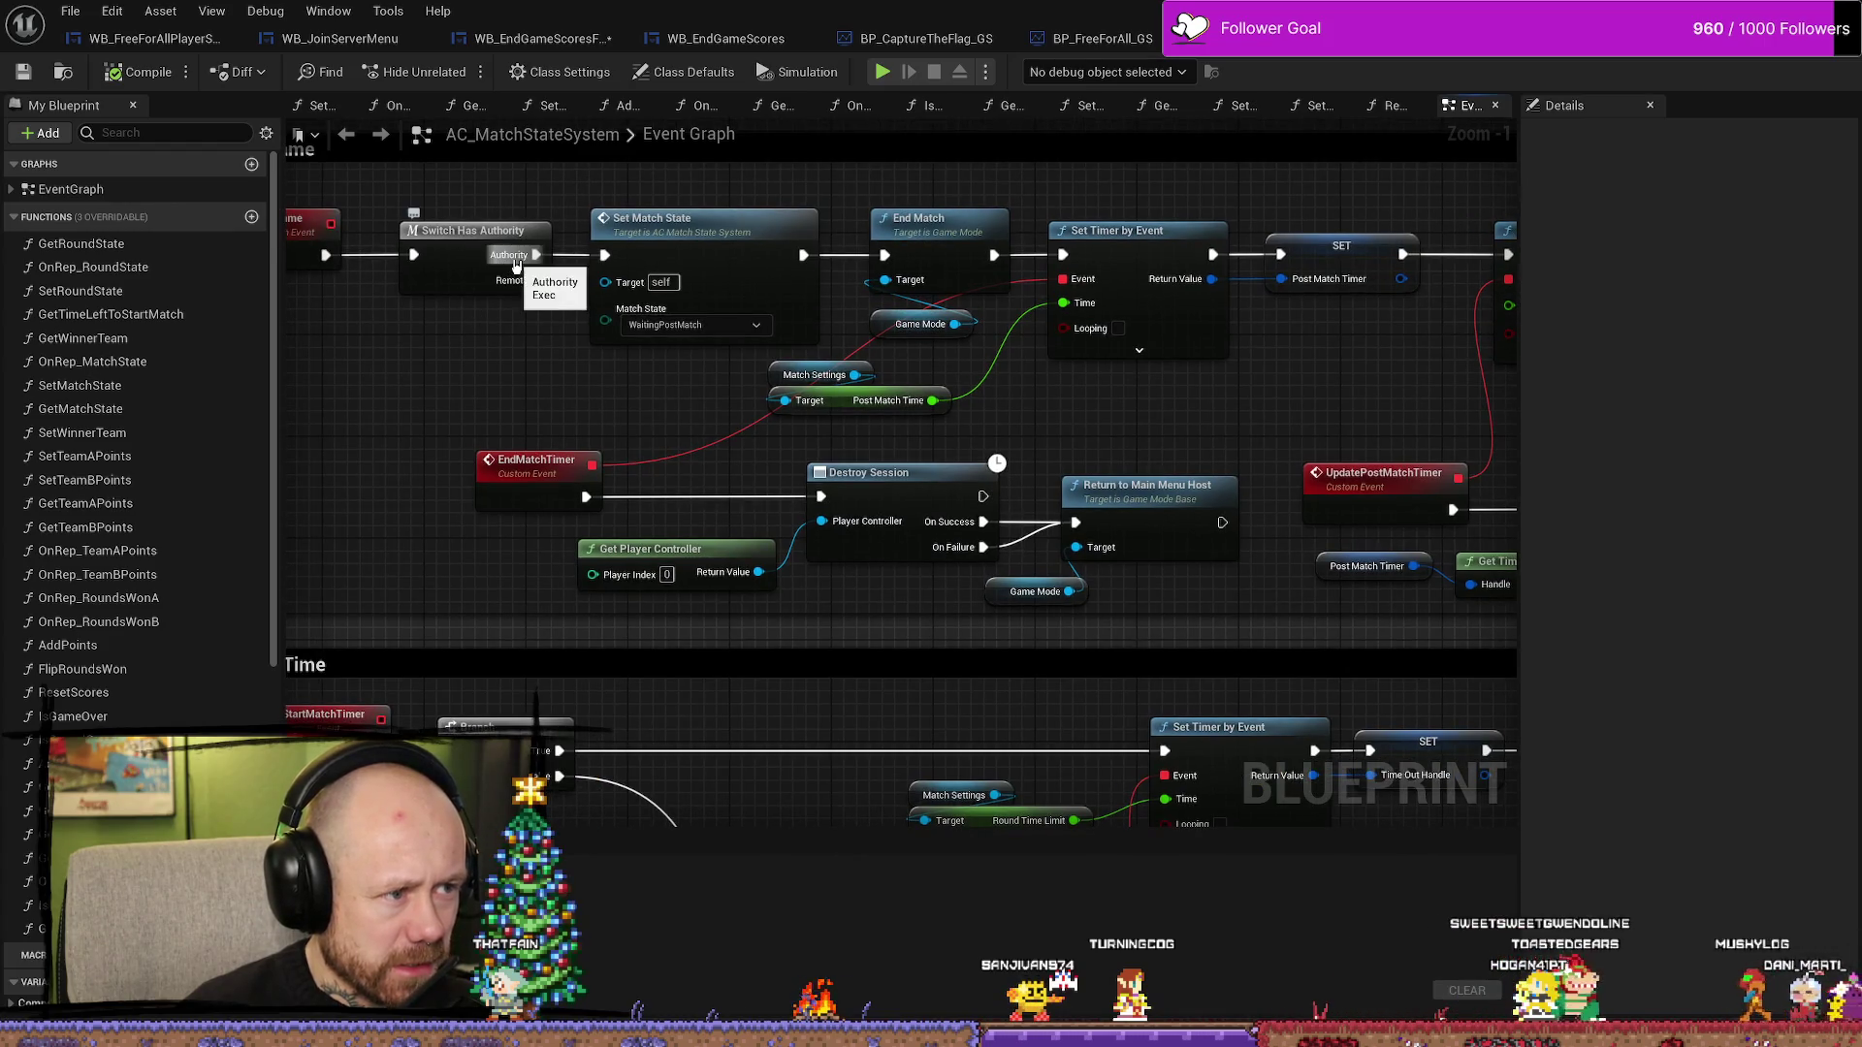
pyautogui.moveTo(487, 345)
pyautogui.mouseDown()
pyautogui.moveTo(578, 345)
pyautogui.moveTo(493, 345)
pyautogui.mouseUp()
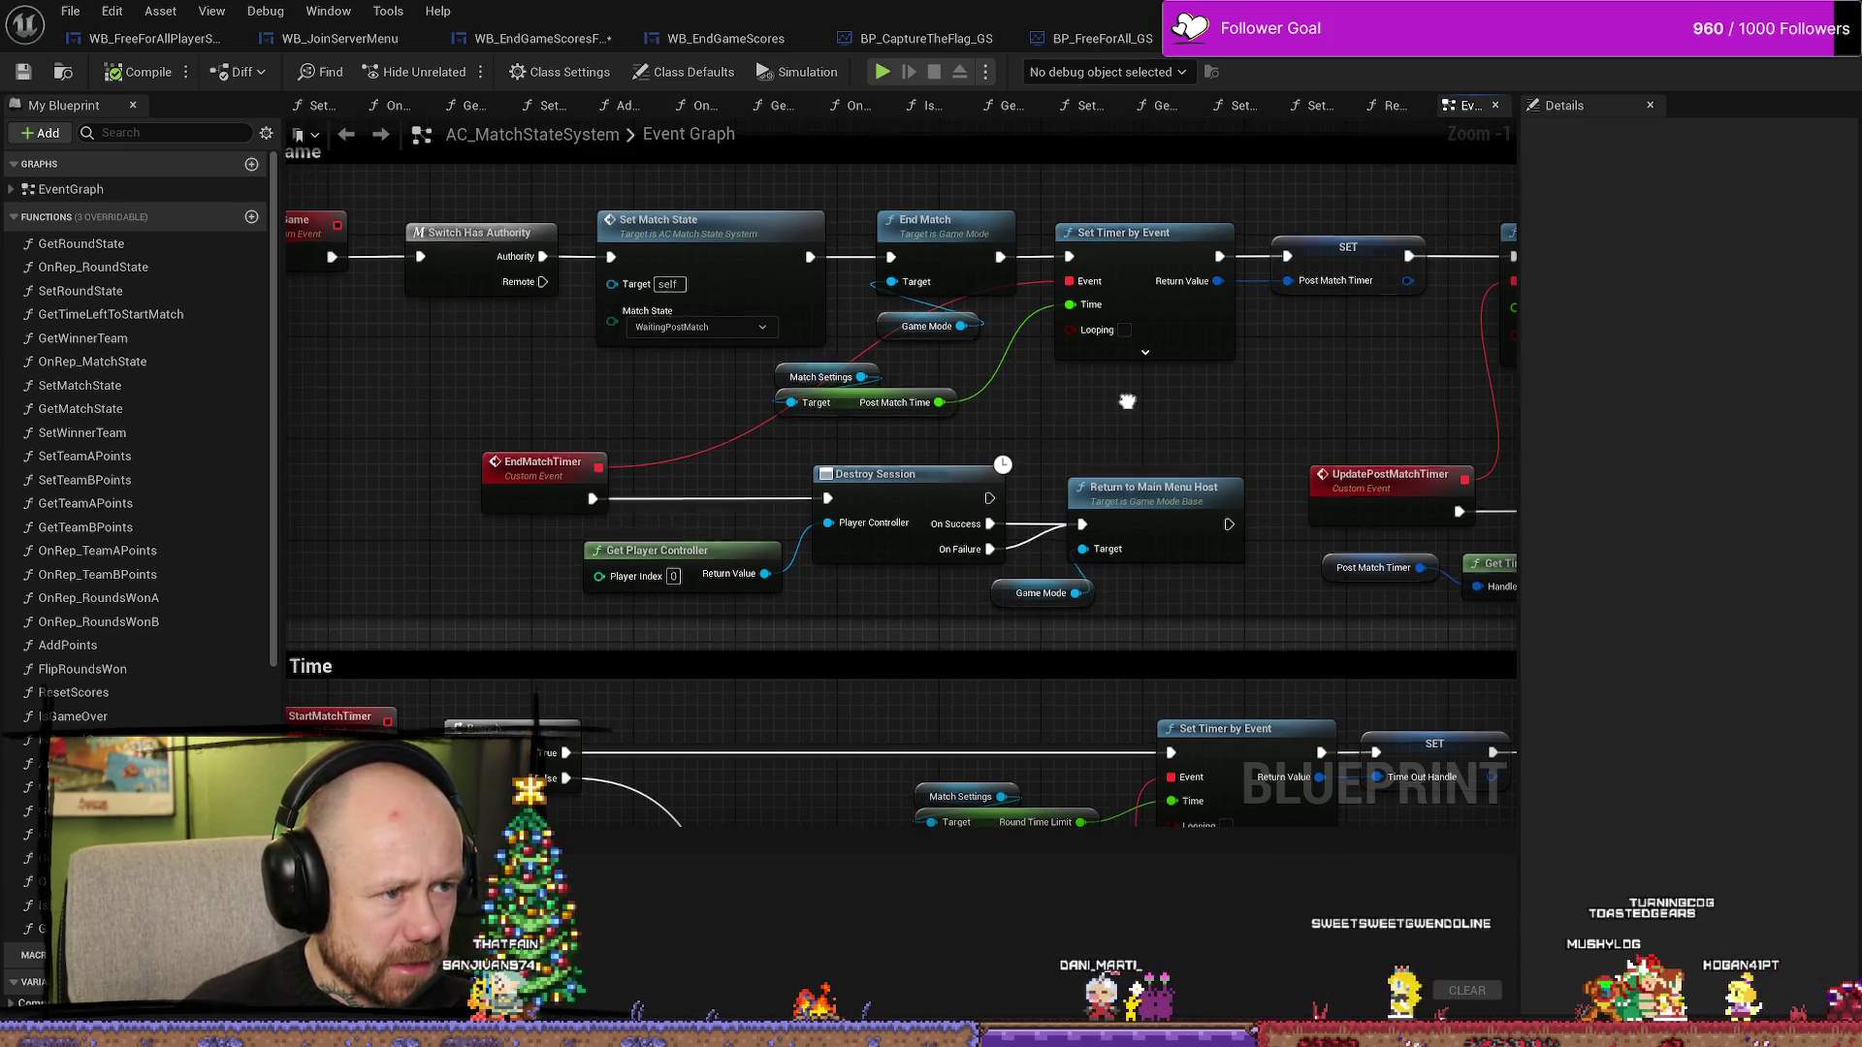
pyautogui.moveTo(1137, 411); pyautogui.dragTo(1055, 412)
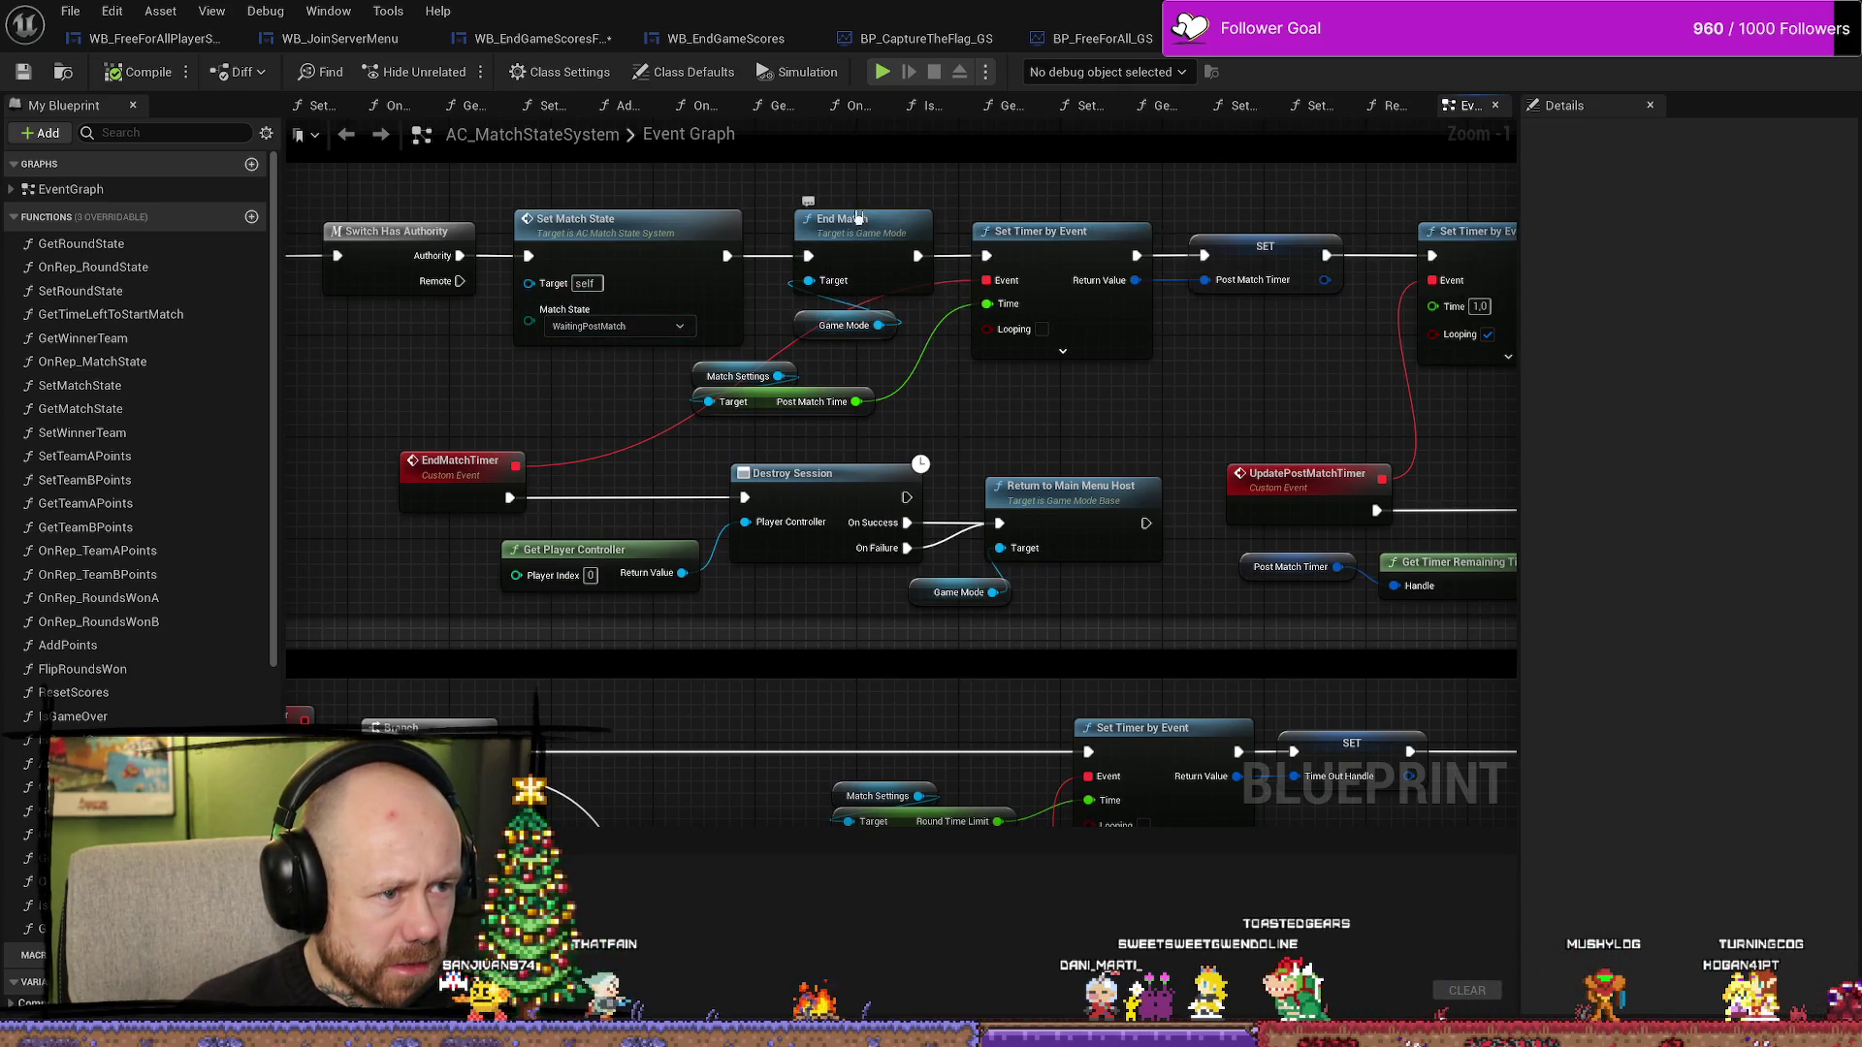
pyautogui.click(863, 225)
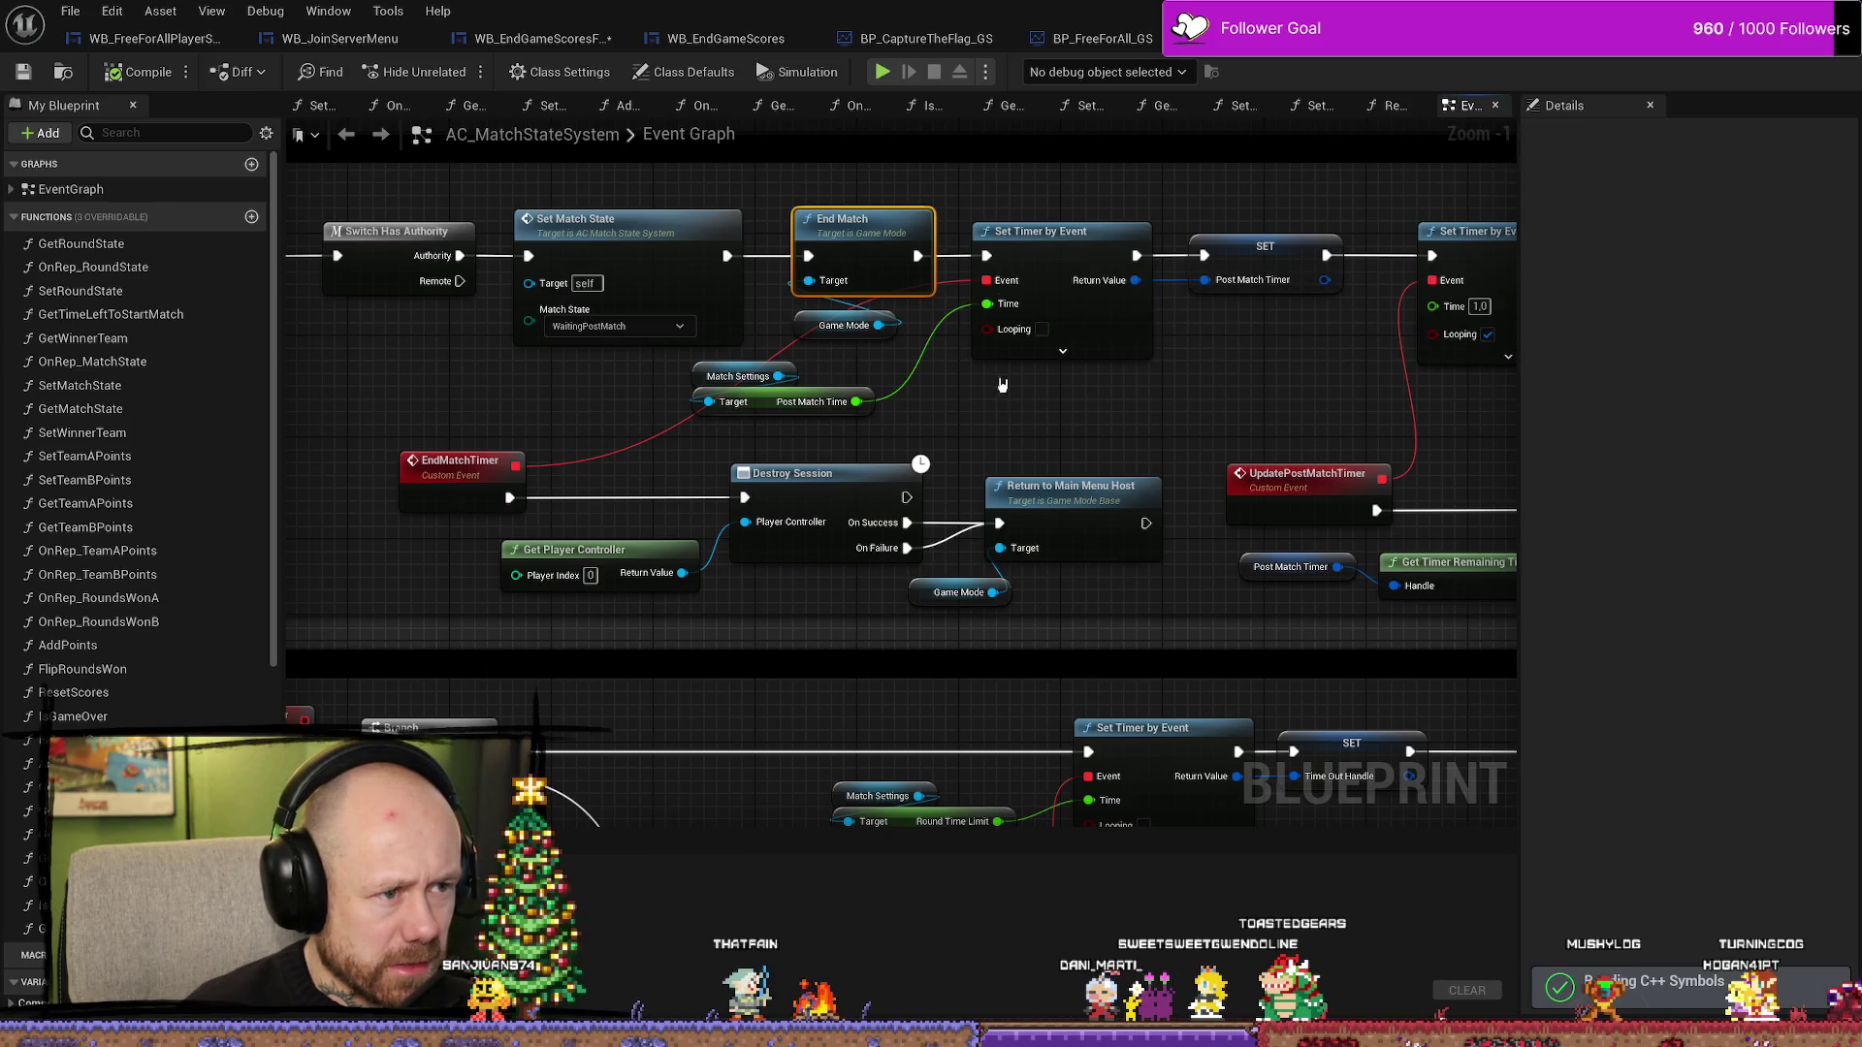
pyautogui.moveTo(1015, 425); pyautogui.dragTo(963, 418)
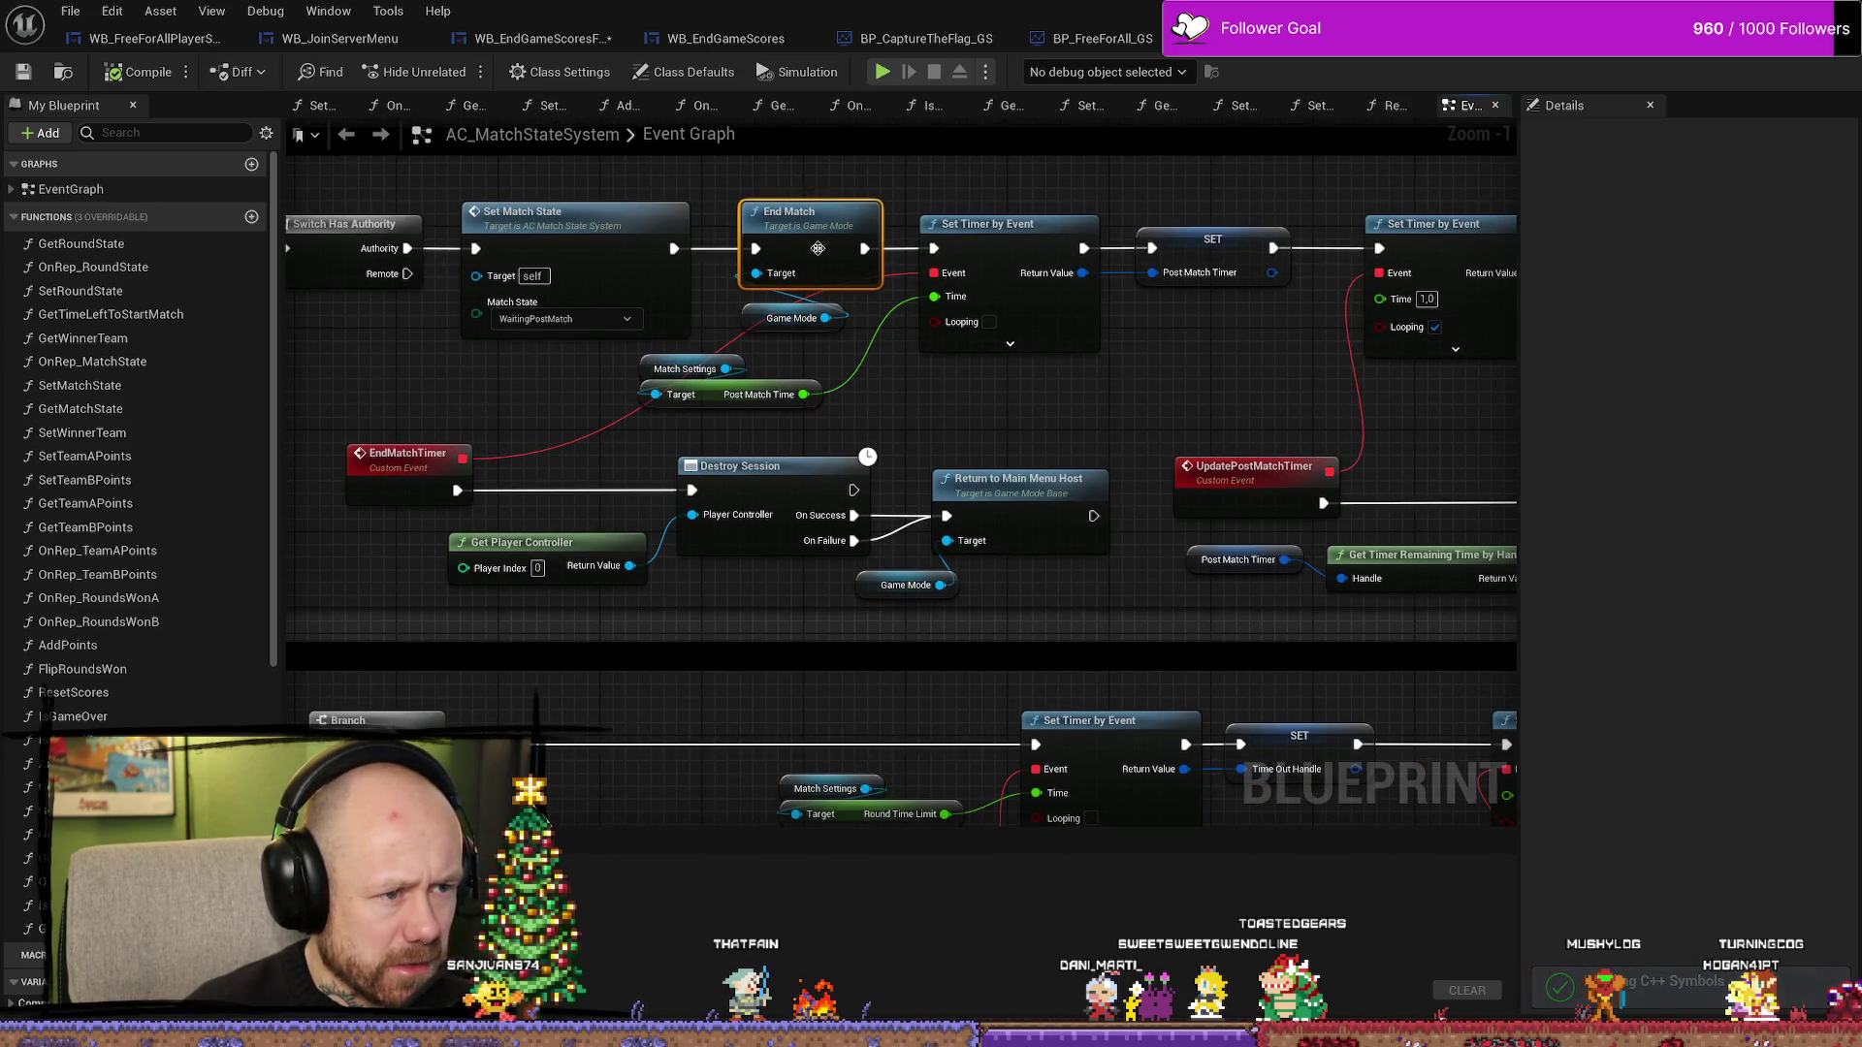
# - Shift the Match Settings and Post Match Time nodes to the right
pyautogui.moveTo(960, 236); pyautogui.dragTo(906, 244)
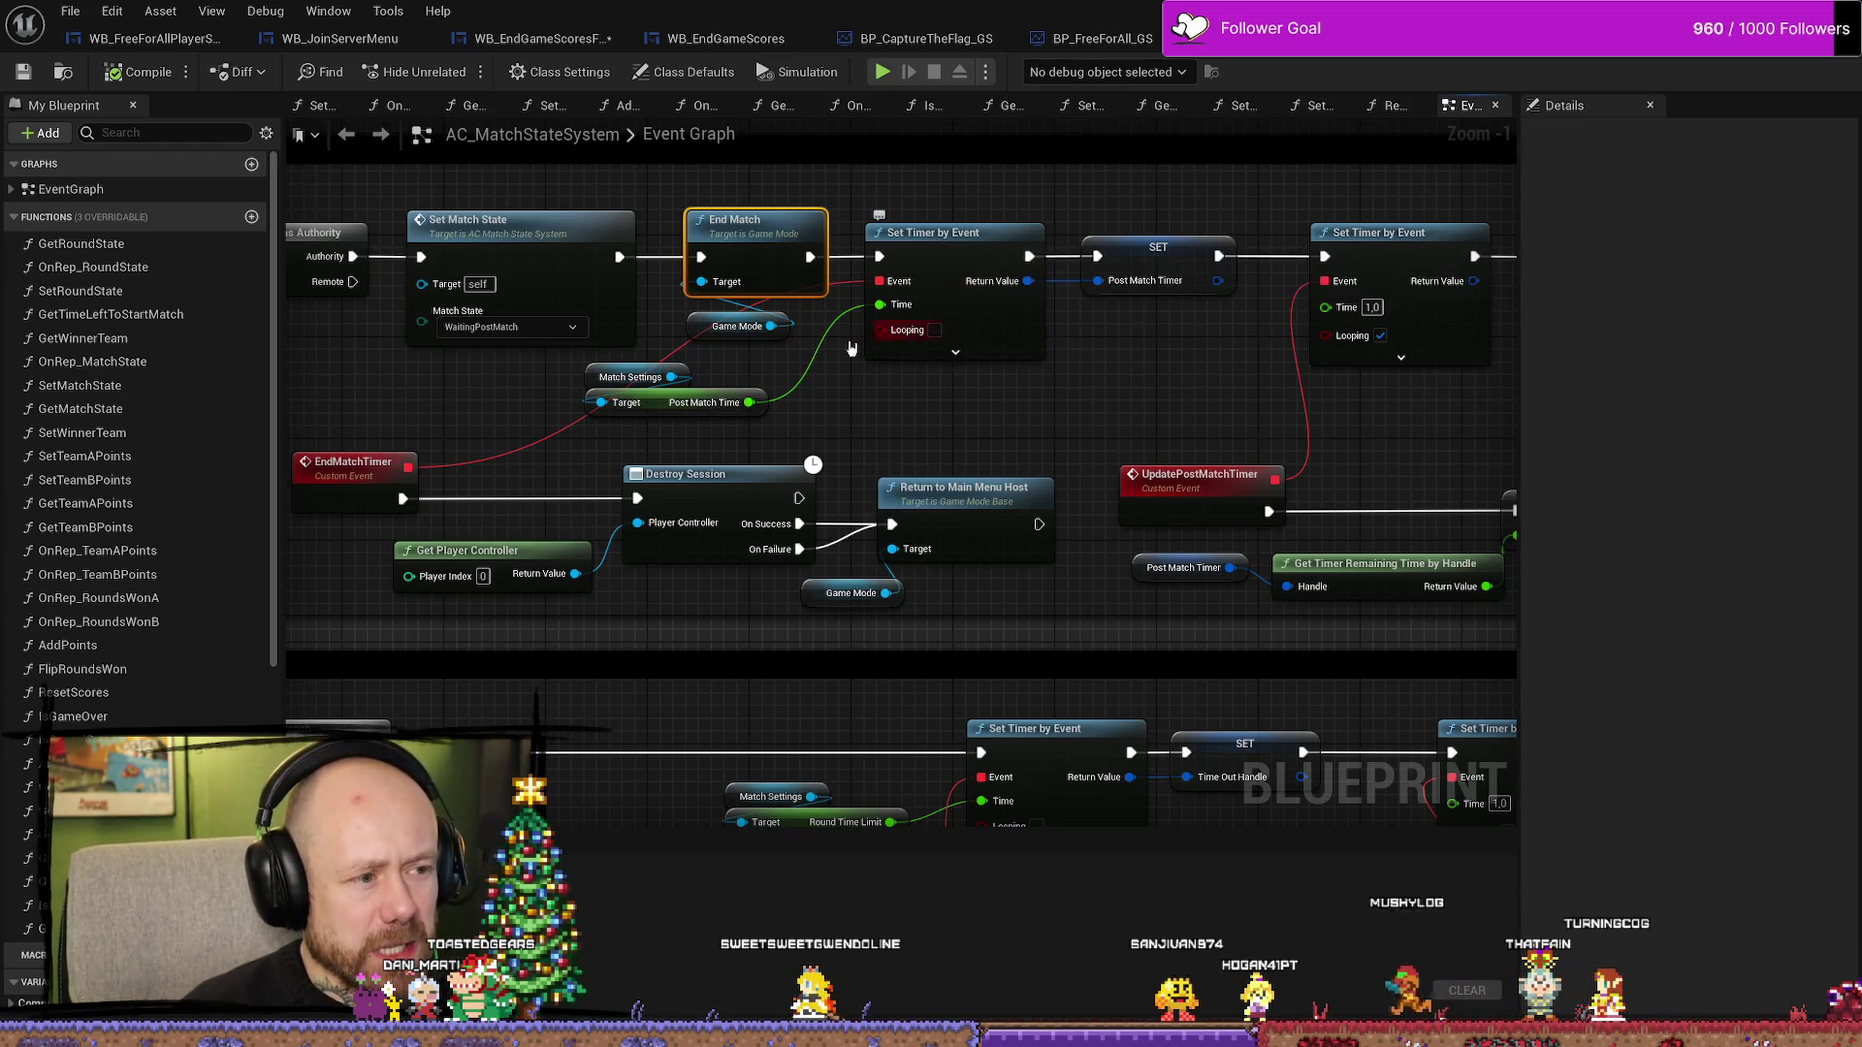
pyautogui.click(664, 402)
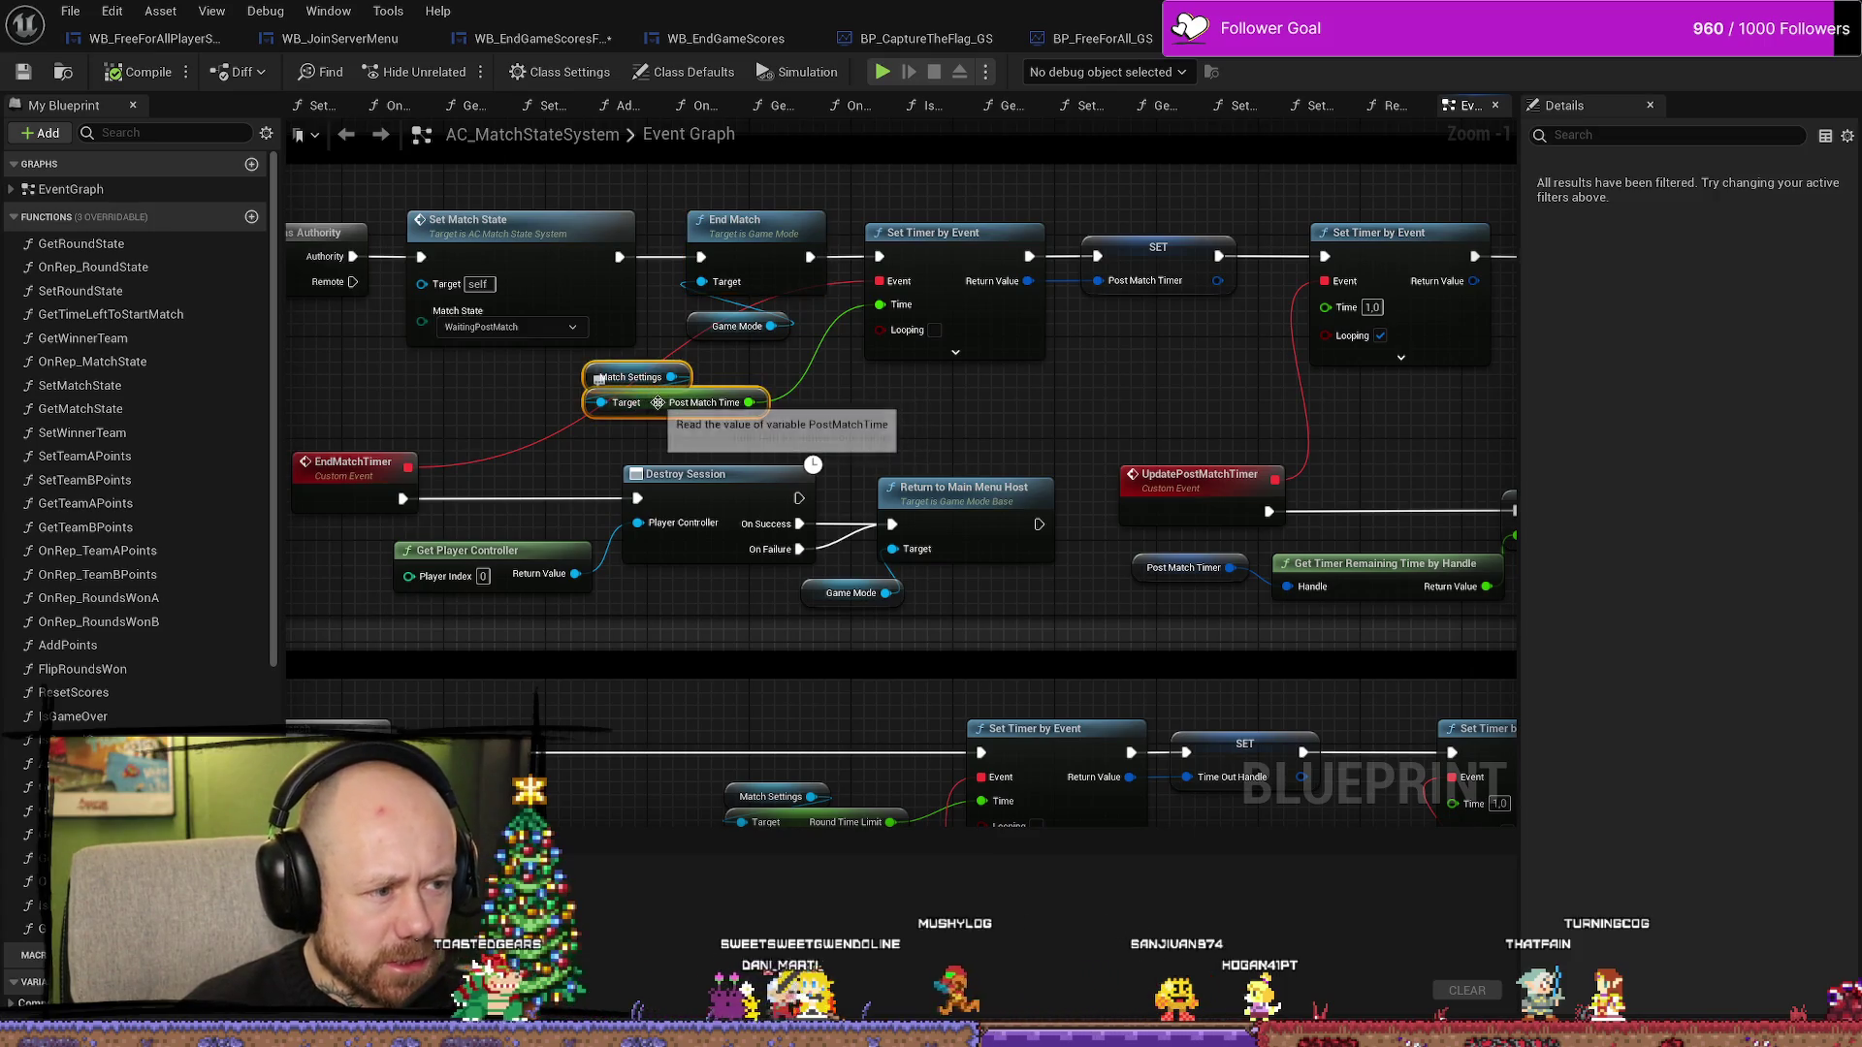
pyautogui.moveTo(657, 403); pyautogui.dragTo(759, 403)
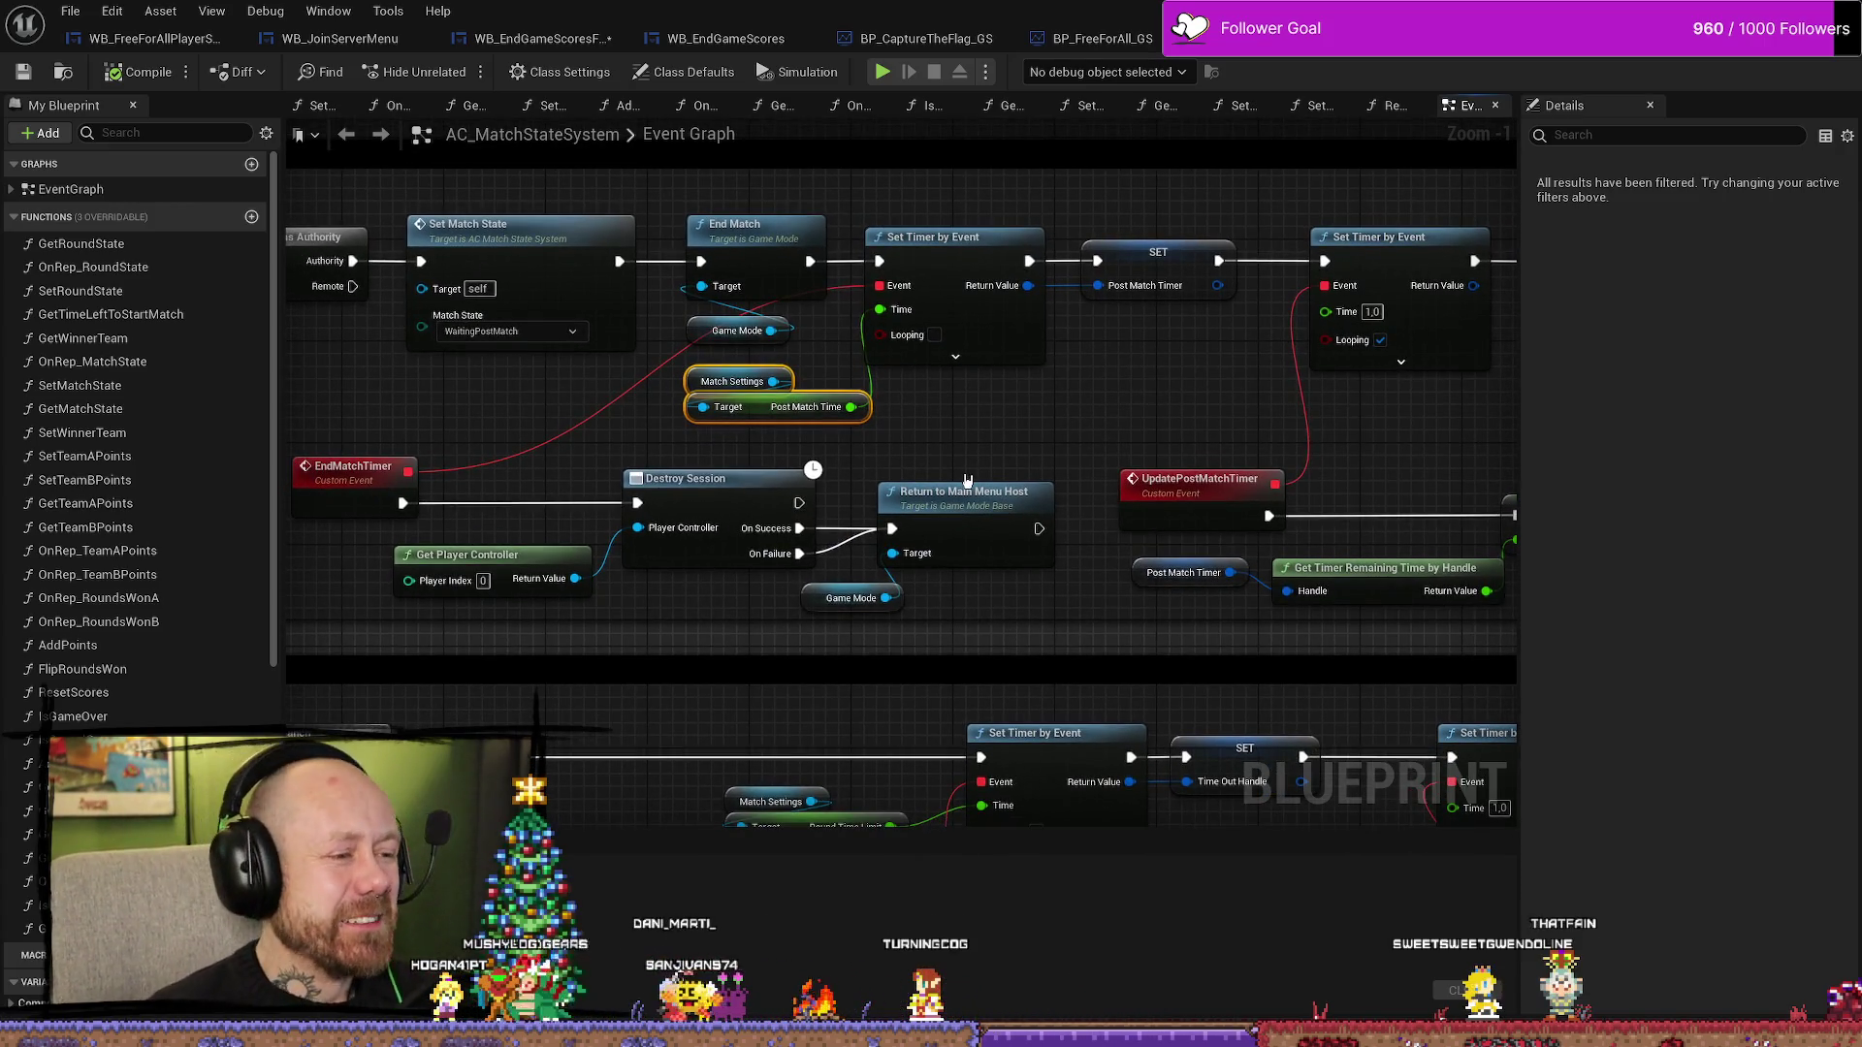
# - Move EndMatchTimer away from the Destroy Session and Return to Main Menu Host chain
pyautogui.moveTo(870, 528); pyautogui.dragTo(989, 448)
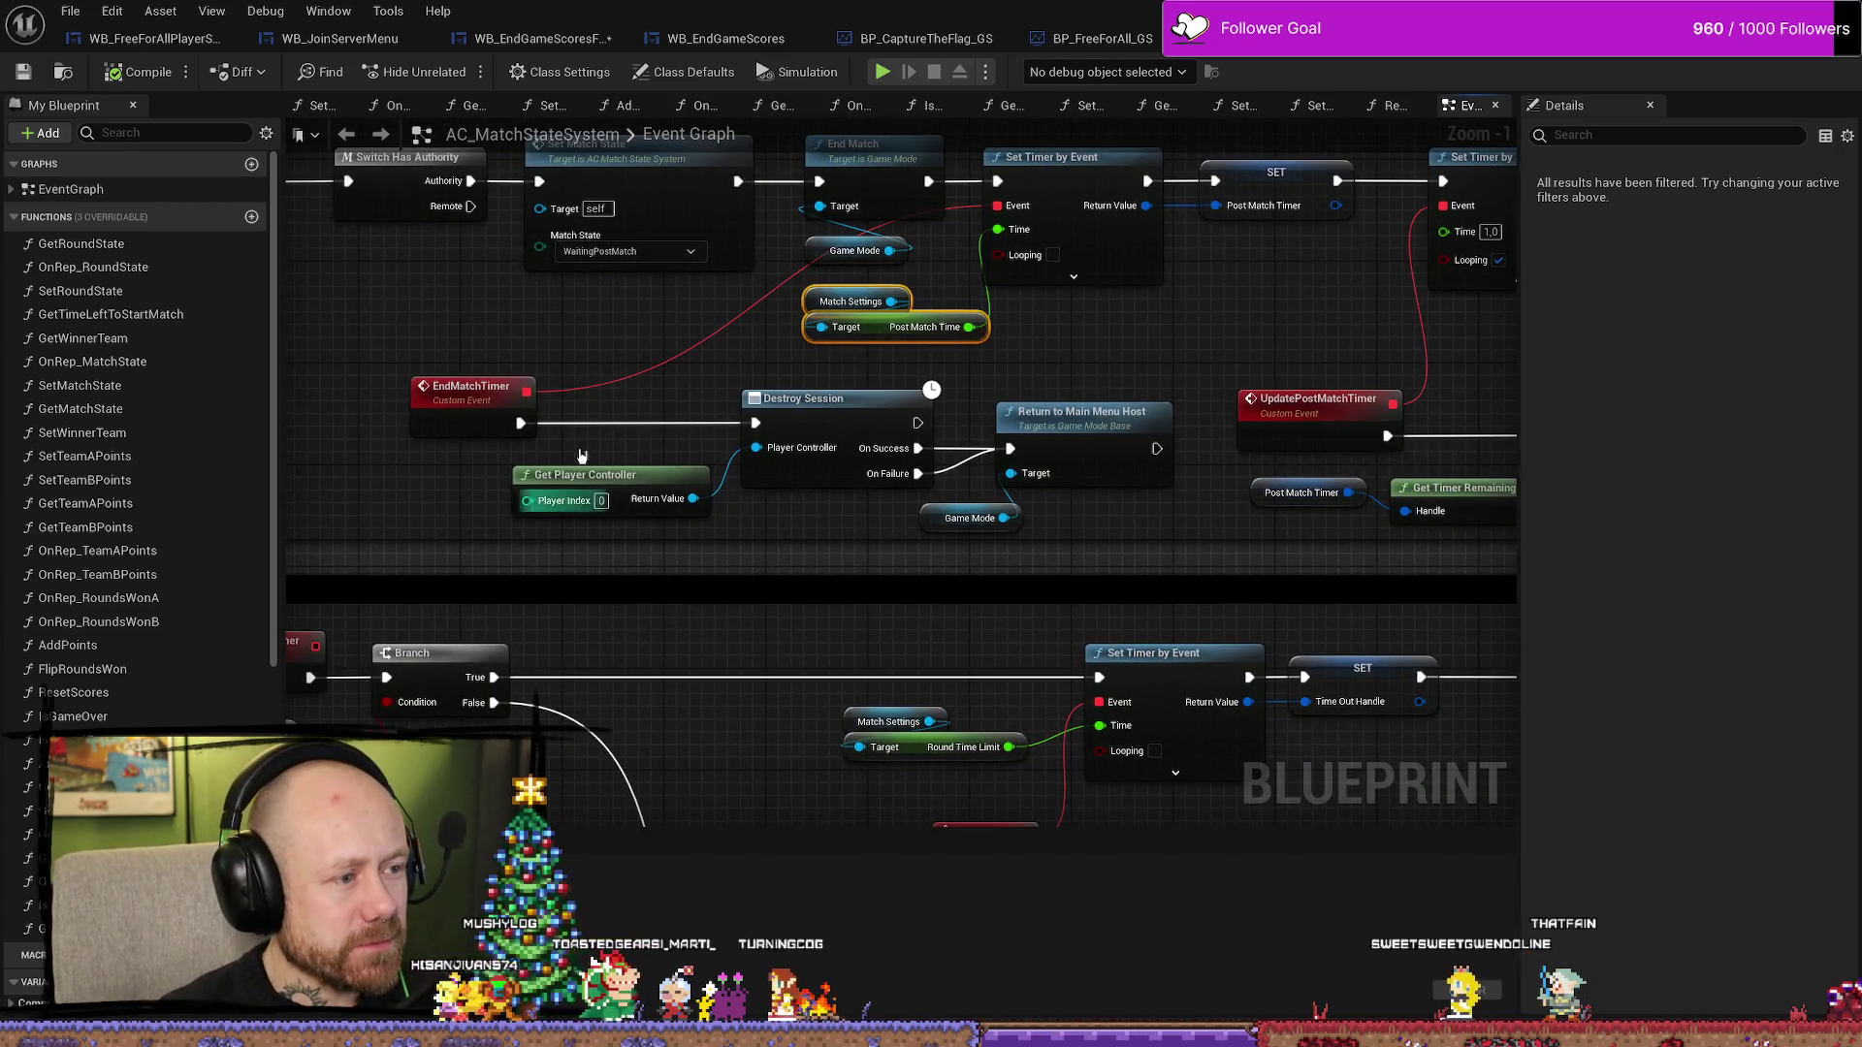
pyautogui.click(470, 393)
pyautogui.moveTo(688, 402); pyautogui.dragTo(704, 475)
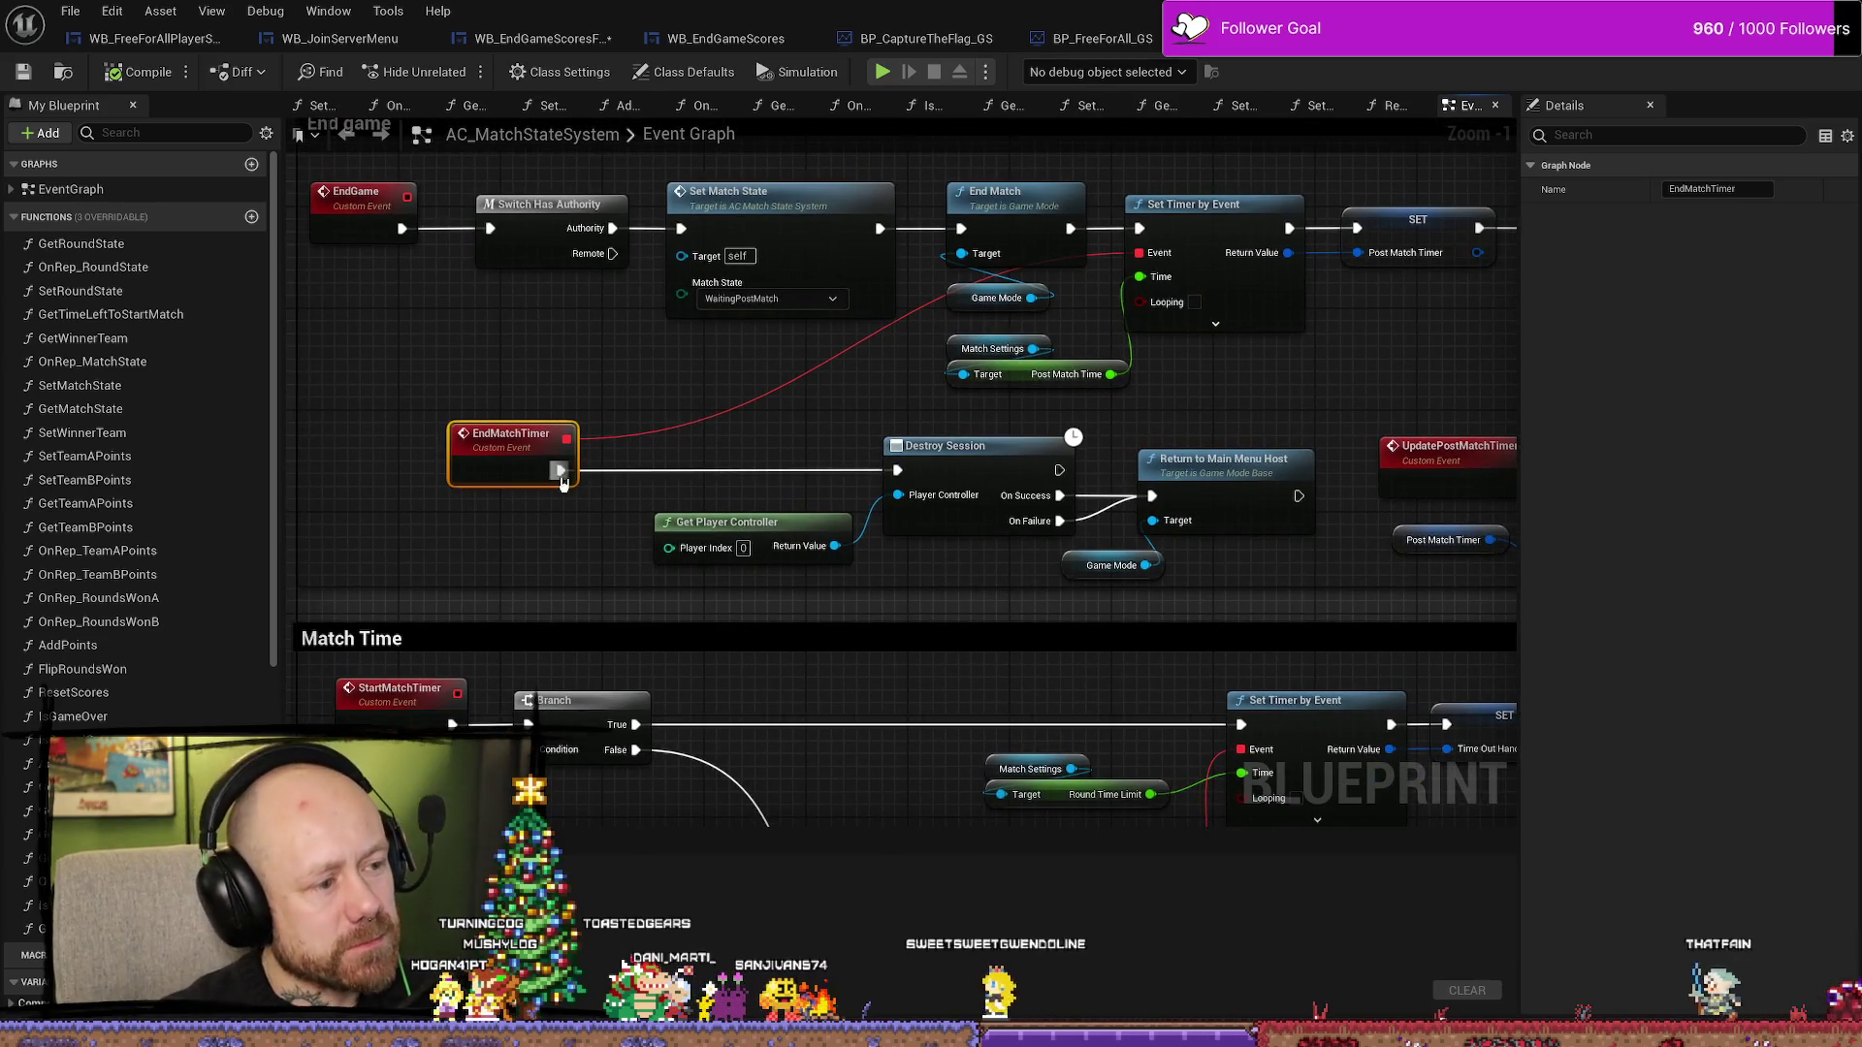
pyautogui.moveTo(543, 455); pyautogui.dragTo(517, 455)
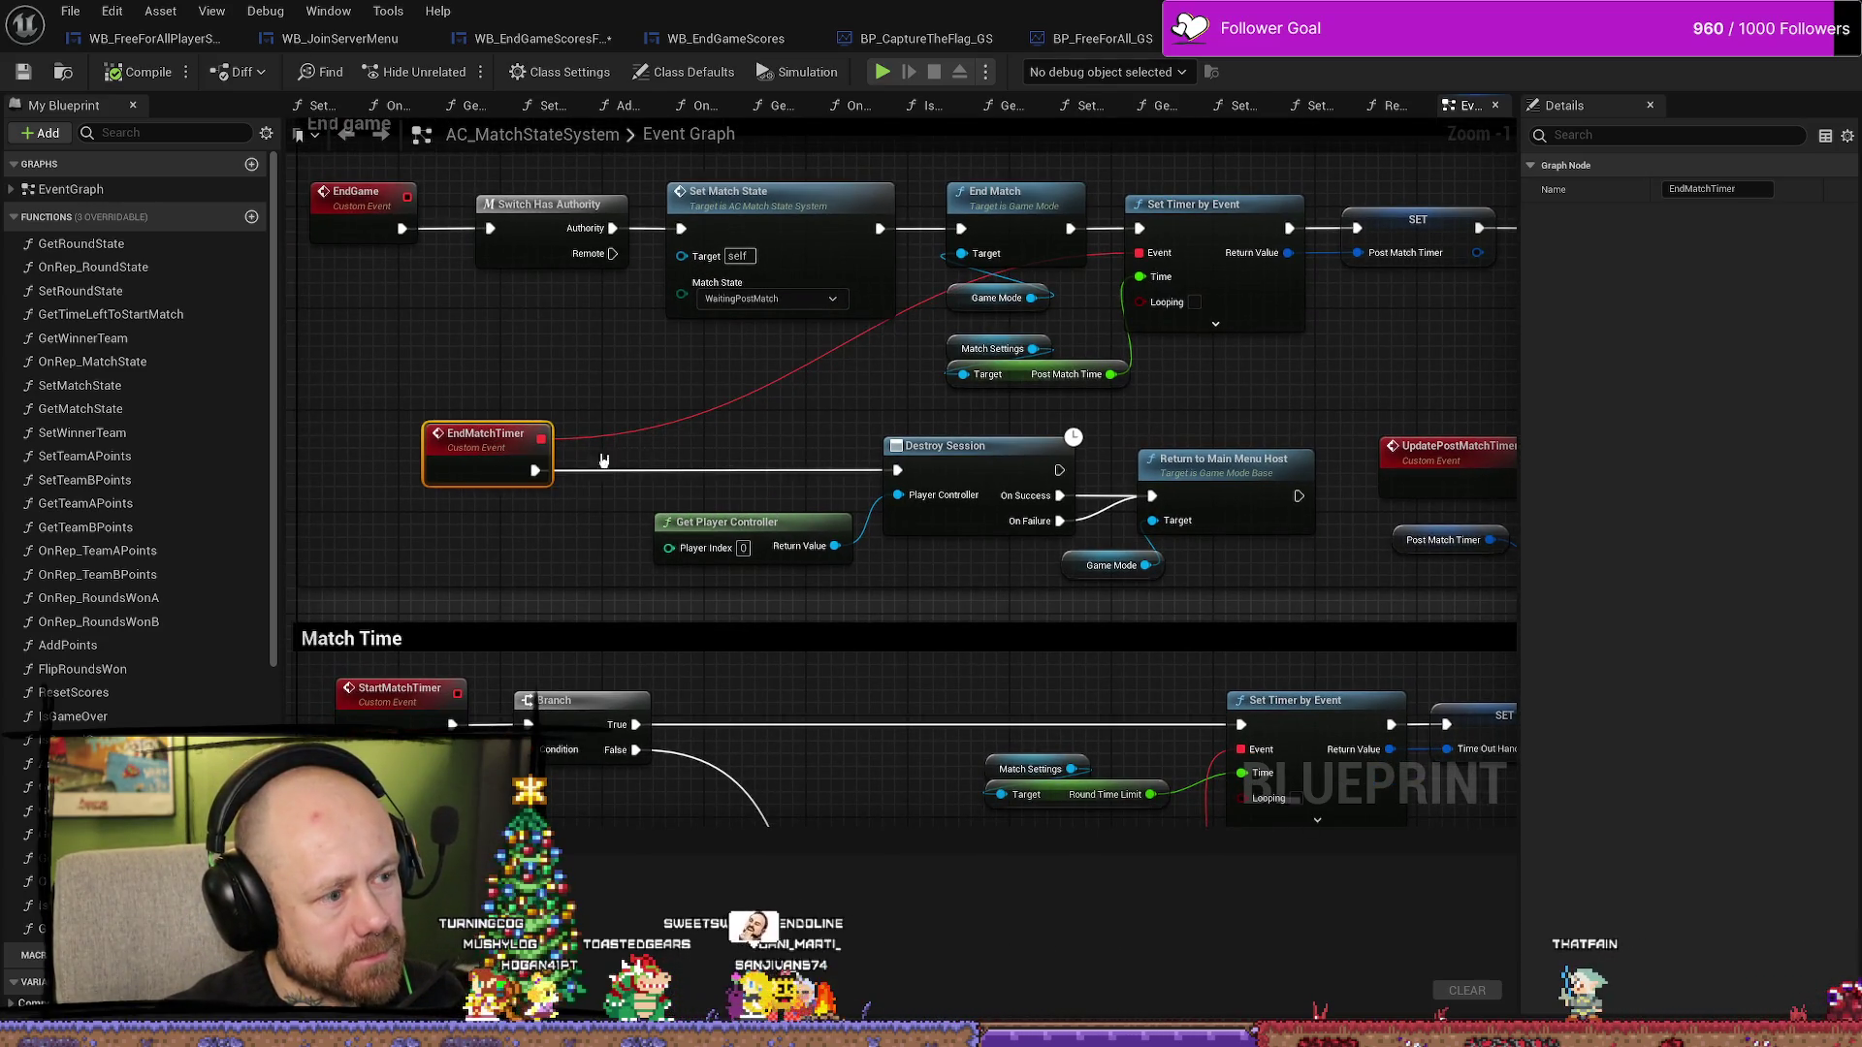
pyautogui.moveTo(739, 444); pyautogui.dragTo(530, 418)
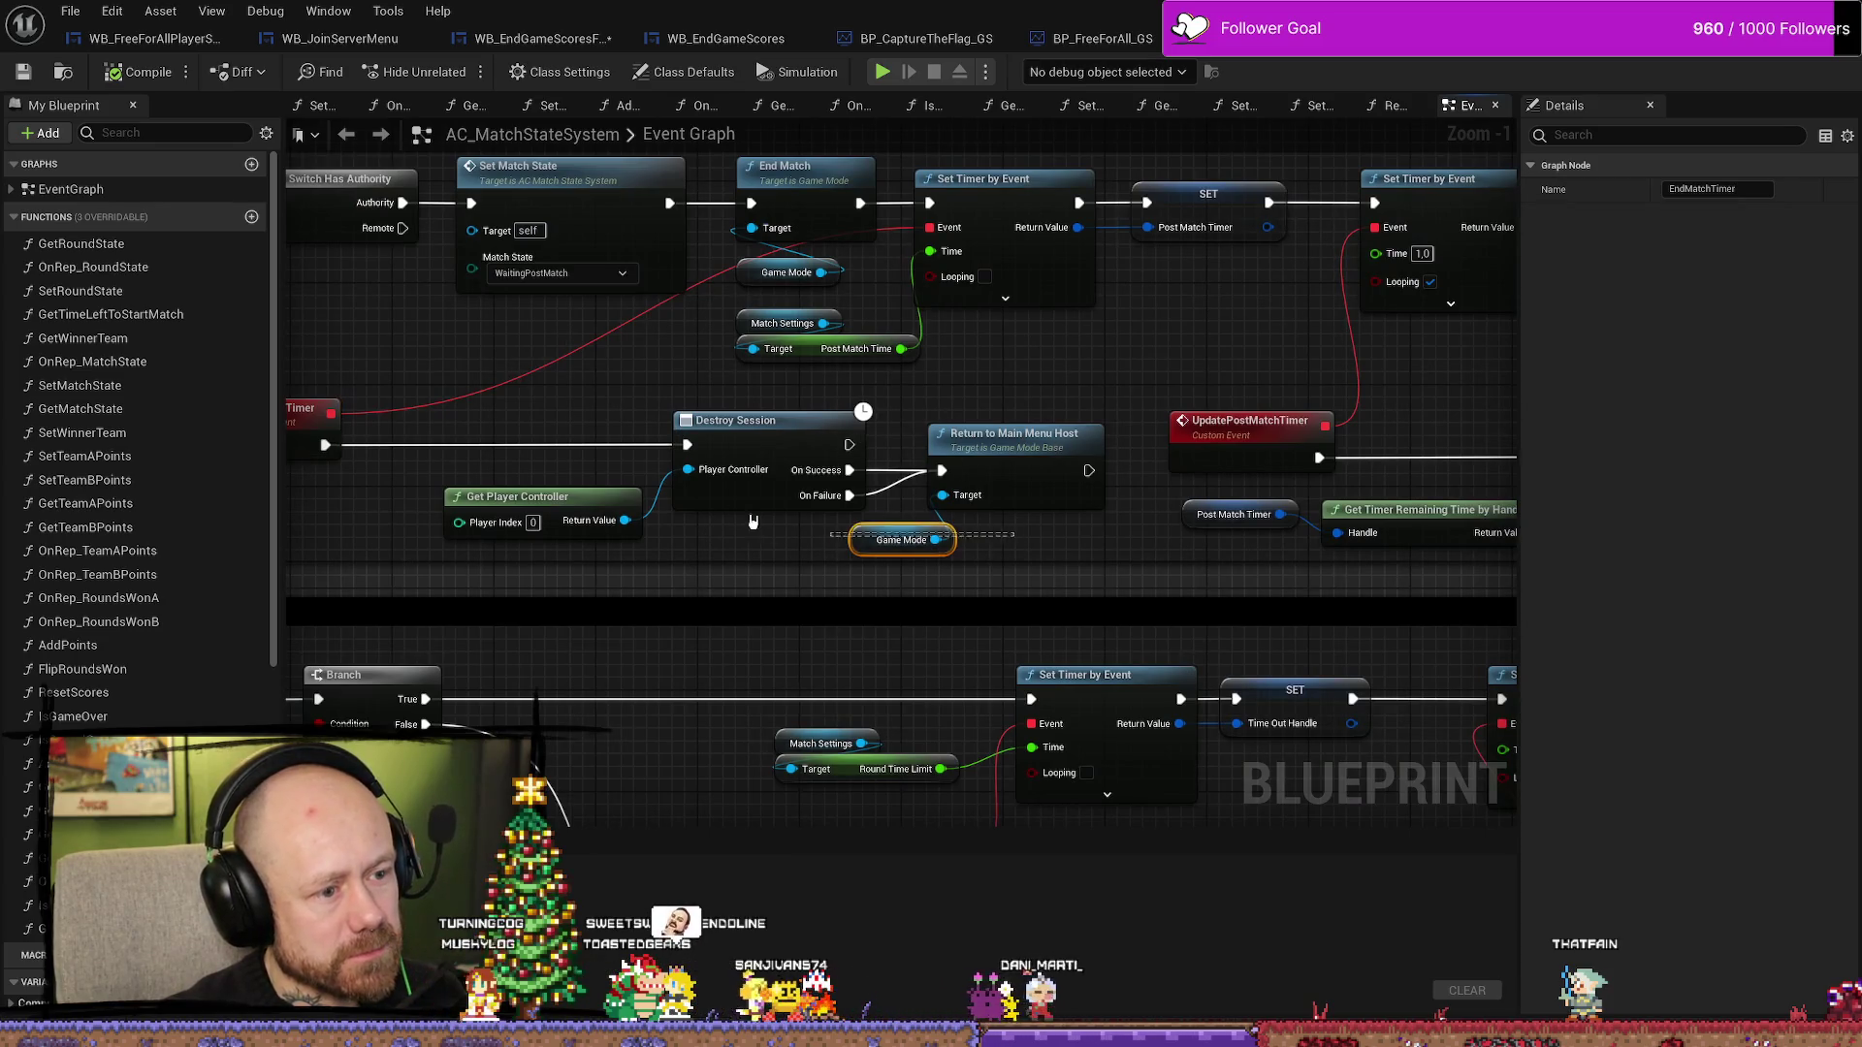
pyautogui.moveTo(753, 521); pyautogui.dragTo(441, 405)
pyautogui.moveTo(667, 440); pyautogui.dragTo(916, 444)
pyautogui.moveTo(565, 443)
pyautogui.mouseDown()
pyautogui.moveTo(462, 404)
pyautogui.moveTo(579, 476)
pyautogui.mouseUp()
# - Add an Is Server node driving a Branch, and wire EndMatchTimer into the Branch
pyautogui.rightClick(597, 570)
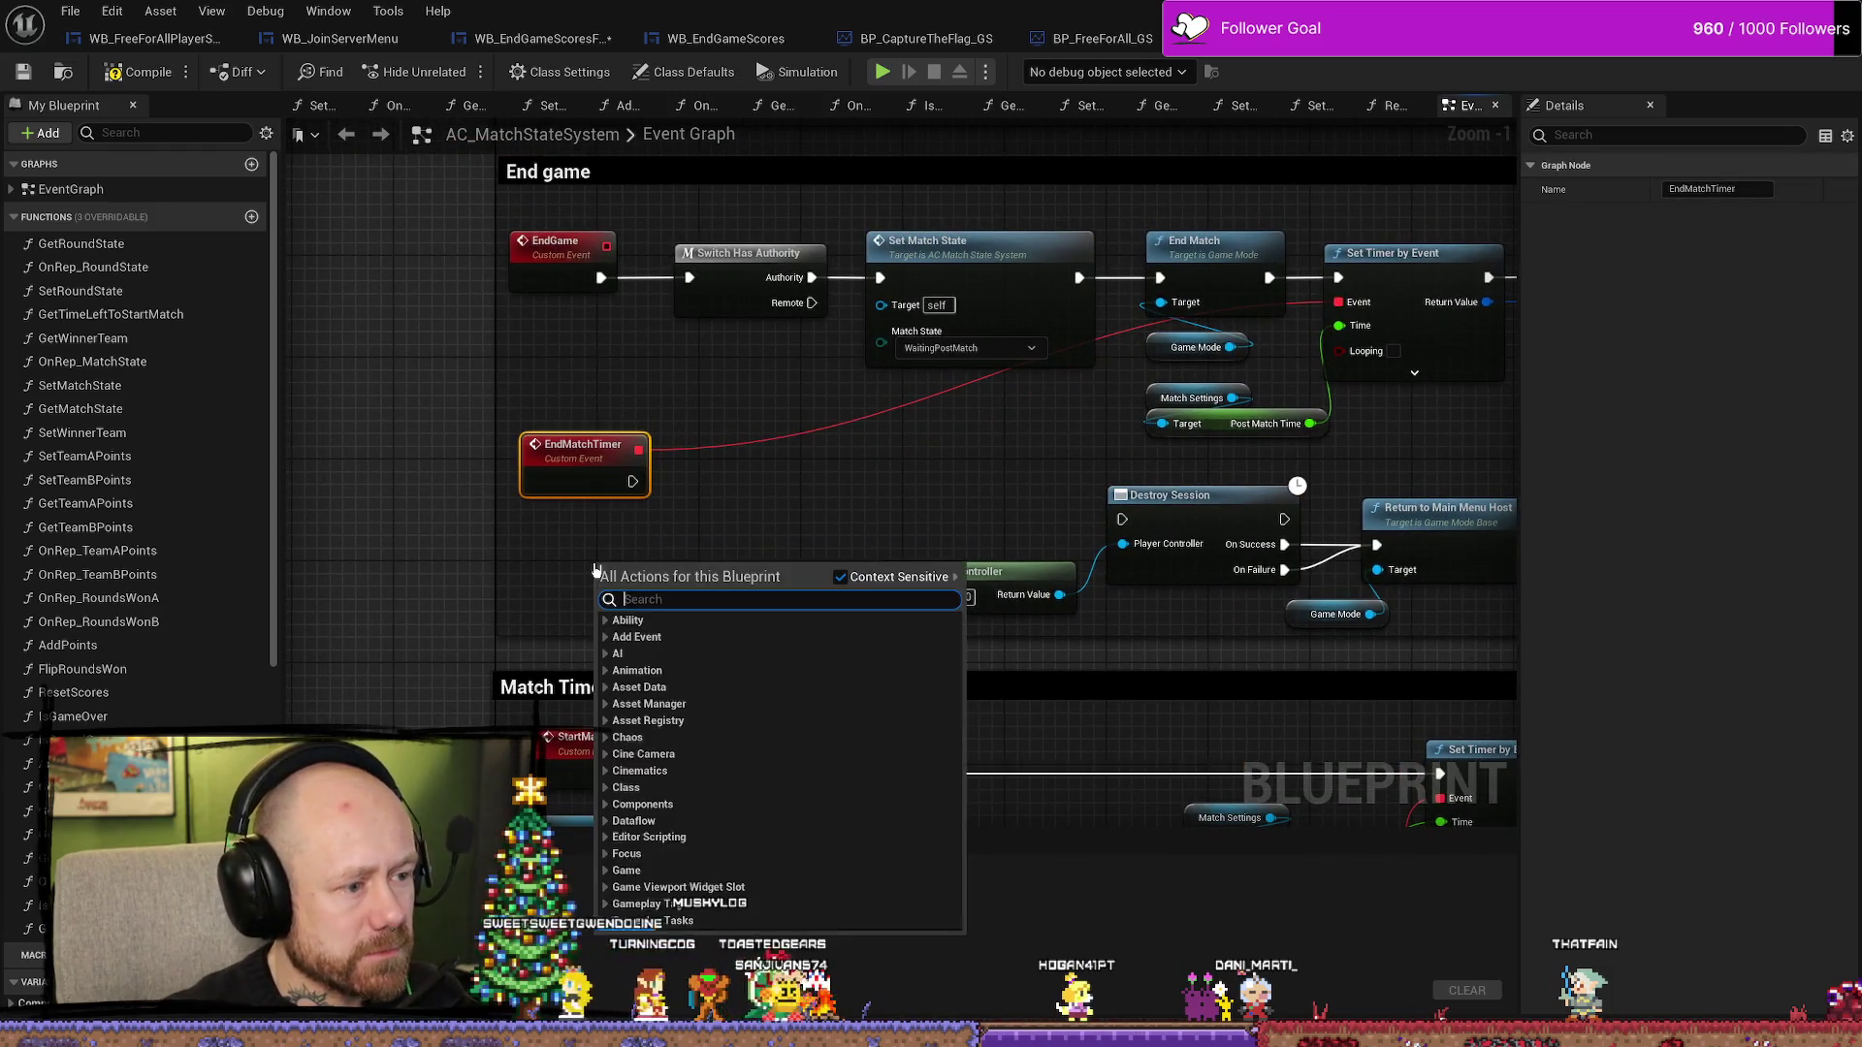
pyautogui.write('is')
pyautogui.write('erver')
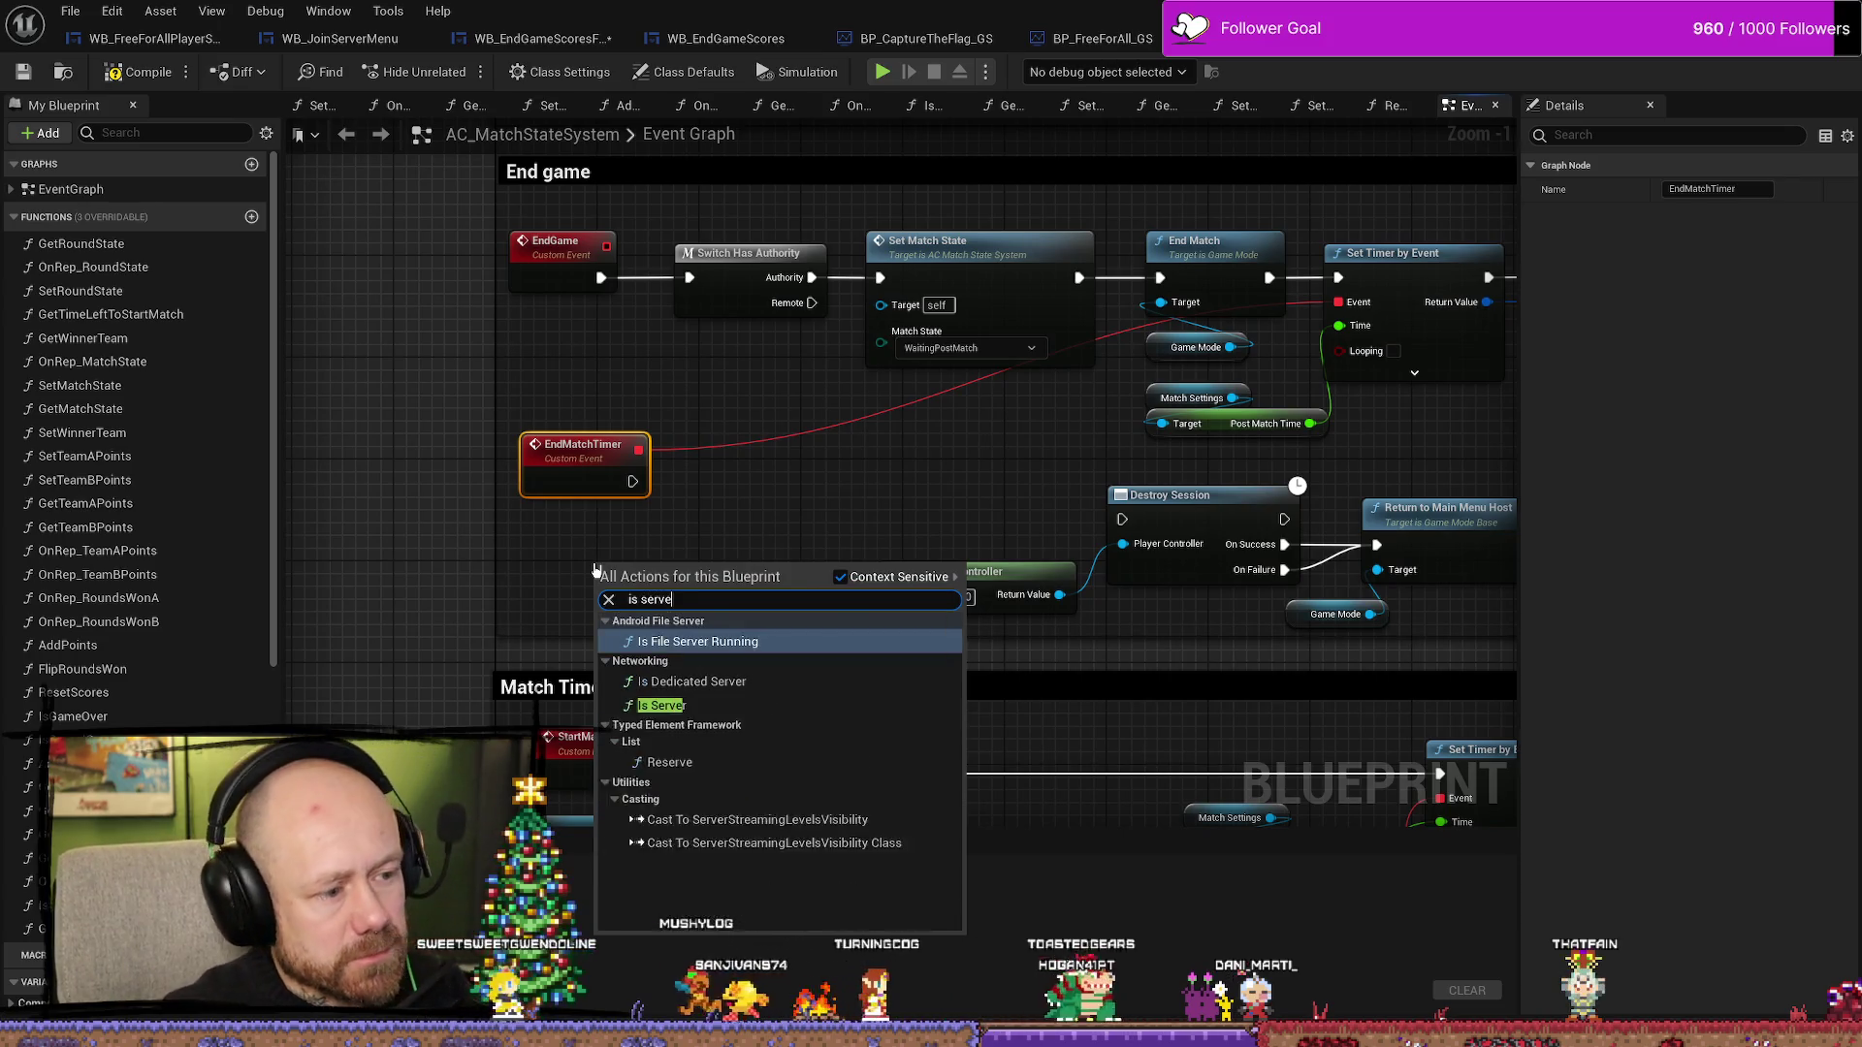
pyautogui.press('Down')
pyautogui.press('Down')
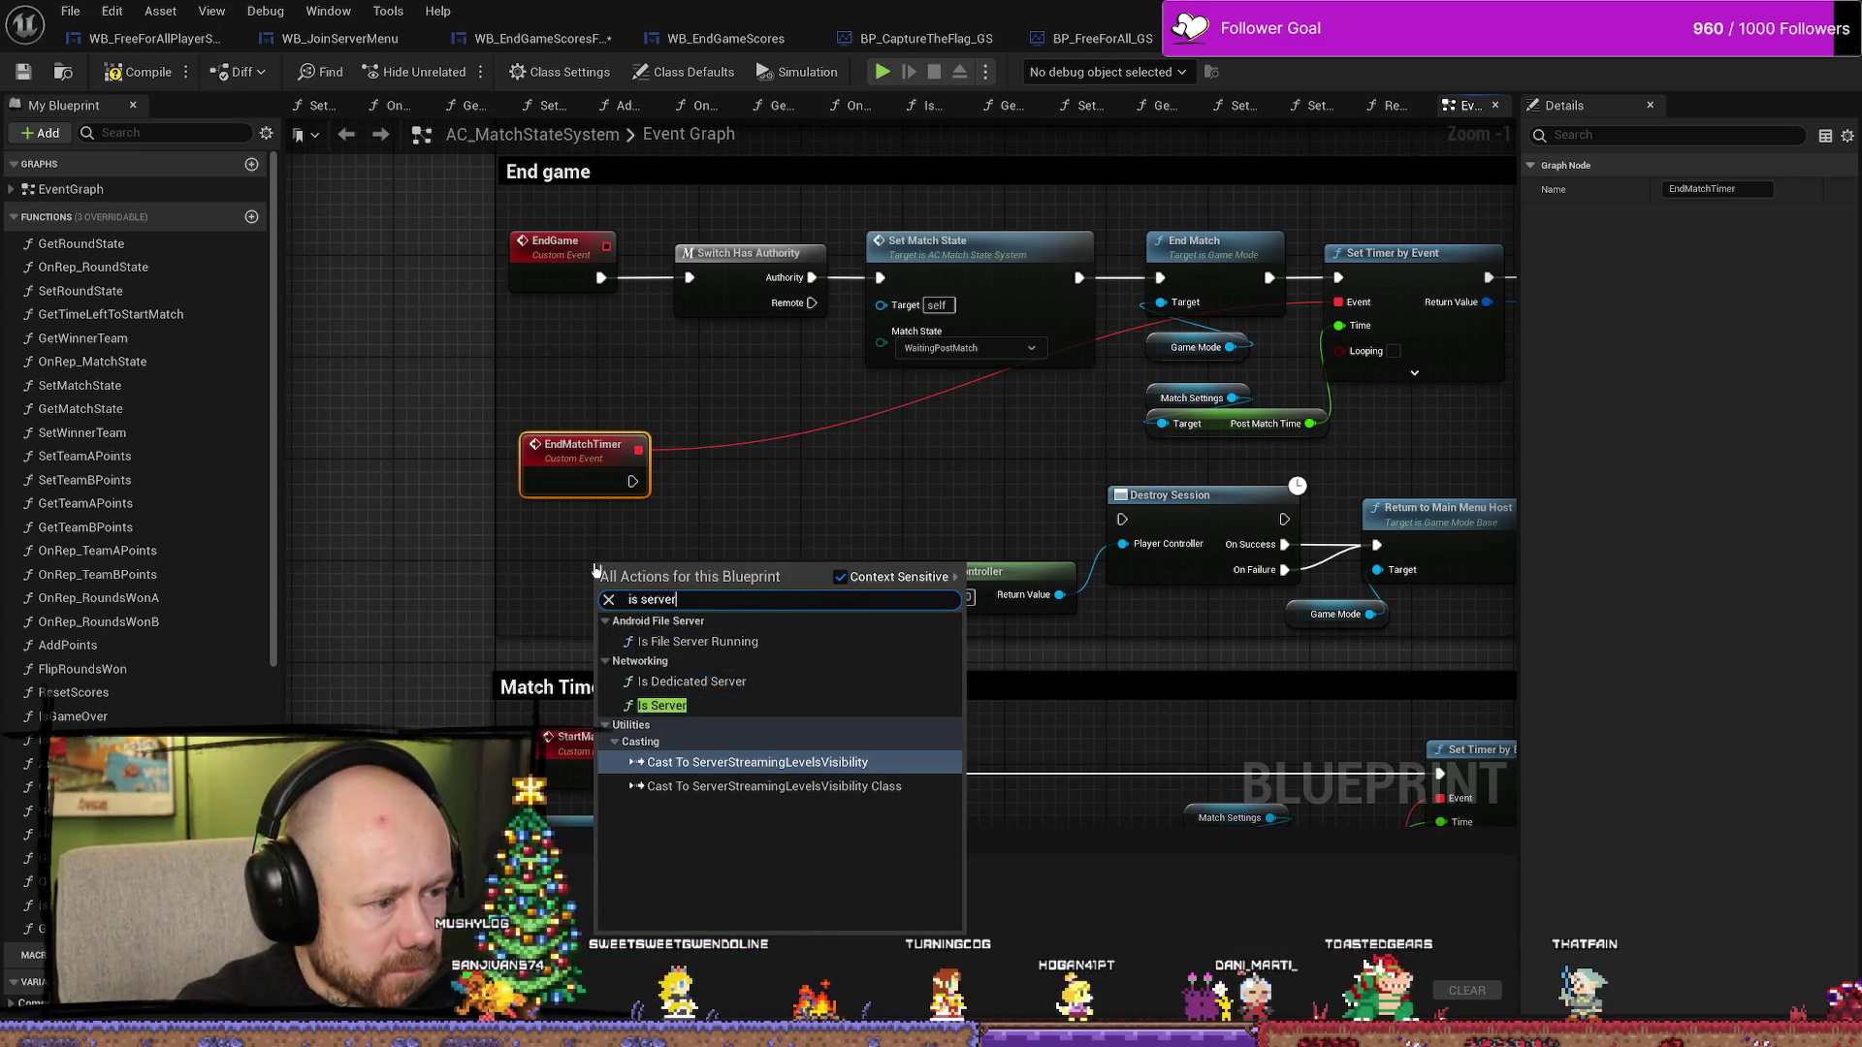
pyautogui.press('Return')
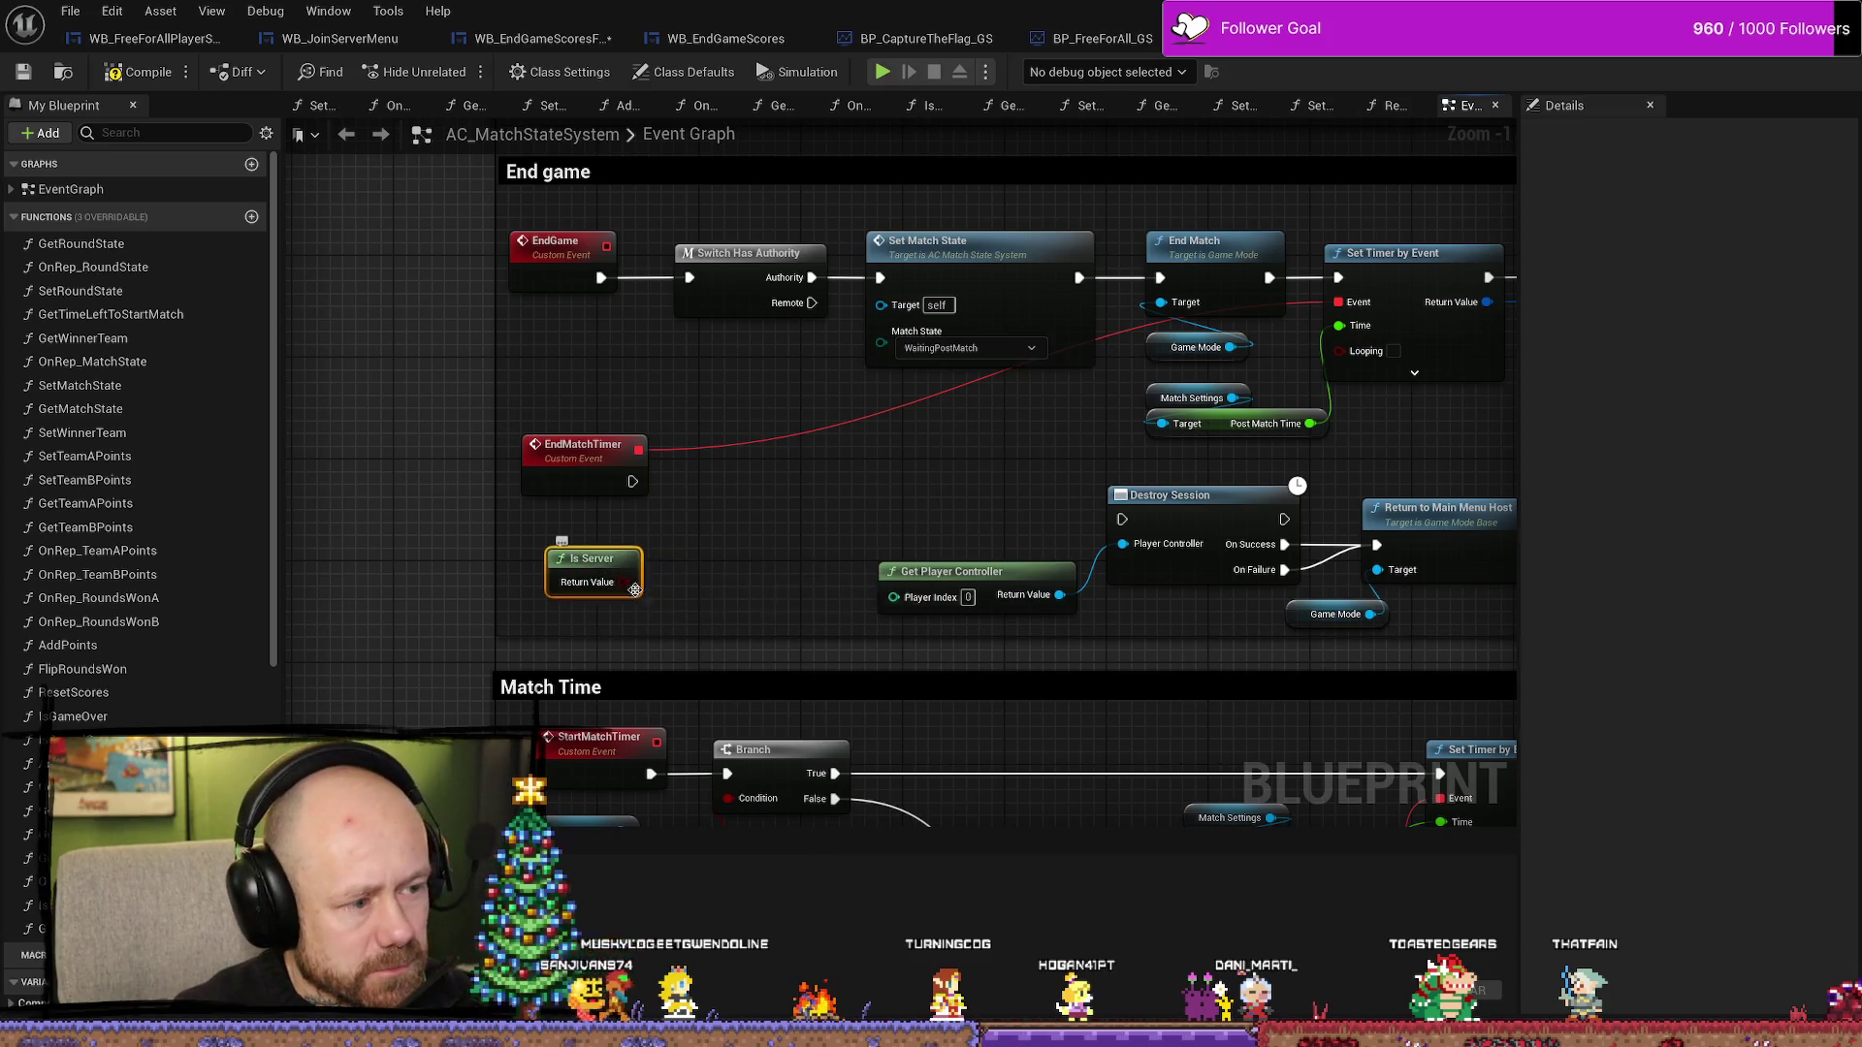
pyautogui.moveTo(634, 589); pyautogui.dragTo(746, 517)
pyautogui.write('branch')
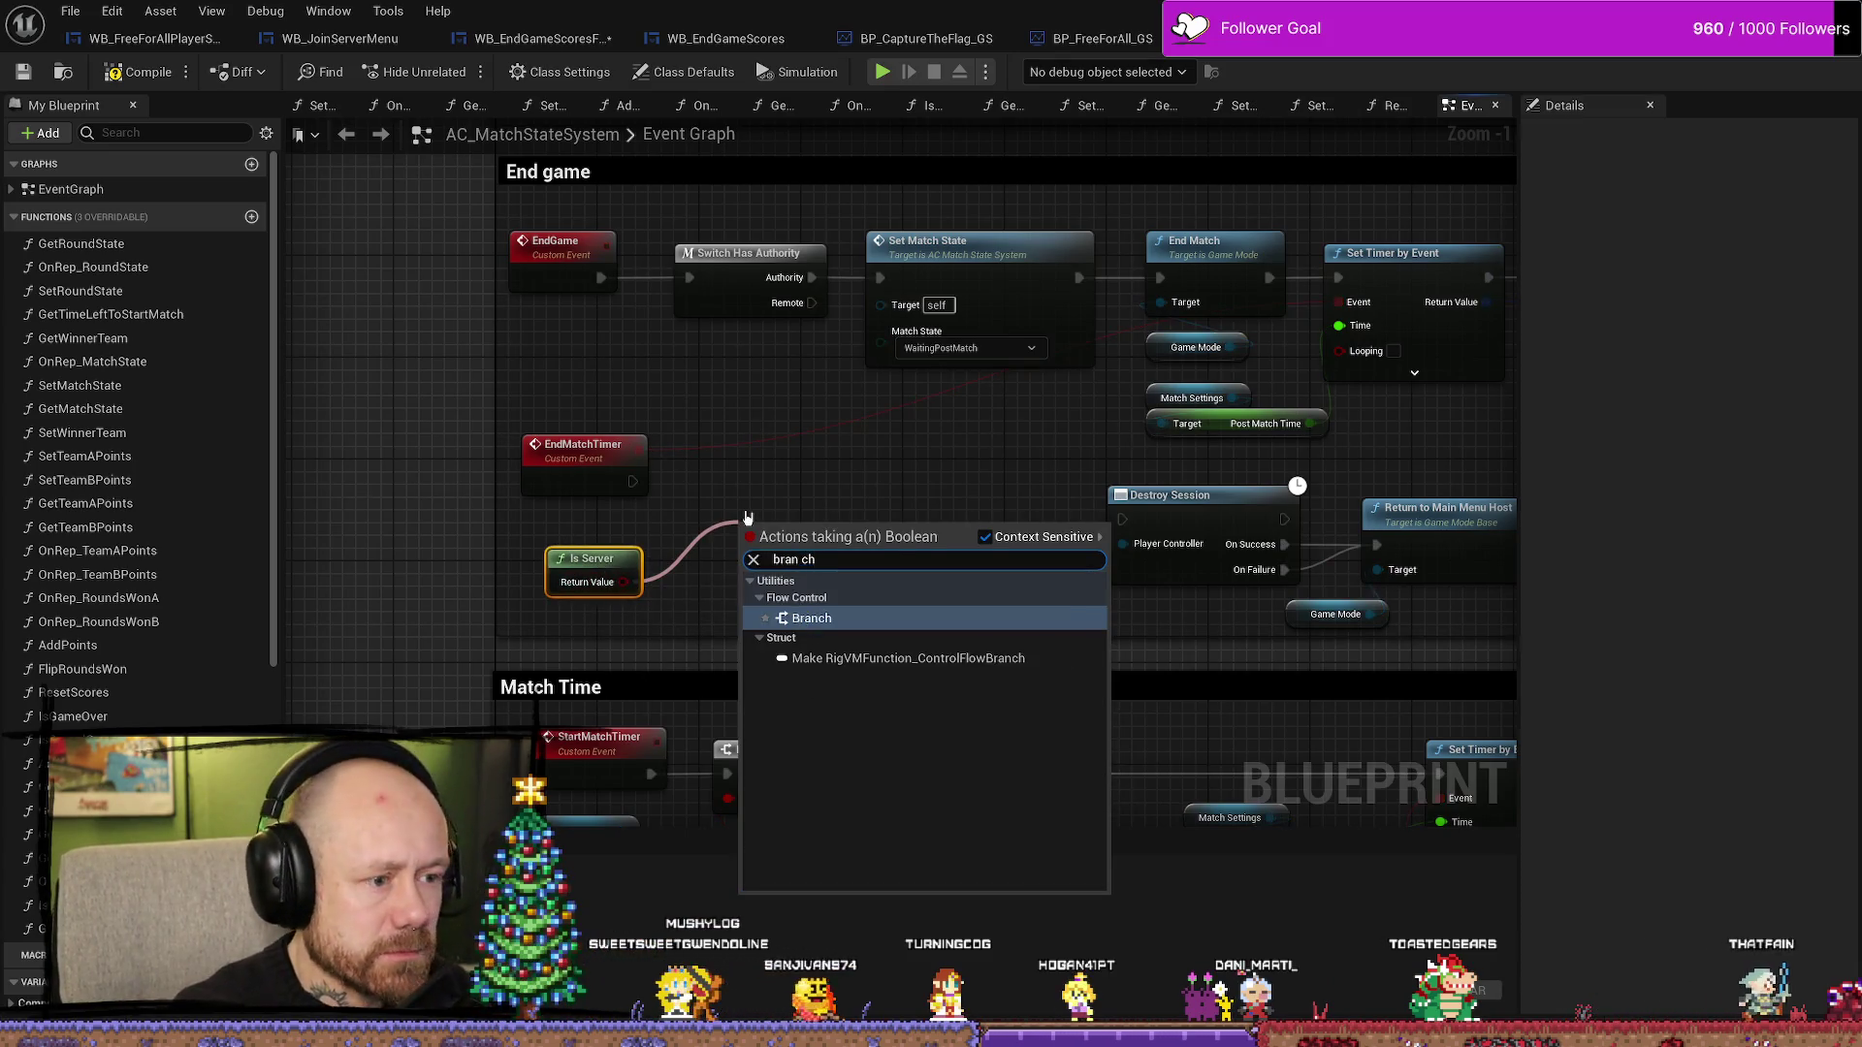
pyautogui.press('Return')
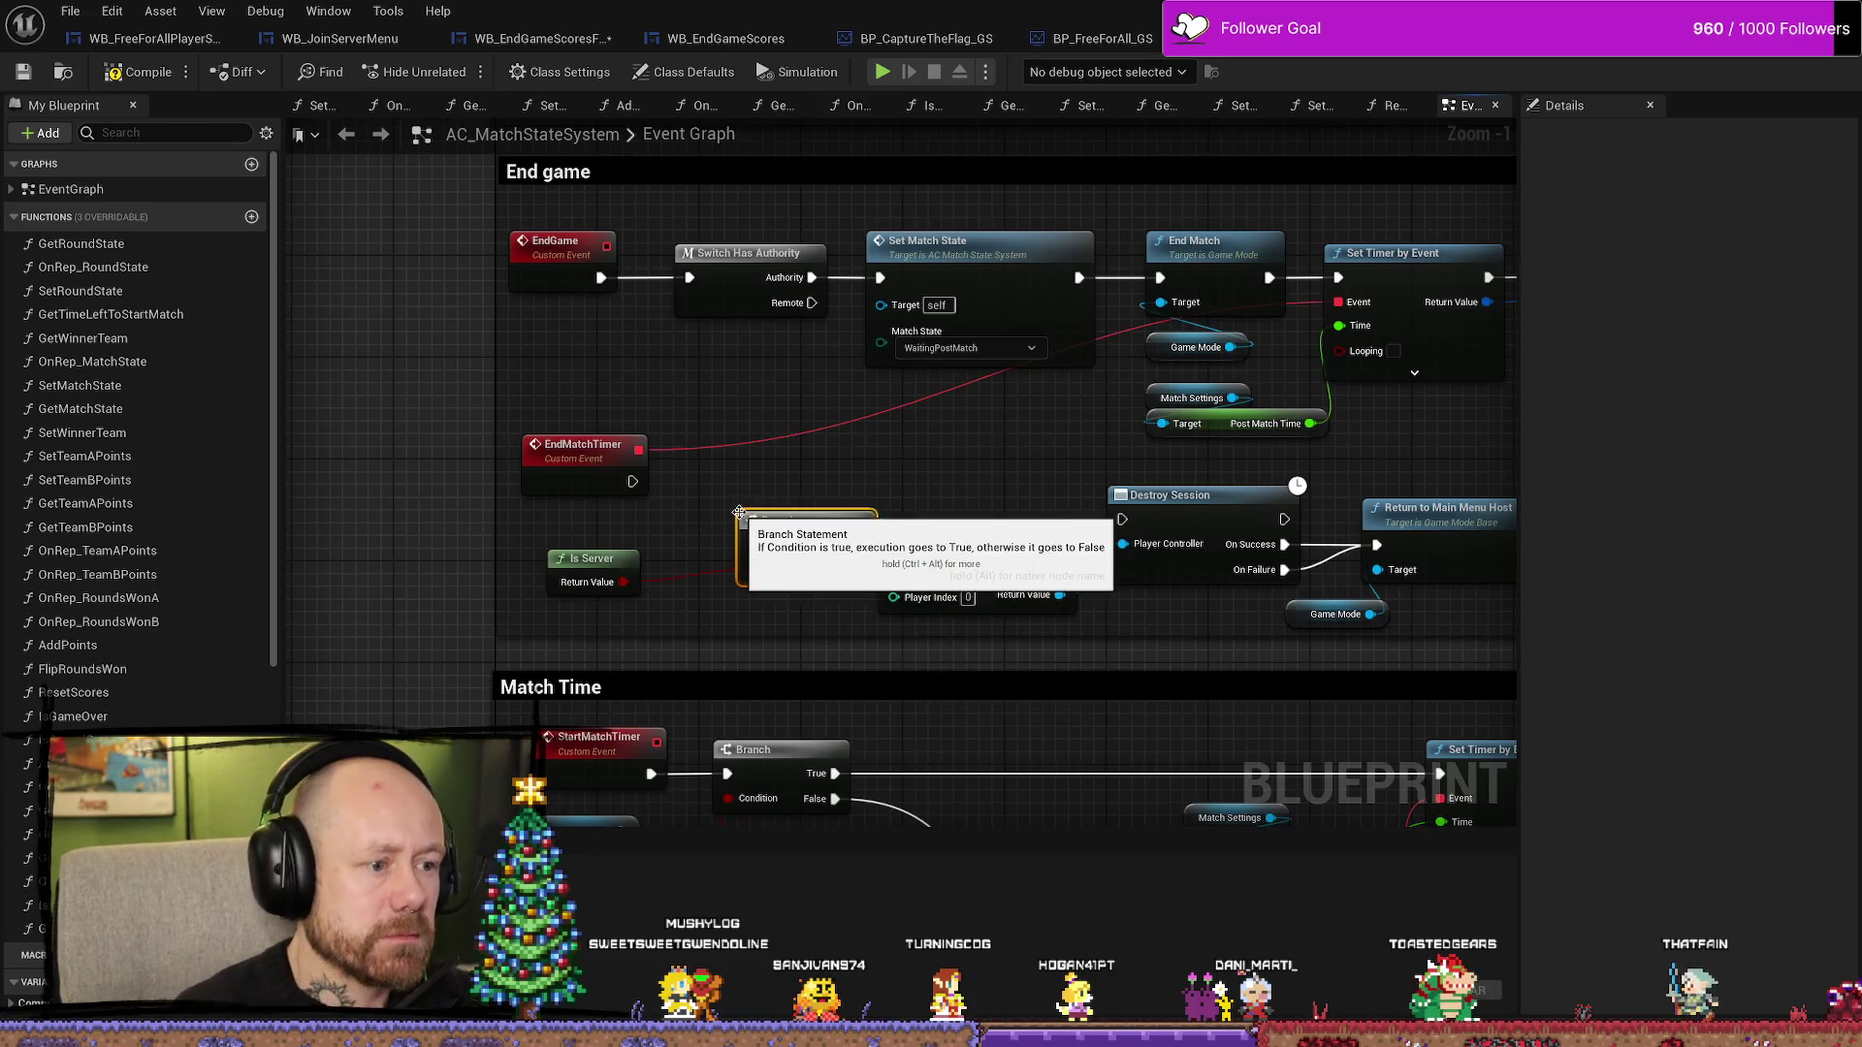
pyautogui.moveTo(766, 508); pyautogui.dragTo(751, 482)
pyautogui.moveTo(632, 479)
pyautogui.mouseDown()
pyautogui.moveTo(741, 507)
pyautogui.moveTo(724, 470)
pyautogui.moveTo(841, 482)
pyautogui.mouseUp()
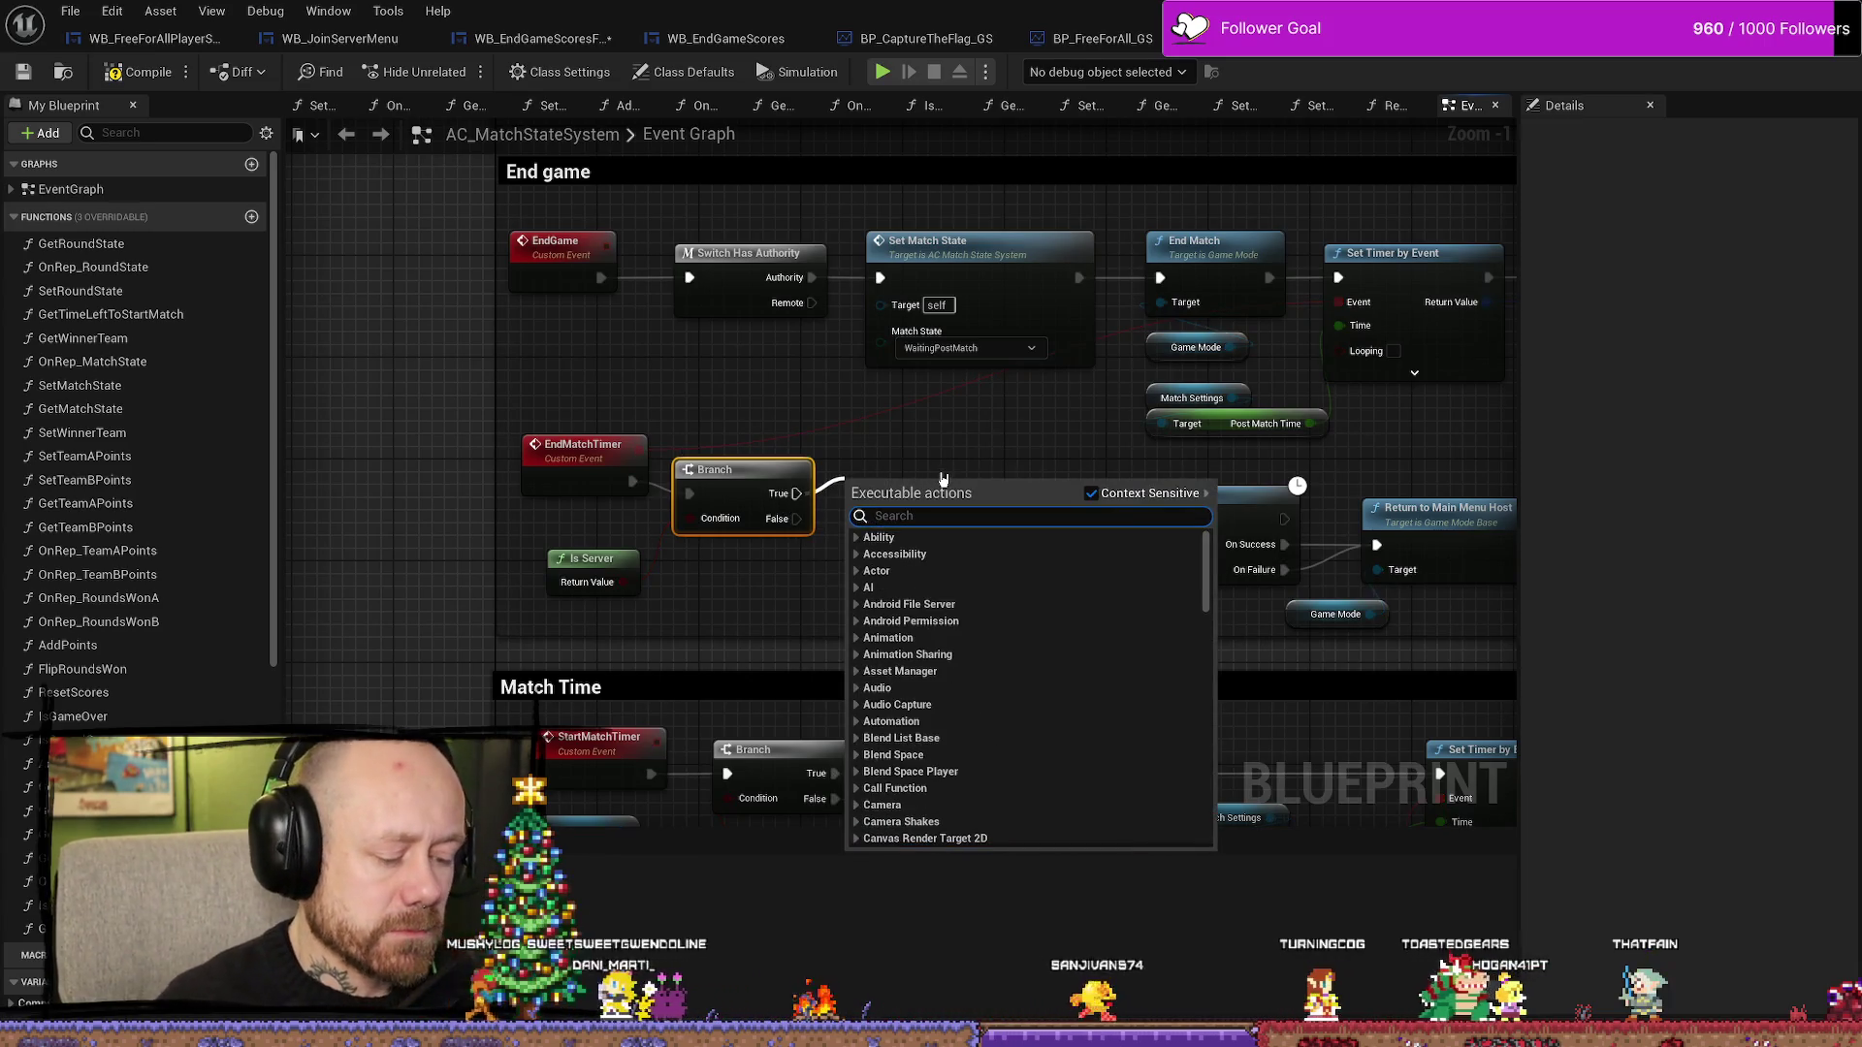
# - Add a Server Travel node on the Branch's True output
pyautogui.write('leveltr')
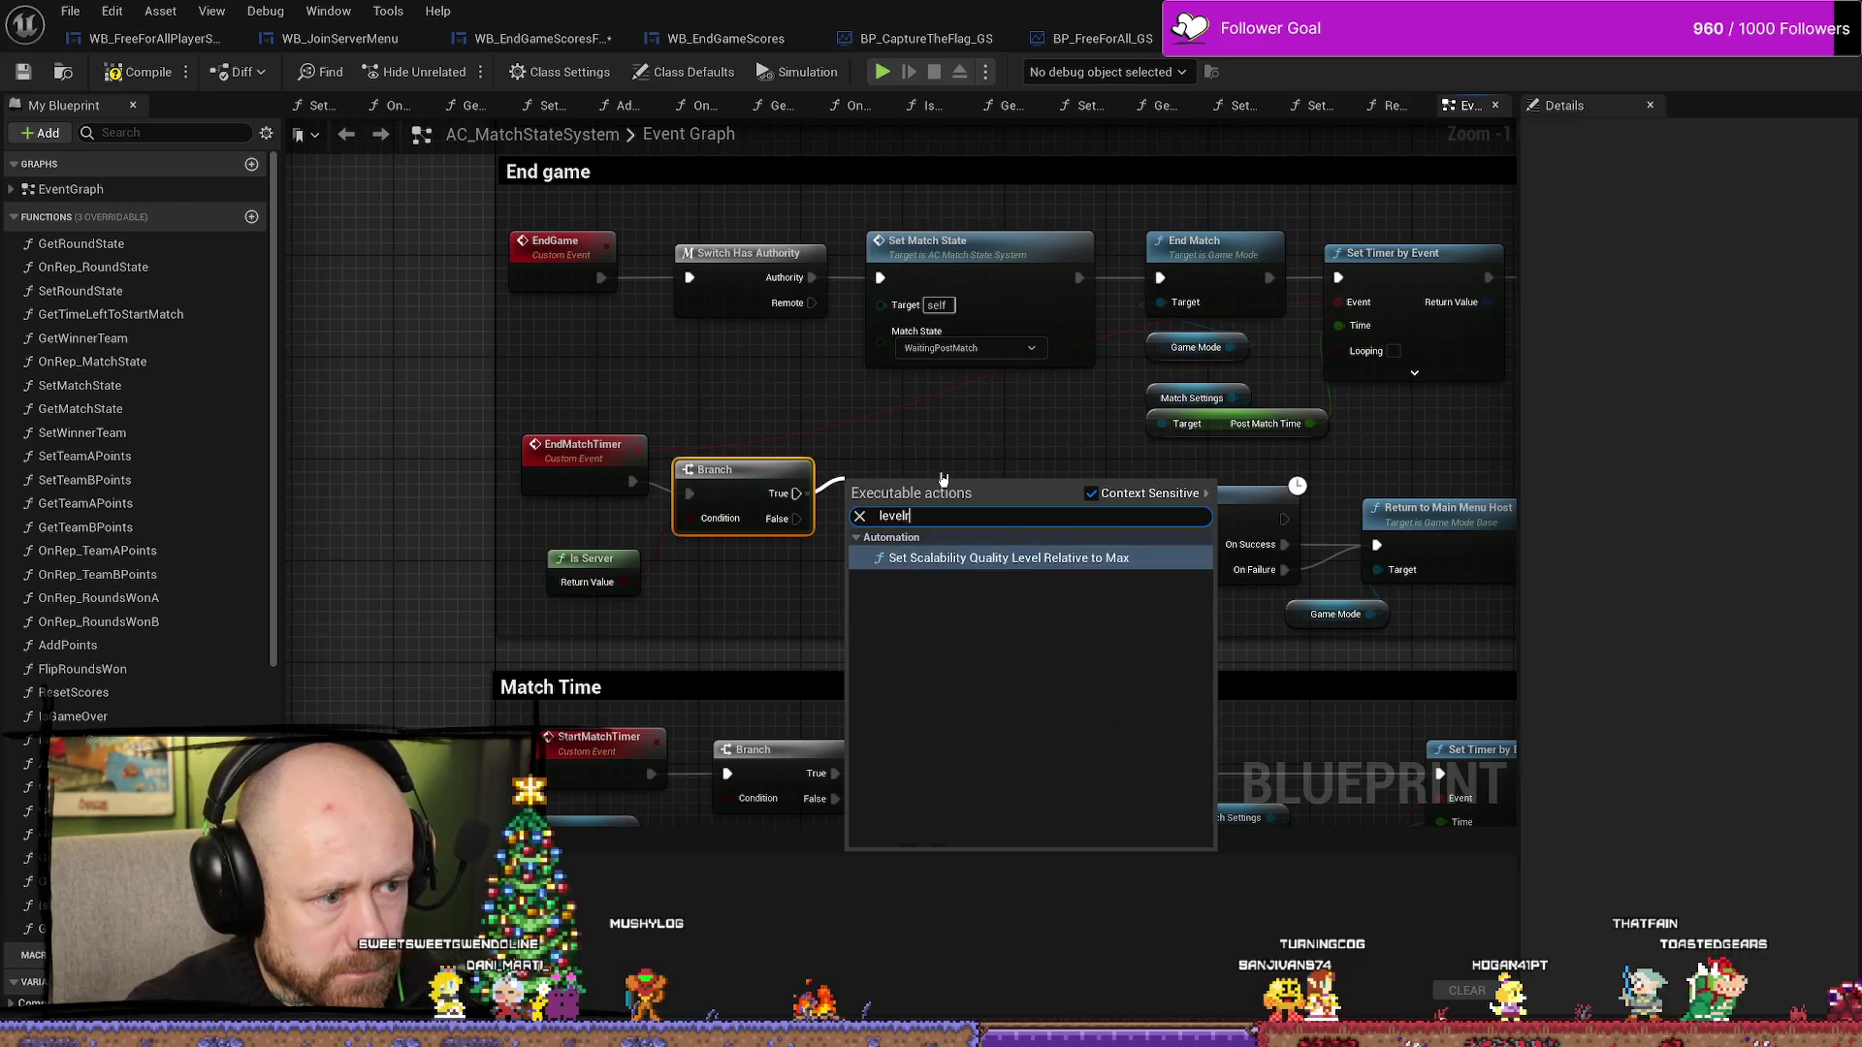
pyautogui.press('BackSpace')
pyautogui.write('tra')
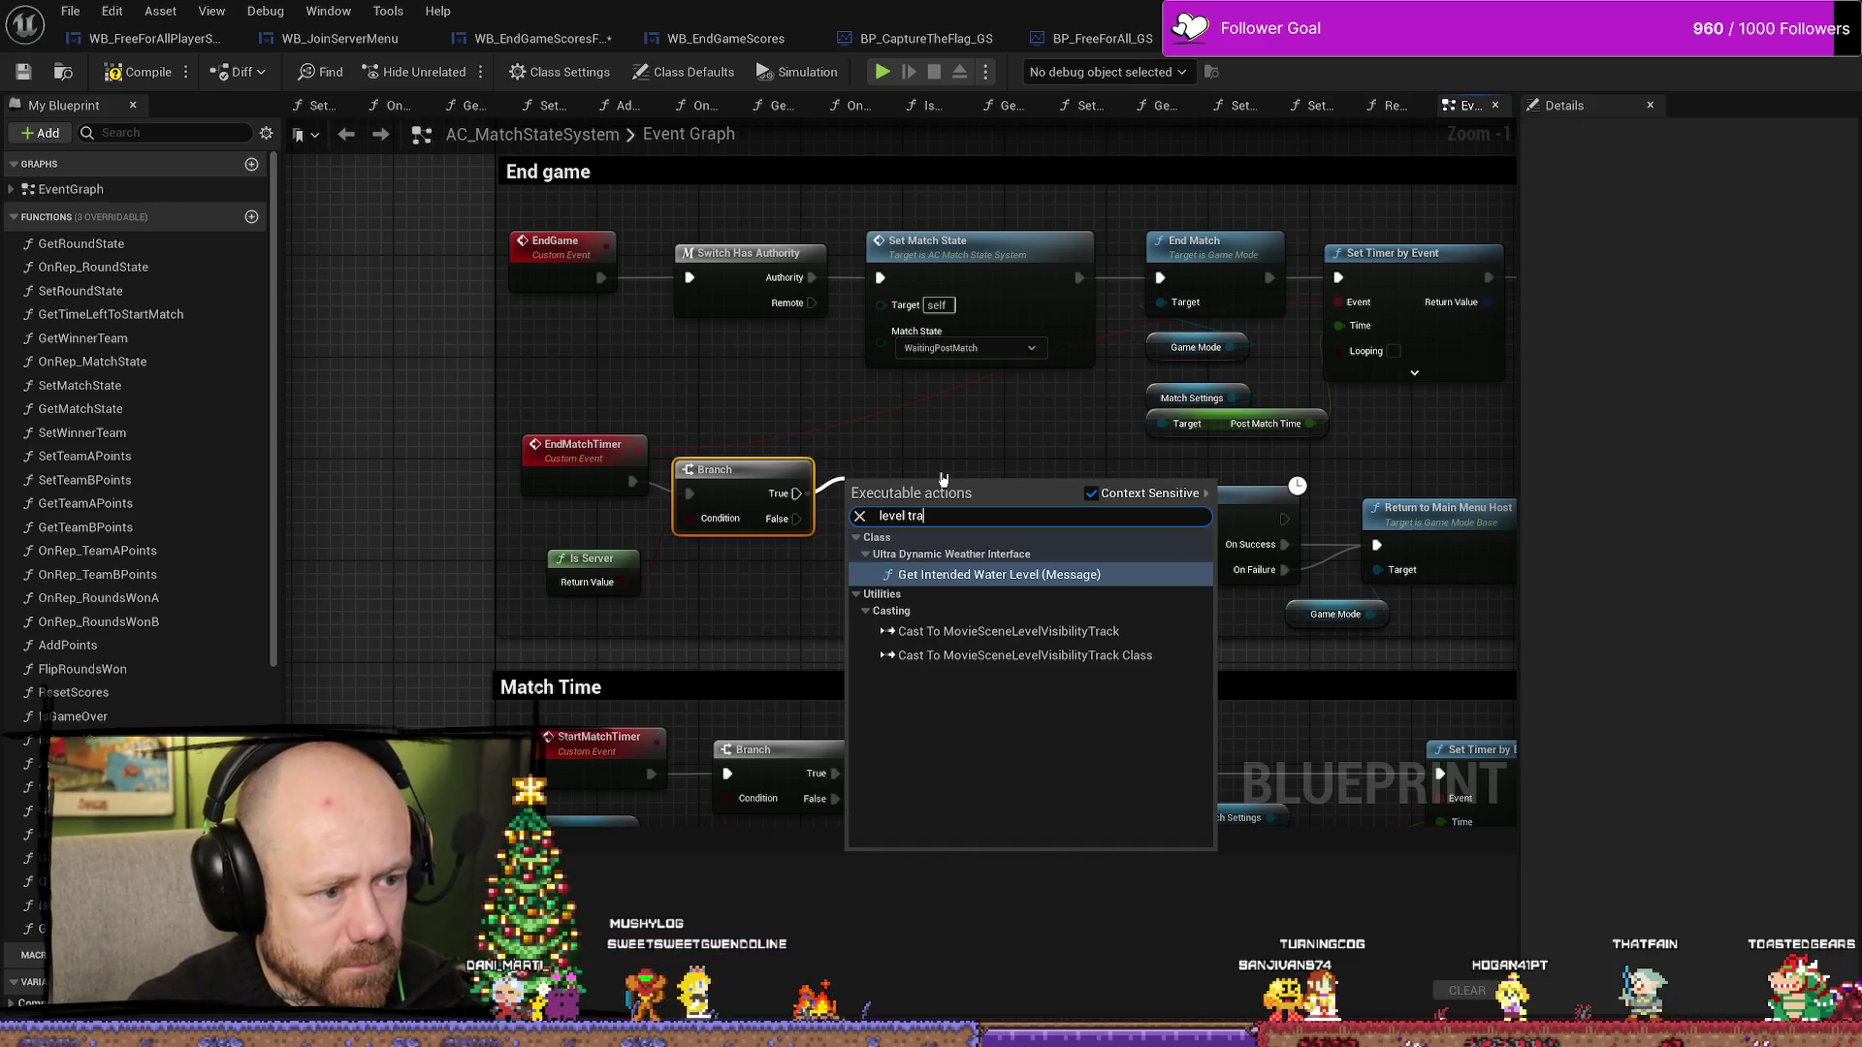
pyautogui.press('BackSpace')
pyautogui.press('BackSpace')
pyautogui.press('BackSpace')
pyautogui.write('travc')
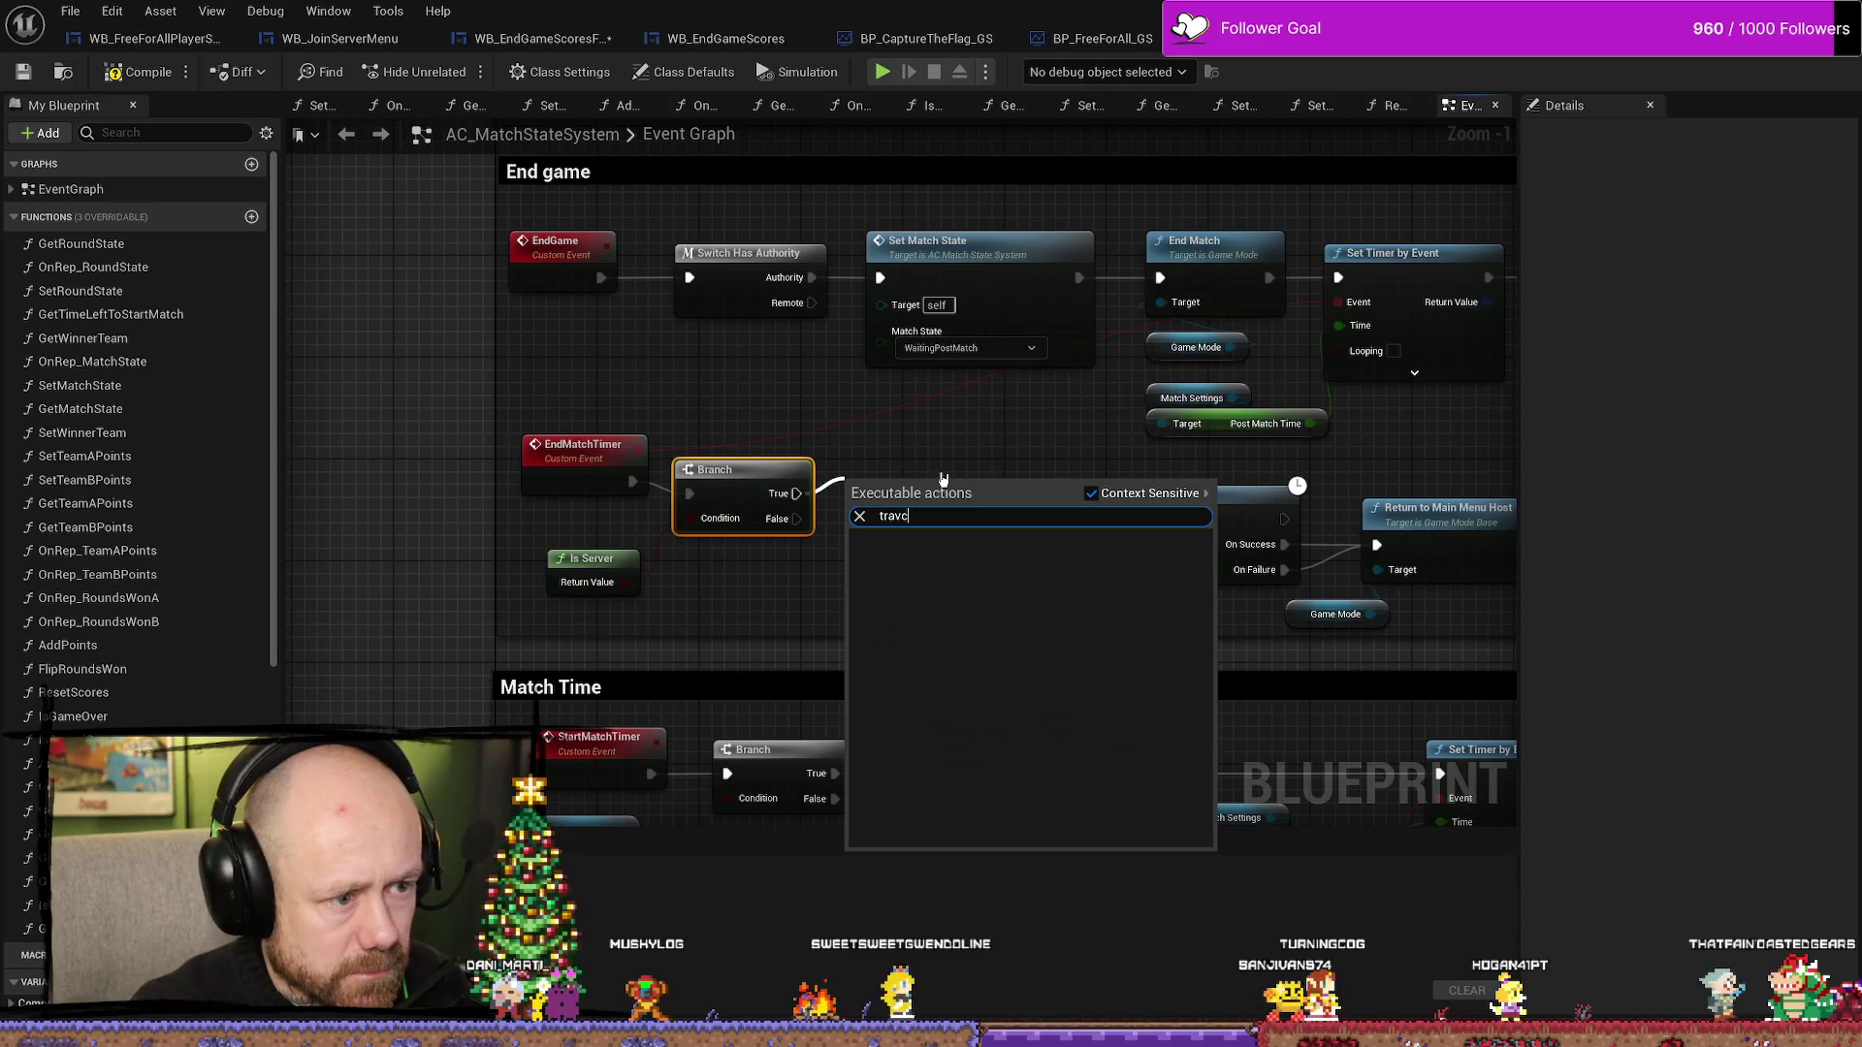
pyautogui.press('BackSpace')
pyautogui.write('el')
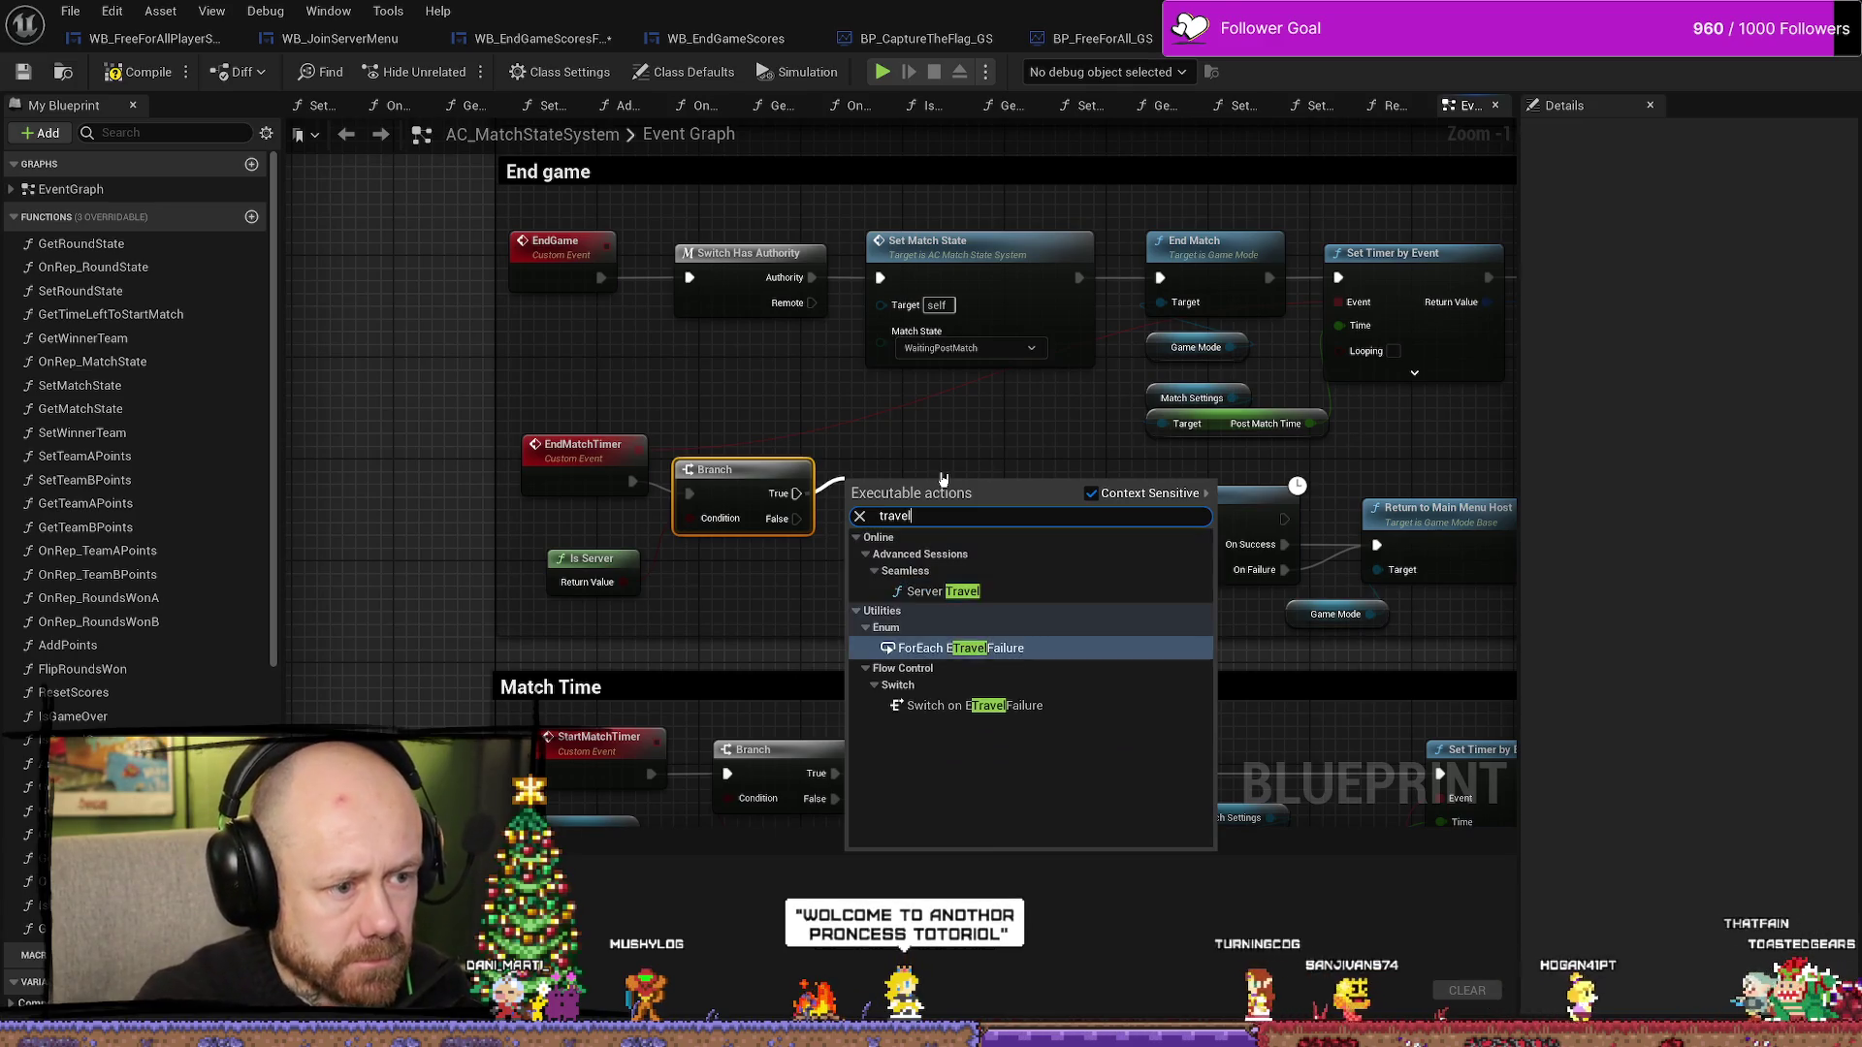
pyautogui.click(942, 591)
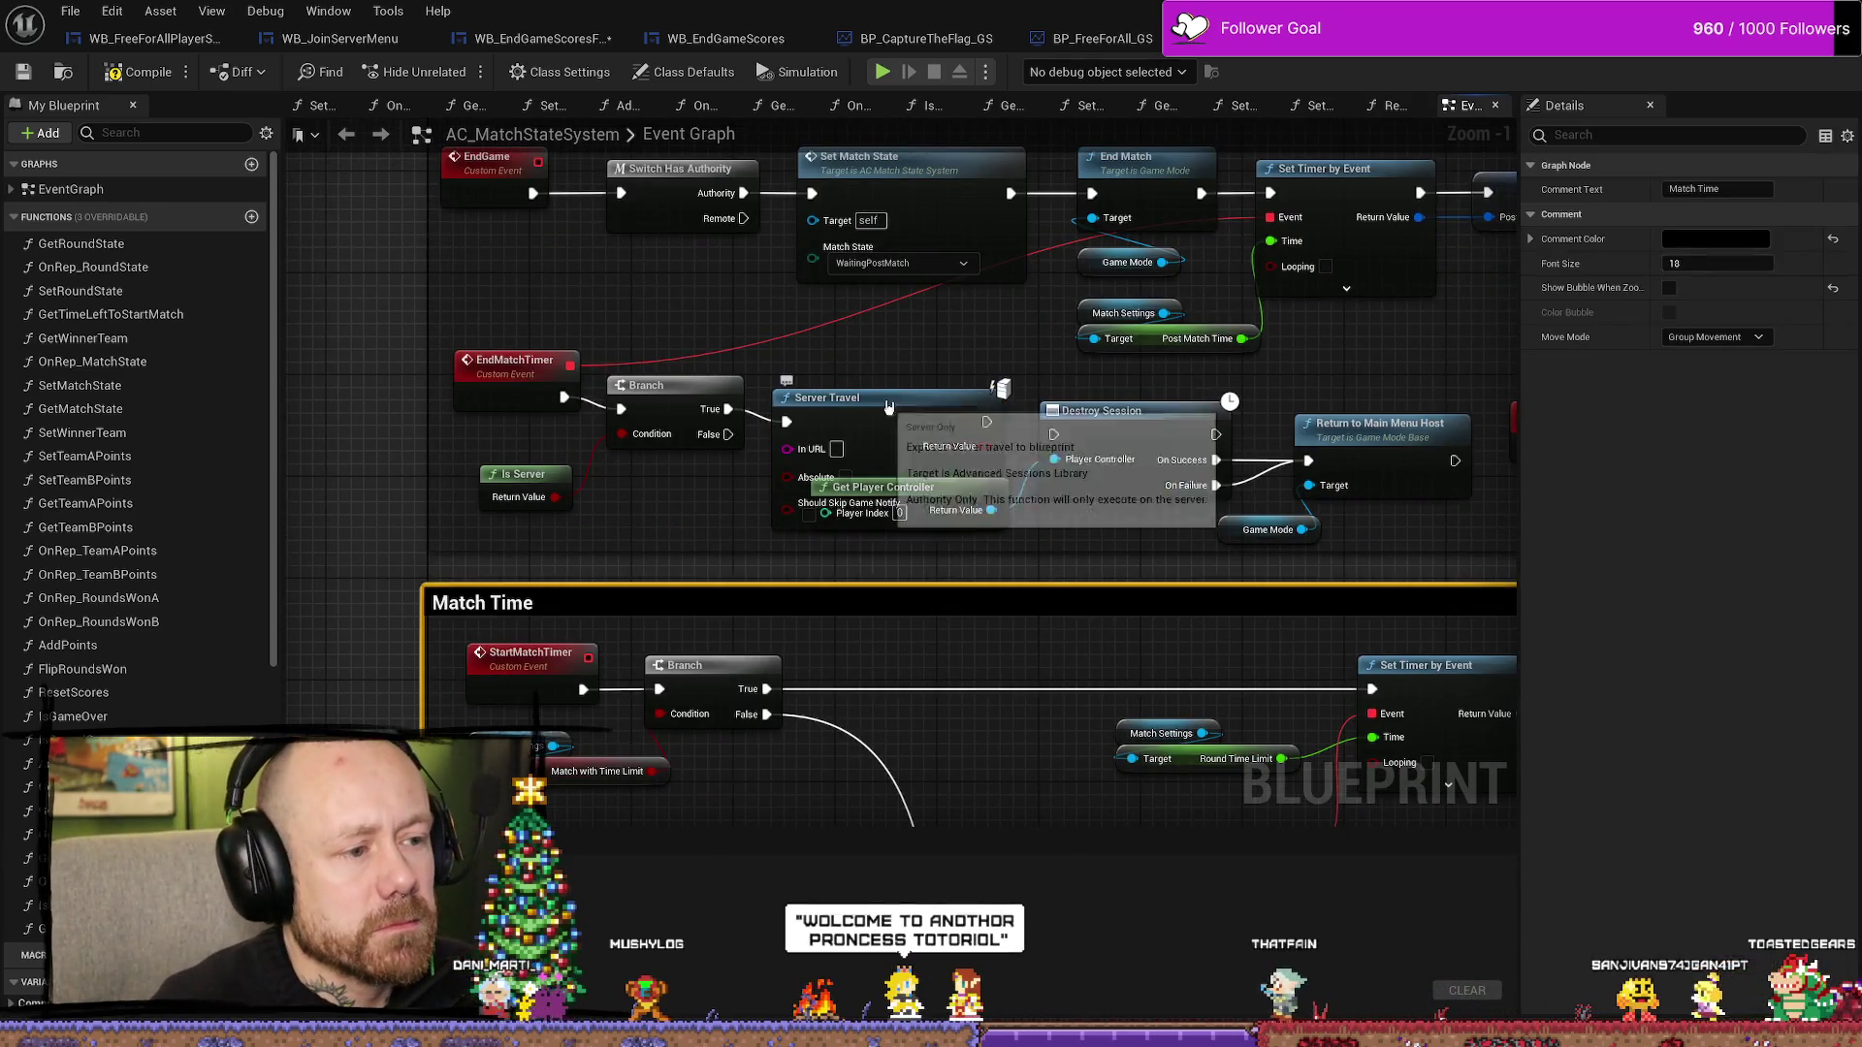
# - Enclose Is Server, Branch and Server Travel in a widened End game comment, aligning Server Travel with Branch
pyautogui.moveTo(872, 400); pyautogui.dragTo(890, 349)
pyautogui.moveTo(1160, 567)
pyautogui.mouseDown()
pyautogui.moveTo(824, 523)
pyautogui.moveTo(677, 399)
pyautogui.moveTo(320, 374)
pyautogui.mouseUp()
pyautogui.moveTo(519, 370); pyautogui.dragTo(998, 643)
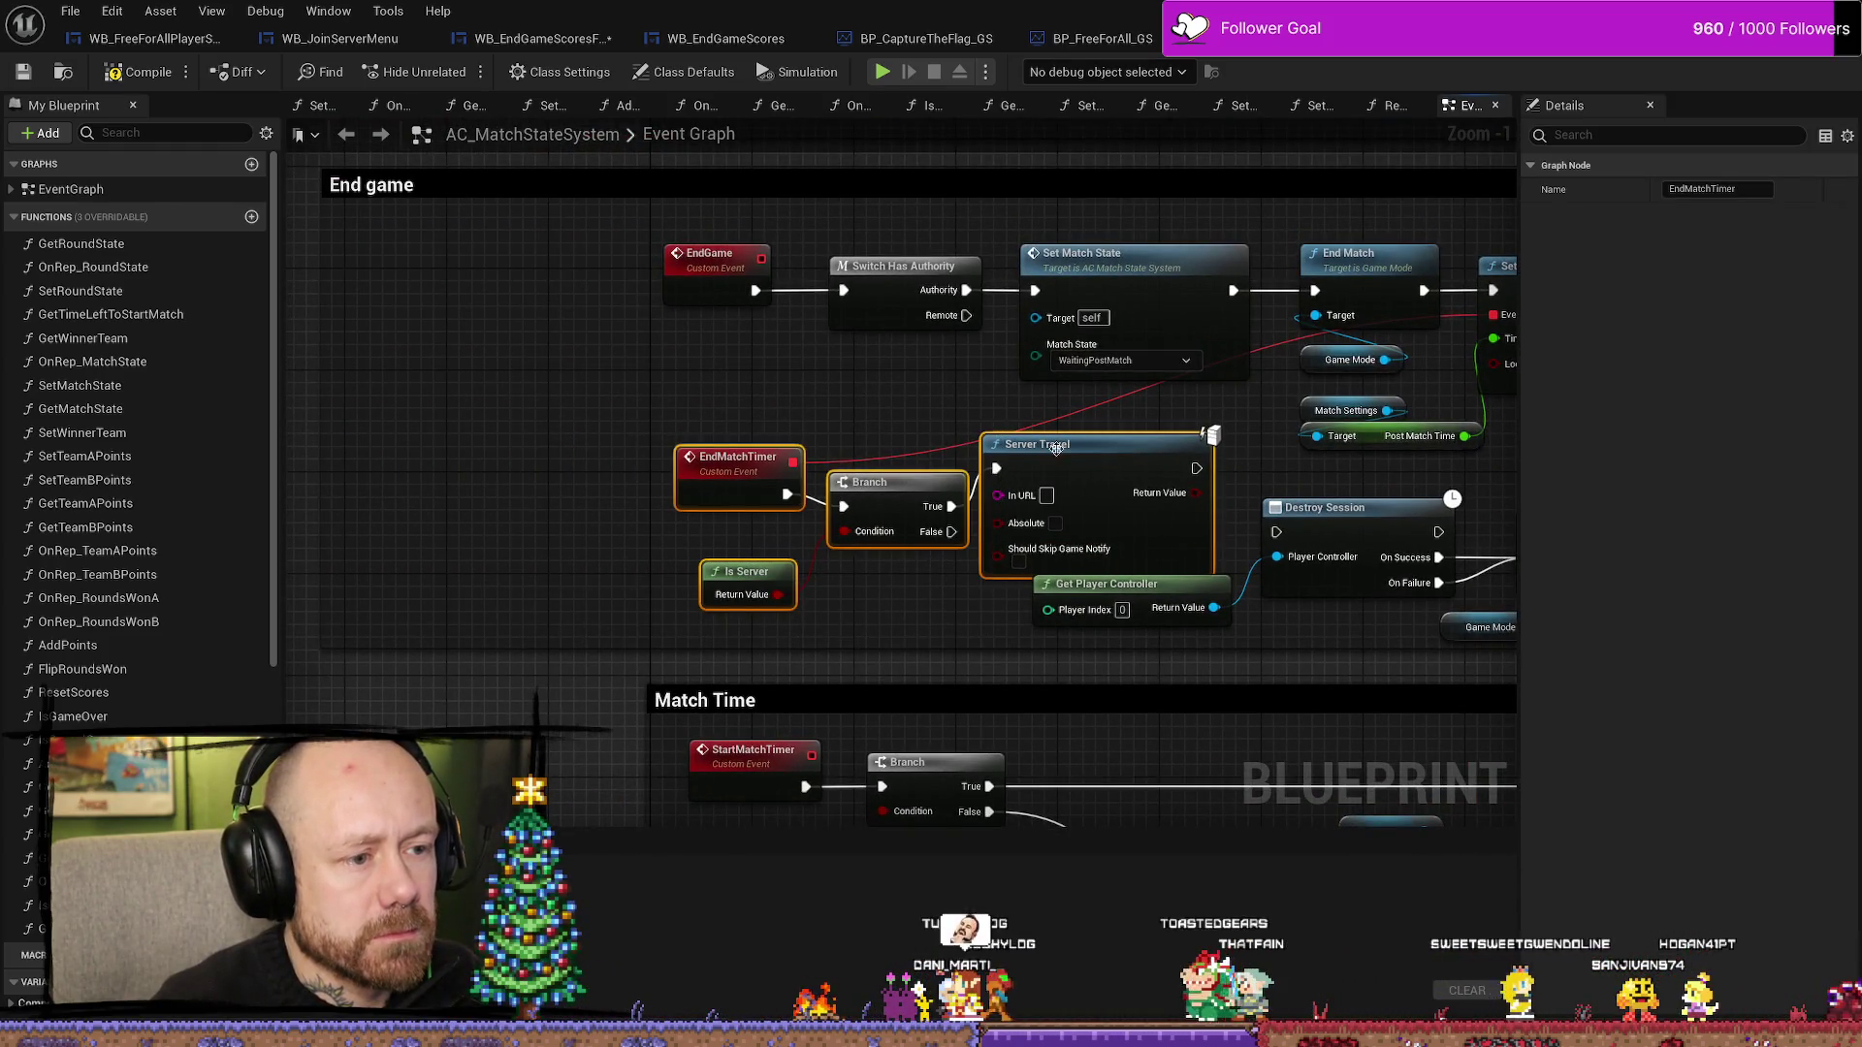
pyautogui.moveTo(997, 521); pyautogui.dragTo(741, 521)
pyautogui.moveTo(494, 472)
pyautogui.mouseDown()
pyautogui.moveTo(512, 437)
pyautogui.moveTo(472, 383)
pyautogui.mouseUp()
pyautogui.moveTo(817, 353); pyautogui.dragTo(829, 391)
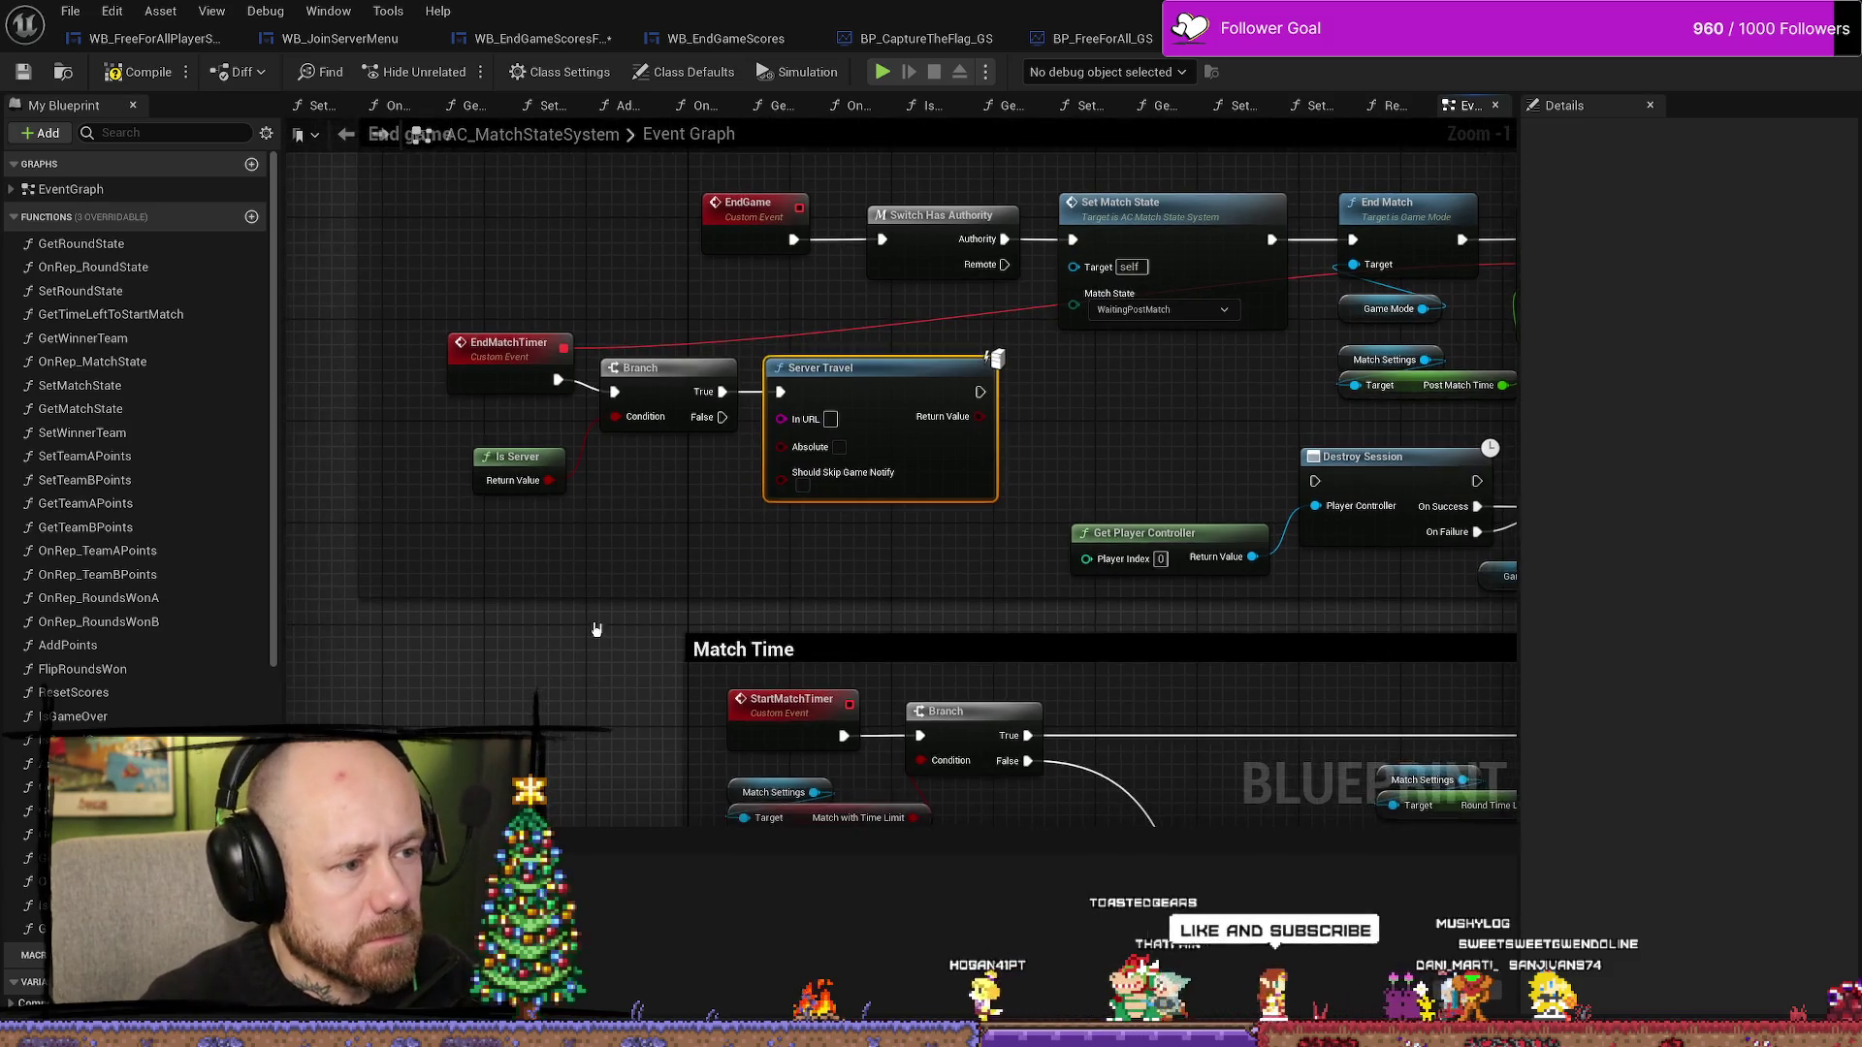
pyautogui.hotkey('ctrl', 'space')
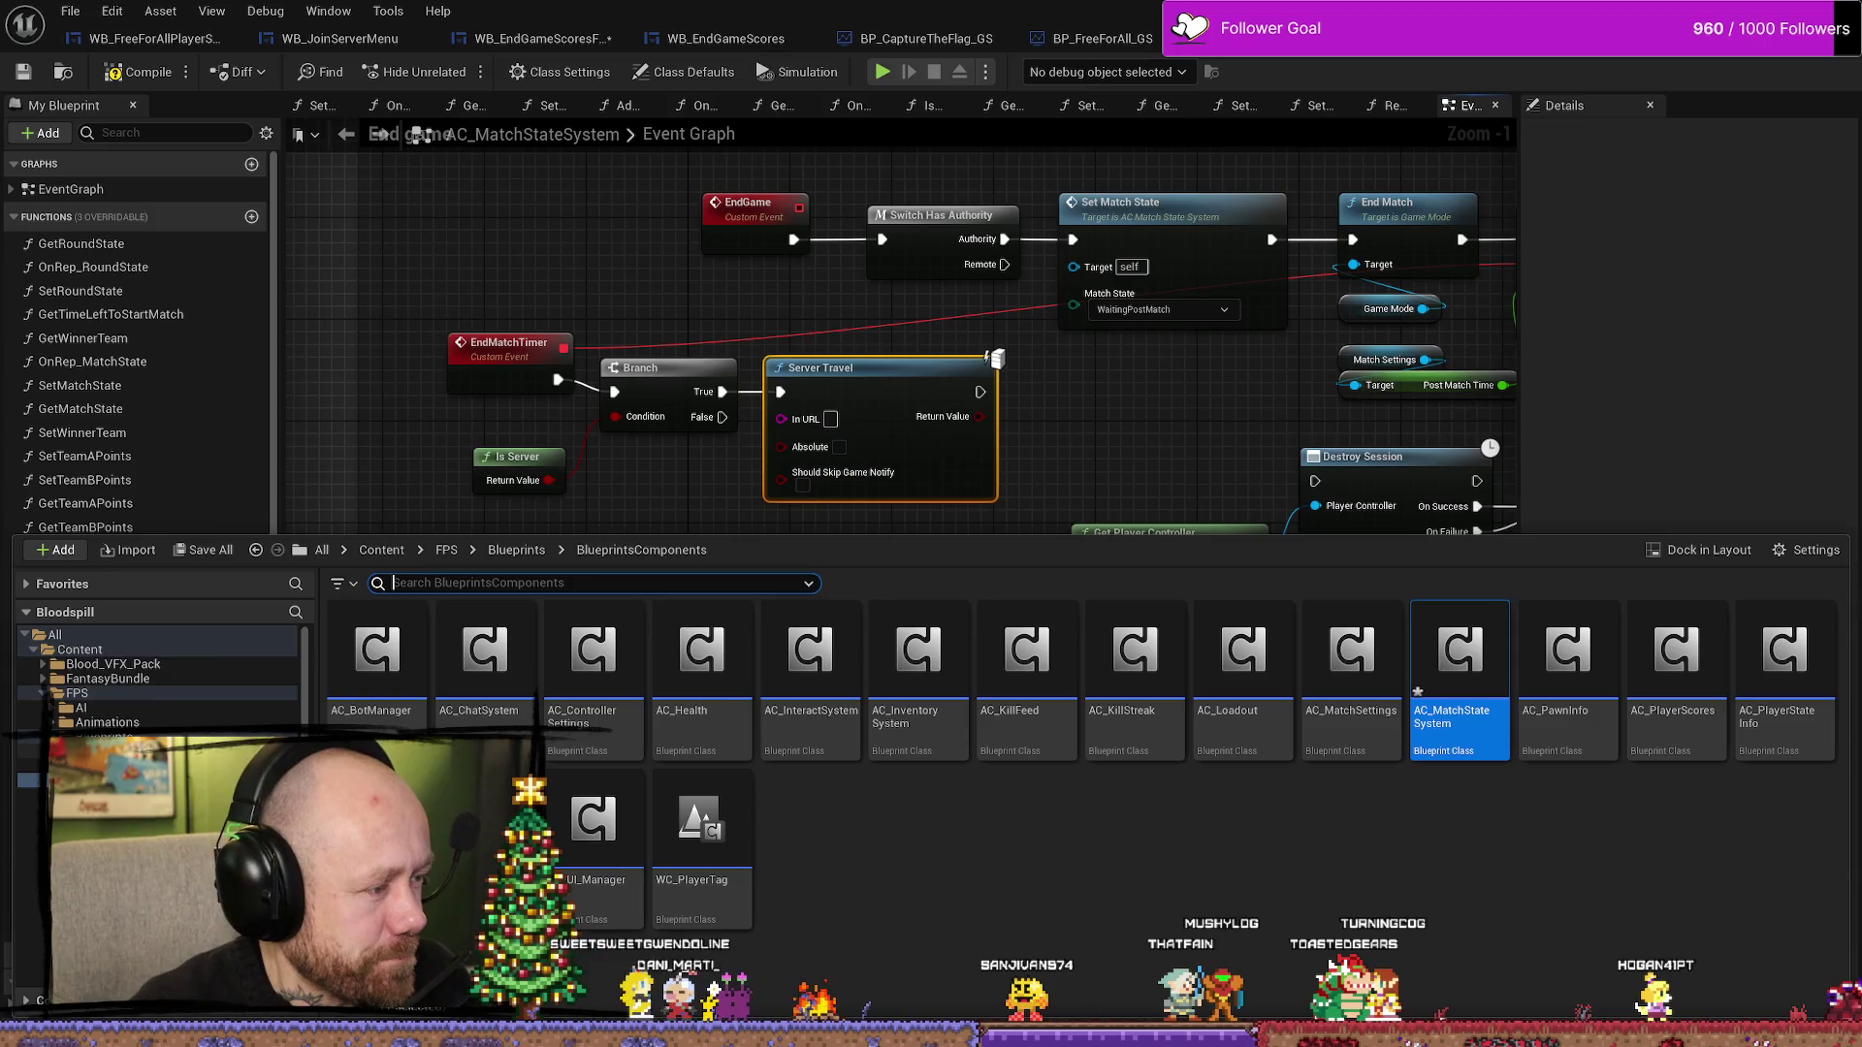
# - Browse to FPS > Maps > GameModes and check the Deathmatch_RuinedVillage level's options
pyautogui.scroll(-4, 155, 679)
pyautogui.click(88, 837)
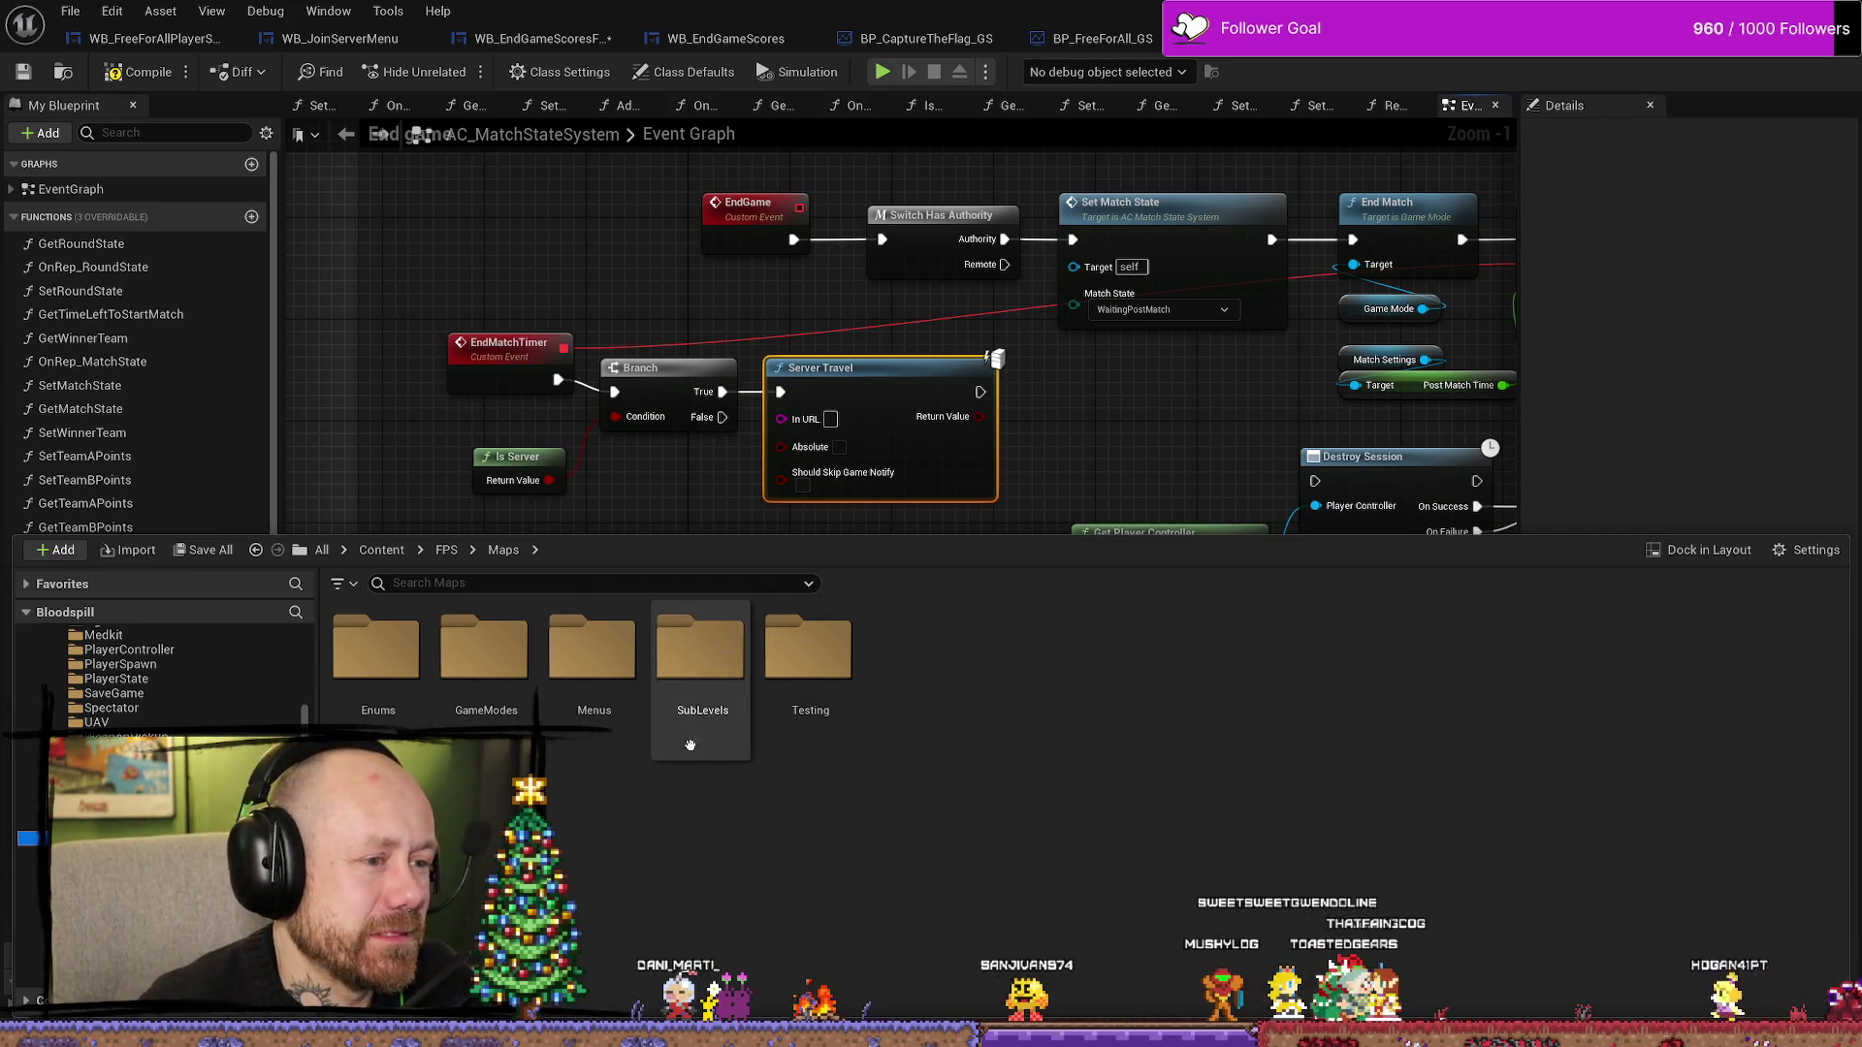
pyautogui.doubleClick(485, 669)
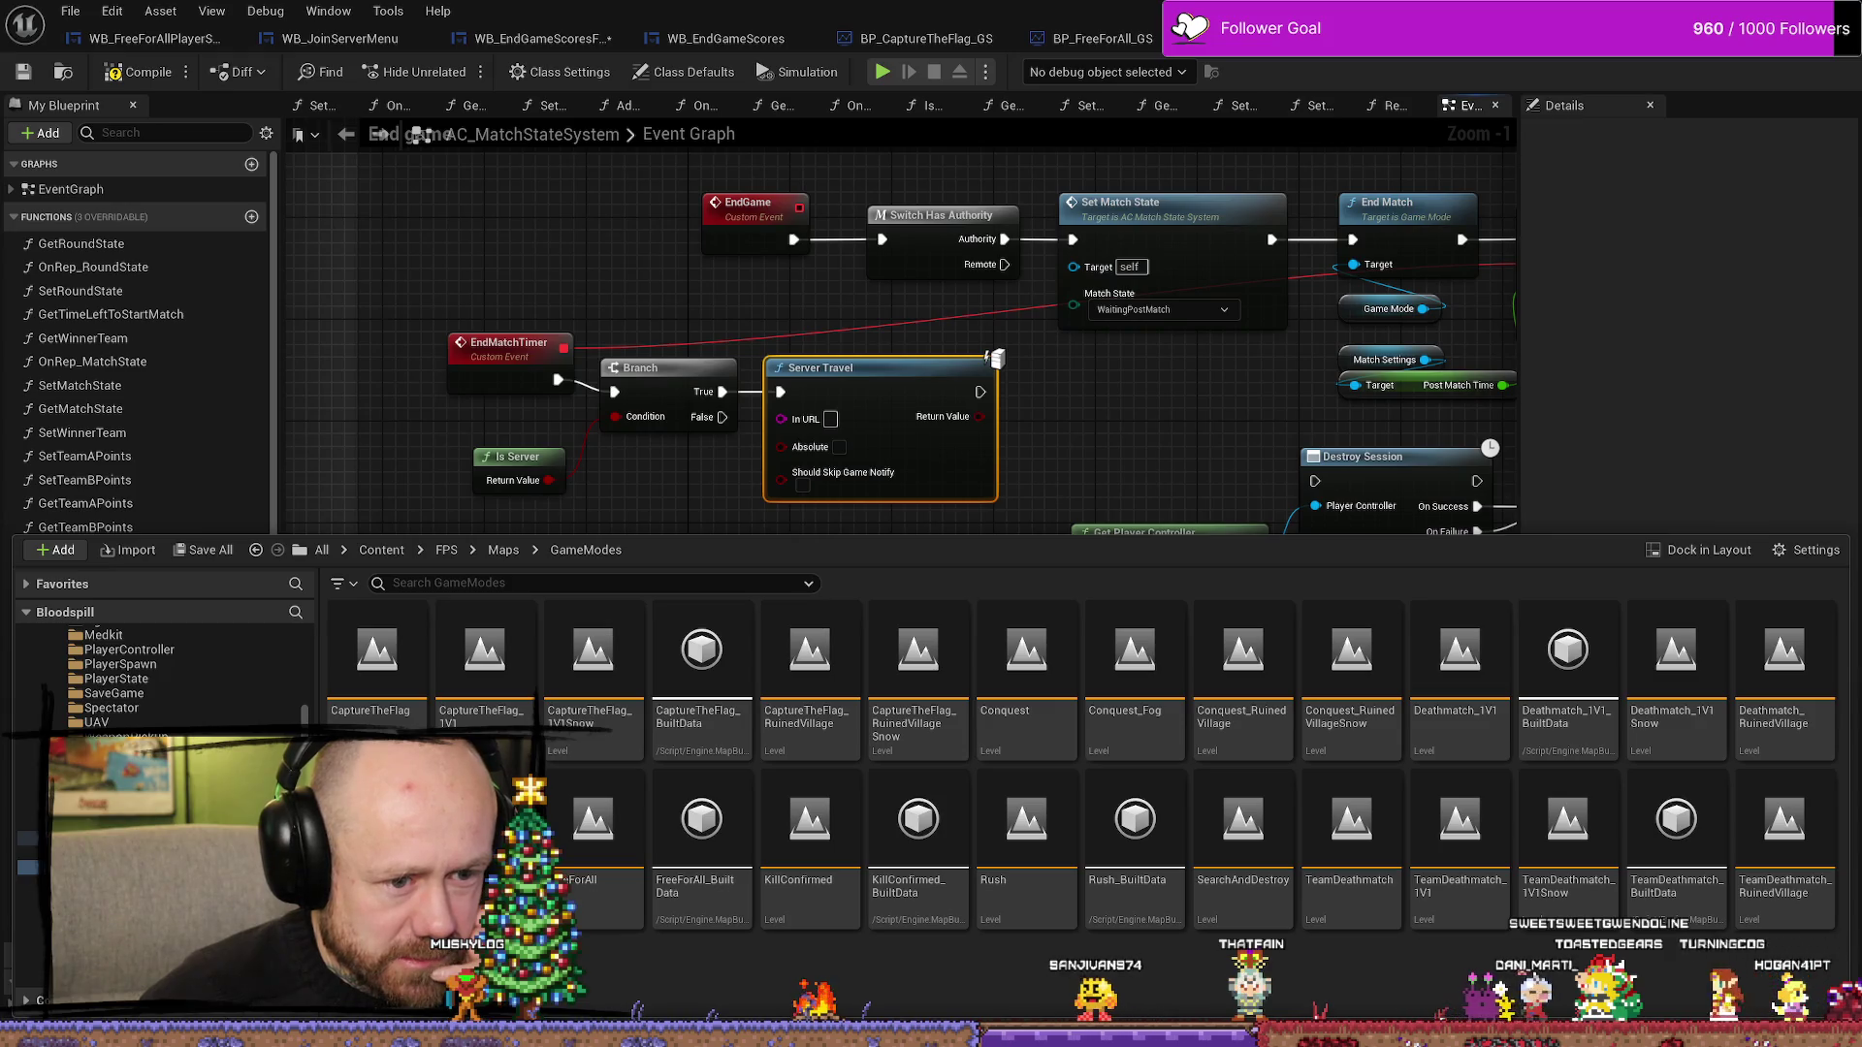
pyautogui.rightClick(1799, 669)
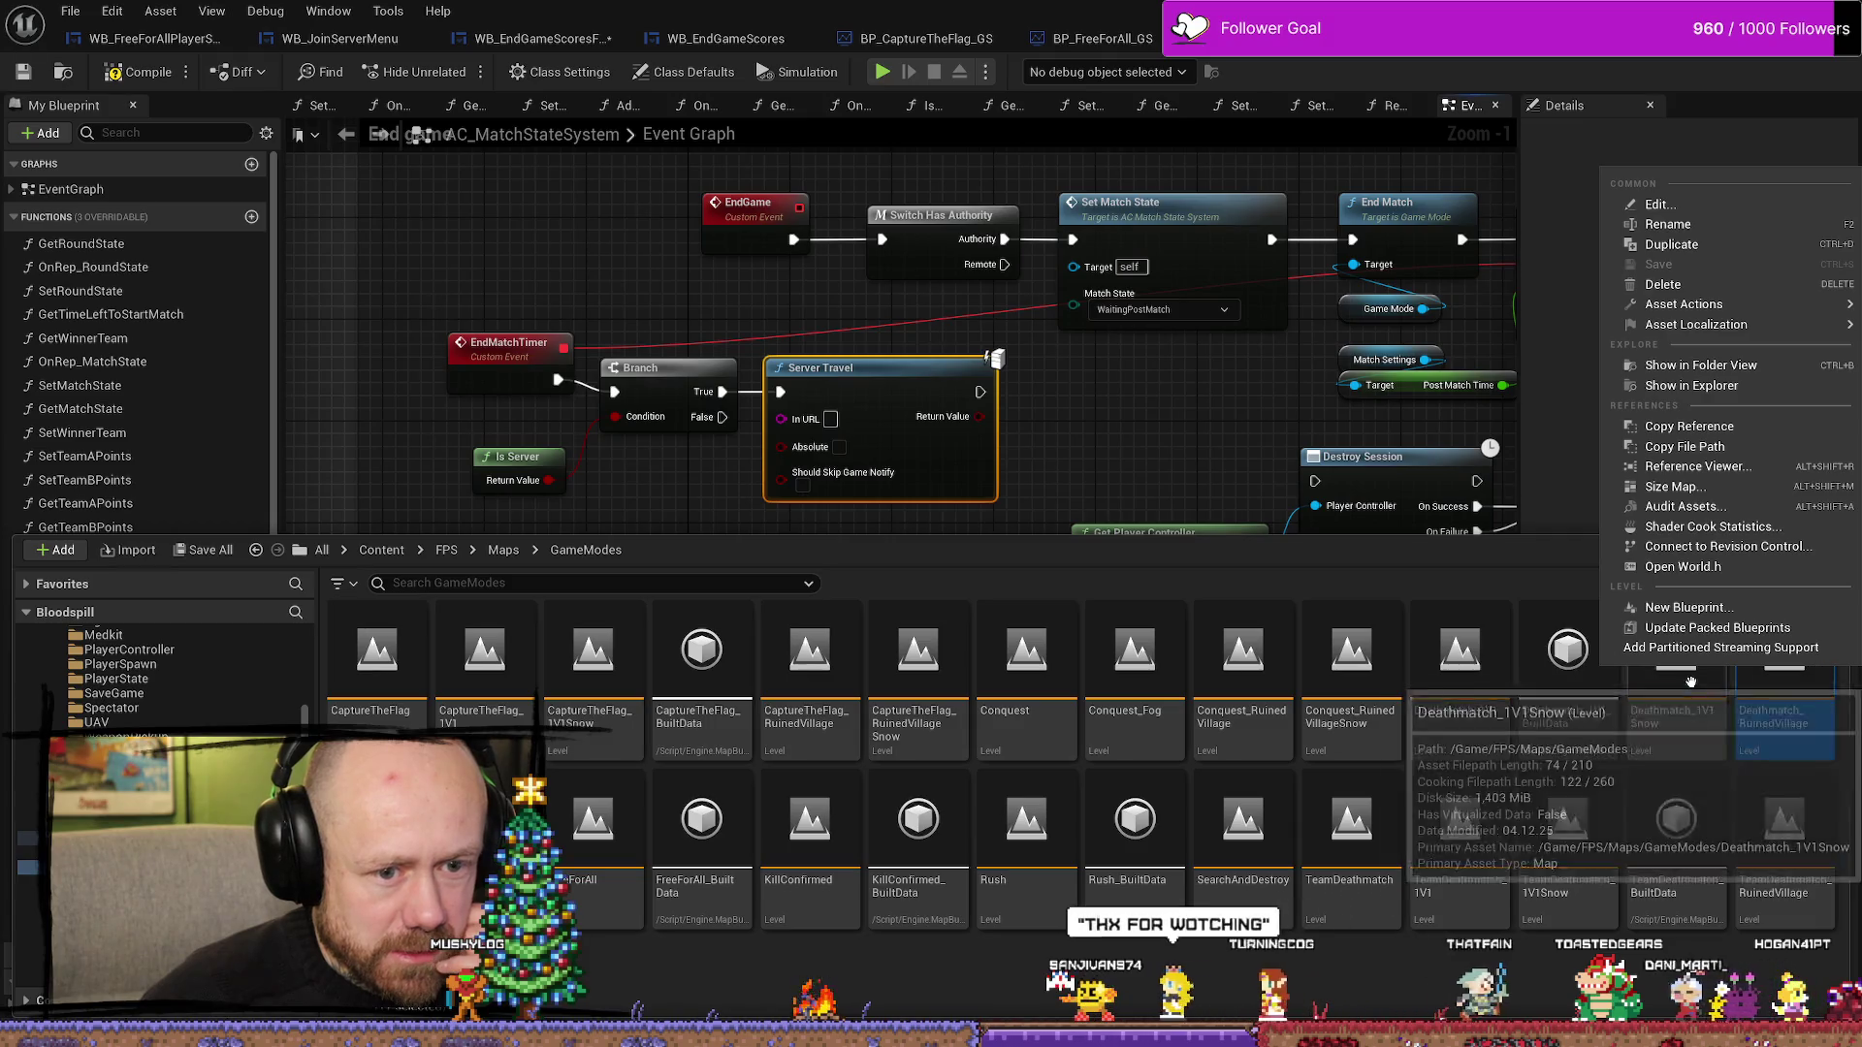
pyautogui.click(1801, 696)
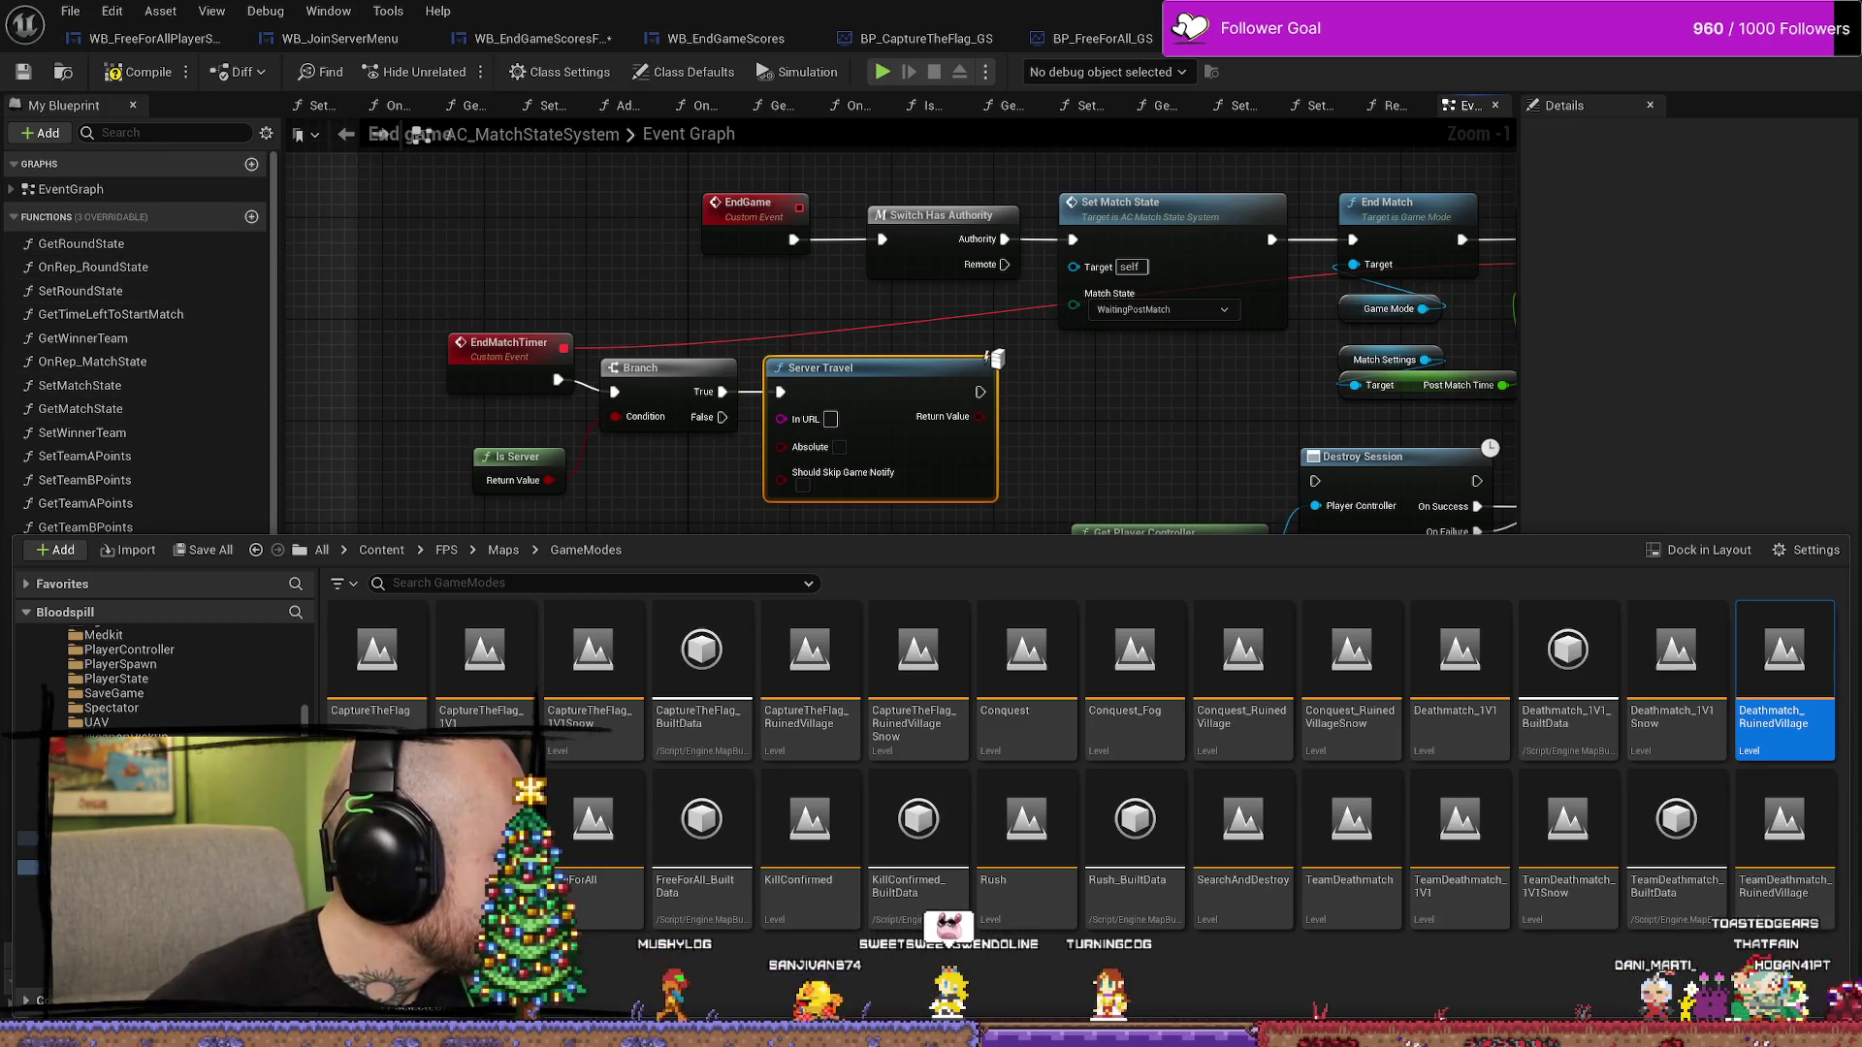
pyautogui.hotkey('alt', 'Tab')
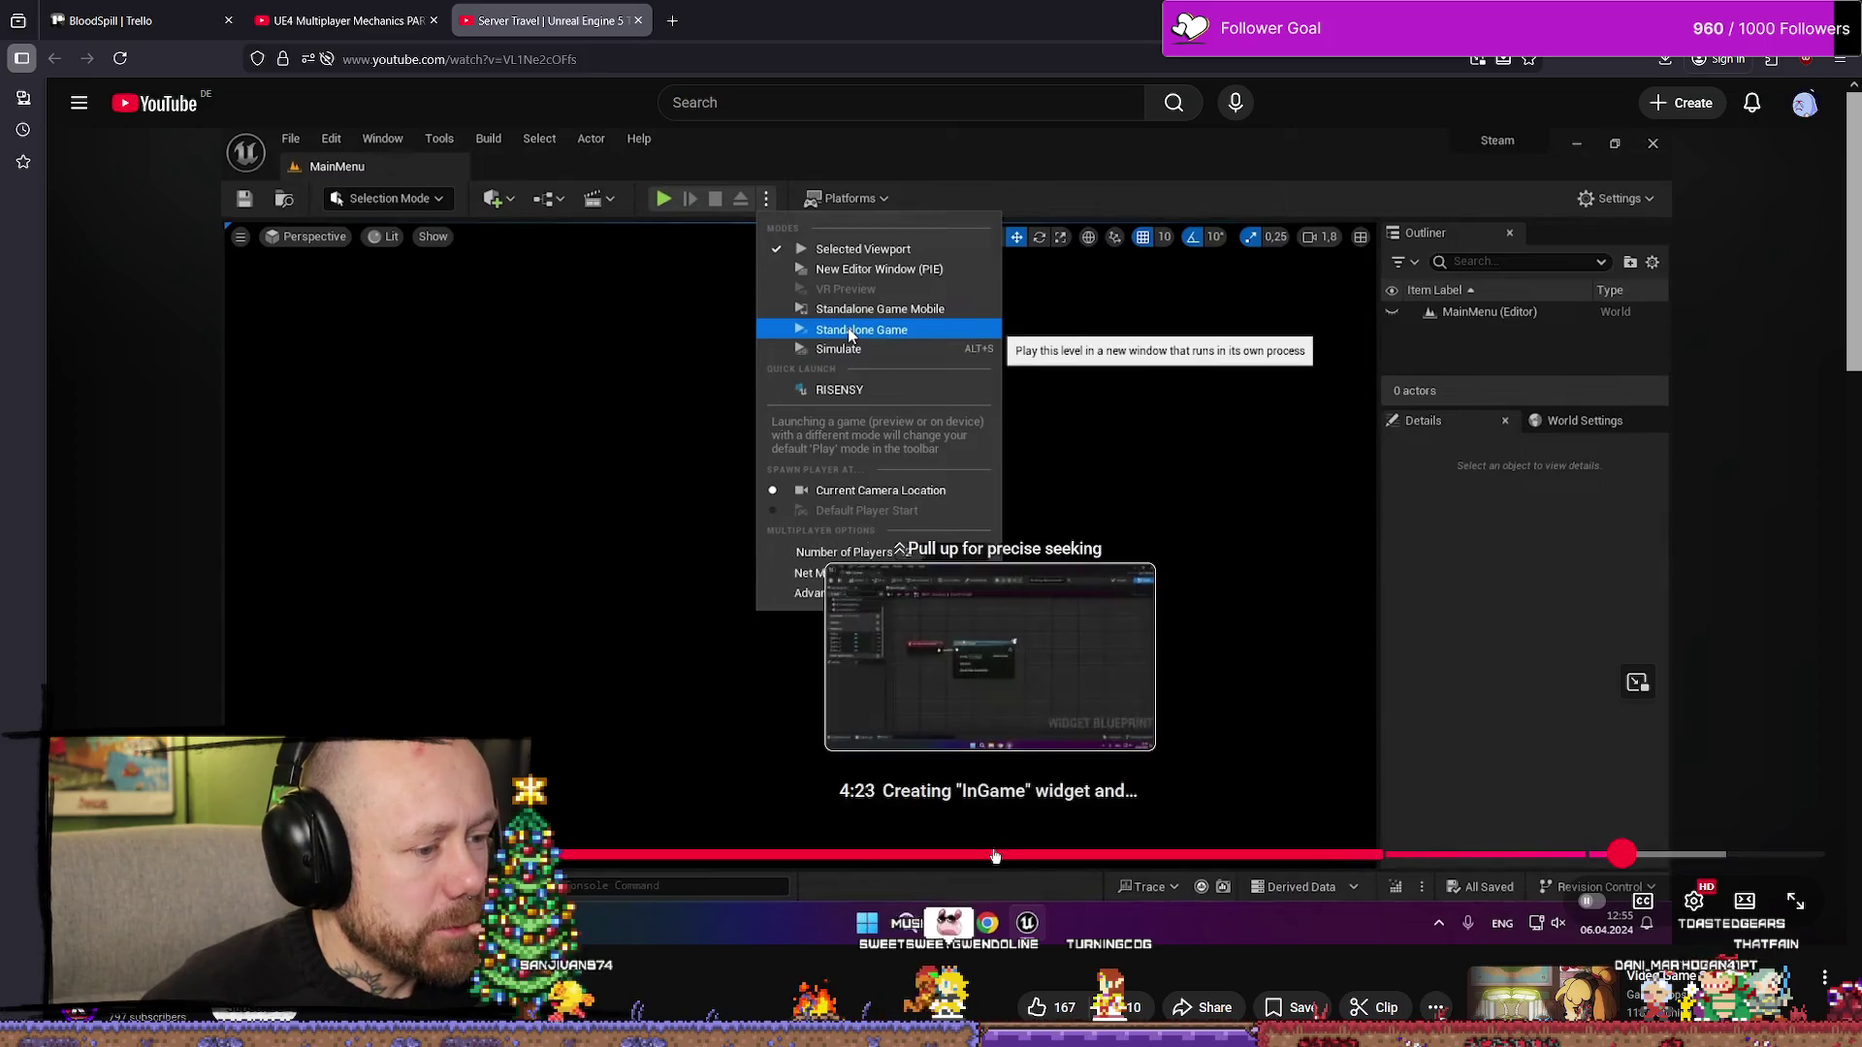
# - Replay the tutorial's FirstMap Server Travel example before returning to AC_MatchStateSystem
pyautogui.click(922, 855)
pyautogui.click(1194, 744)
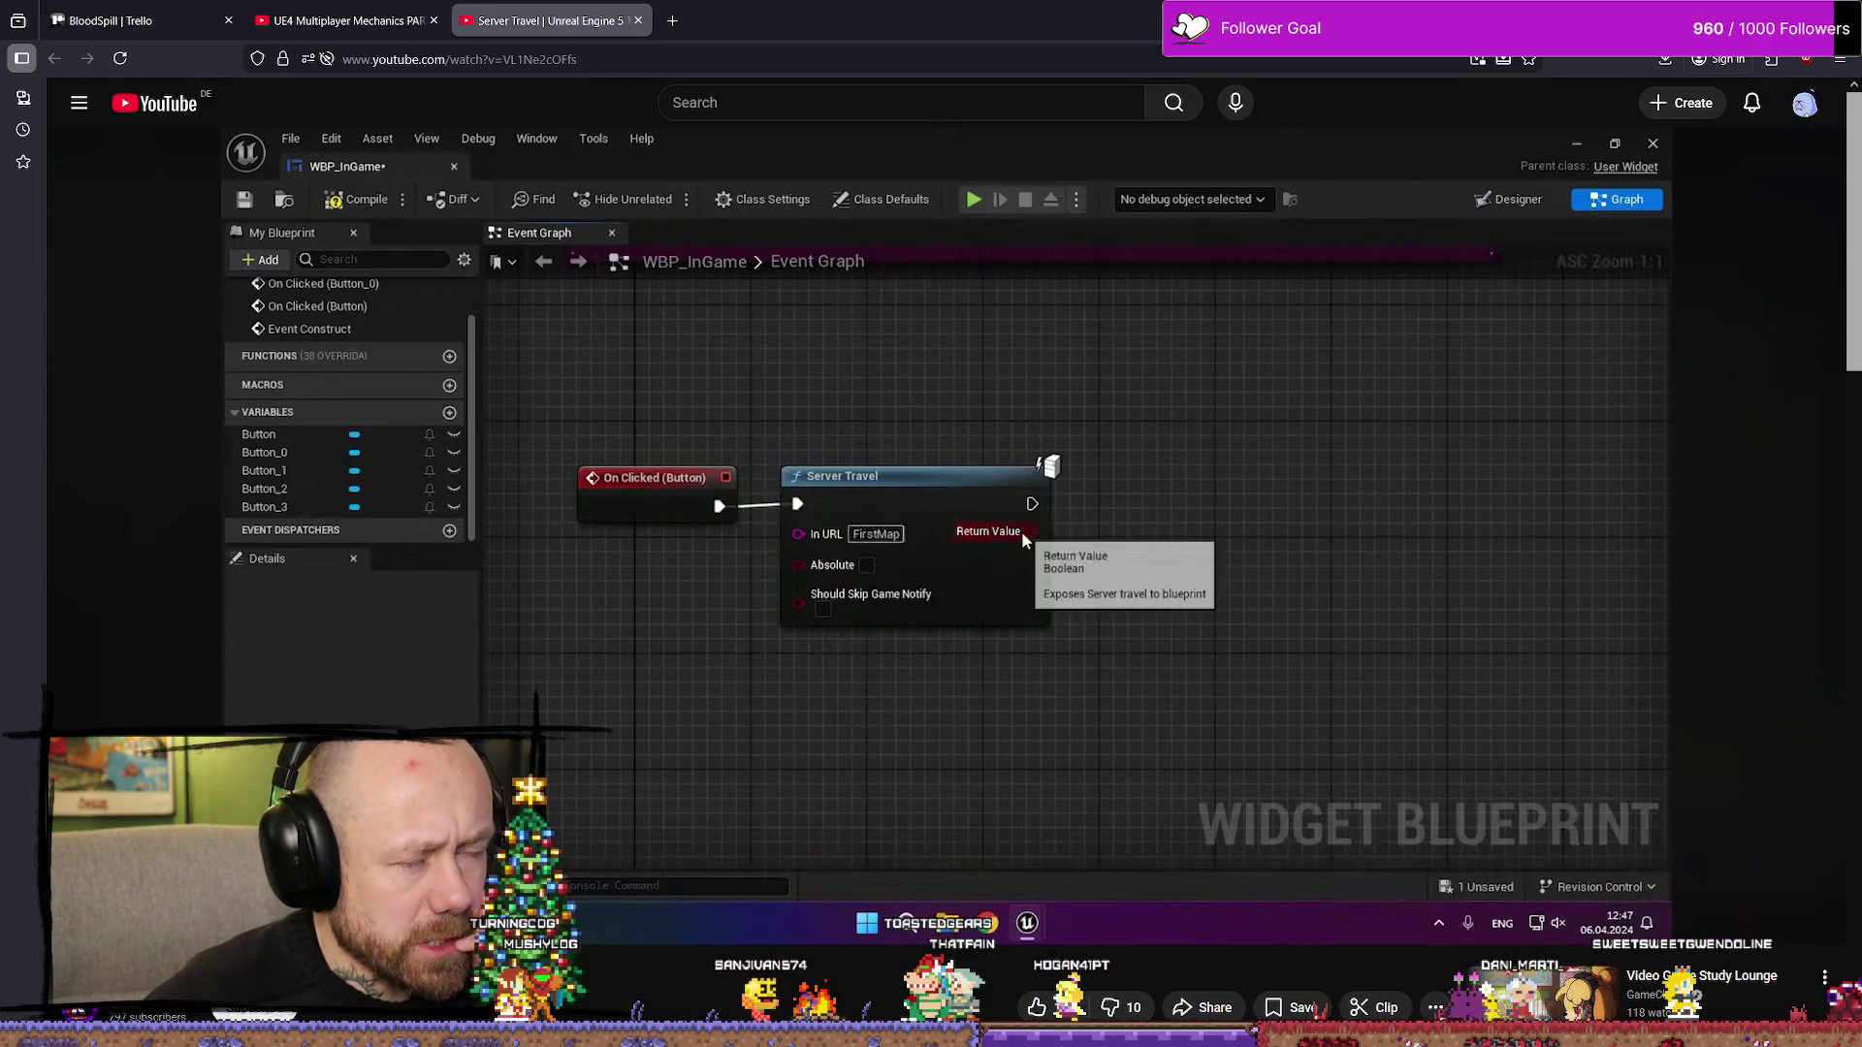
pyautogui.hotkey('alt', 'Tab')
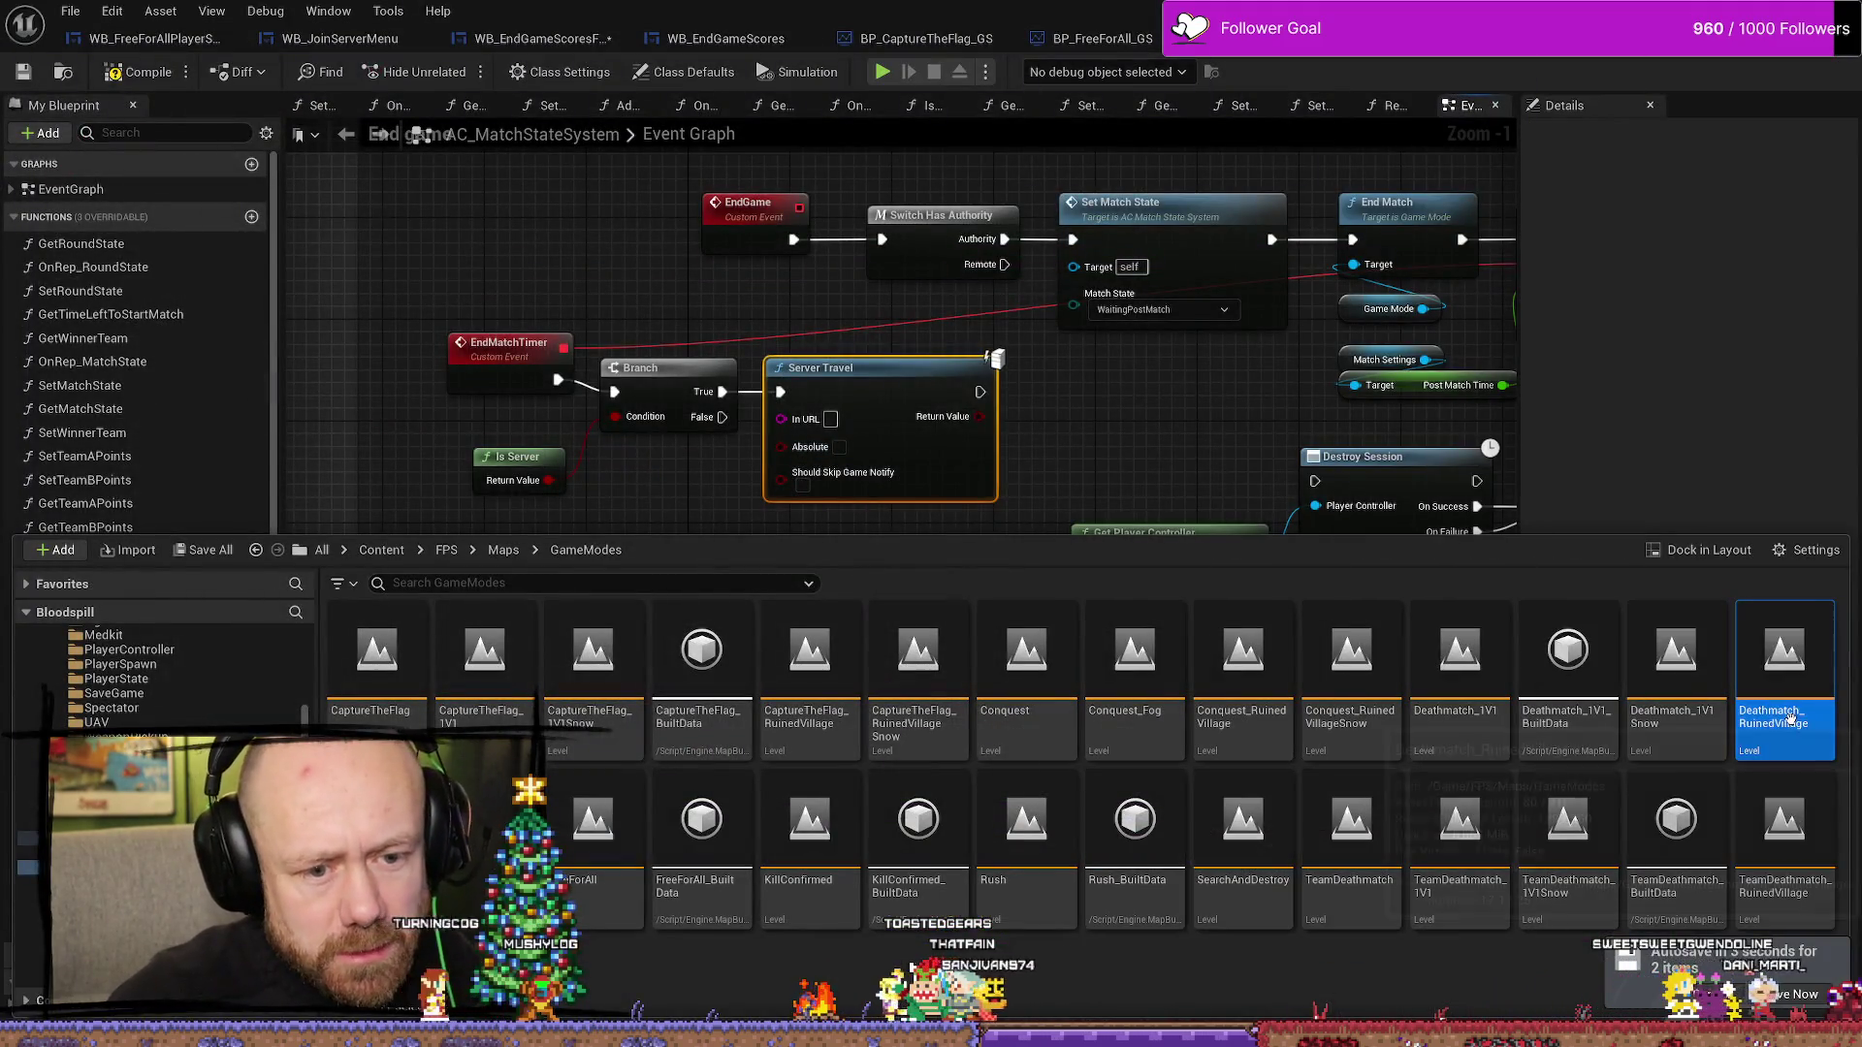
# - Save all pending Blueprint changes and copy the Deathmatch_RuinedVillage level name
pyautogui.hotkey('ctrl', 'shift', 's')
pyautogui.click(974, 737)
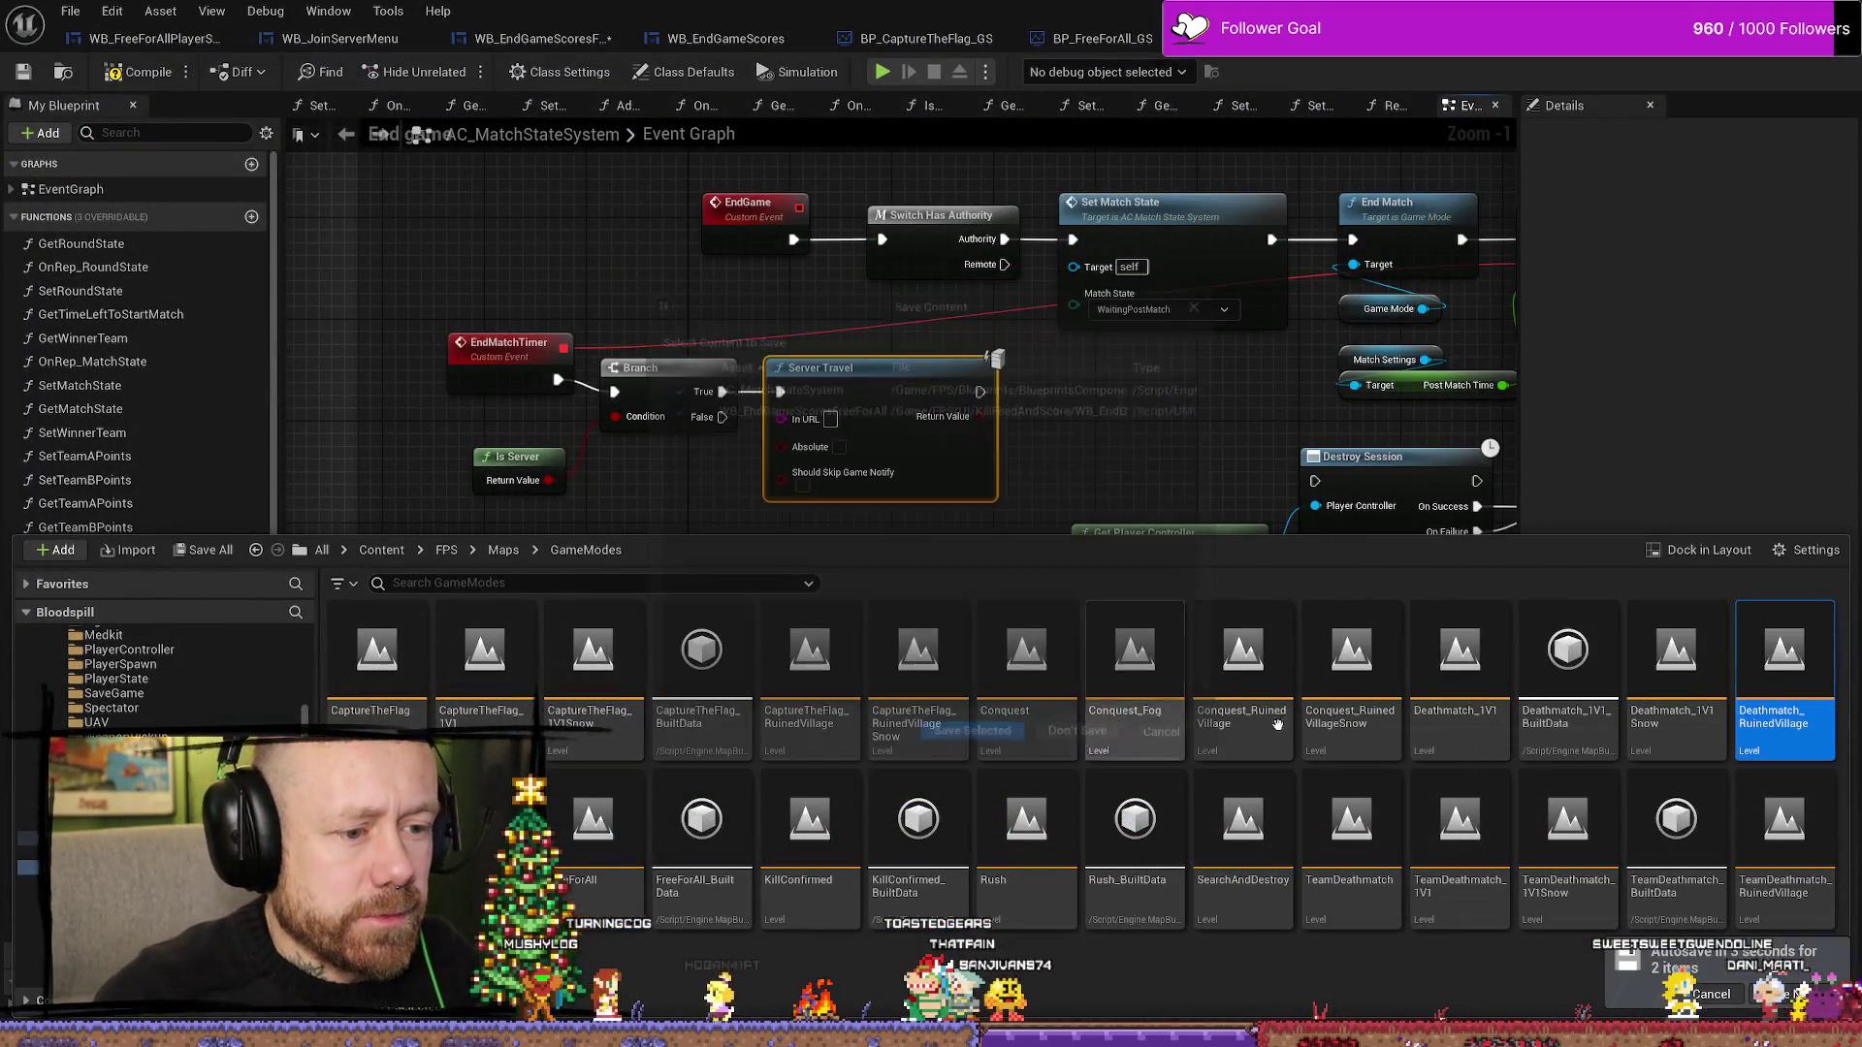
pyautogui.rightClick(1784, 707)
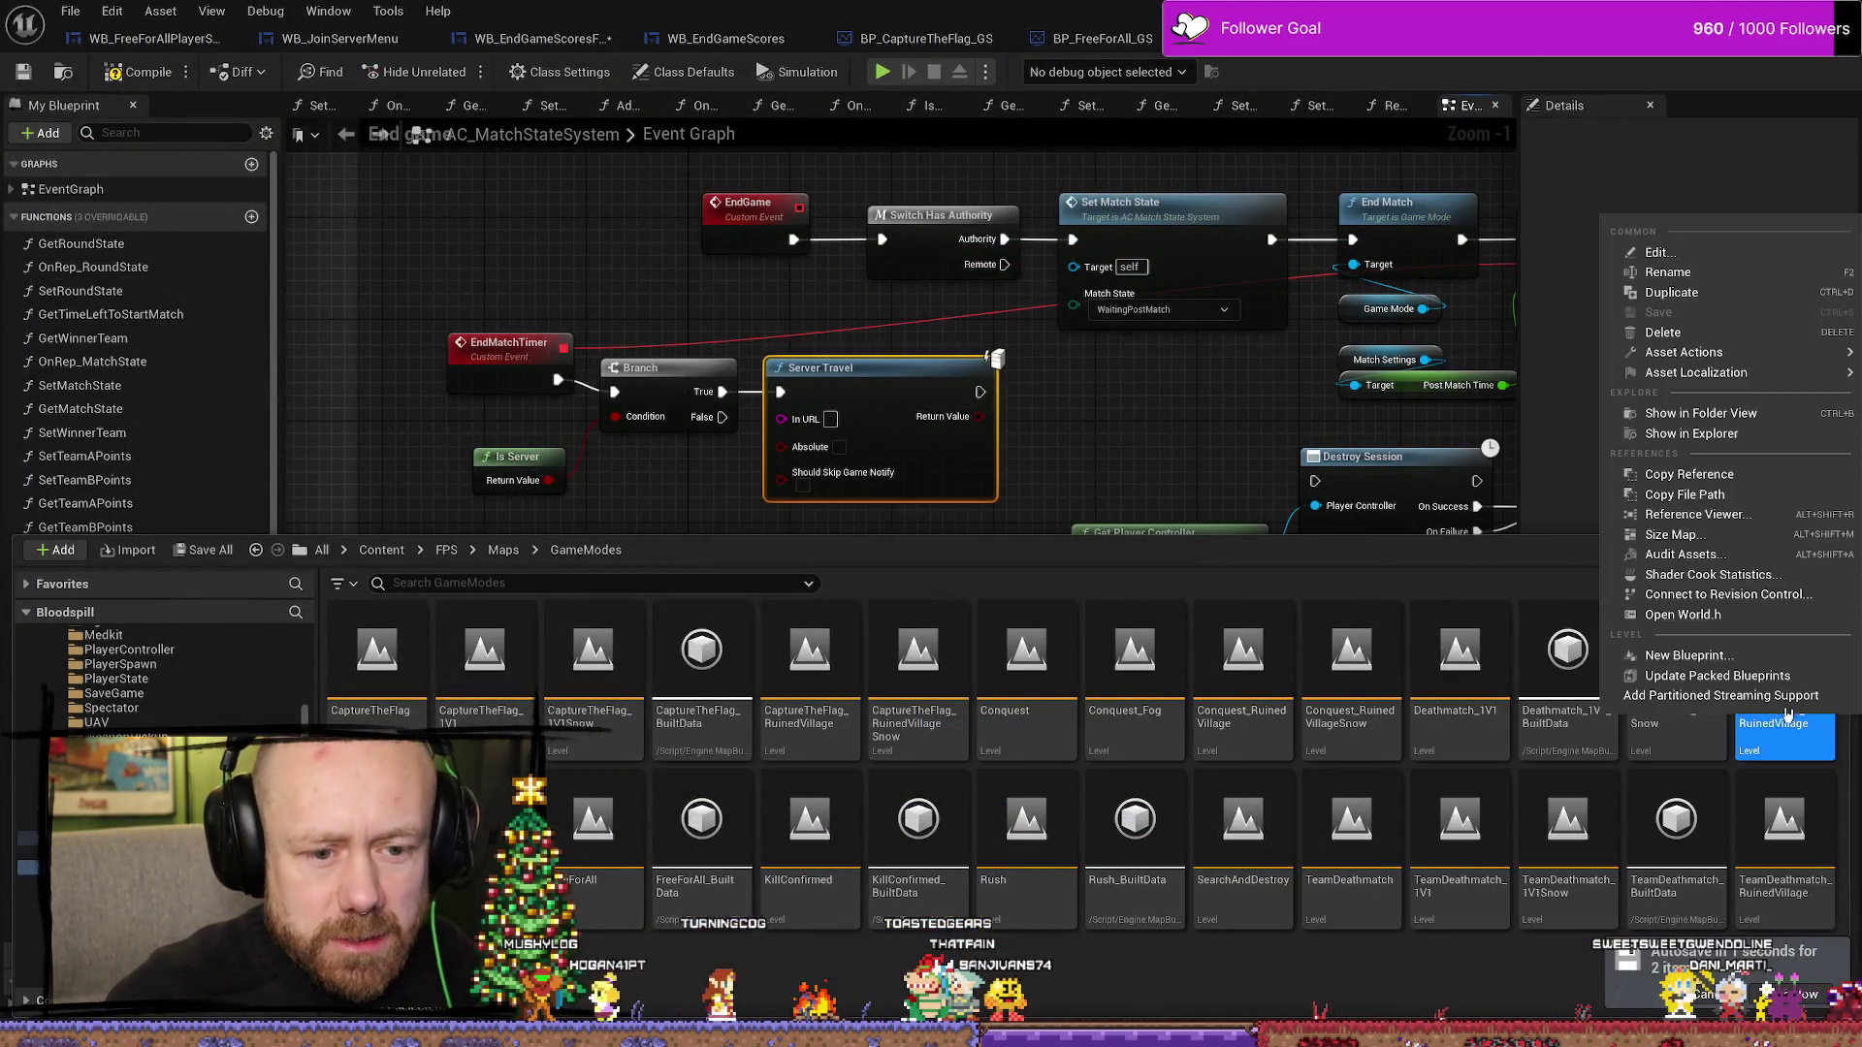
pyautogui.click(1703, 273)
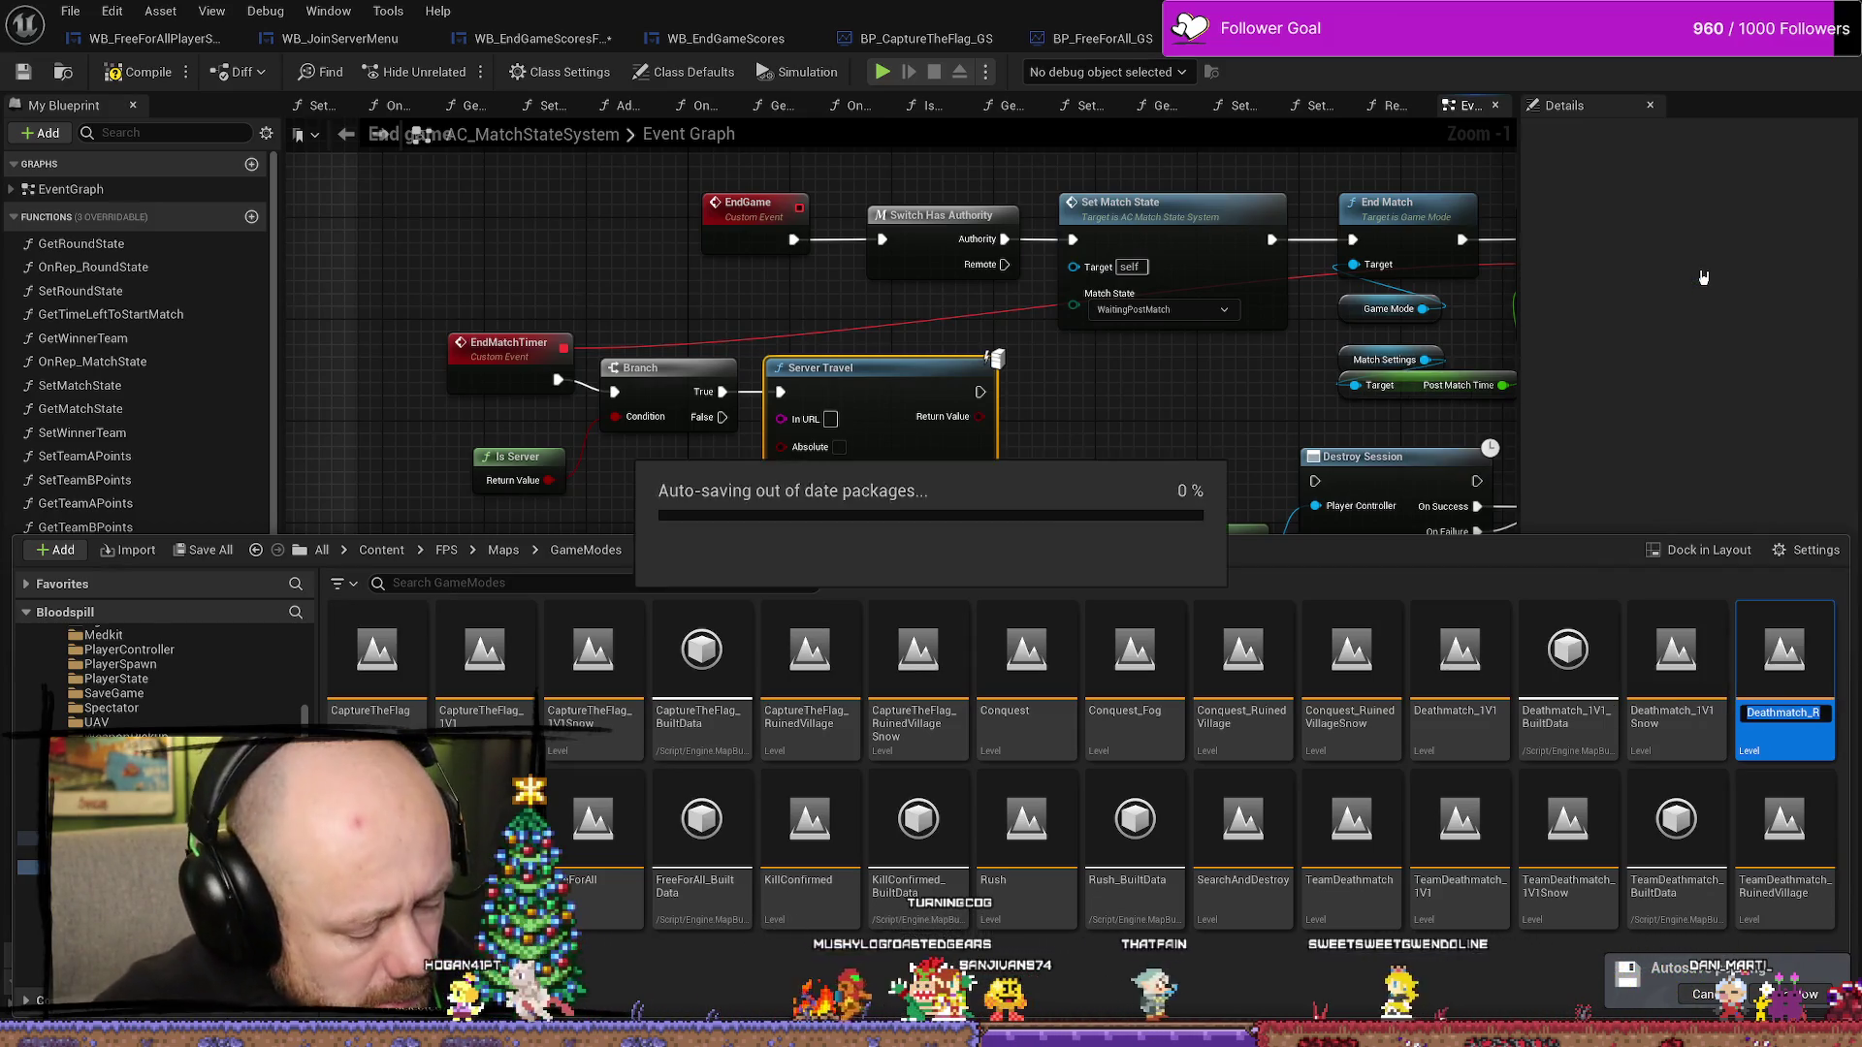
# - Try pasting the map name into Server Travel's In URL pin, then clear the wrong text
pyautogui.moveTo(939, 734); pyautogui.dragTo(772, 694)
pyautogui.hotkey('ctrl', 'space')
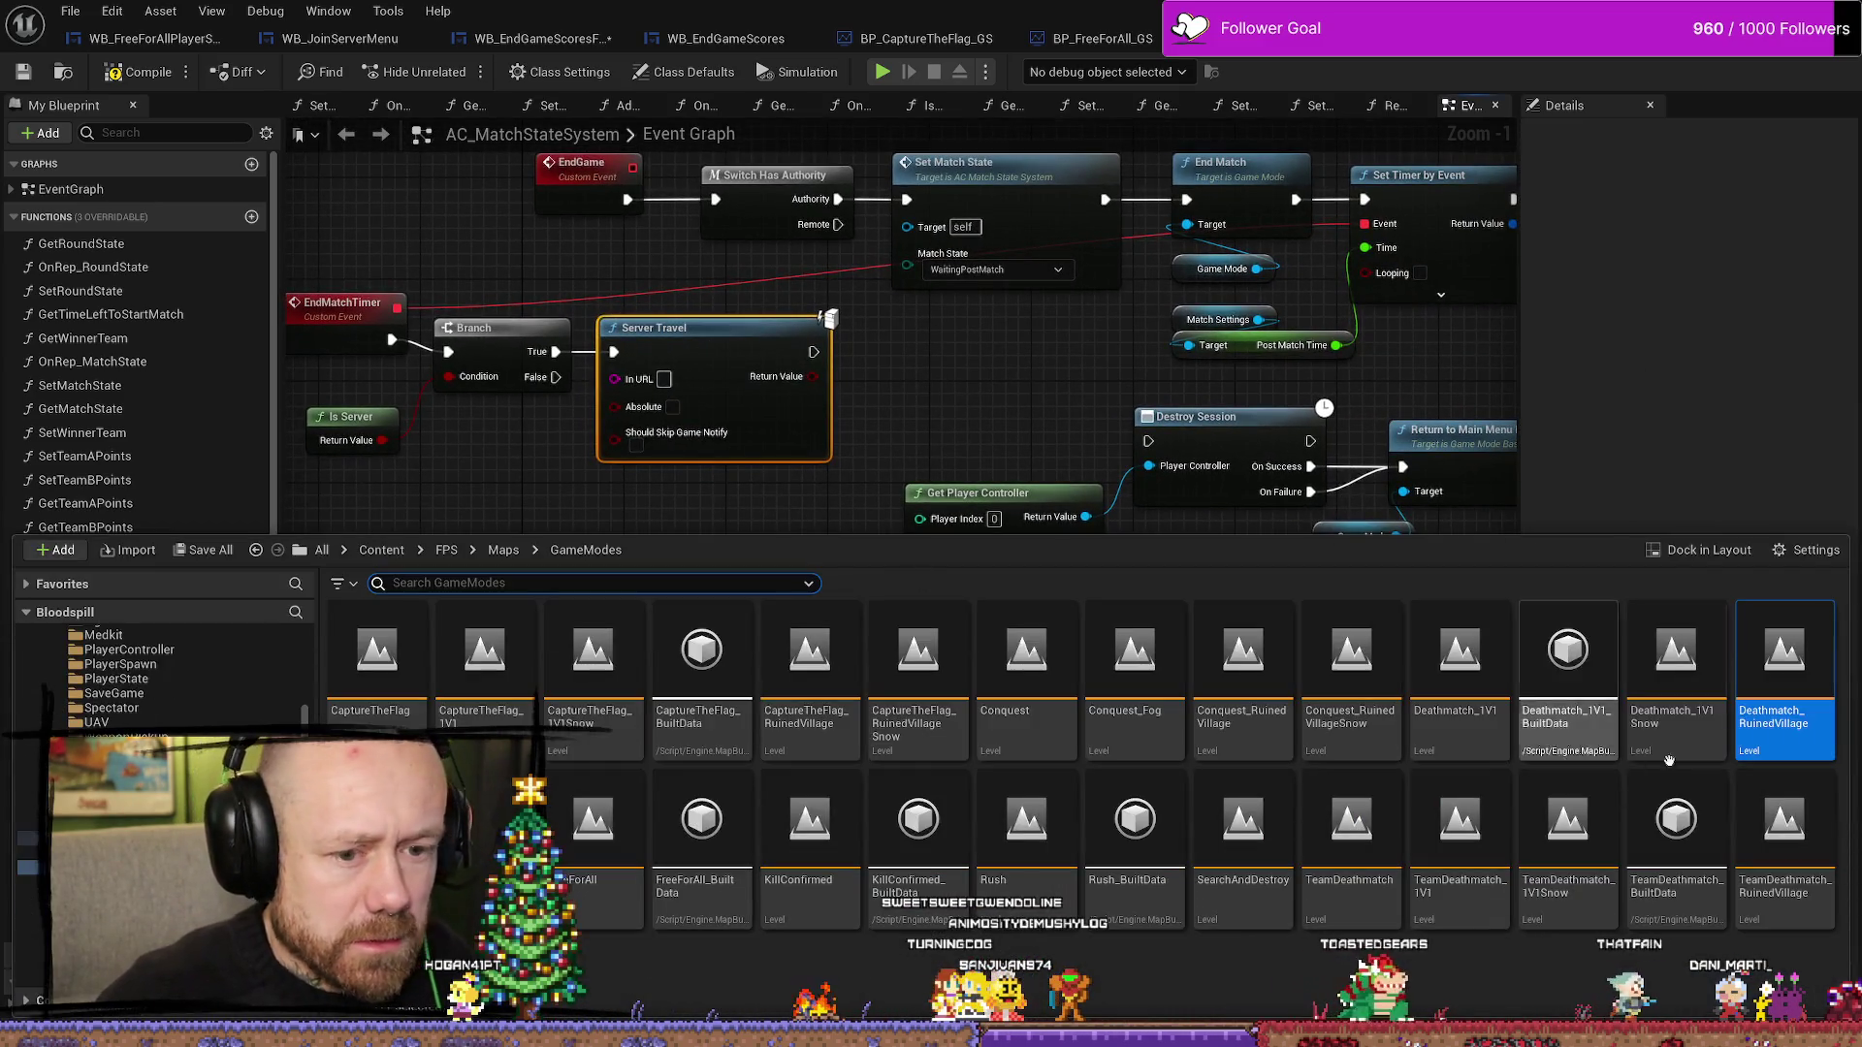
pyautogui.moveTo(664, 382); pyautogui.dragTo(639, 382)
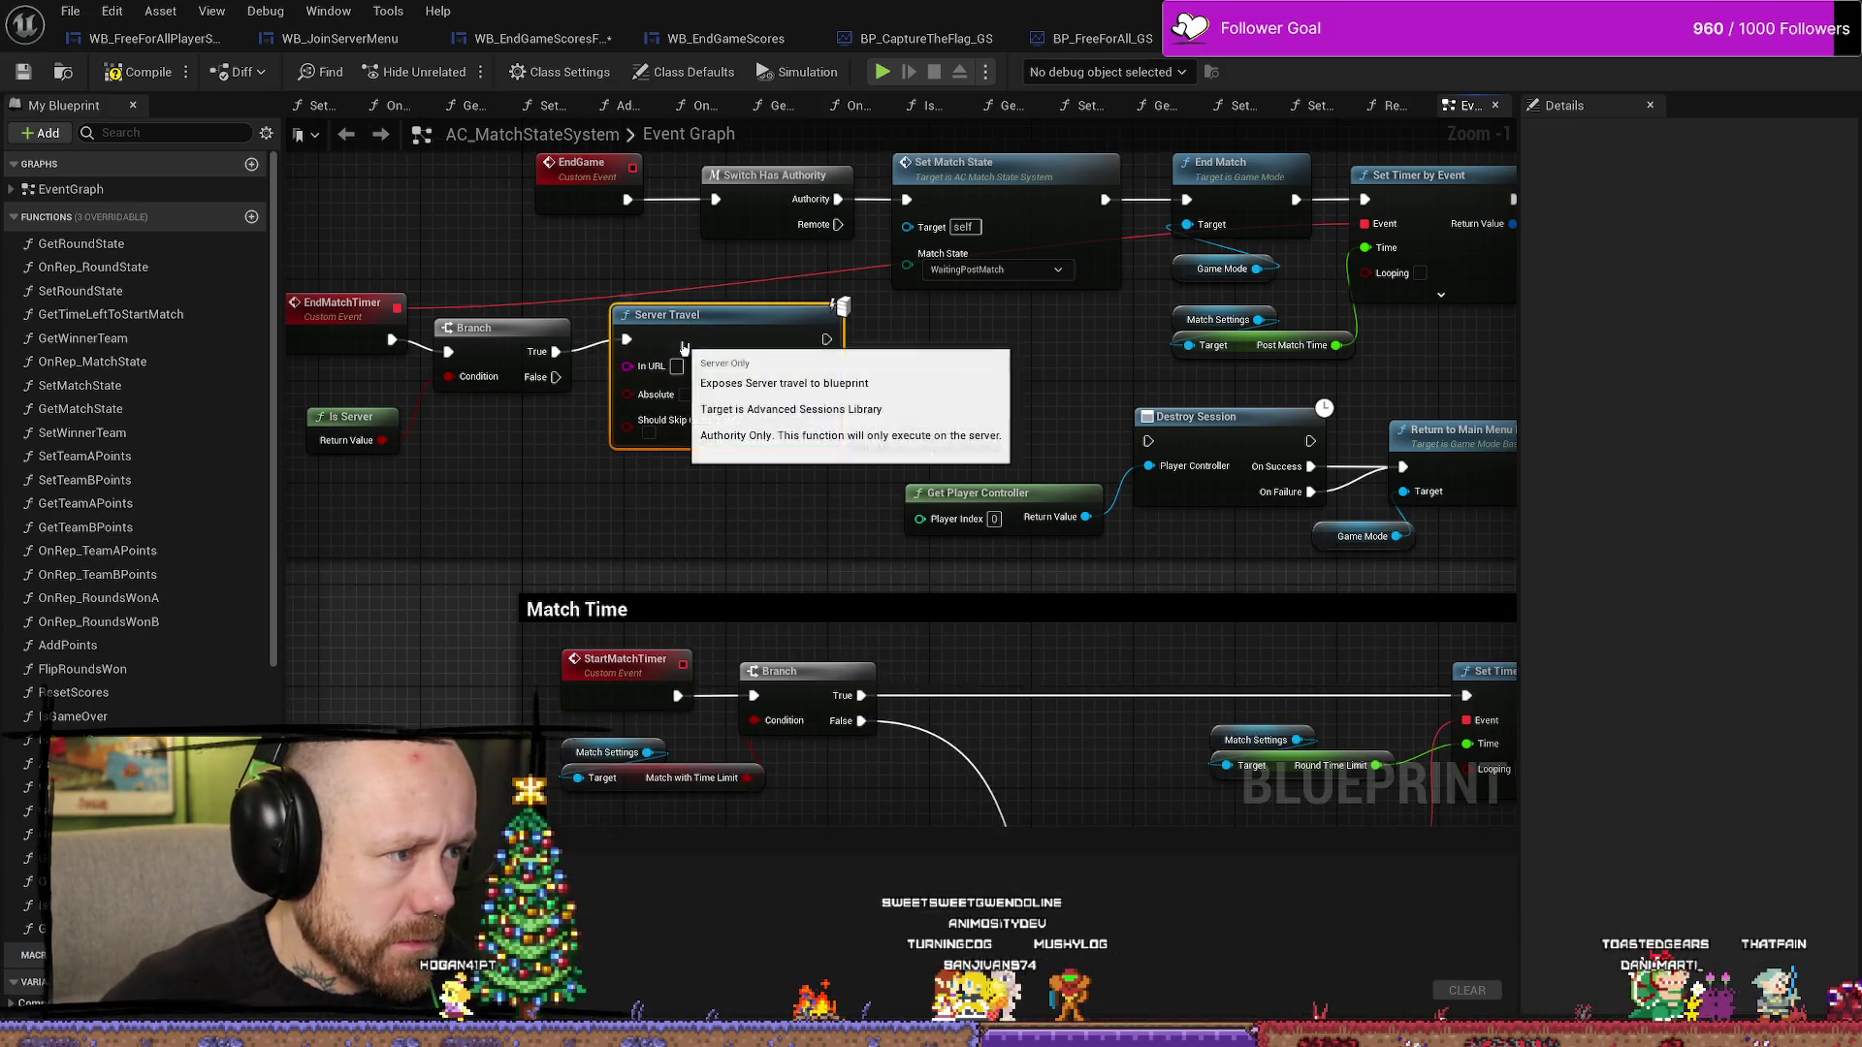
pyautogui.click(639, 379)
pyautogui.hotkey('ctrl', 'v')
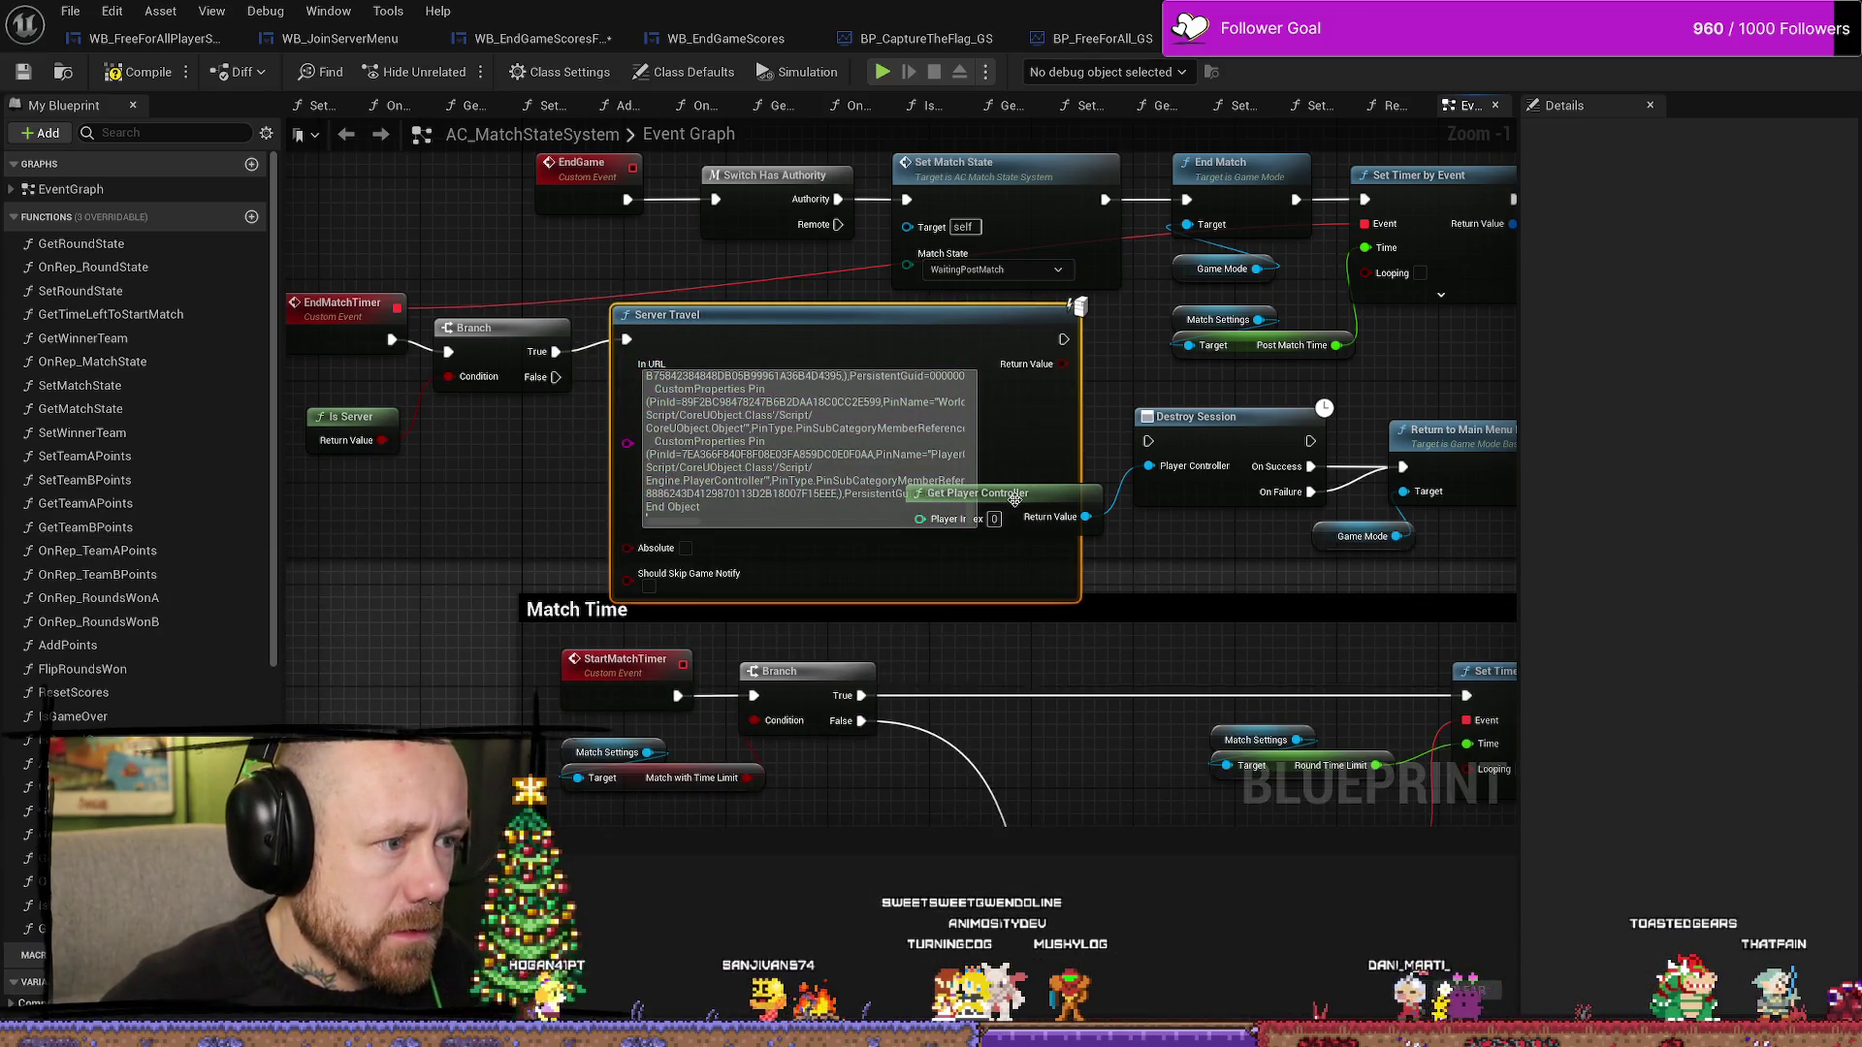
pyautogui.hotkey('ctrl', 'a')
pyautogui.press('BackSpace')
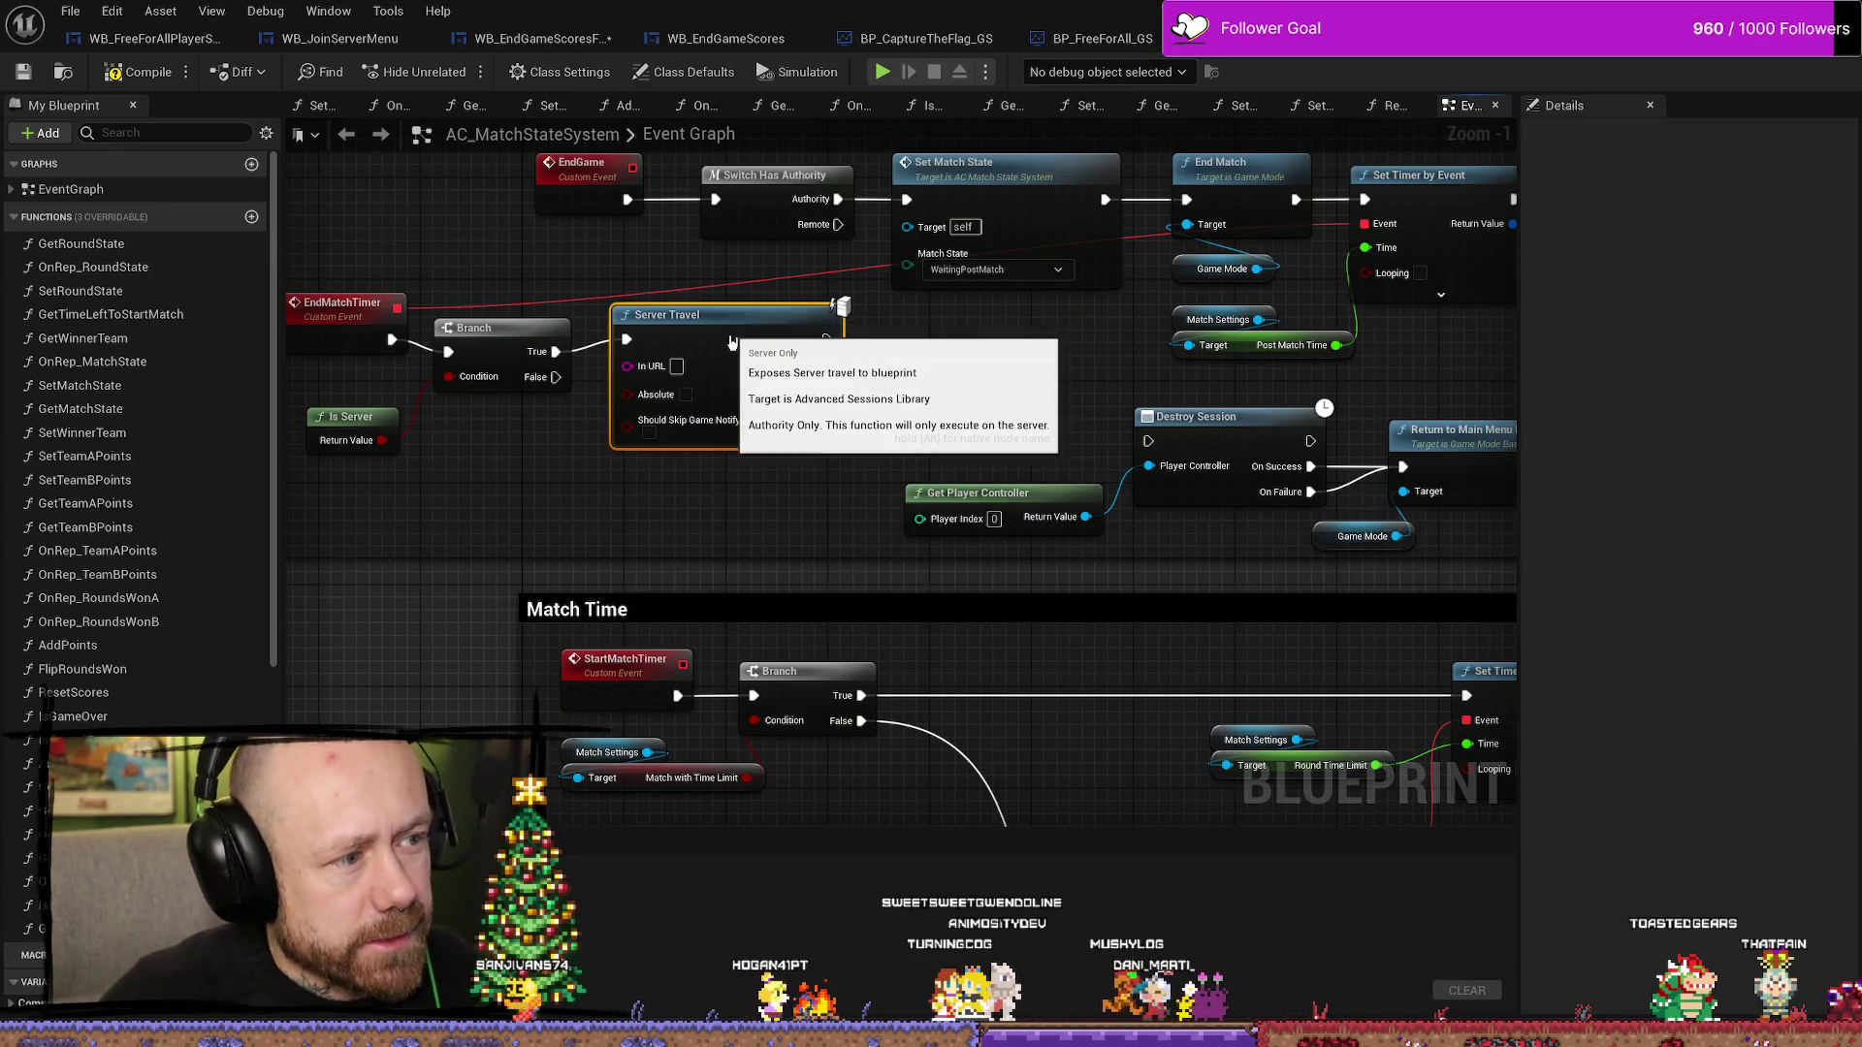
# - Set In URL to Deathmatch_RuinedVillage, compile AC_MatchStateSystem, and start a play test
pyautogui.moveTo(968, 596); pyautogui.dragTo(973, 584)
pyautogui.hotkey('ctrl', 'space')
pyautogui.click(1784, 732)
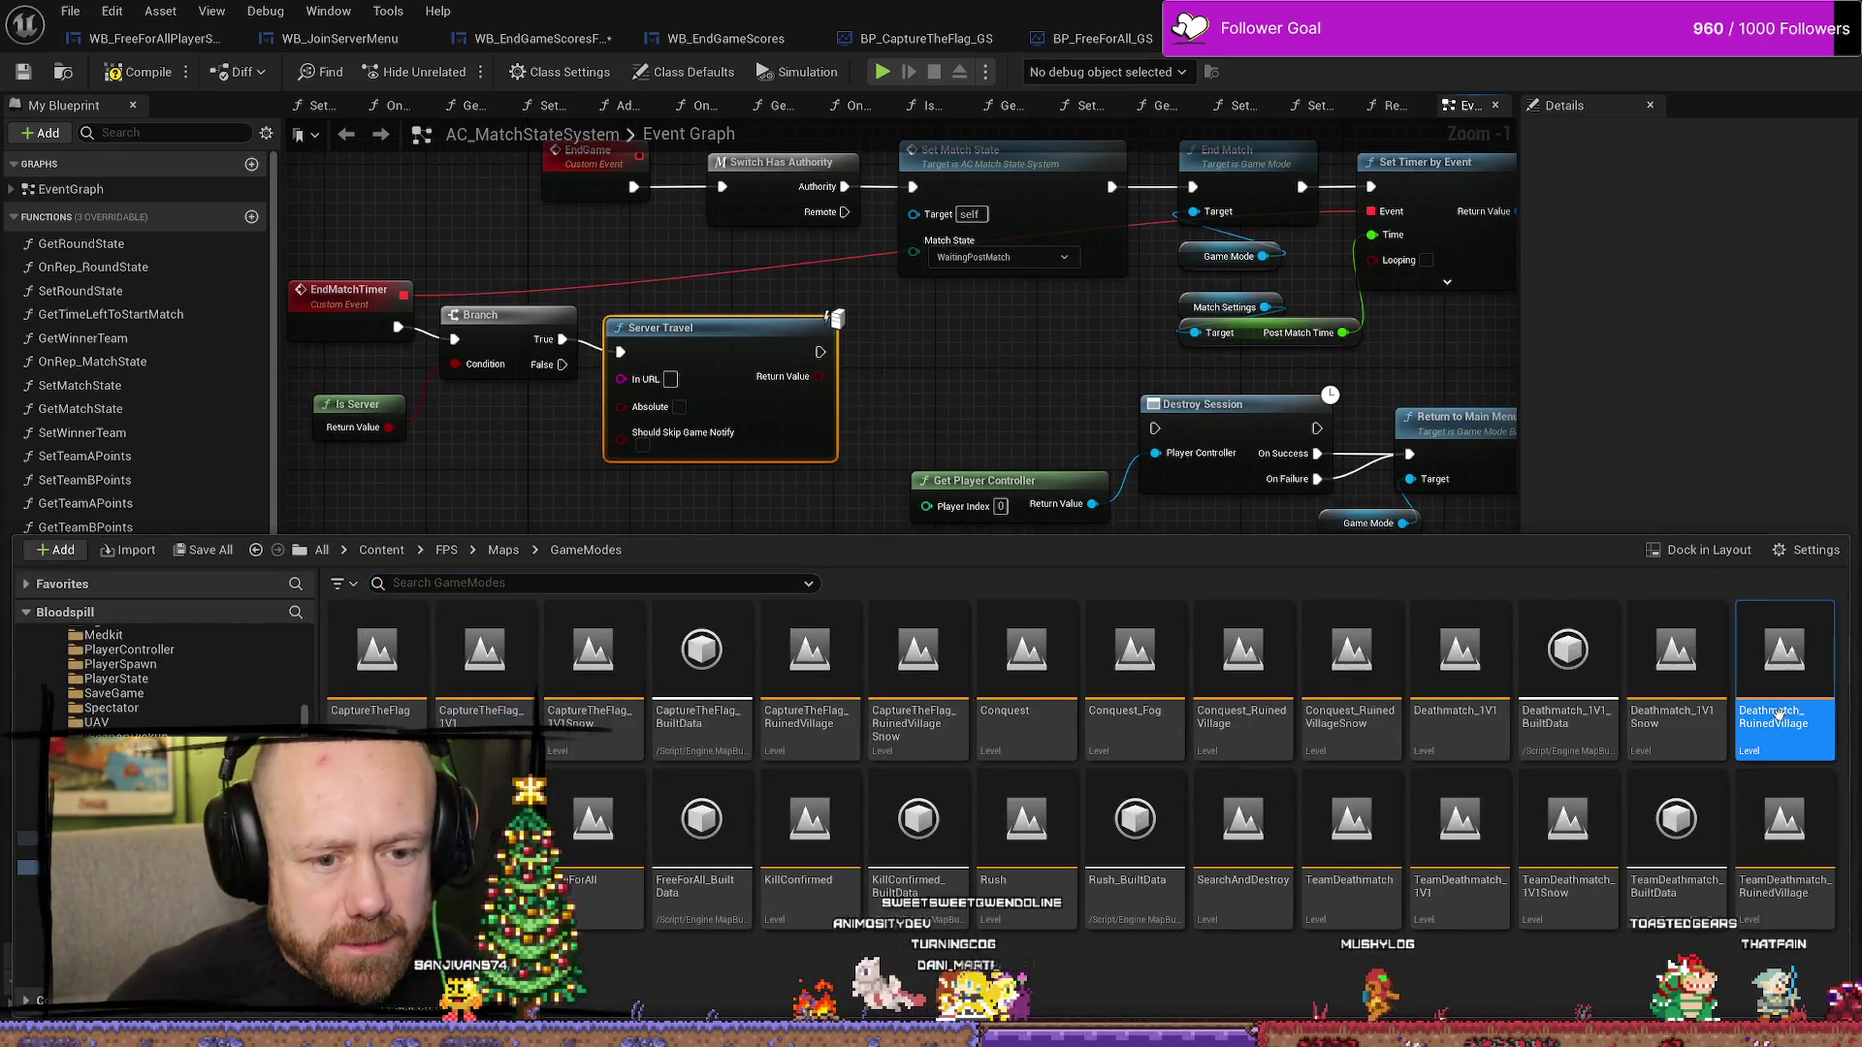
pyautogui.rightClick(1785, 732)
pyautogui.click(1695, 274)
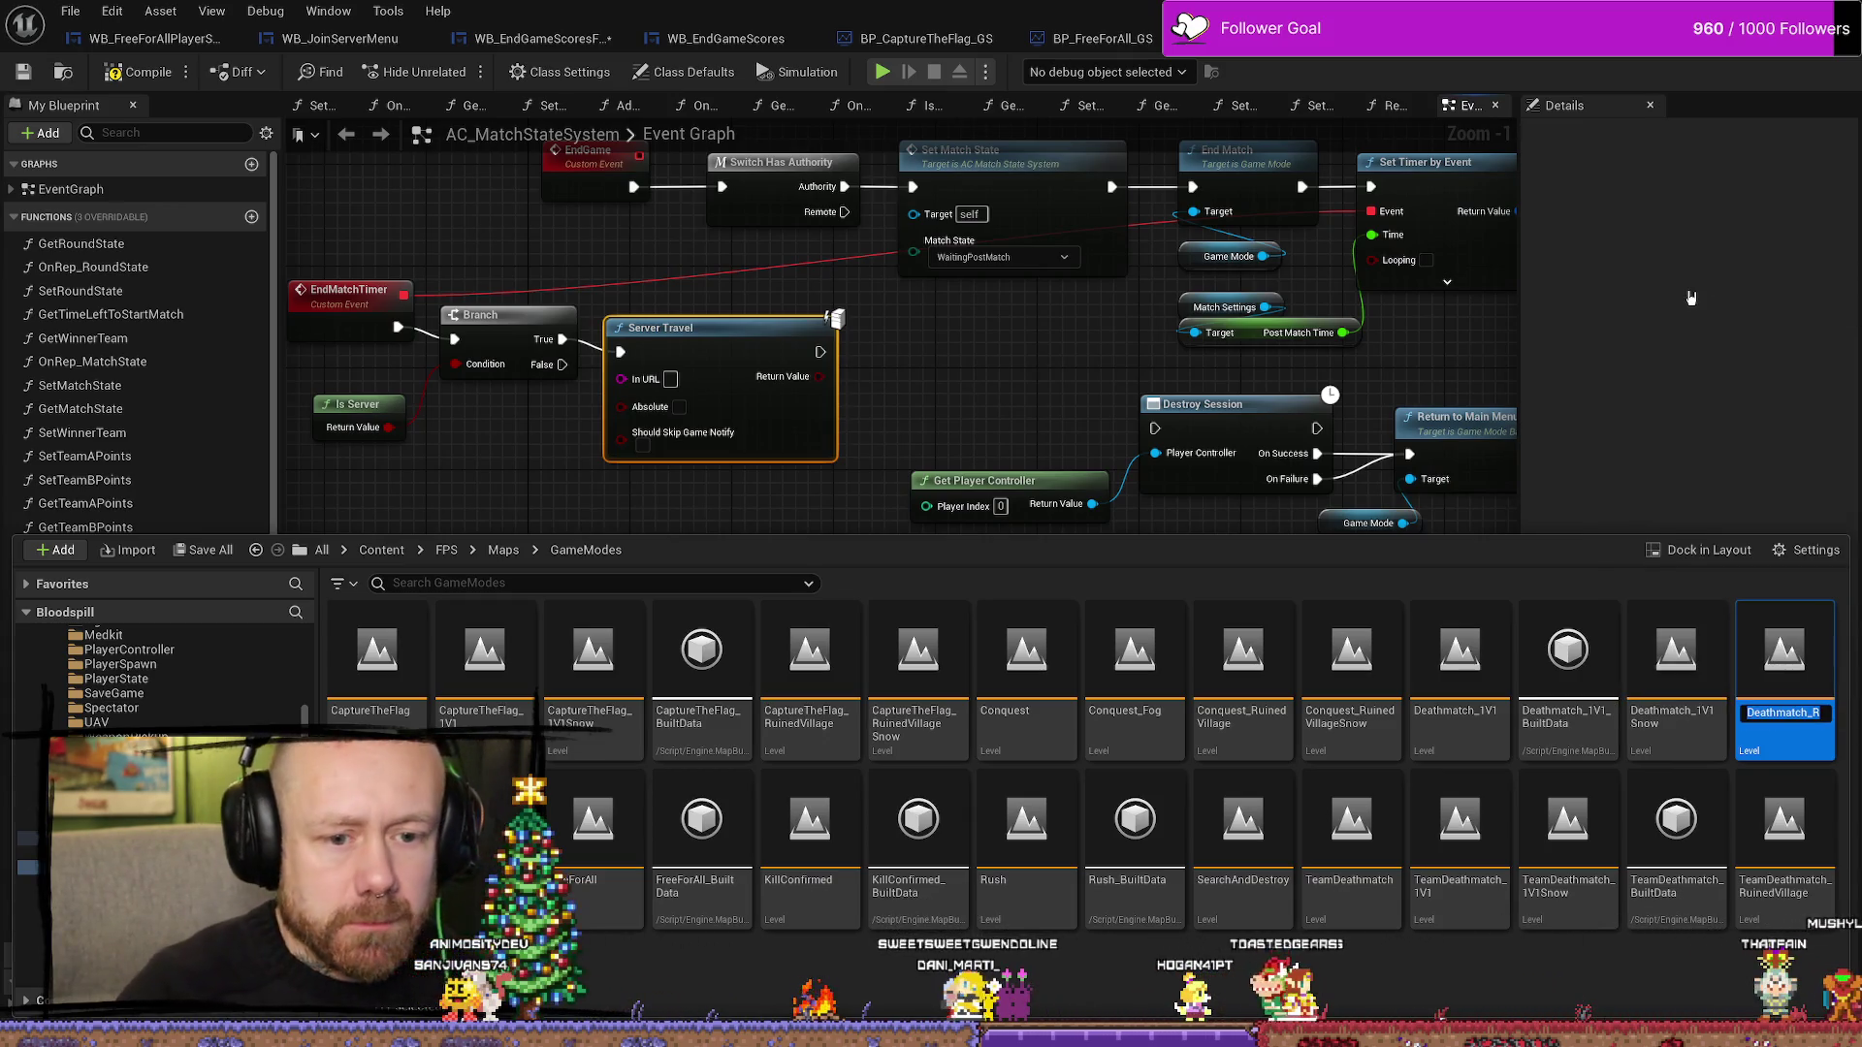
pyautogui.moveTo(674, 378); pyautogui.dragTo(674, 378)
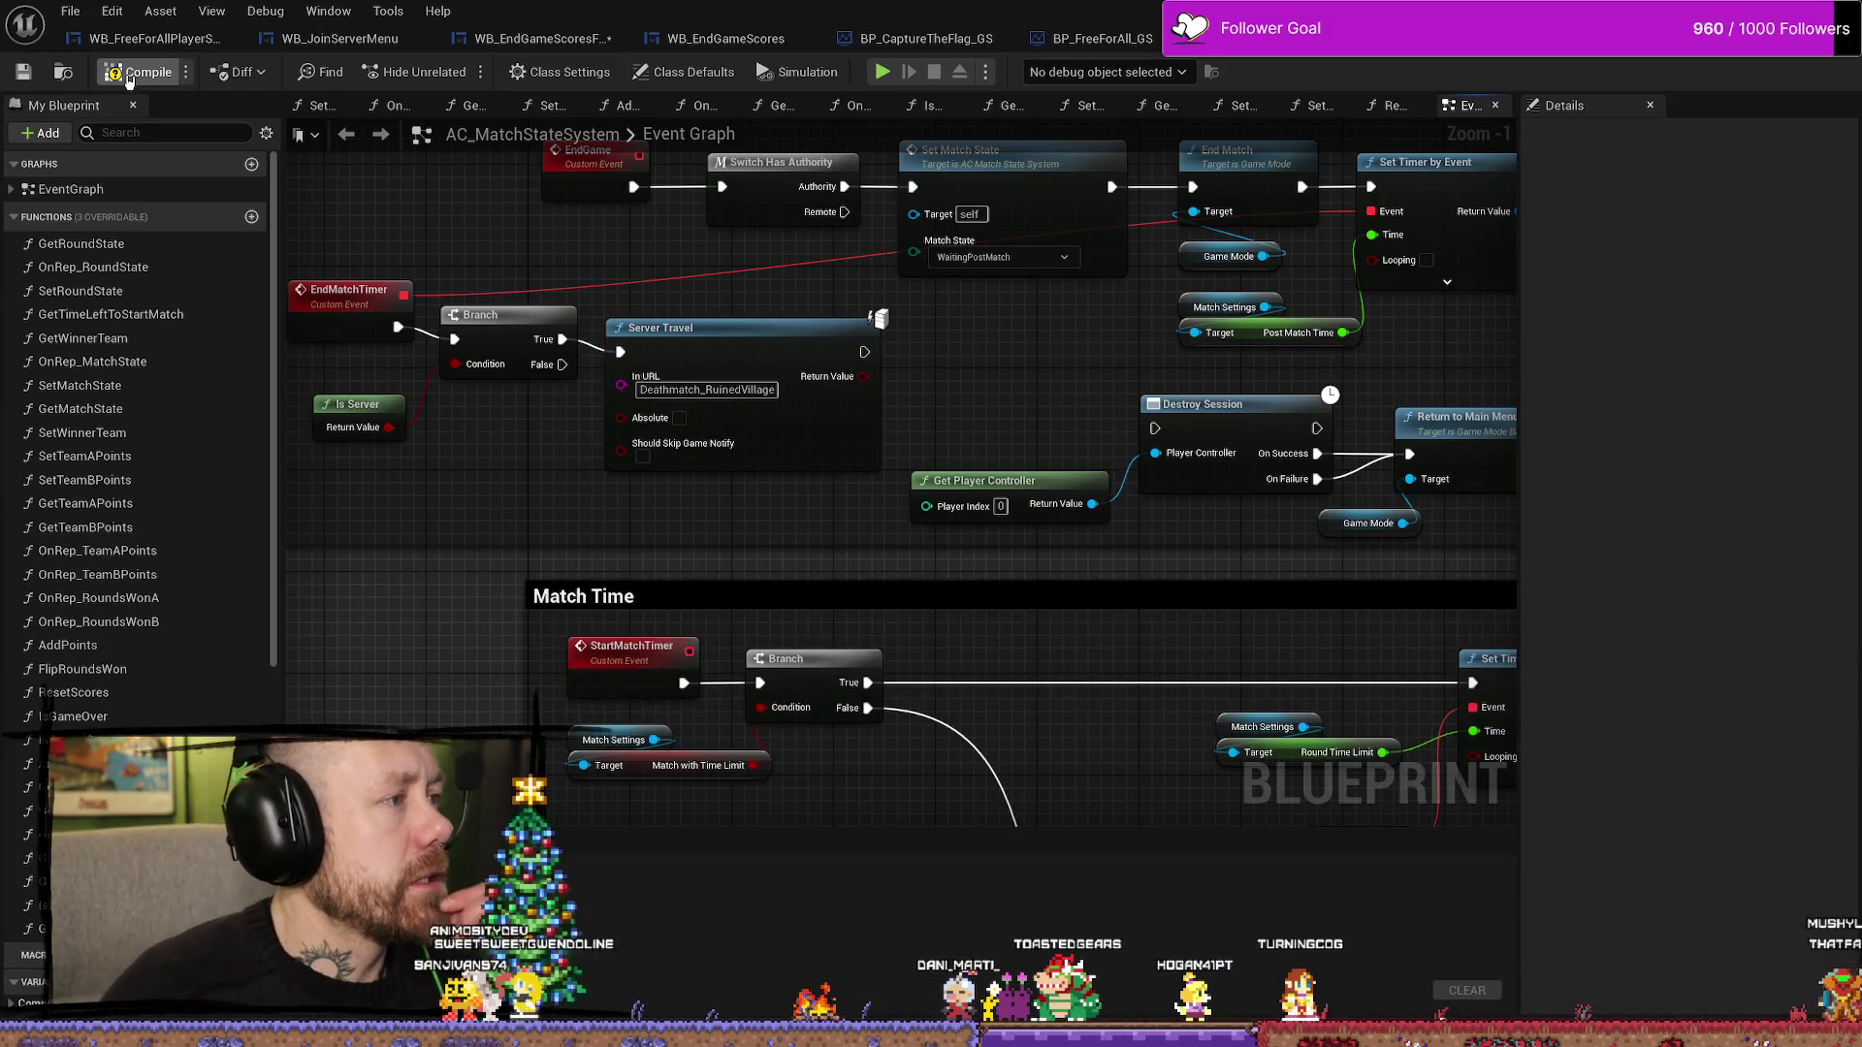
pyautogui.click(22, 74)
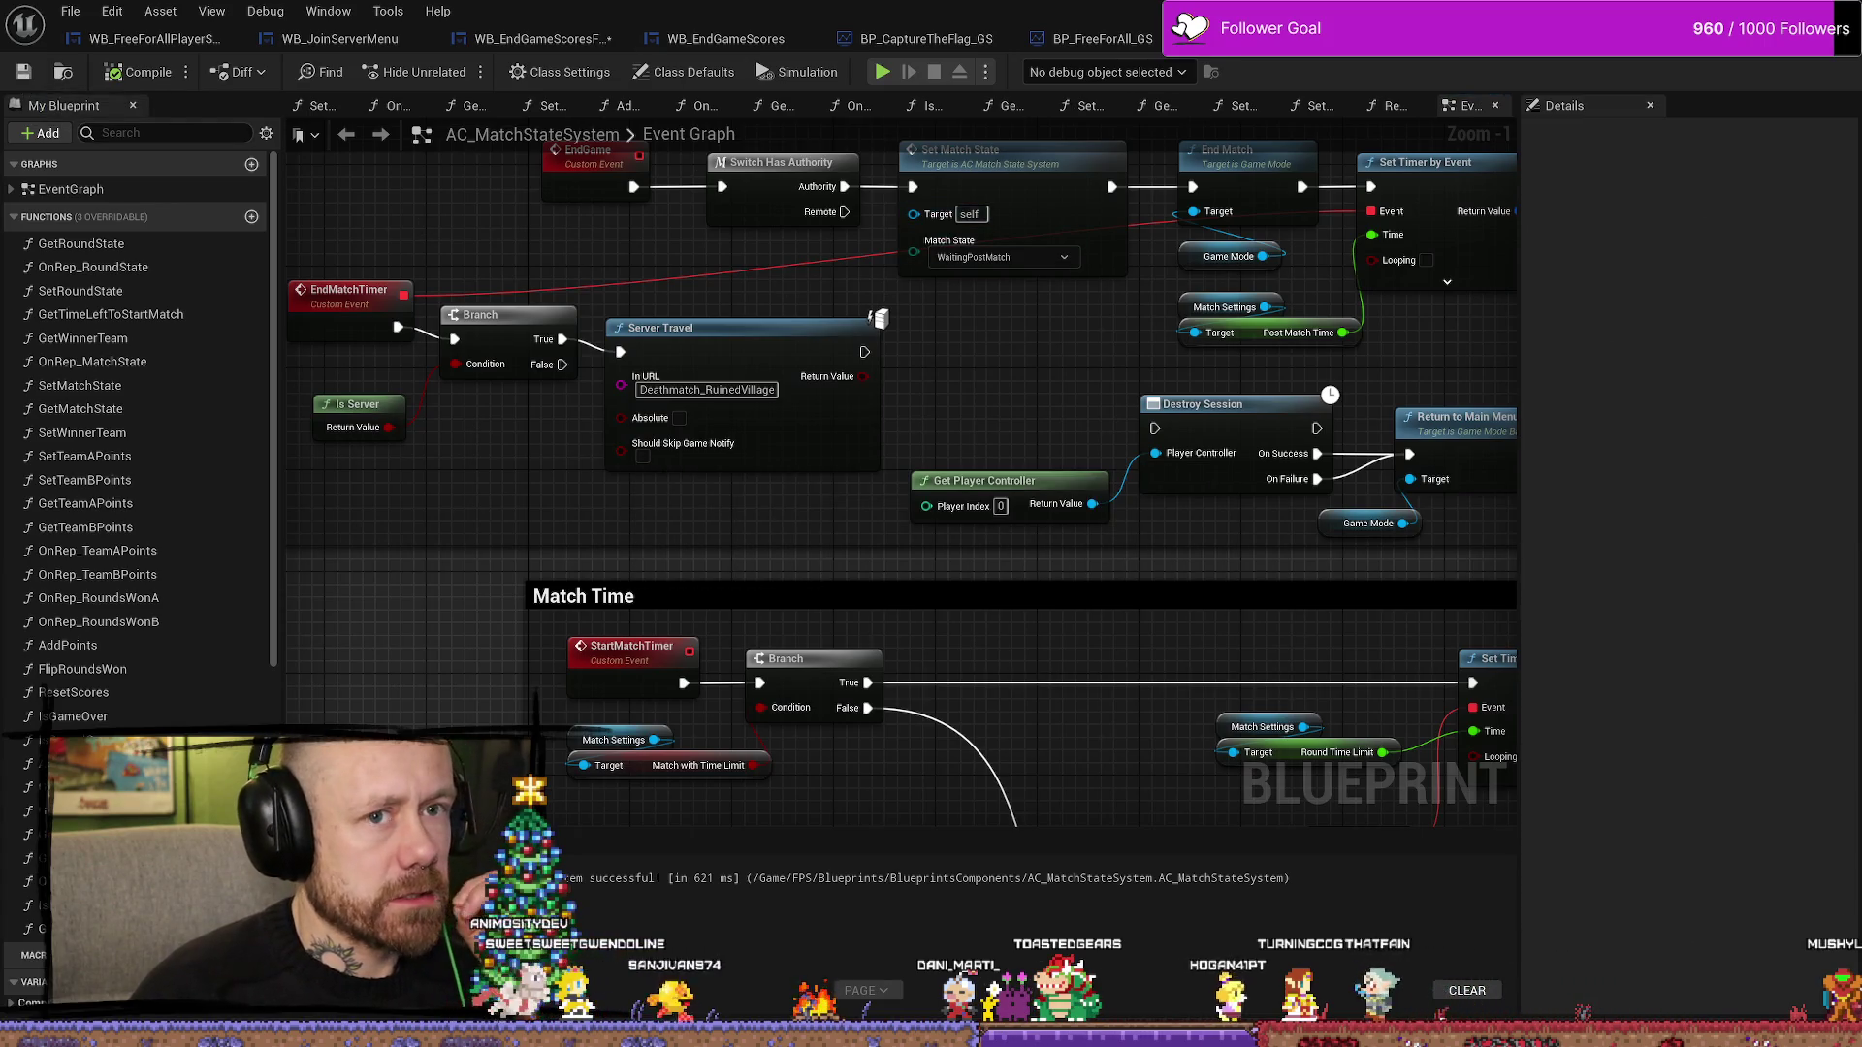
pyautogui.click(881, 72)
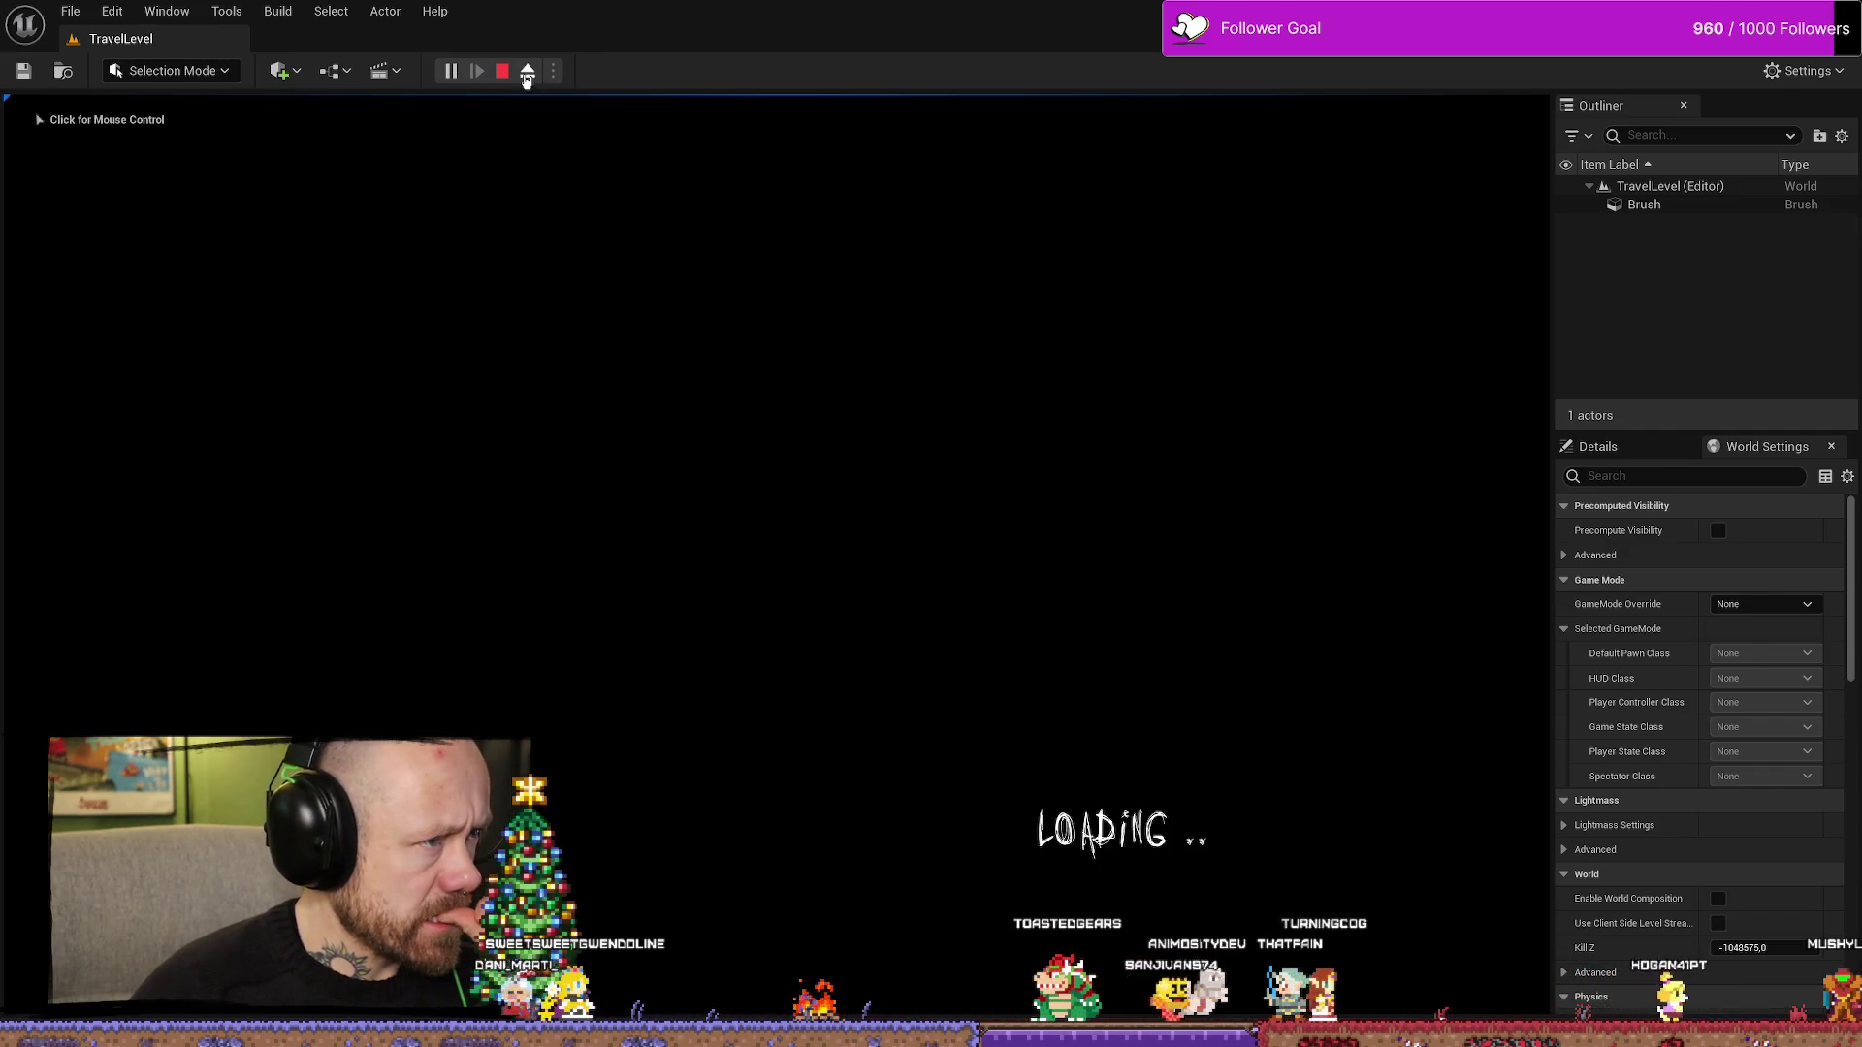
# - Stop the play test and load the Maps/Menus MainMenu level without saving changes
pyautogui.click(503, 71)
pyautogui.hotkey('ctrl', 'space')
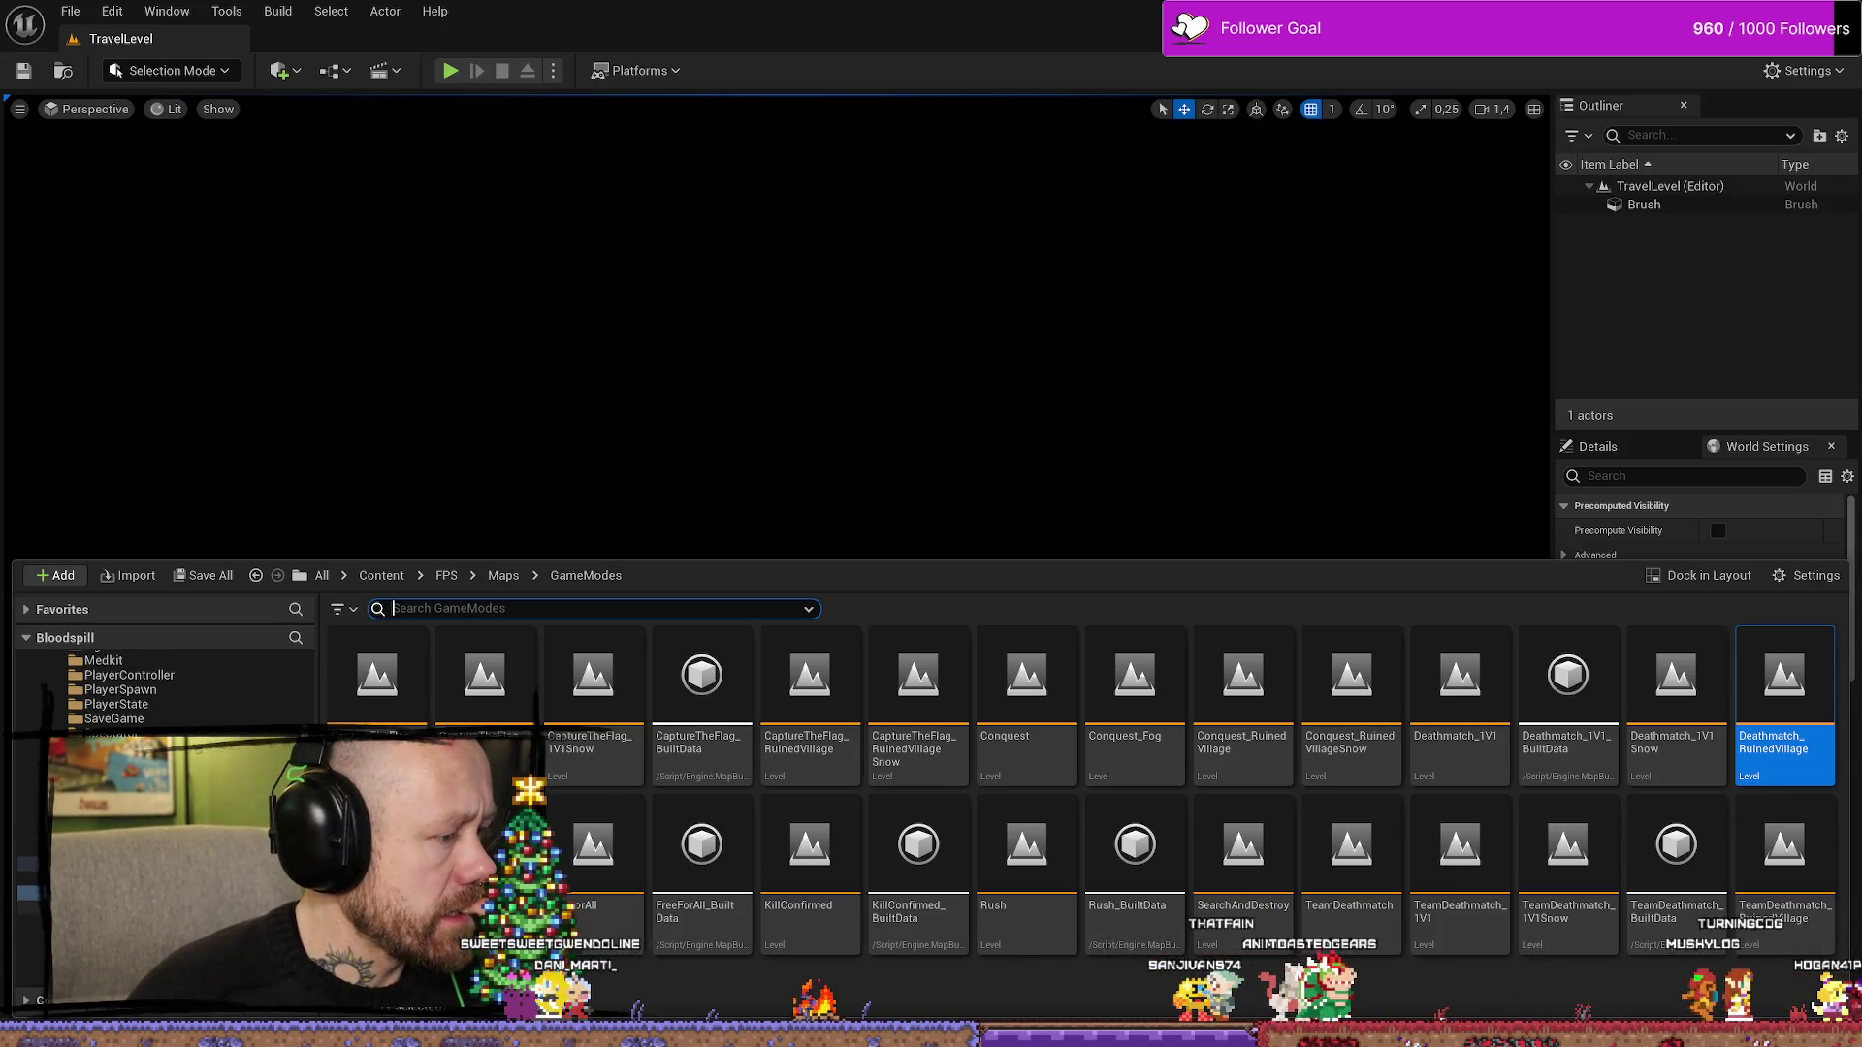
pyautogui.click(255, 575)
pyautogui.doubleClick(485, 677)
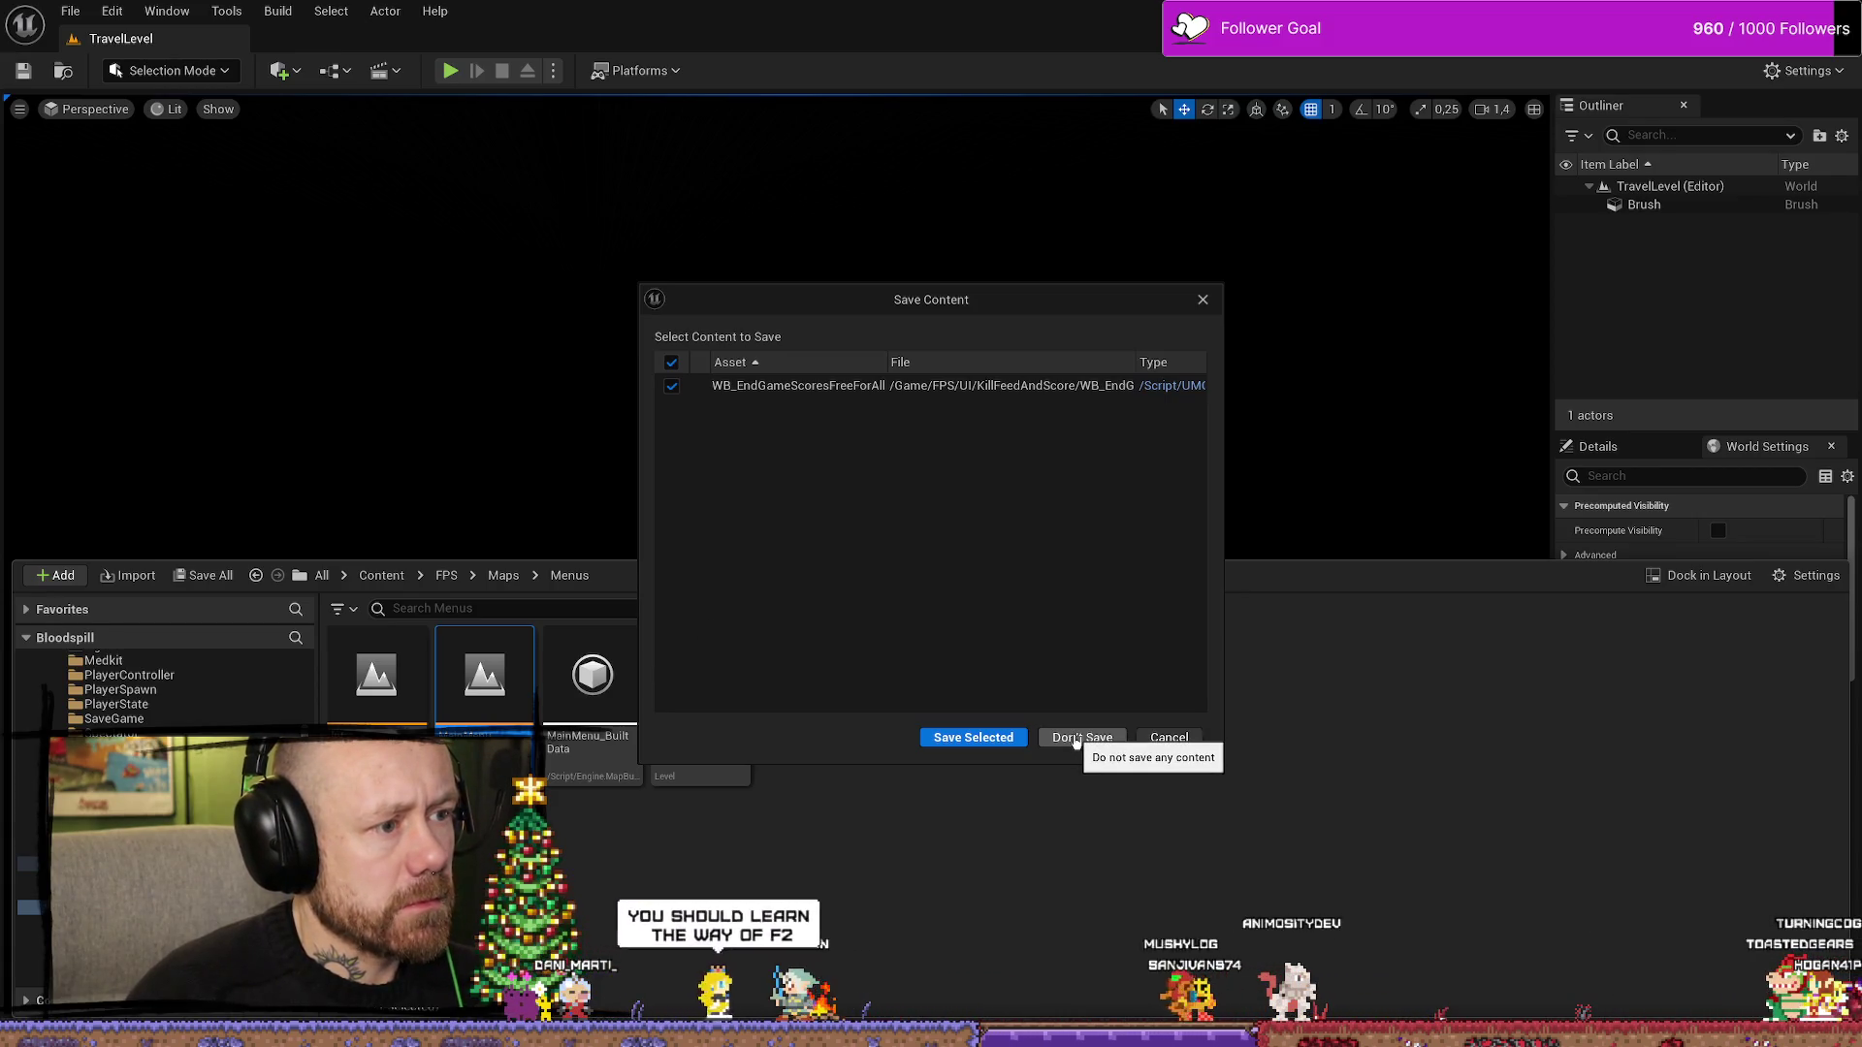
pyautogui.click(1017, 739)
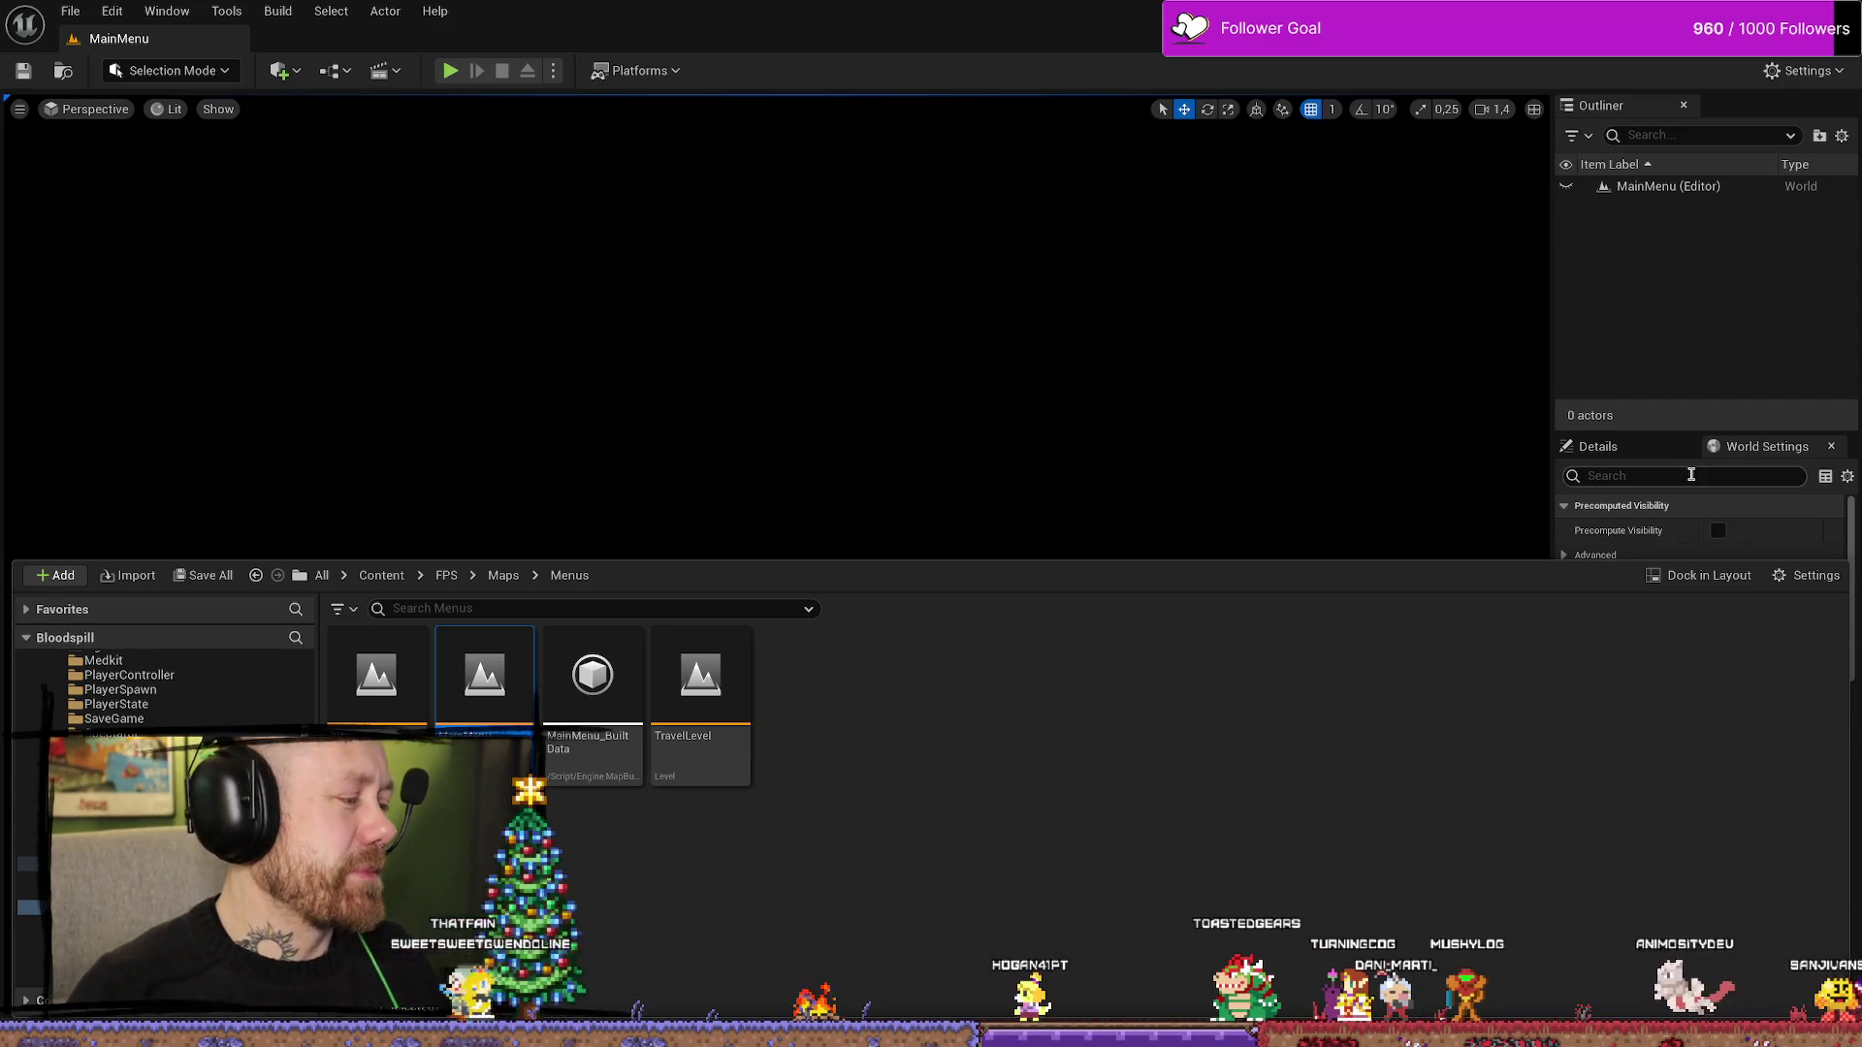
# - Play from the main menu and lower Multiplayer Points to Win to 2
pyautogui.click(446, 71)
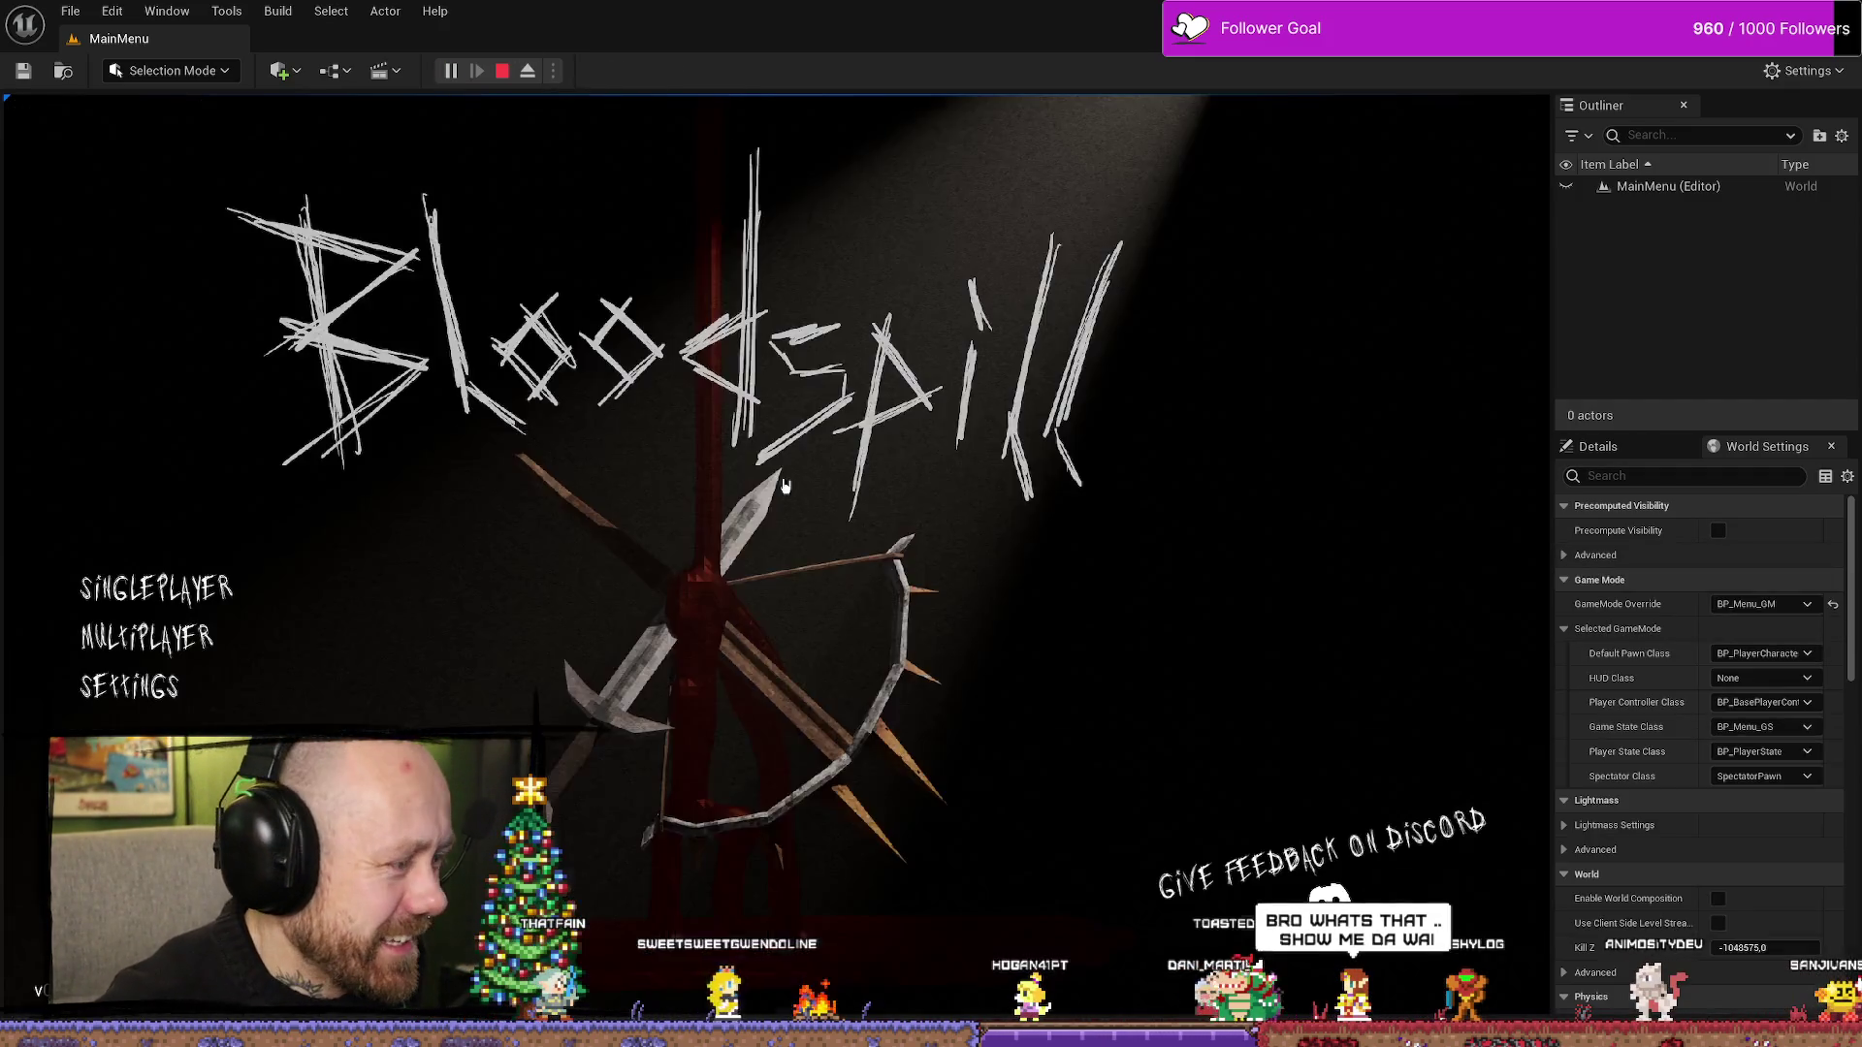
pyautogui.click(165, 782)
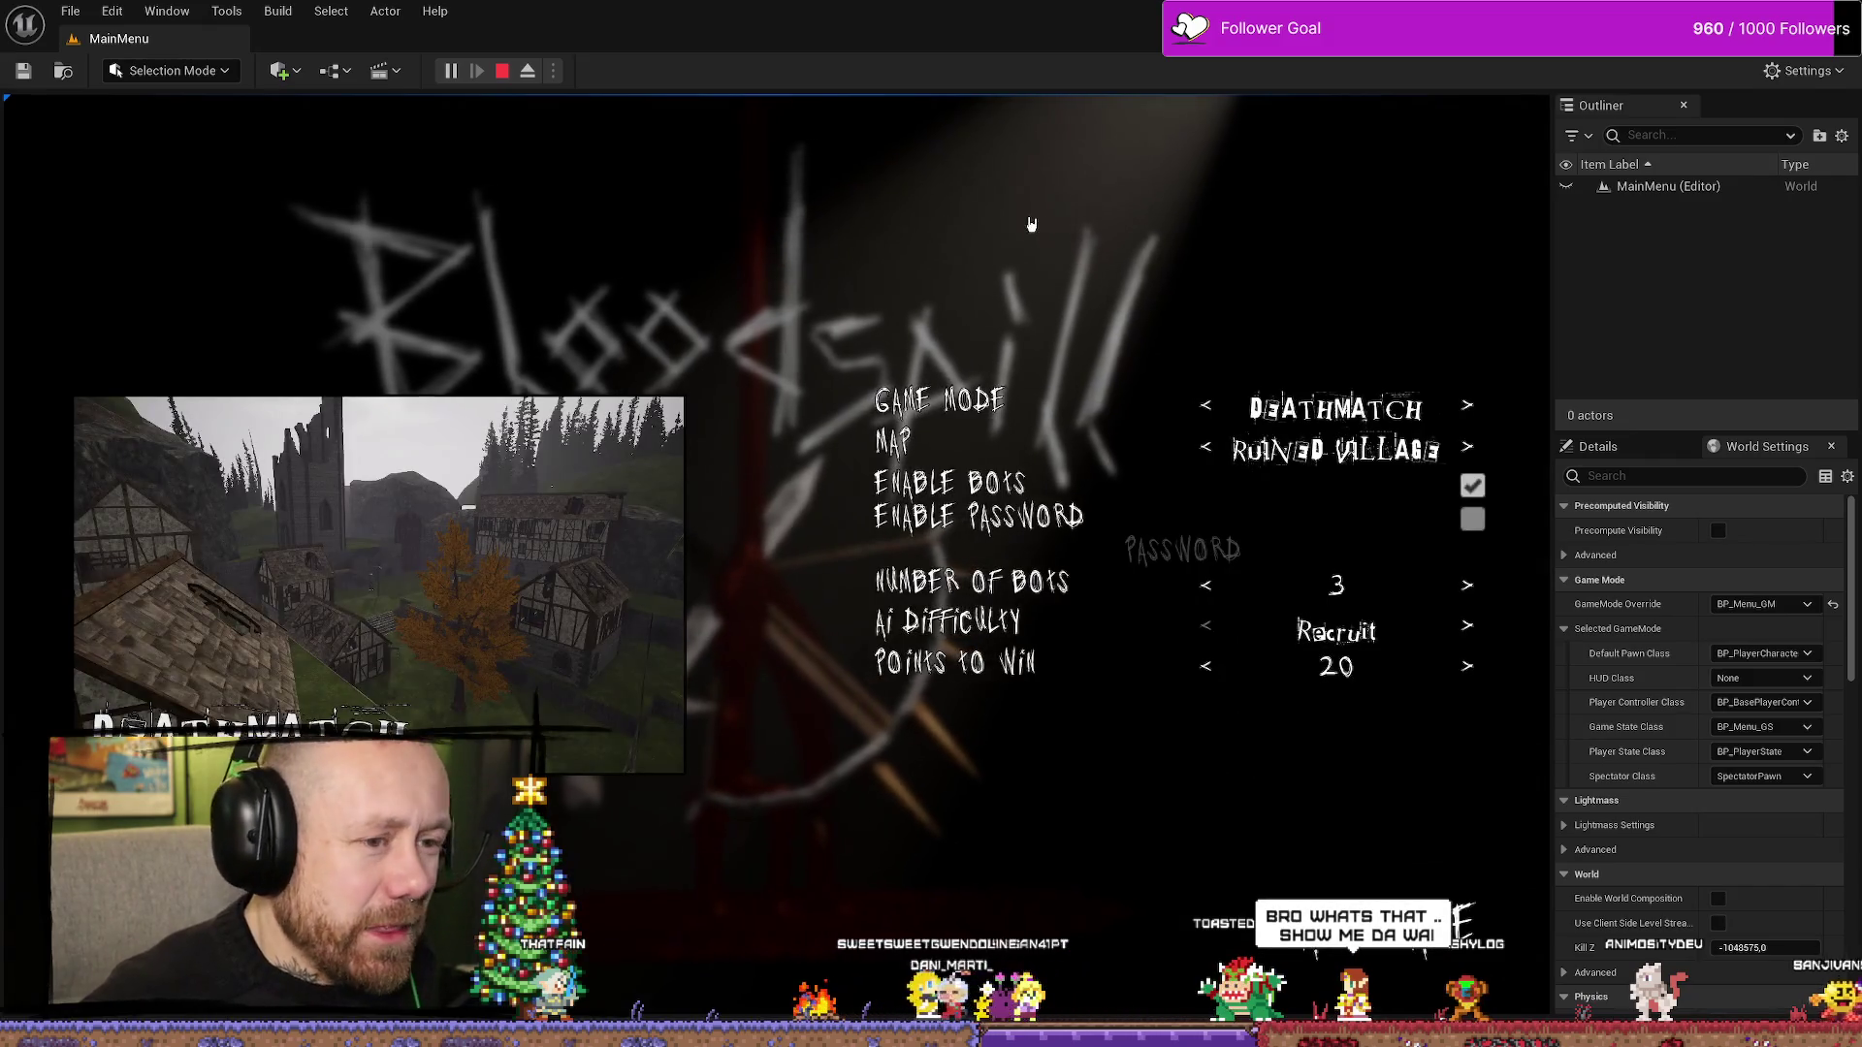
pyautogui.click(1223, 683)
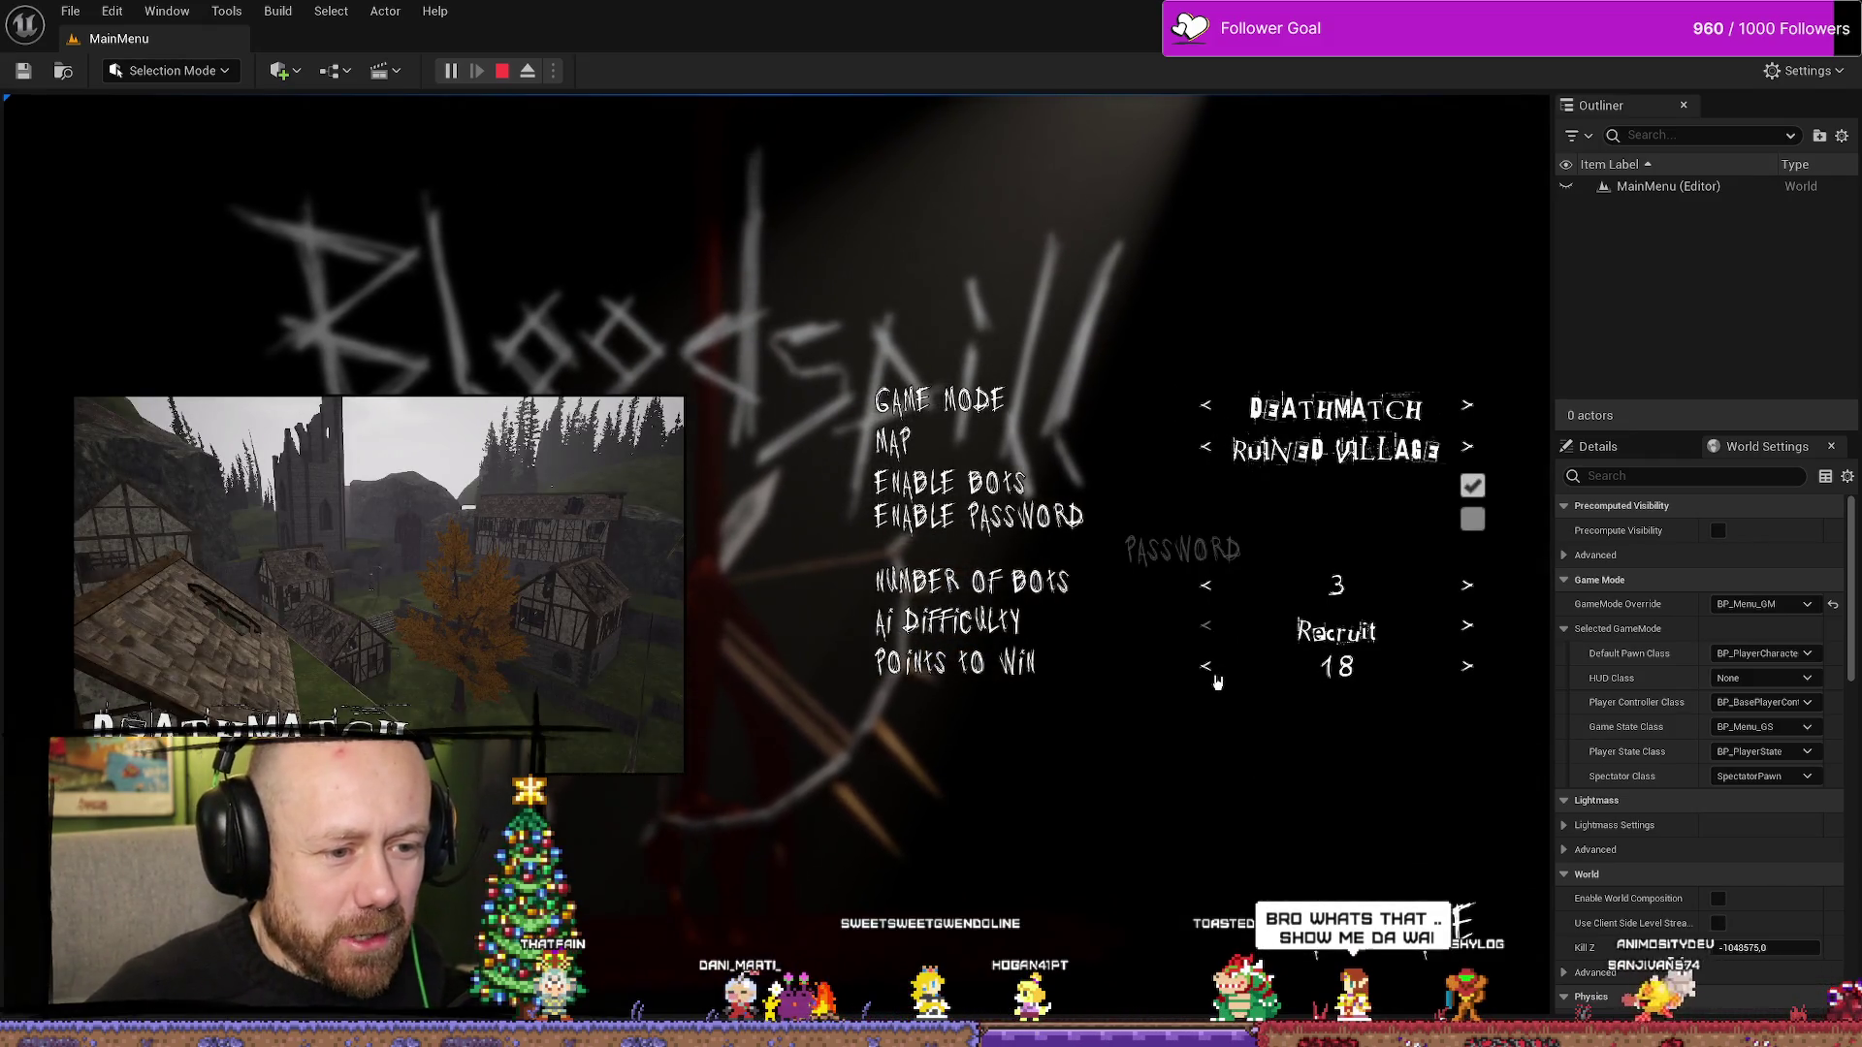
pyautogui.click(1217, 682)
pyautogui.click(1217, 681)
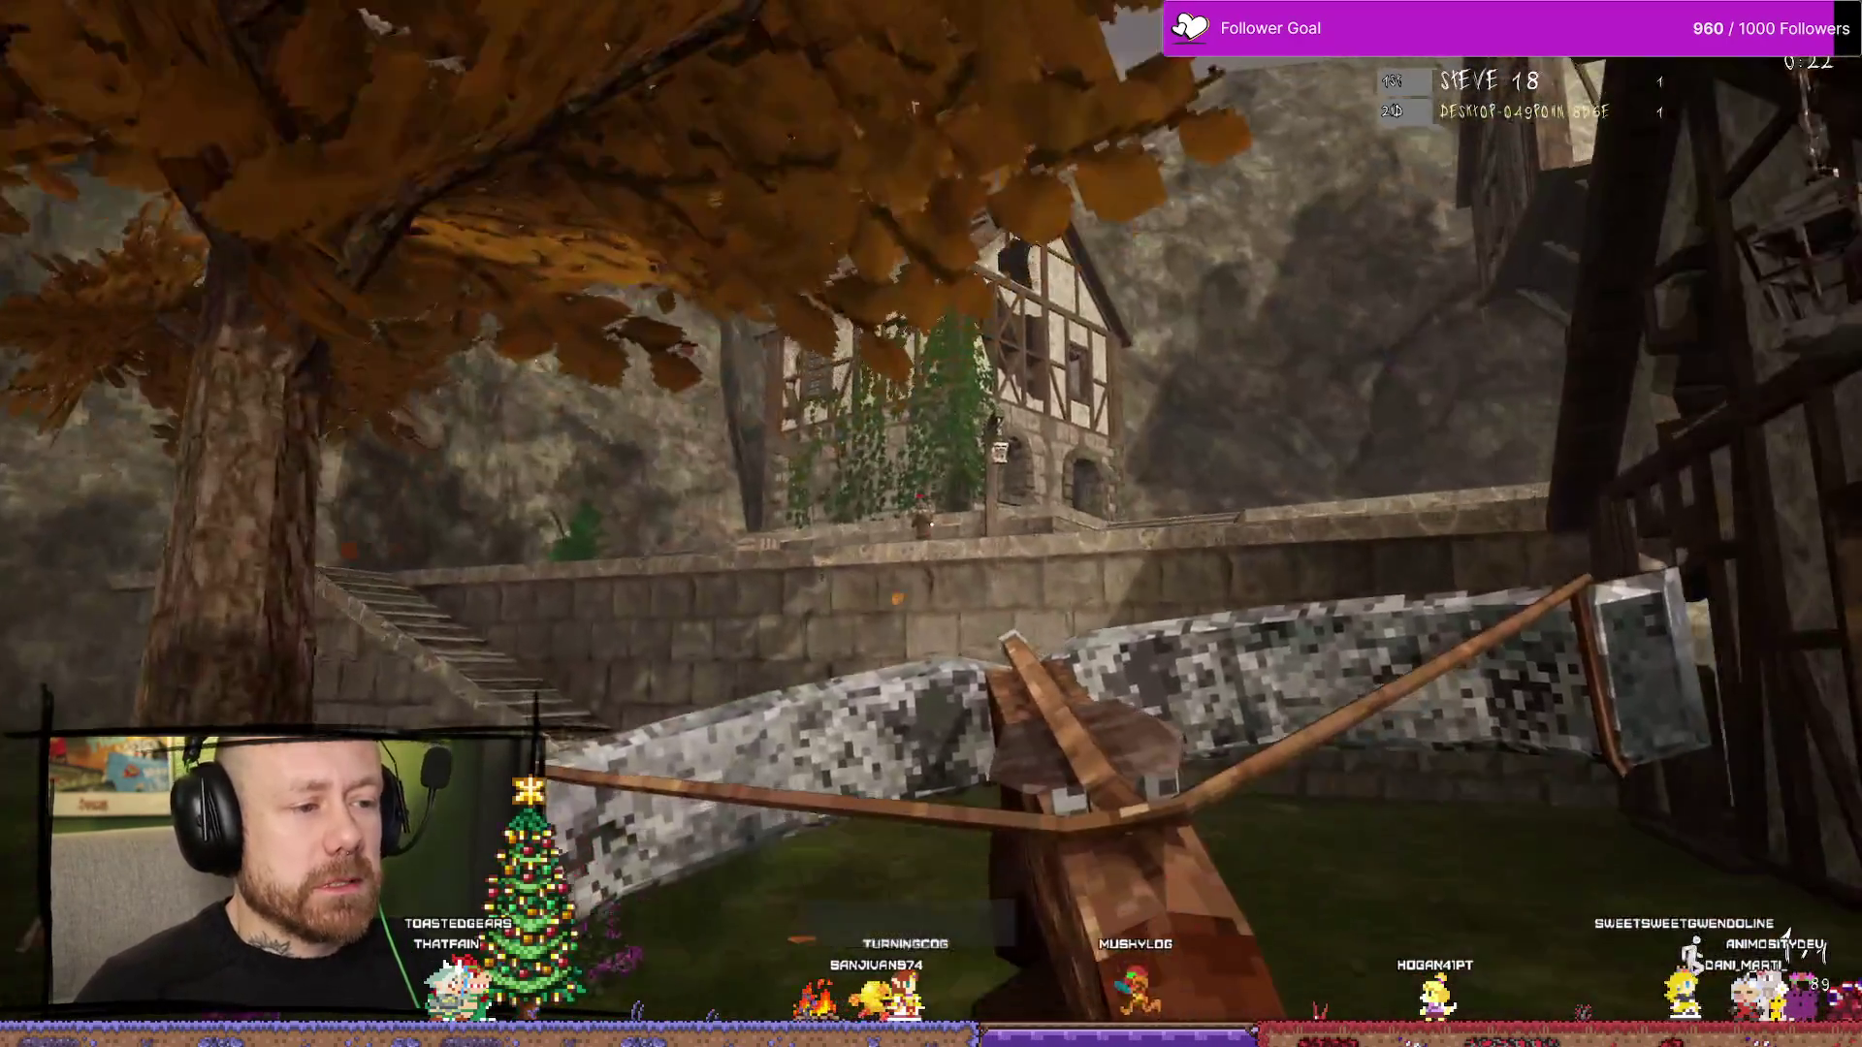
# - Score a kill to end the match, check the scoreboard, and stop the session
pyautogui.click(931, 525)
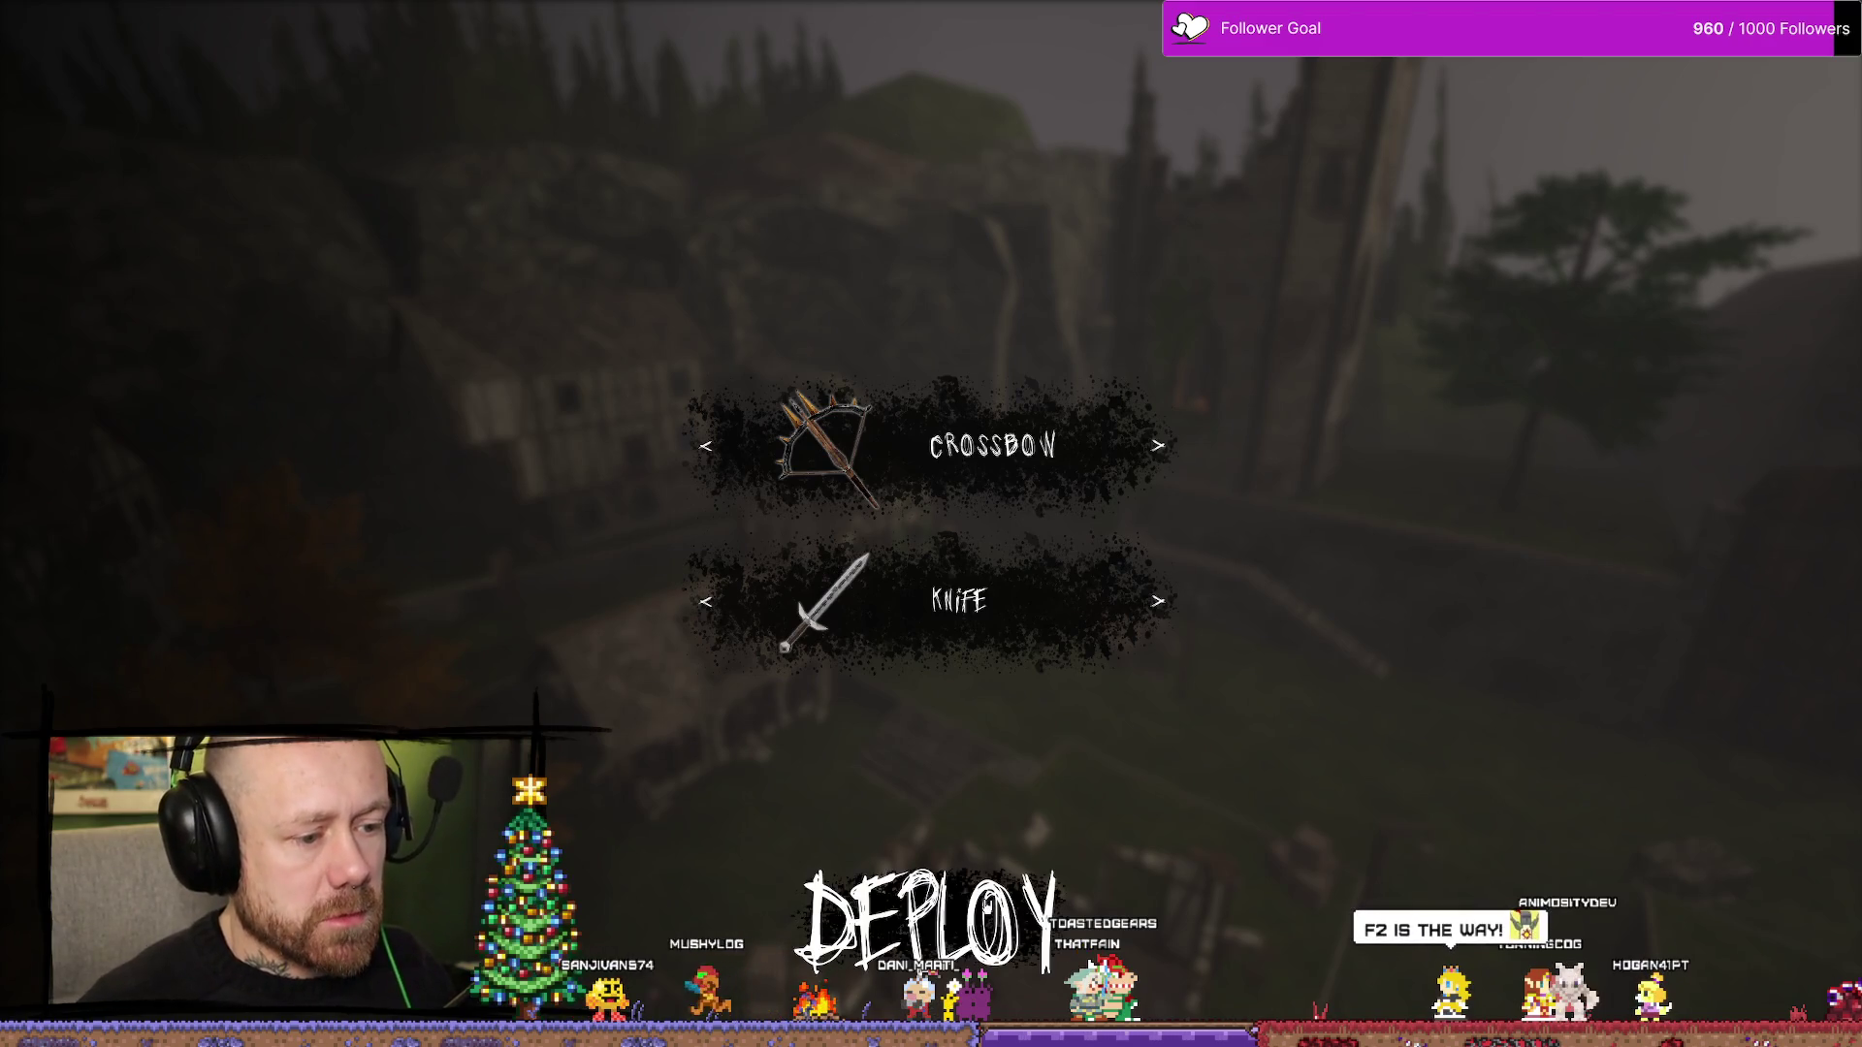
pyautogui.press('Tab')
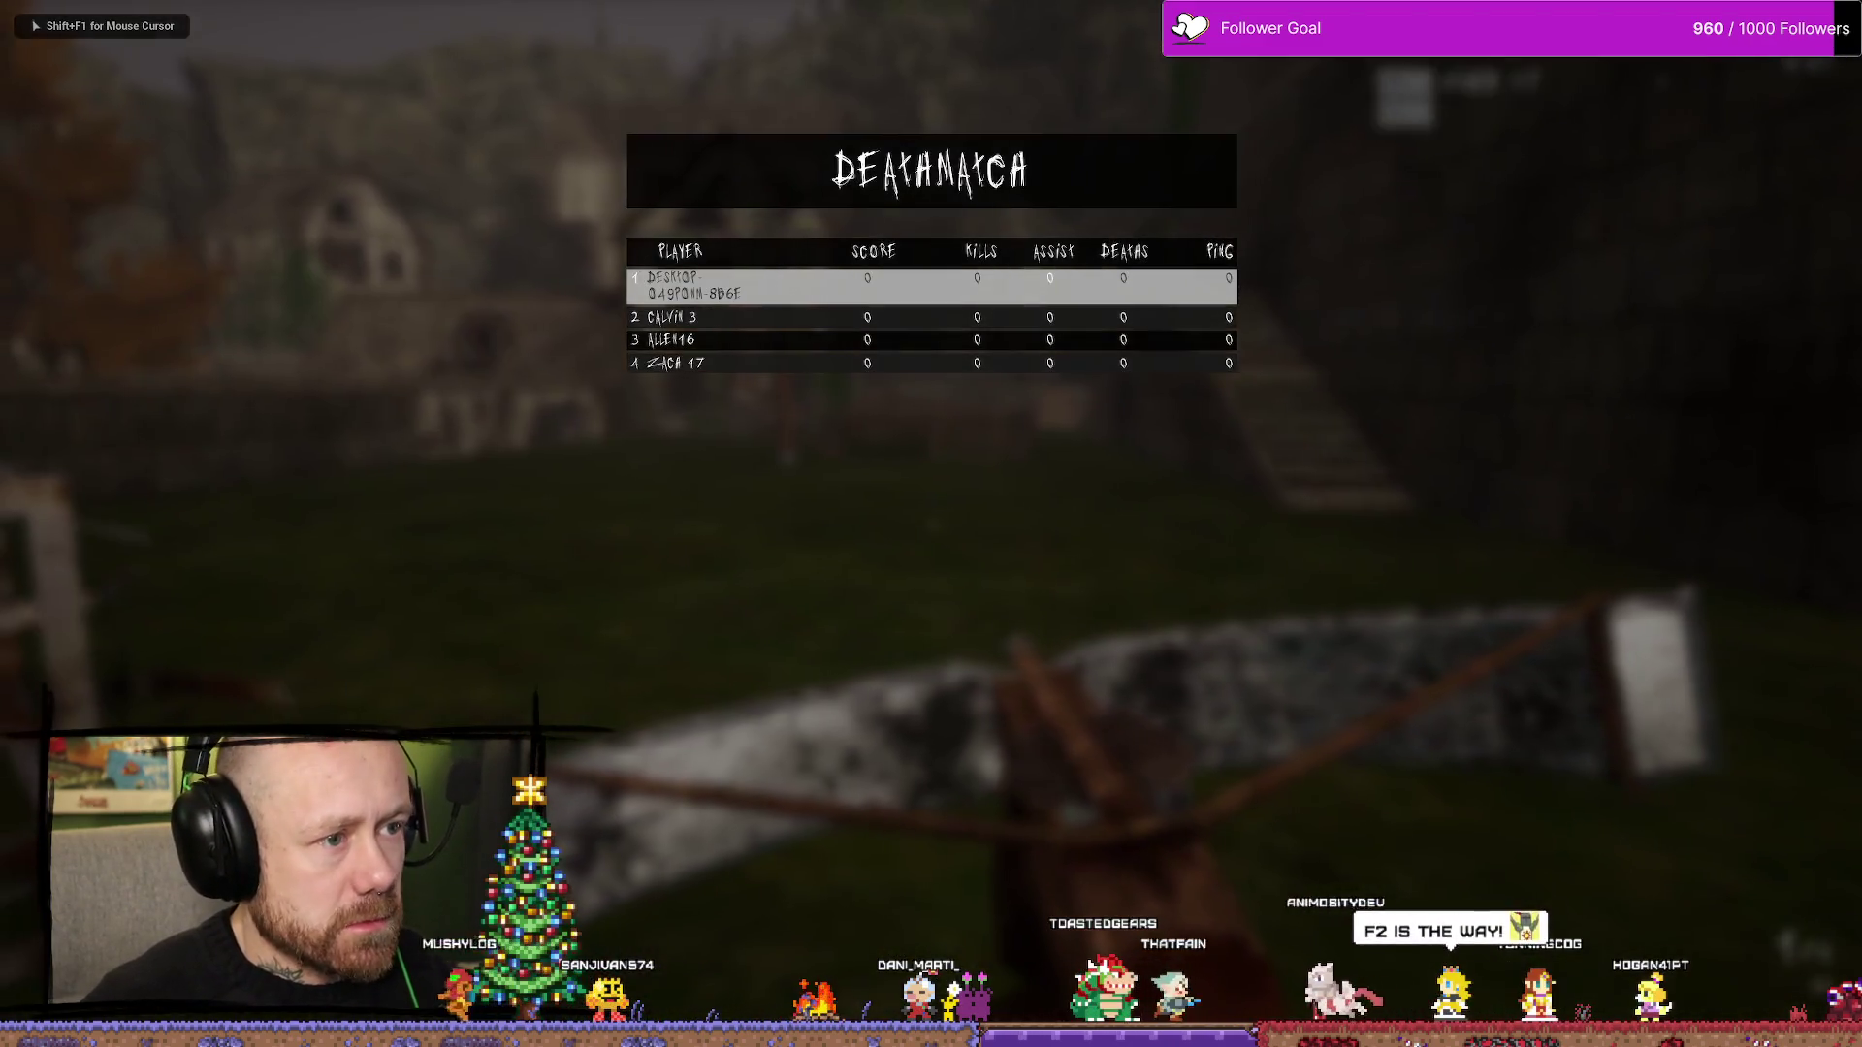
pyautogui.press('Escape')
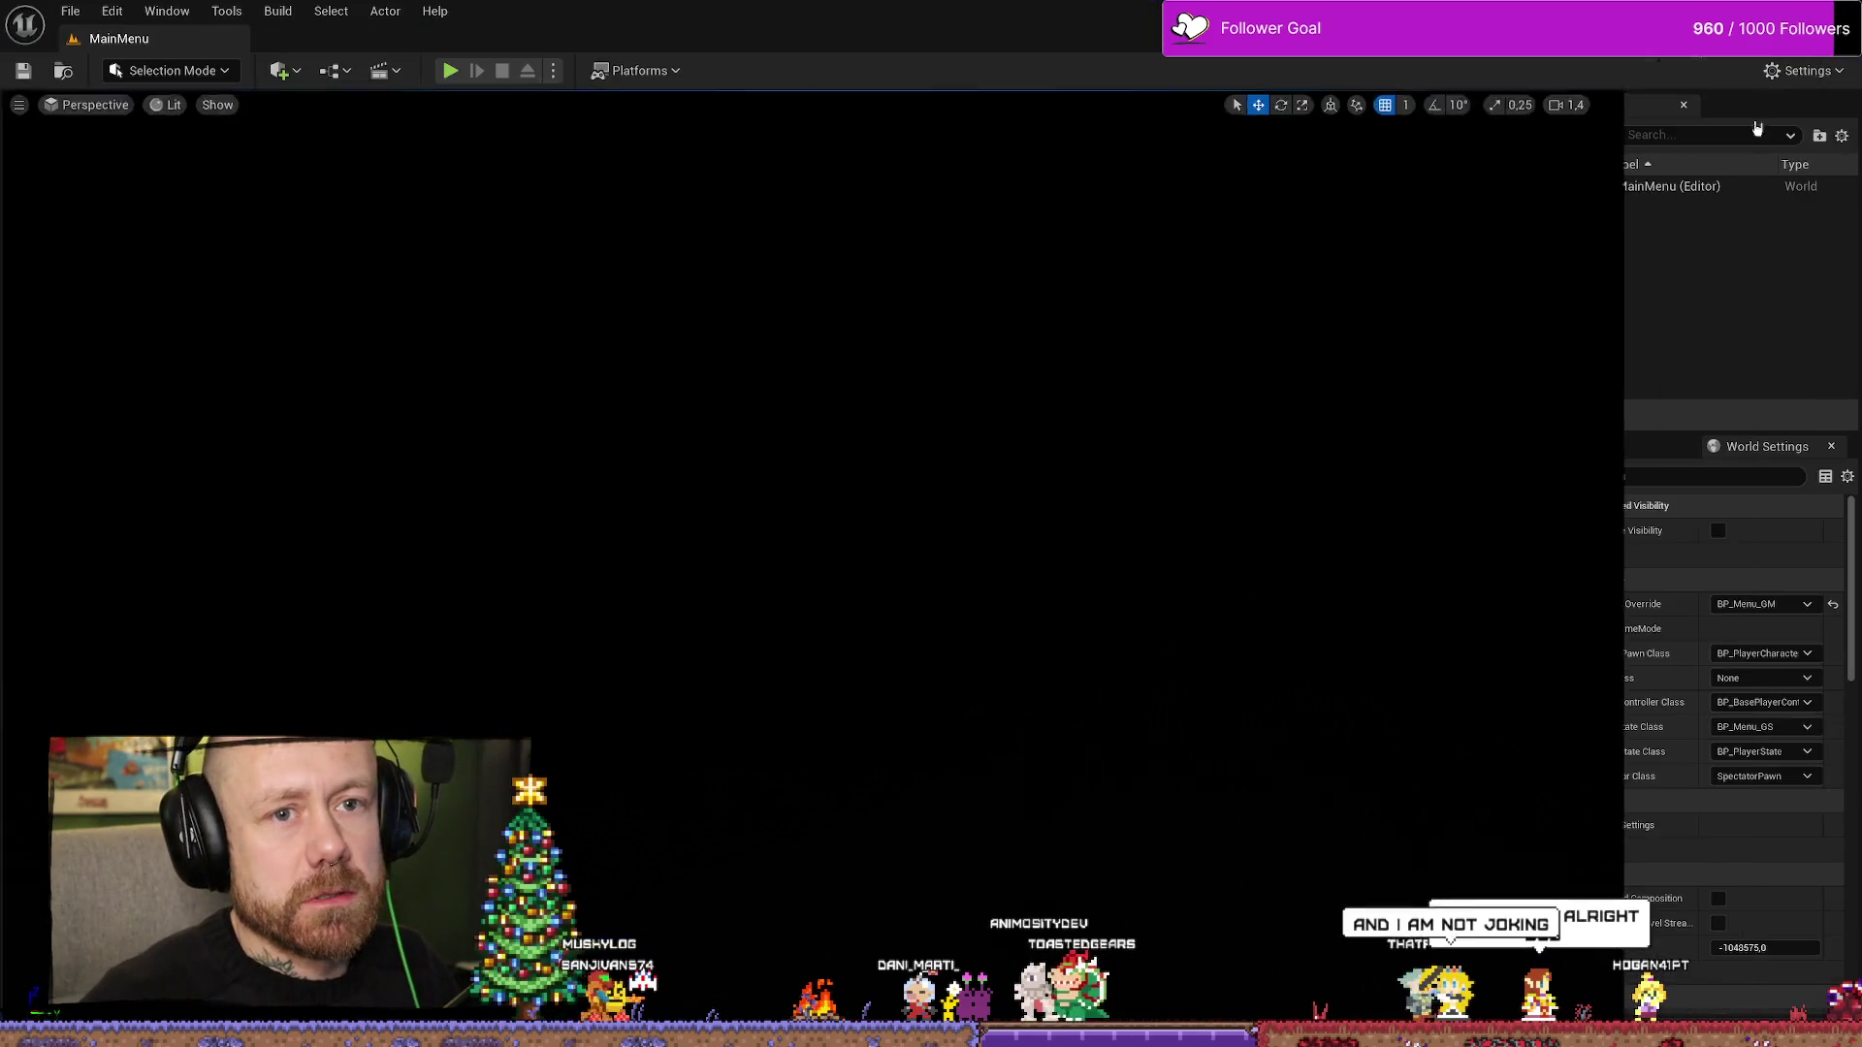
# - Launch a two-player play session in New Editor Window (PIE) mode
pyautogui.click(553, 70)
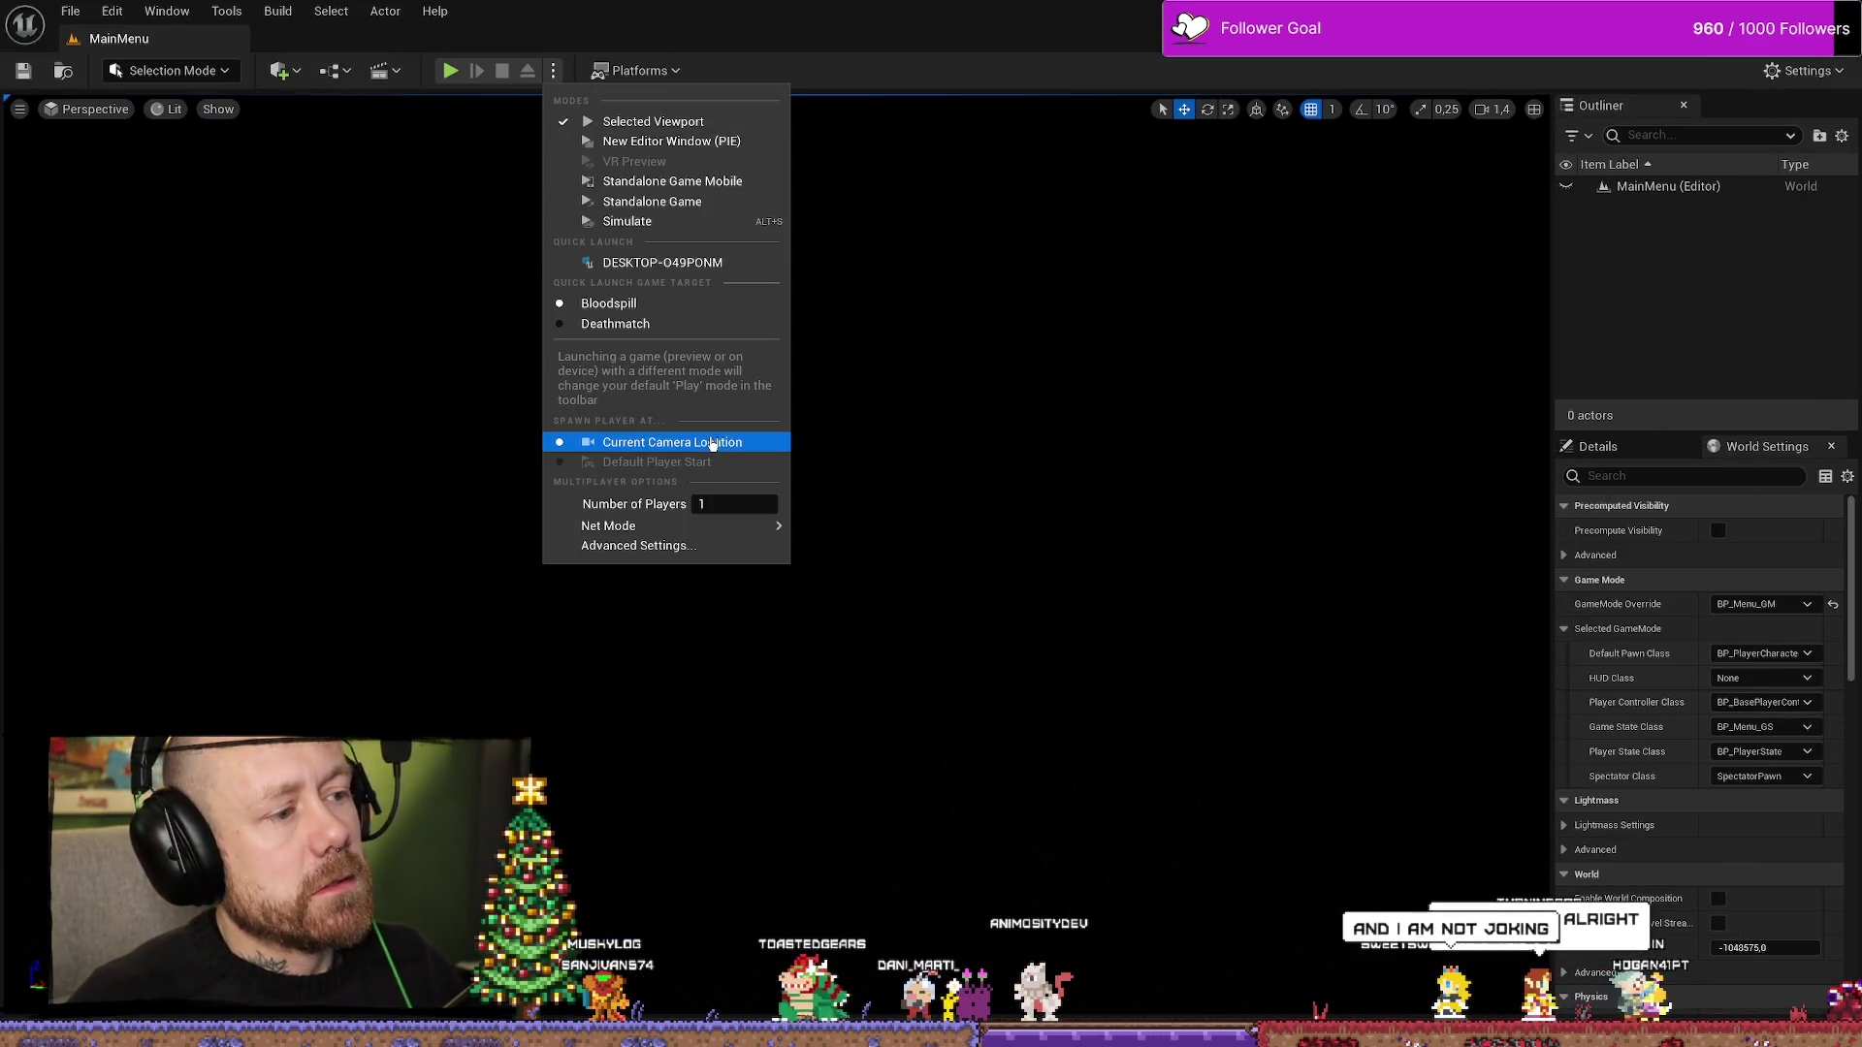
pyautogui.moveTo(737, 525)
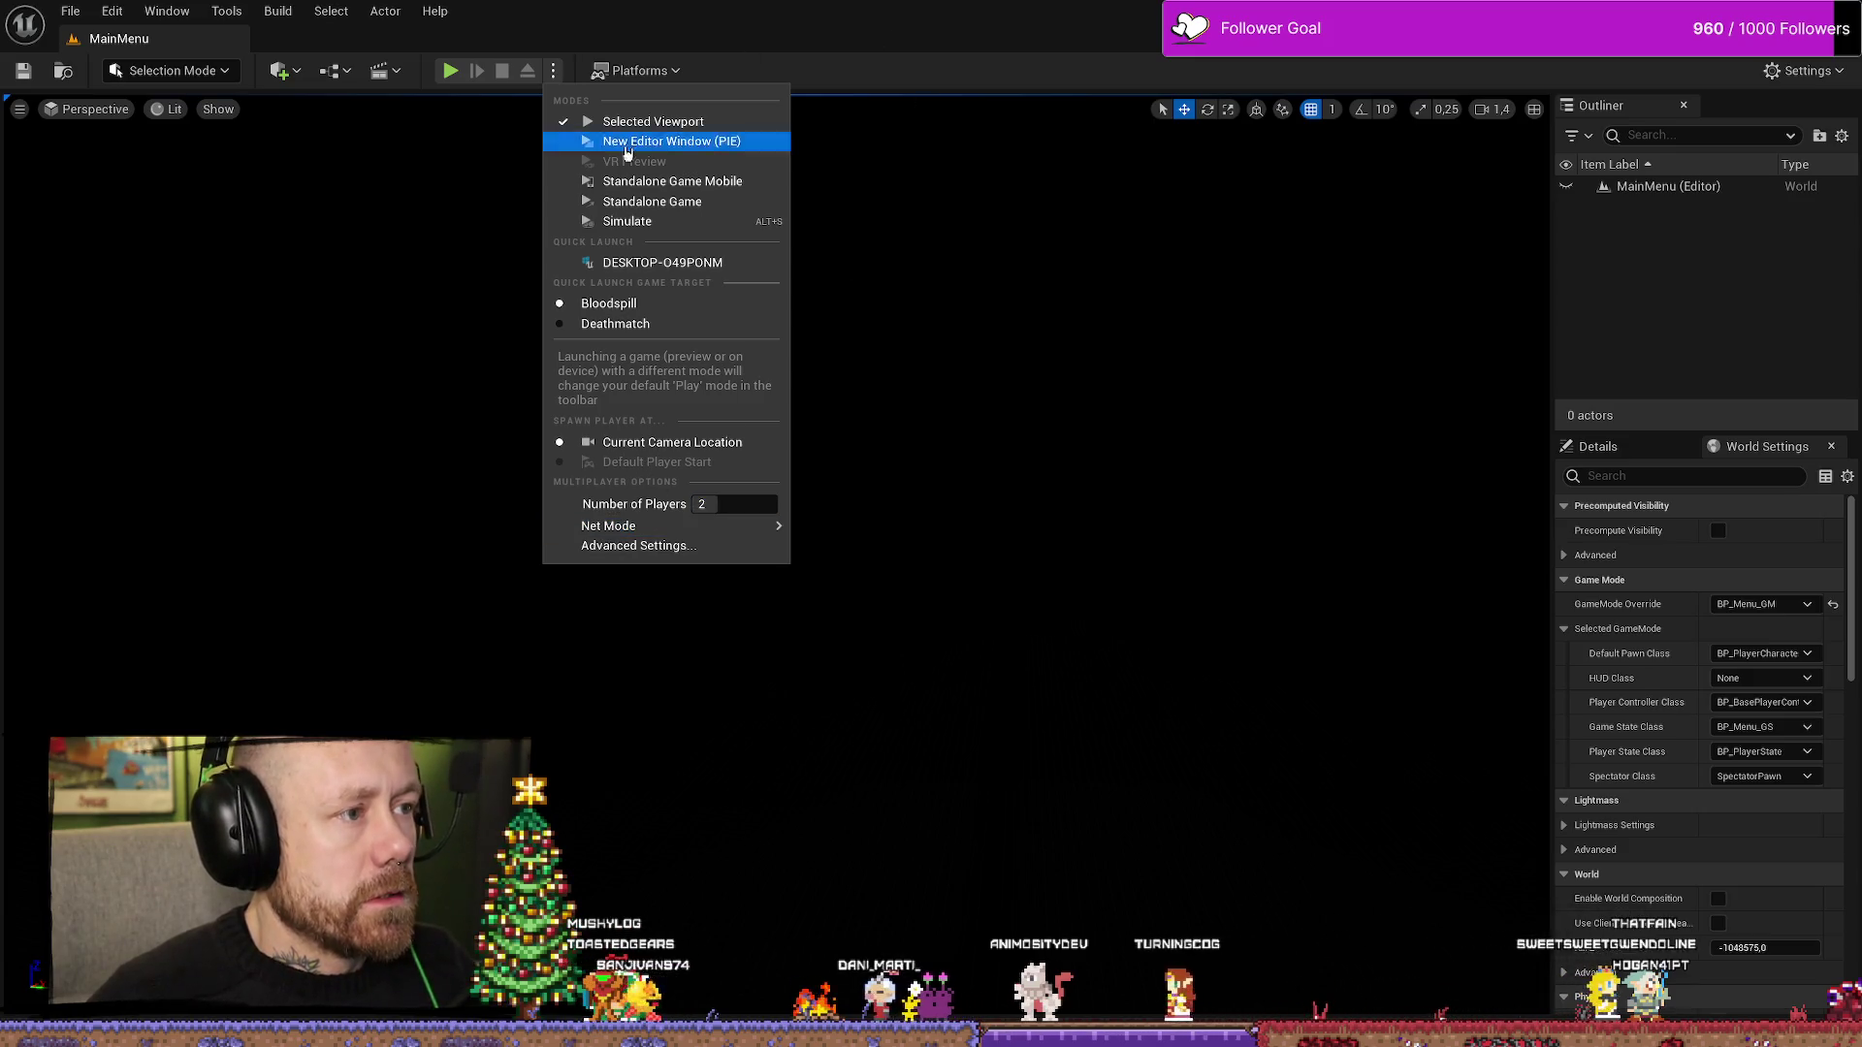
pyautogui.click(669, 201)
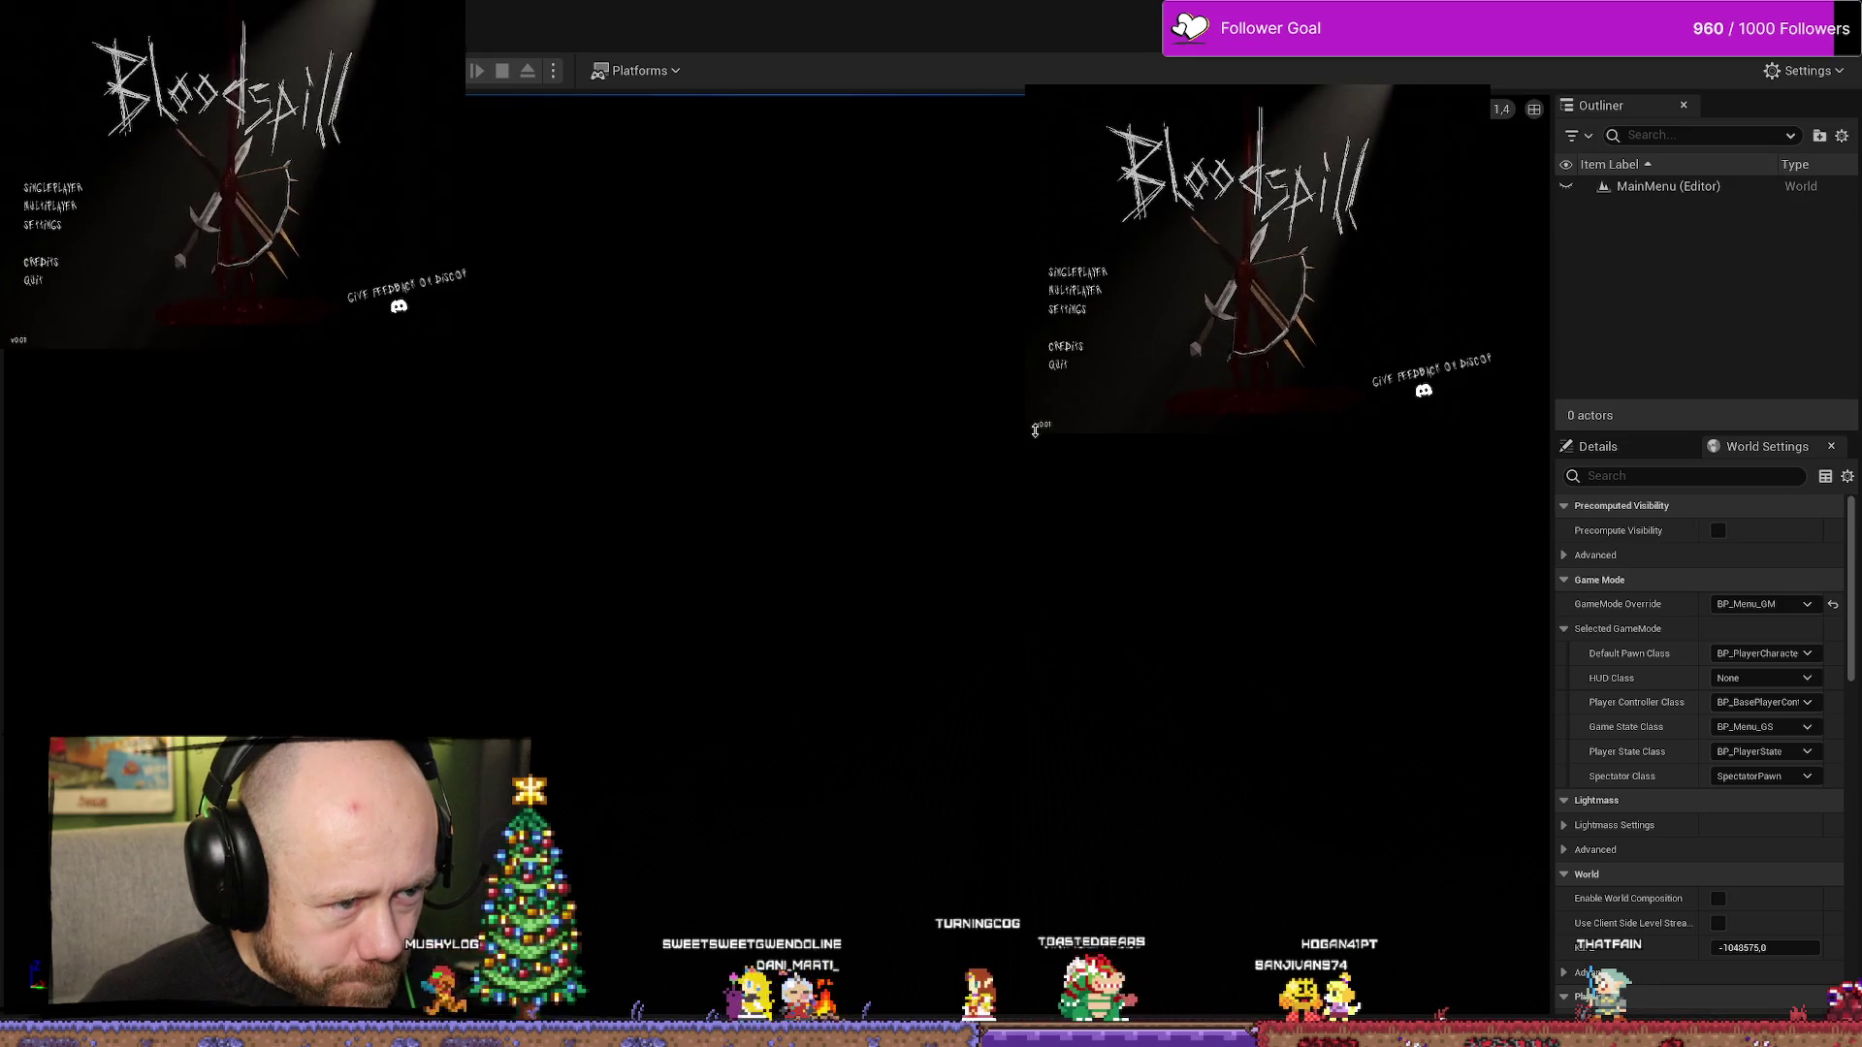
# - Enlarge both game windows, then open Multiplayer > Create Game and set max players to 16
pyautogui.moveTo(1031, 443); pyautogui.dragTo(824, 555)
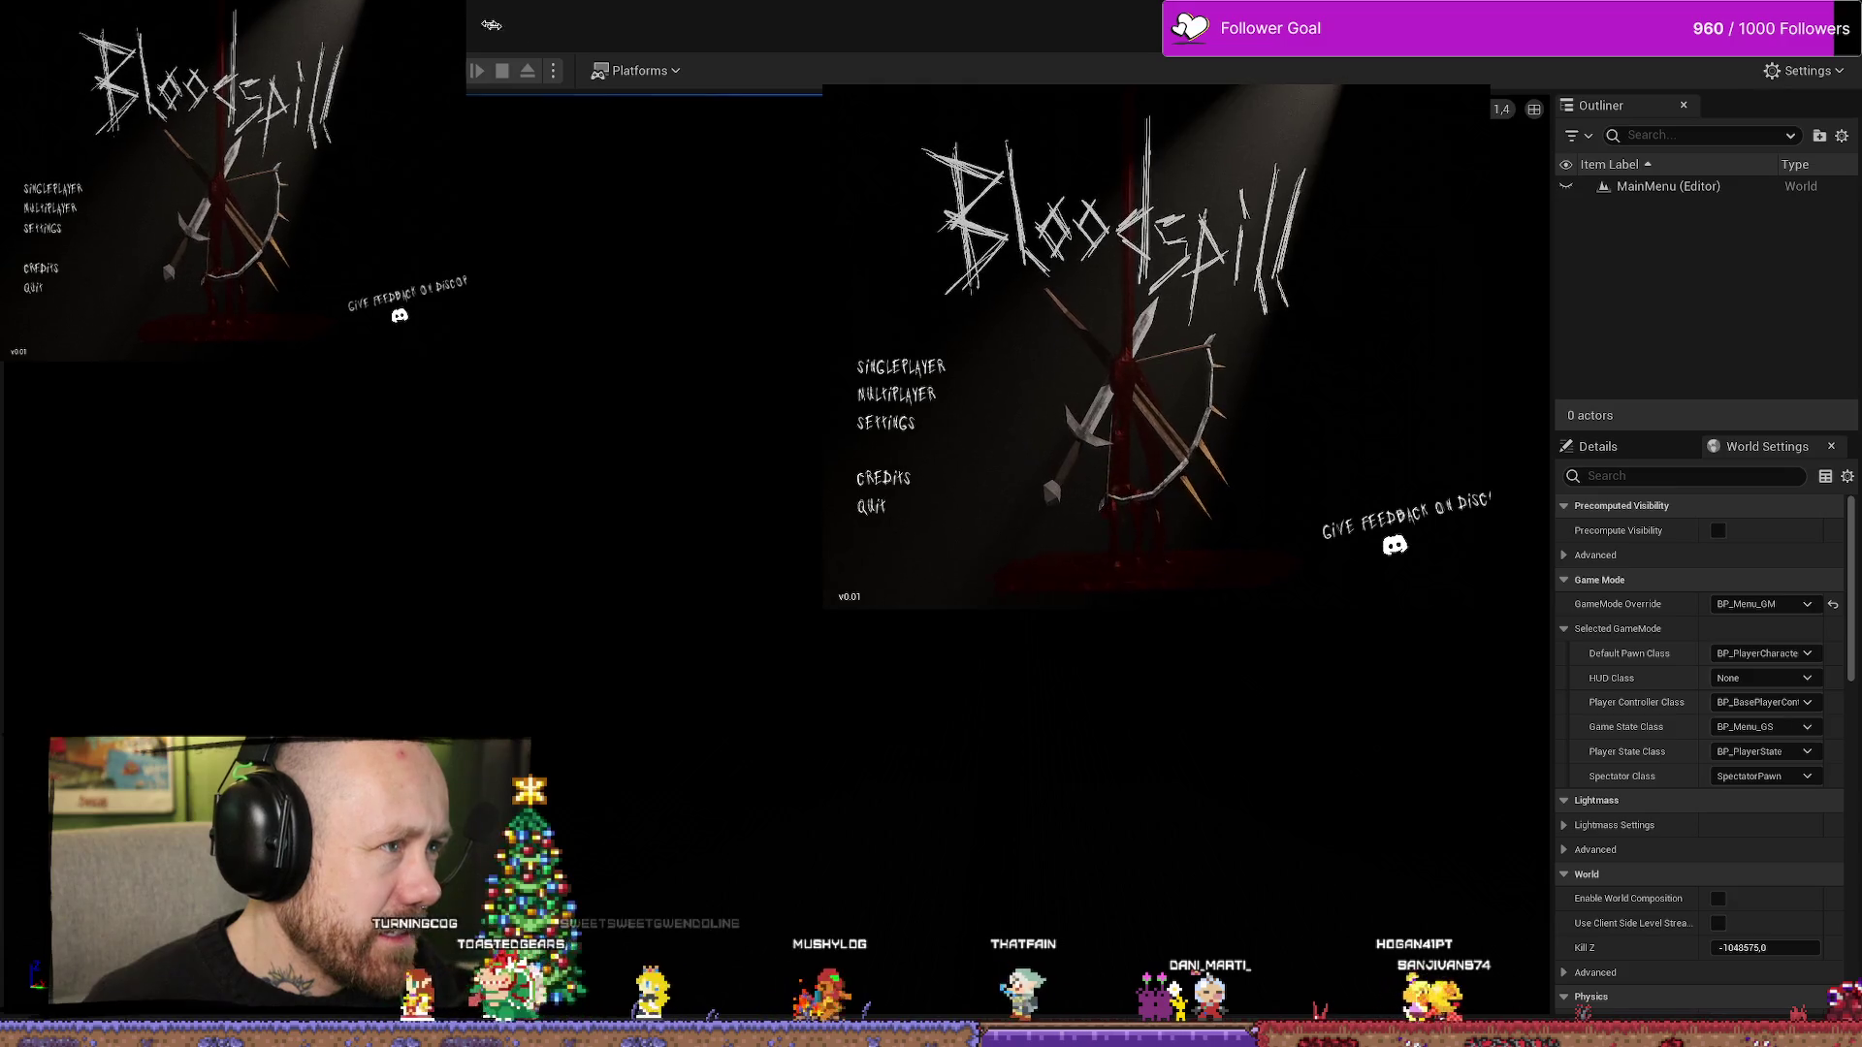
pyautogui.moveTo(492, 24); pyautogui.dragTo(730, 24)
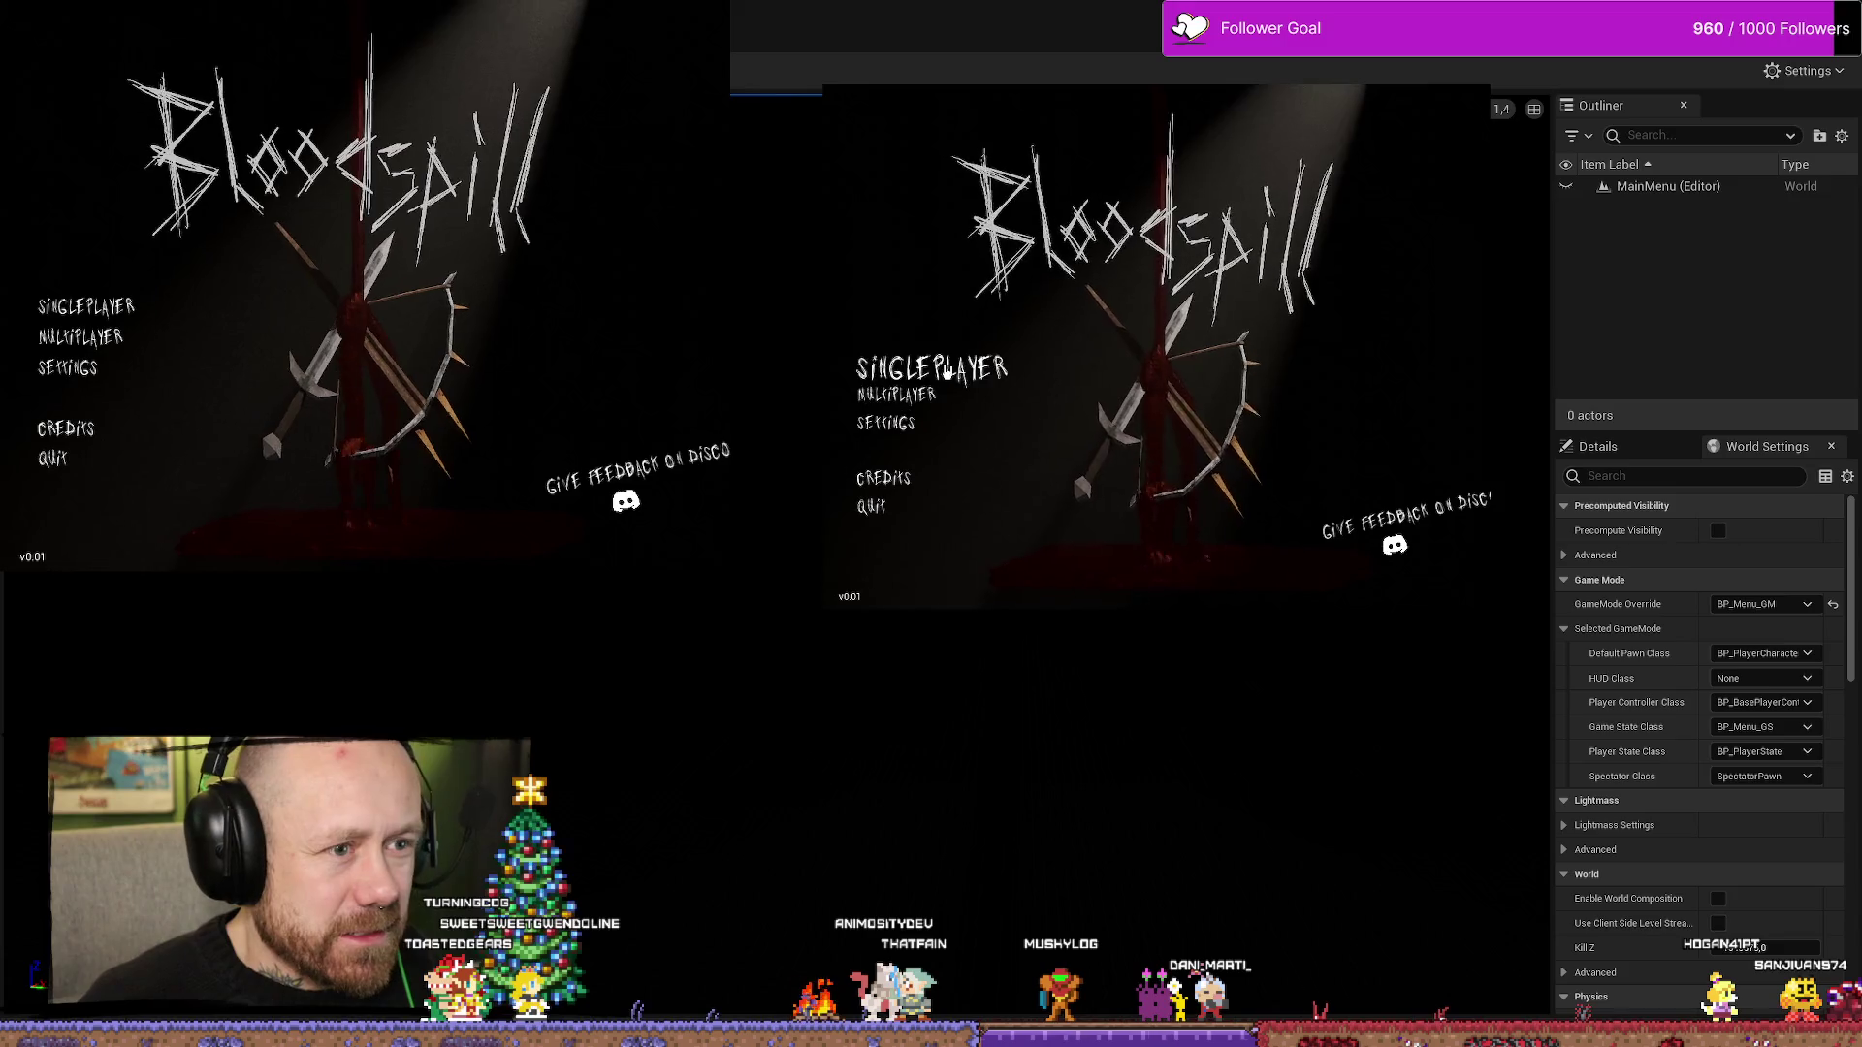
pyautogui.click(948, 371)
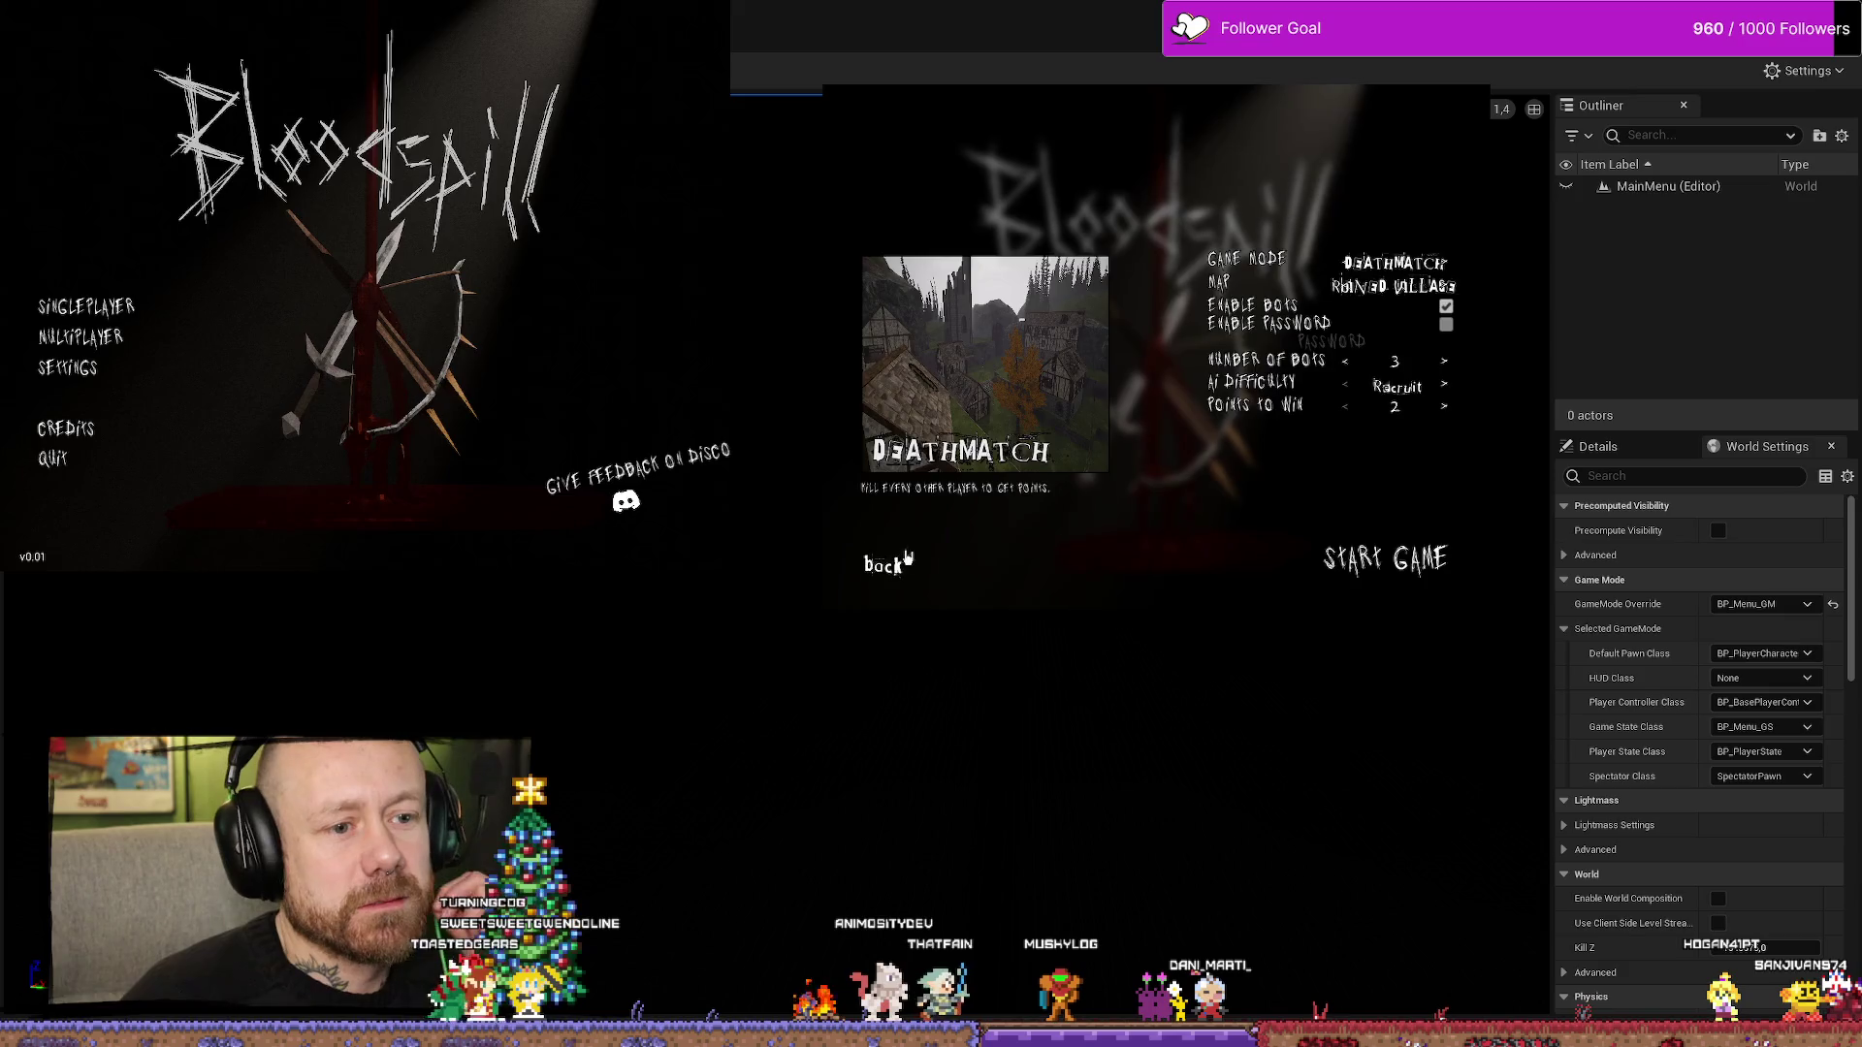
pyautogui.click(884, 564)
pyautogui.click(897, 396)
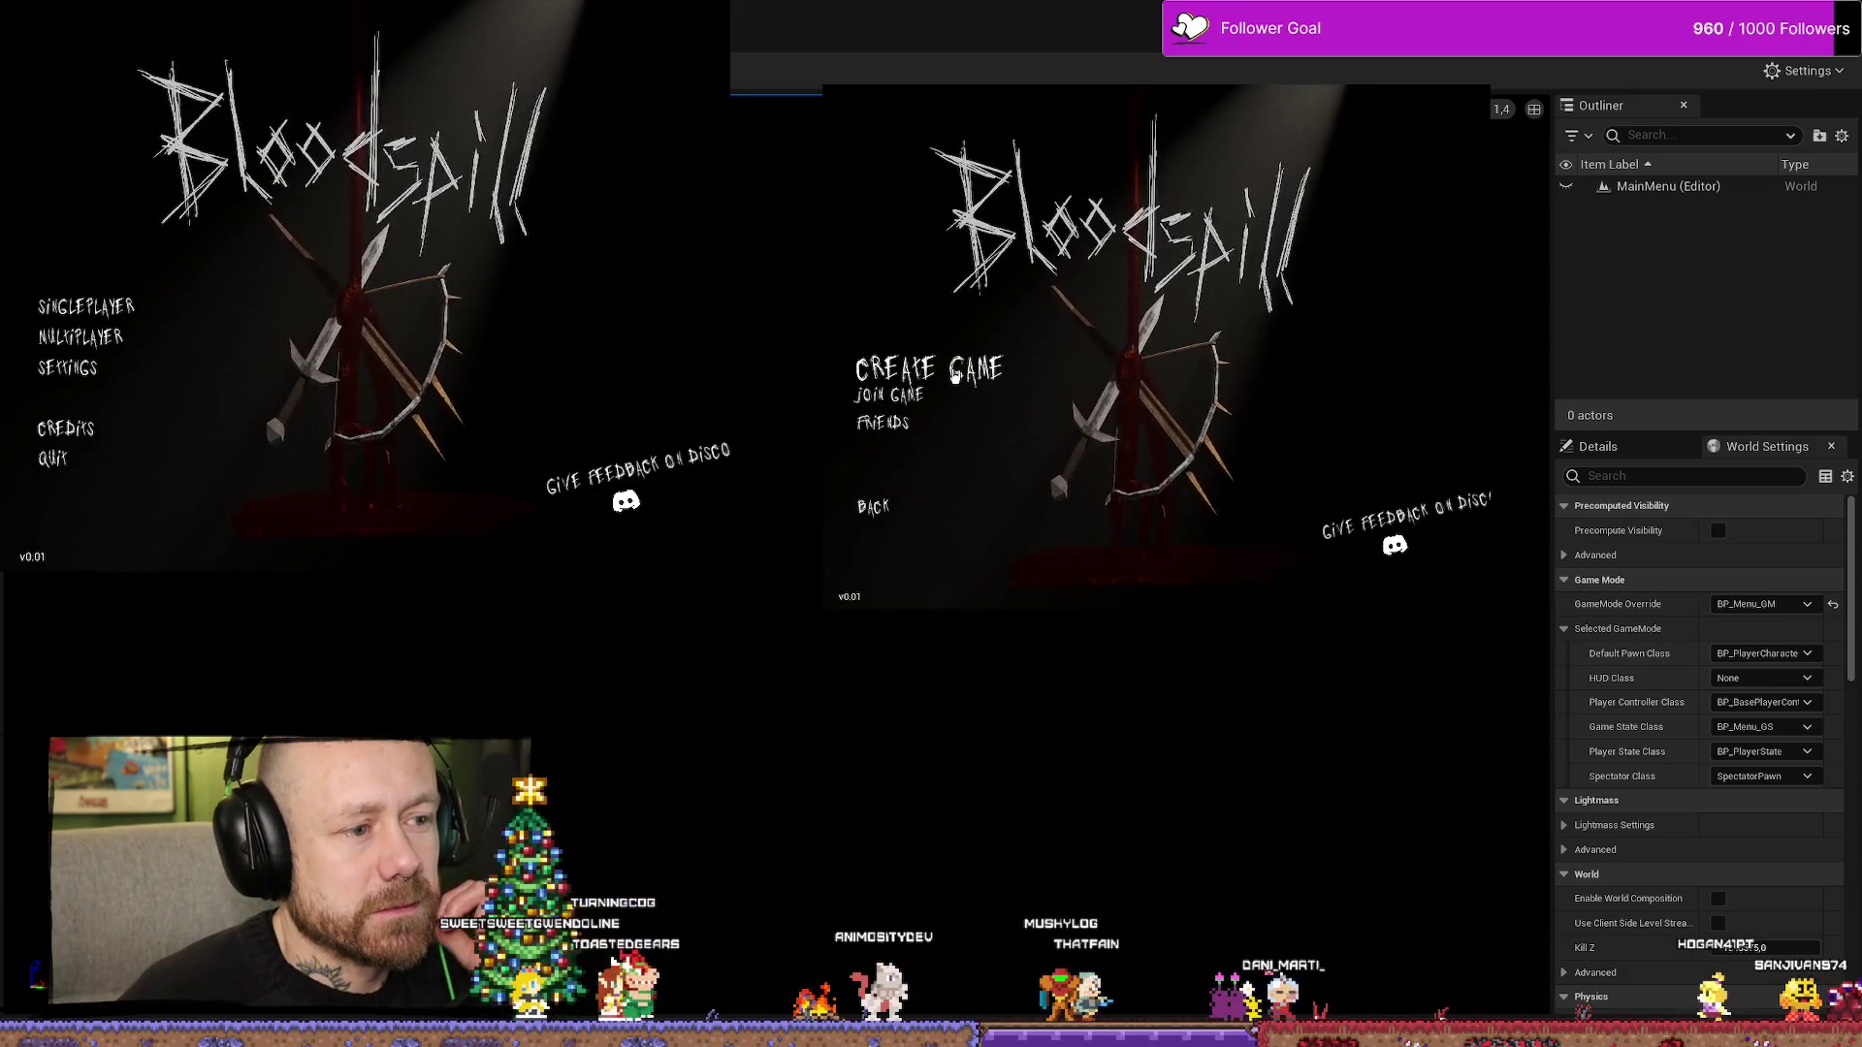
pyautogui.click(900, 368)
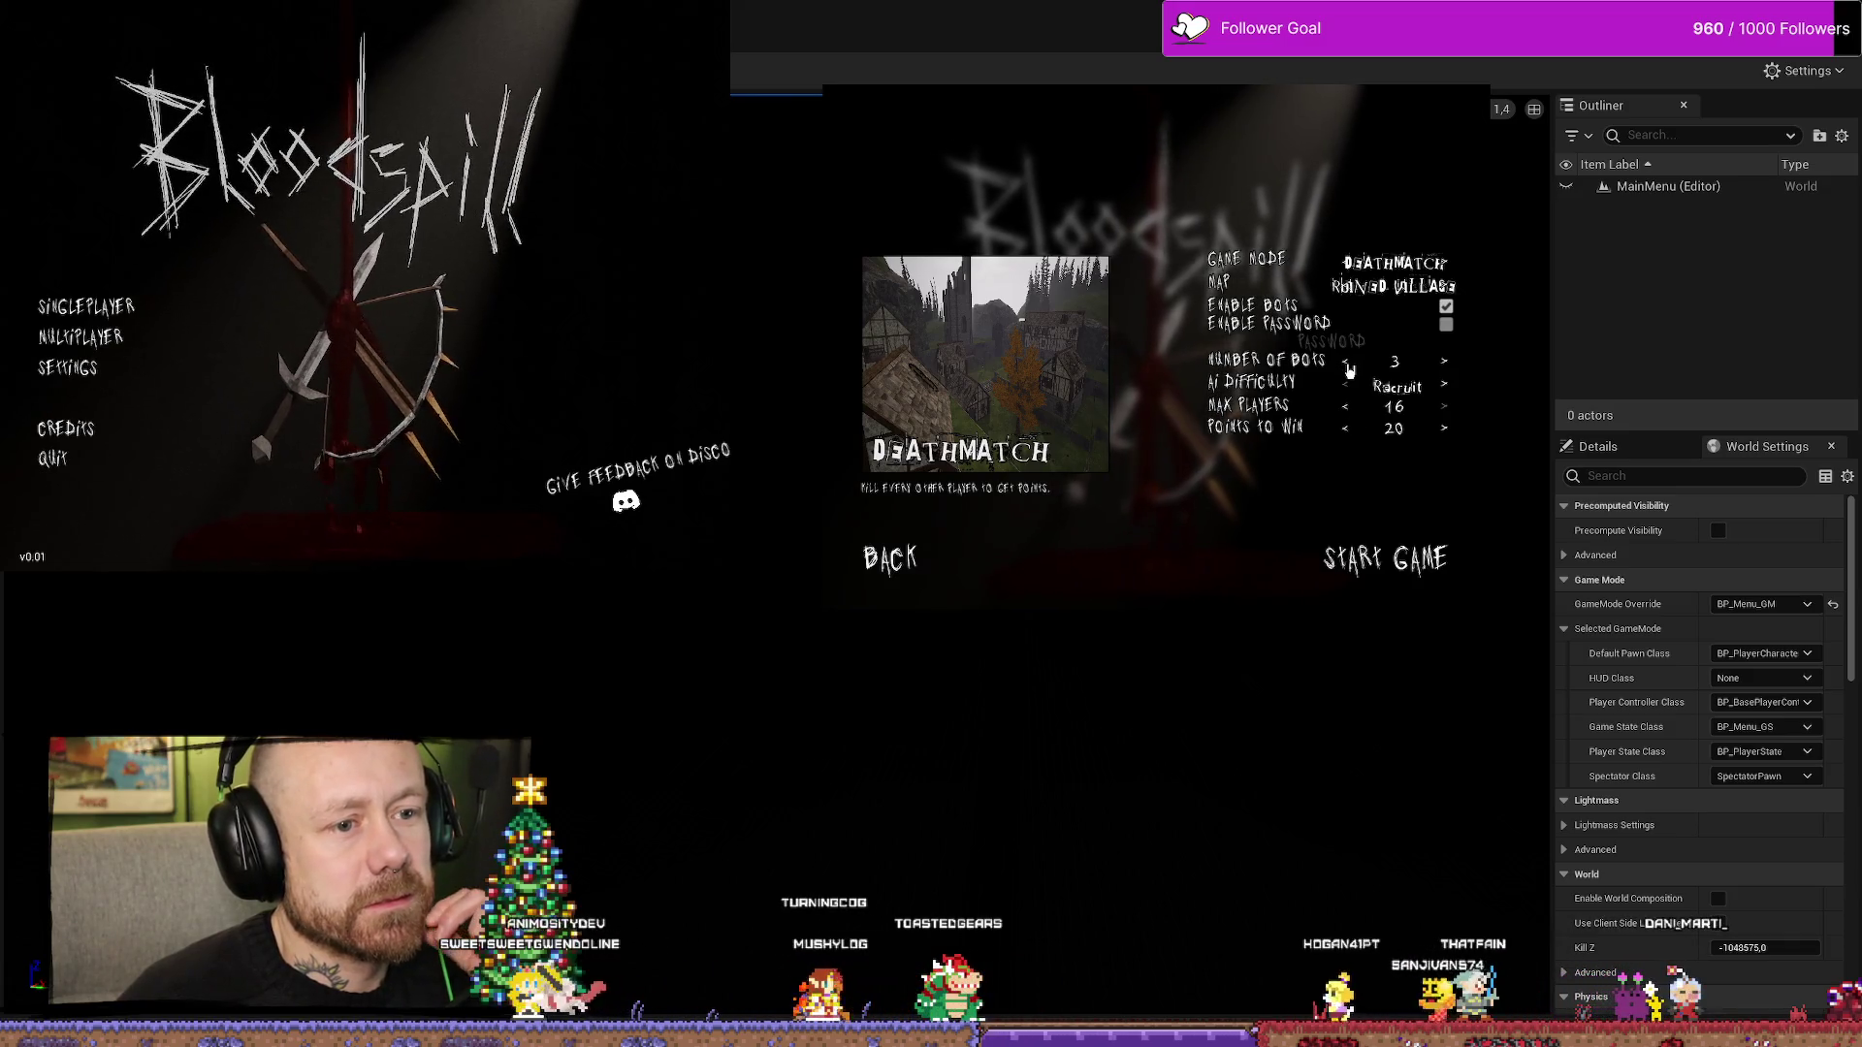
pyautogui.click(1348, 409)
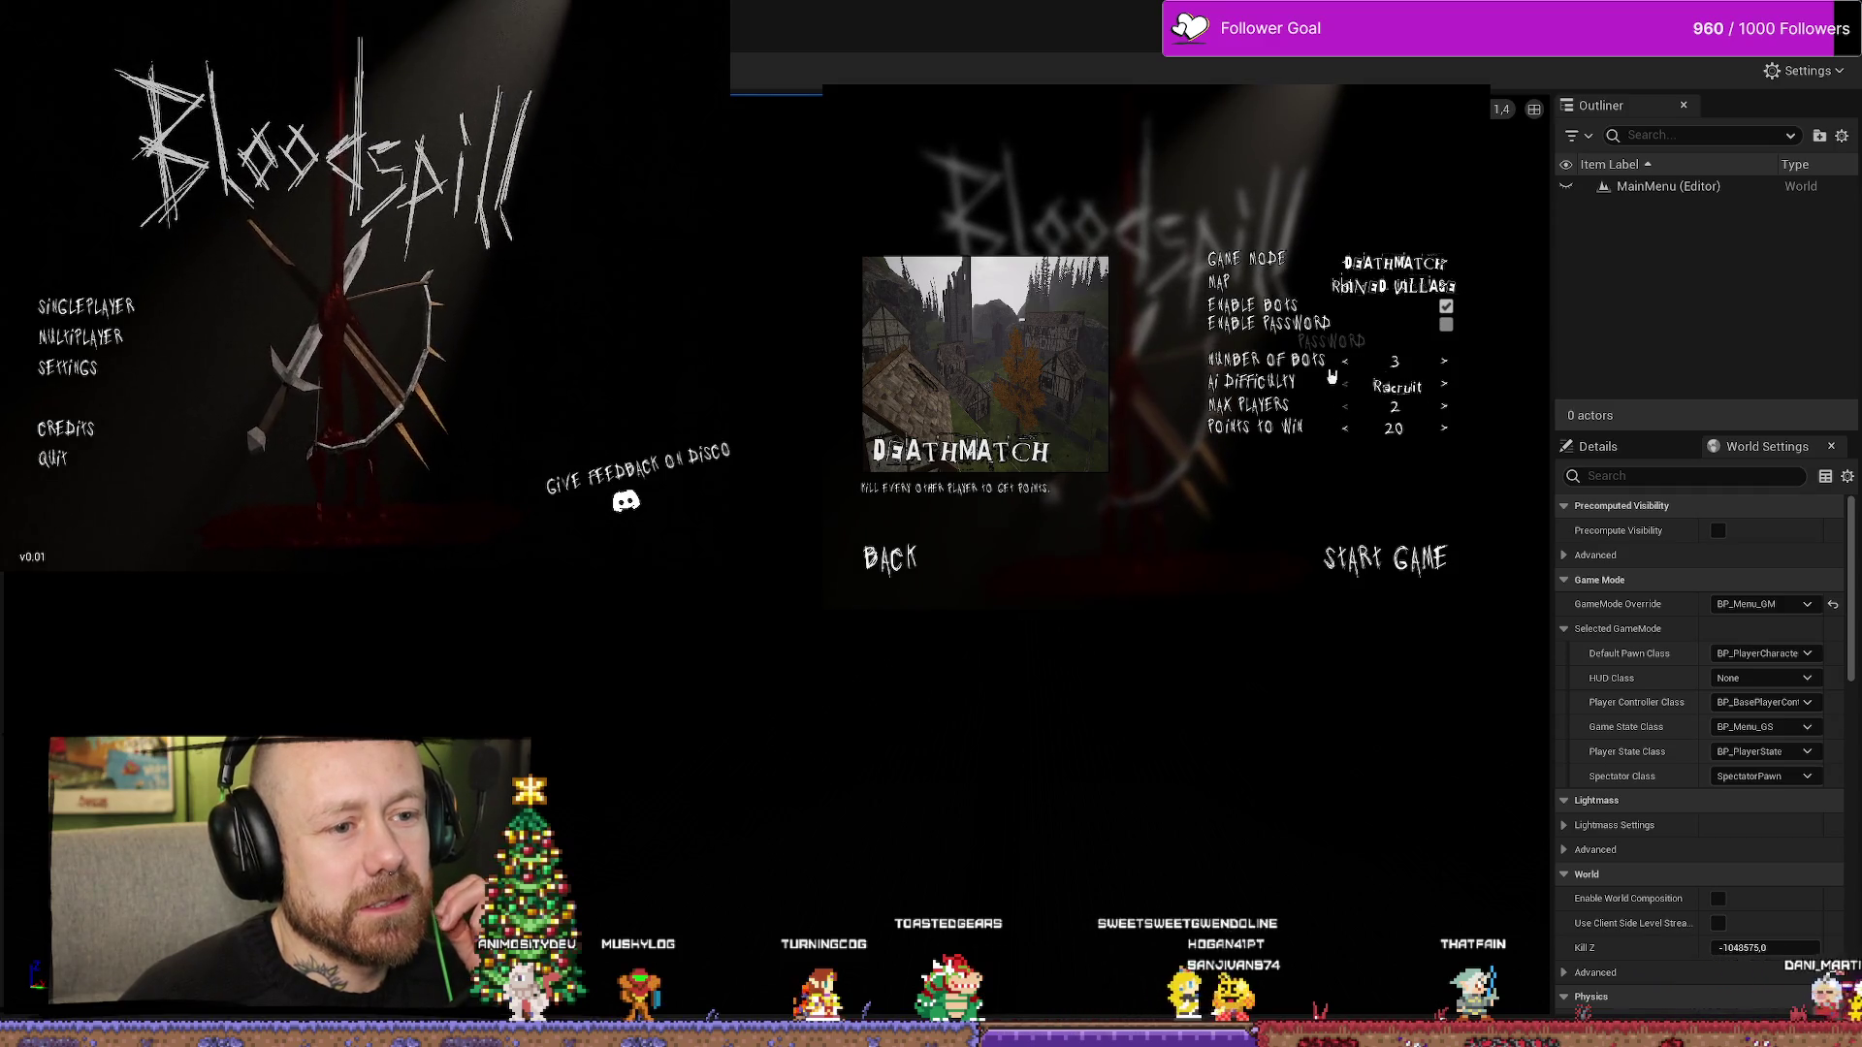
# - Reopen Create Game, lower Points to Win to 4, and start the hosted Deathmatch
pyautogui.click(890, 558)
pyautogui.click(924, 396)
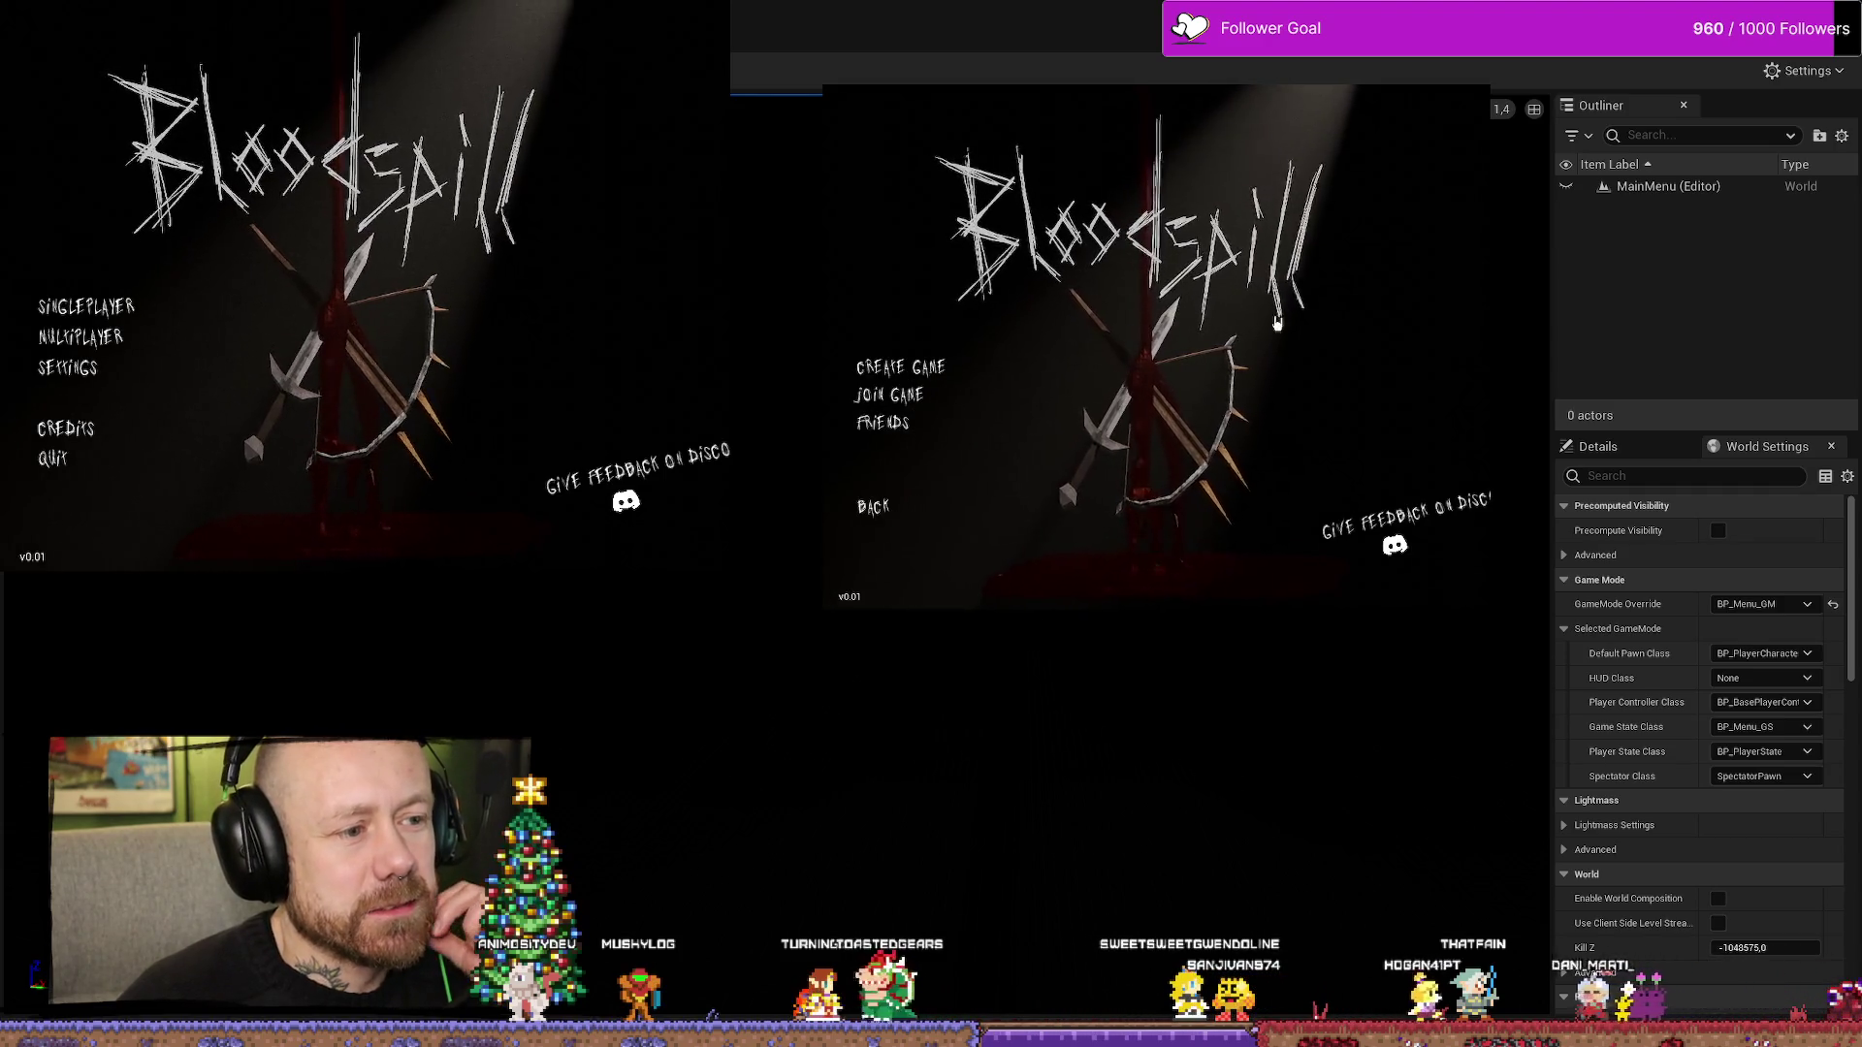
pyautogui.click(906, 370)
pyautogui.click(1345, 431)
pyautogui.click(1345, 431)
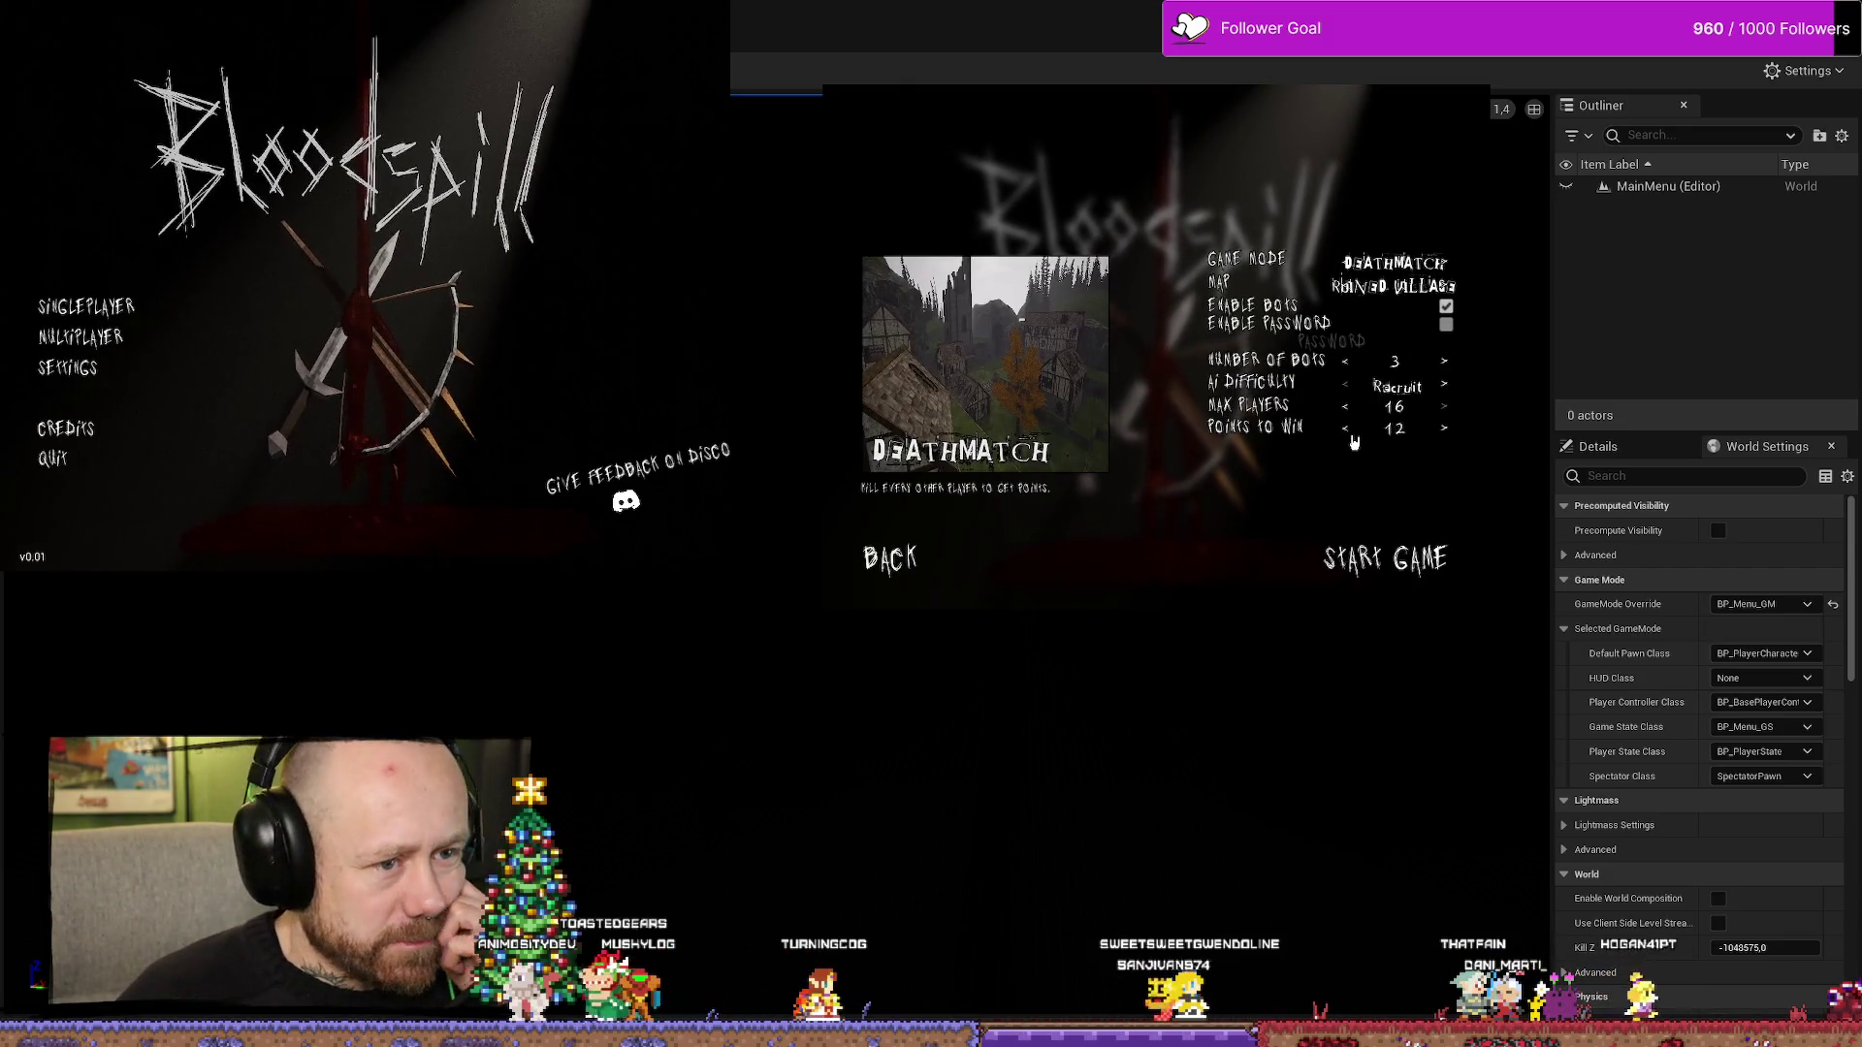
pyautogui.click(1348, 434)
pyautogui.click(1351, 436)
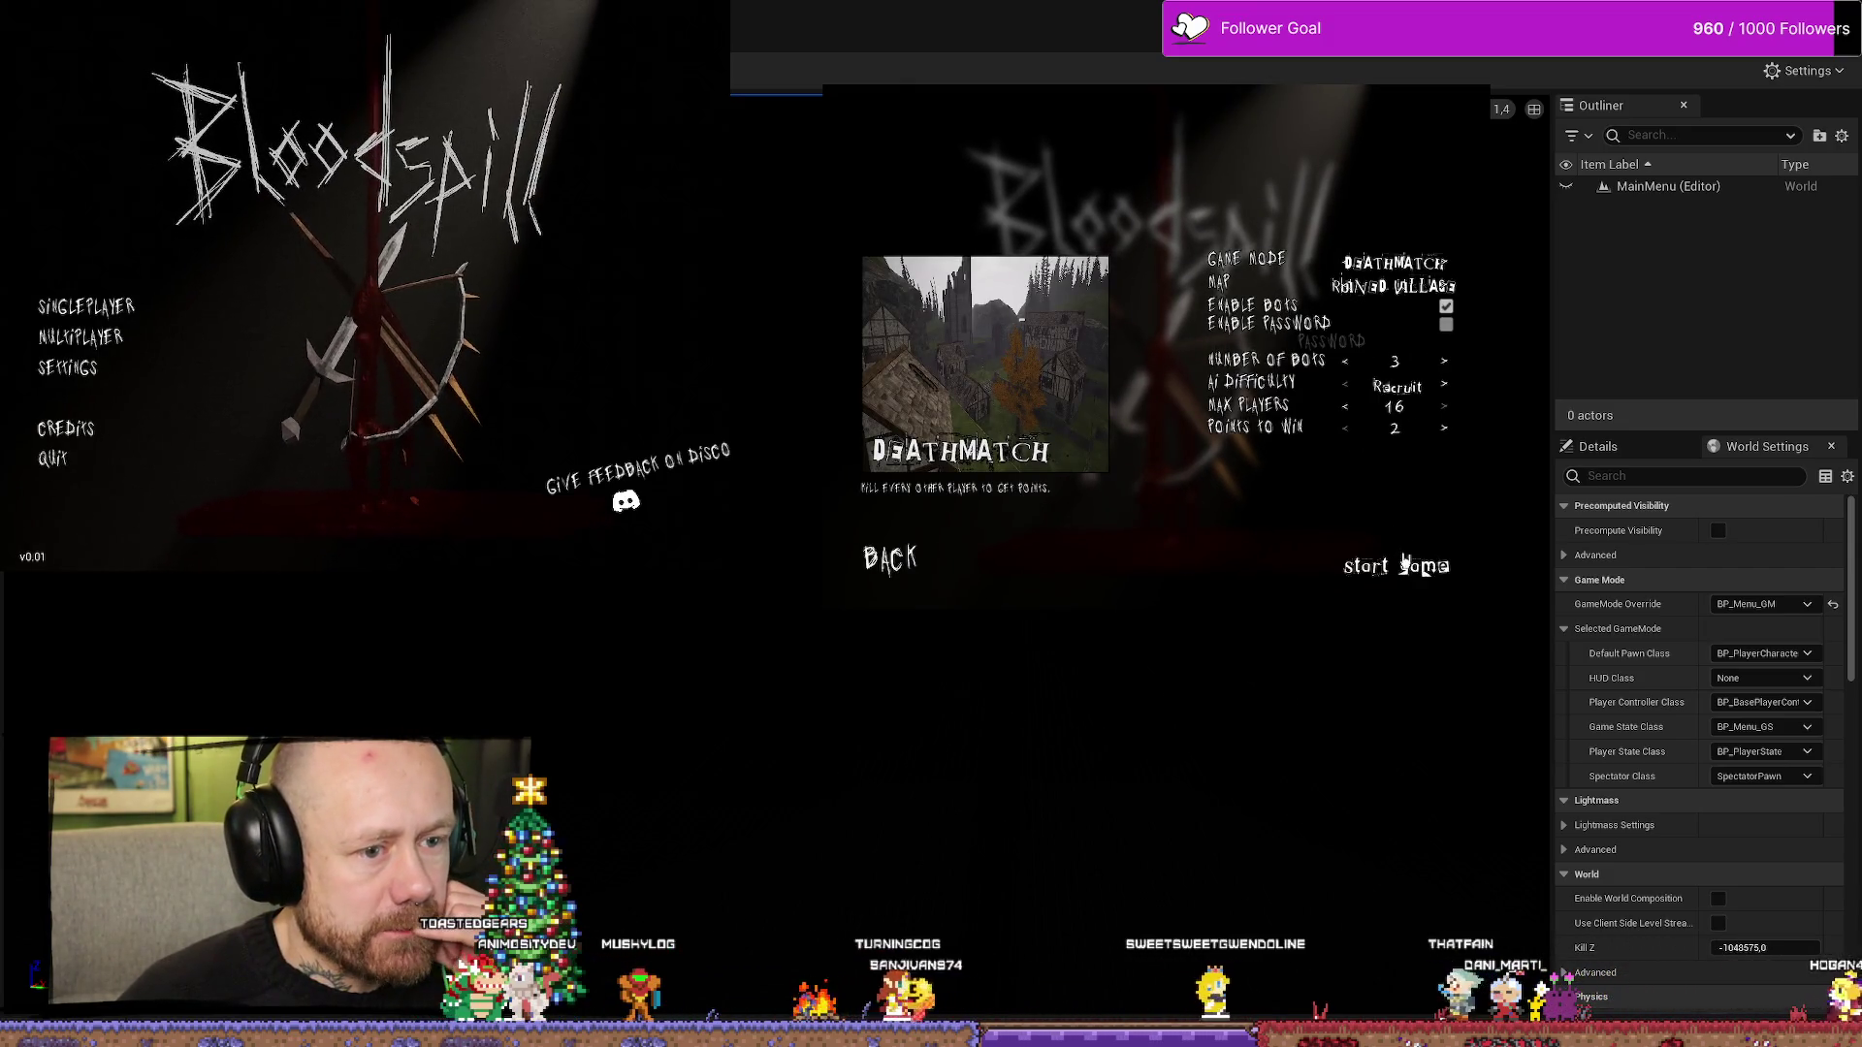
pyautogui.click(1384, 560)
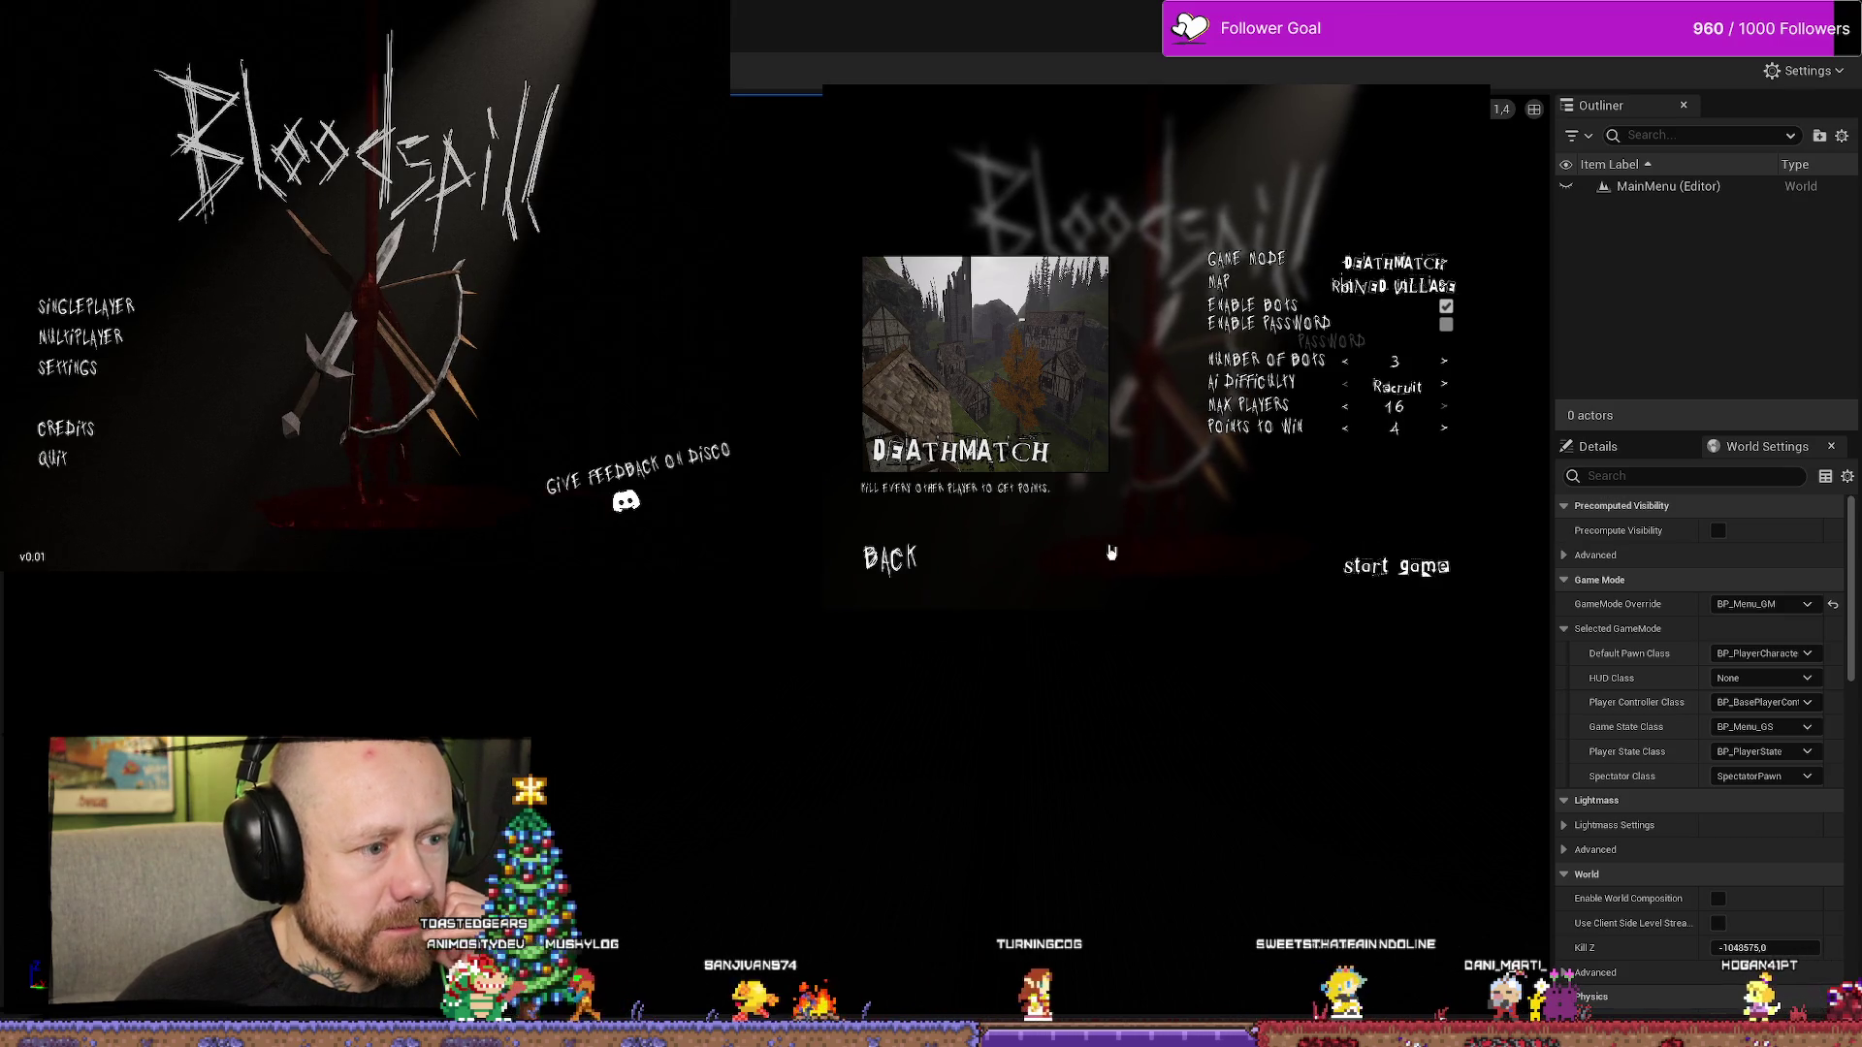
pyautogui.click(129, 334)
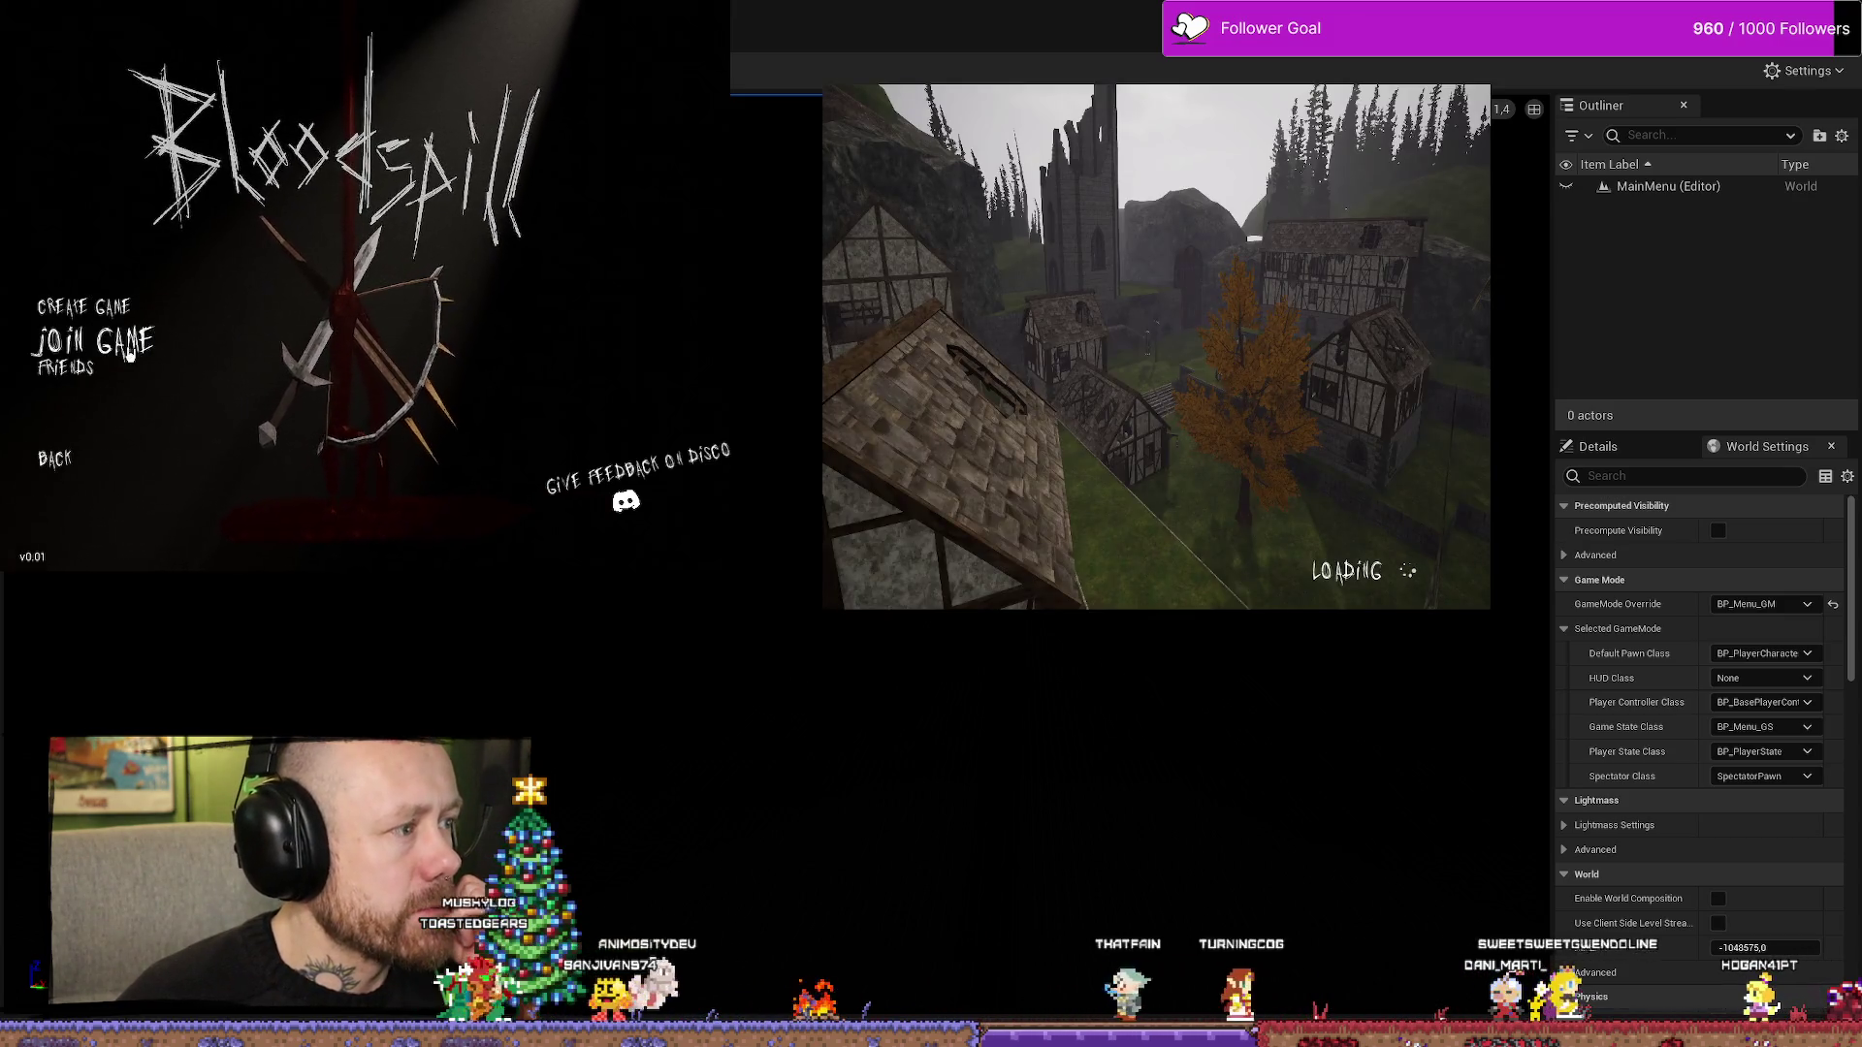
# - Check the Join Game server list, return to the menu, and switch windows
pyautogui.click(146, 346)
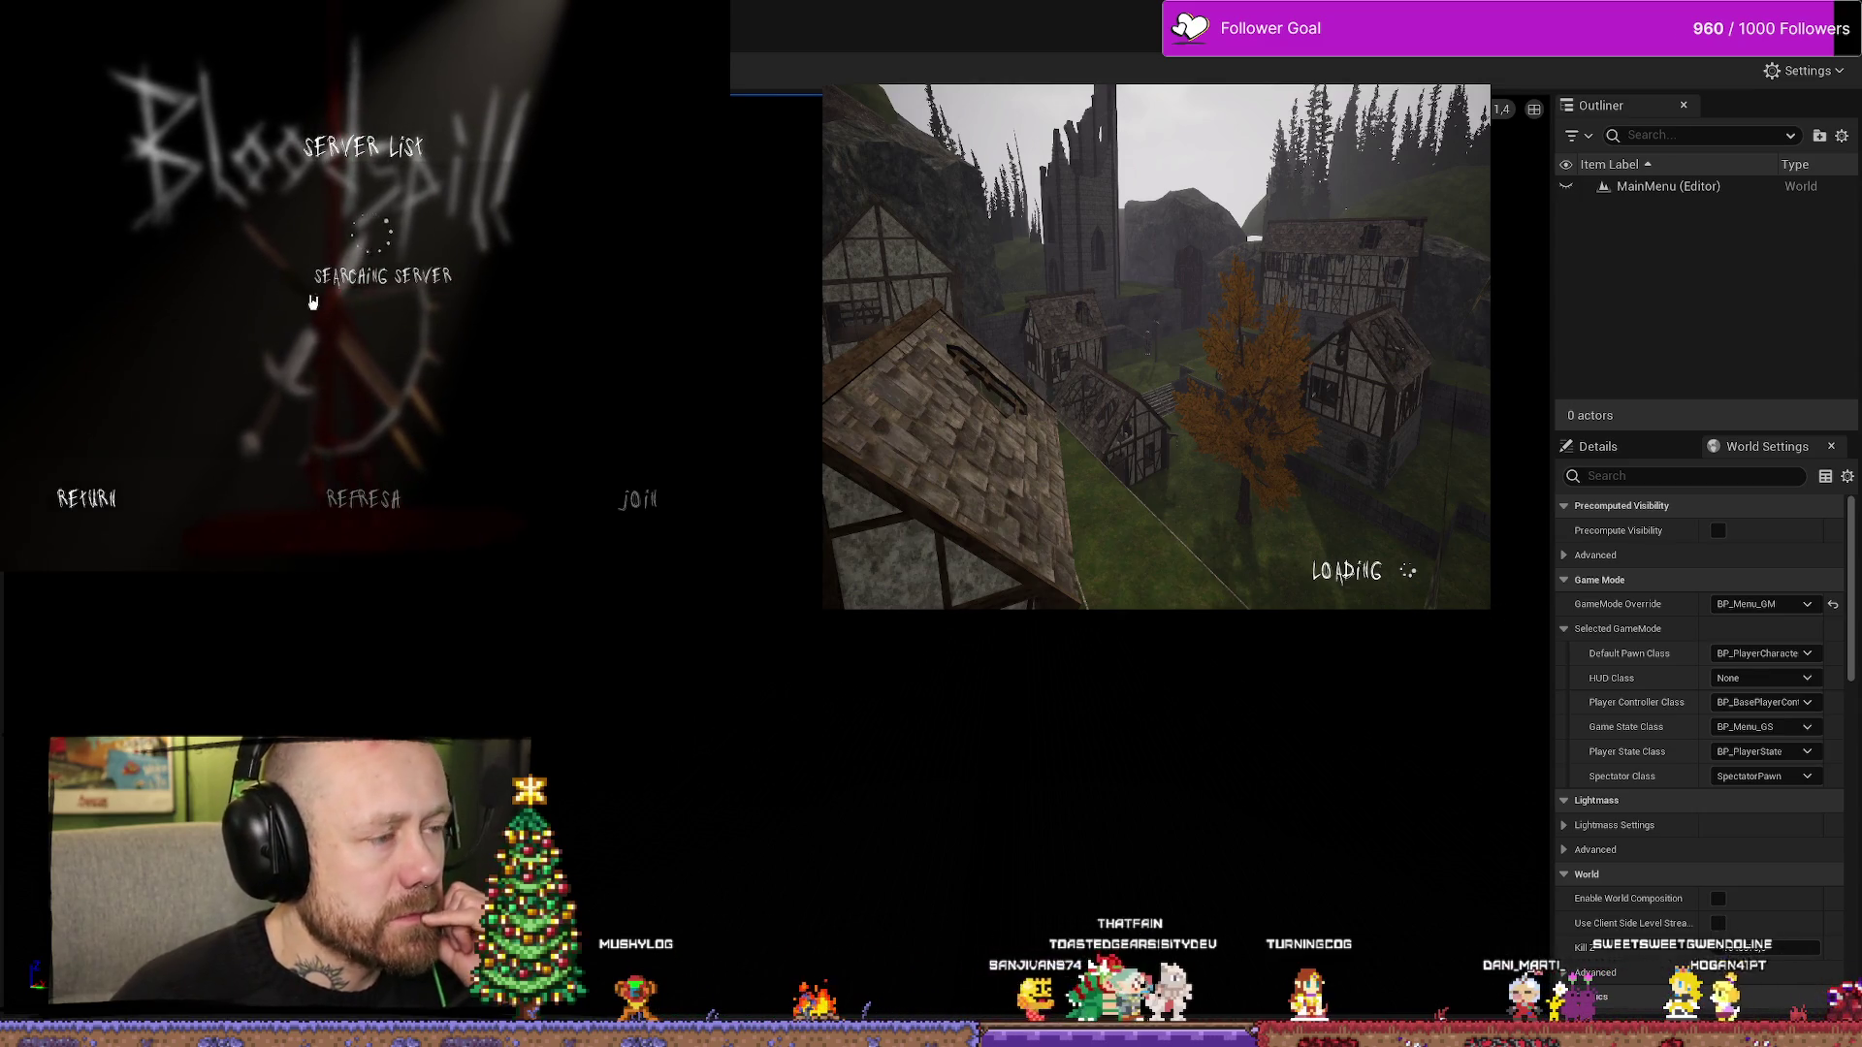
pyautogui.click(87, 499)
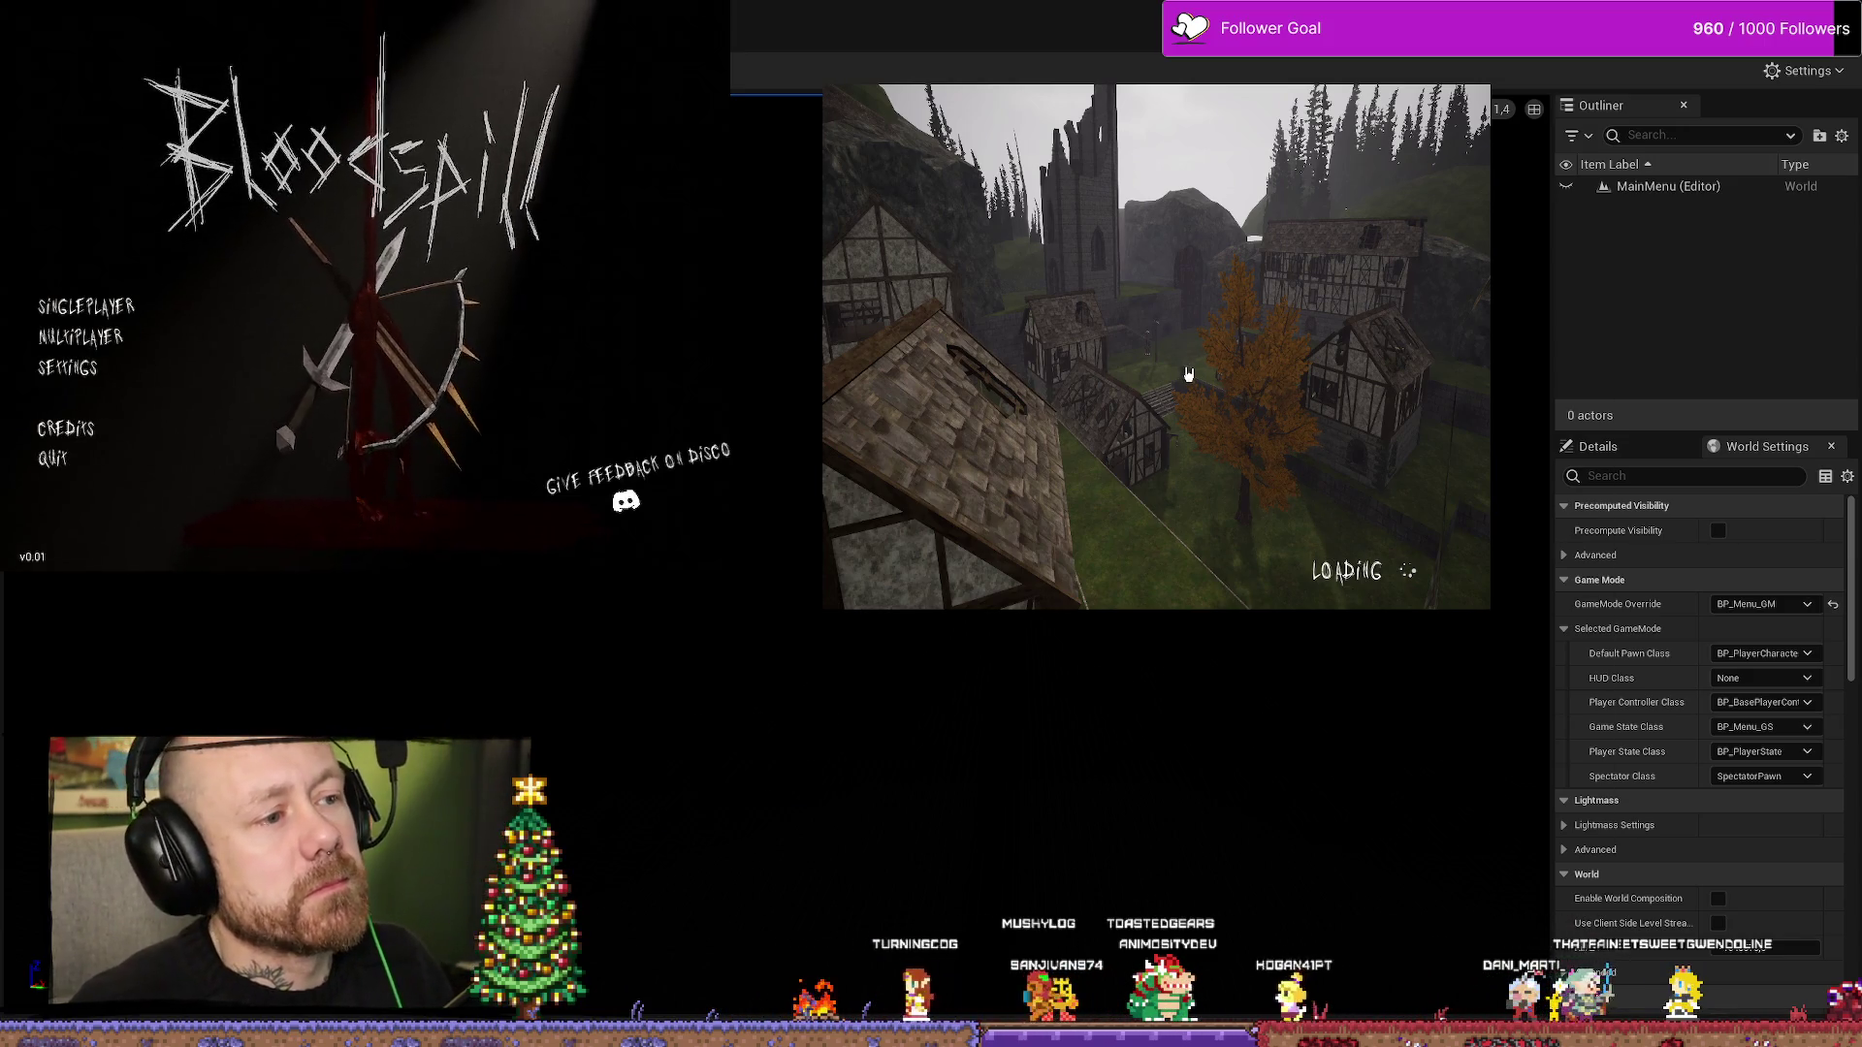
pyautogui.hotkey('alt', 'Tab')
pyautogui.hotkey('alt', 'Tab')
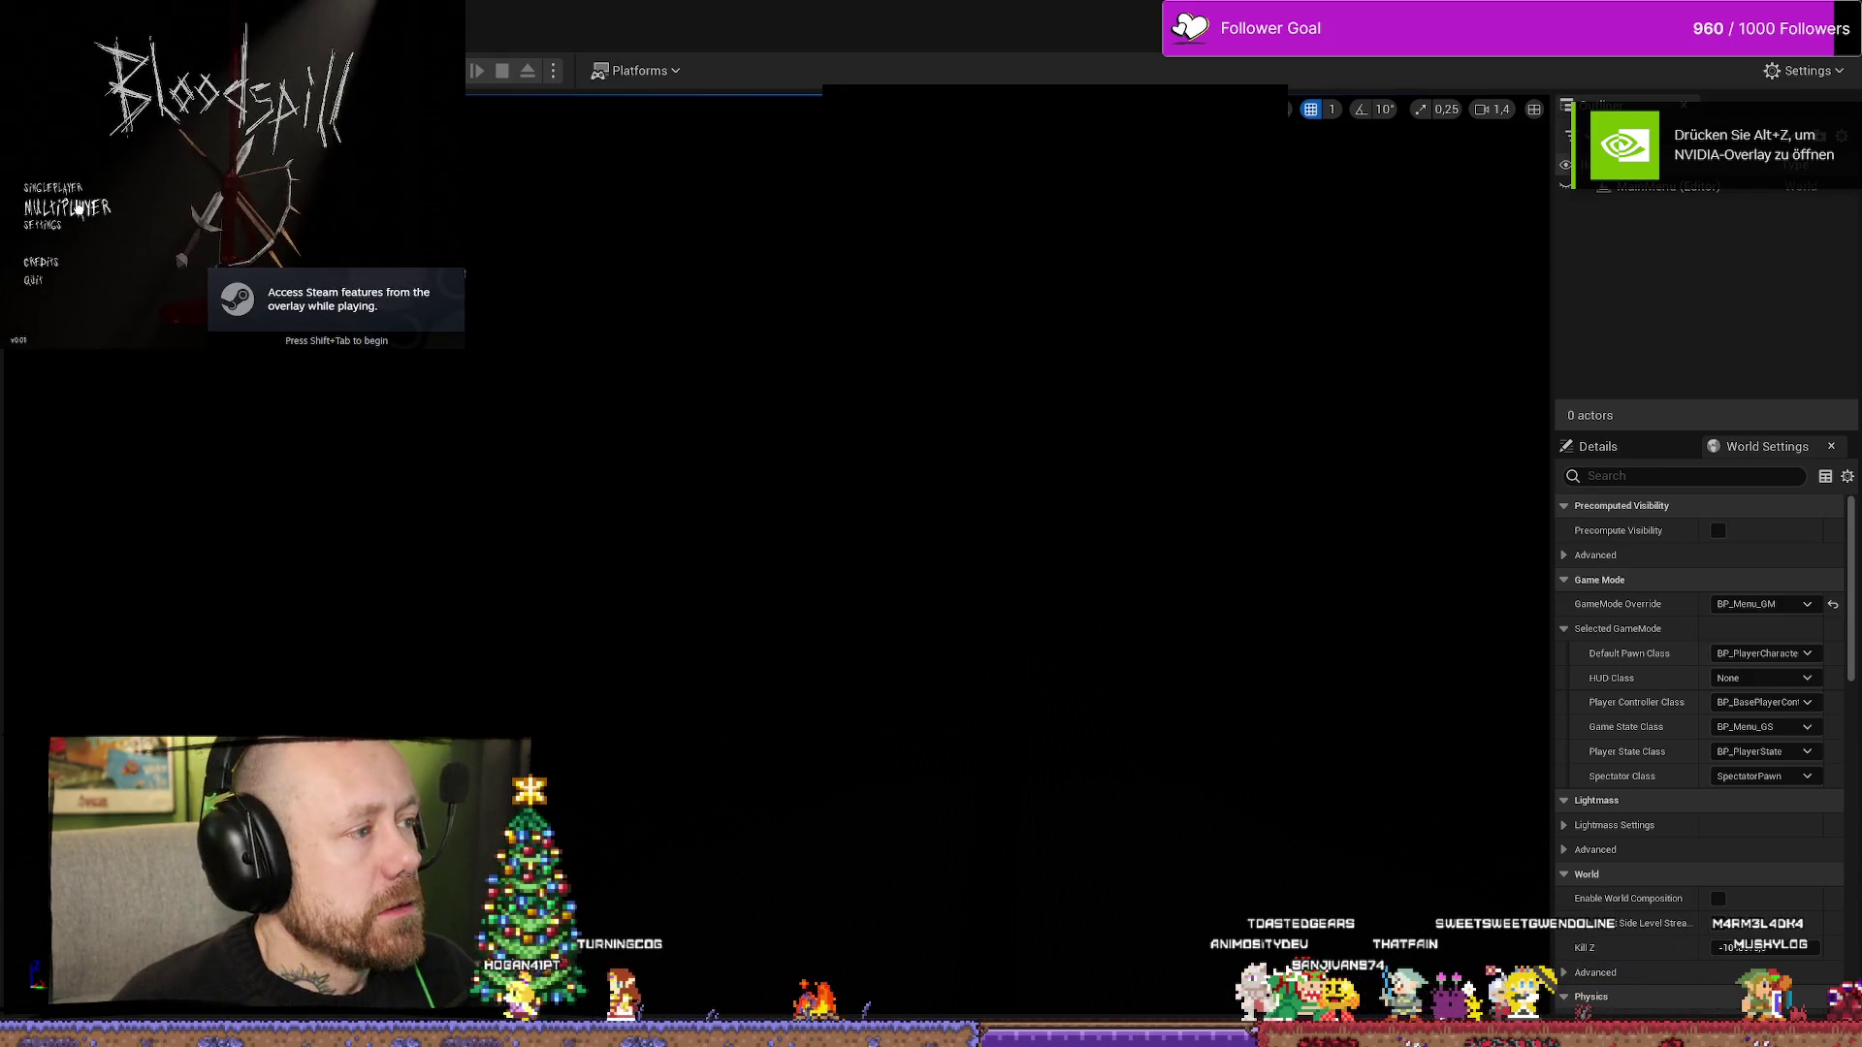
# - Host a Deathmatch with Points To Win set to 8, then close the game window
pyautogui.click(77, 208)
pyautogui.click(68, 188)
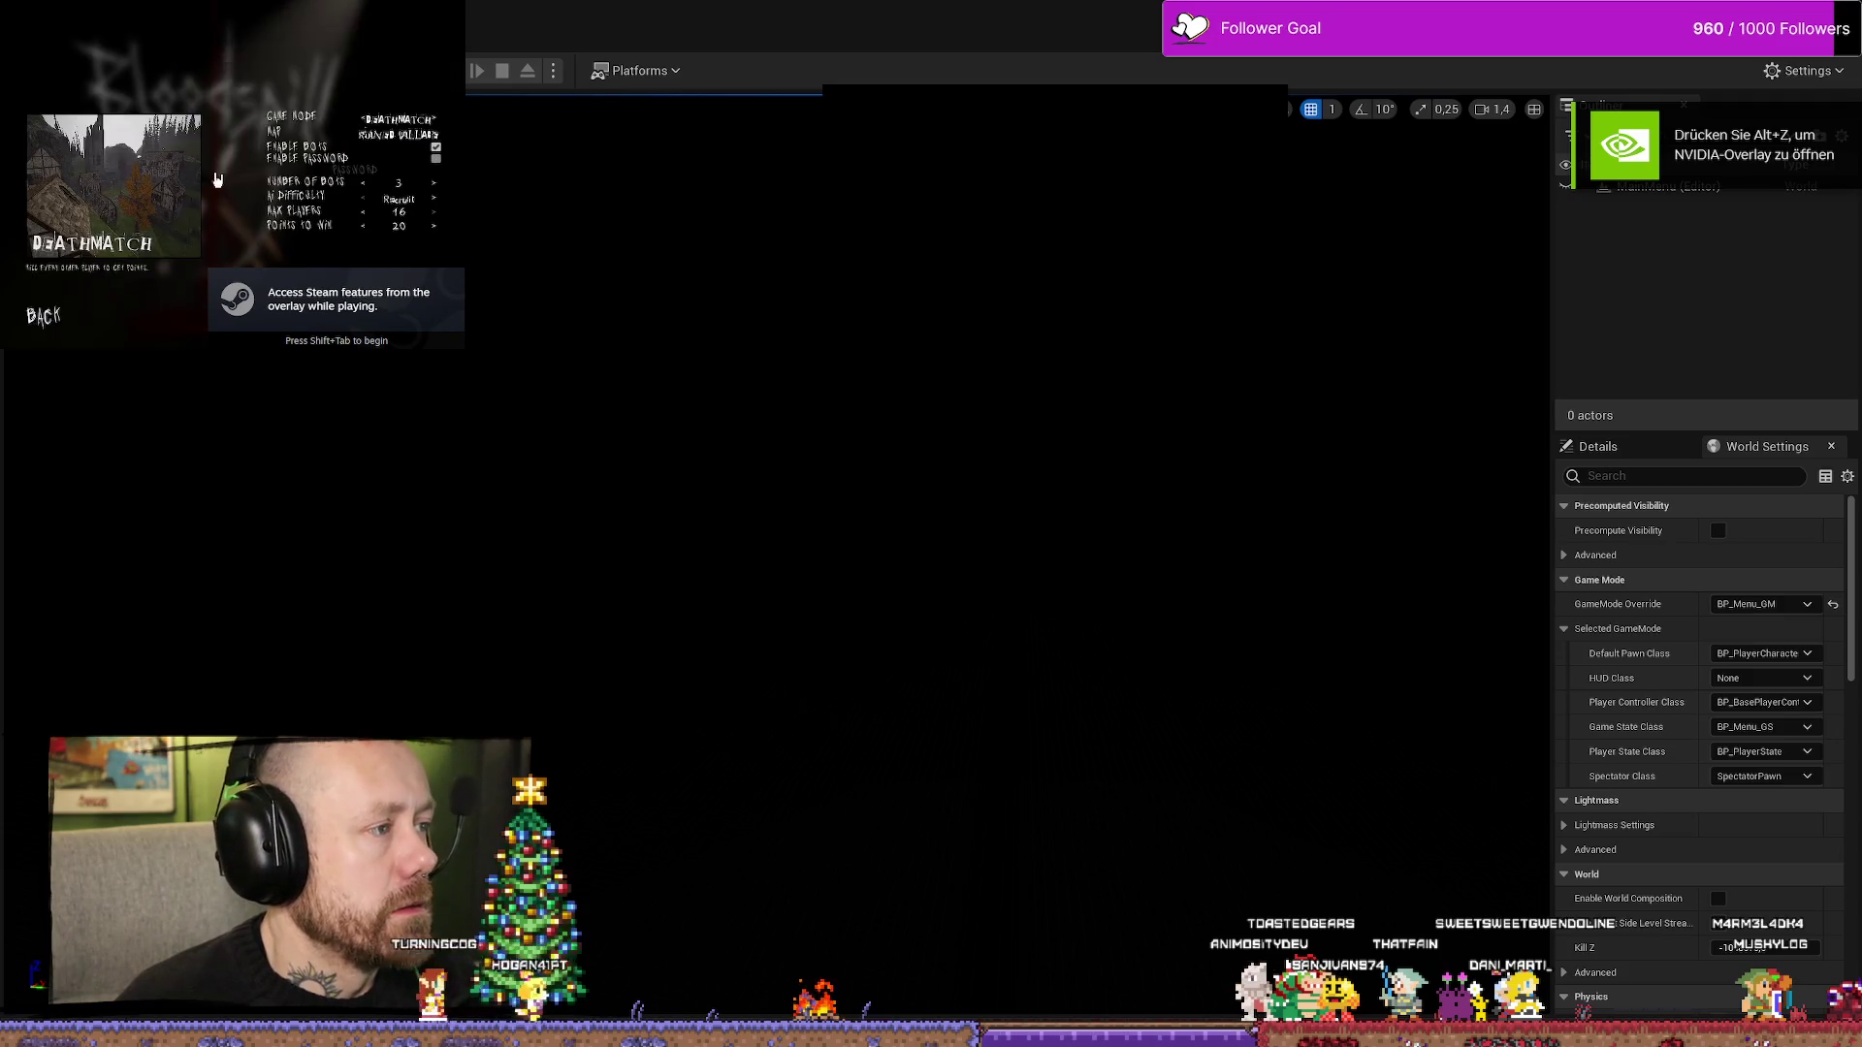
pyautogui.click(366, 225)
pyautogui.click(366, 226)
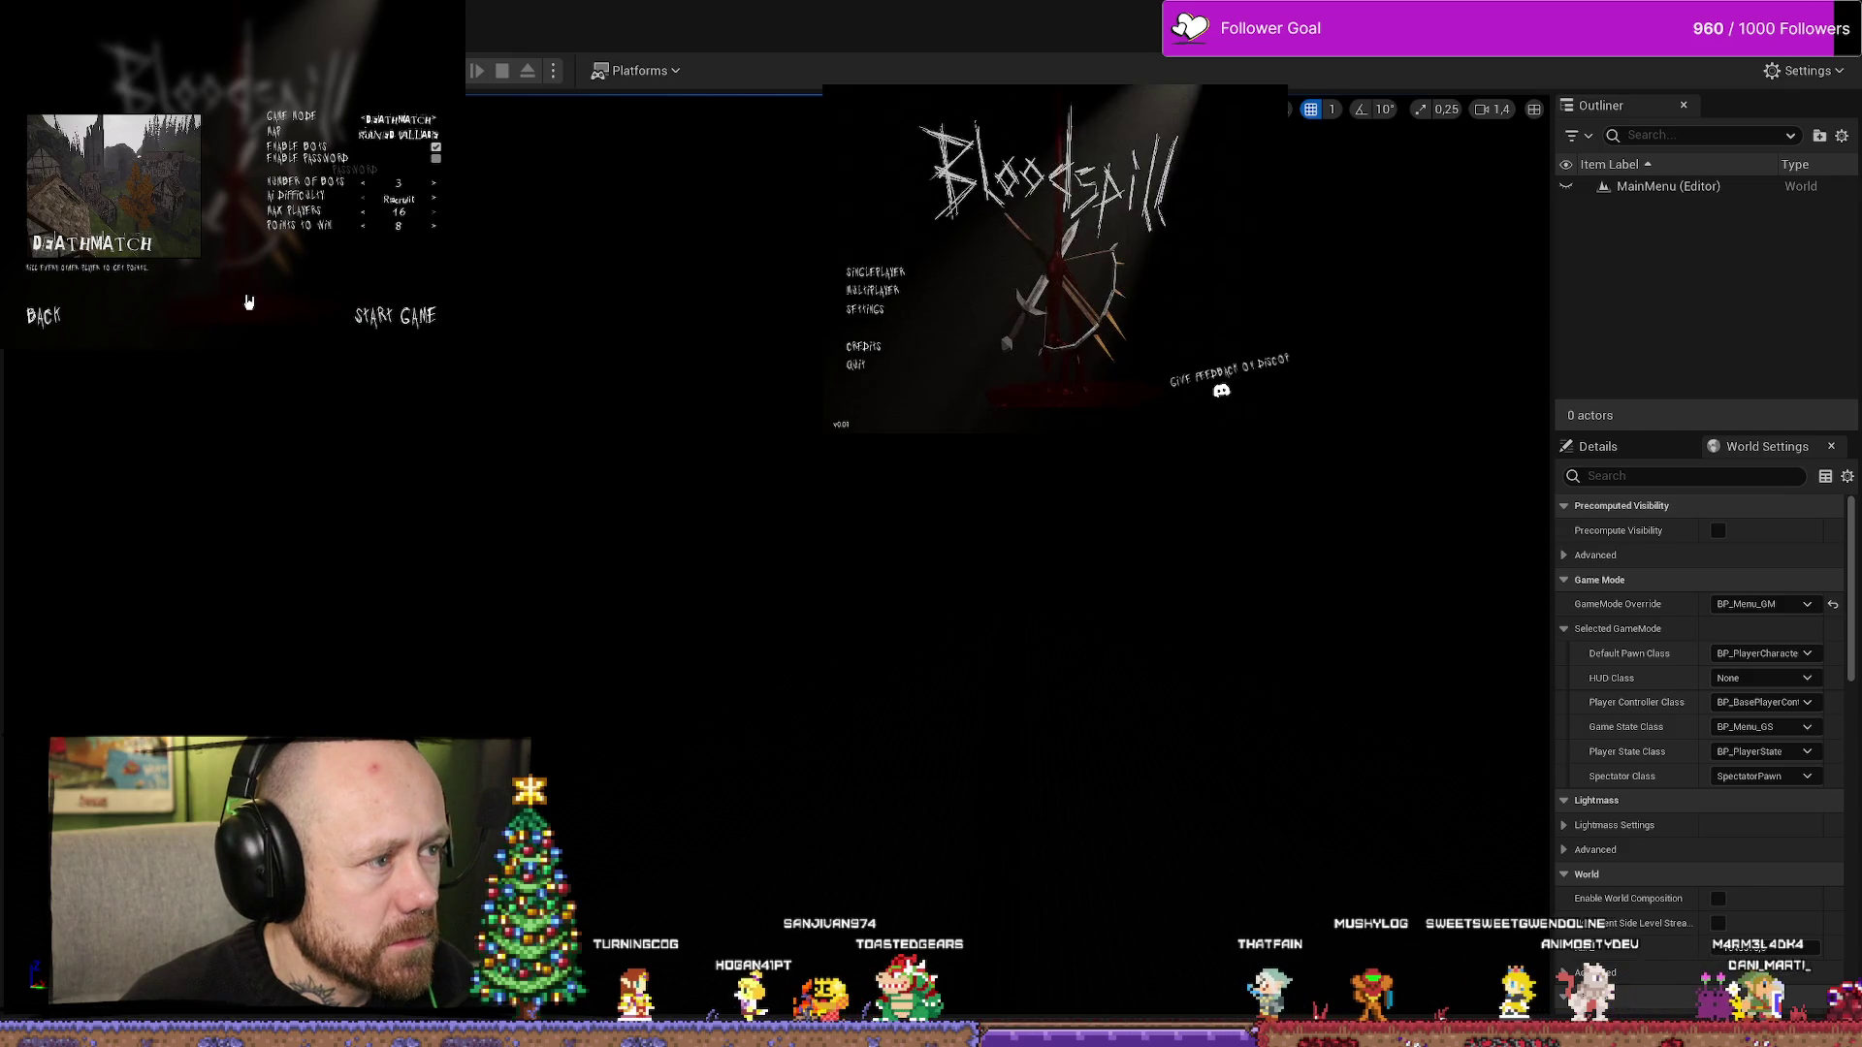
pyautogui.click(396, 323)
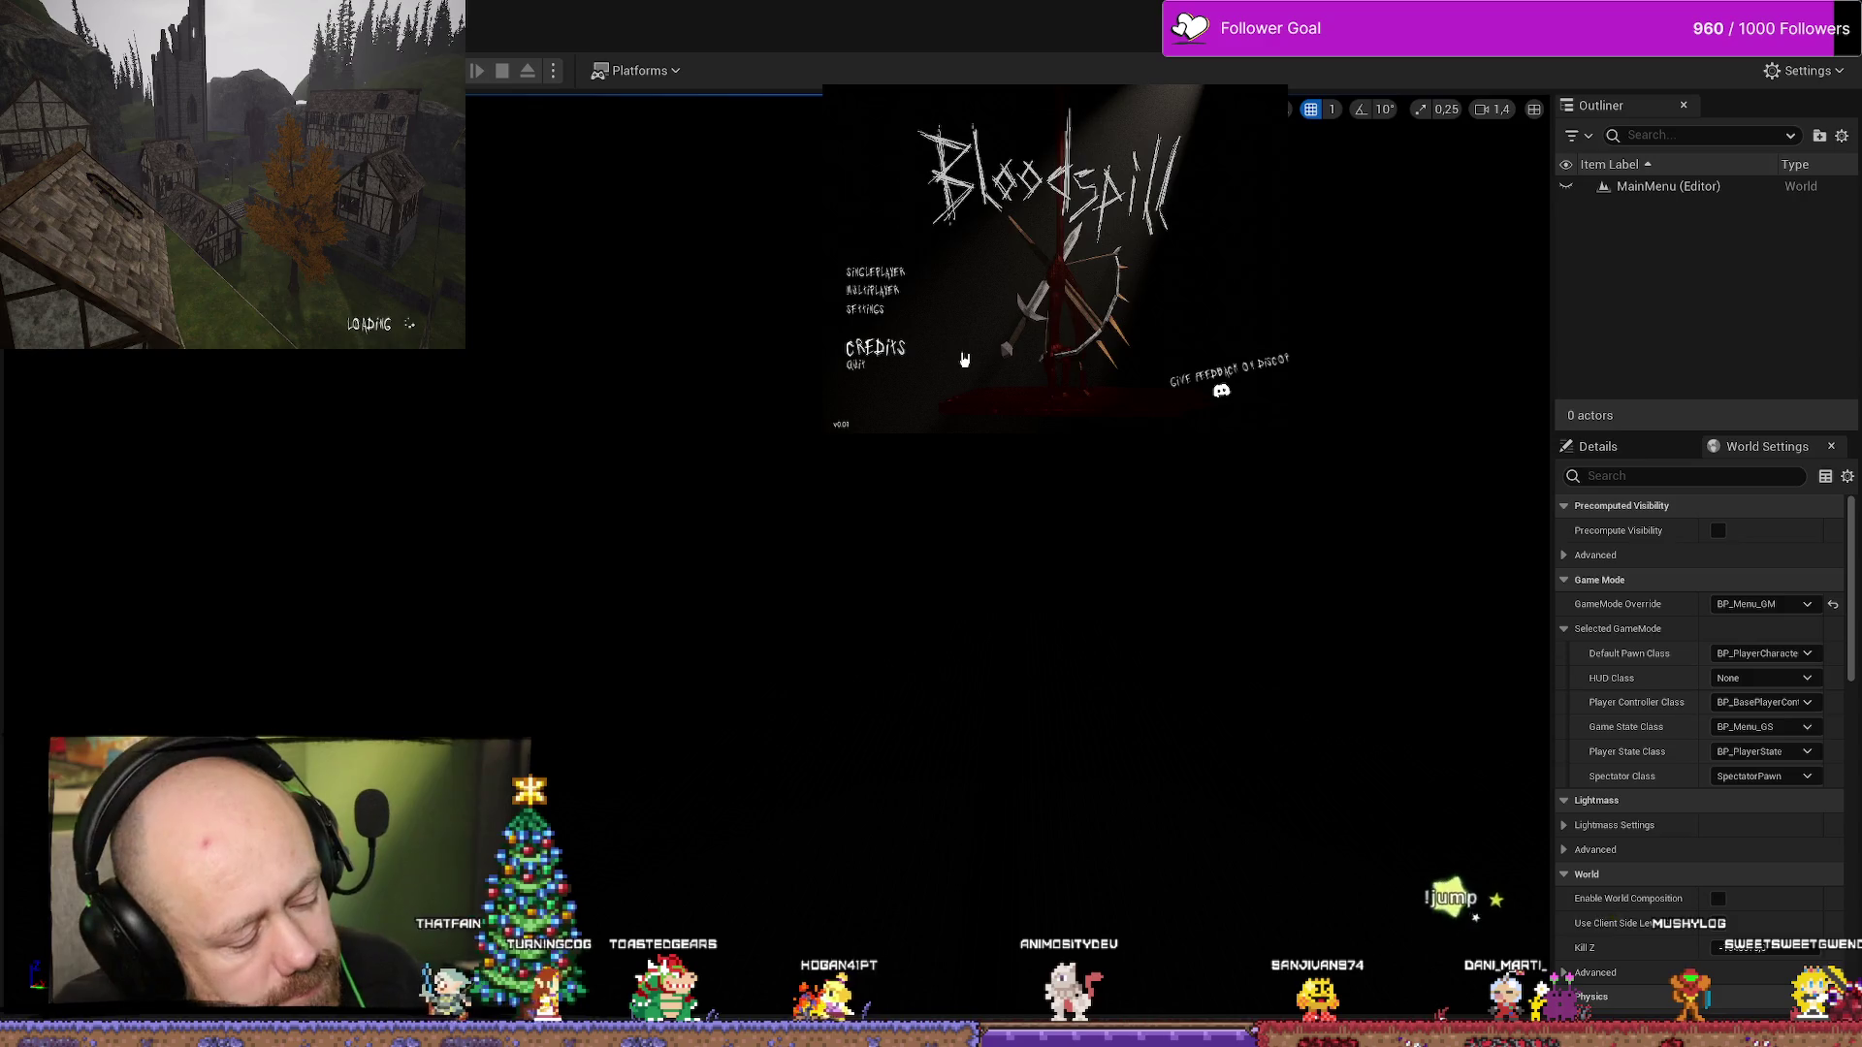
pyautogui.click(964, 360)
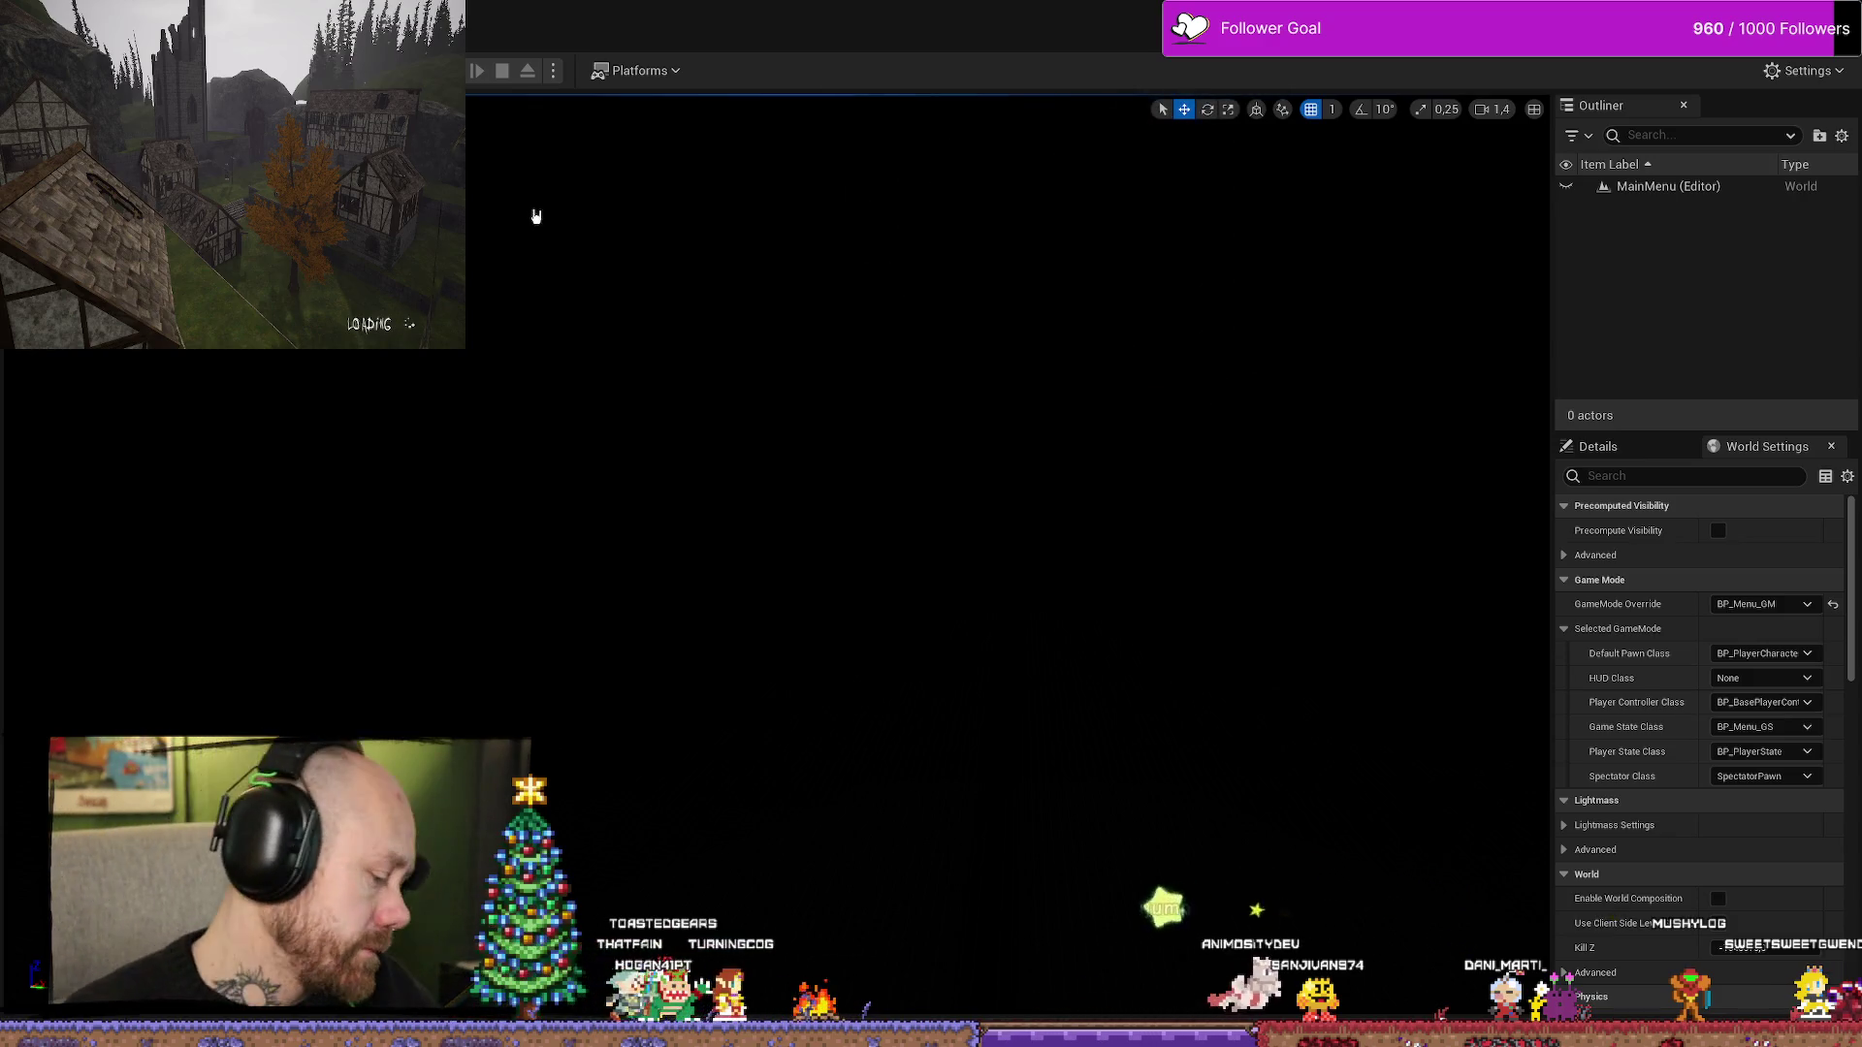
# - Run a quick play-in-editor session and stop it with Esc
pyautogui.click(553, 72)
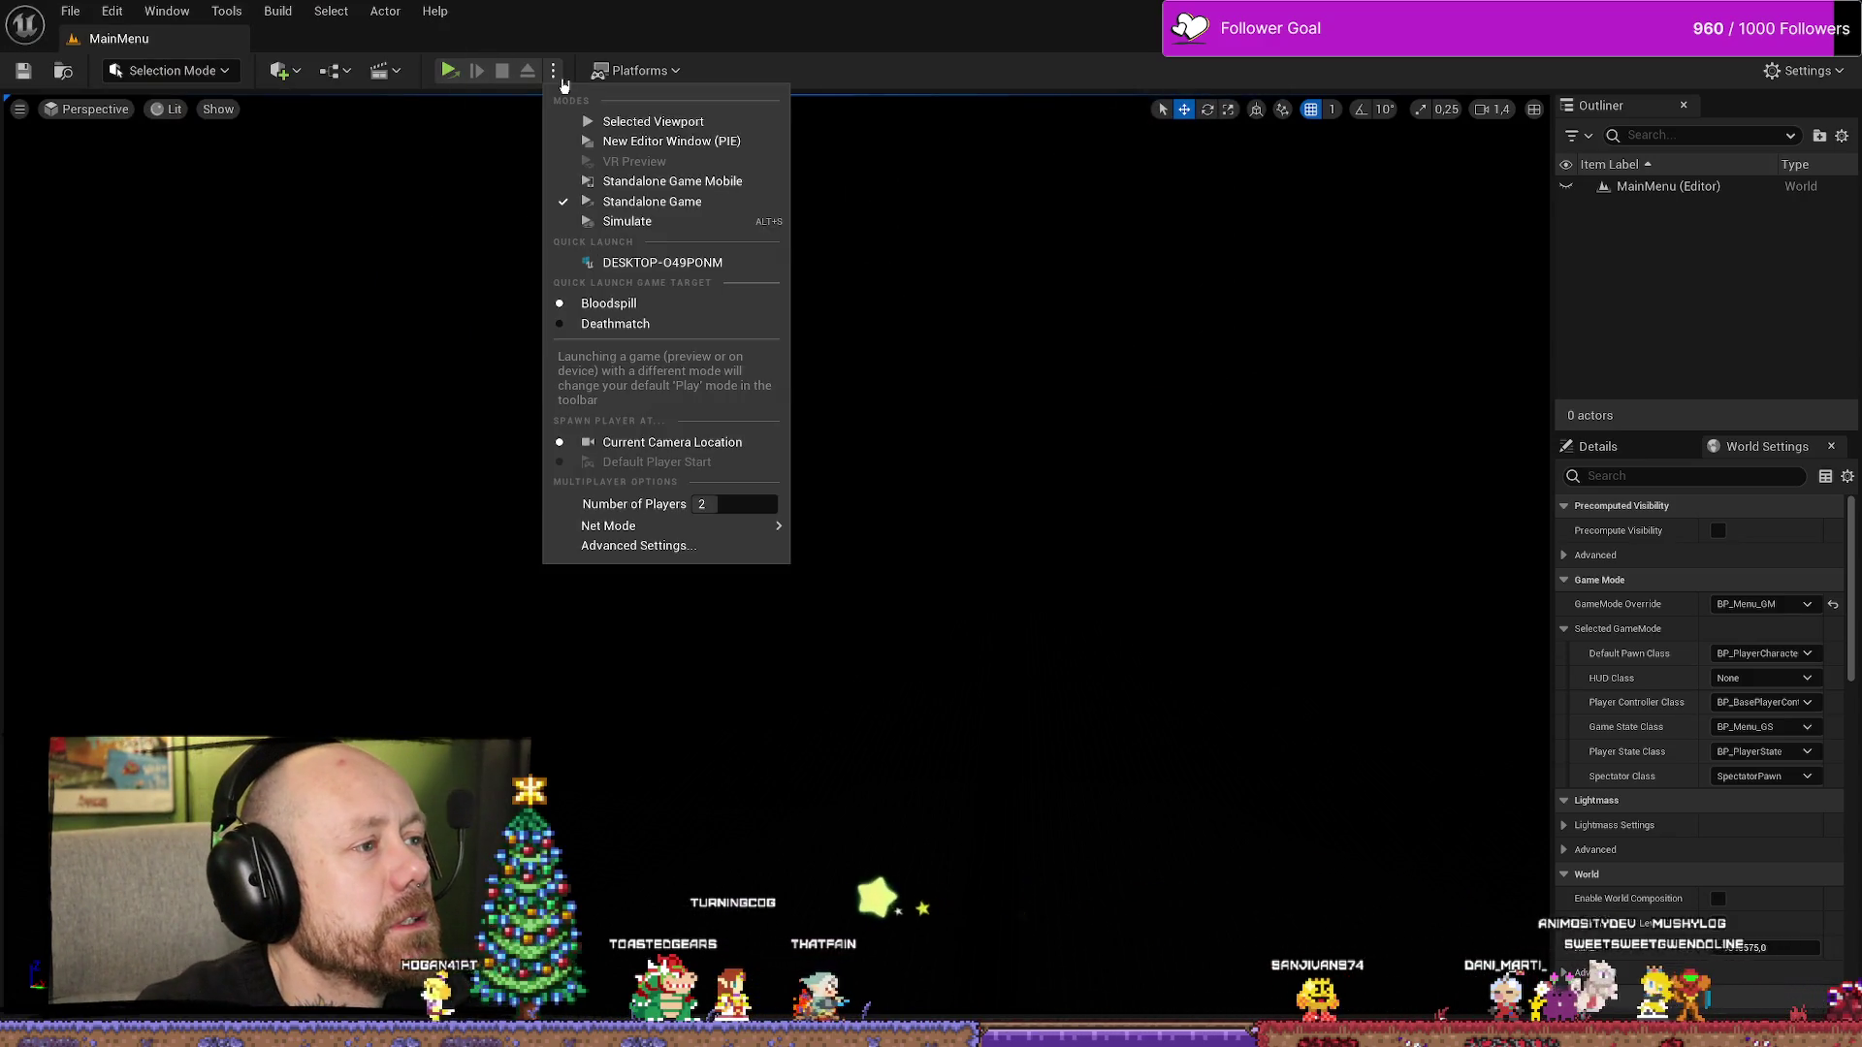
pyautogui.click(652, 121)
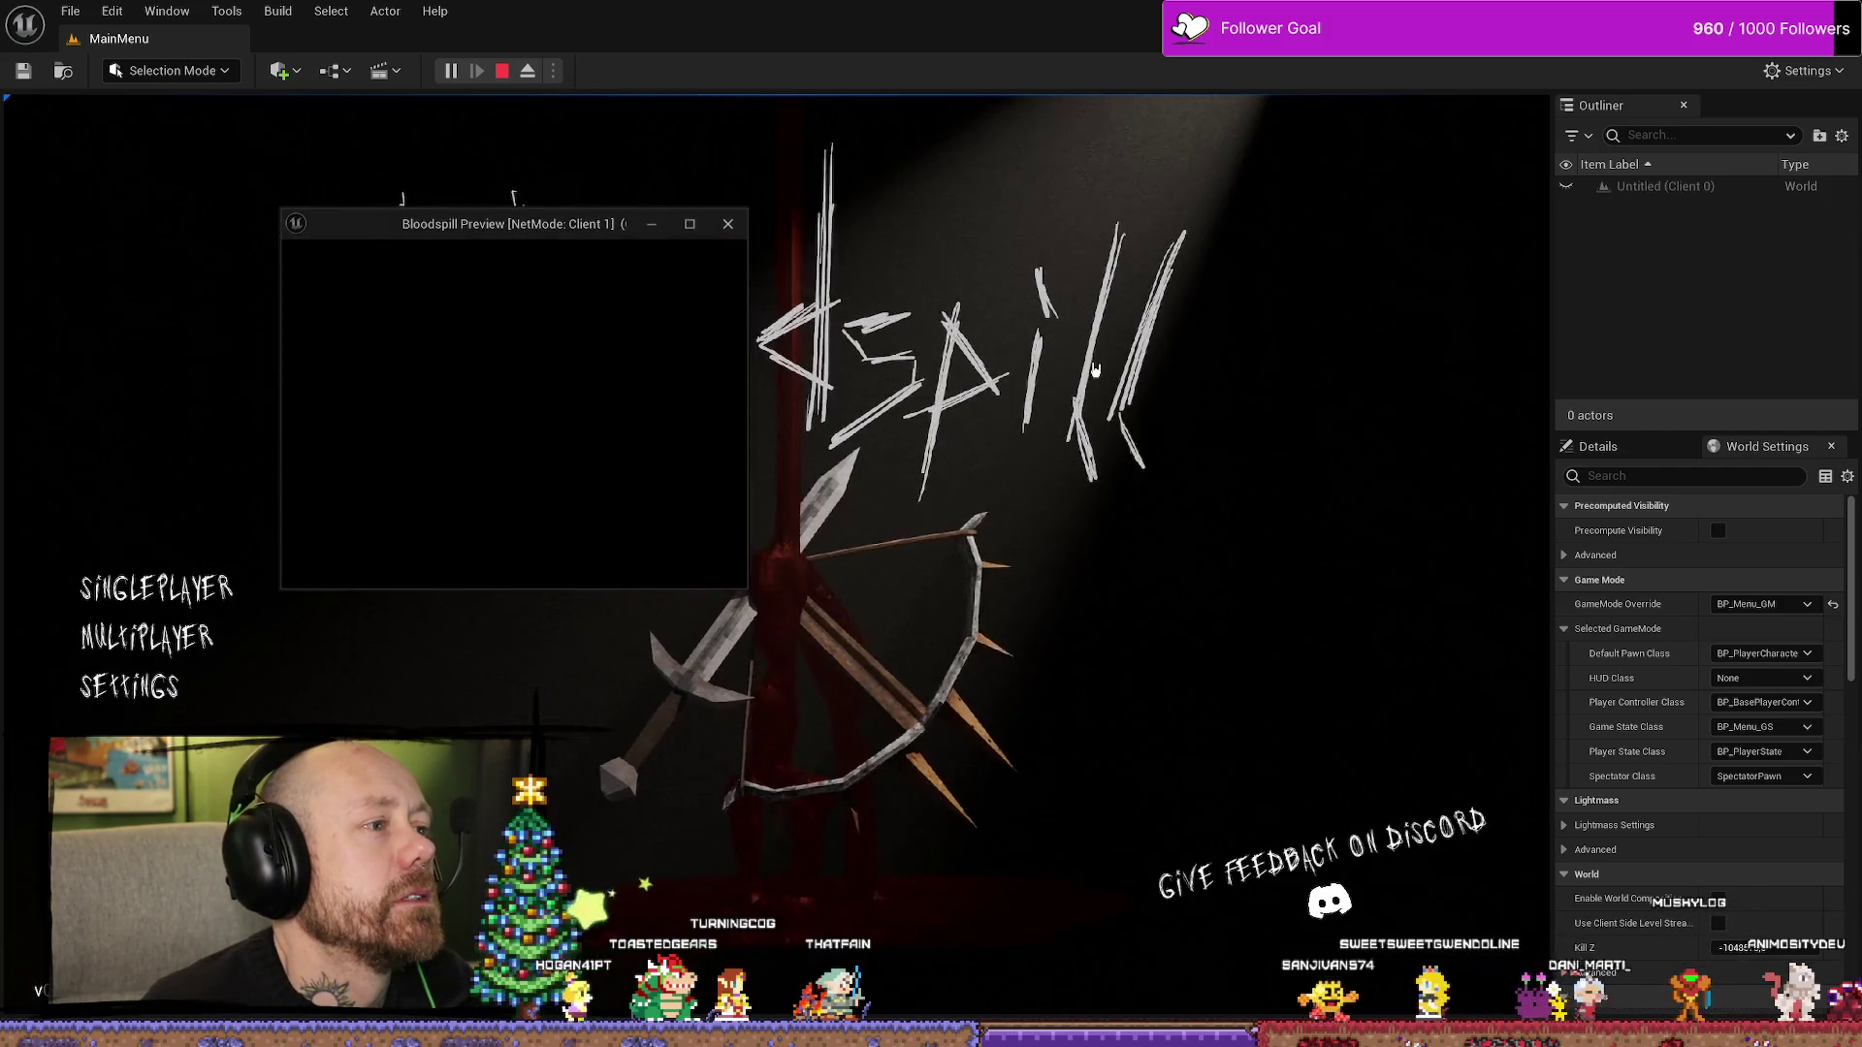
pyautogui.press('Escape')
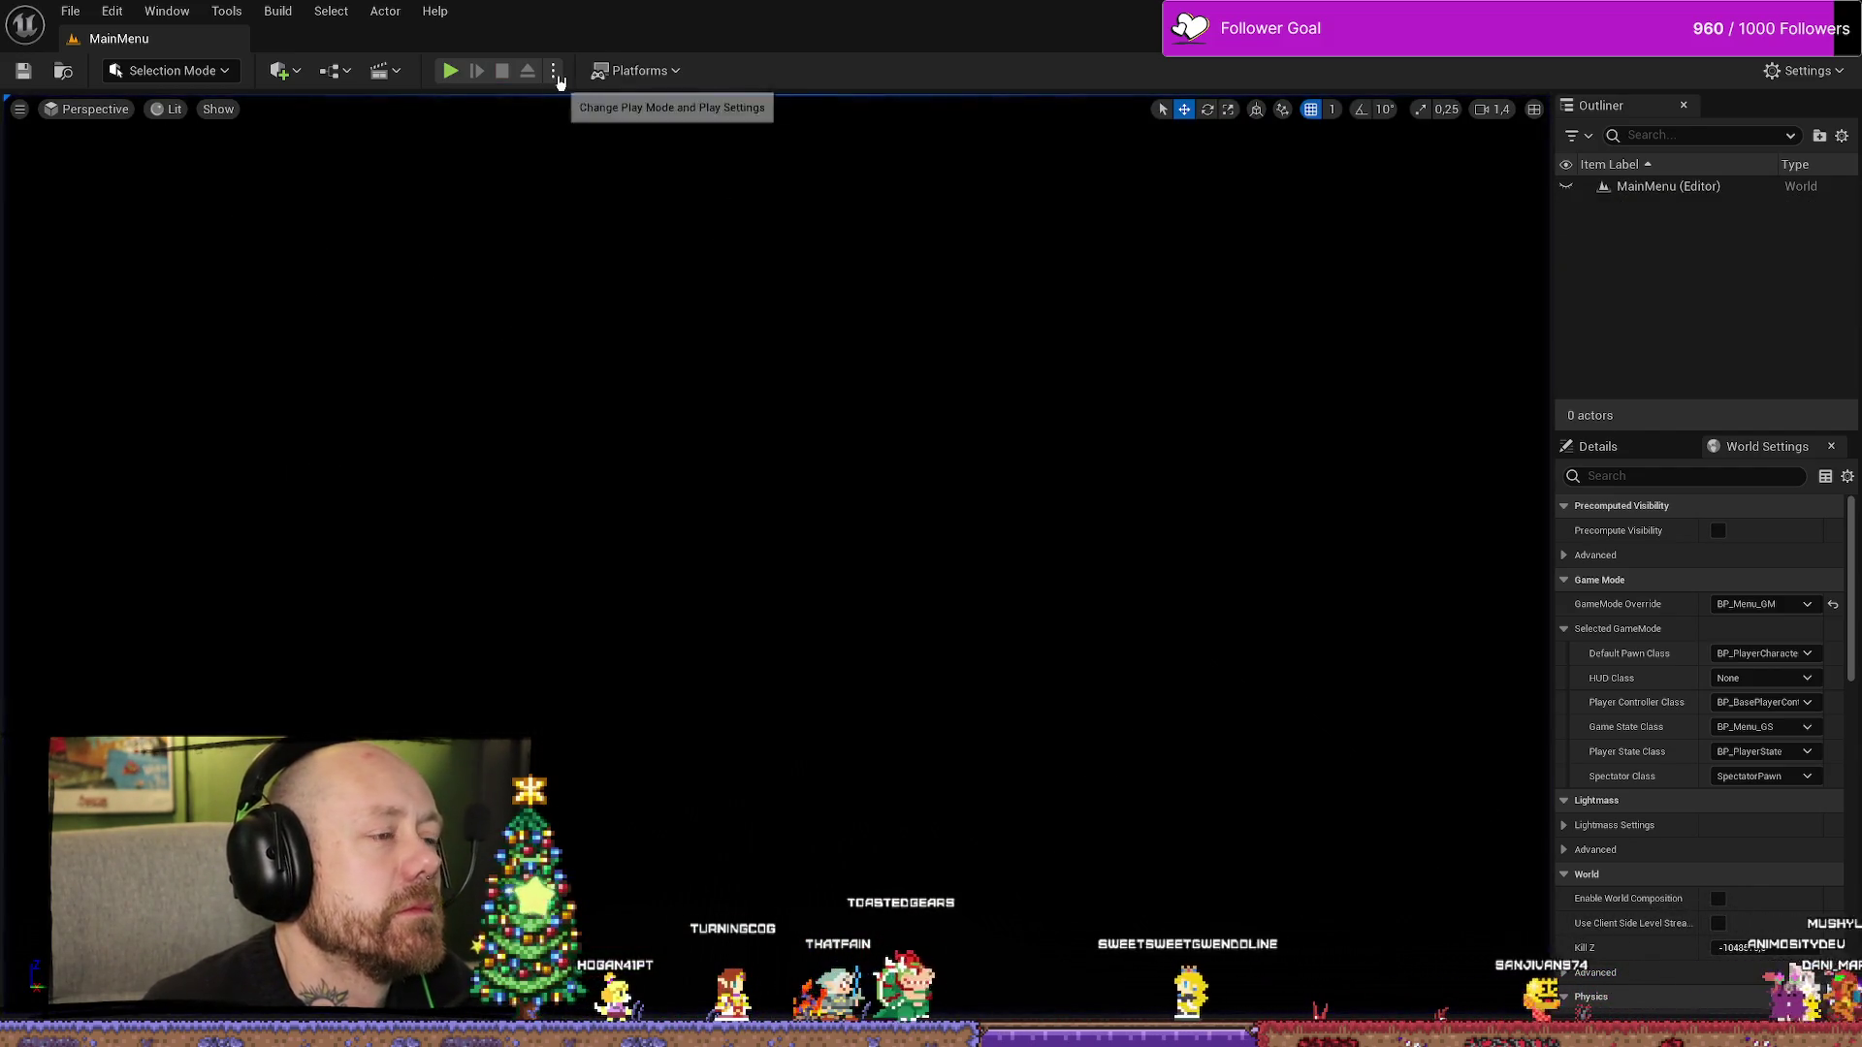
pyautogui.click(556, 73)
pyautogui.click(854, 38)
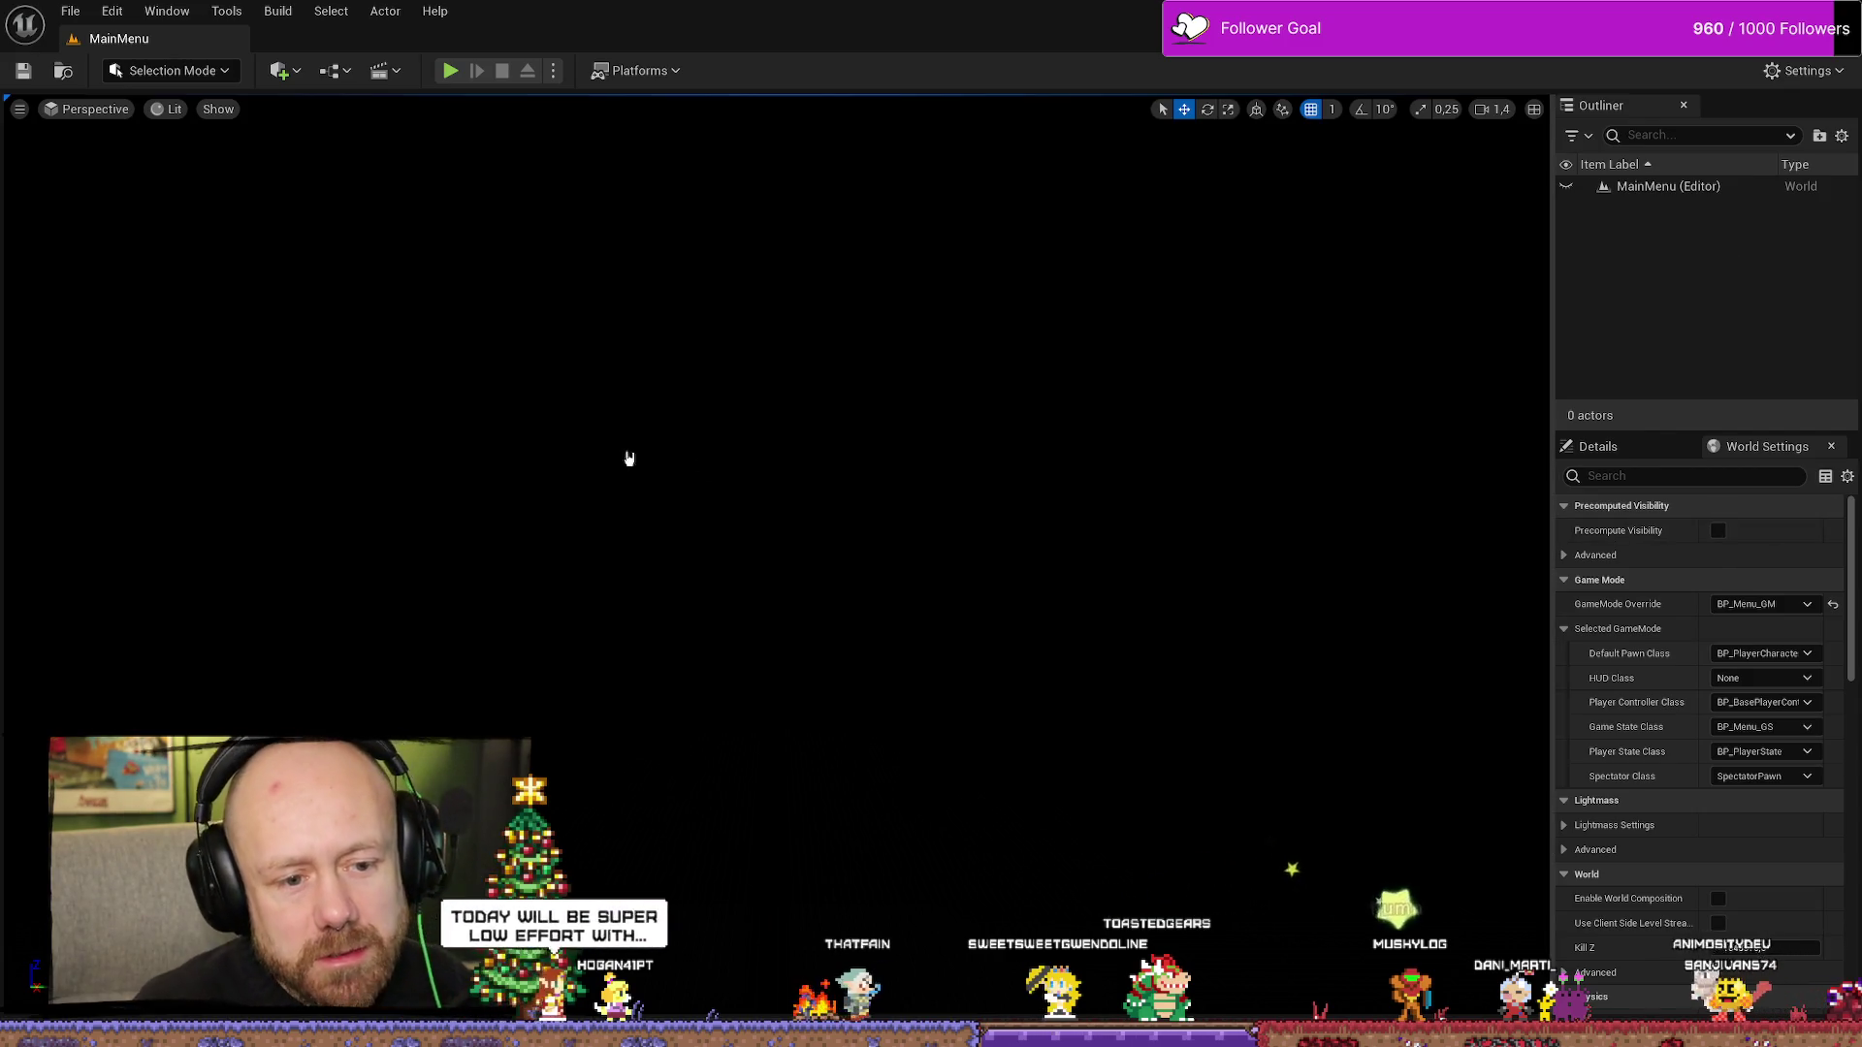
# - Browse the File menu without running anything, then move on to the Build menu
pyautogui.click(70, 11)
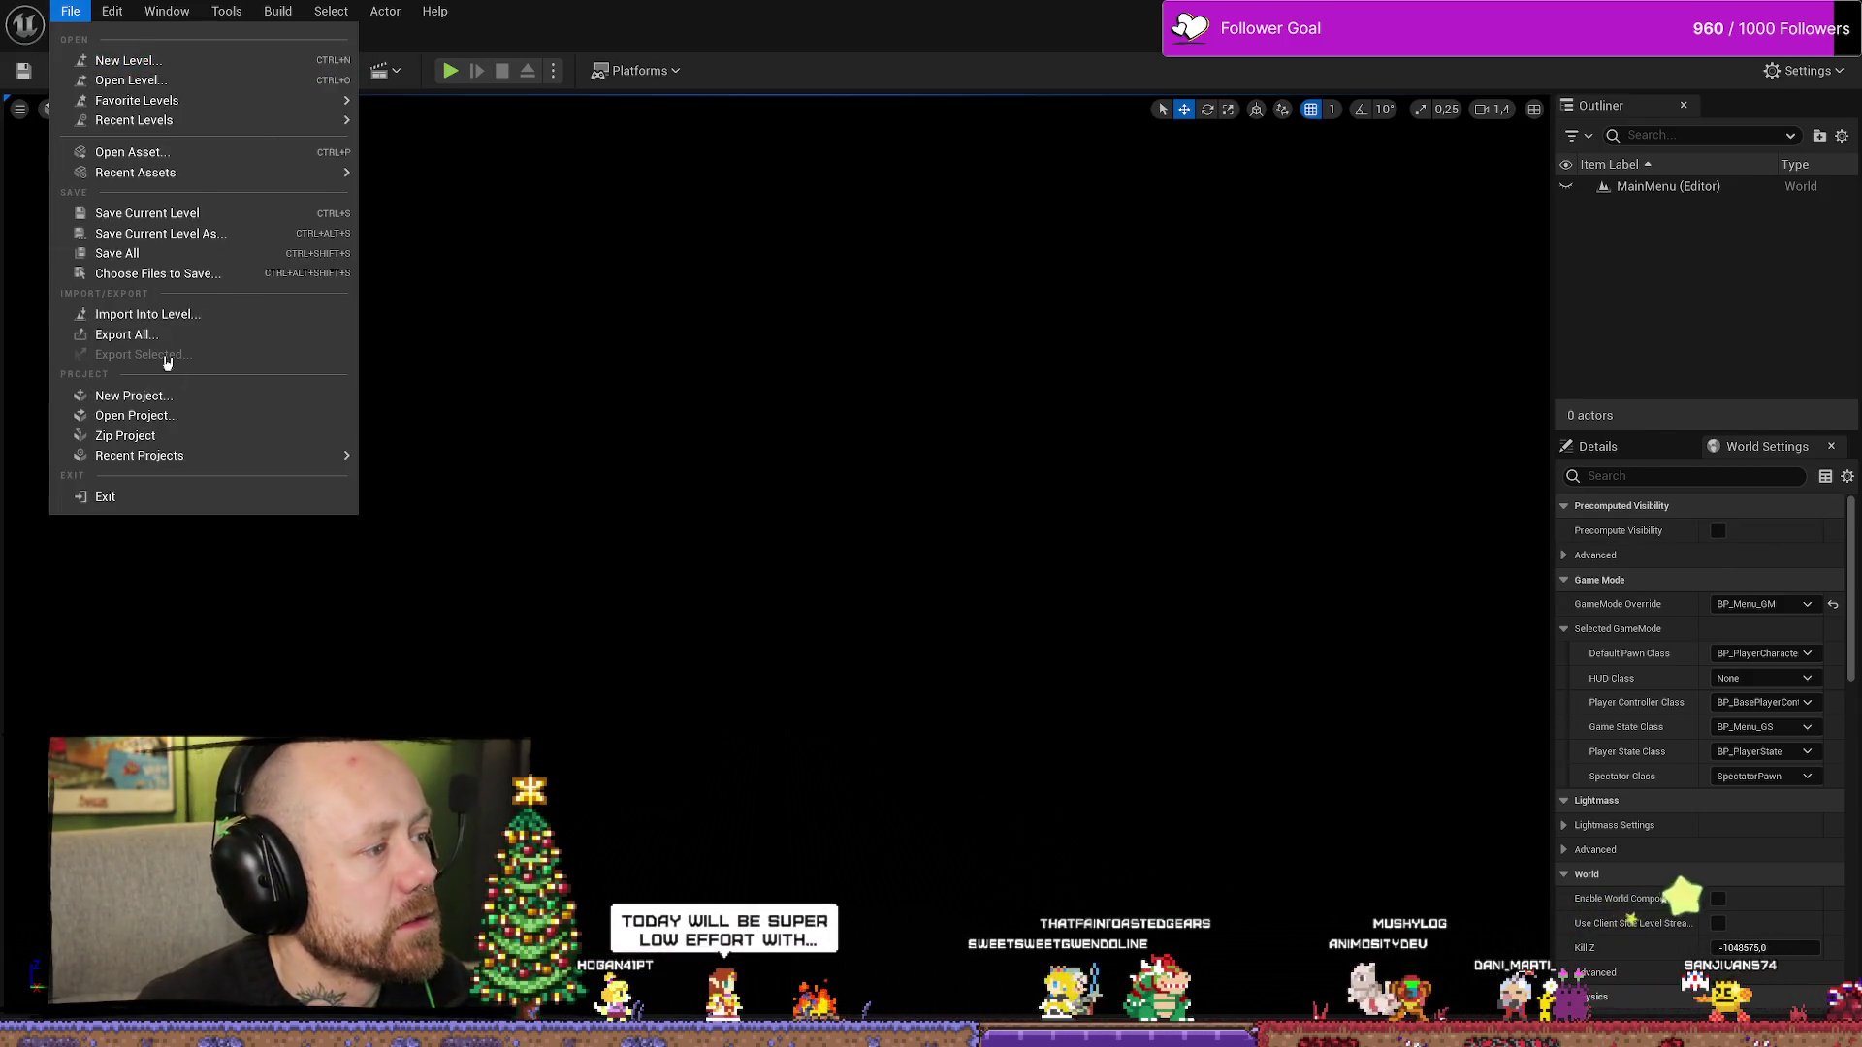
pyautogui.click(117, 254)
pyautogui.click(71, 11)
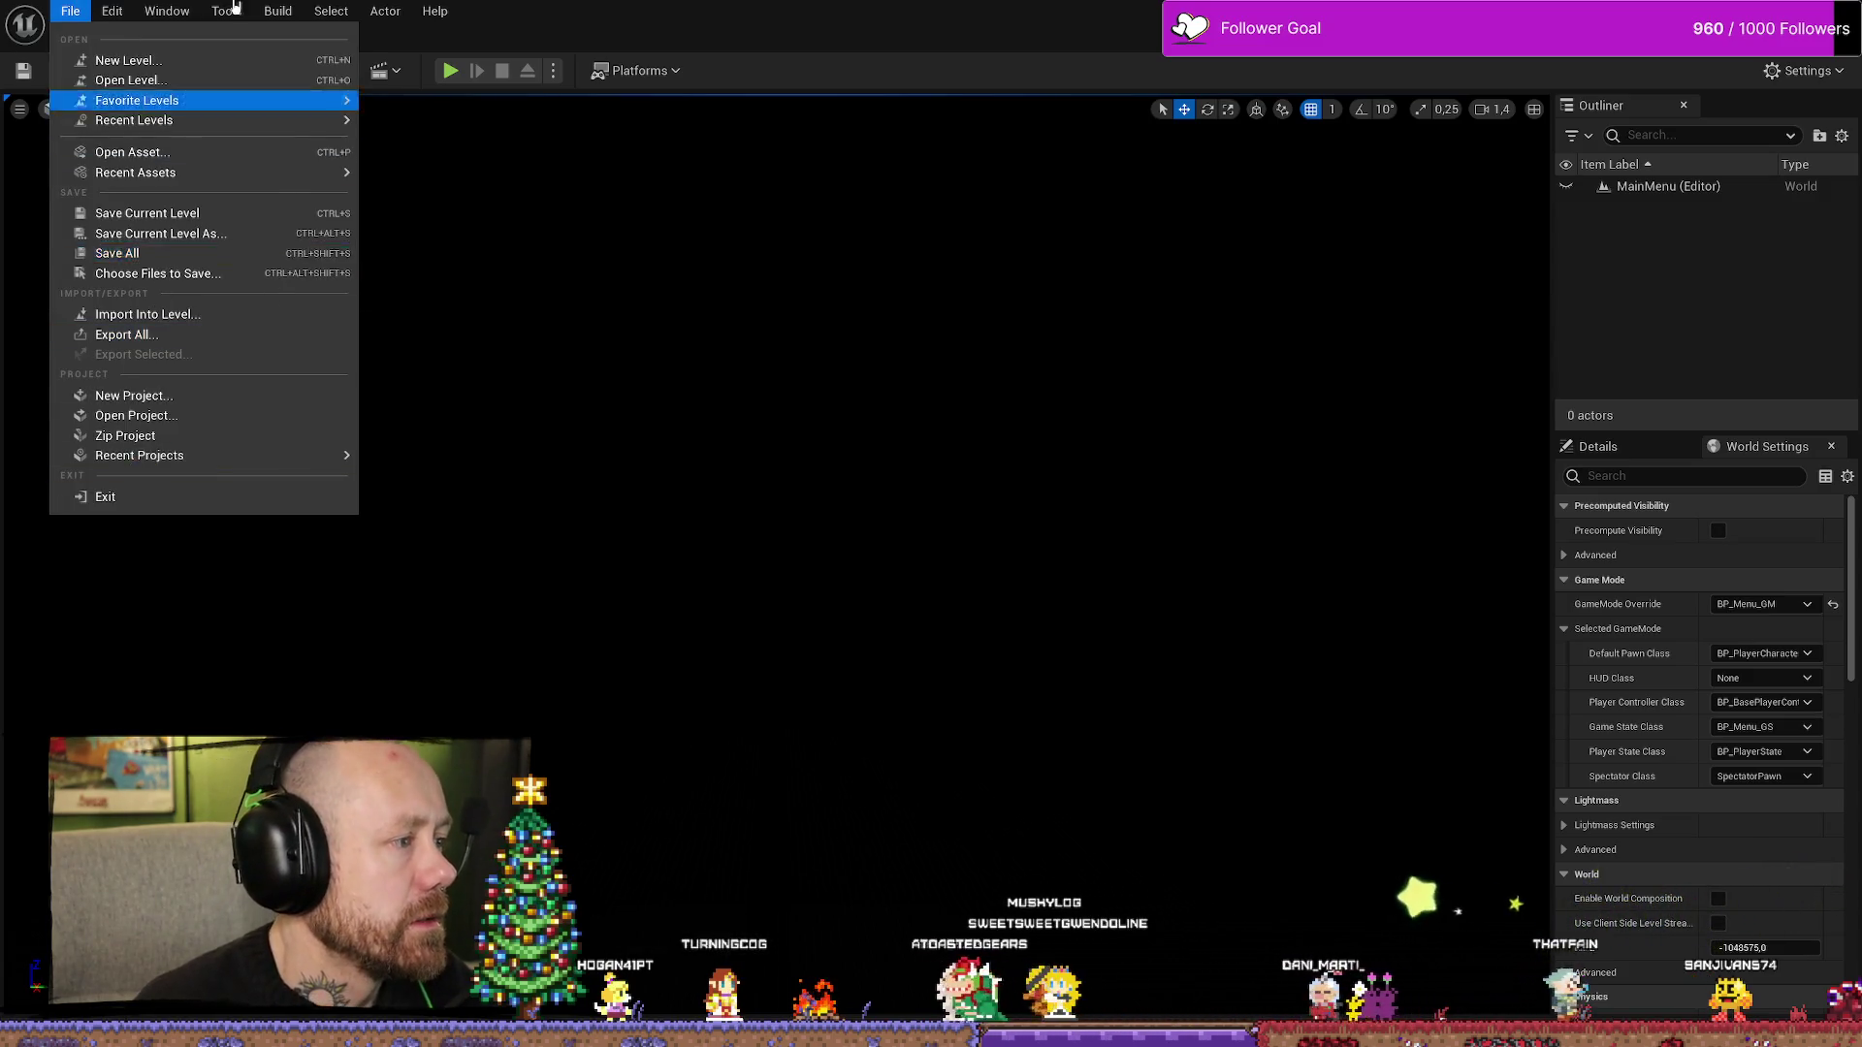
pyautogui.click(70, 11)
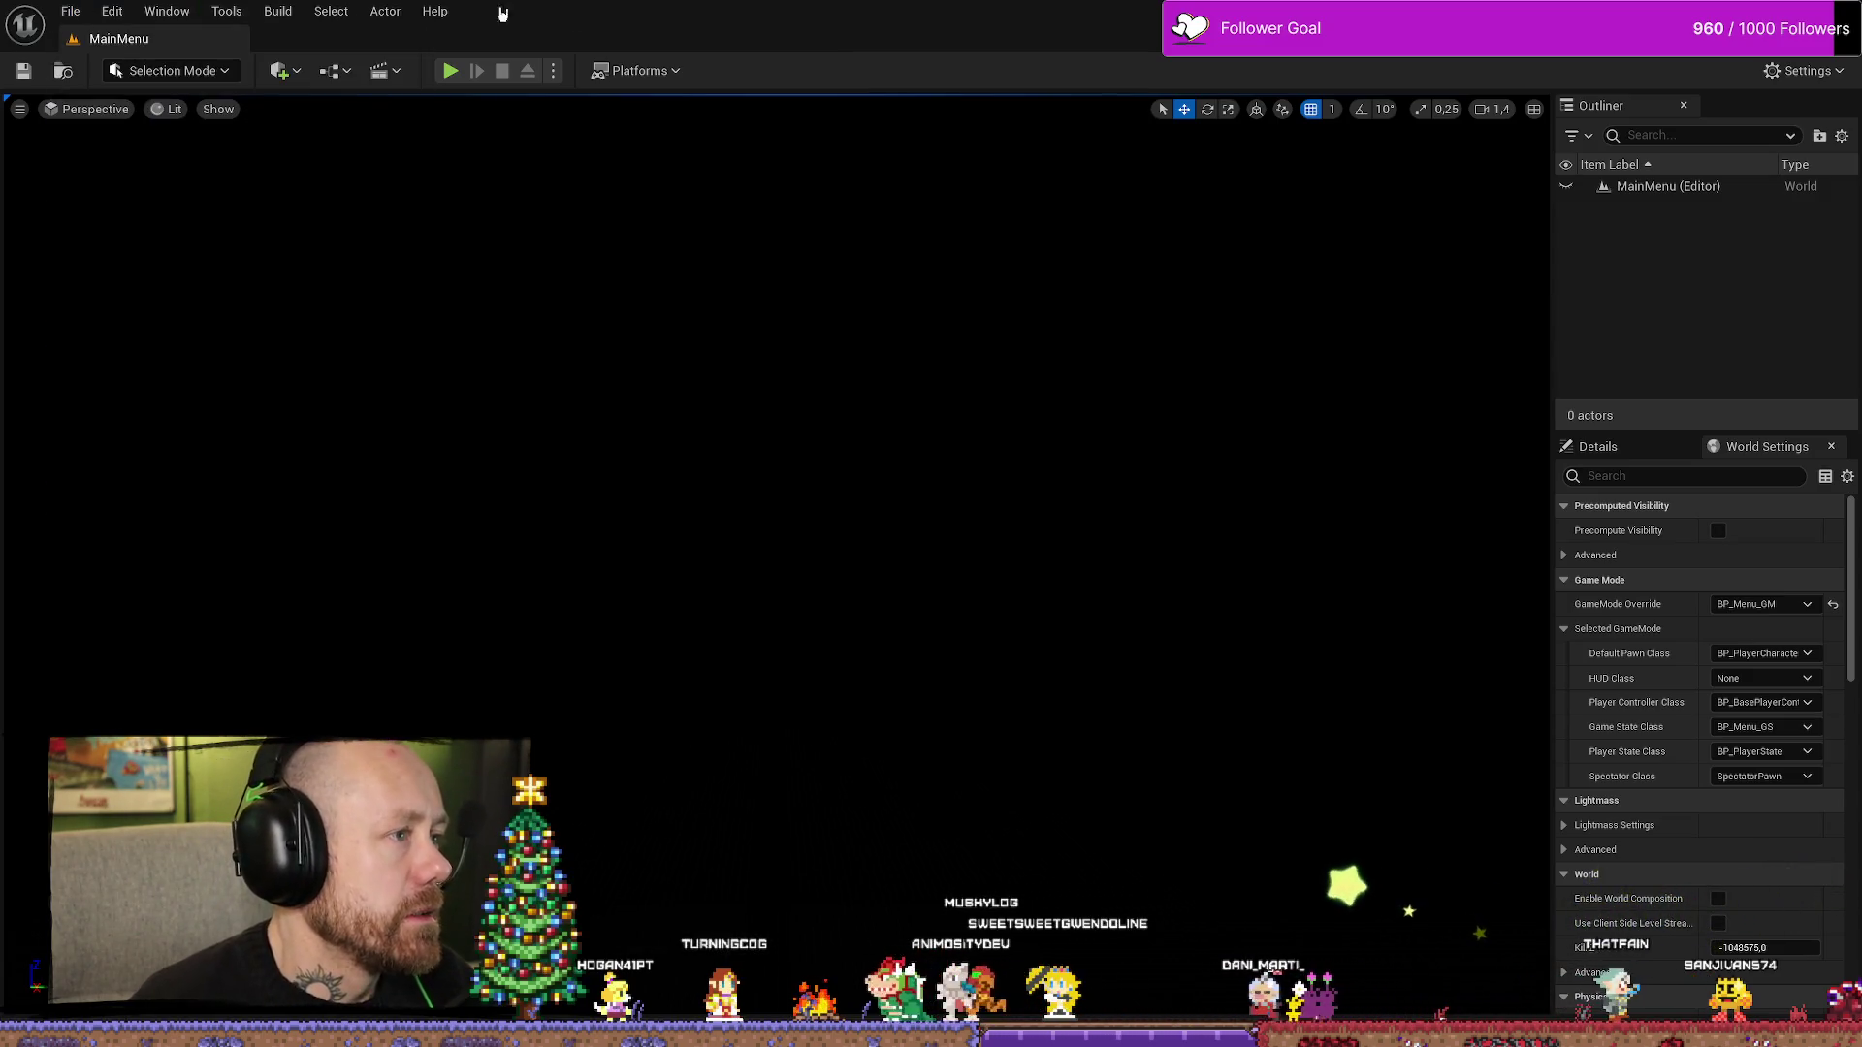
pyautogui.click(278, 10)
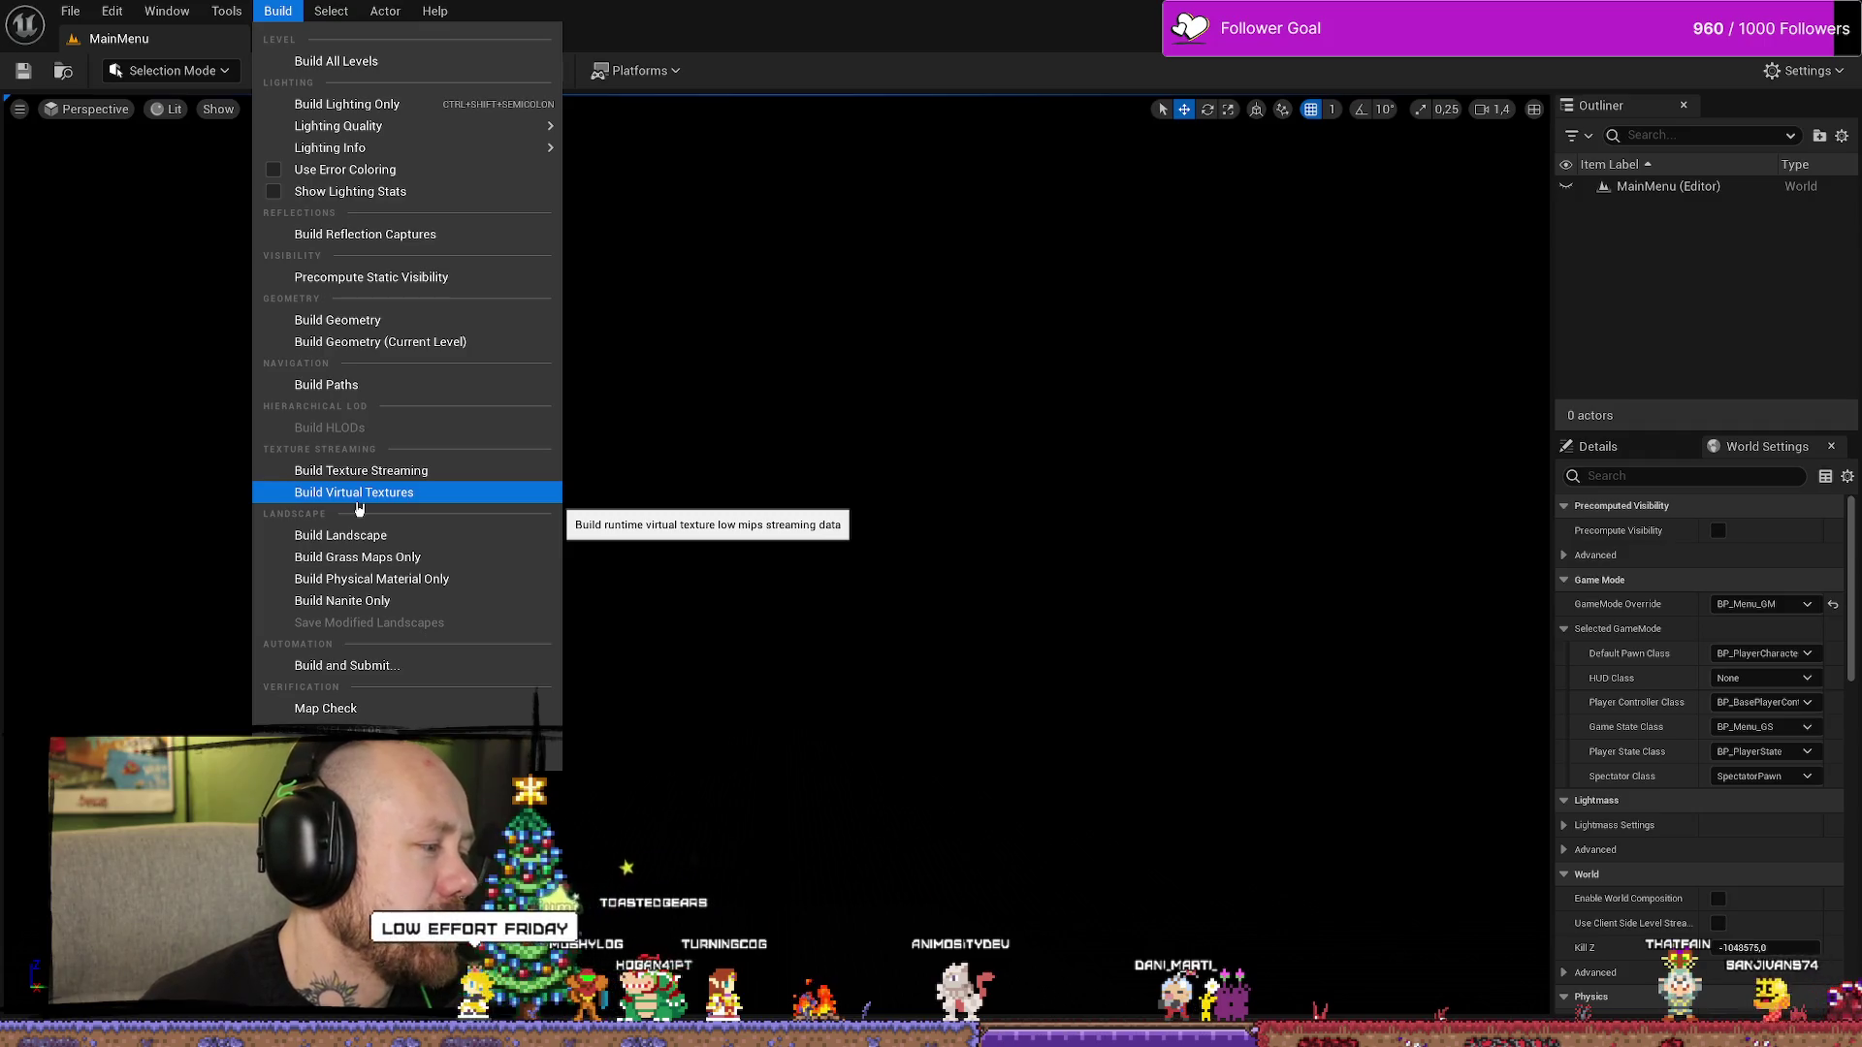
# - Choose Platforms > Windows > Package Project to start a Windows build
pyautogui.click(267, 7)
pyautogui.click(640, 70)
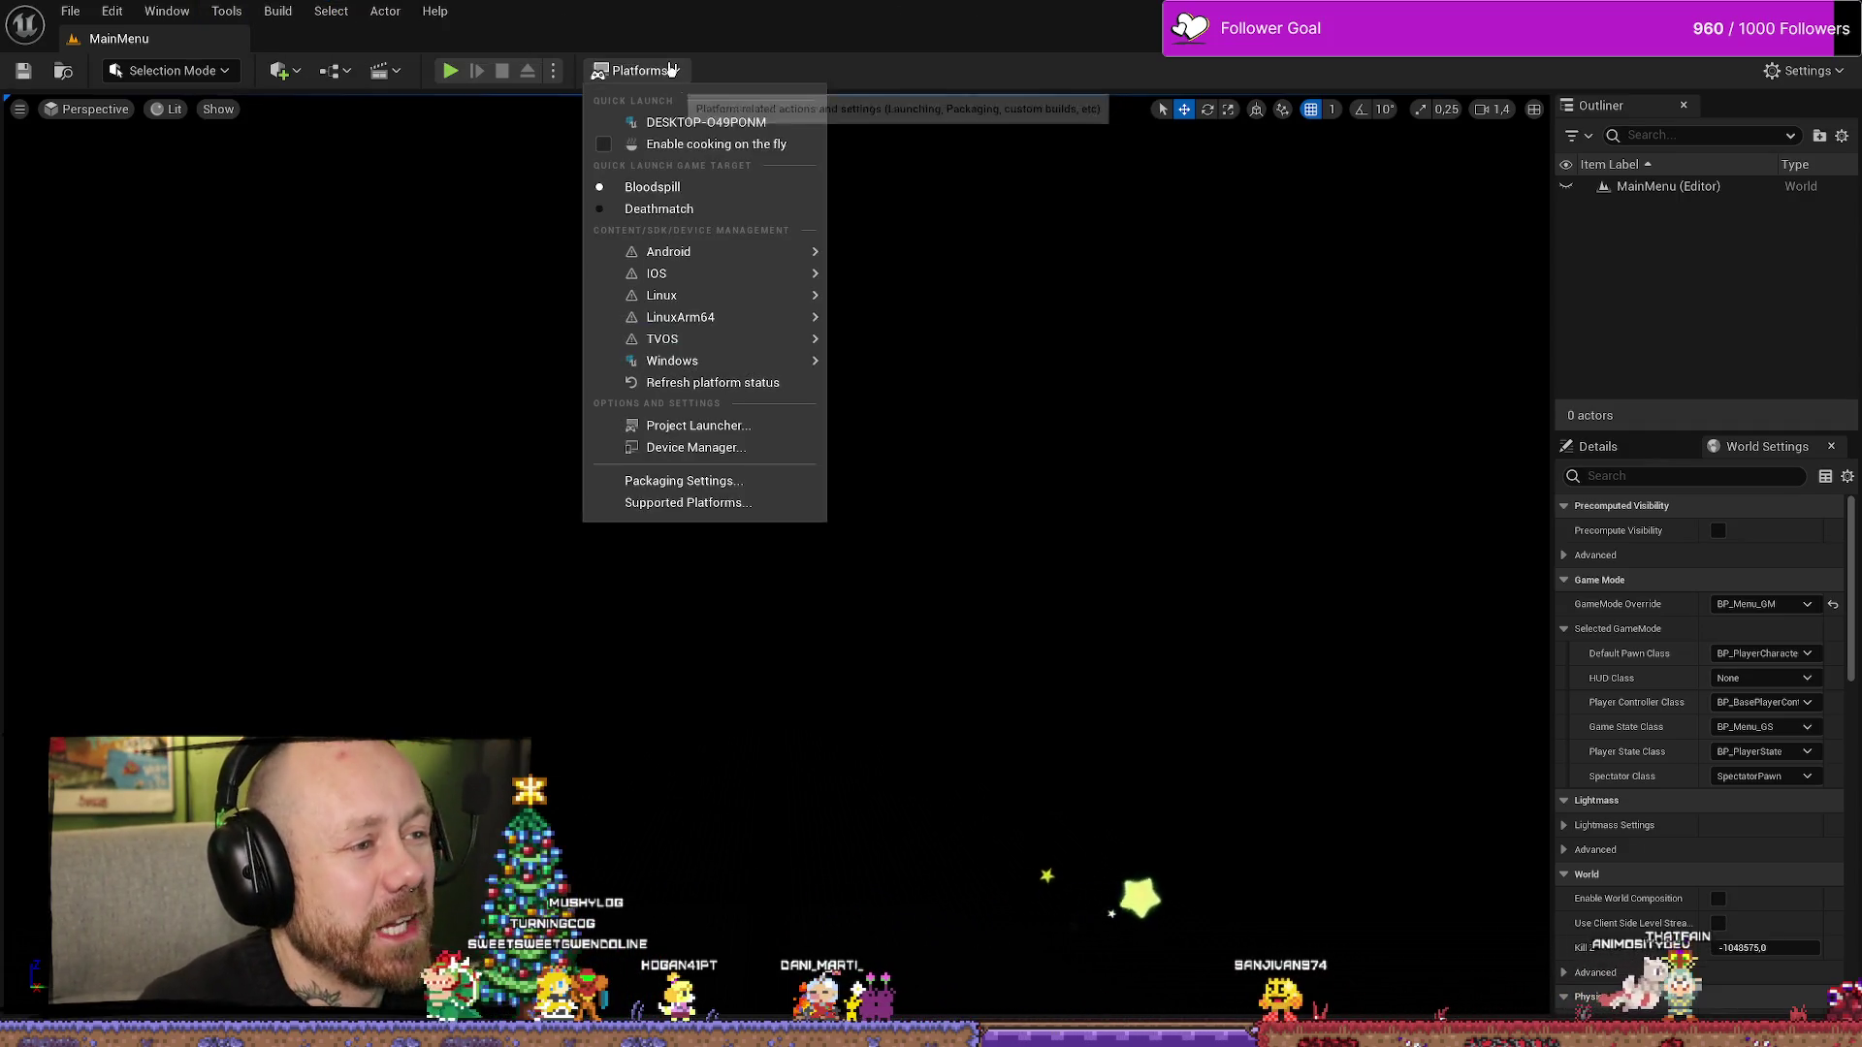
pyautogui.moveTo(722, 350)
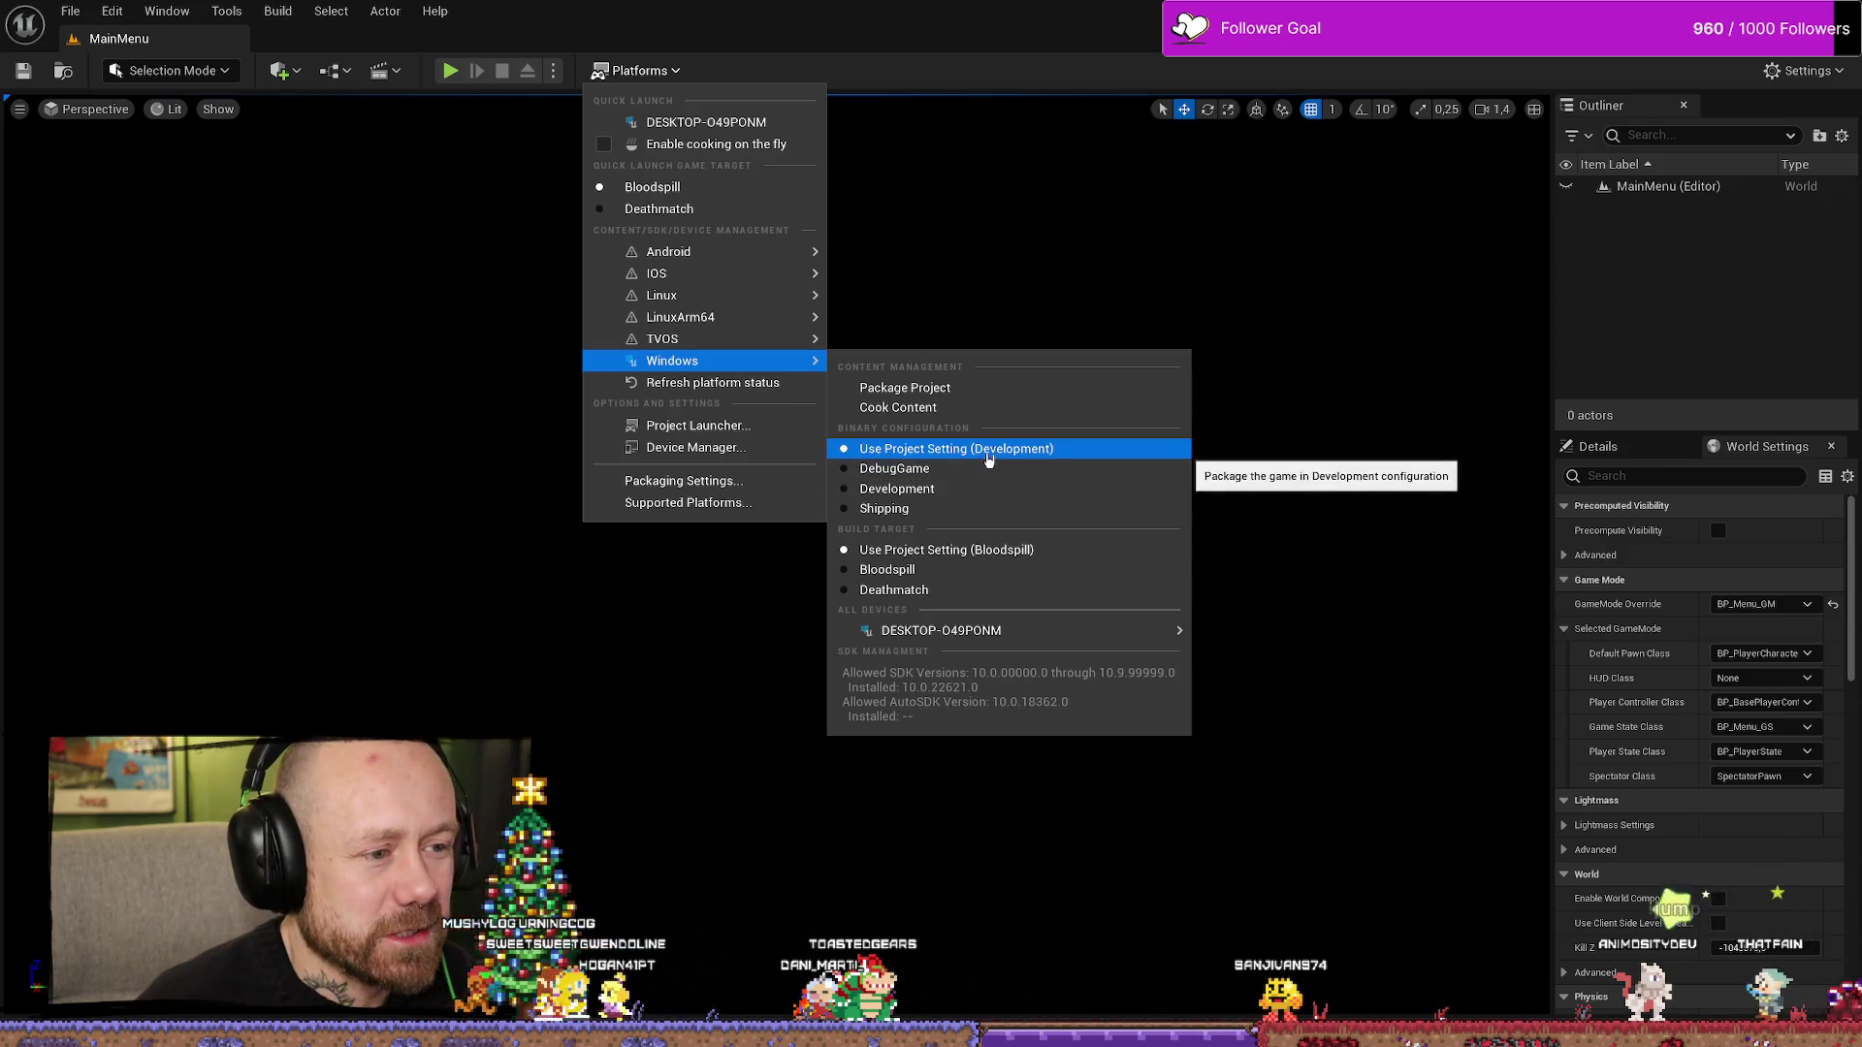
pyautogui.click(975, 394)
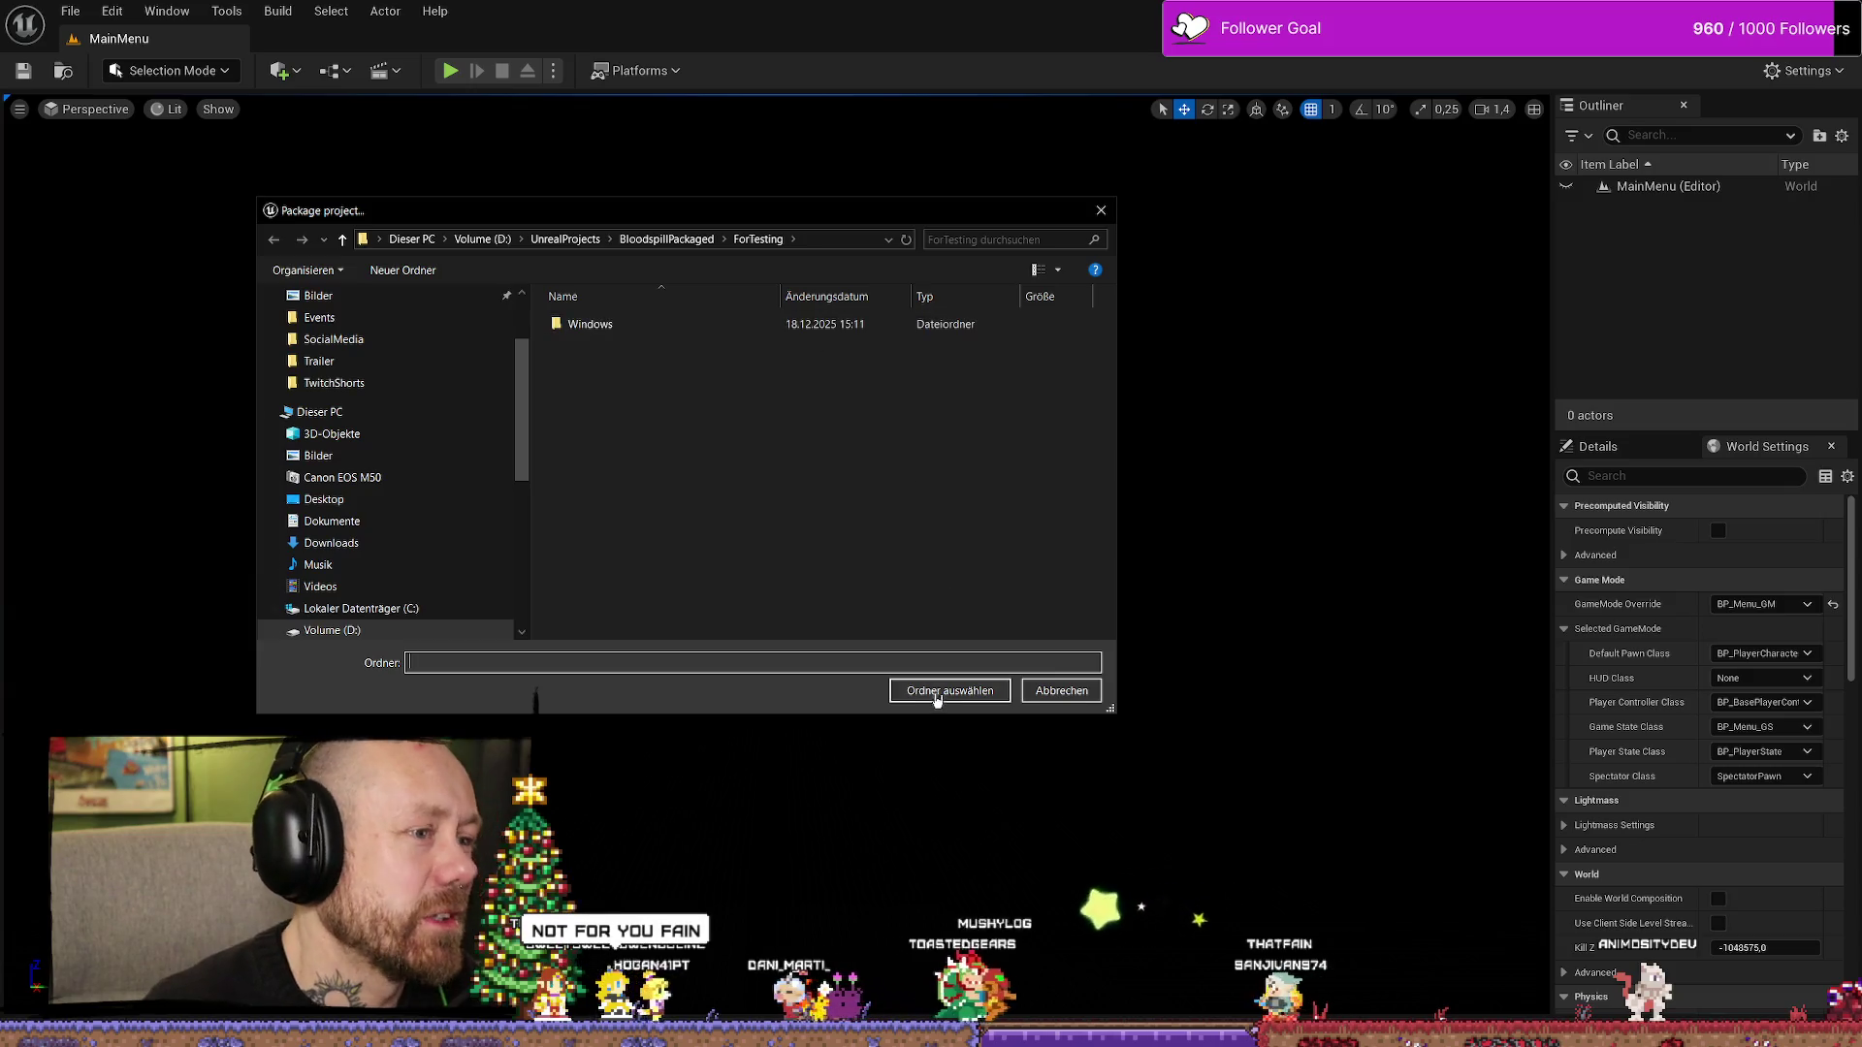
# - Confirm BloodspillPackaged\ForTesting as the output folder and let packaging complete
pyautogui.click(937, 695)
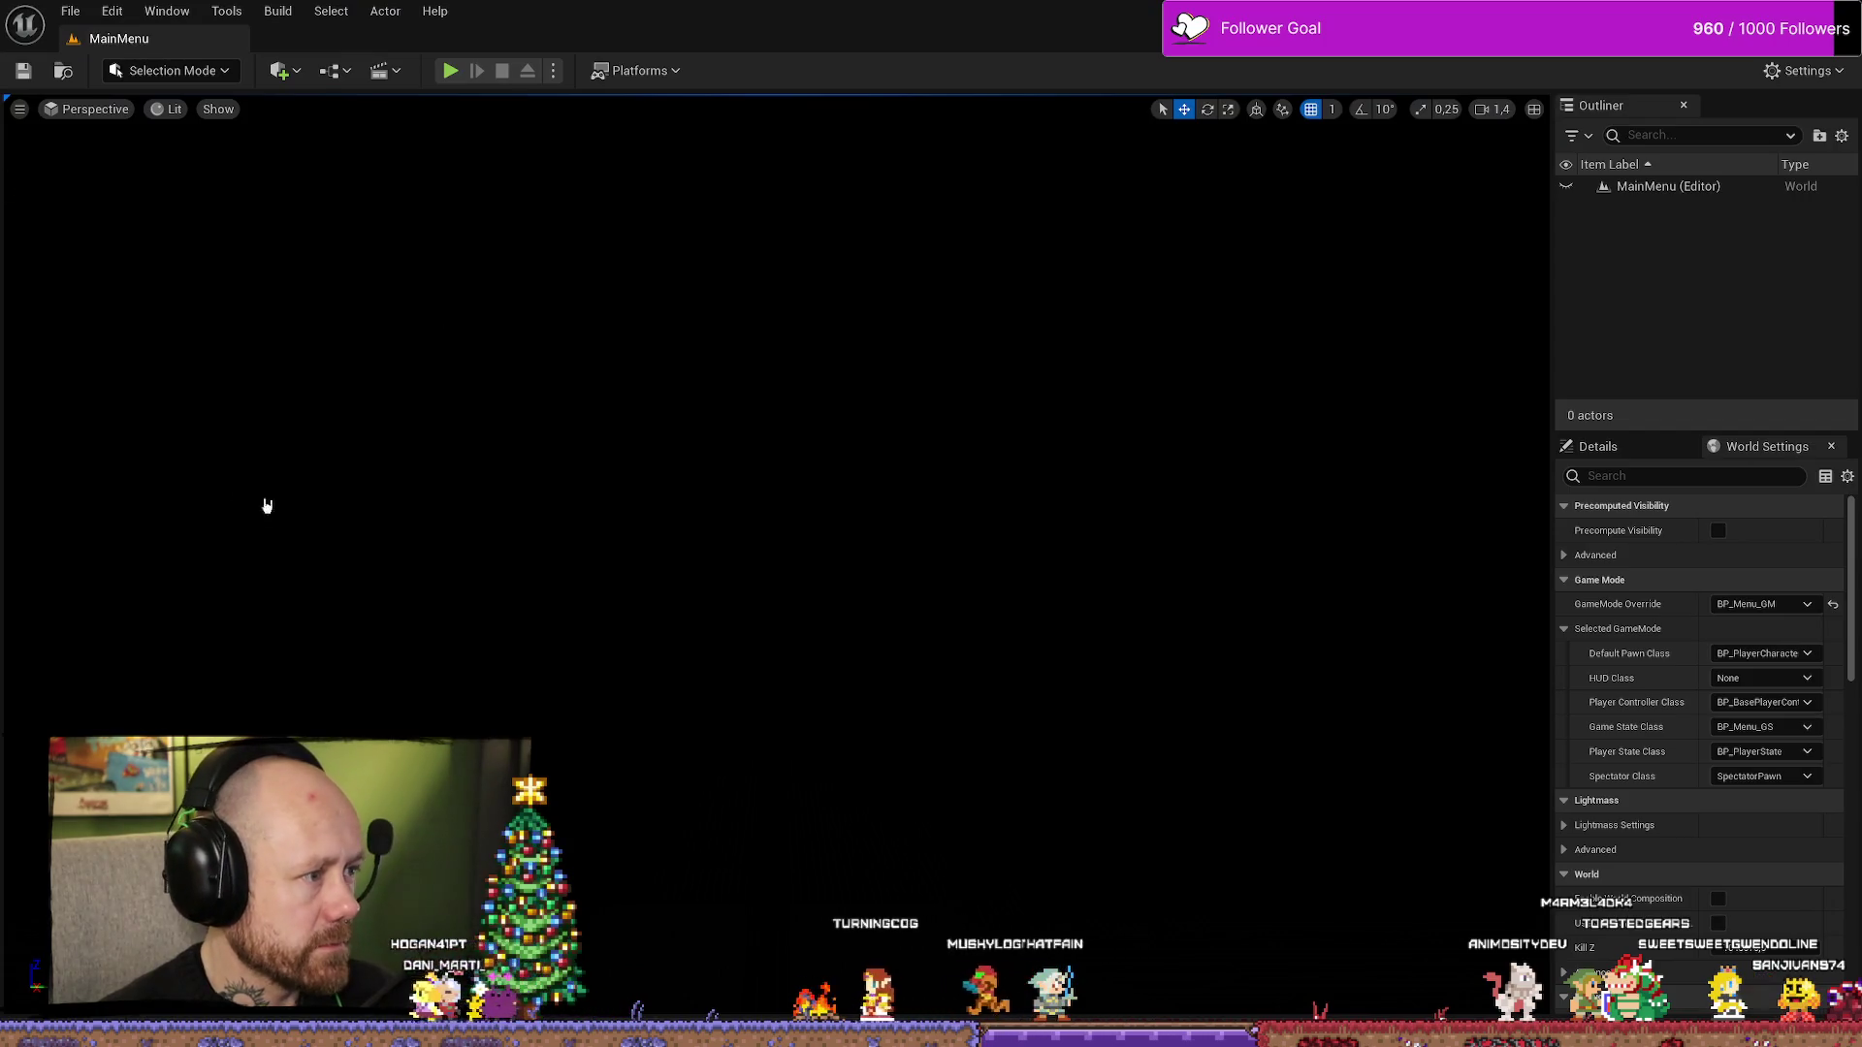
# - Browse to D:\UnrealProjects\BloodspillPackaged, briefly opening ForSteamPlaytest
pyautogui.press('super+e')
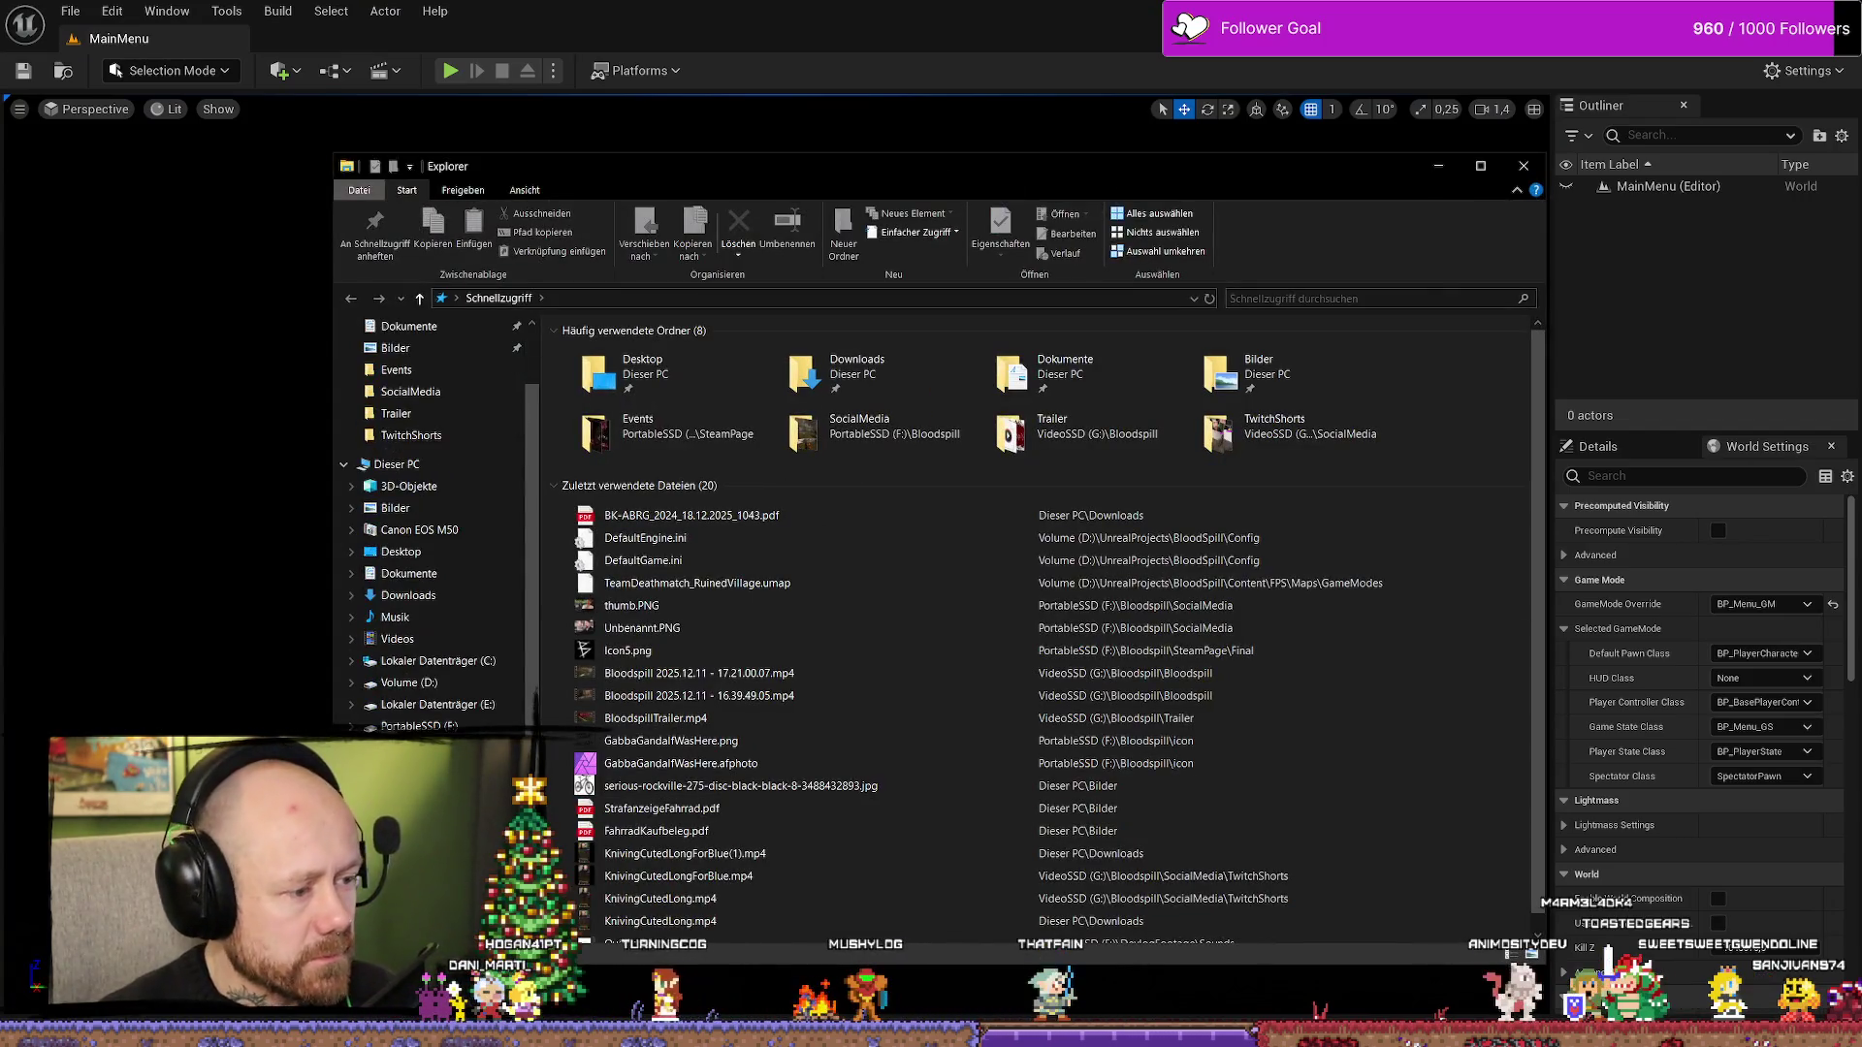
pyautogui.scroll(-2, 437, 524)
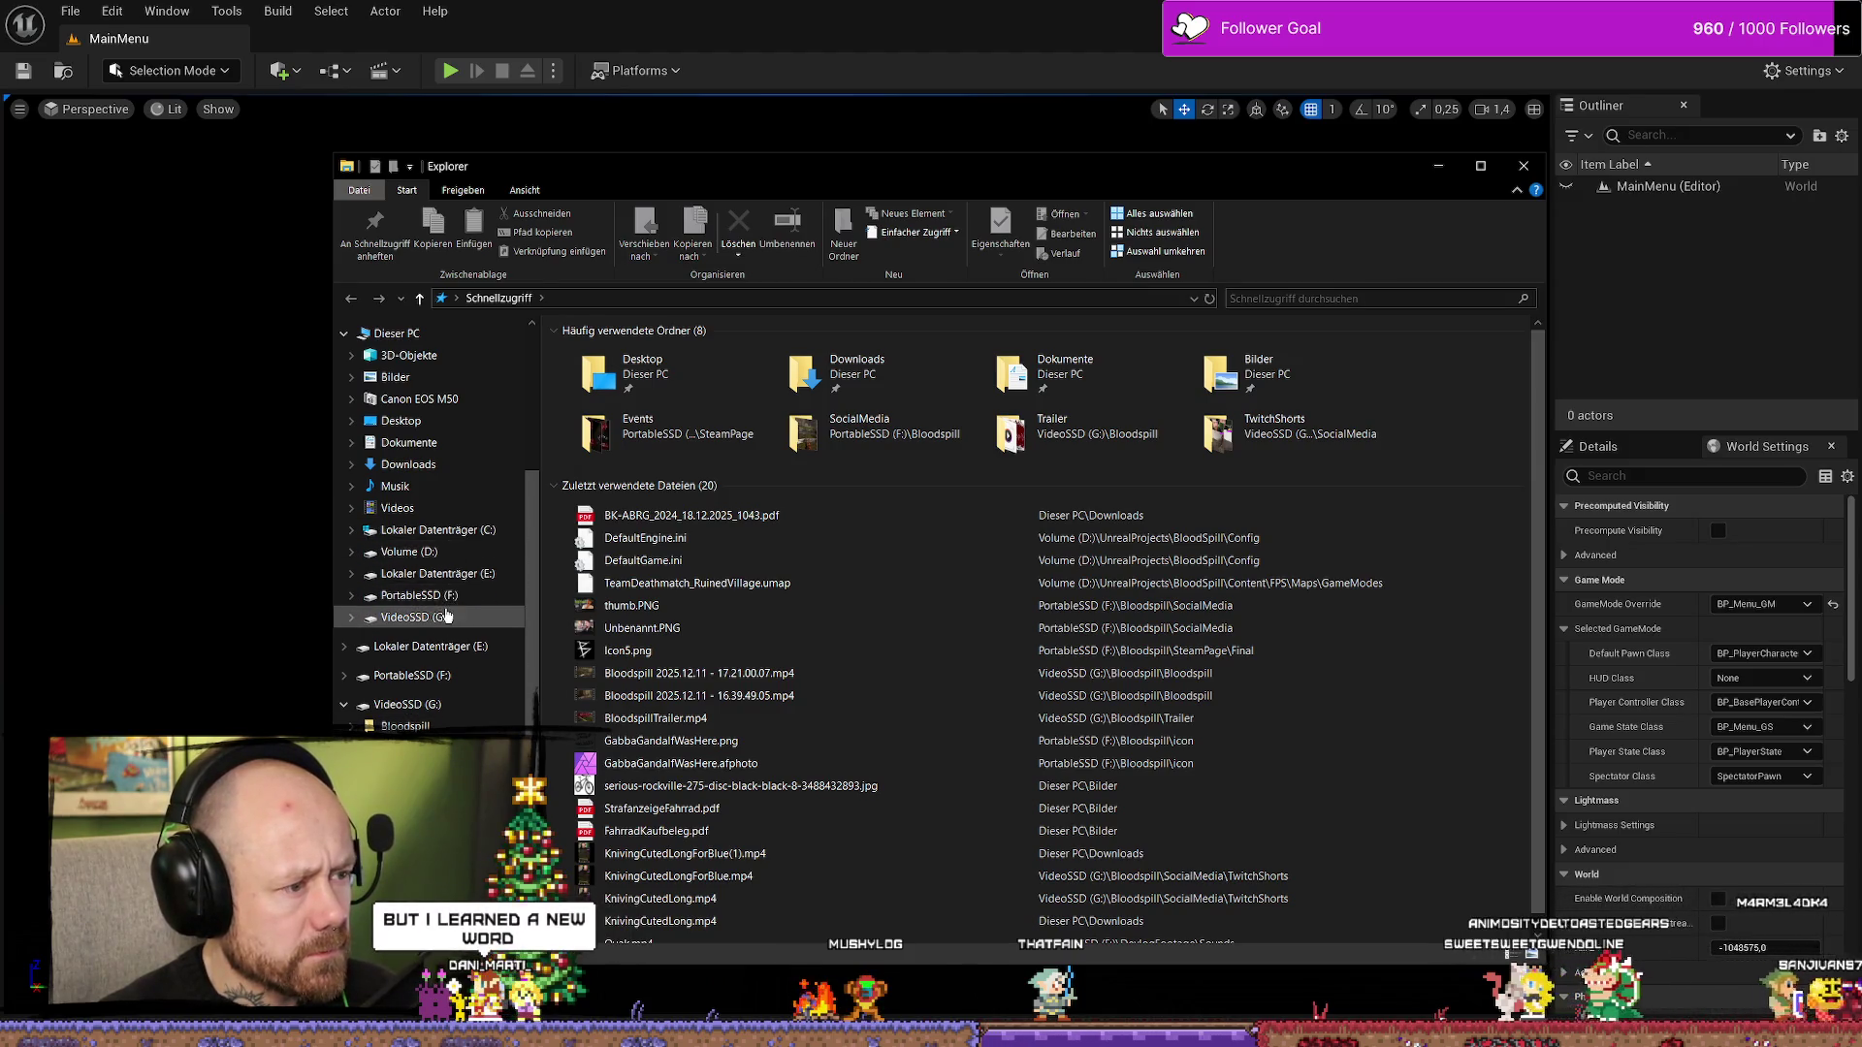
pyautogui.click(455, 573)
pyautogui.press('Up')
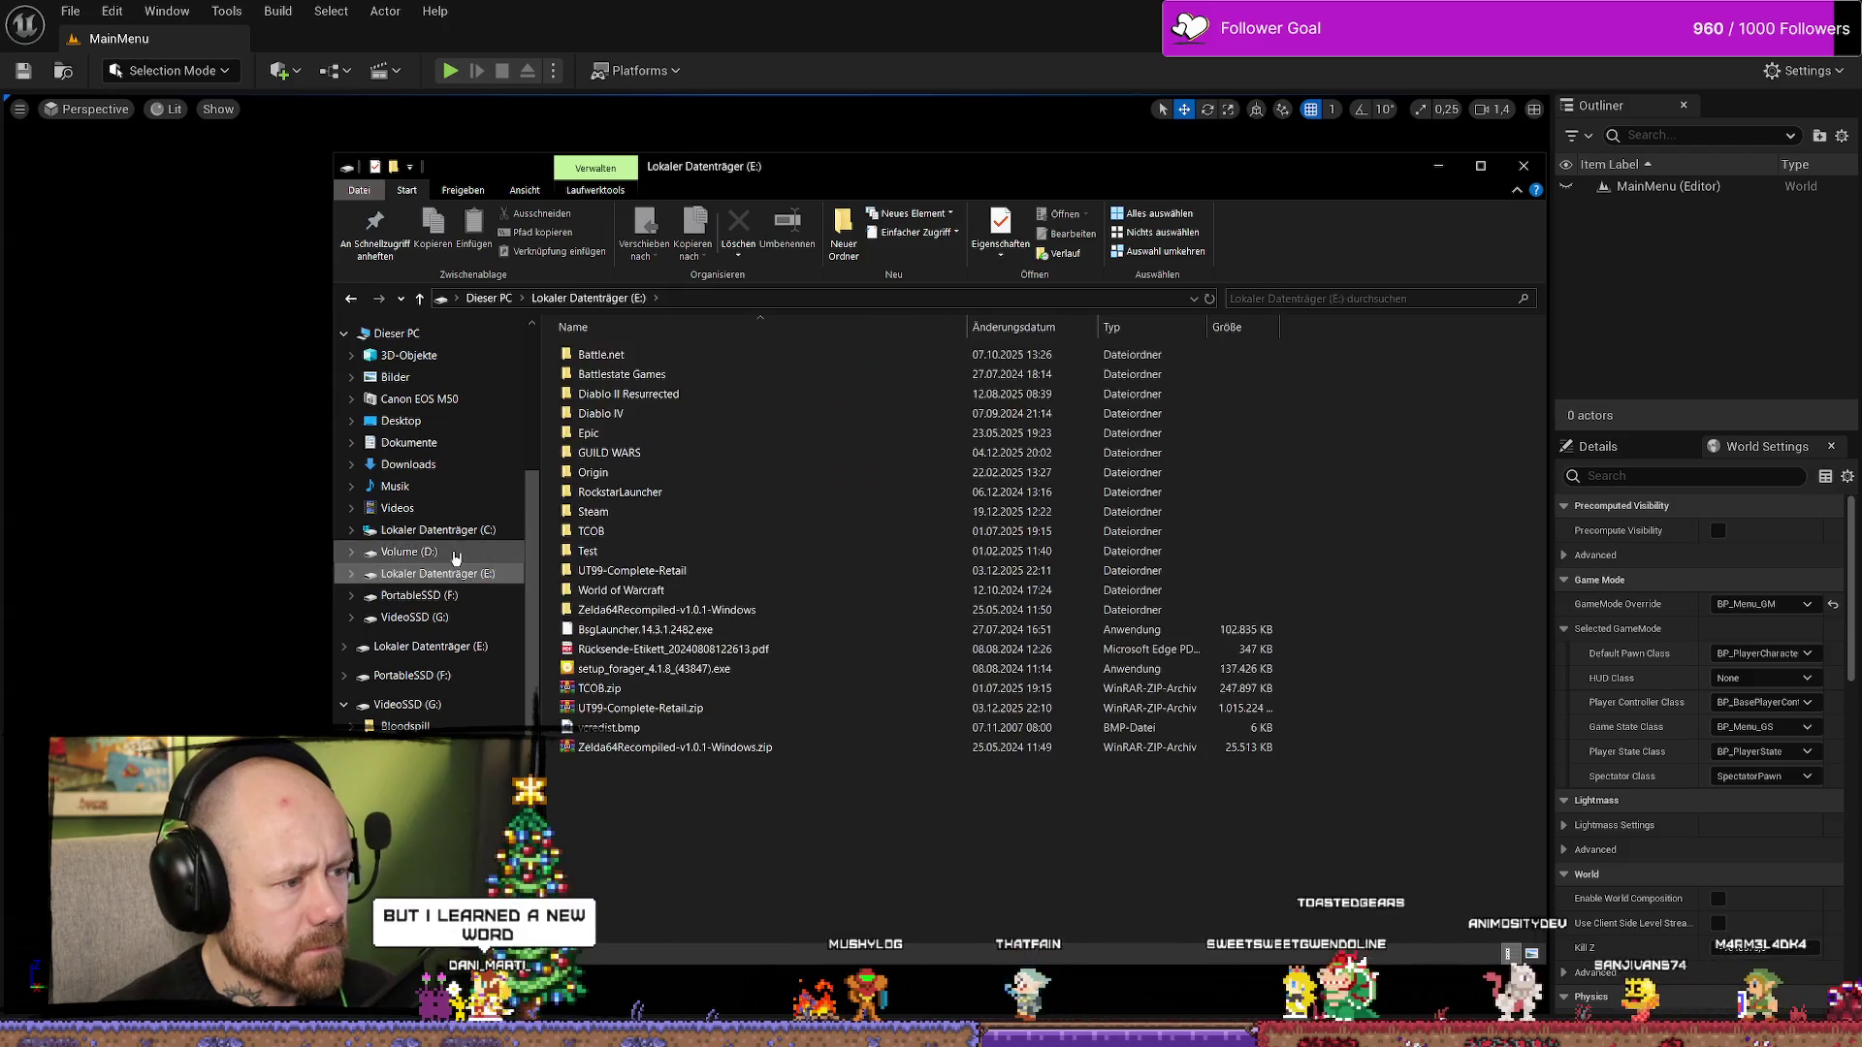
pyautogui.doubleClick(640, 797)
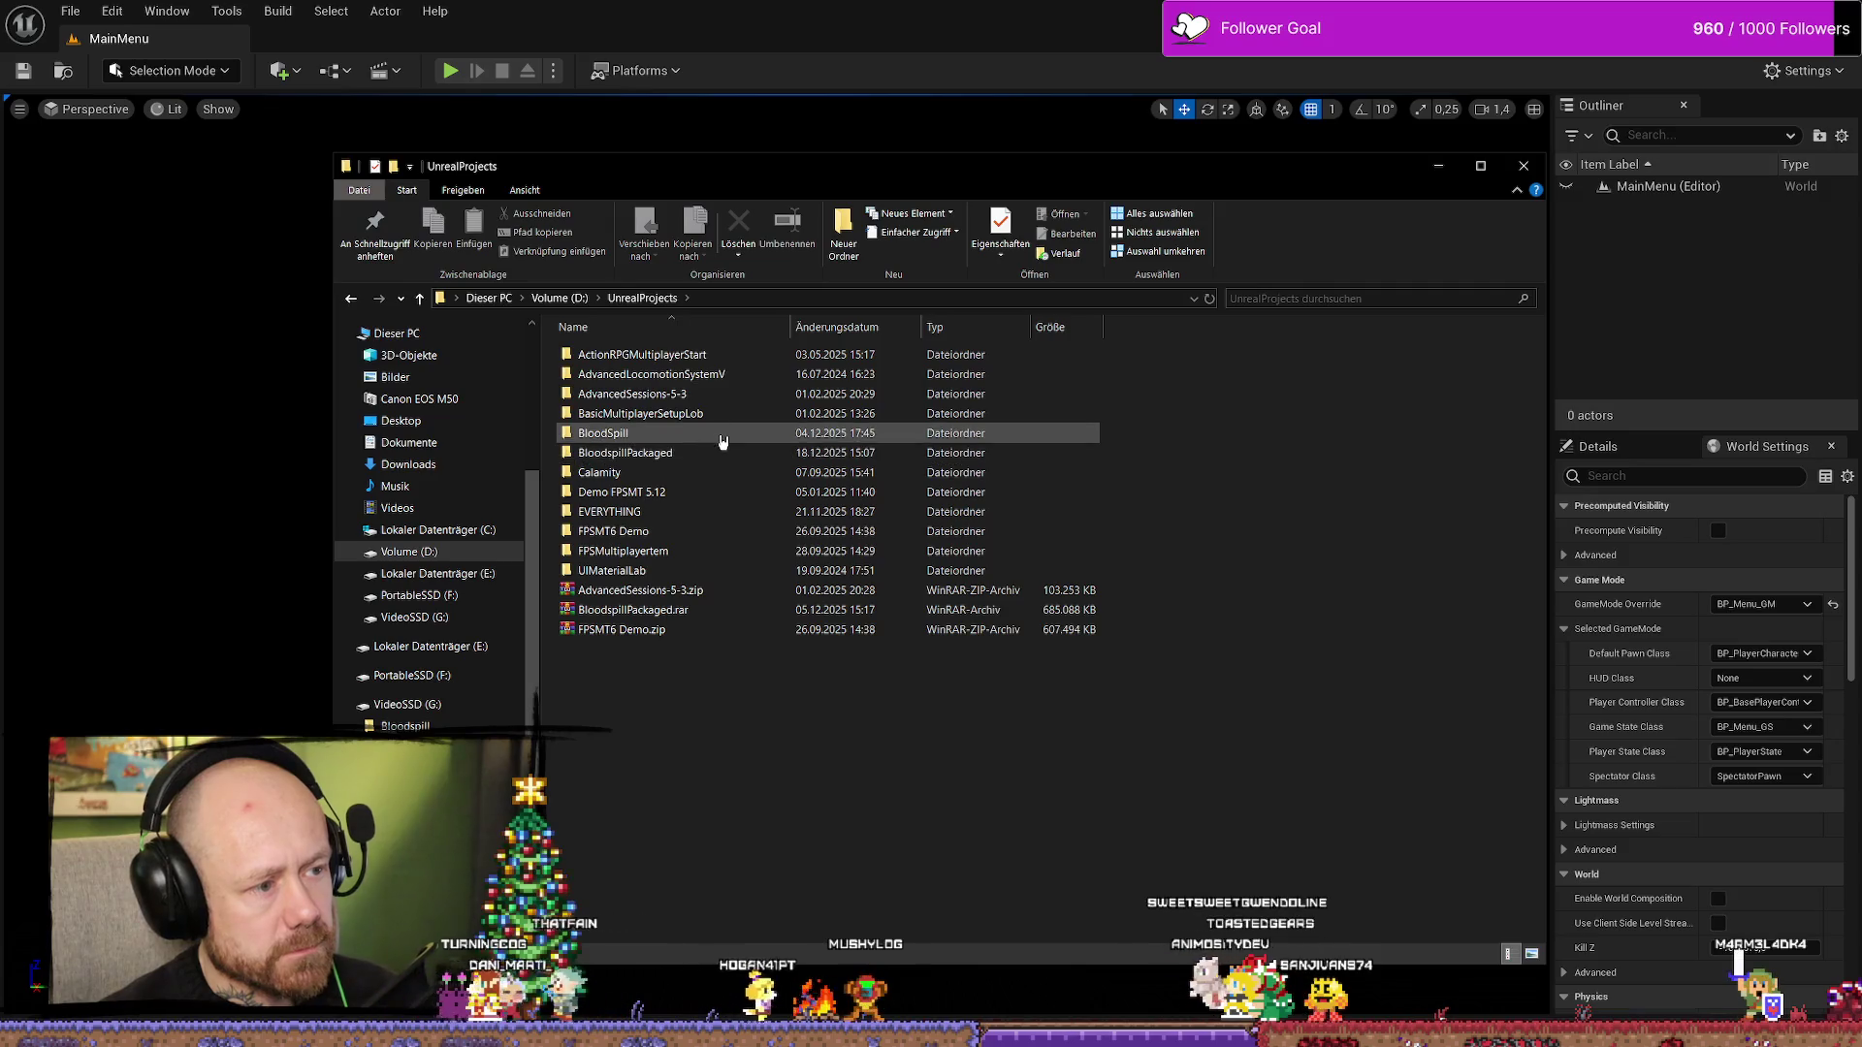
pyautogui.click(716, 458)
pyautogui.doubleClick(716, 458)
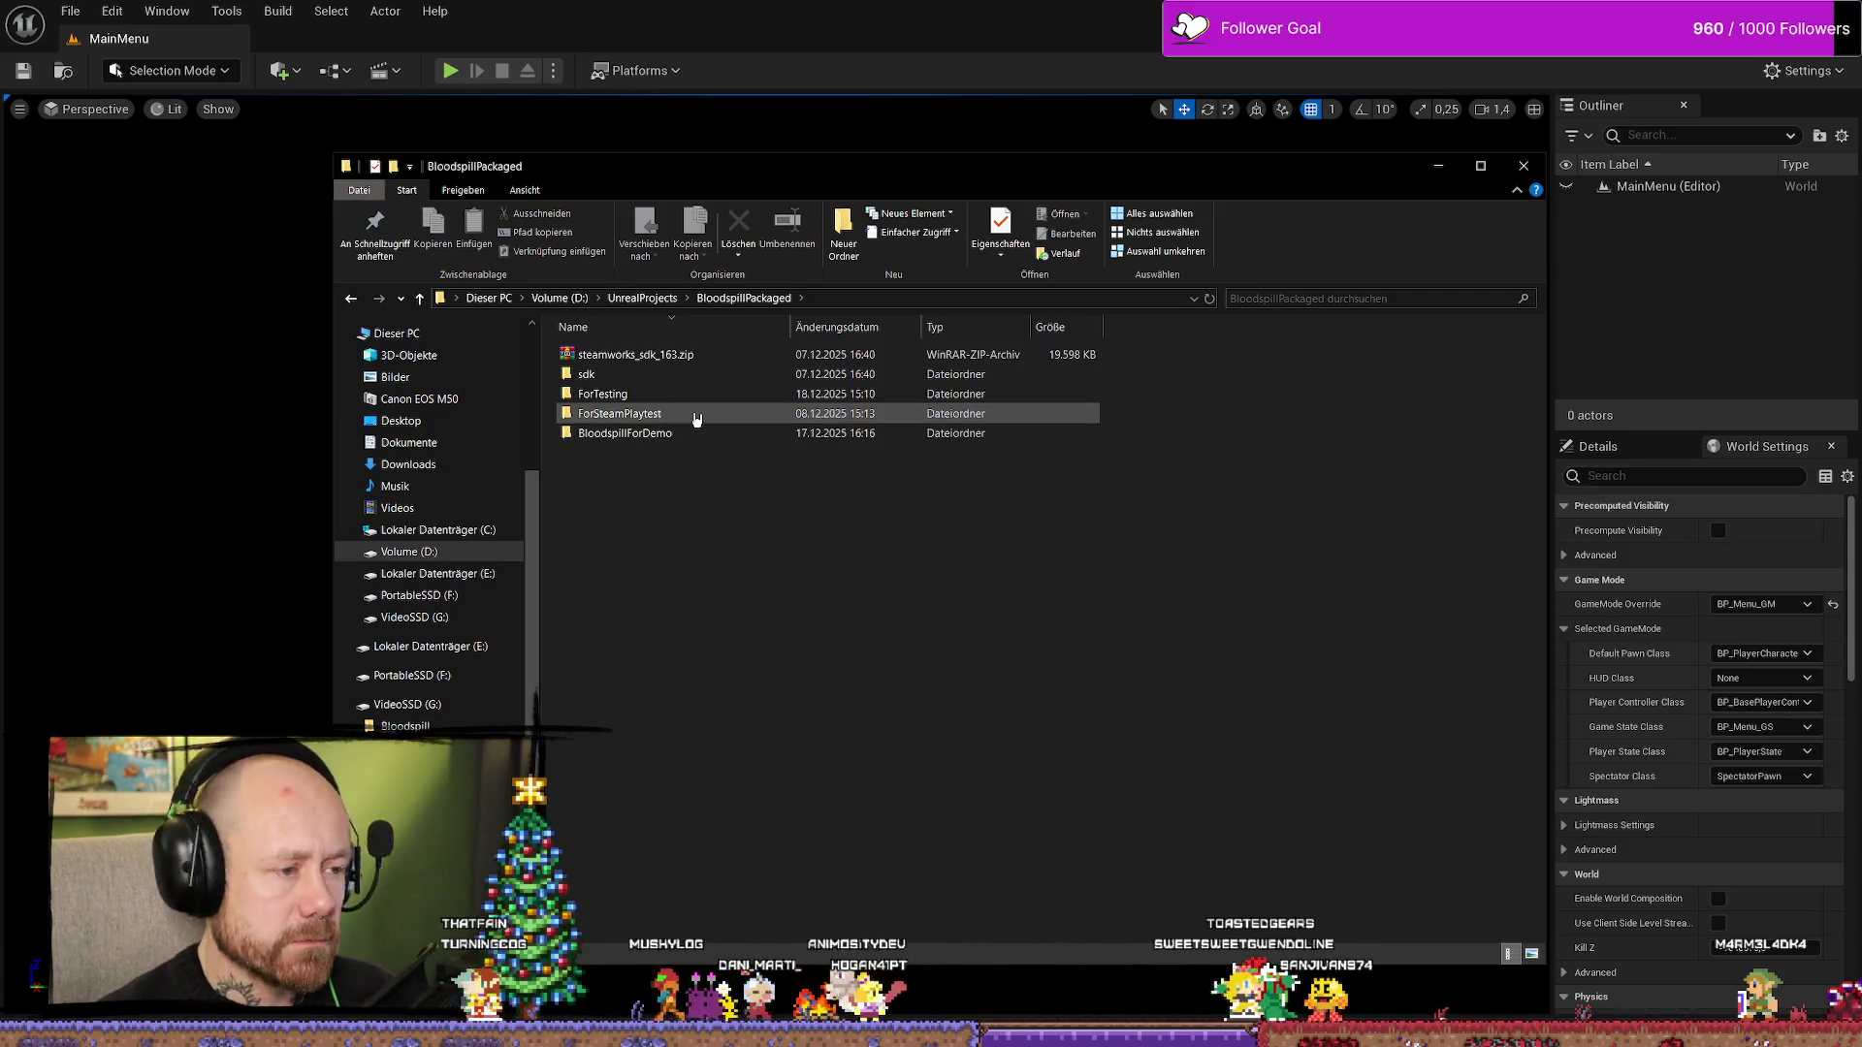
pyautogui.click(697, 419)
pyautogui.doubleClick(697, 419)
# - Locate Bloodspill.exe in the ForTesting\Windows build folder
pyautogui.hotkey('alt', 'Left')
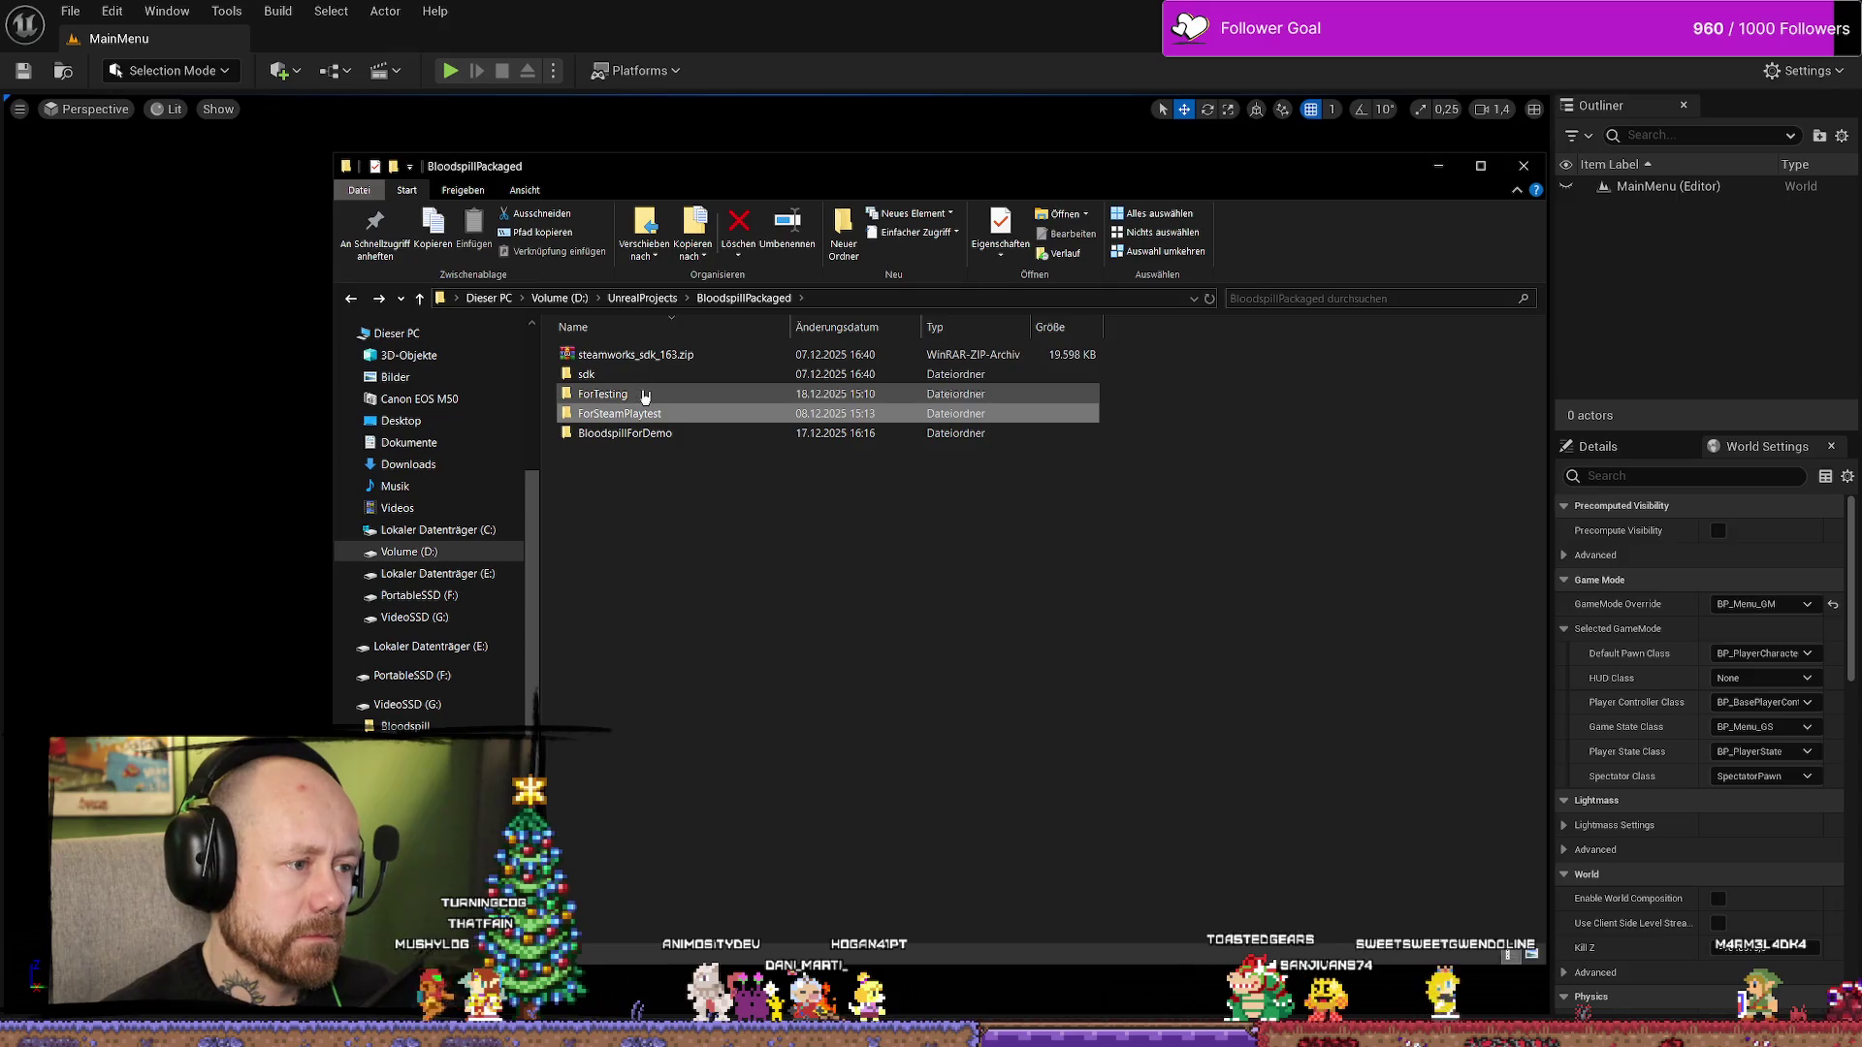
pyautogui.doubleClick(645, 399)
pyautogui.doubleClick(636, 355)
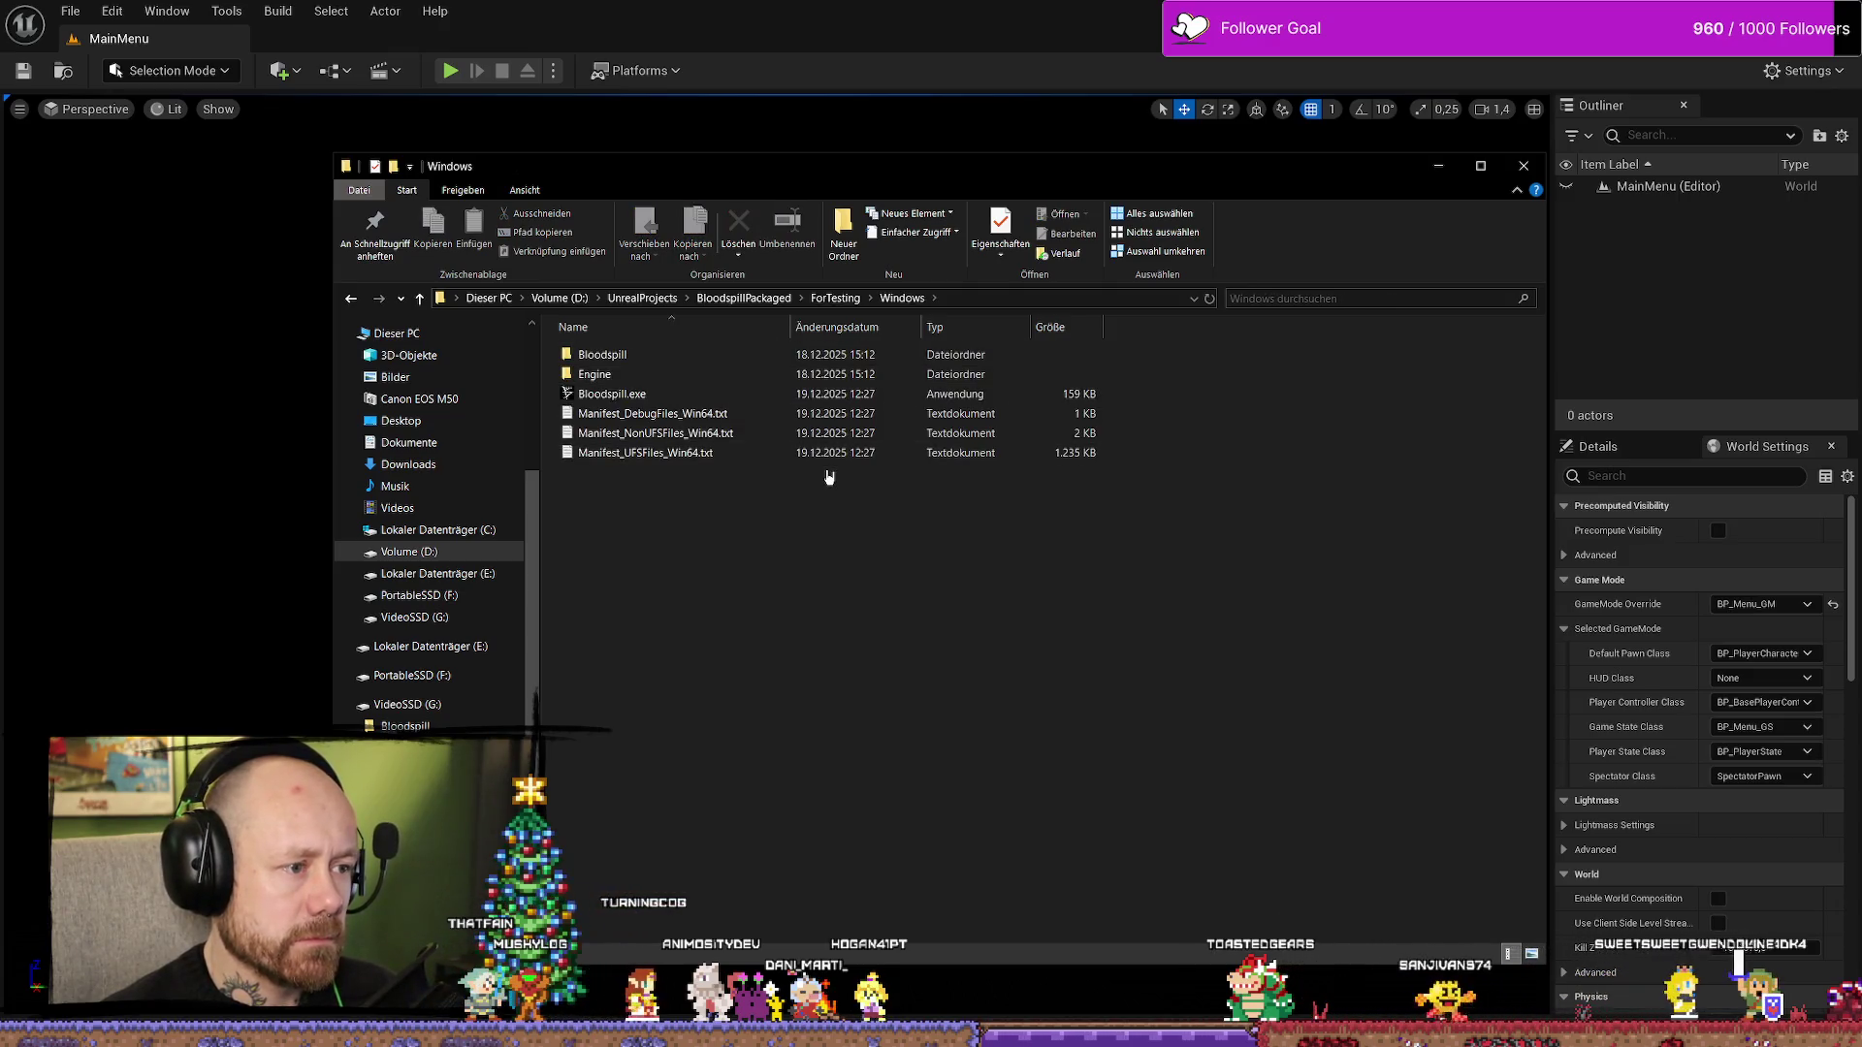
pyautogui.hotkey('alt', 'Left')
pyautogui.hotkey('alt', 'Left')
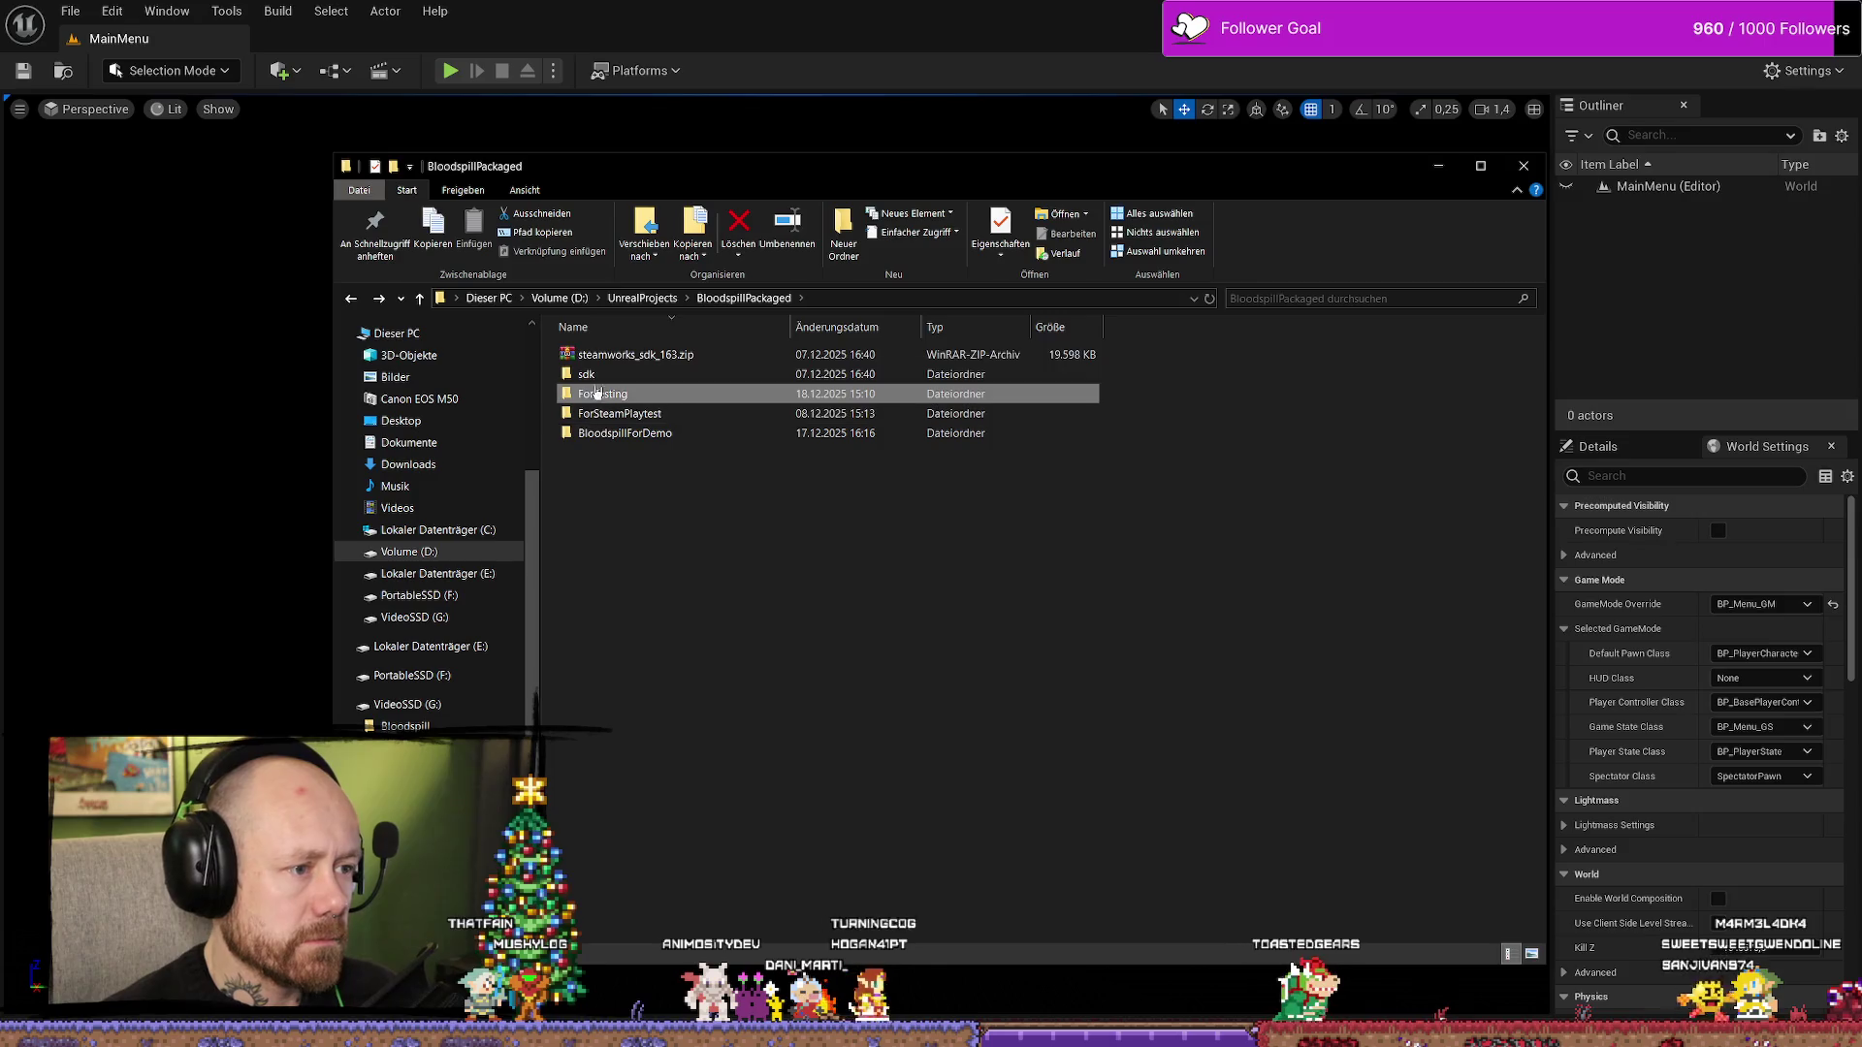
# - Copy the ForTesting folder and open the VideoSSD (G:) drive
pyautogui.rightClick(630, 396)
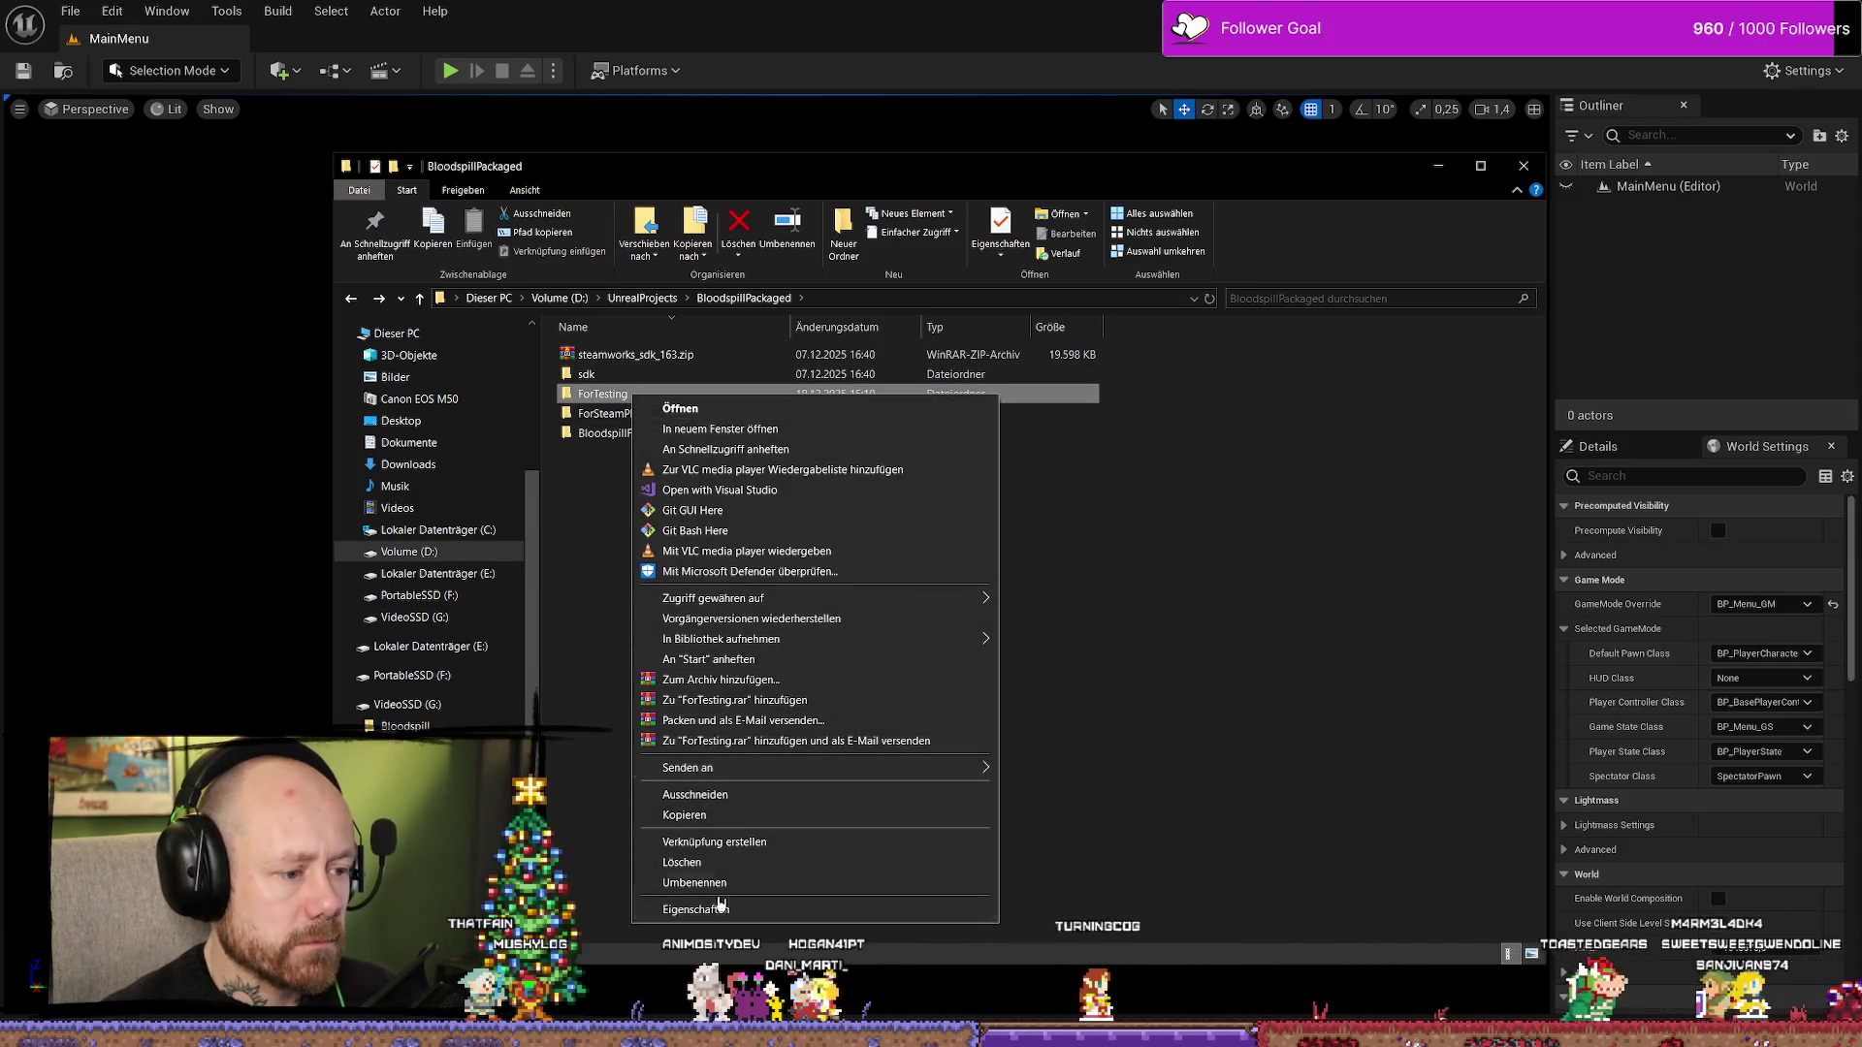
pyautogui.click(698, 814)
pyautogui.click(1089, 811)
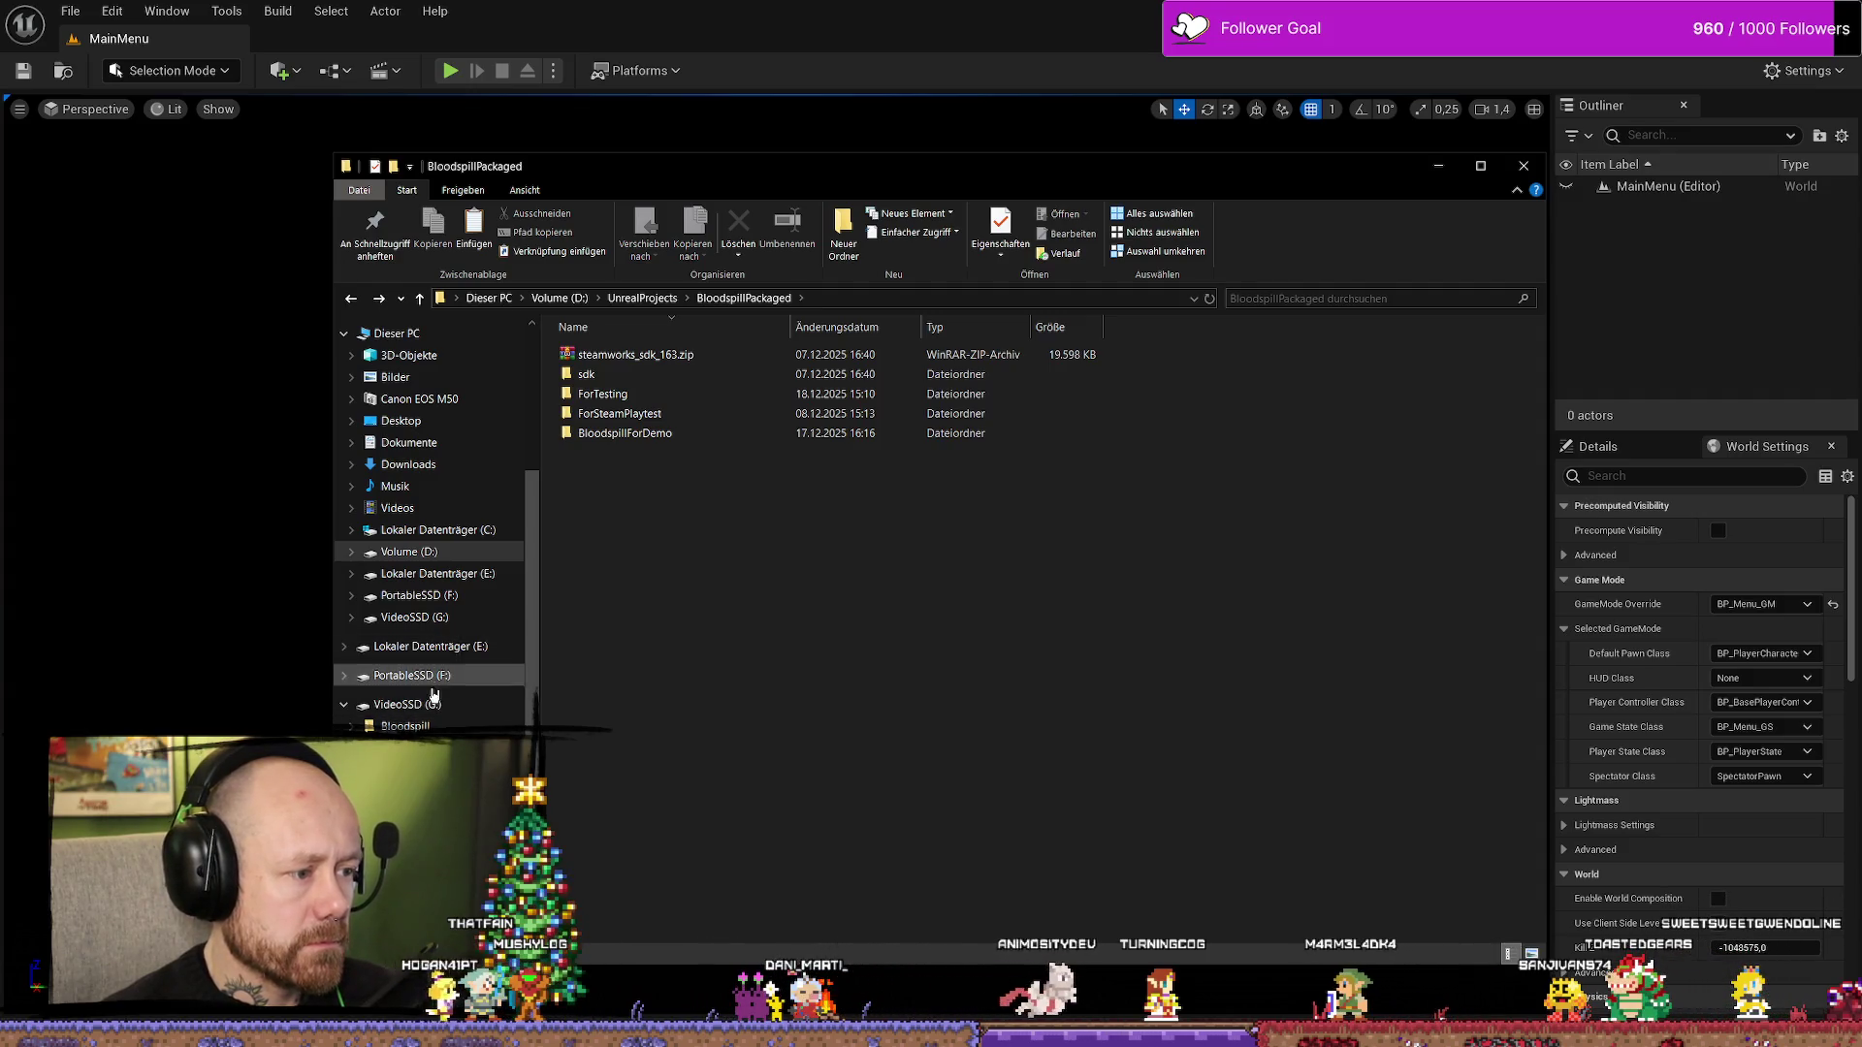
pyautogui.click(433, 705)
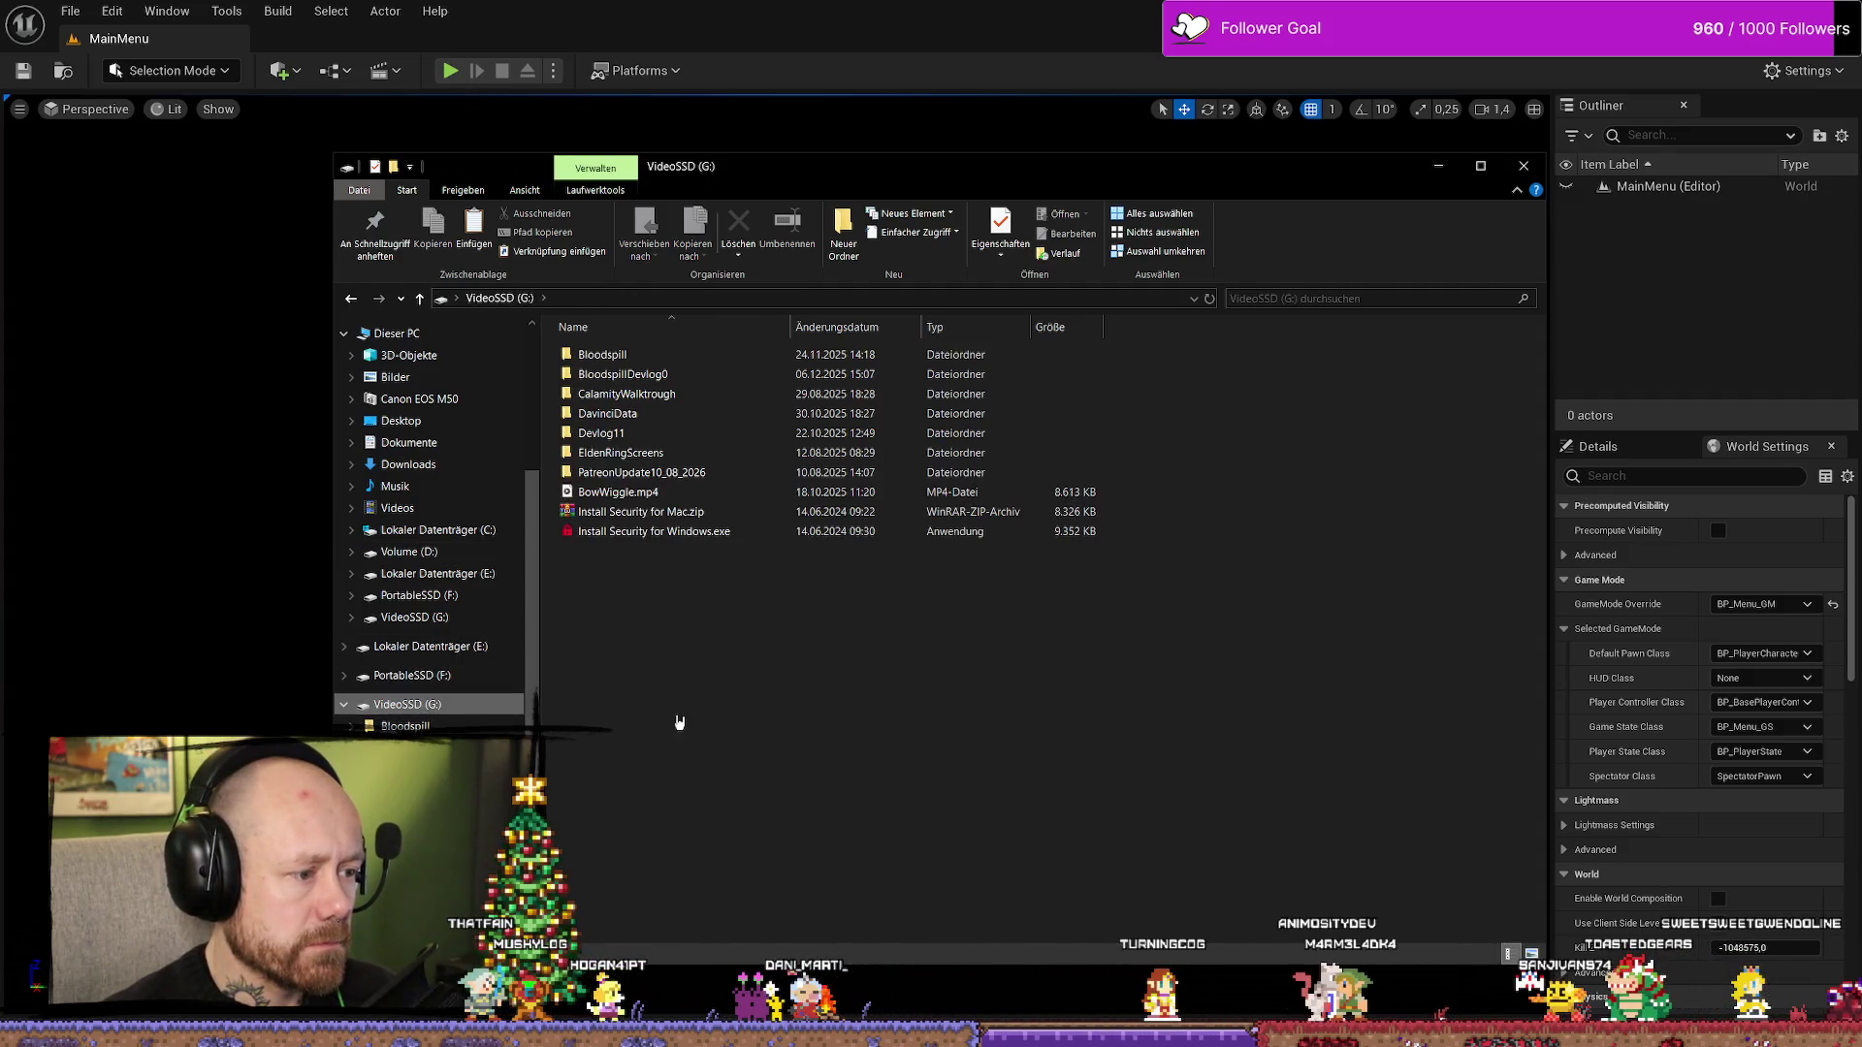
pyautogui.rightClick(866, 717)
pyautogui.click(931, 844)
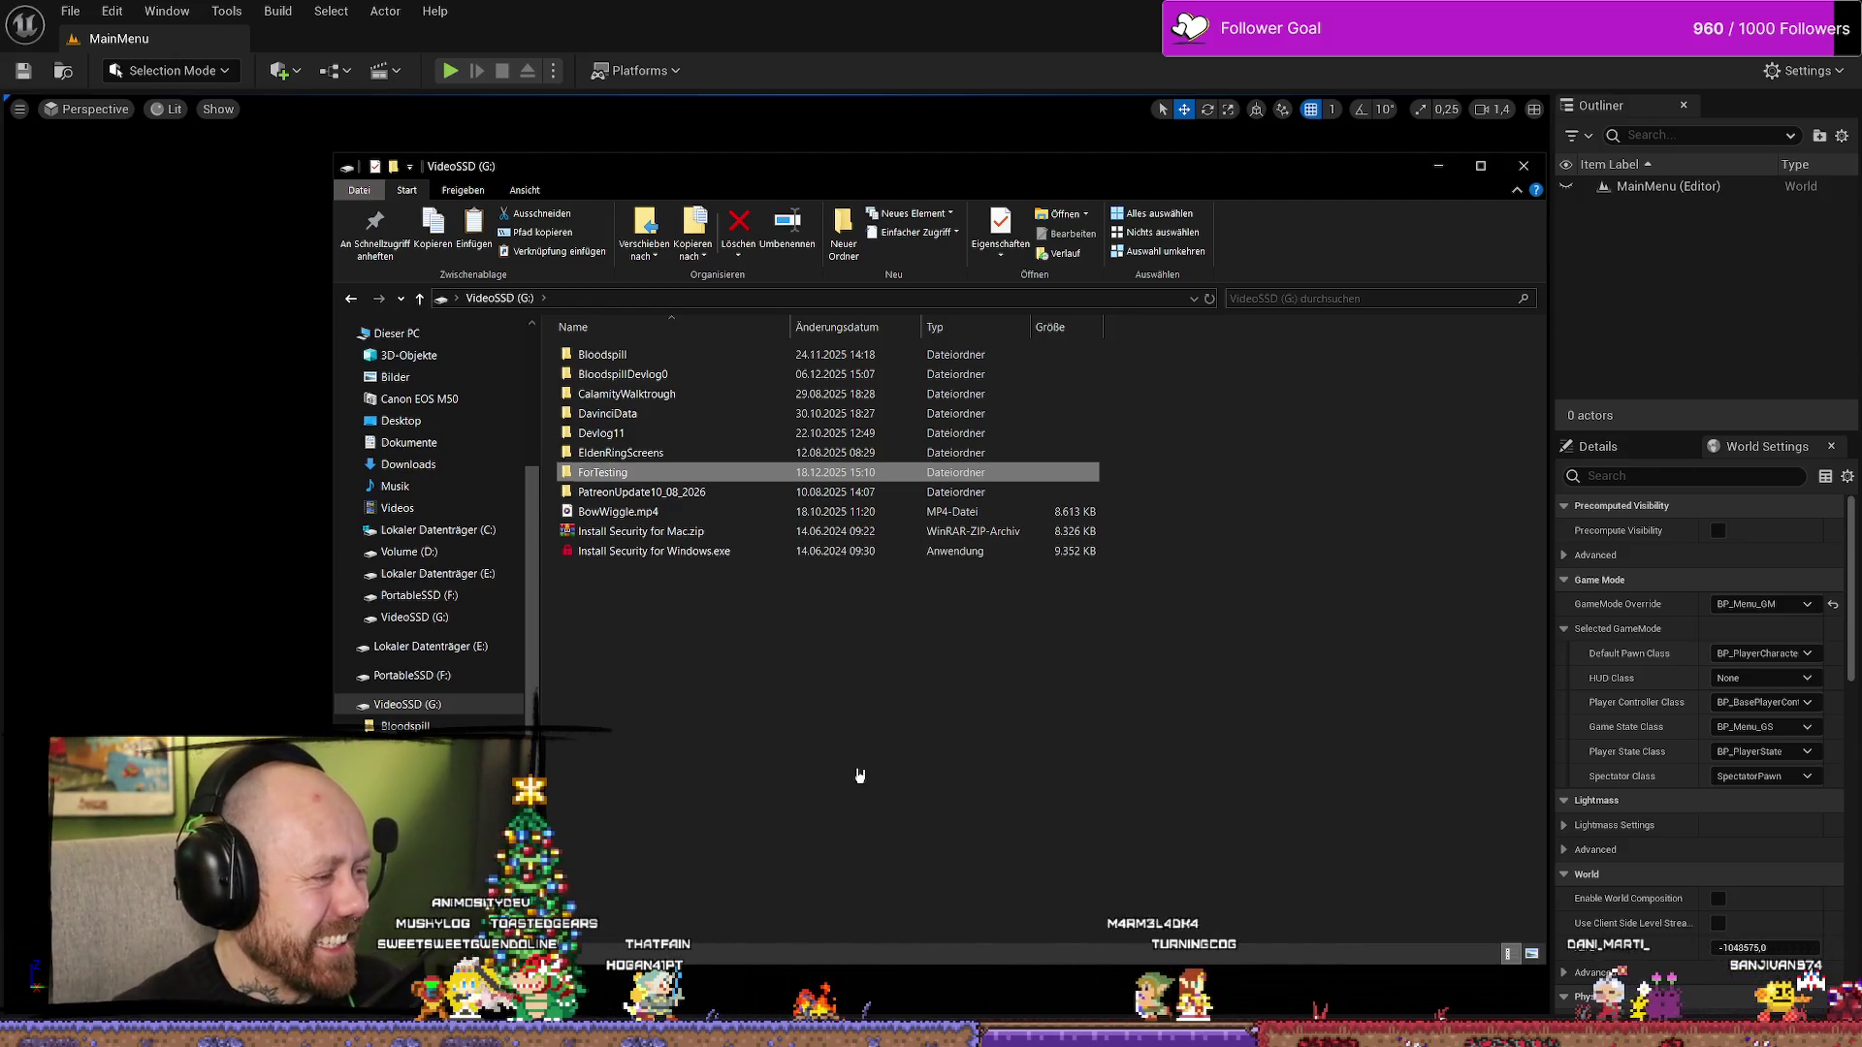
pyautogui.rightClick(859, 776)
pyautogui.click(710, 710)
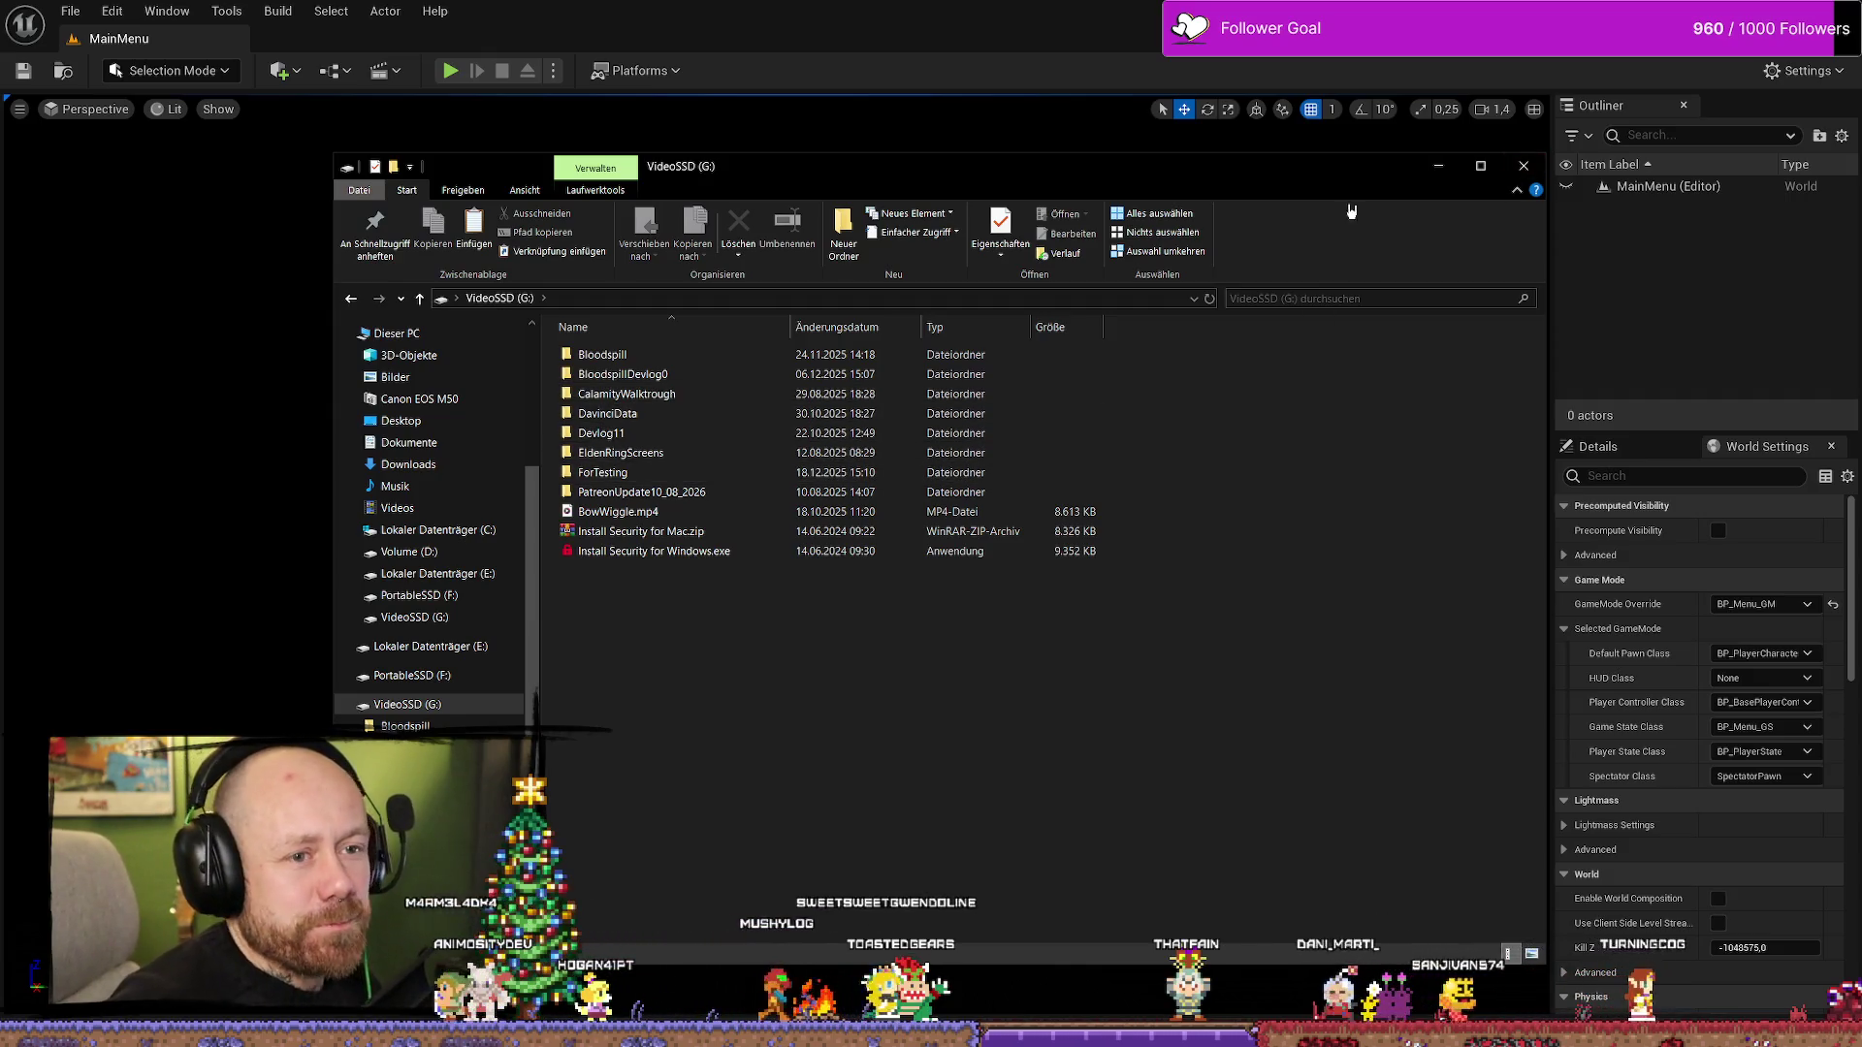
# - Close the VideoSSD (G:) window and open a new Explorer, briefly checking the PortableSSD (F:) drive
pyautogui.click(1467, 115)
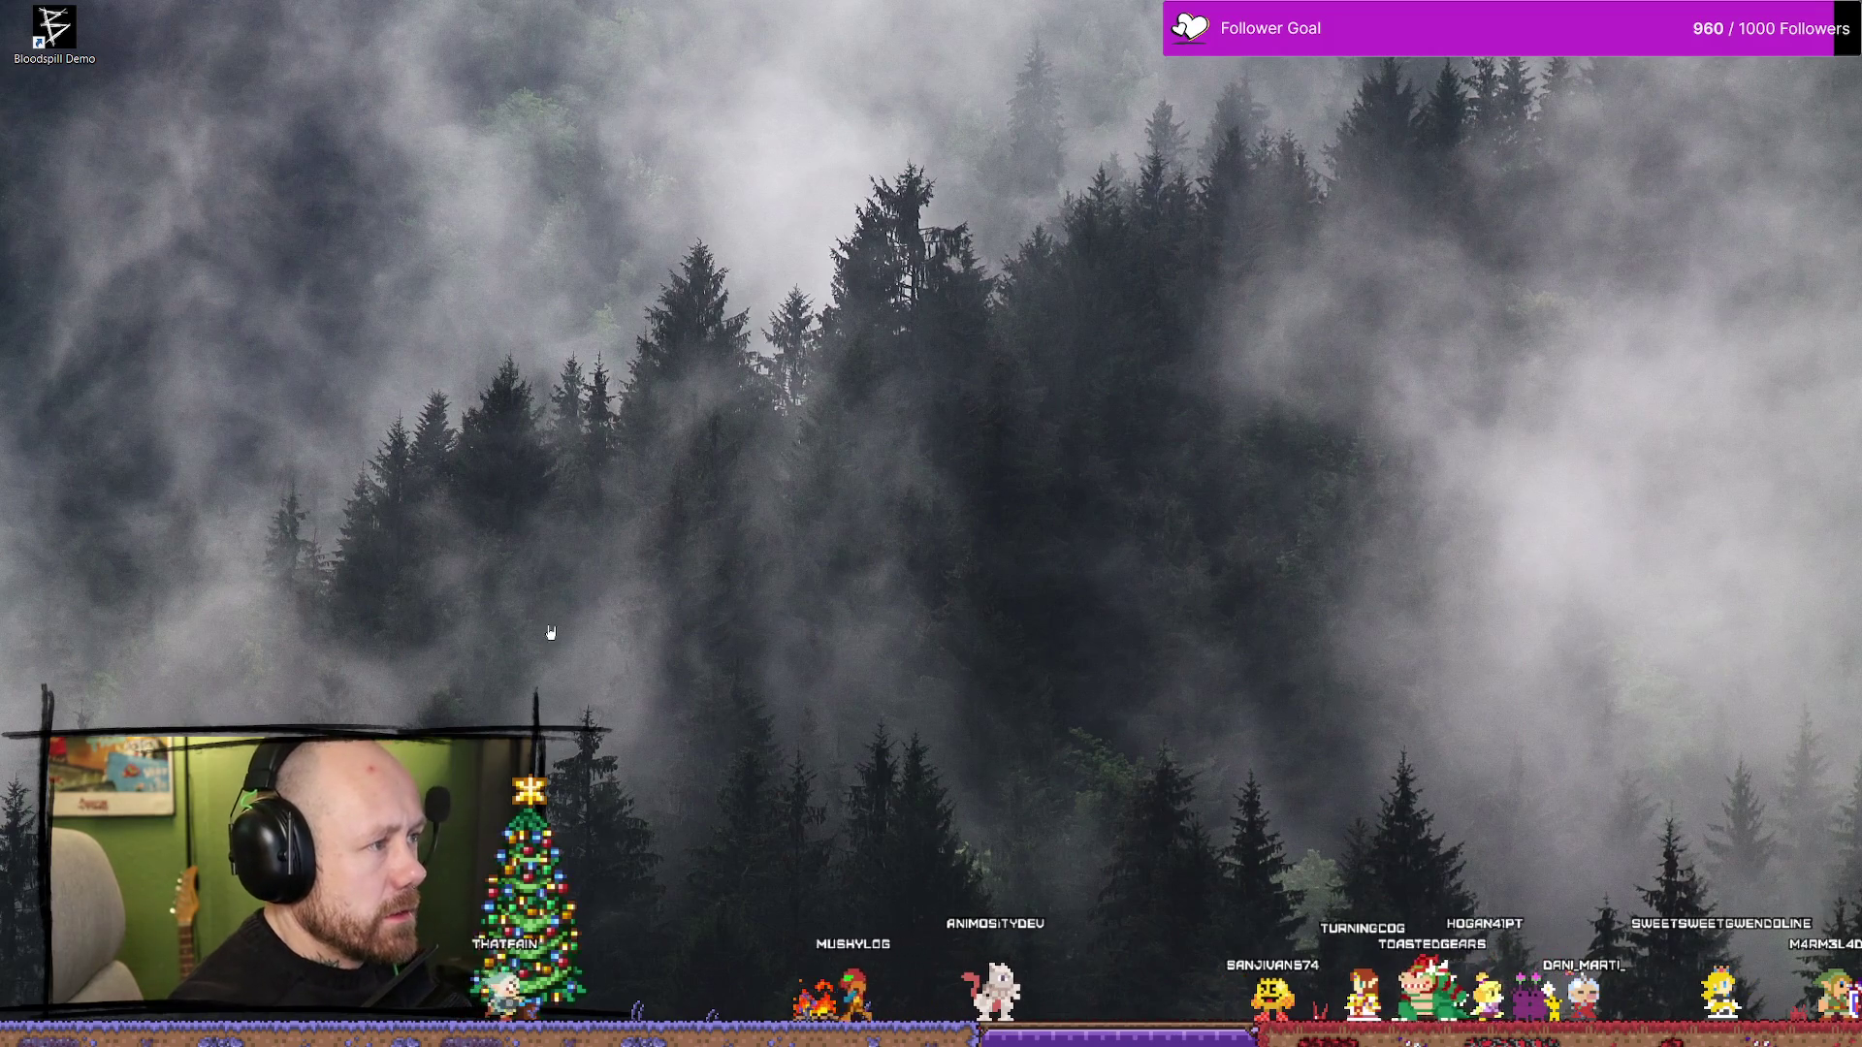
pyautogui.press('super+e')
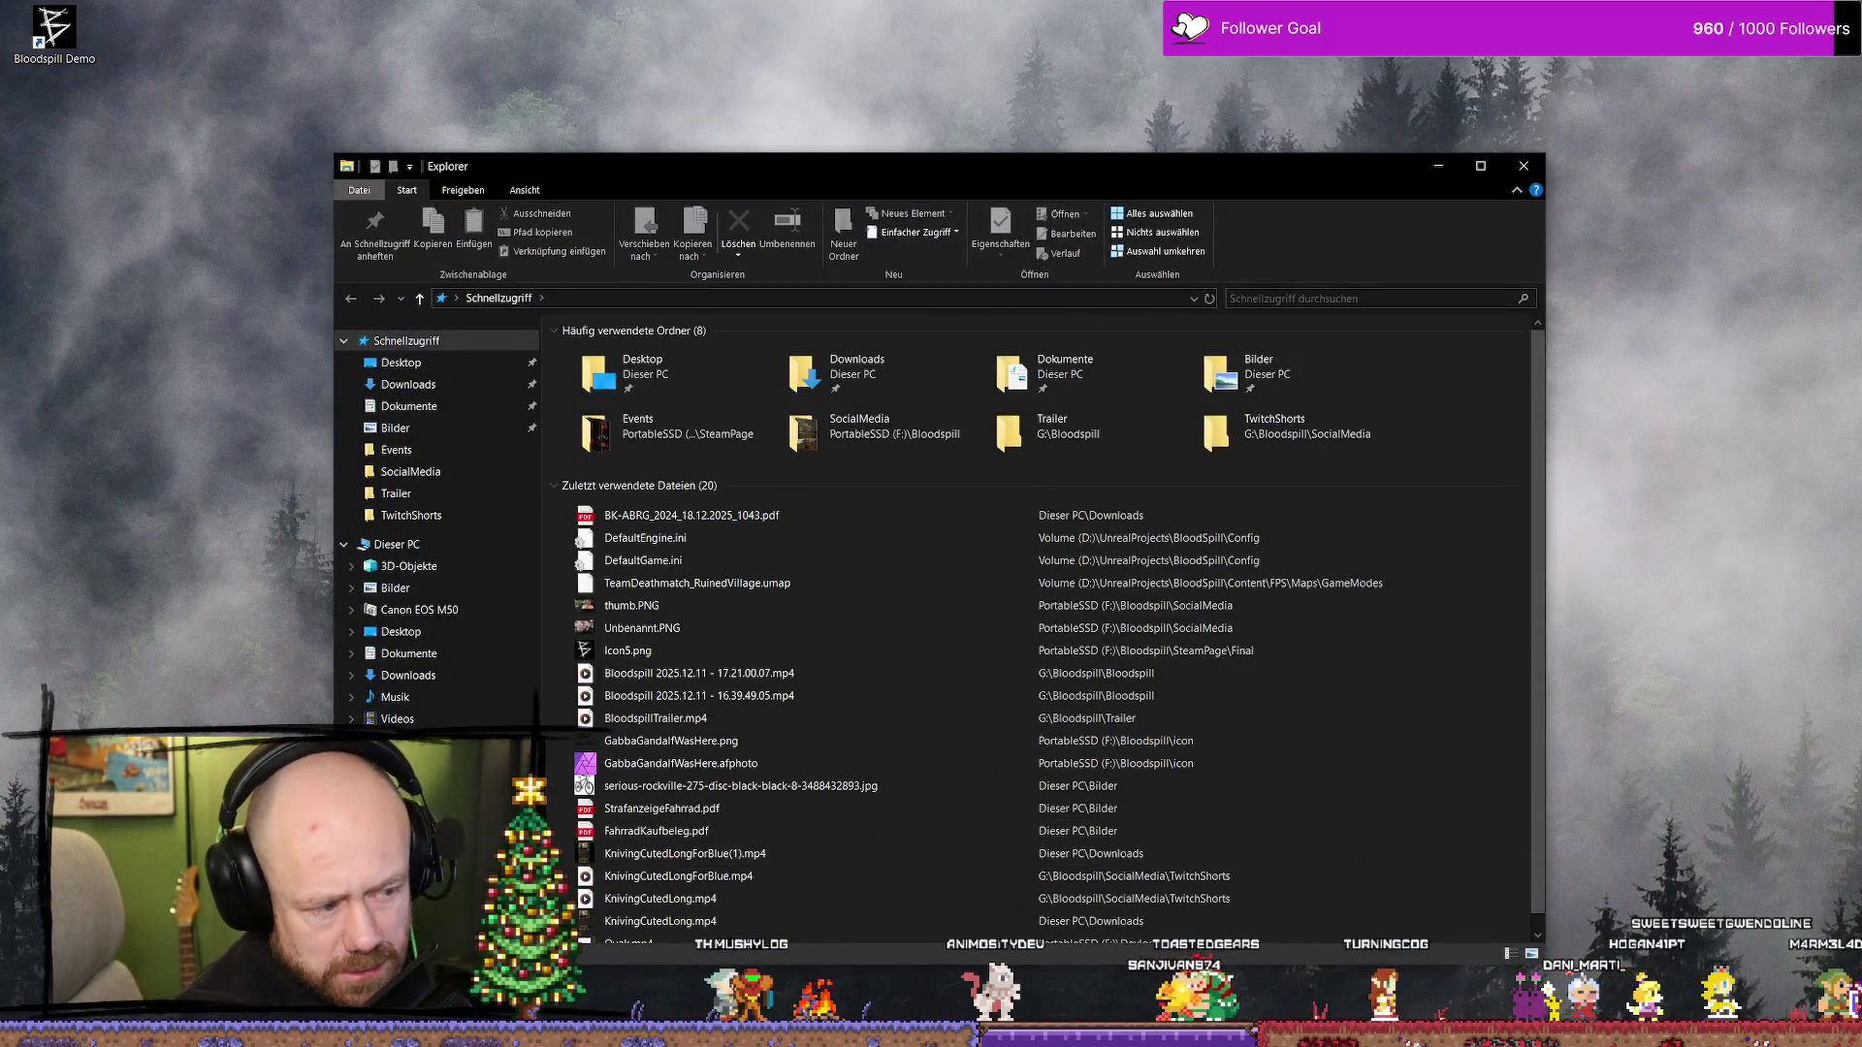
pyautogui.click(412, 805)
pyautogui.scroll(-10, 621, 717)
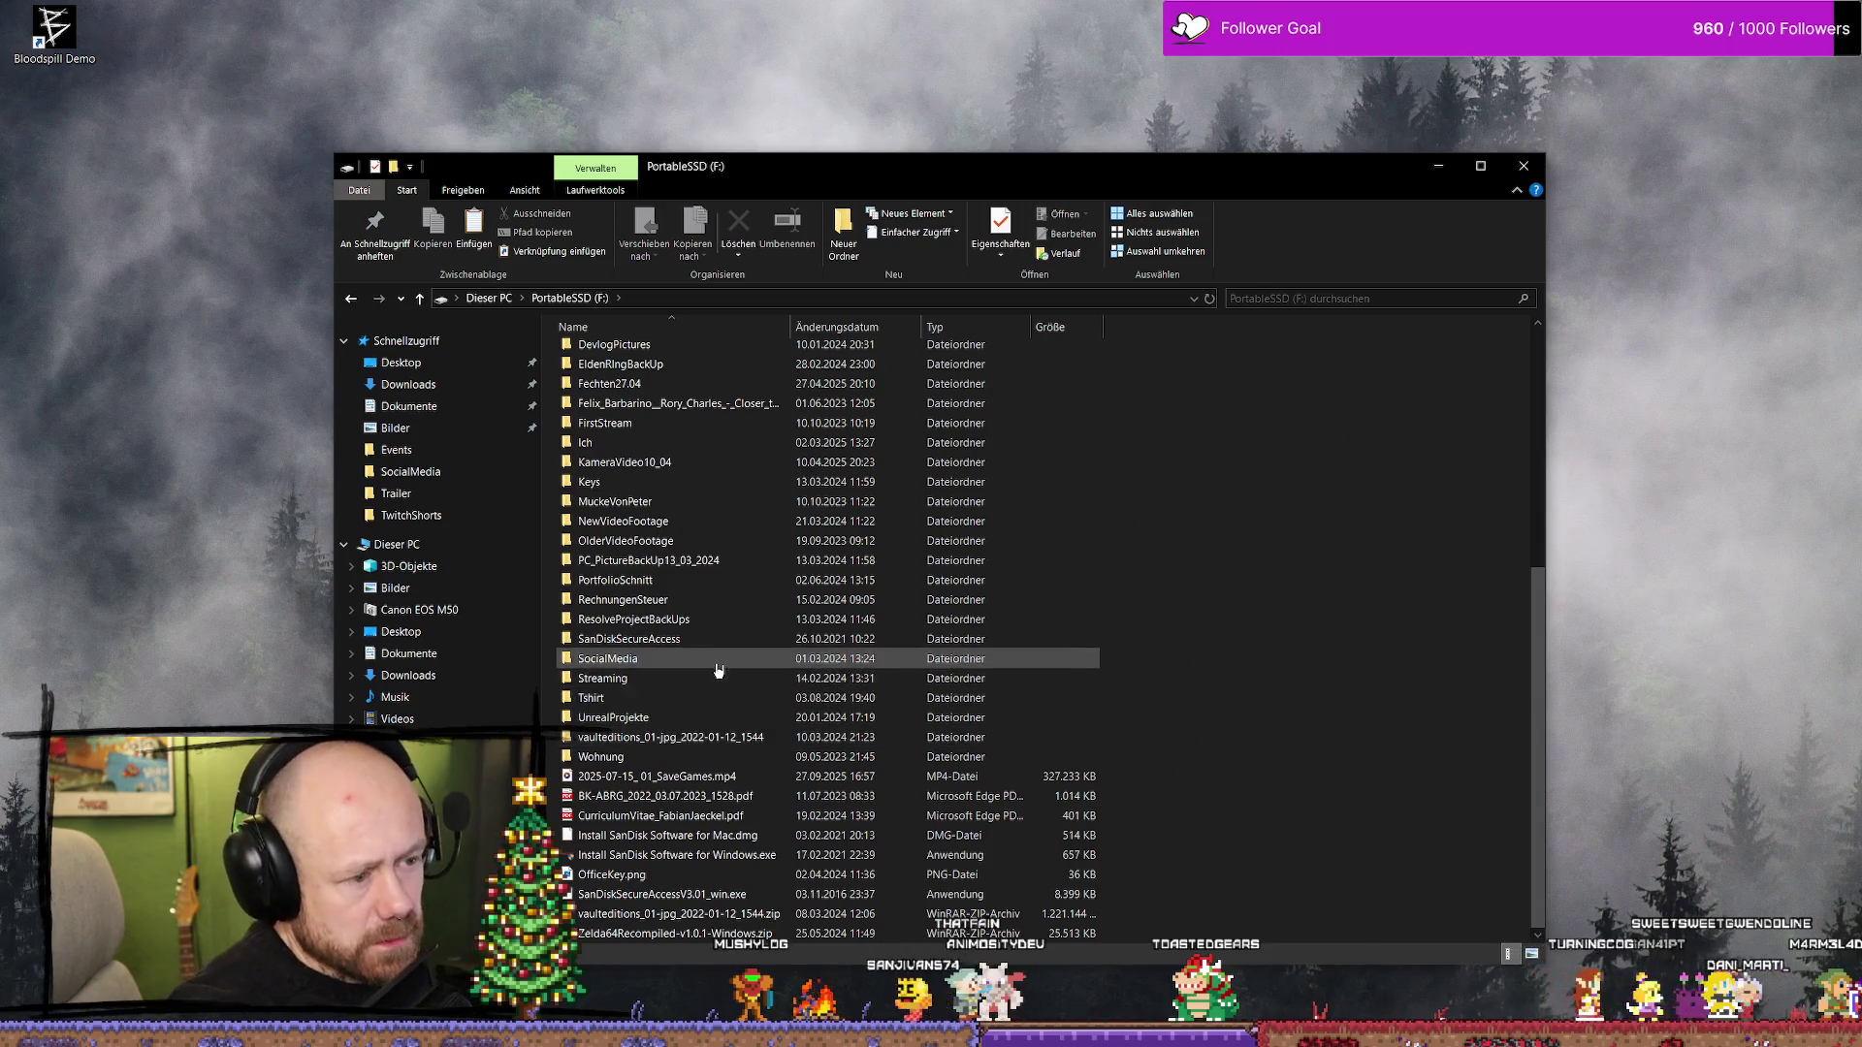
pyautogui.doubleClick(655, 682)
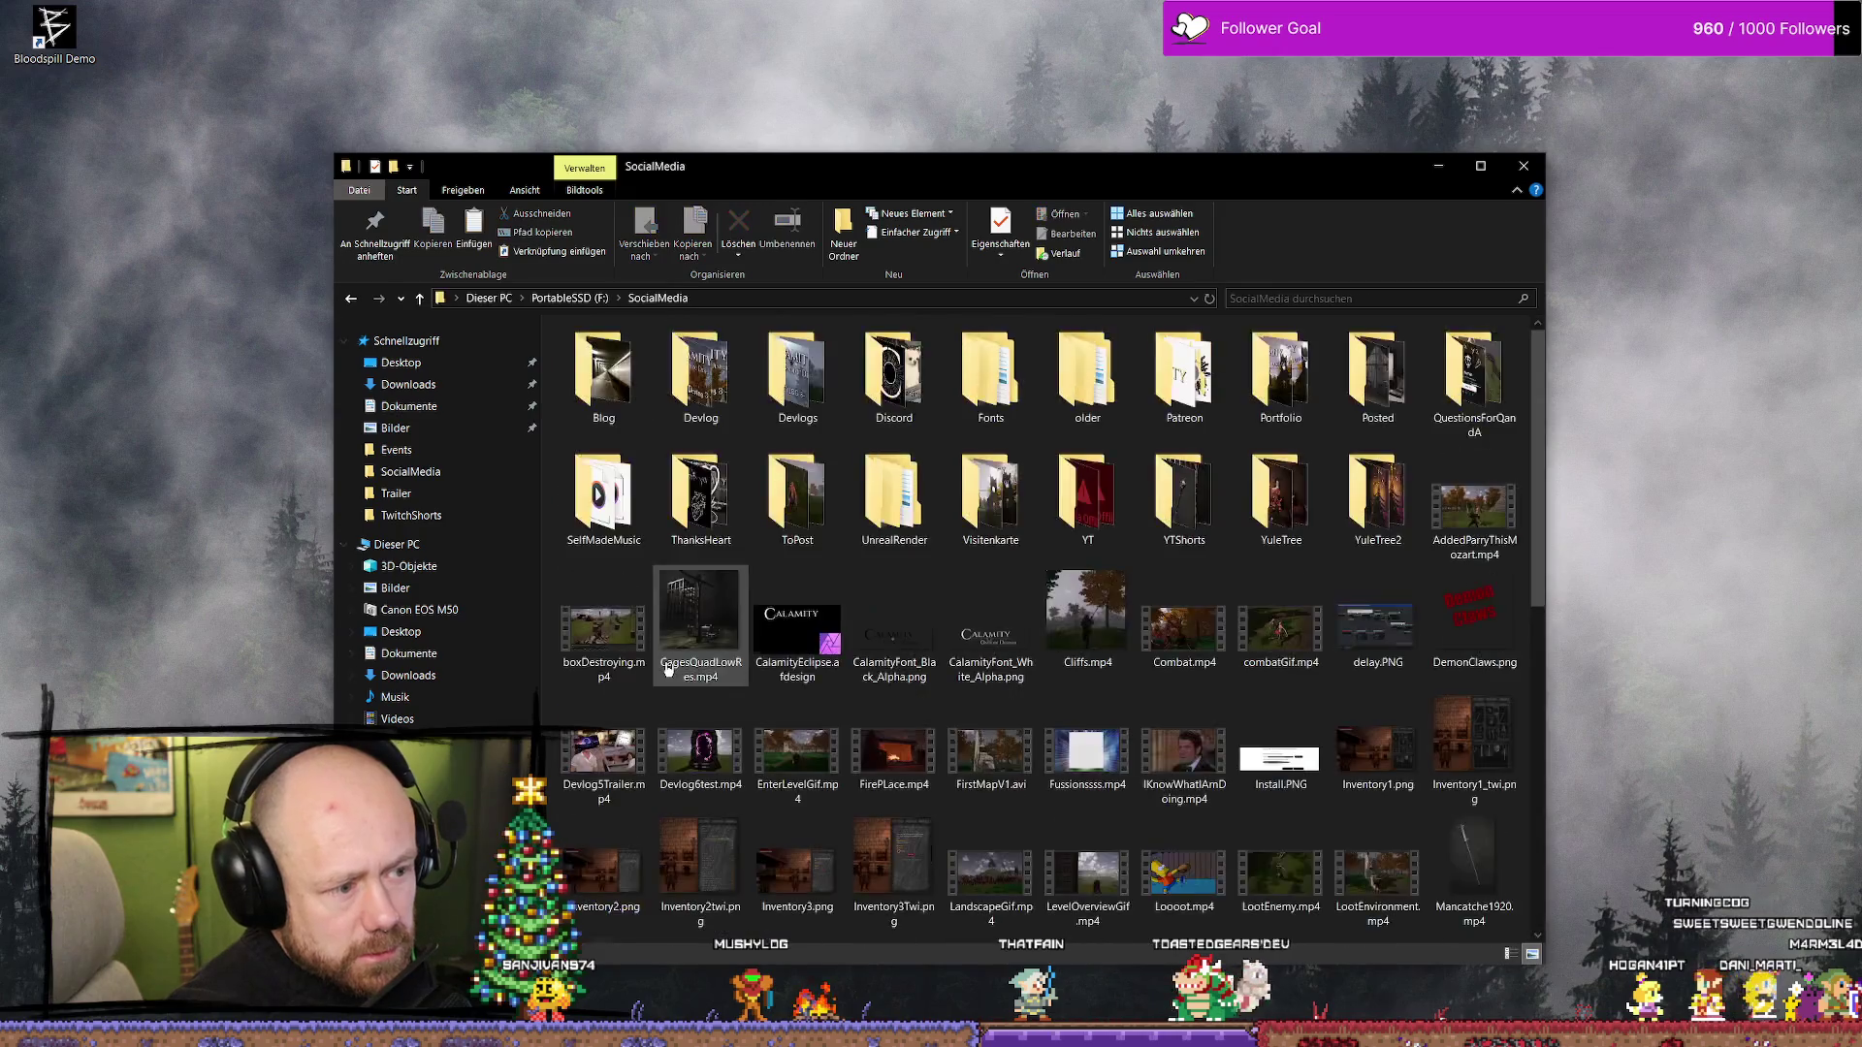
pyautogui.hotkey('alt', 'Left')
# - Browse to D:\UnrealProjects\BloodspillPackaged\ForTesting\Windows and select Bloodspill.exe
pyautogui.click(408, 763)
pyautogui.scroll(-10, 717, 757)
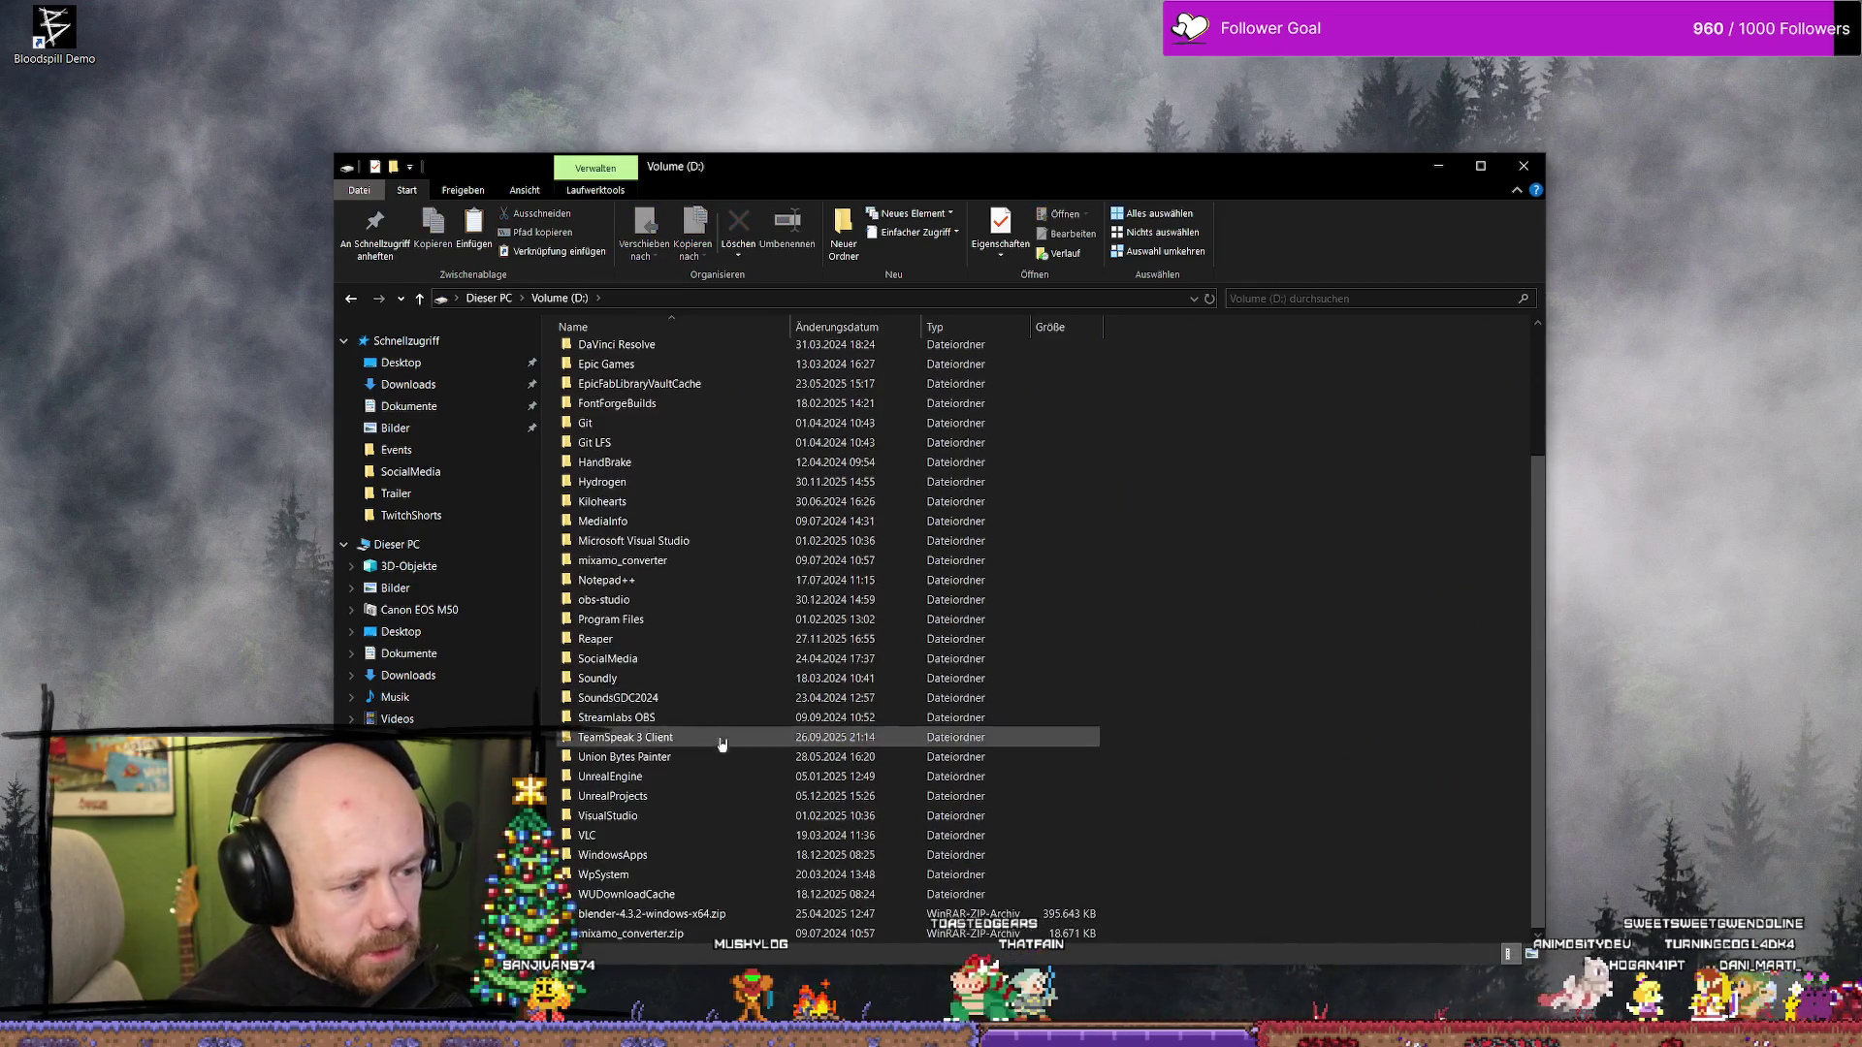
pyautogui.doubleClick(655, 803)
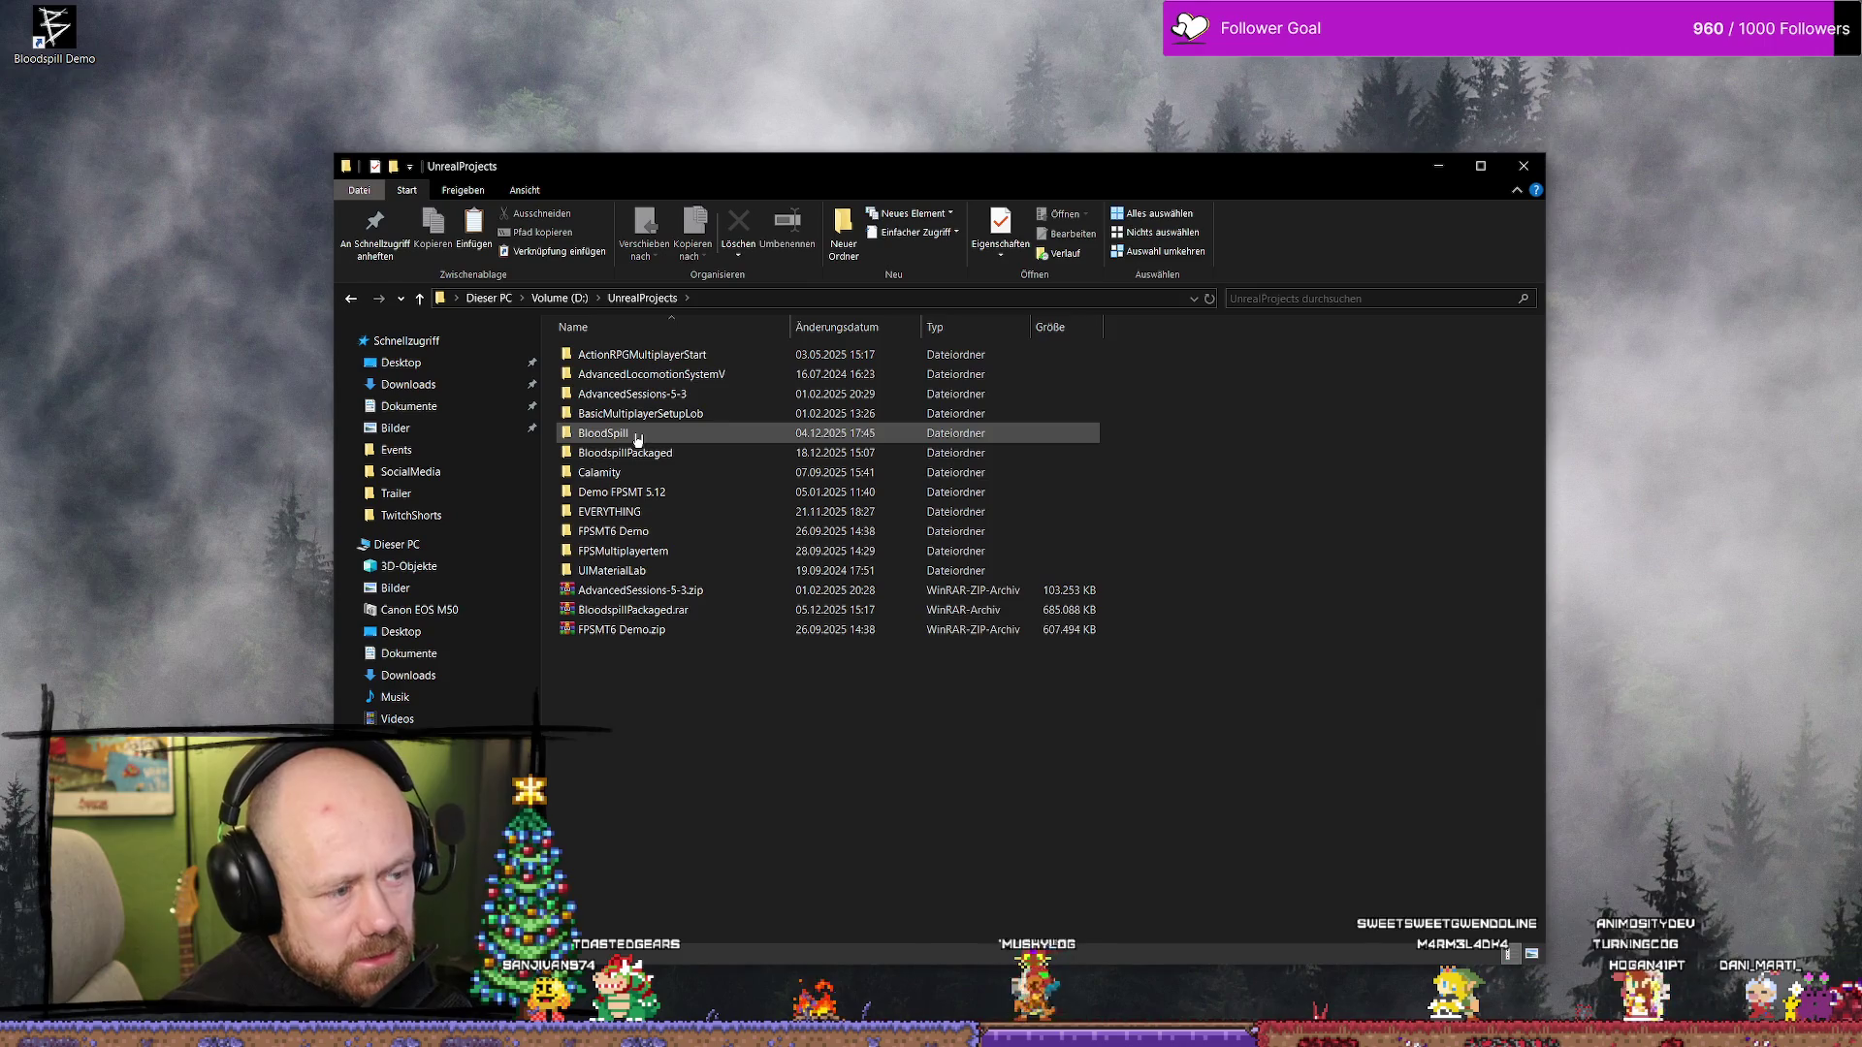
pyautogui.moveTo(684, 439)
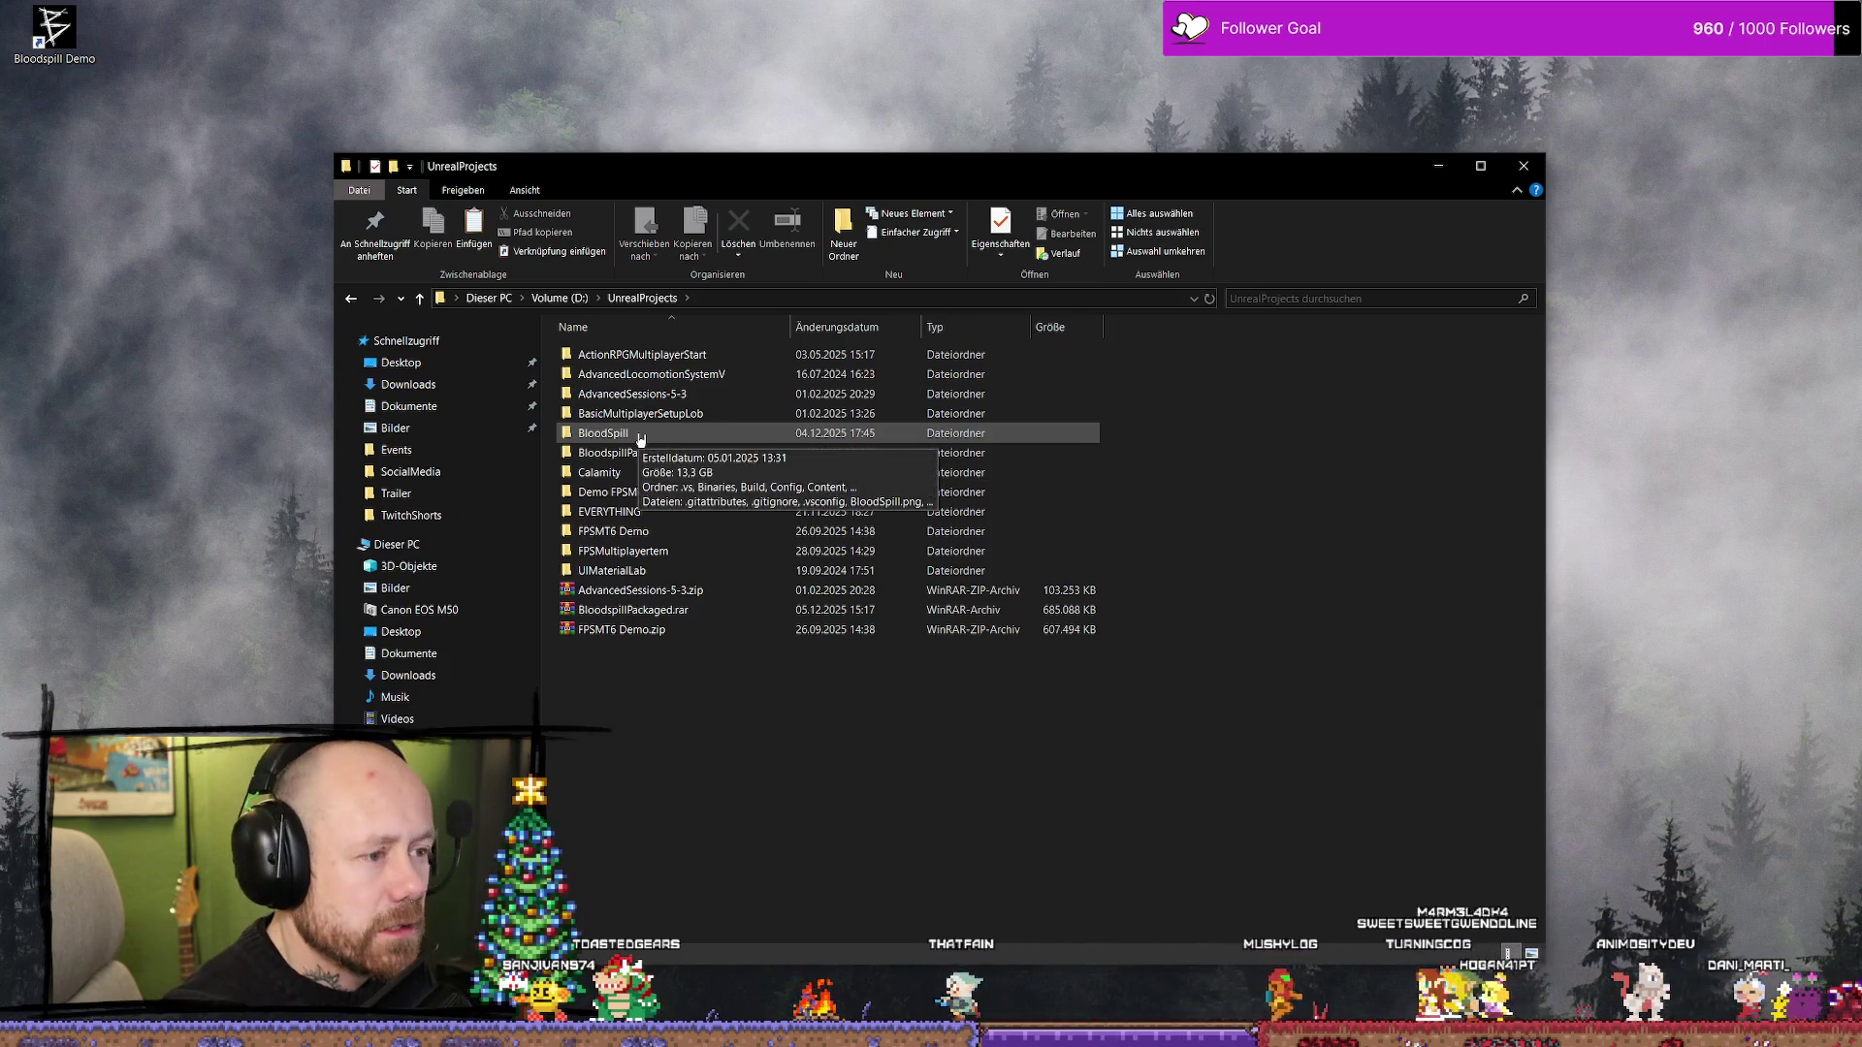
pyautogui.doubleClick(679, 452)
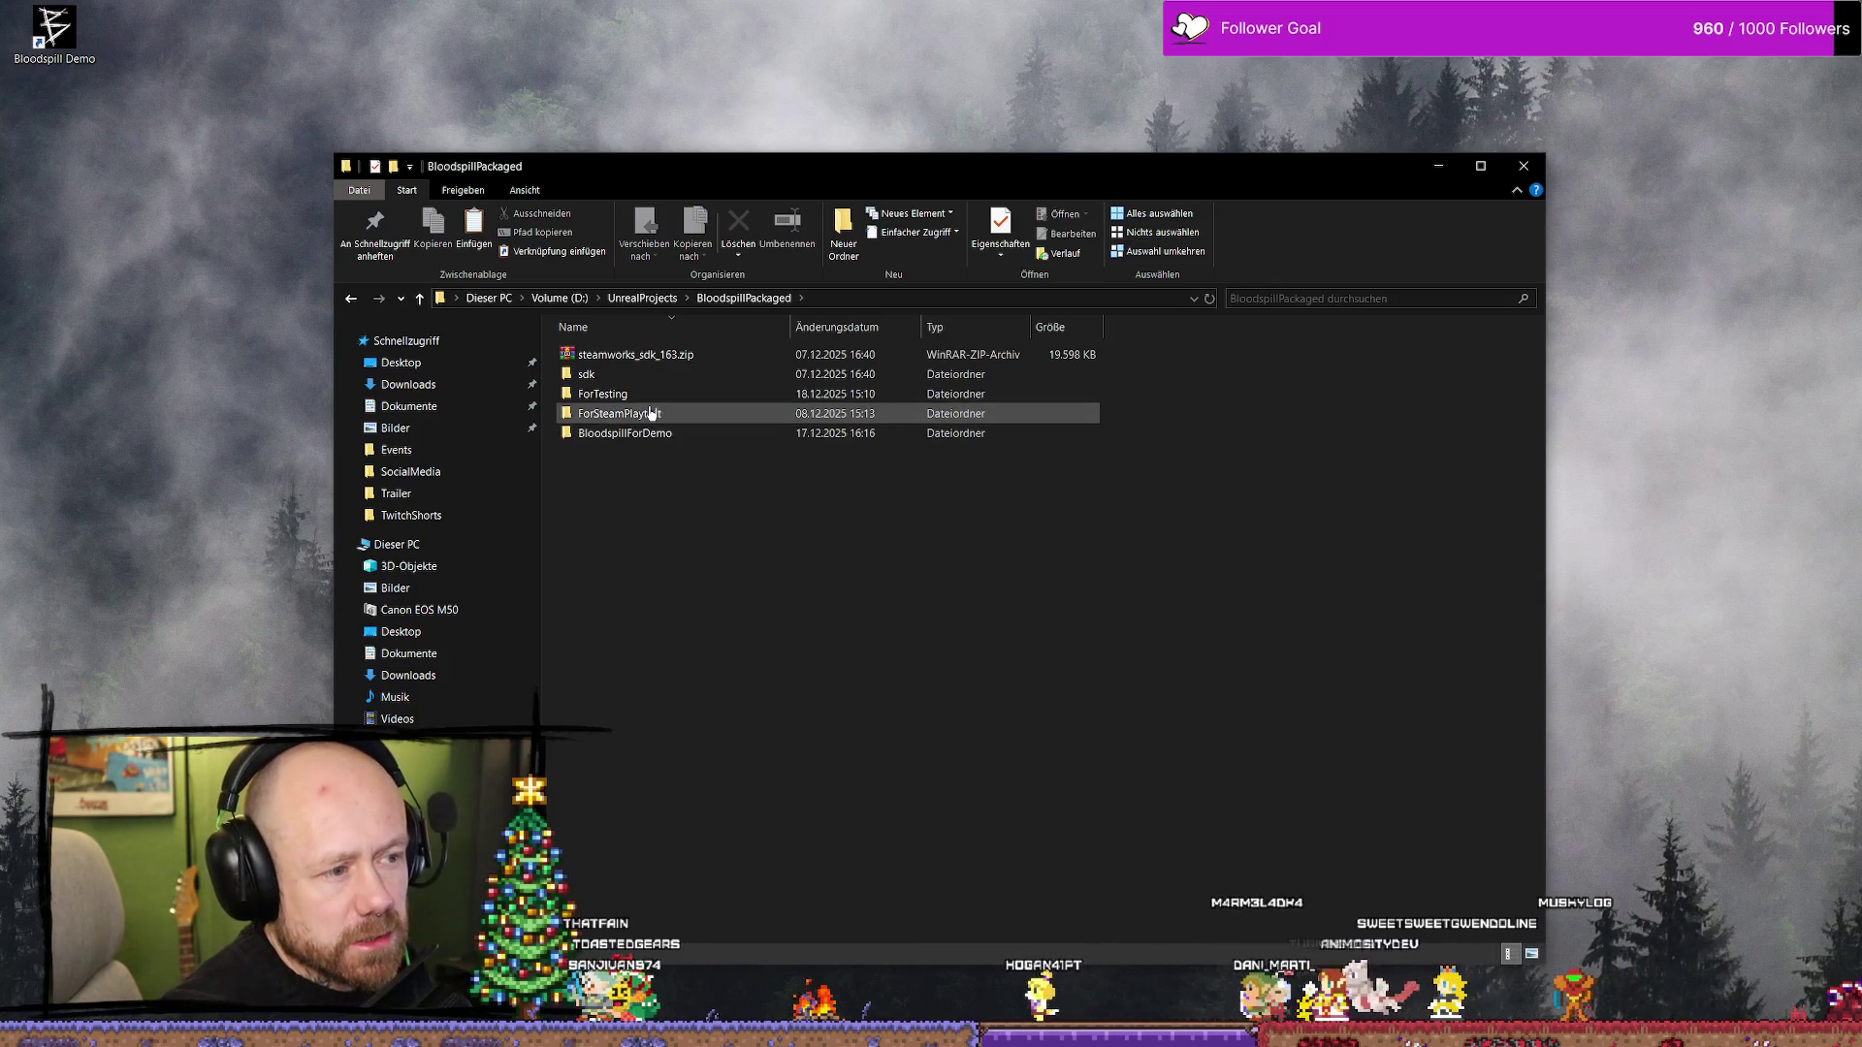
pyautogui.doubleClick(621, 394)
pyautogui.doubleClick(650, 357)
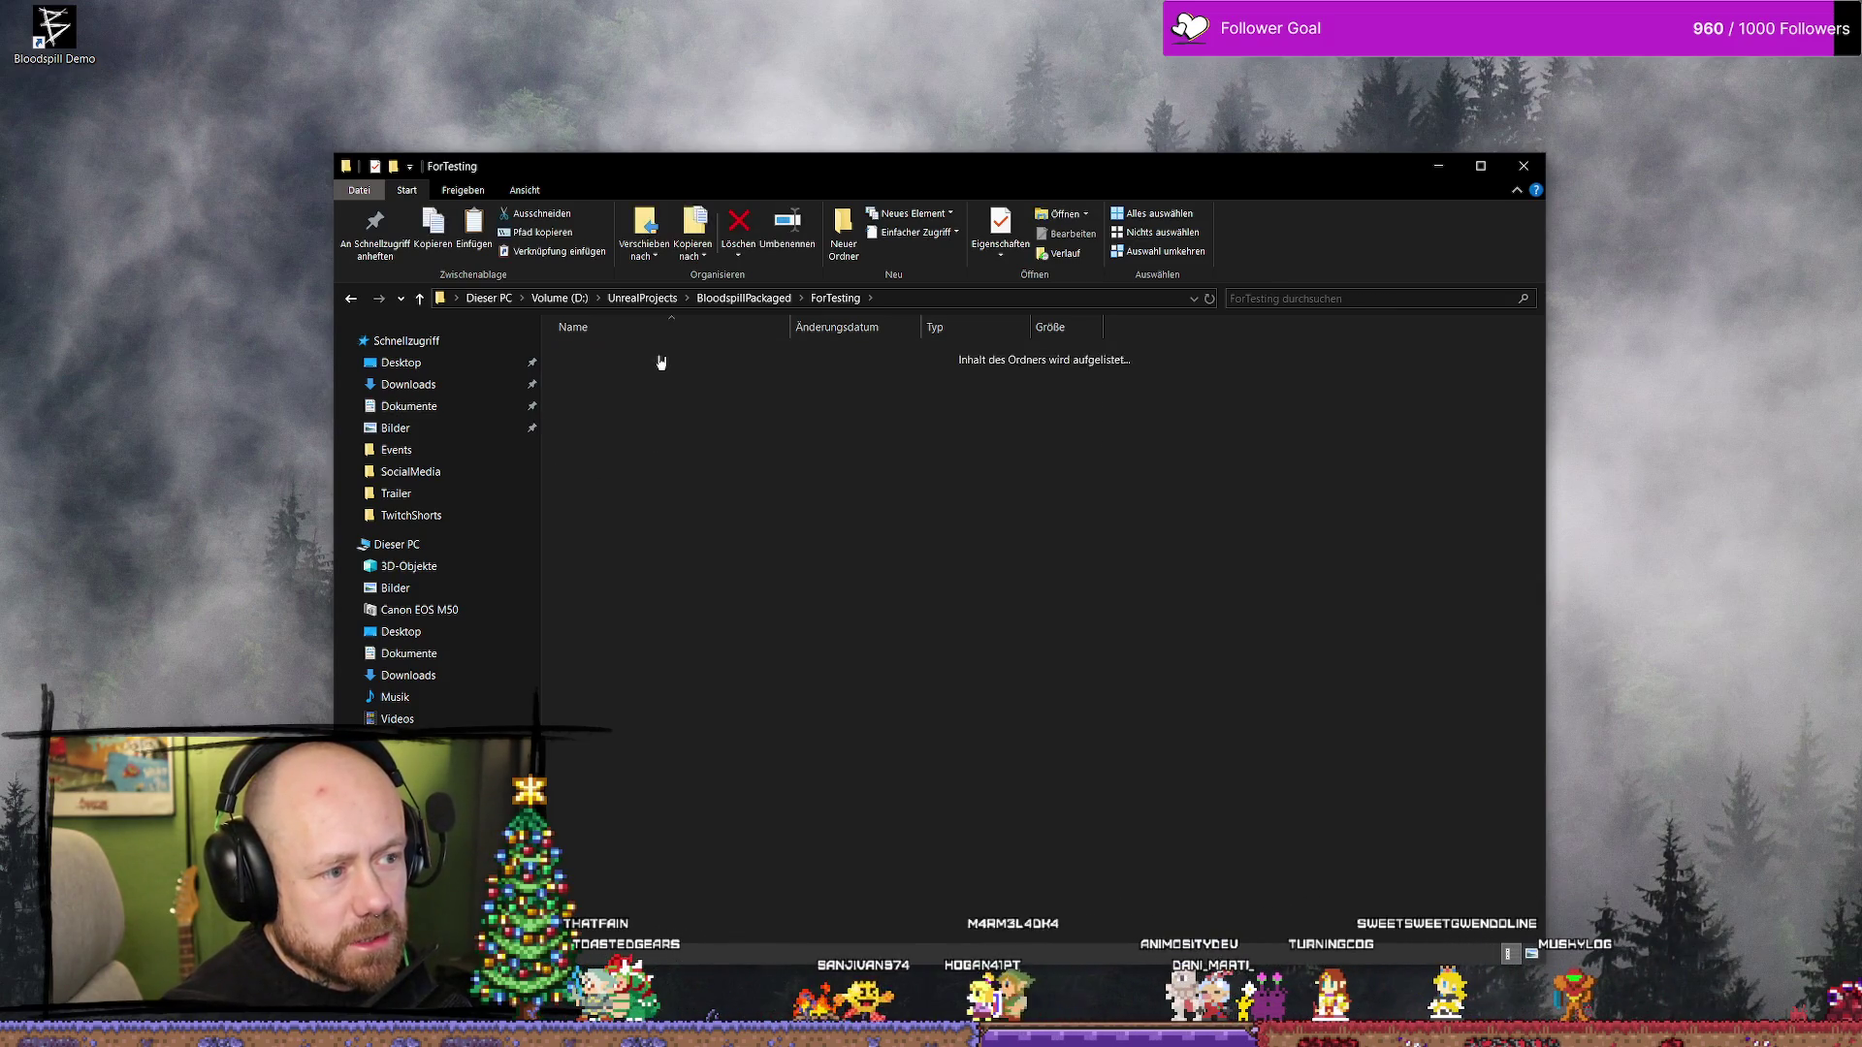
pyautogui.click(676, 396)
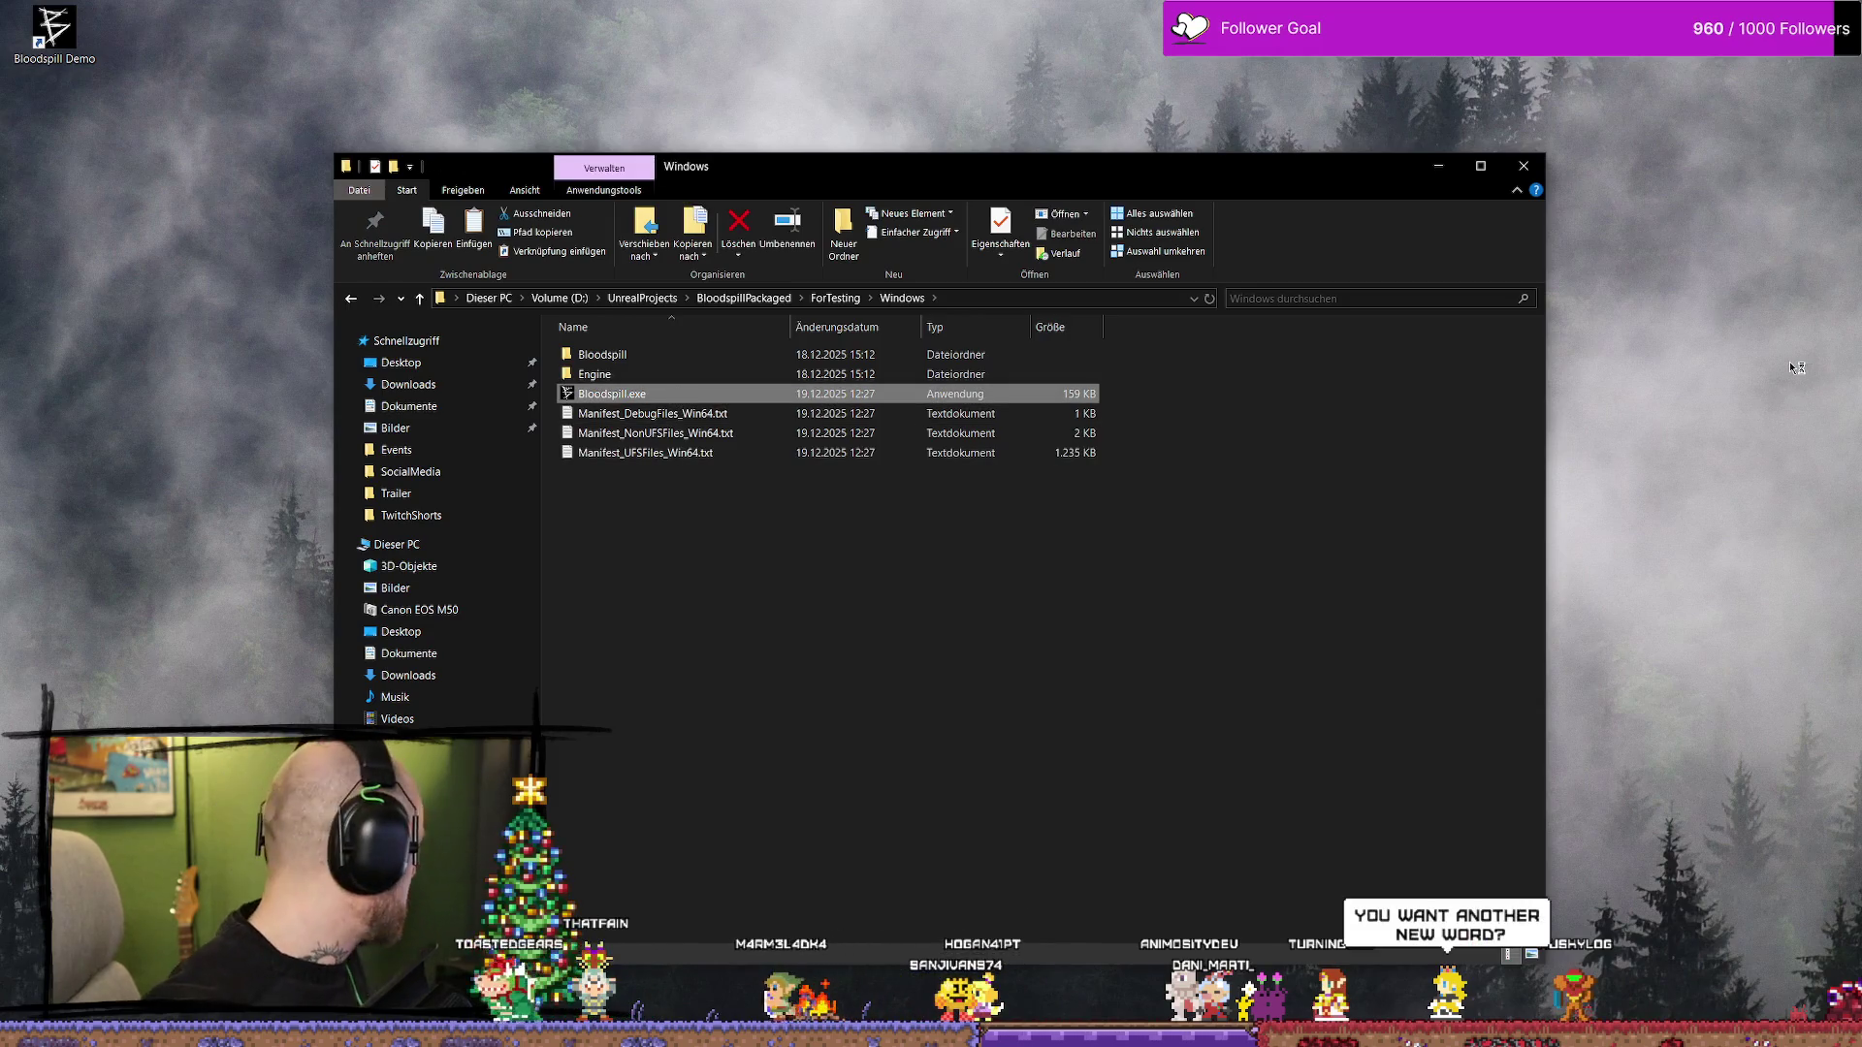
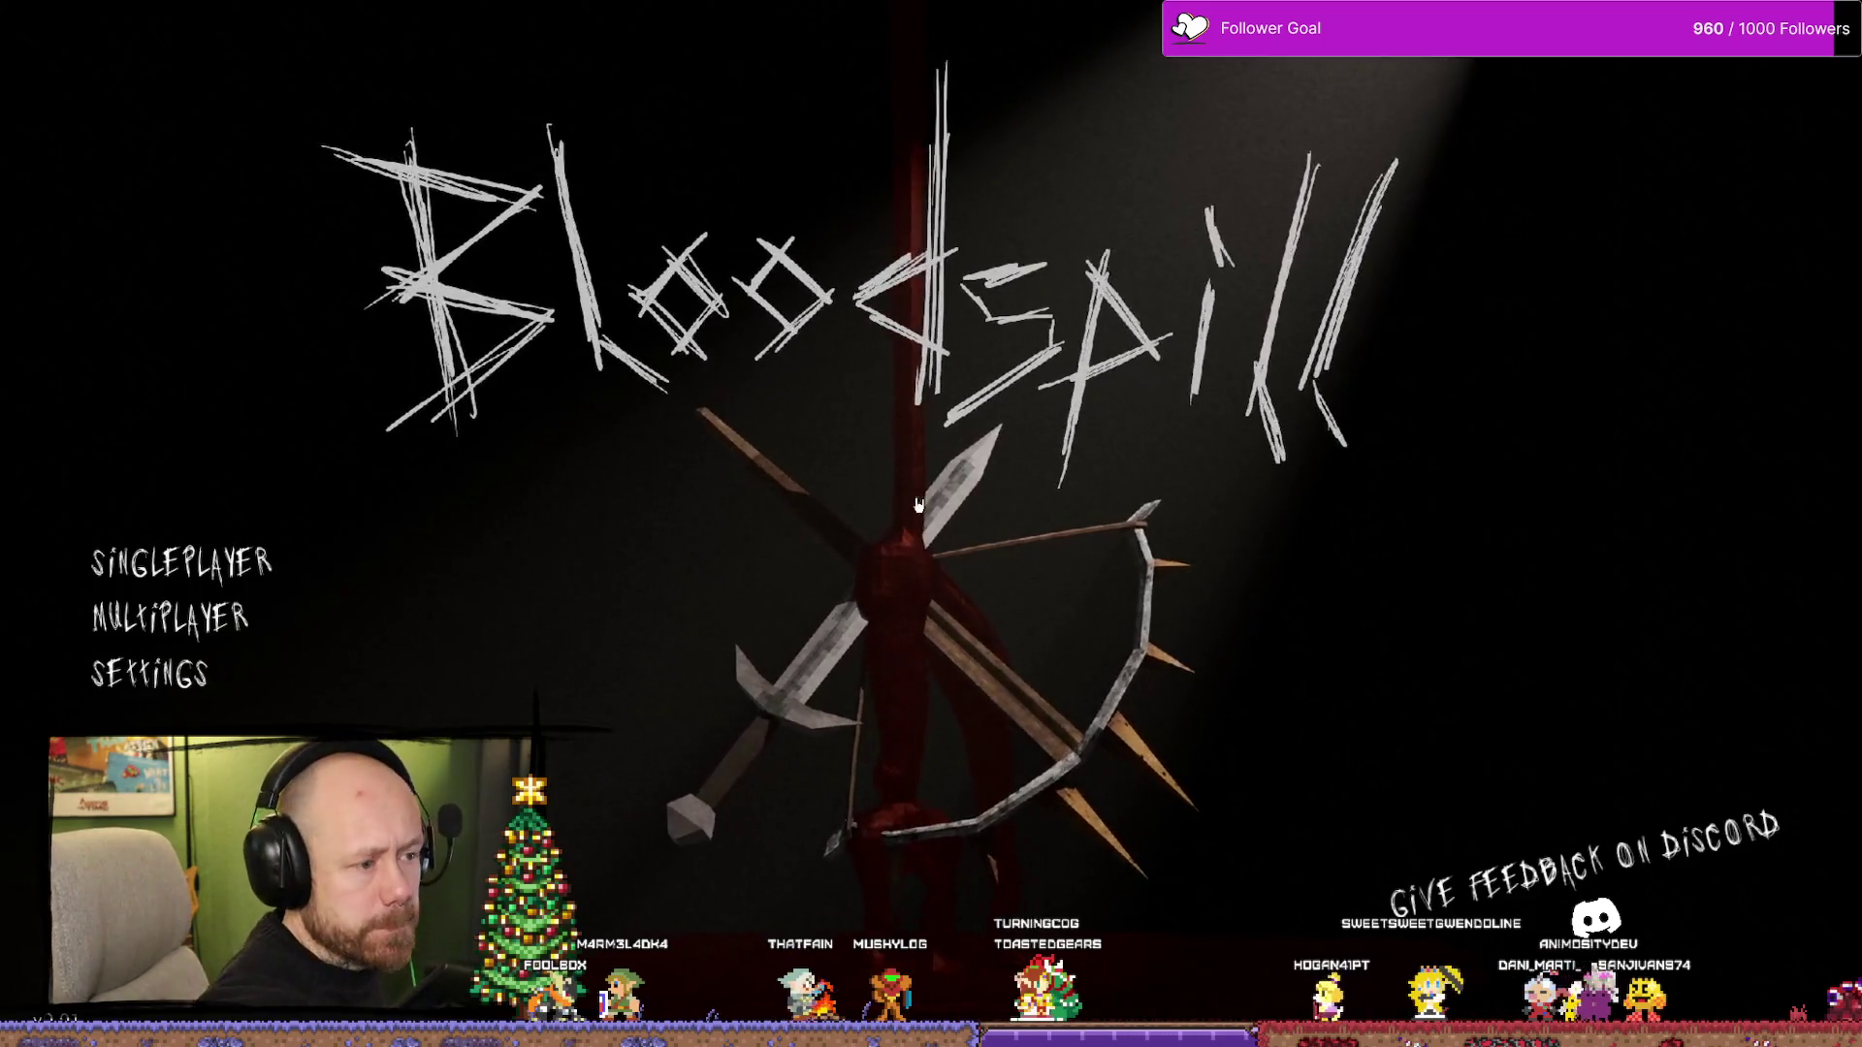
# - Host a Deathmatch on Ruined Village and lower Points to Win from 20 to 10
pyautogui.click(194, 619)
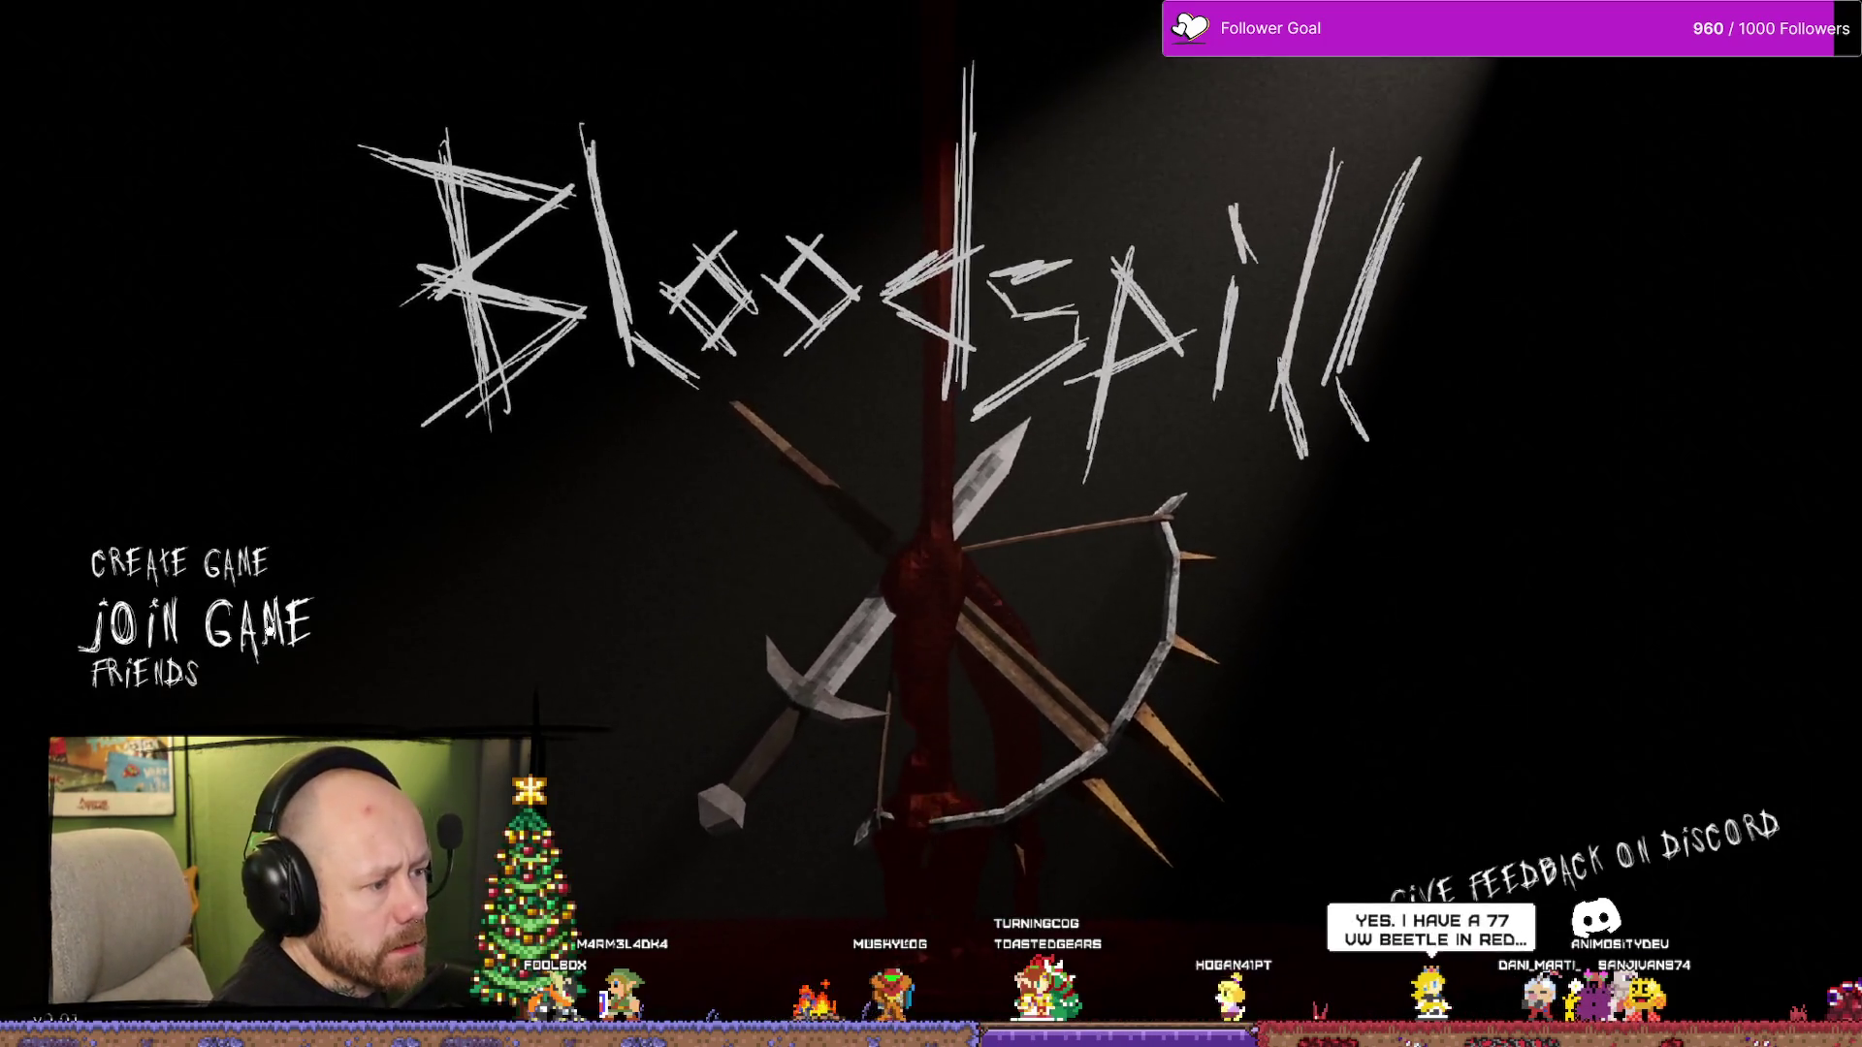
pyautogui.click(228, 565)
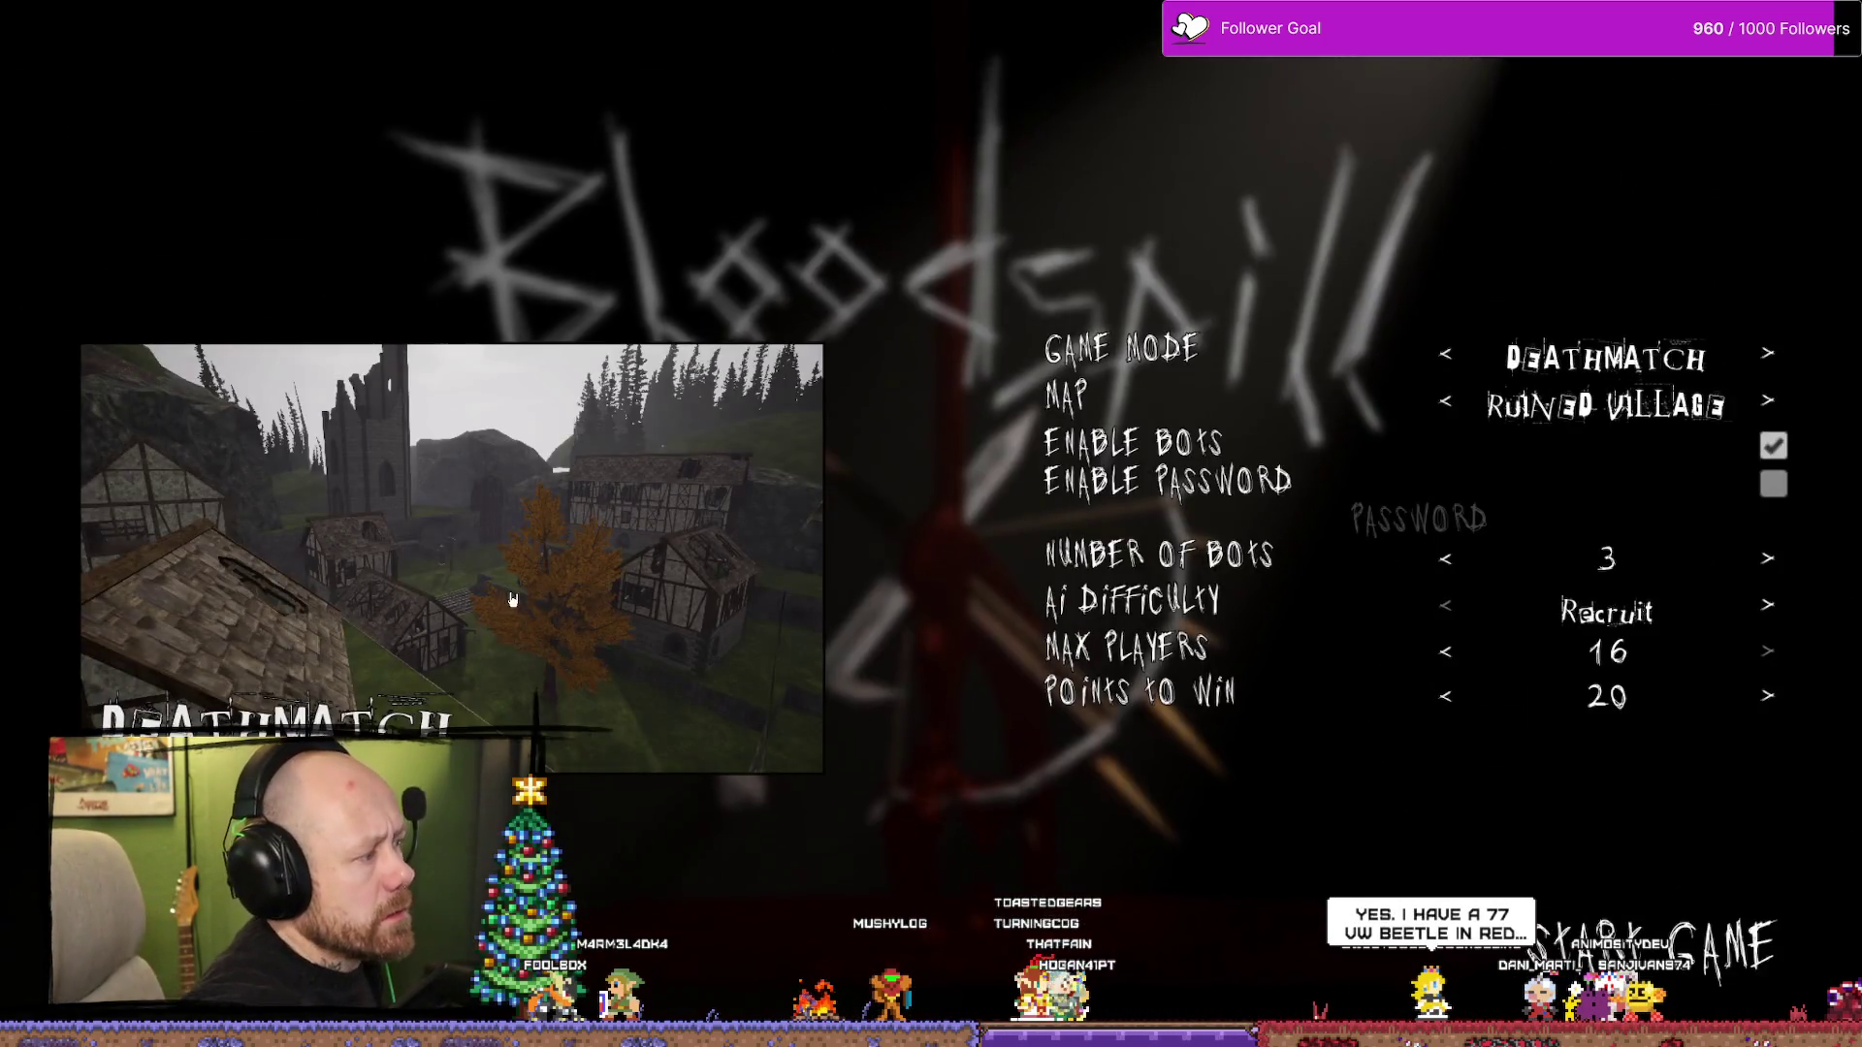
pyautogui.click(1445, 698)
pyautogui.click(1444, 699)
pyautogui.click(1445, 698)
pyautogui.click(1445, 698)
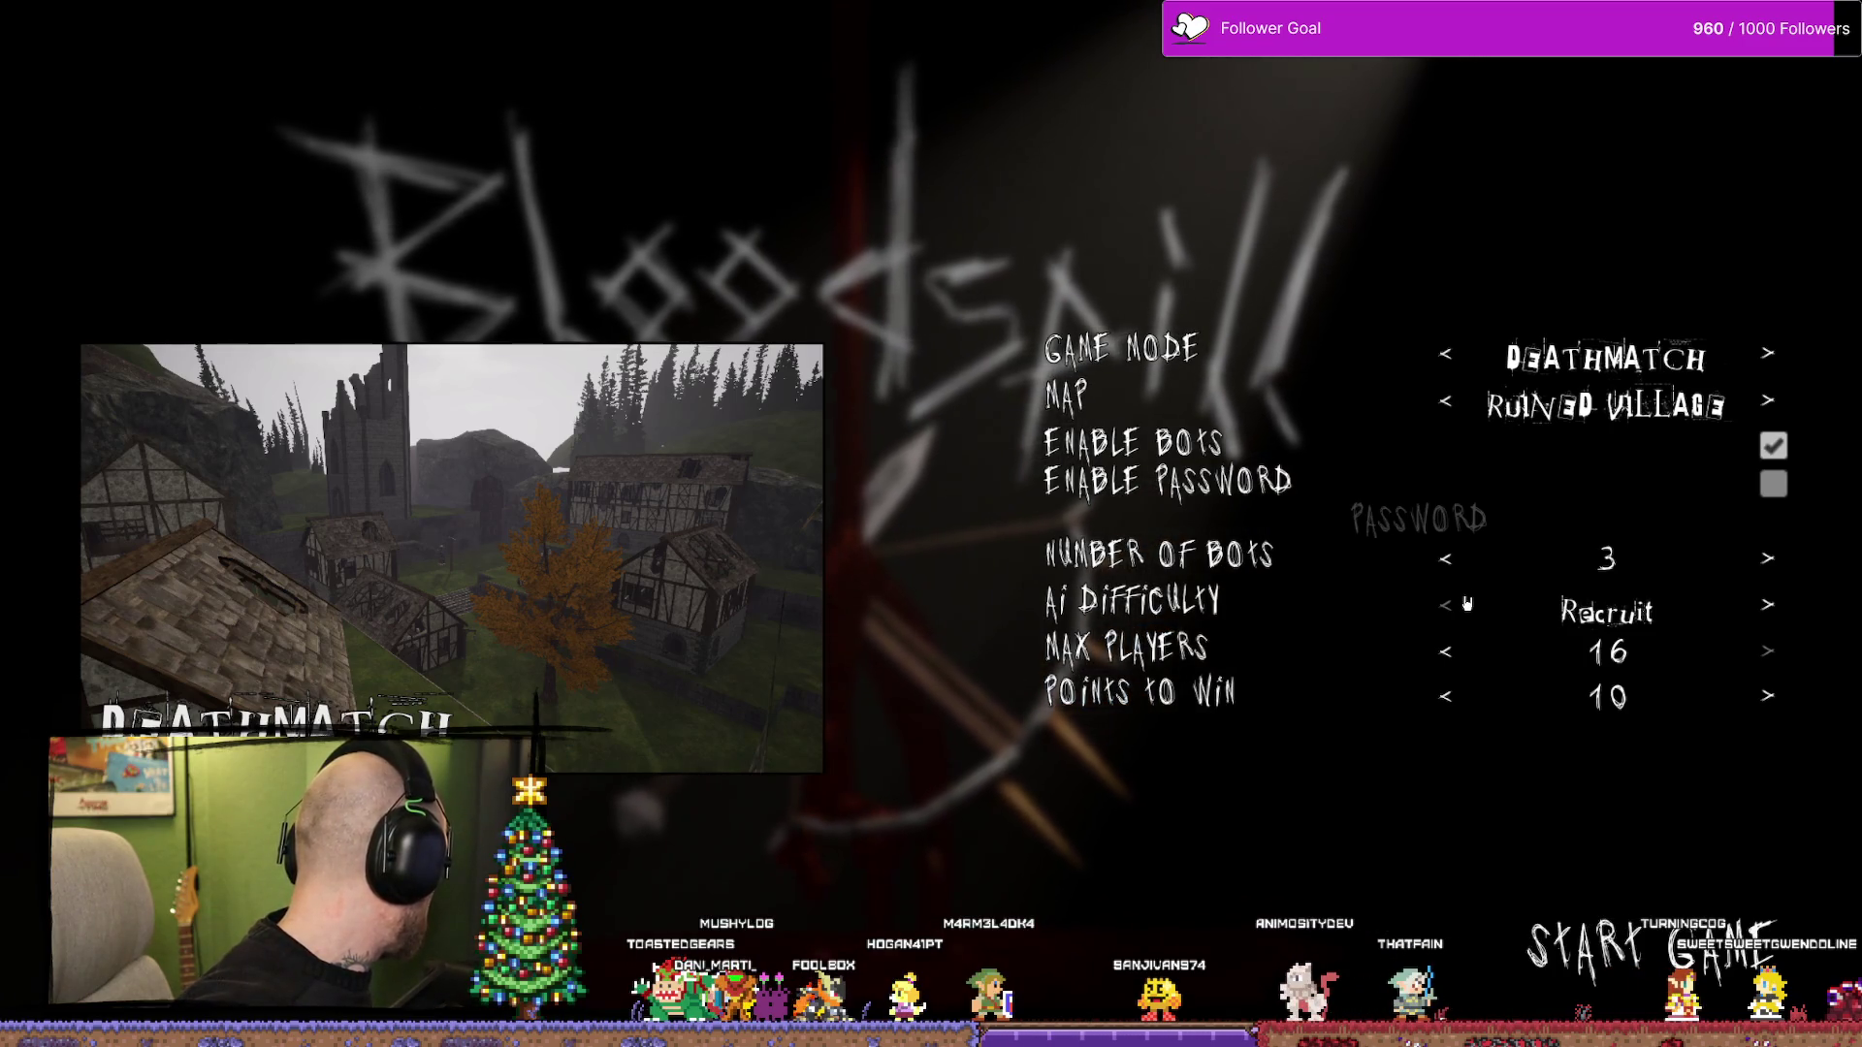
# - Start the Ruined Village deathmatch and deploy with the crossbow and knife loadout
pyautogui.hotkey('shift', 'Tab')
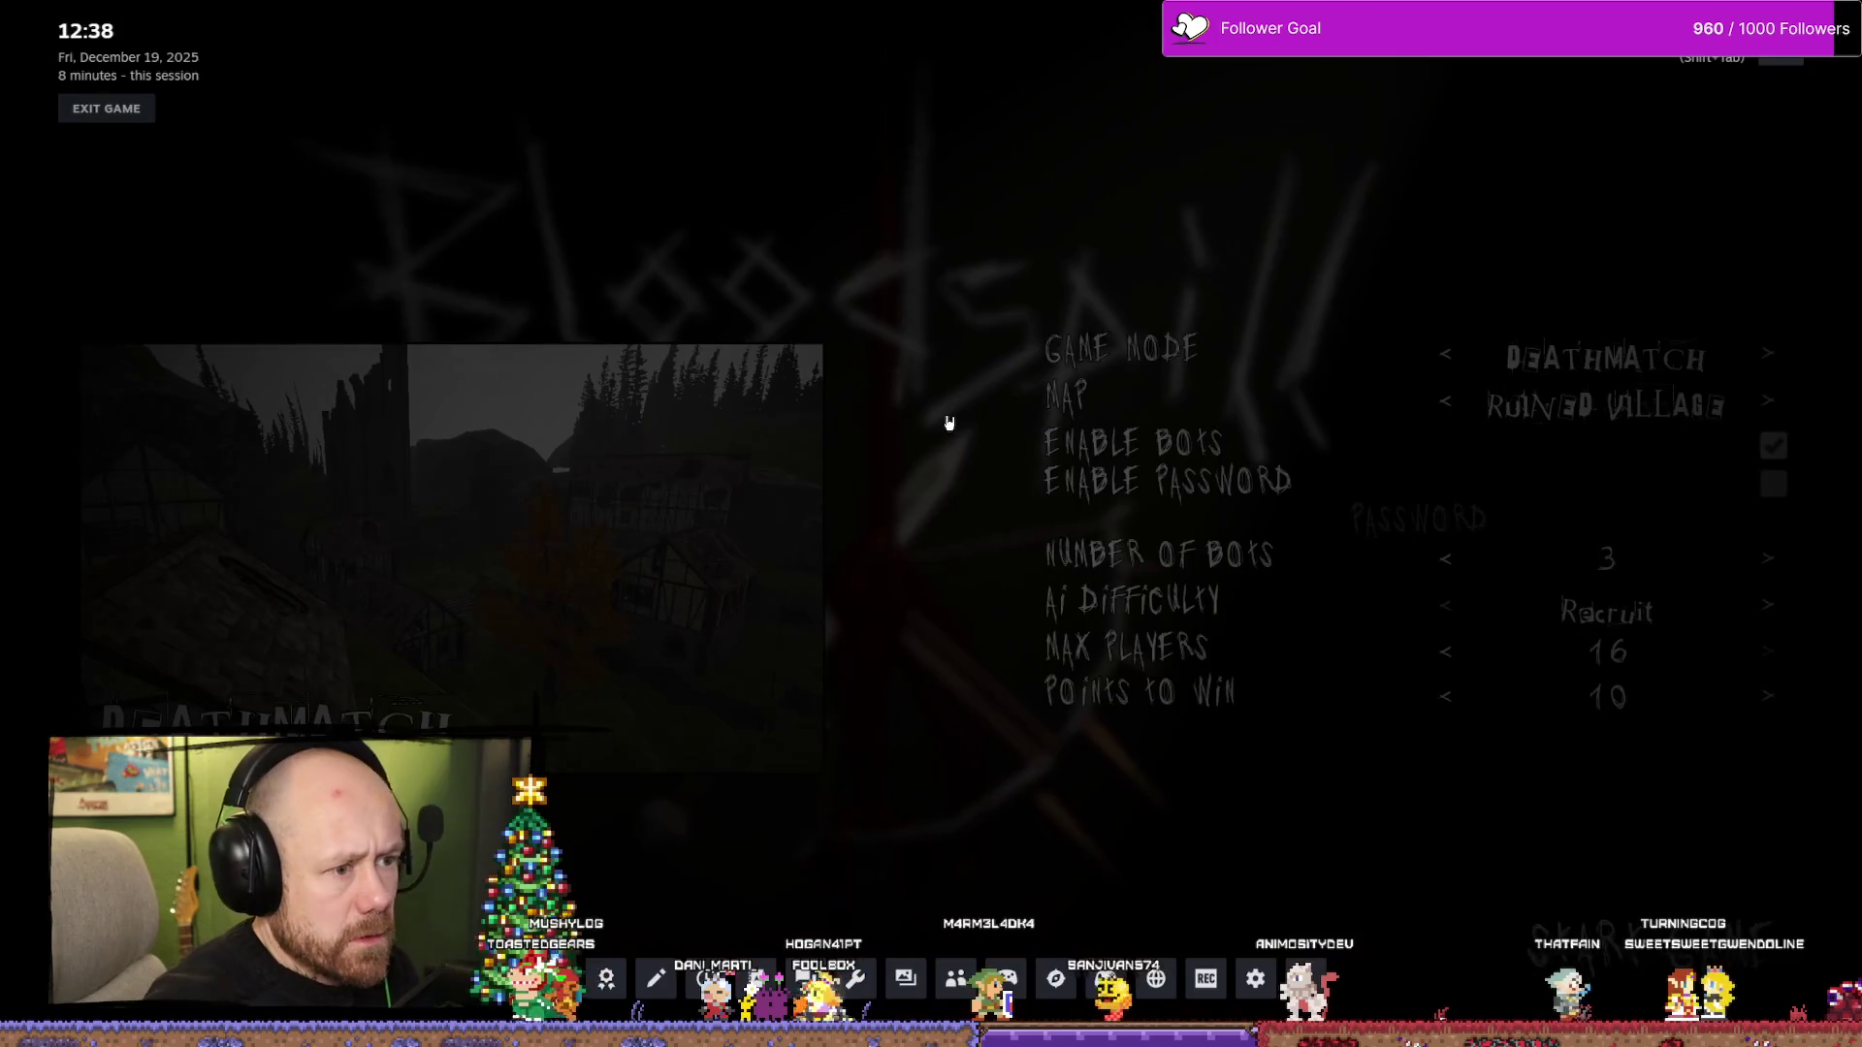
pyautogui.hotkey('shift', 'Tab')
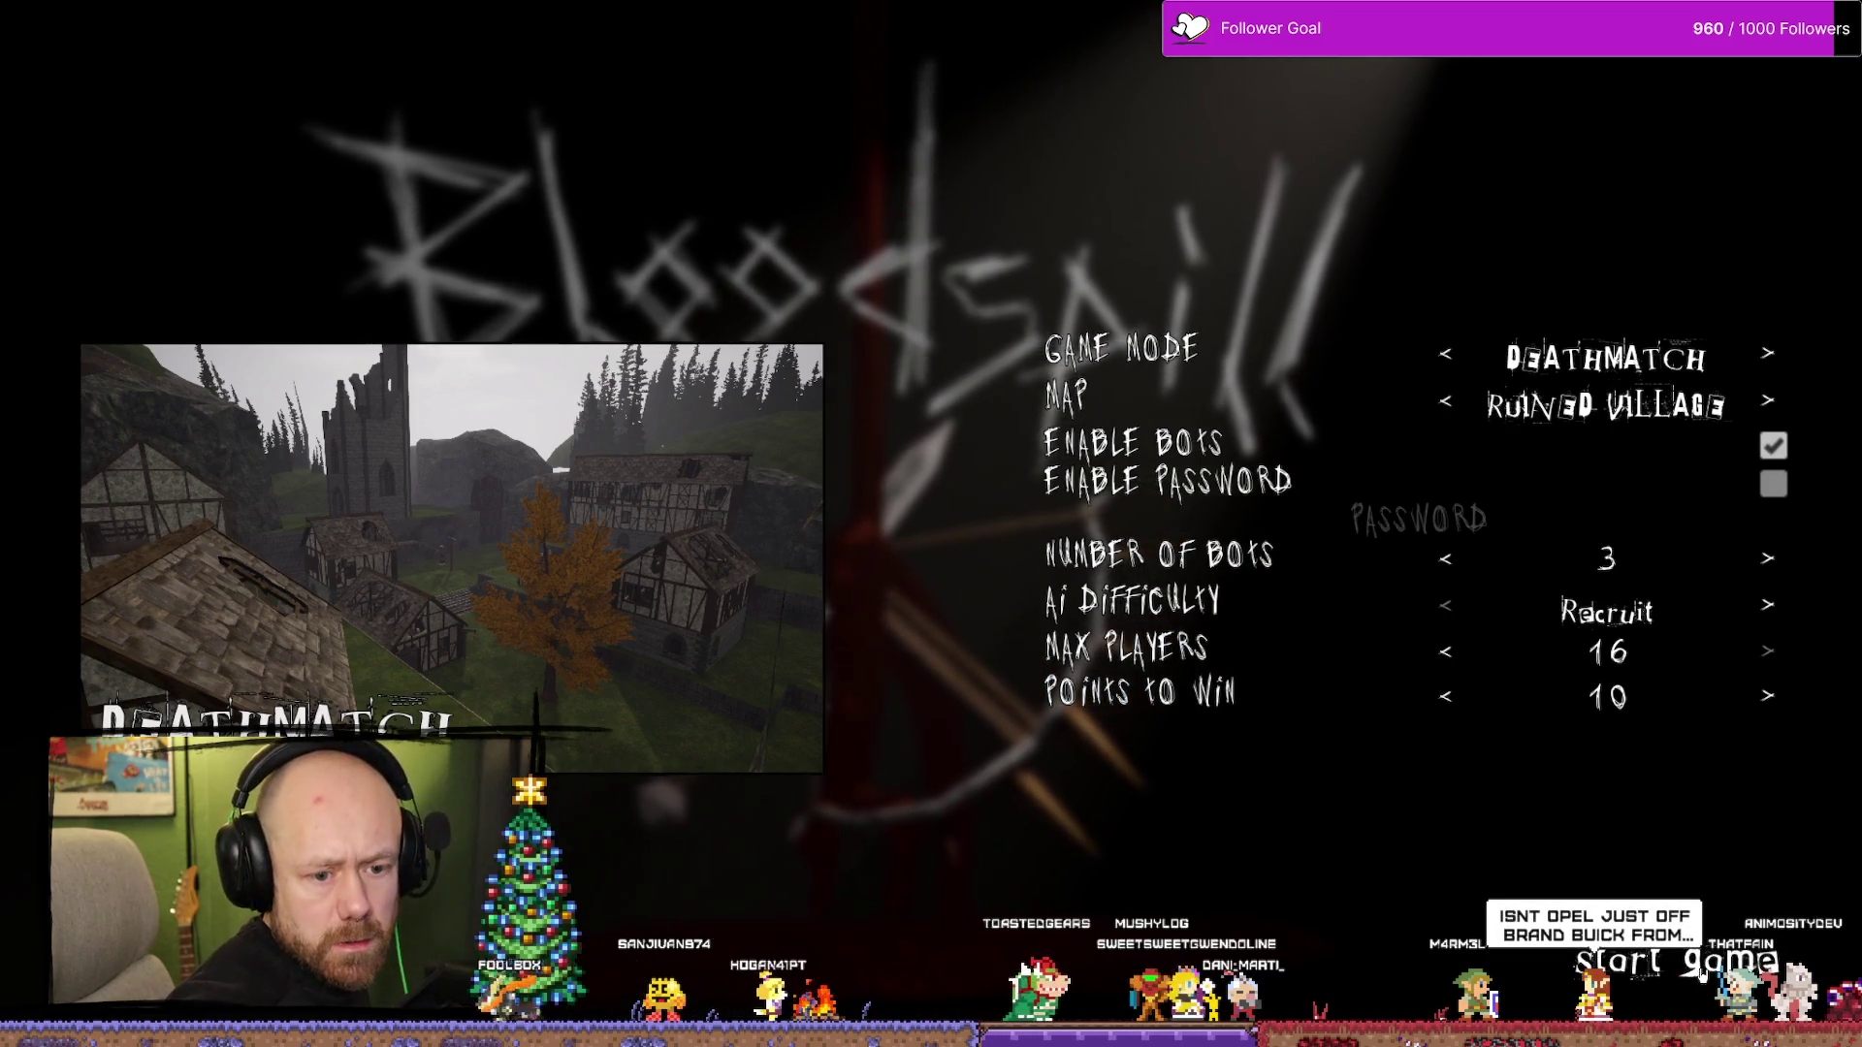
pyautogui.click(1674, 1003)
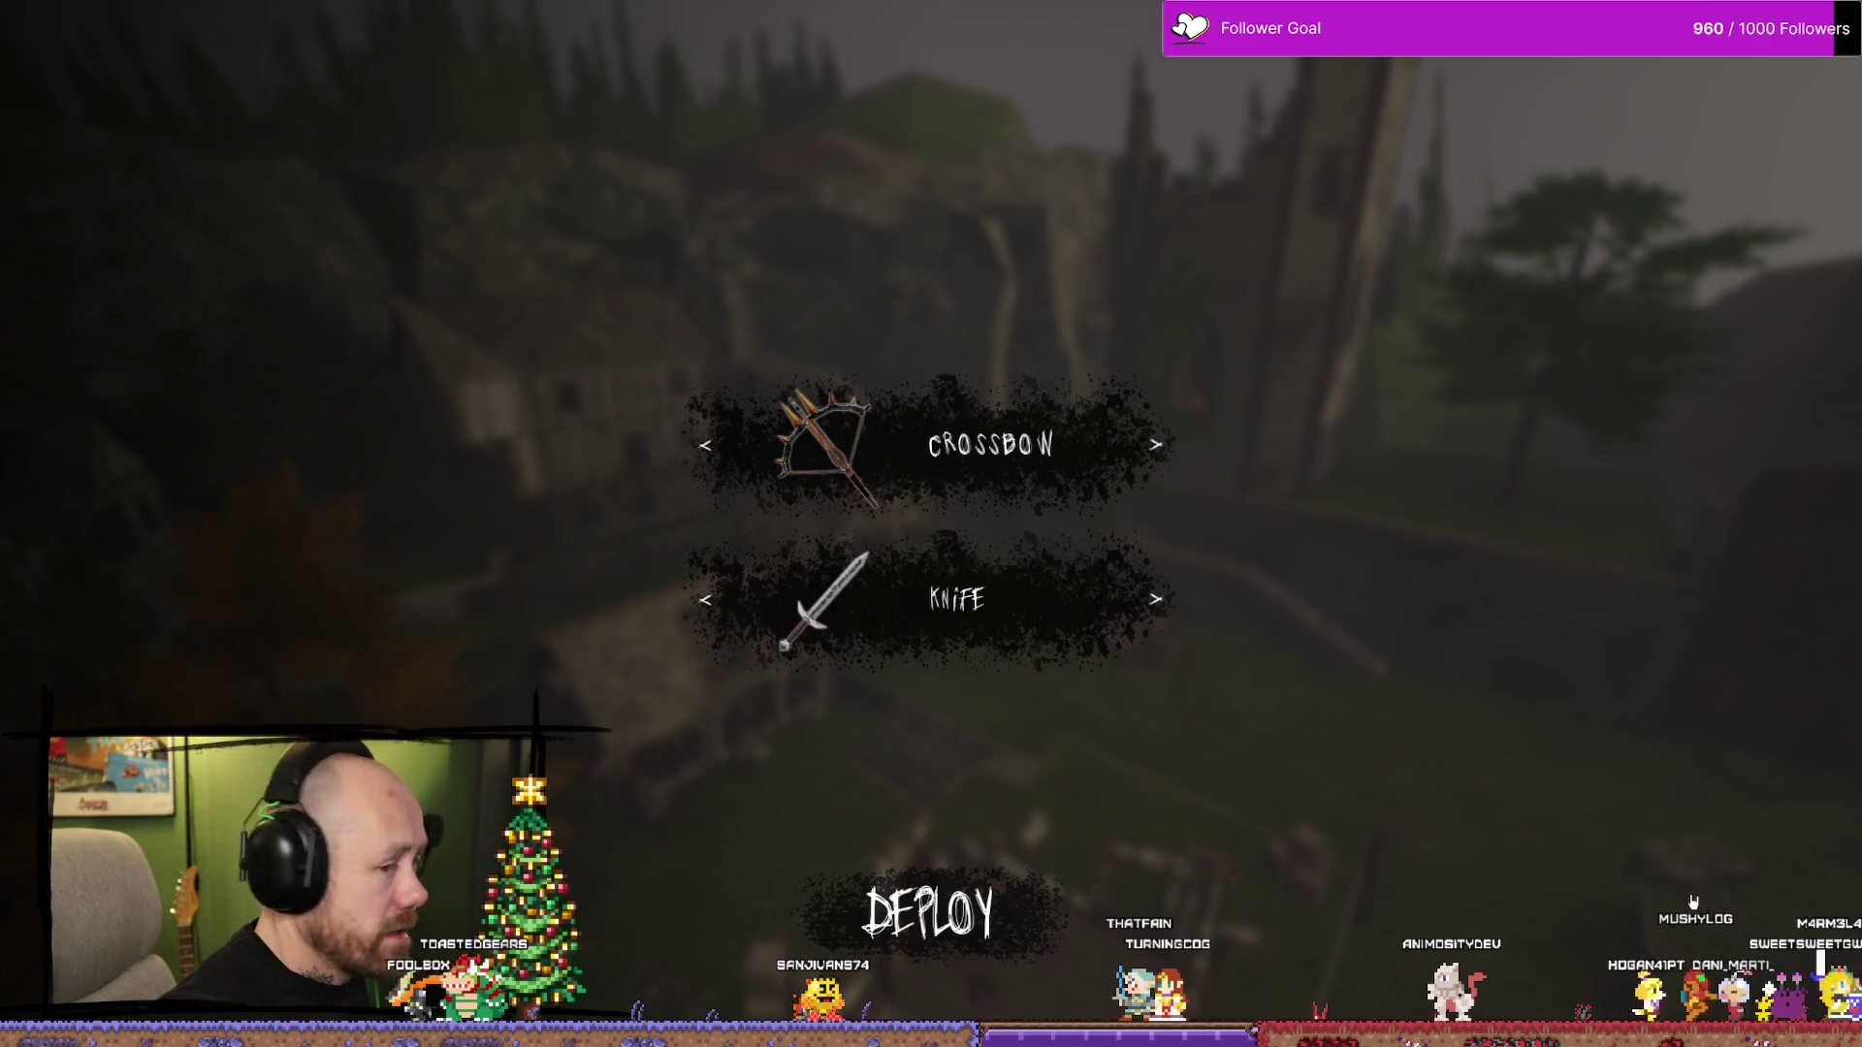
pyautogui.click(928, 912)
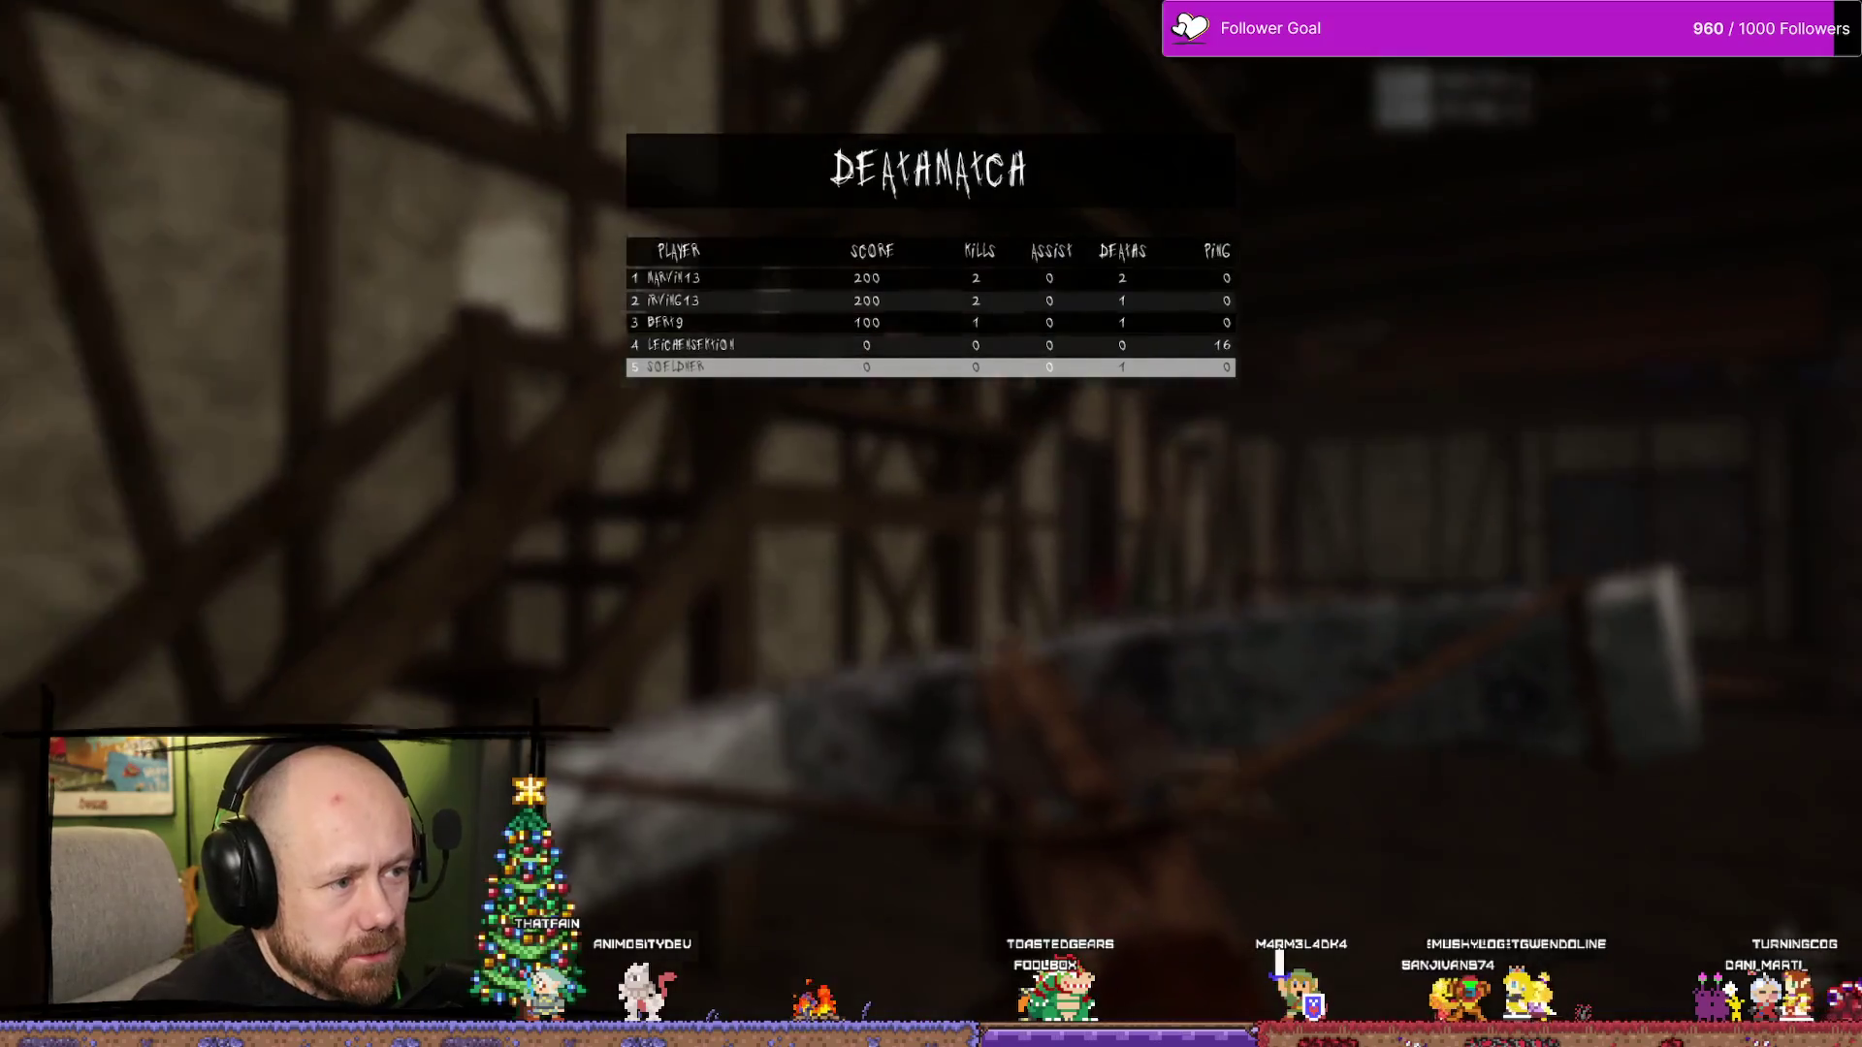
# - Advance into the village and attack the hooded enemy and the enemy in the doorway
pyautogui.press('w')
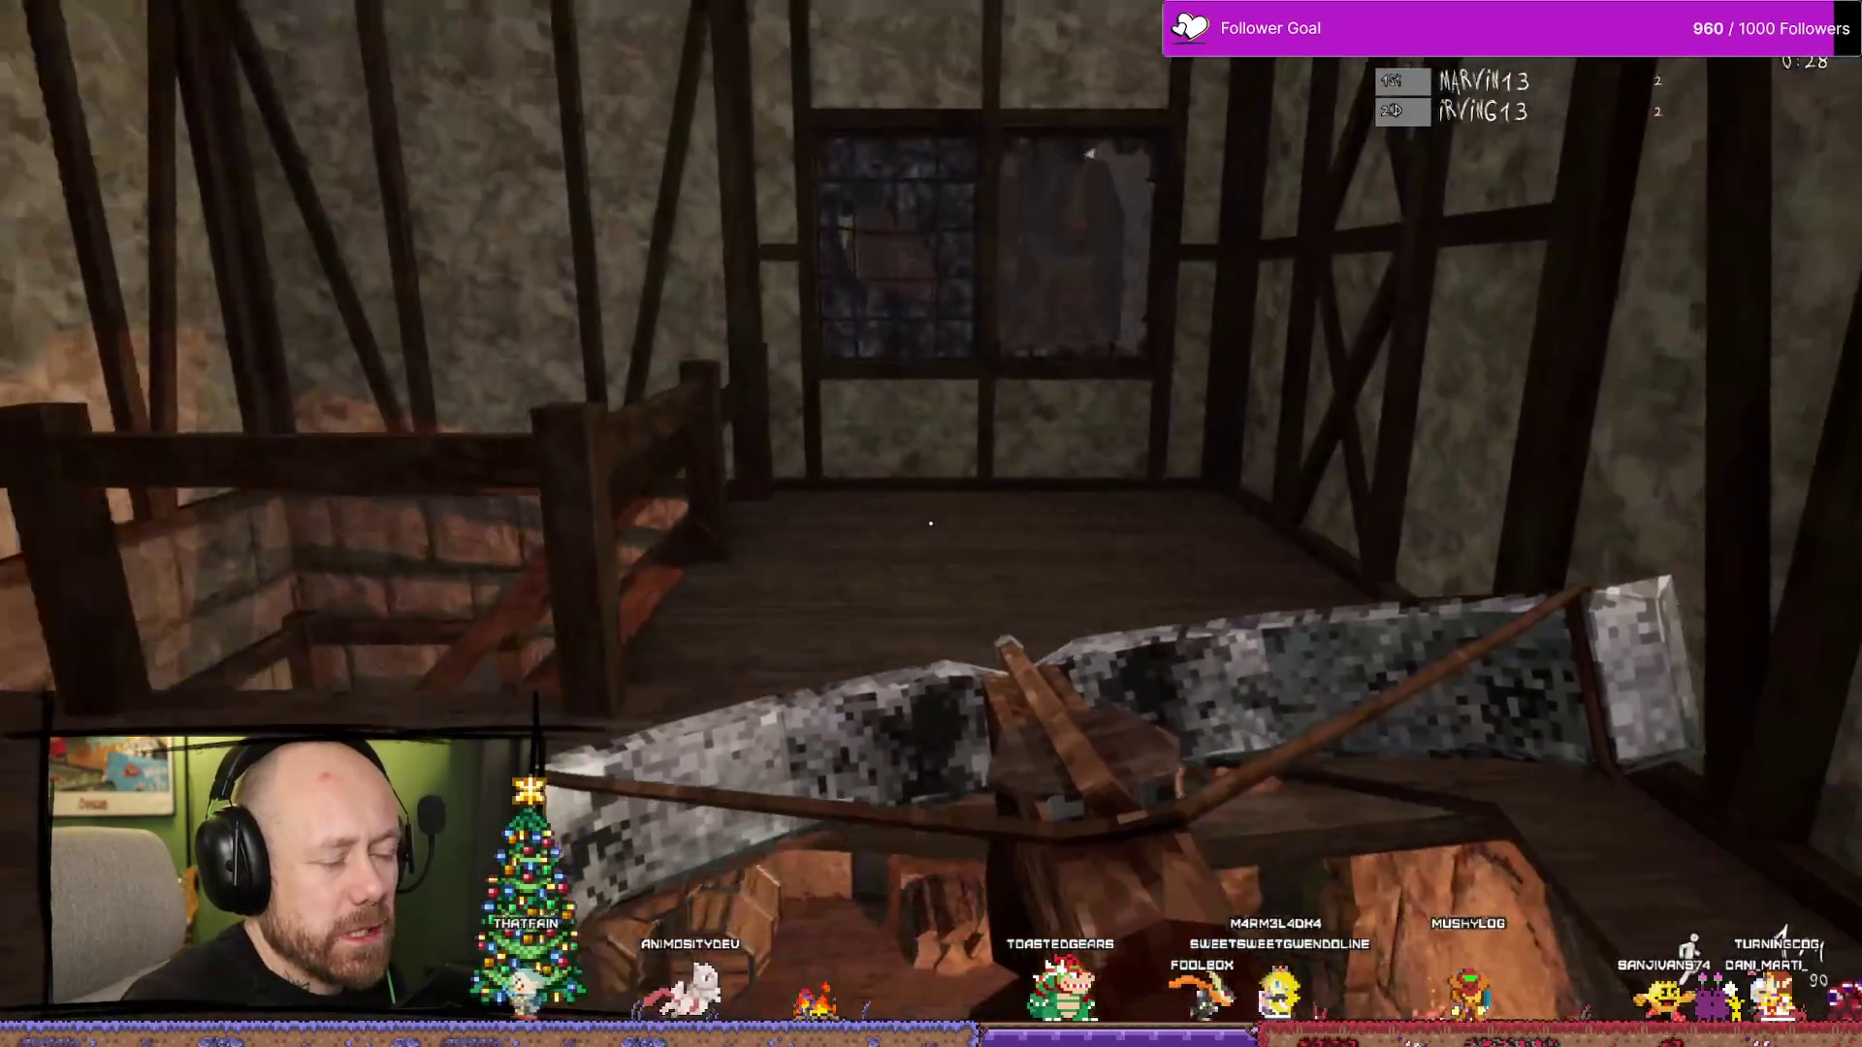
pyautogui.press('w')
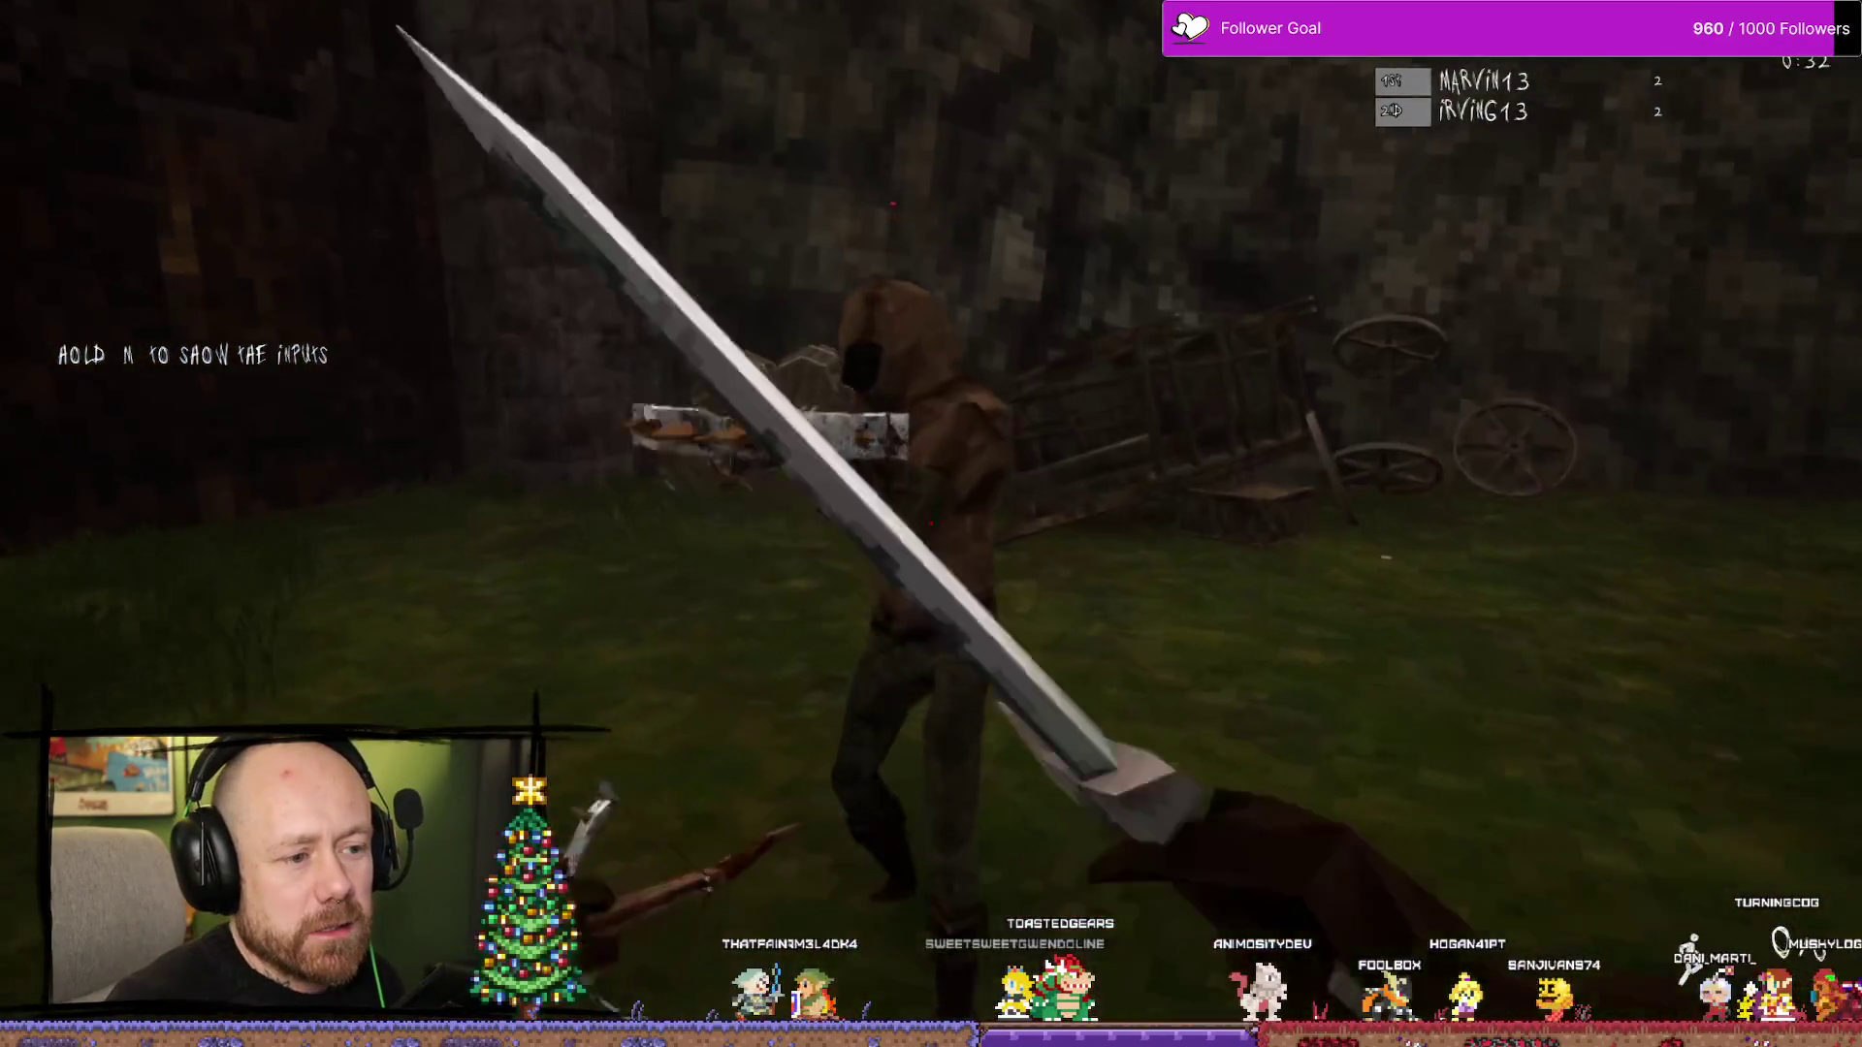
pyautogui.click(931, 523)
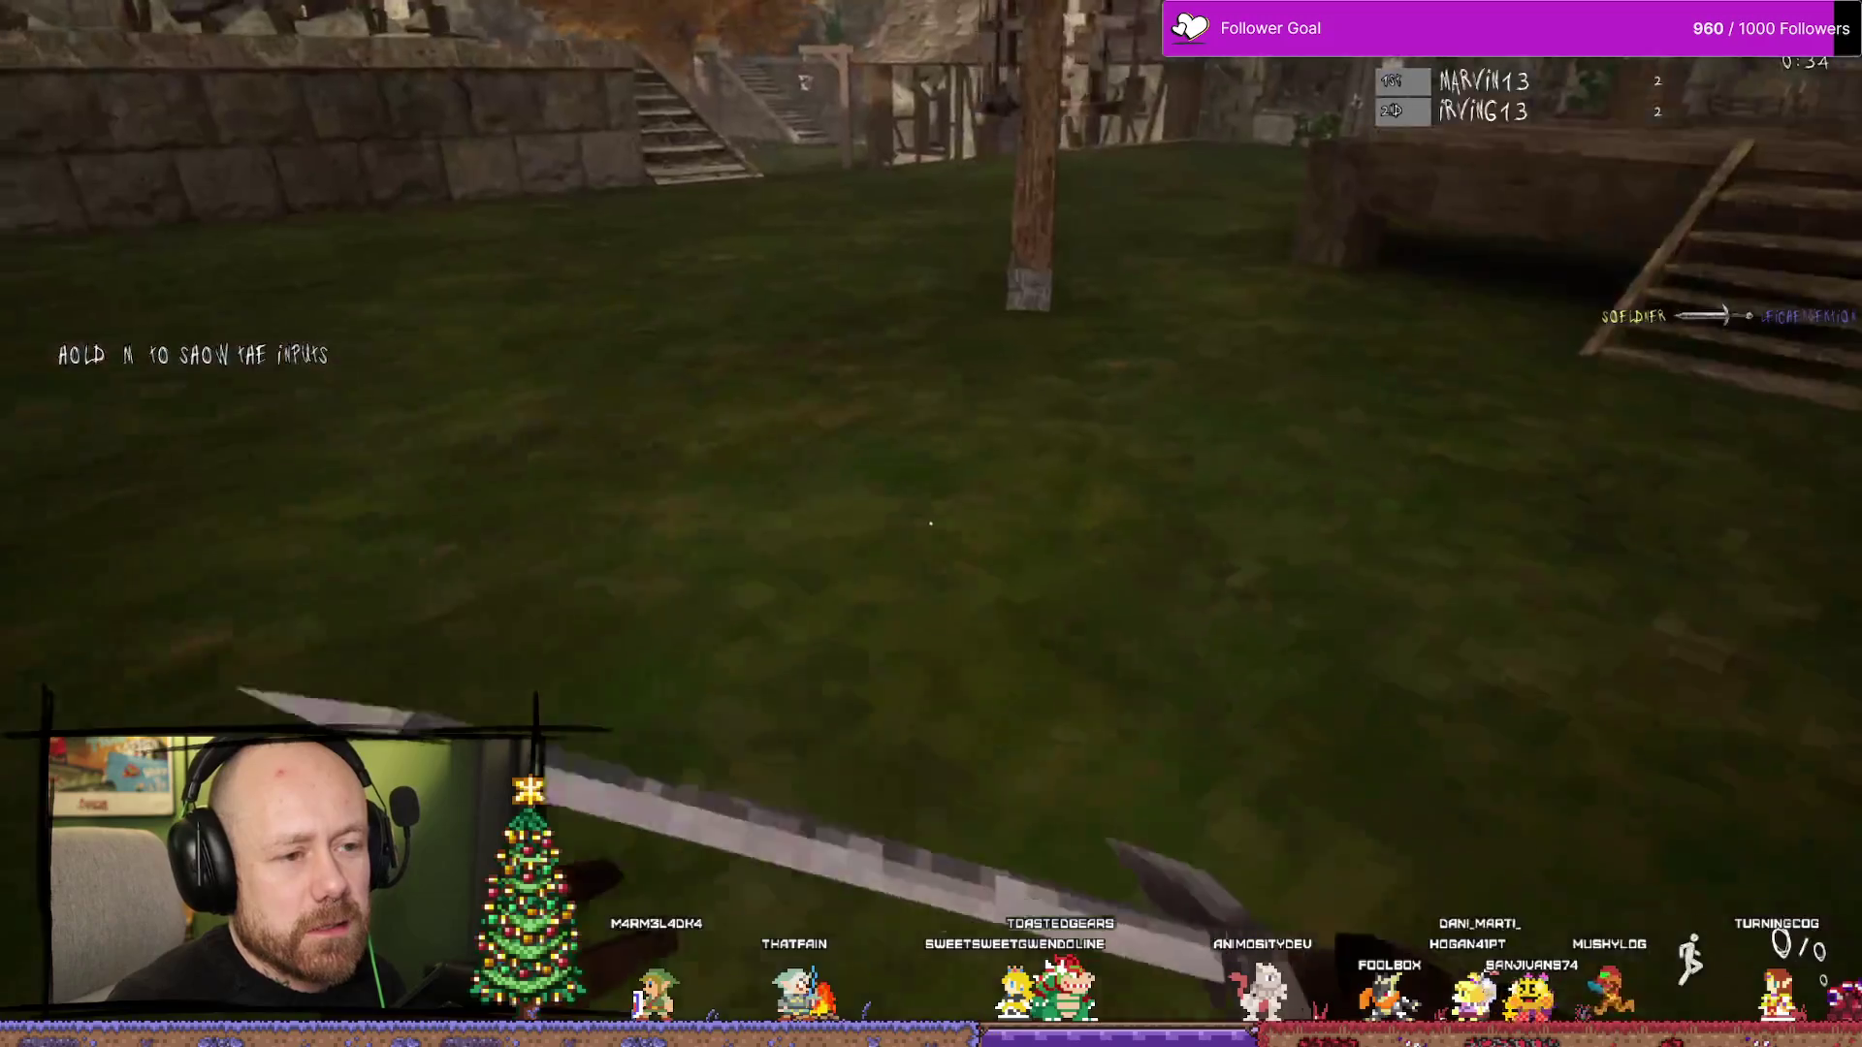
pyautogui.press('w')
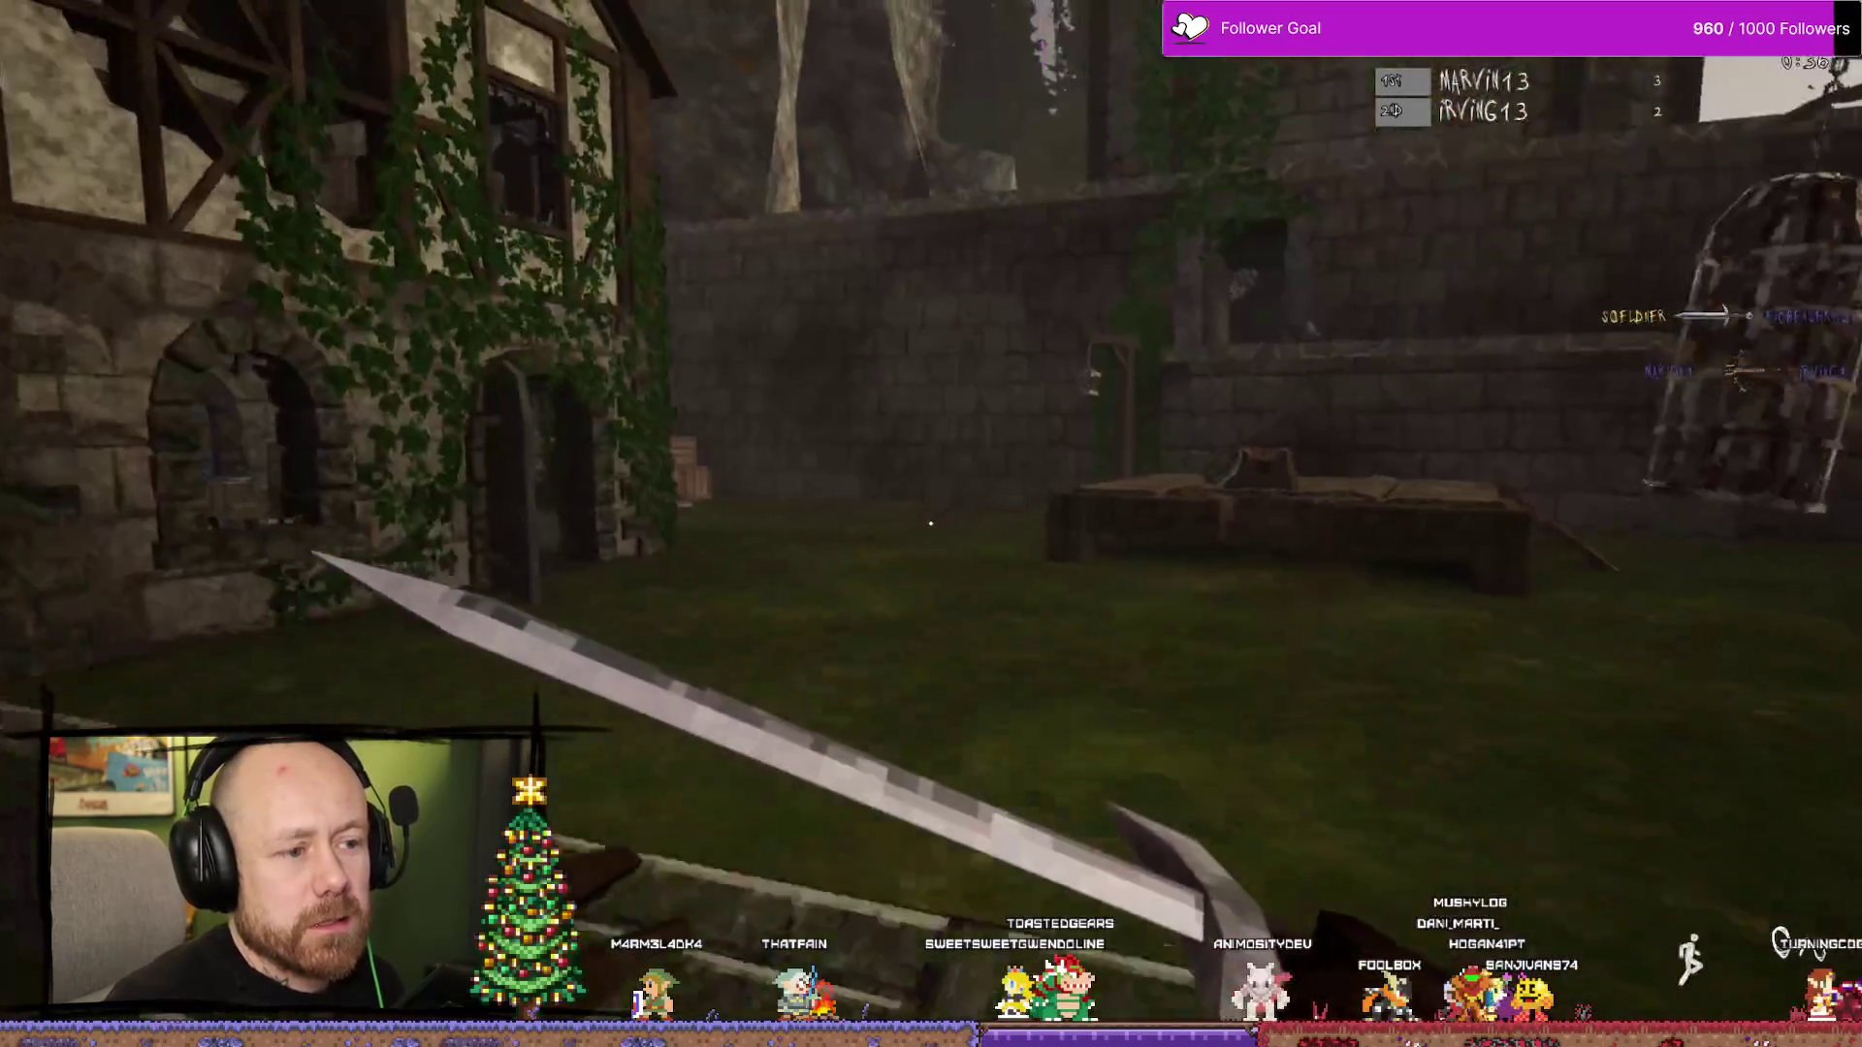
pyautogui.press('w')
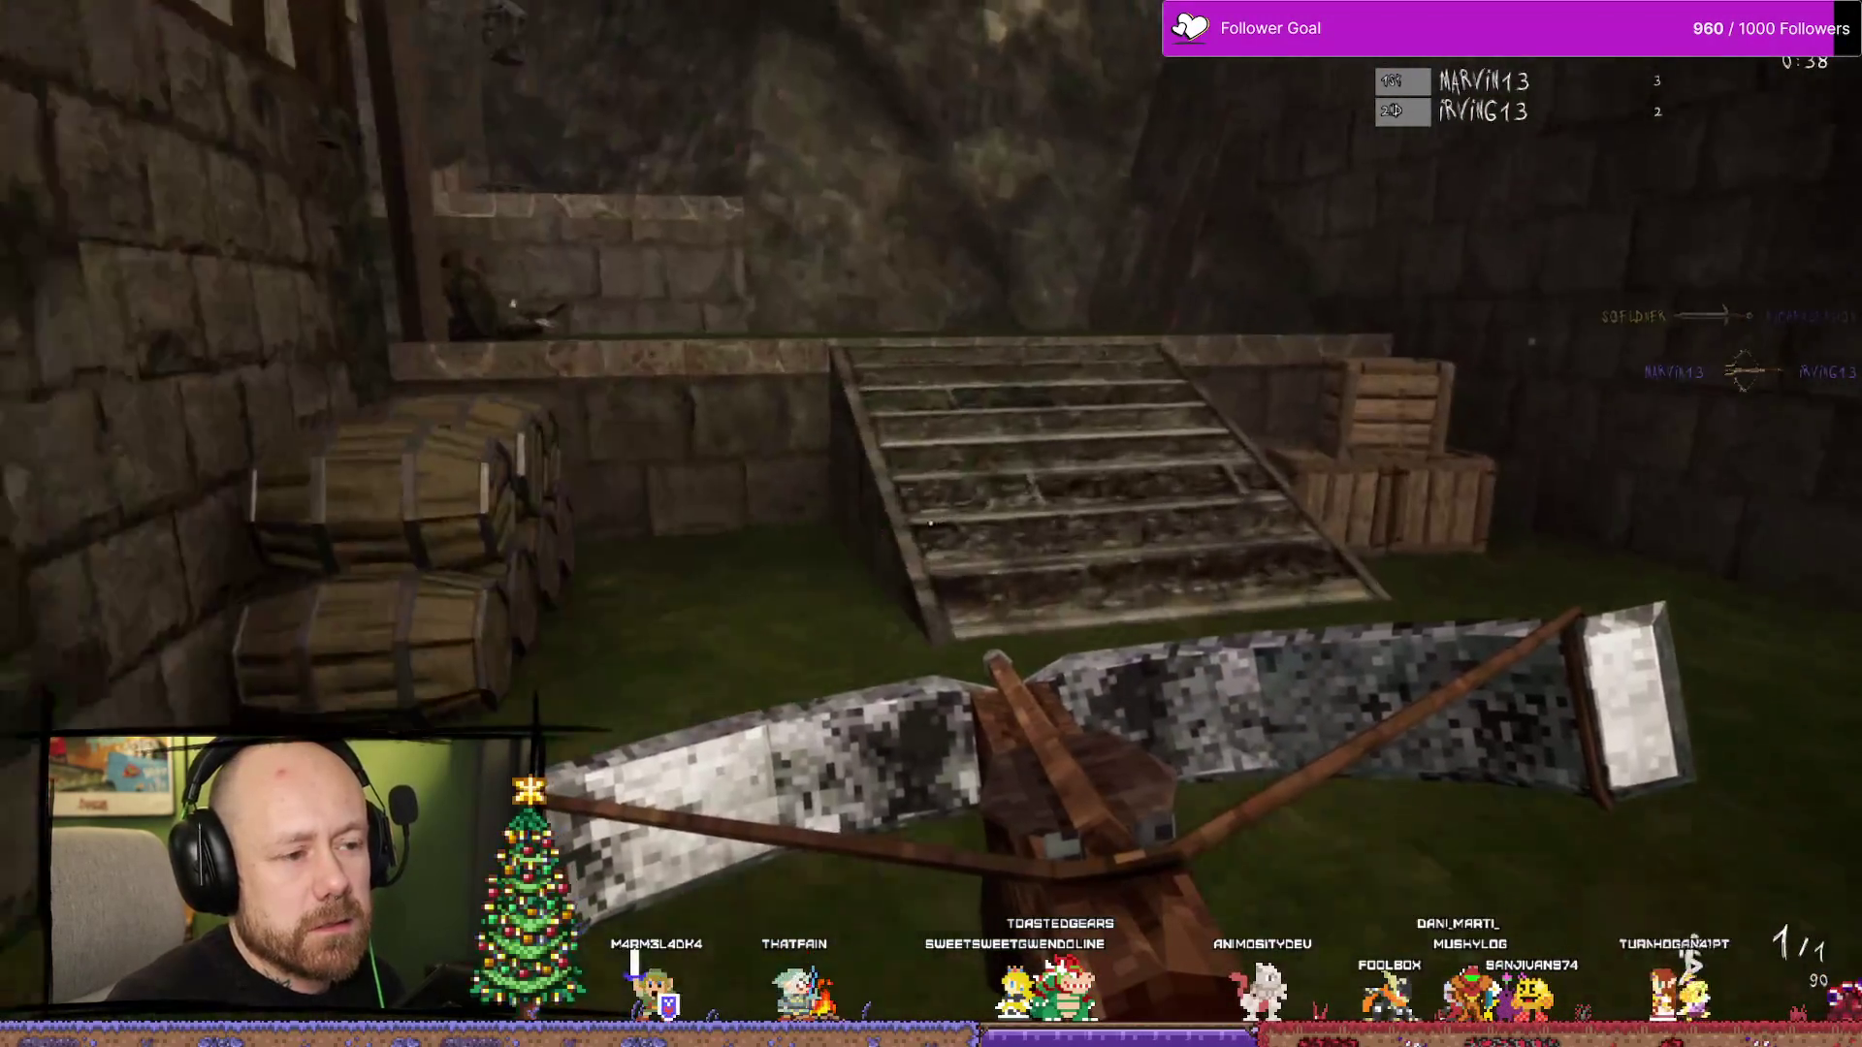
pyautogui.press('w')
pyautogui.press('w')
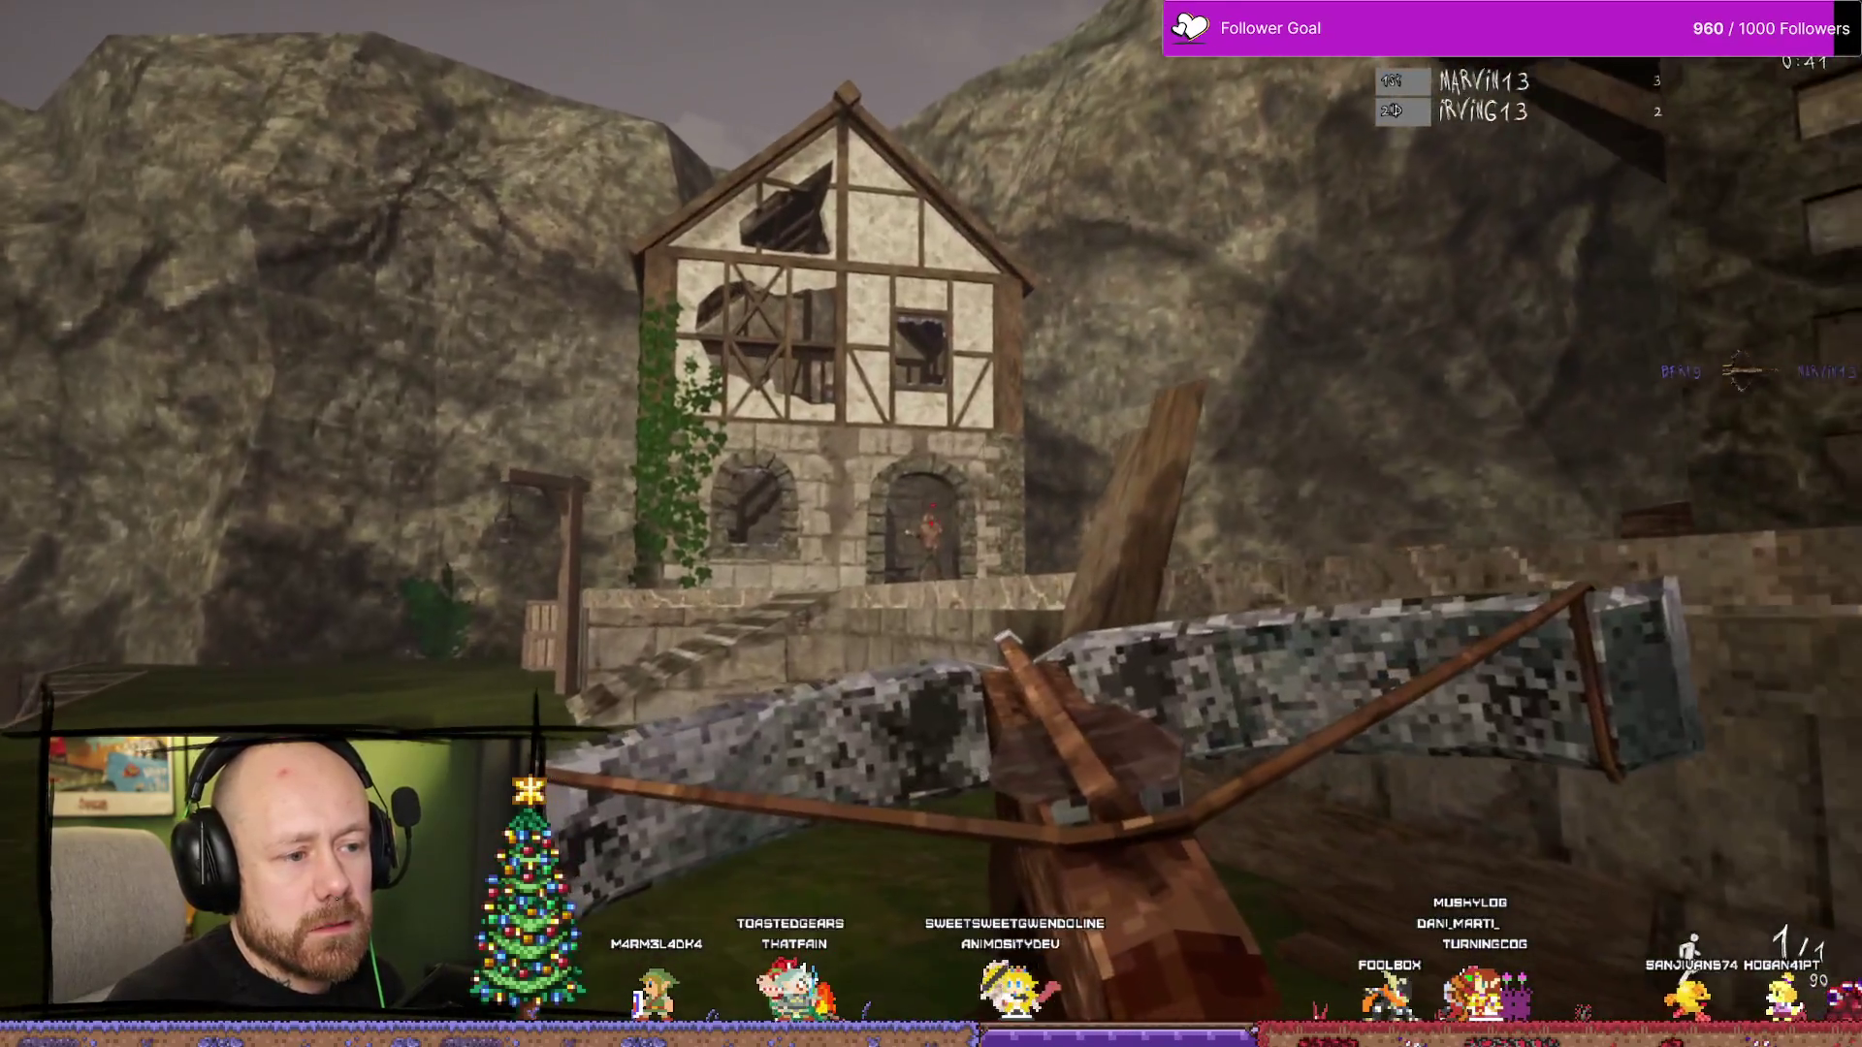
pyautogui.click(931, 524)
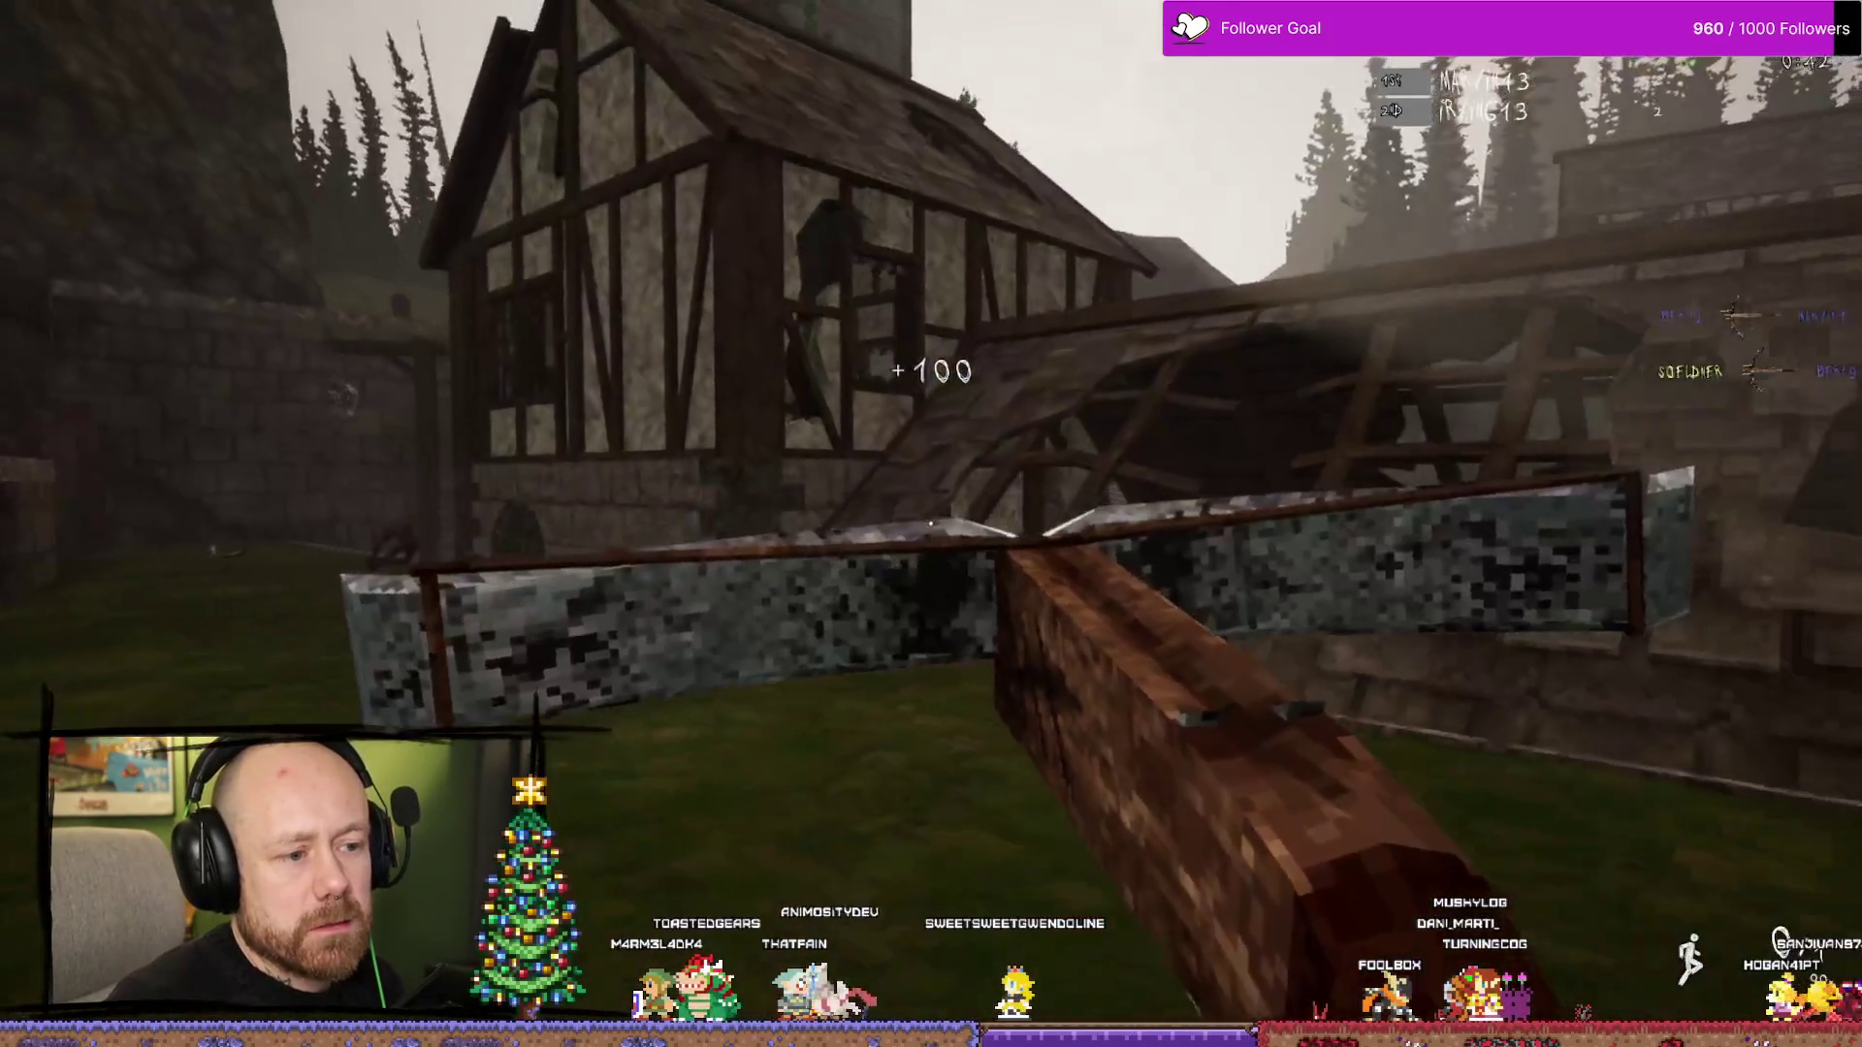
# - Climb the stone stairs and fire crossbow shots at opponents across the village
pyautogui.press('w')
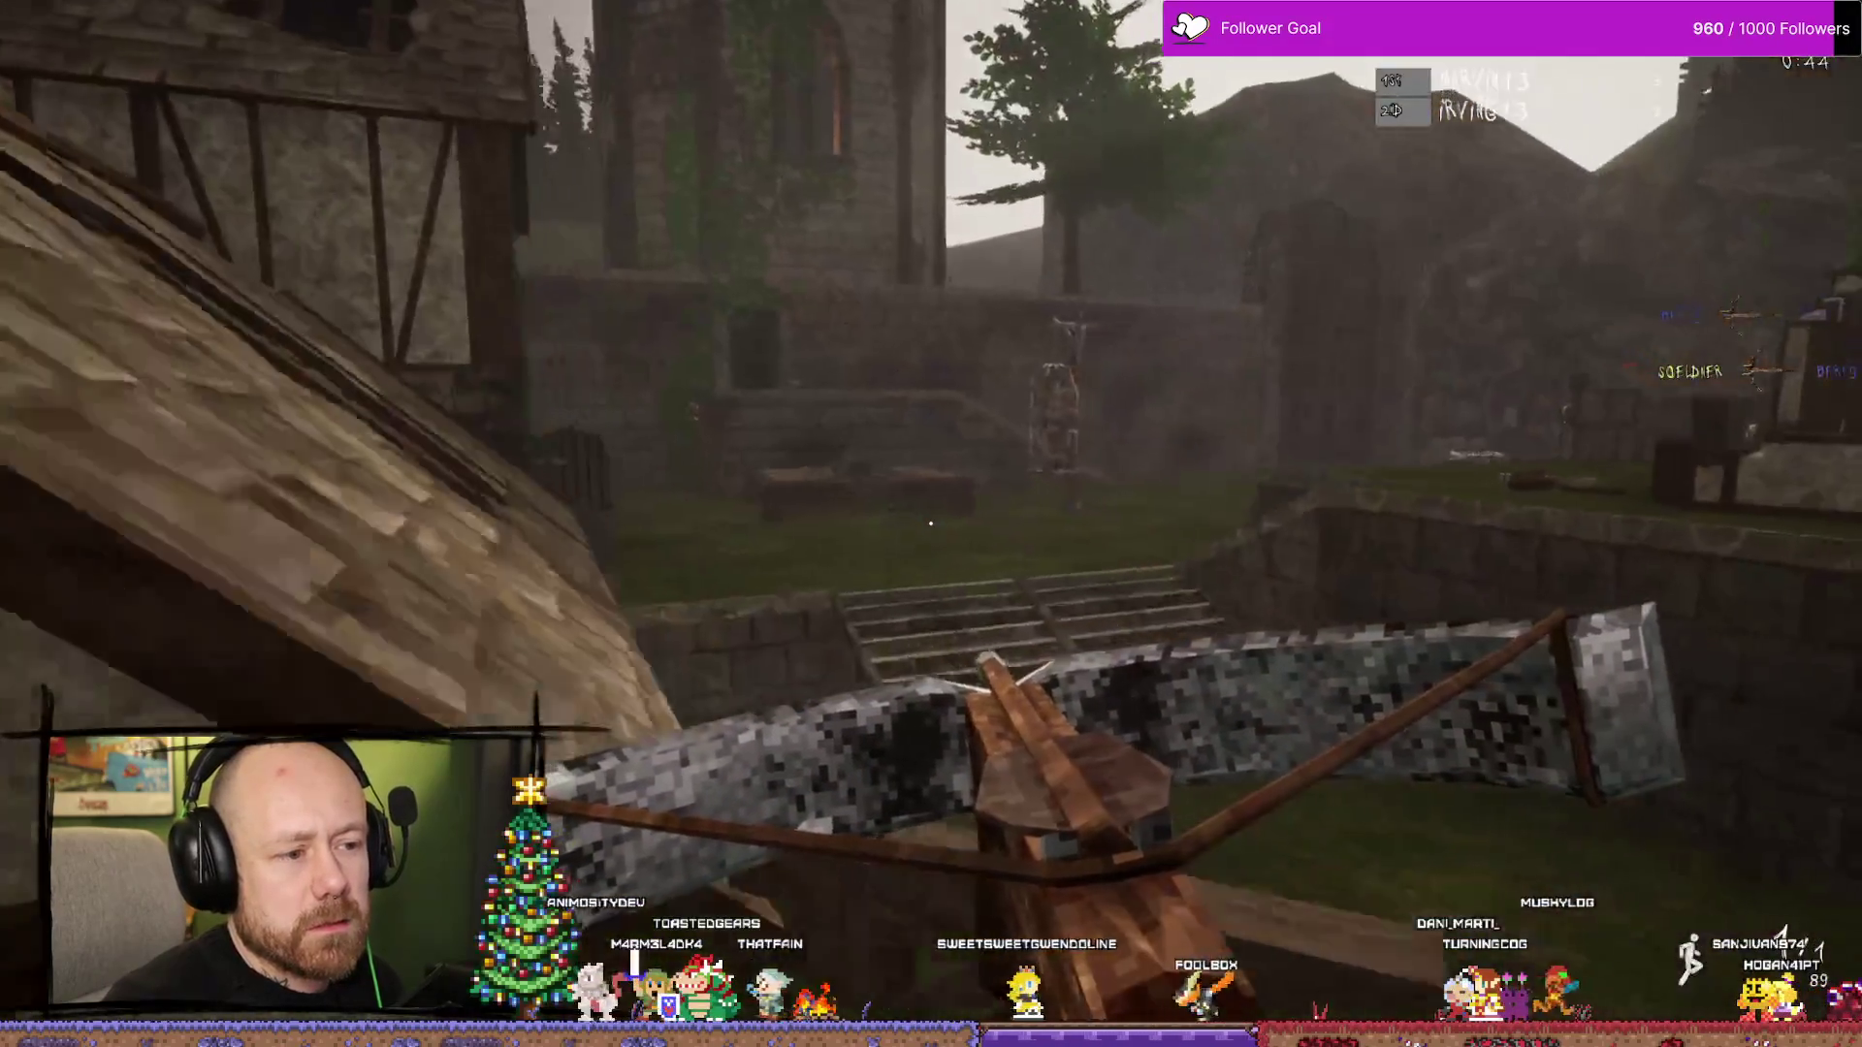
pyautogui.press('w')
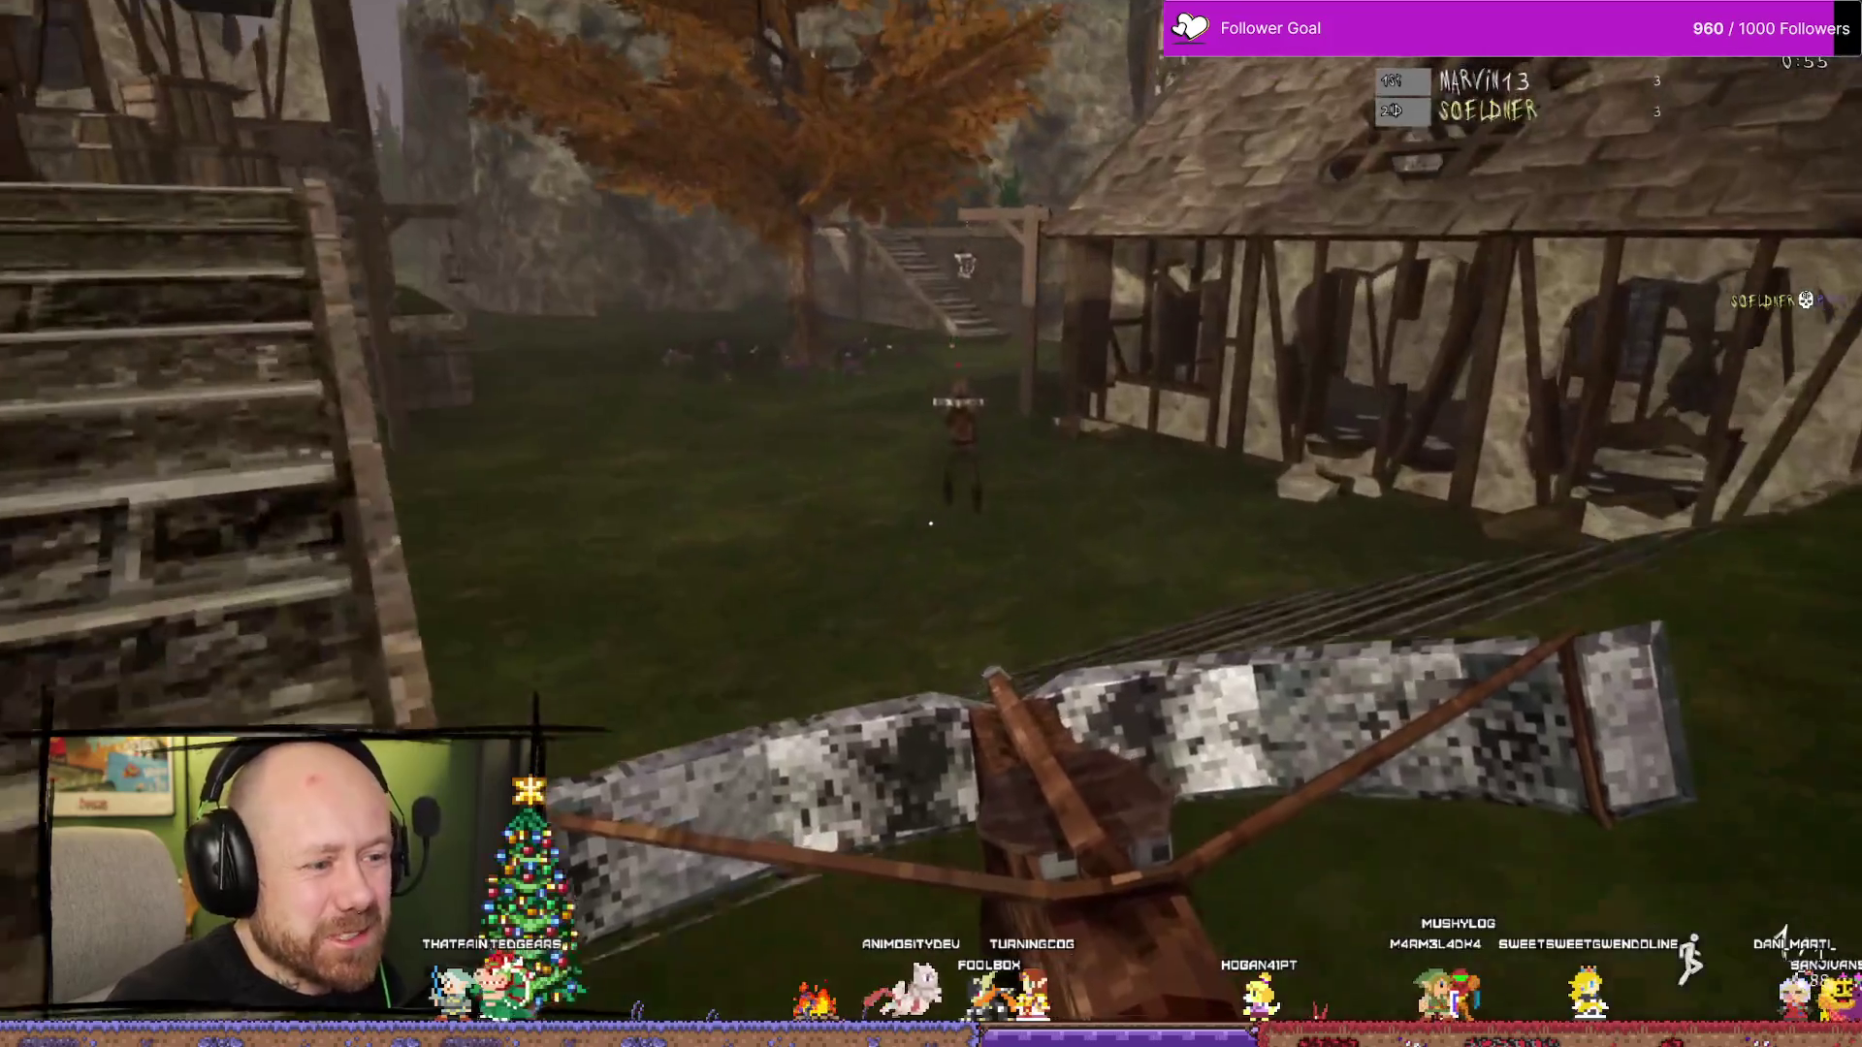
pyautogui.click(932, 523)
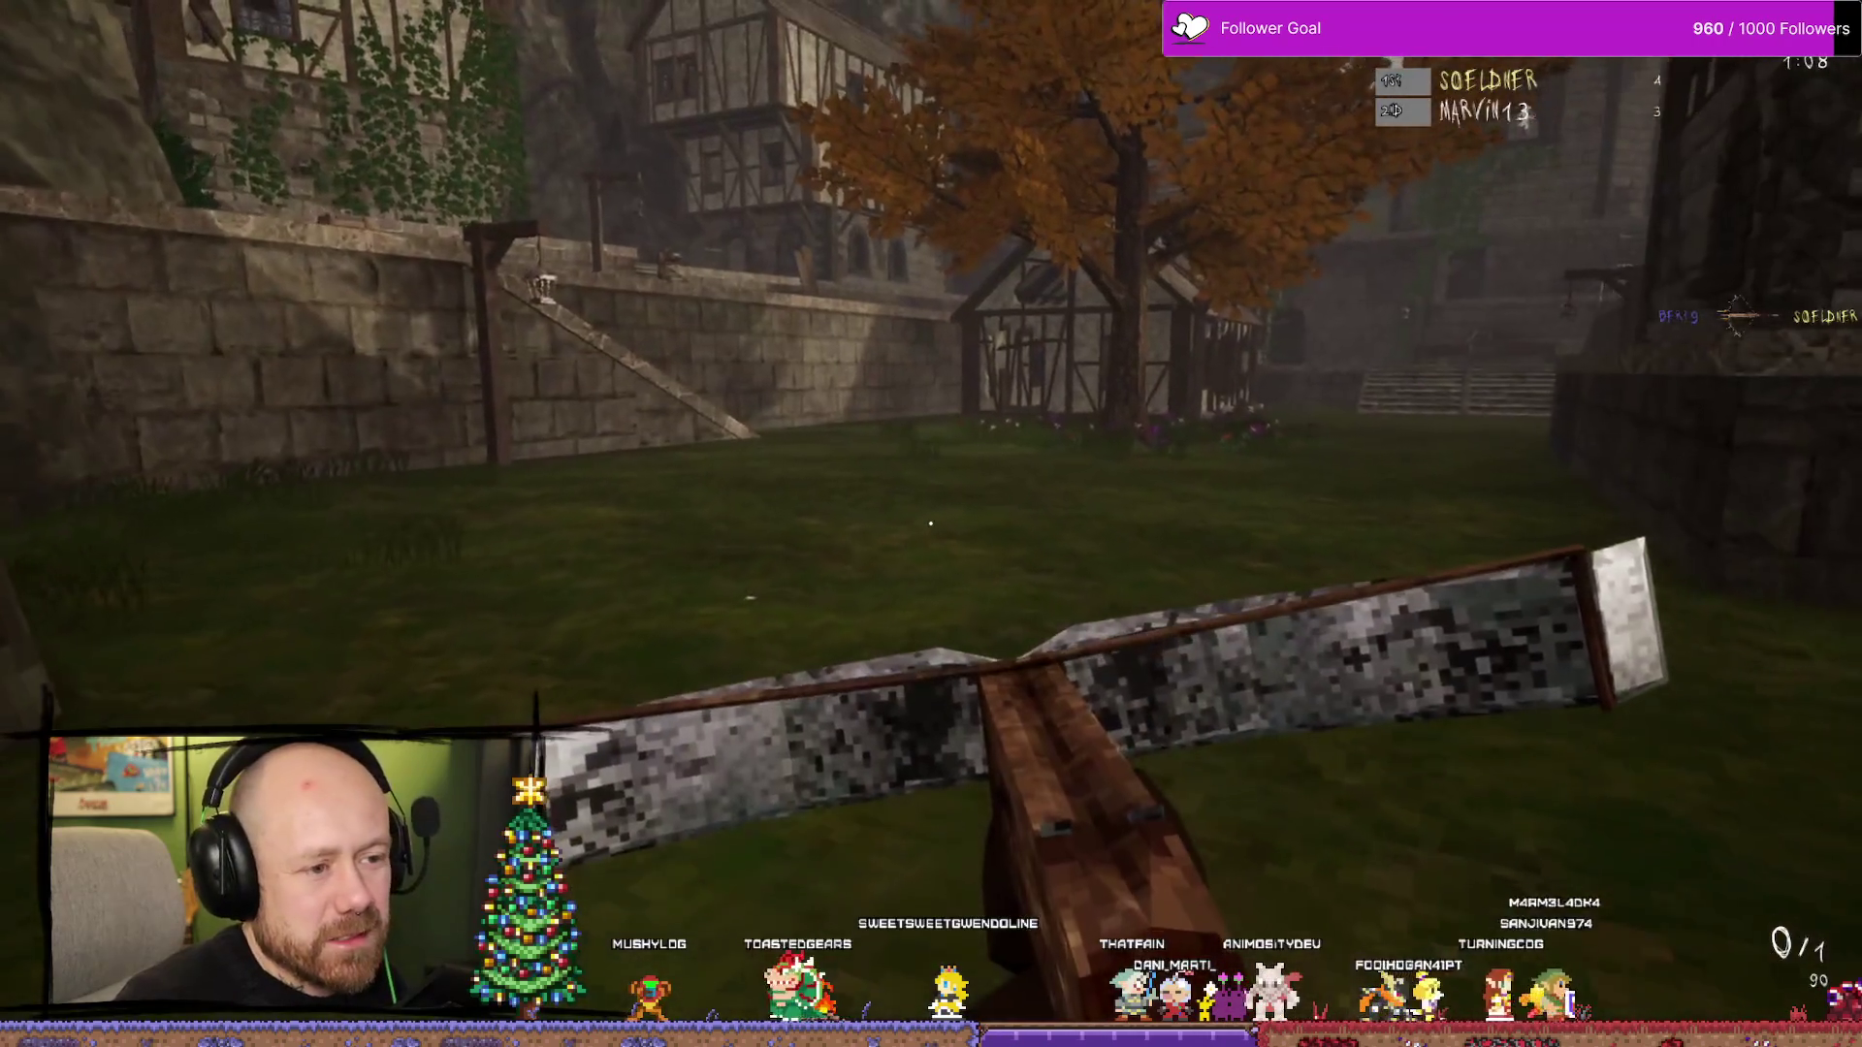
pyautogui.press('2')
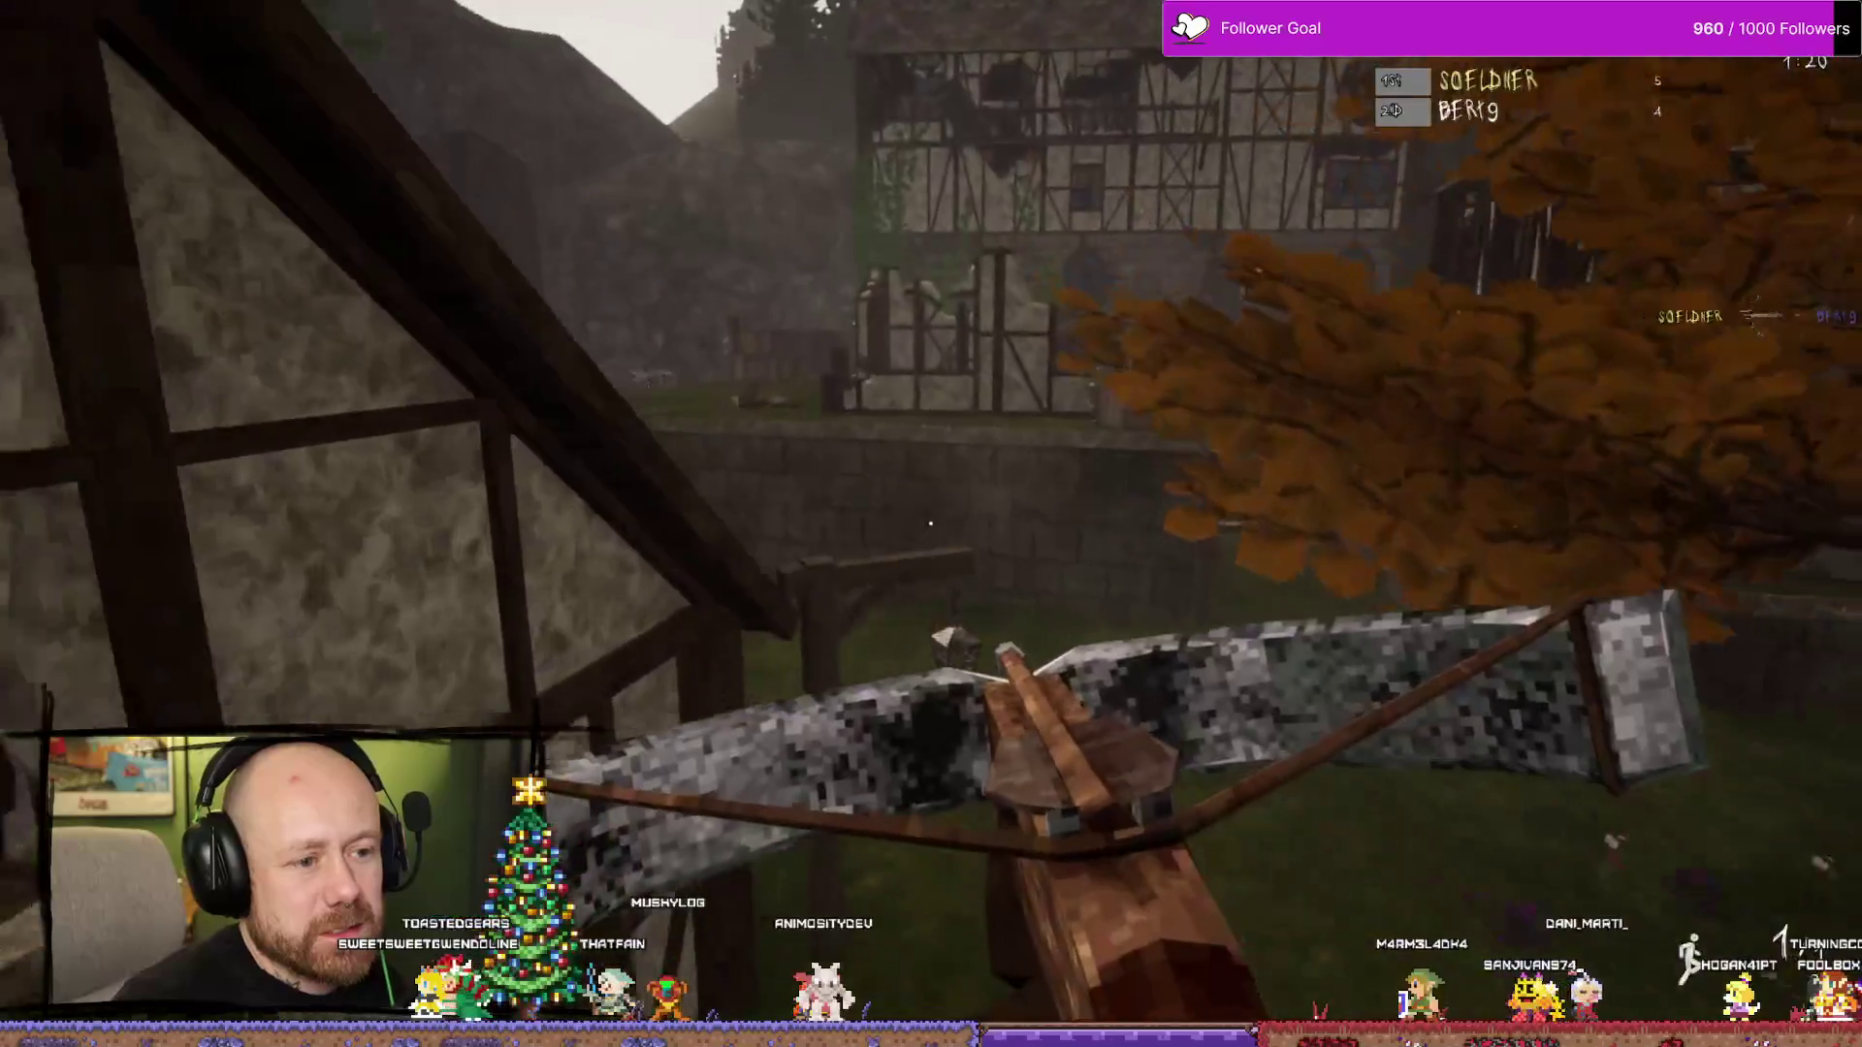
pyautogui.click(932, 524)
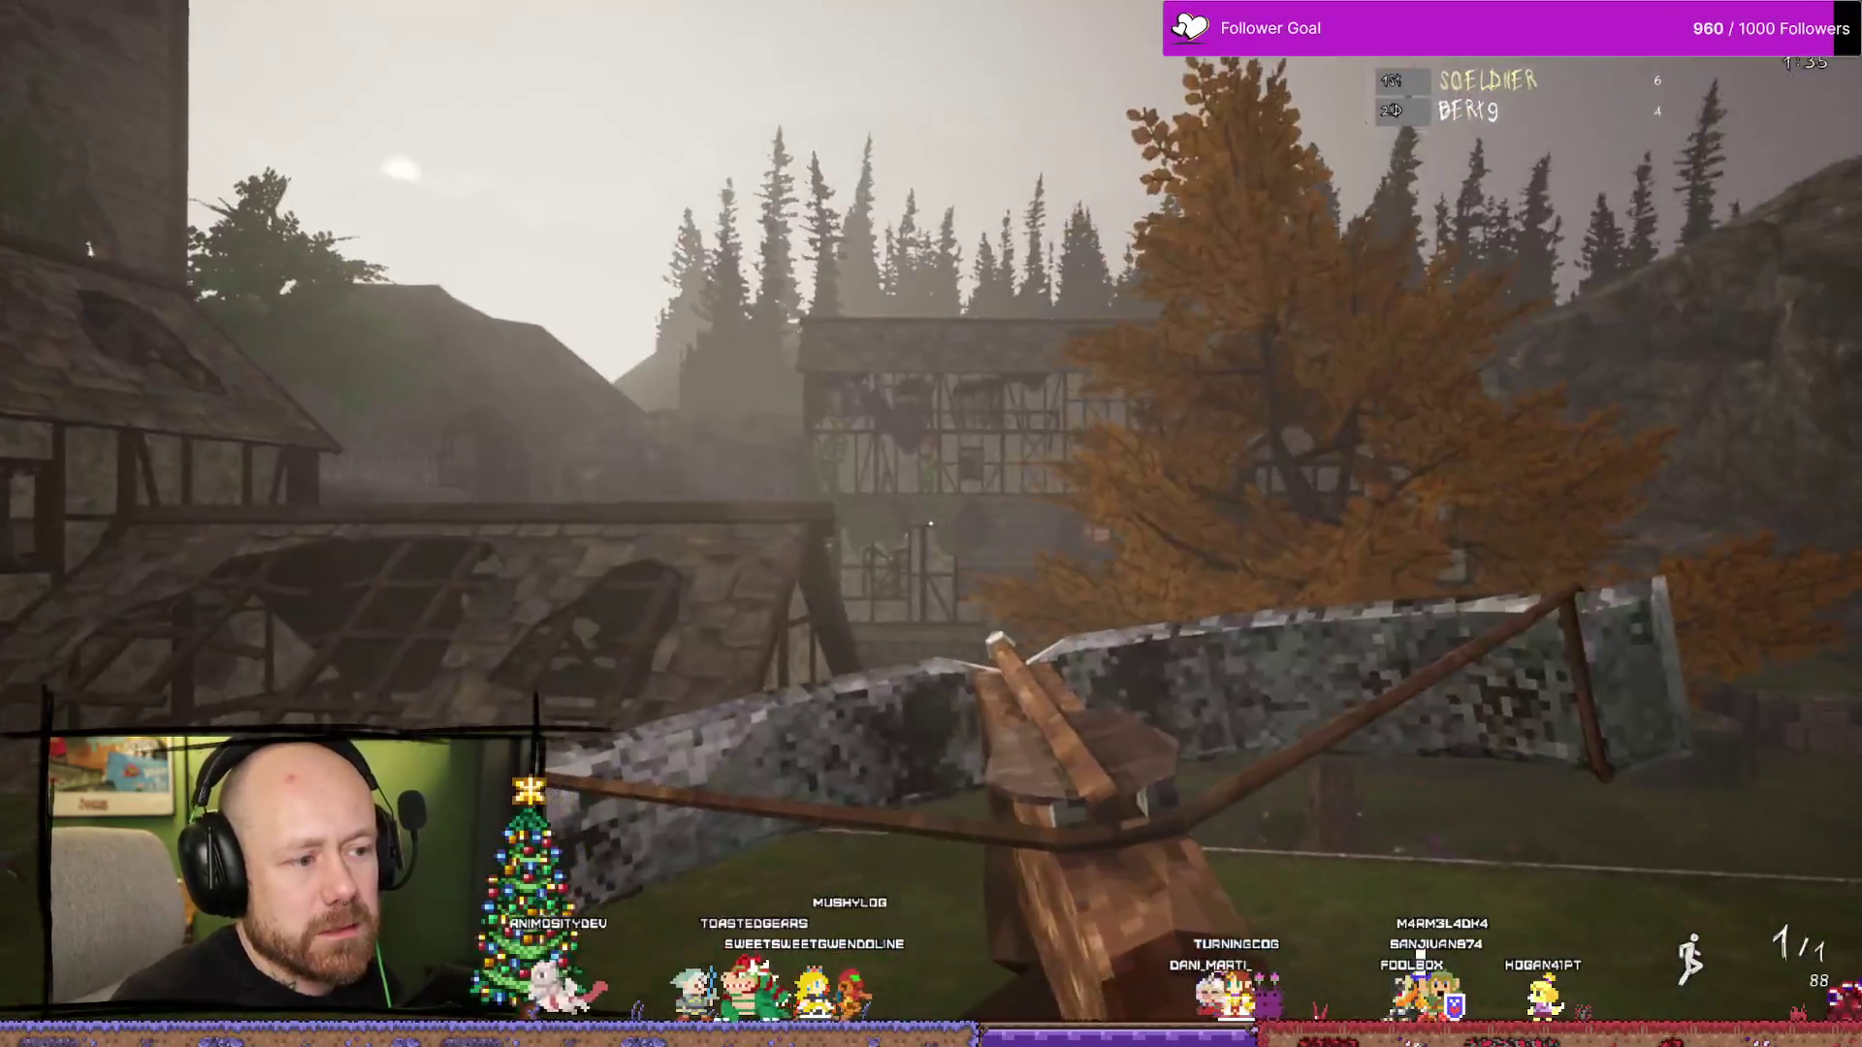
pyautogui.rightClick(930, 525)
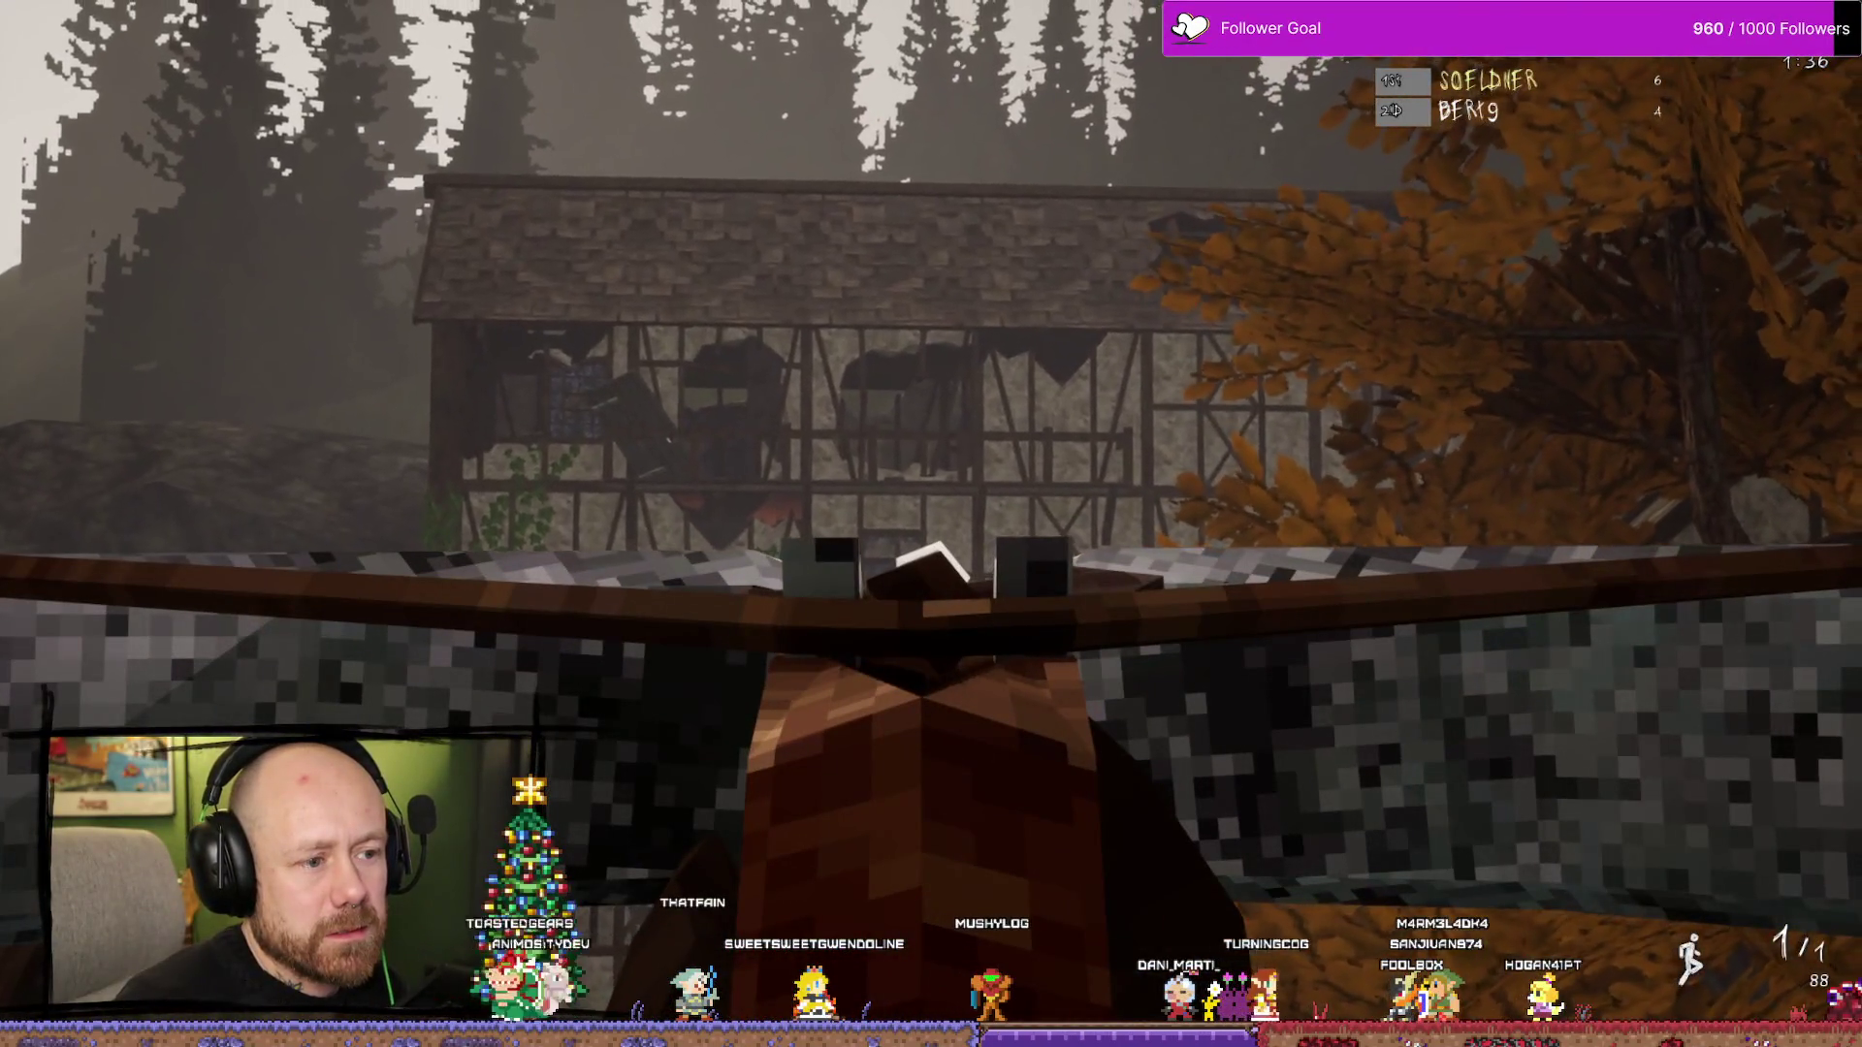
pyautogui.rightClick(931, 524)
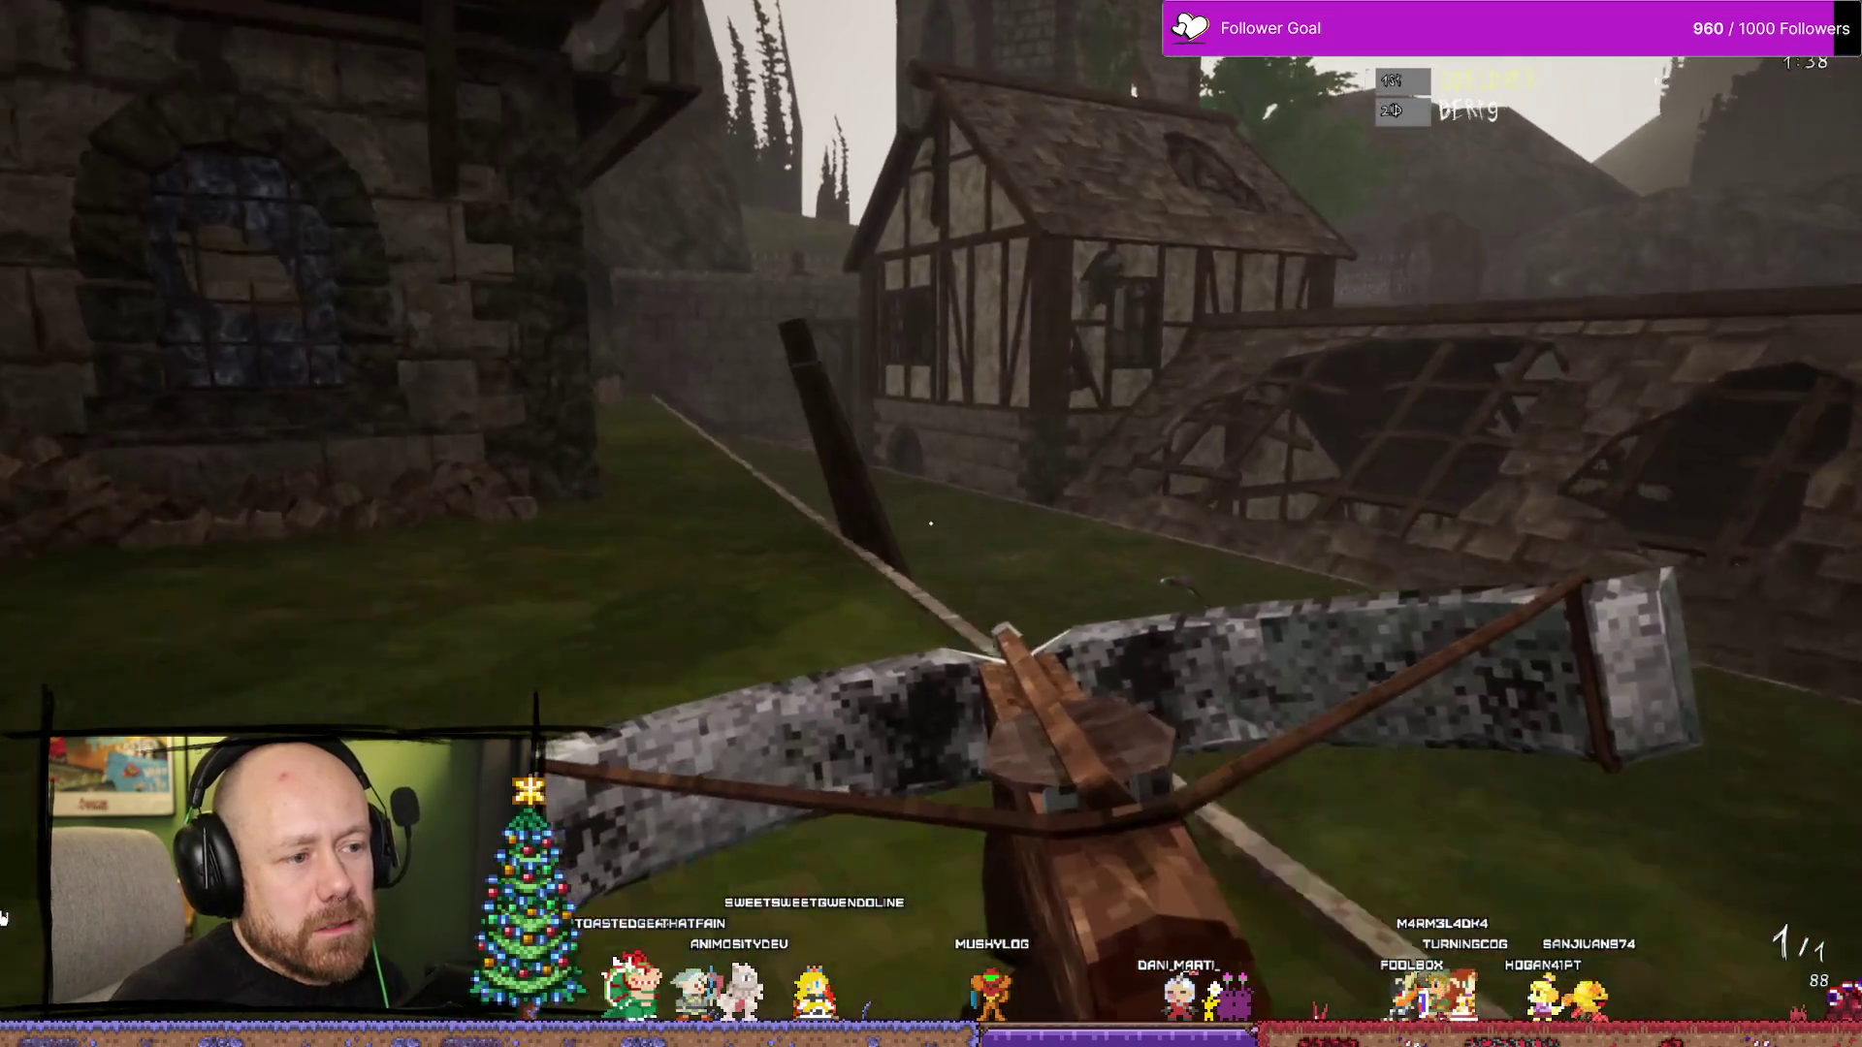
# - Advance past the timber house and autumn tree, reload, and fire a bolt toward the stairs
pyautogui.press('w')
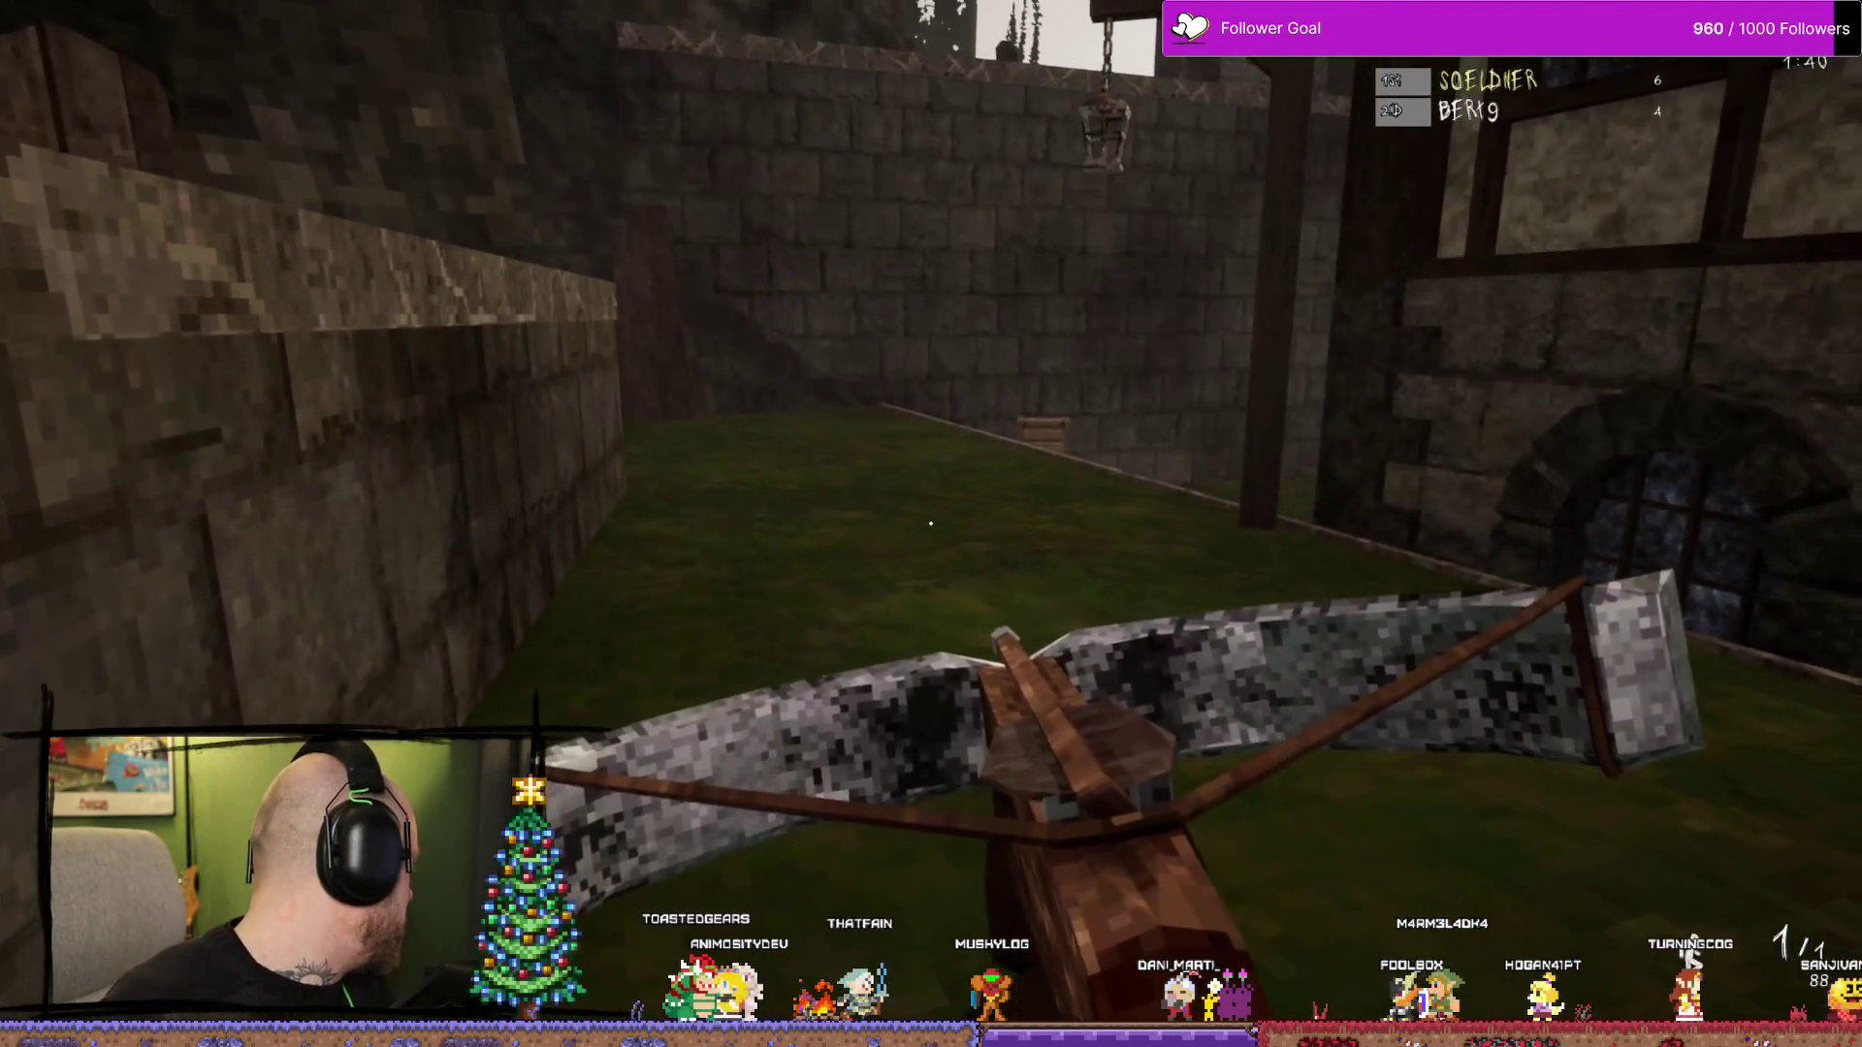
pyautogui.press('w')
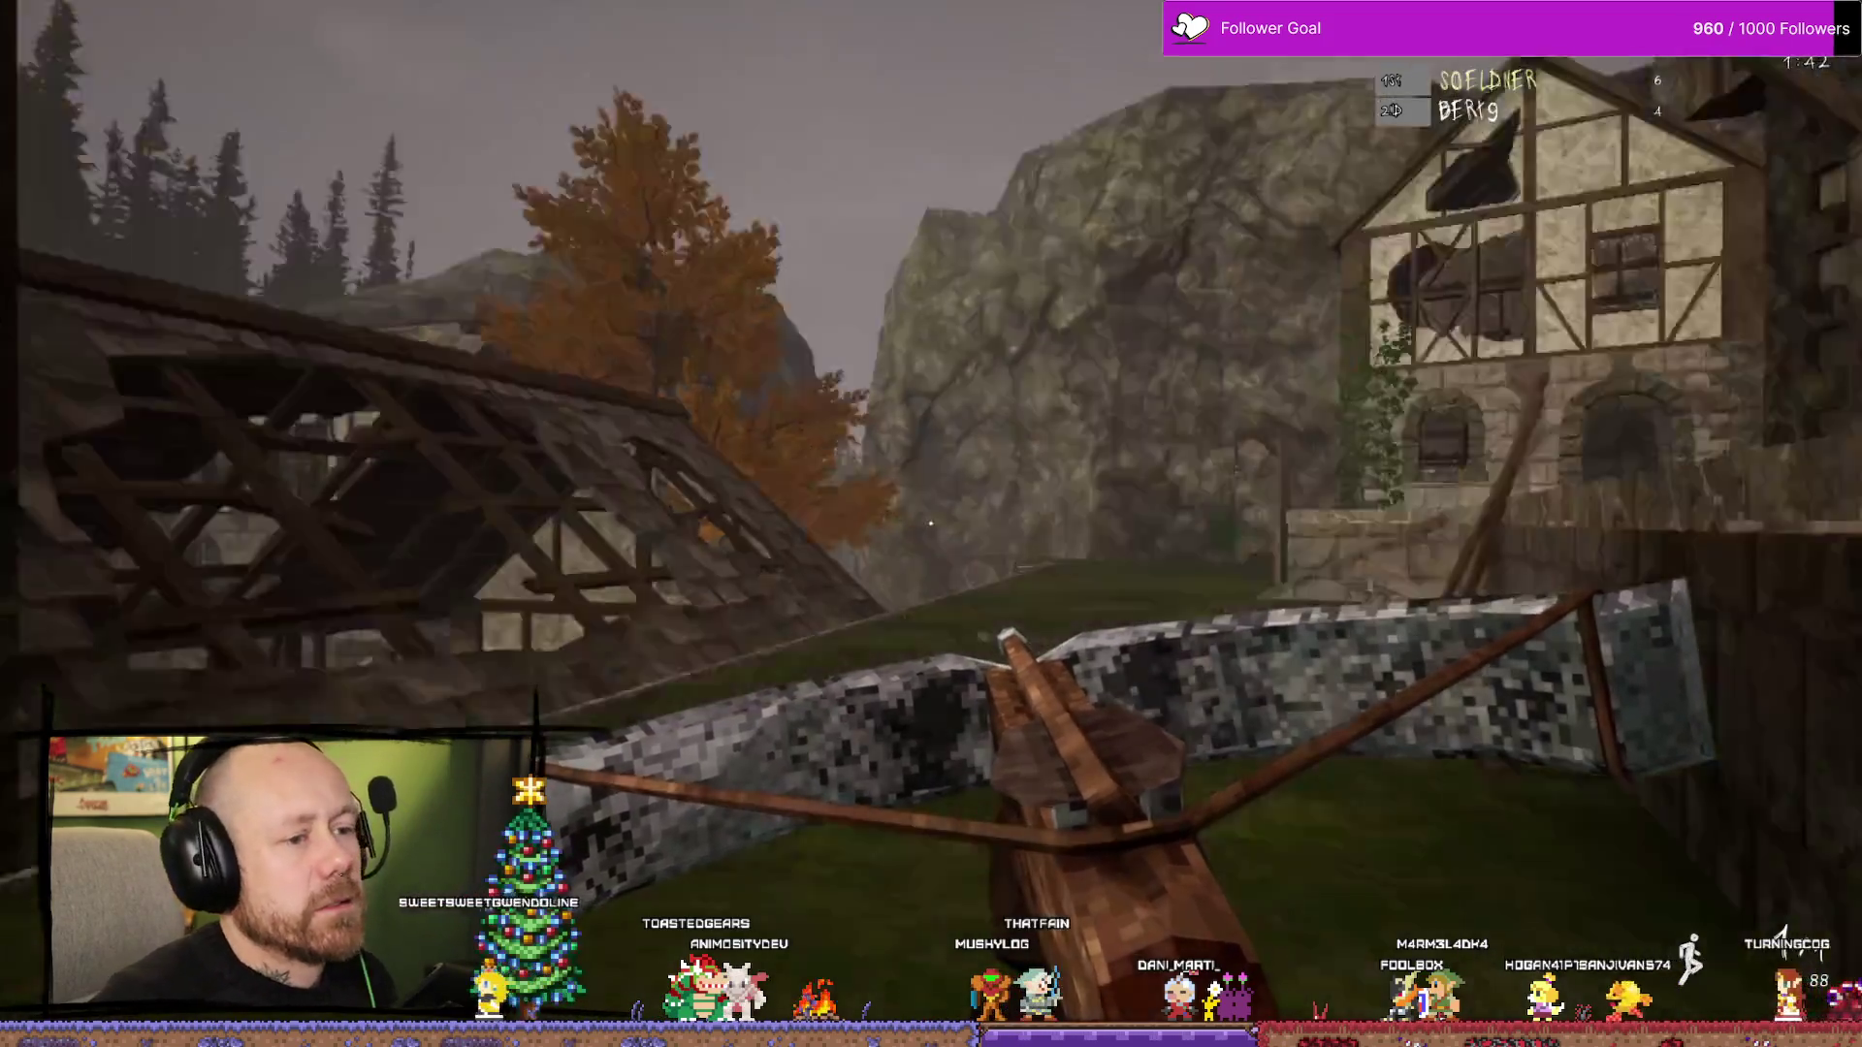
pyautogui.press('w')
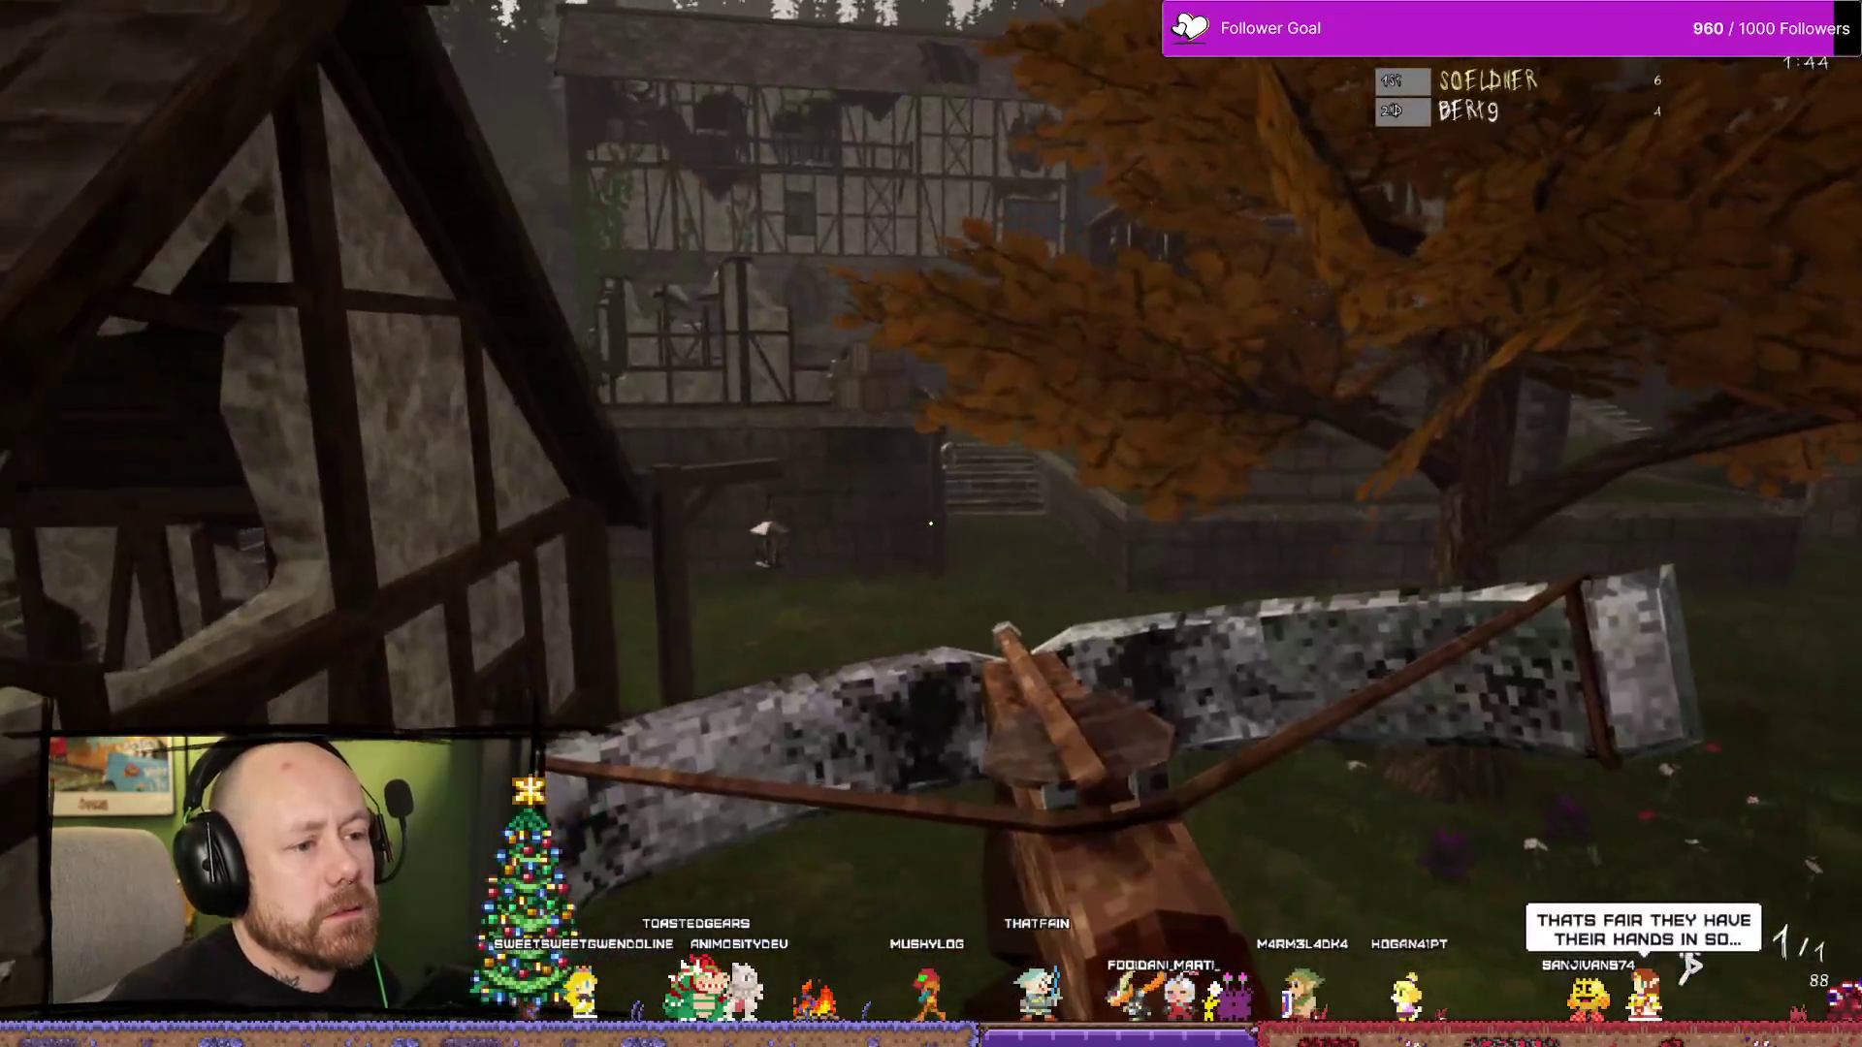
pyautogui.press('w')
pyautogui.press('w')
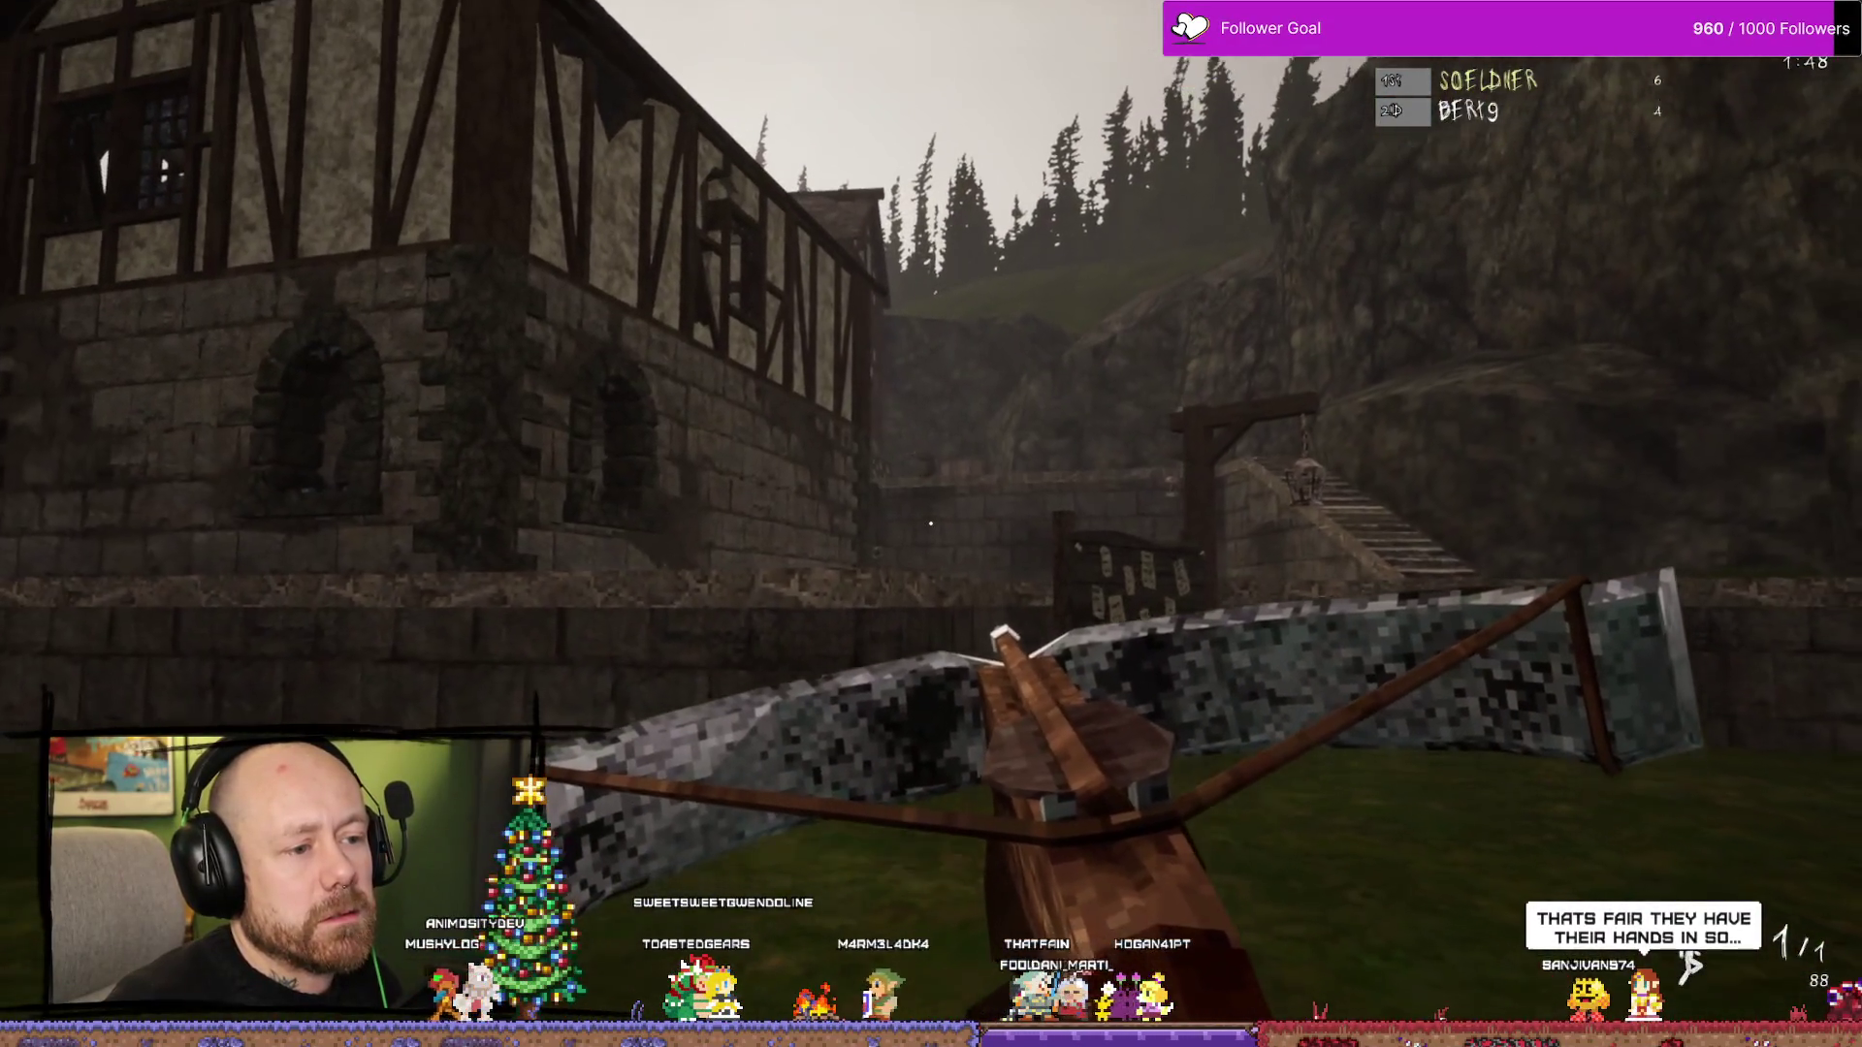
pyautogui.press('w')
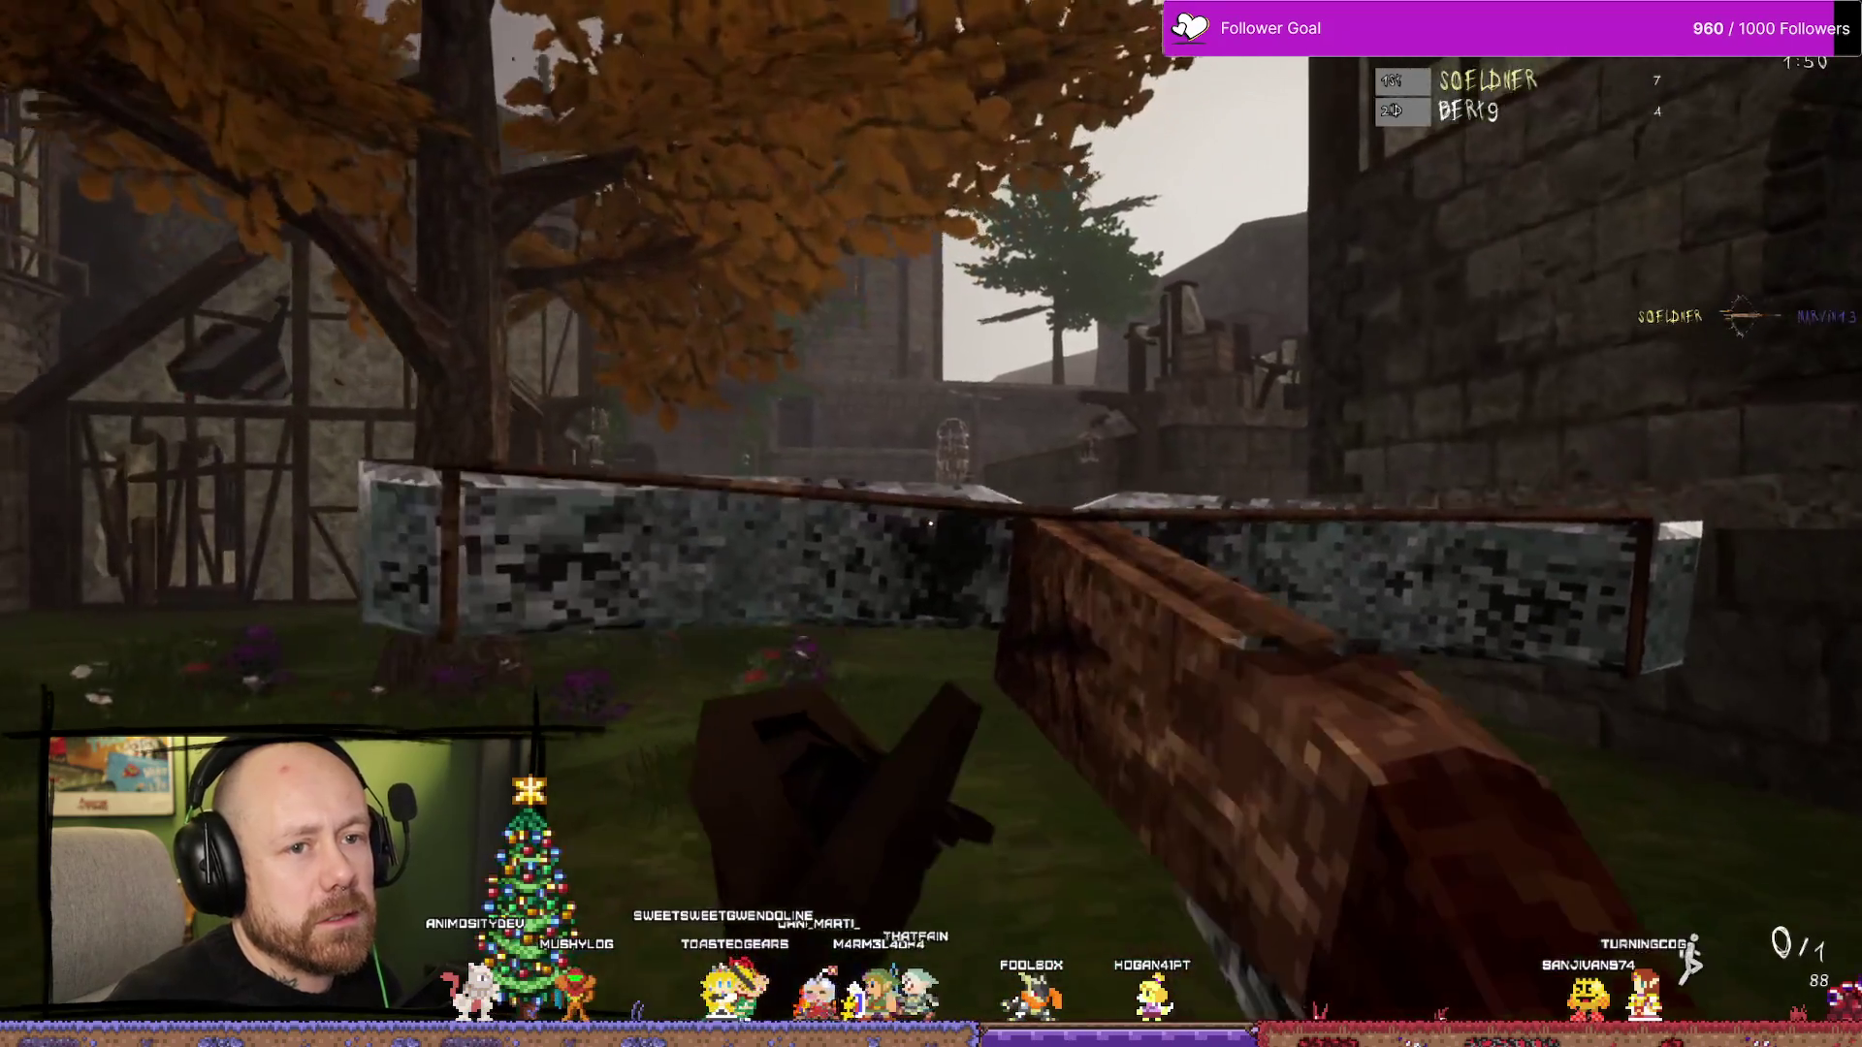
pyautogui.press('w')
pyautogui.press('w')
pyautogui.click(931, 524)
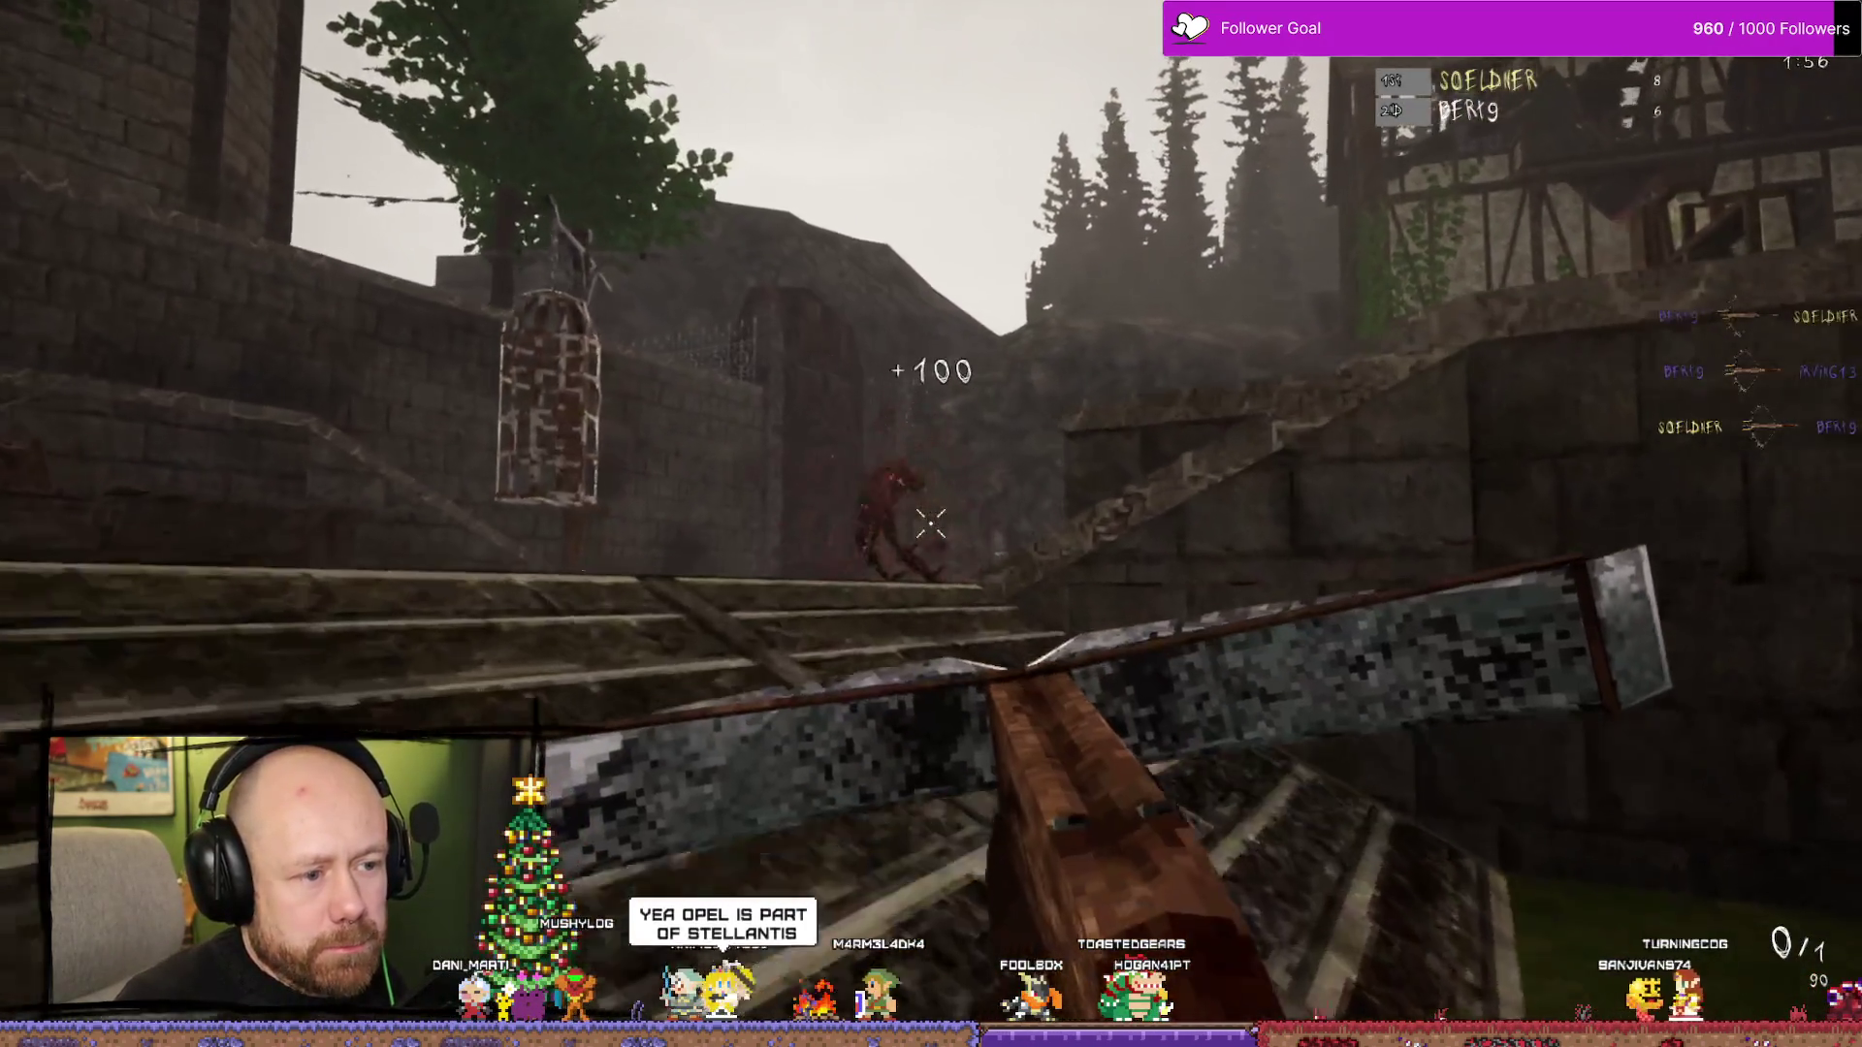
# - Switch weapons and keep fighting with the crossbow until the loadout screen returns
pyautogui.press('2')
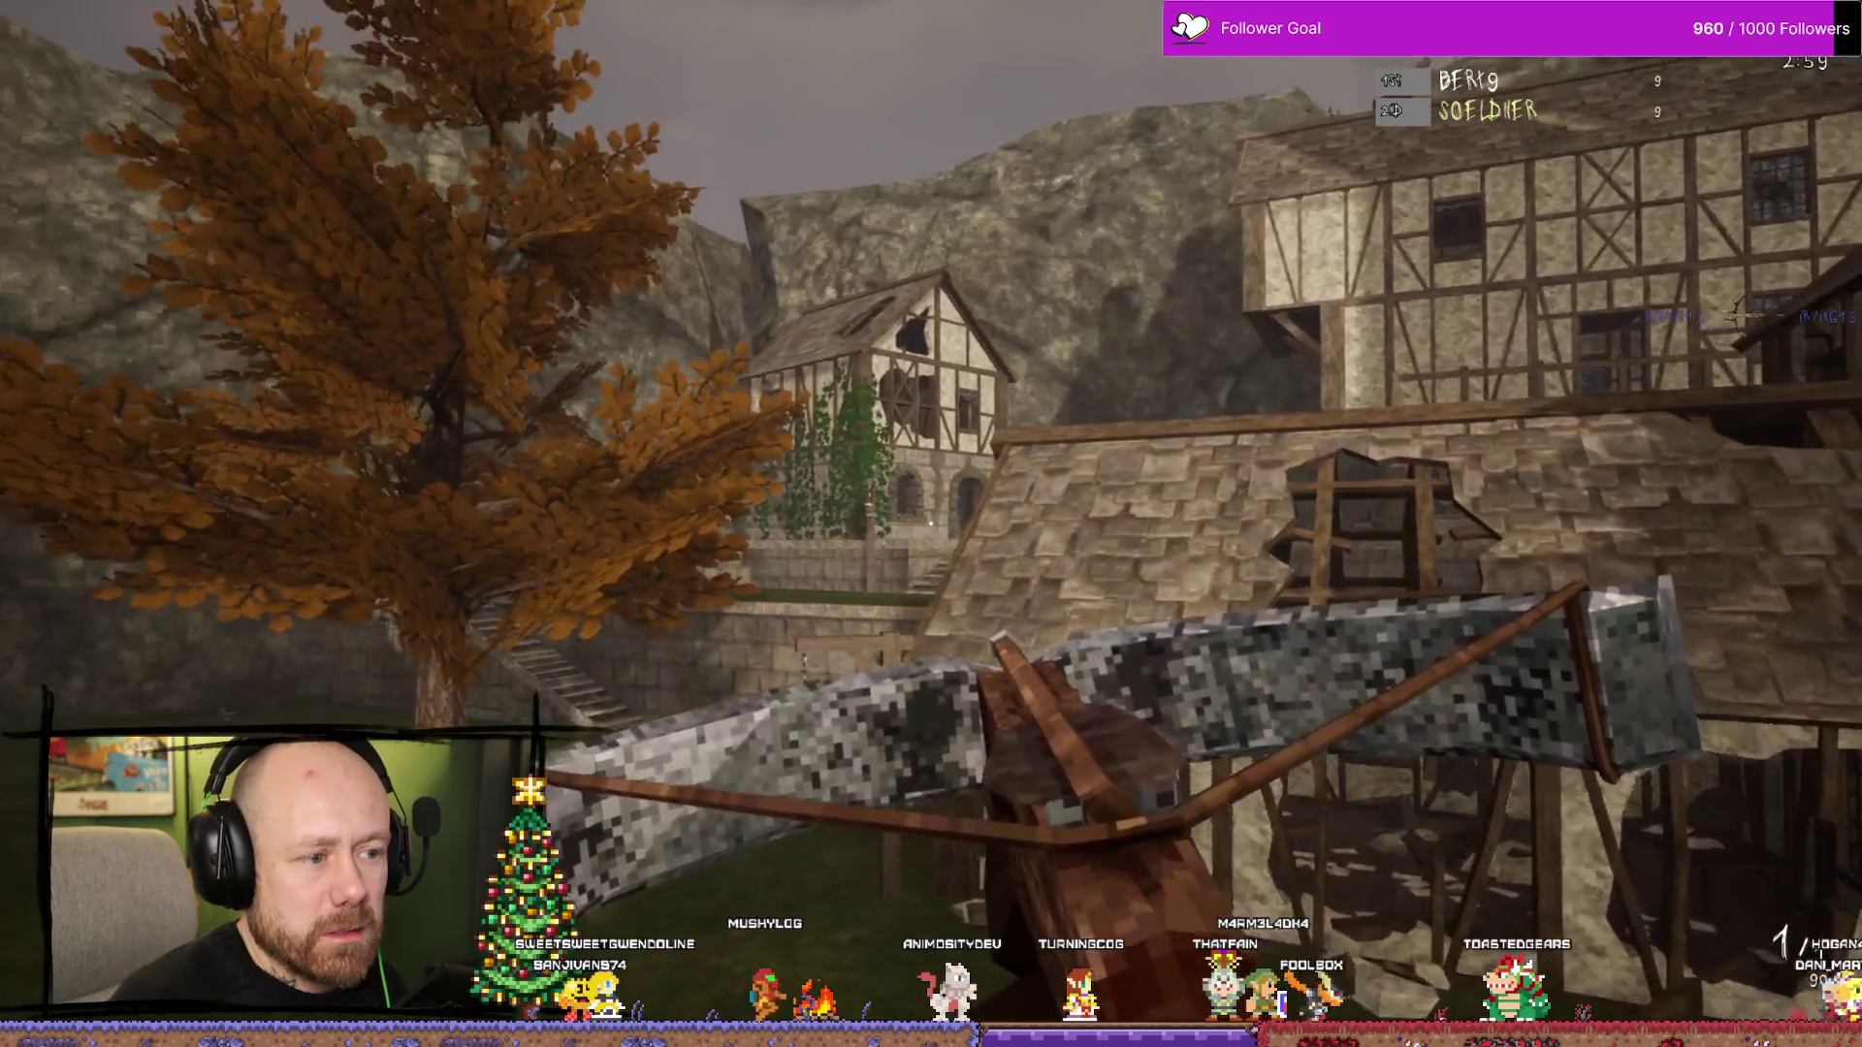
pyautogui.rightClick(931, 524)
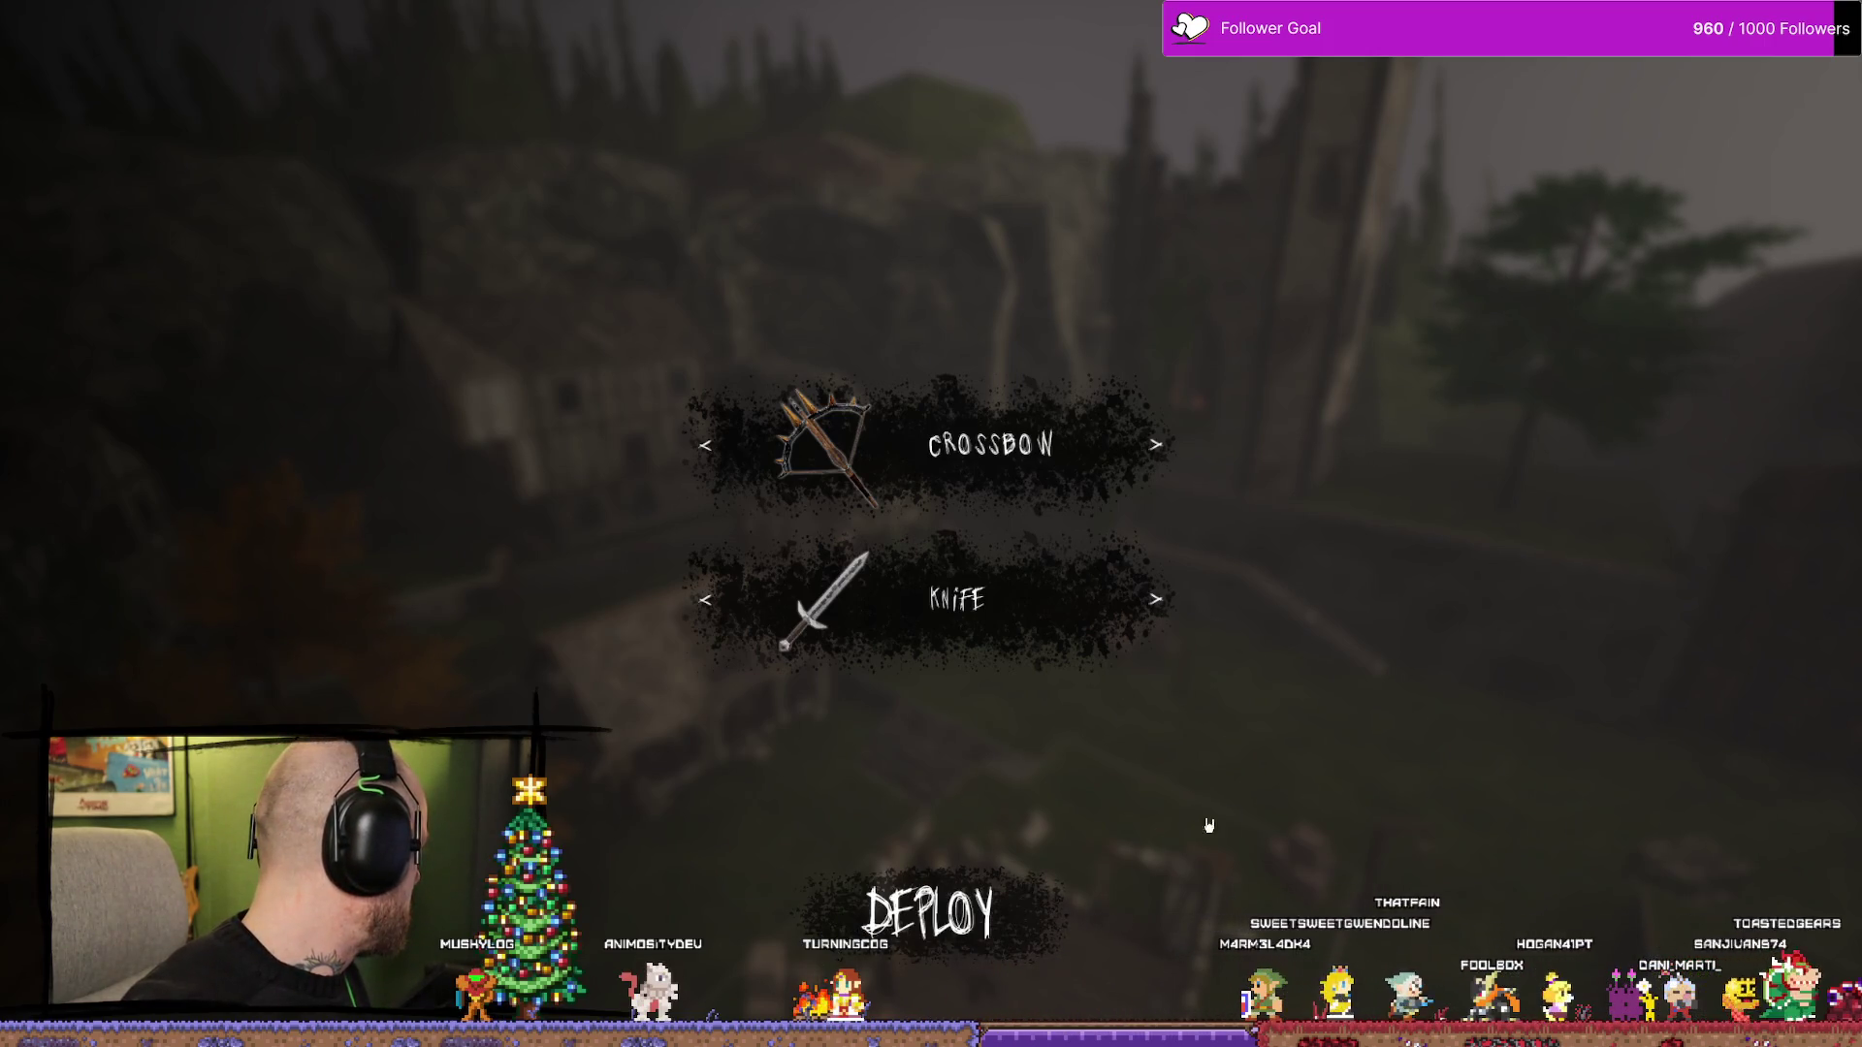
# - Deploy into the new round and check the zeroed Deathmatch scoreboard
pyautogui.press('Tab')
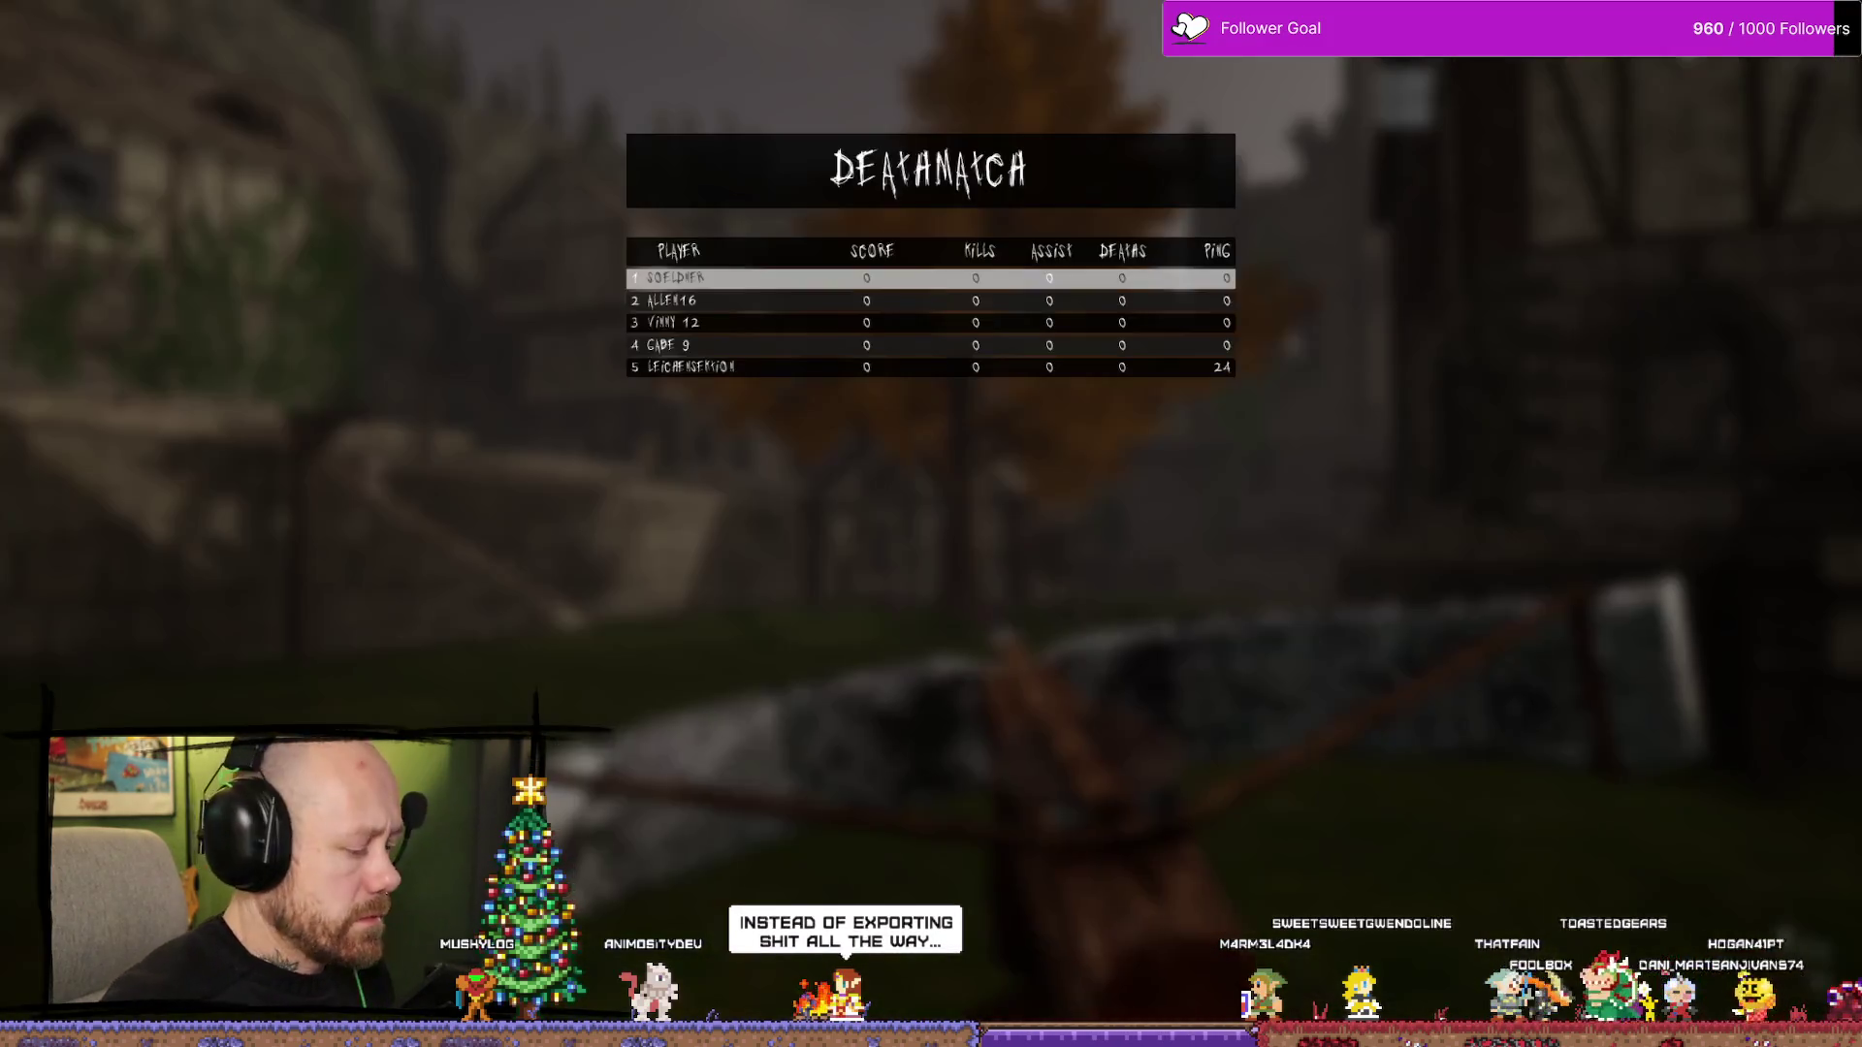
pyautogui.press('Tab')
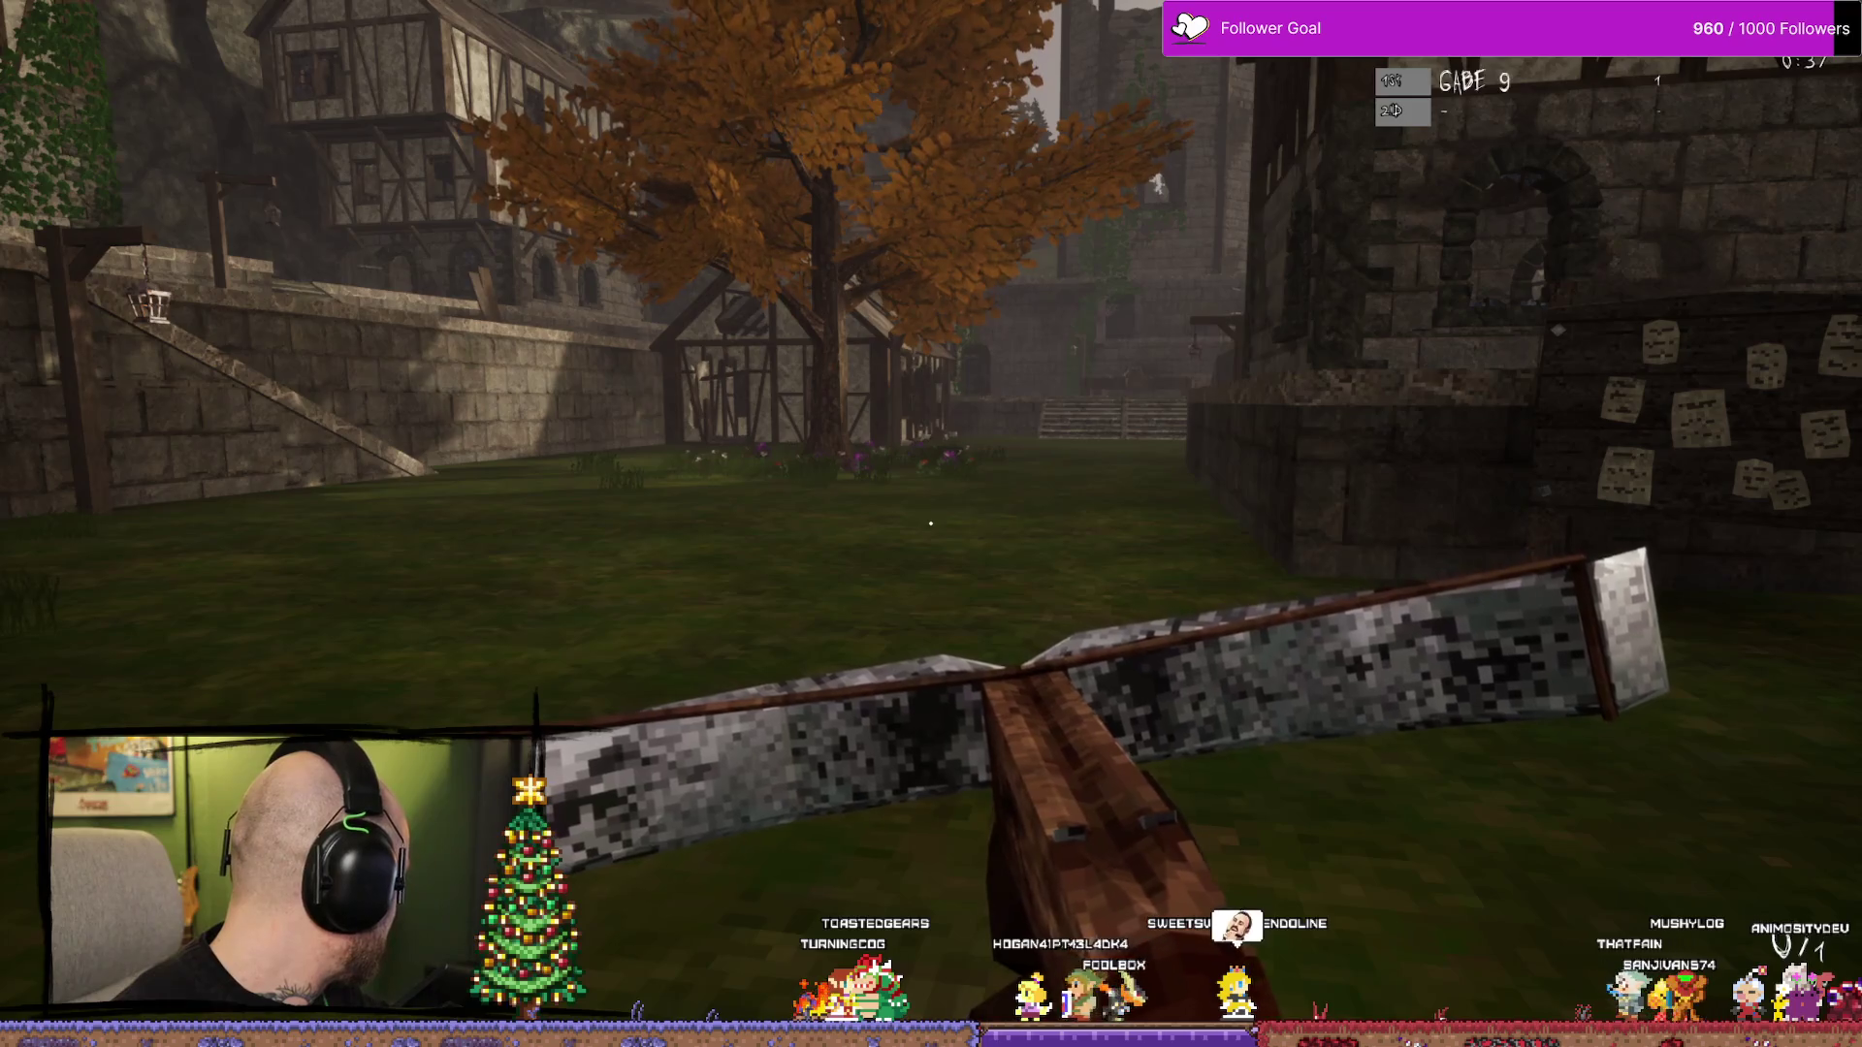
# - Change the Display Mode from Fullscreen to Windowed in the Video & Graphics settings
pyautogui.press('Escape')
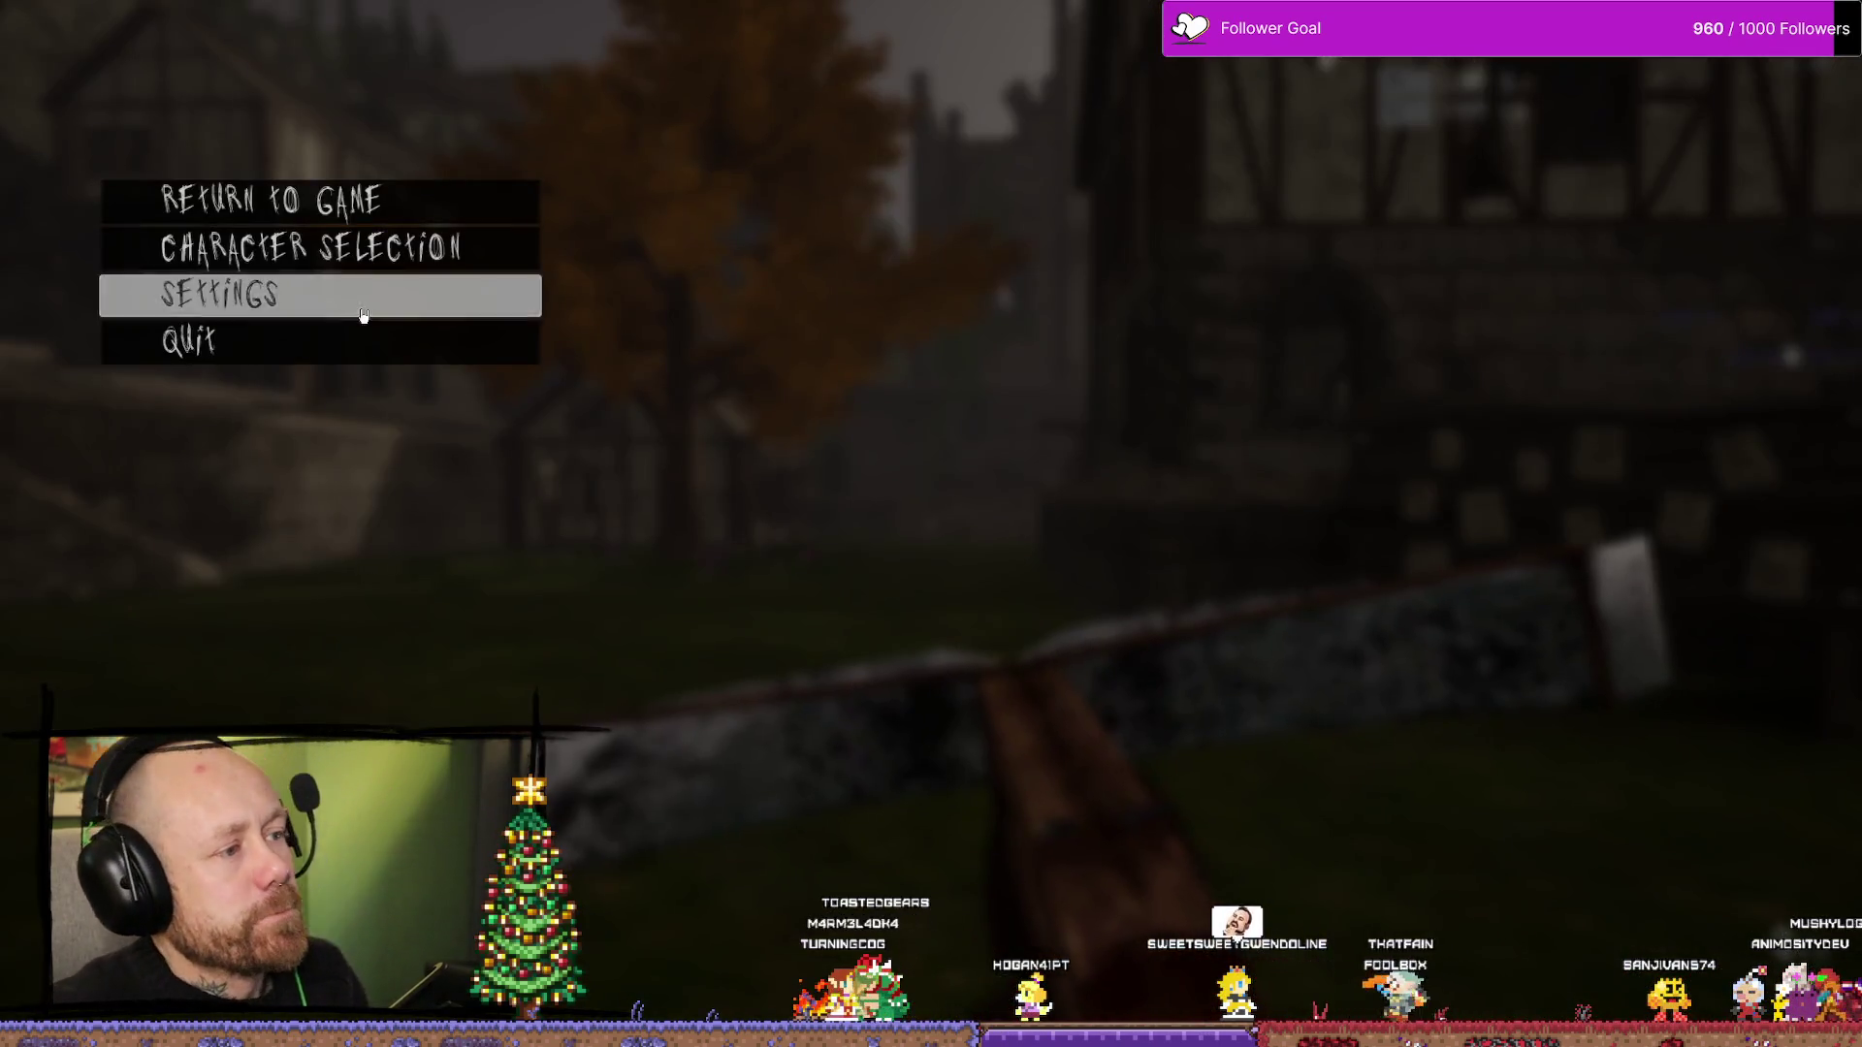
pyautogui.click(361, 317)
pyautogui.click(1281, 156)
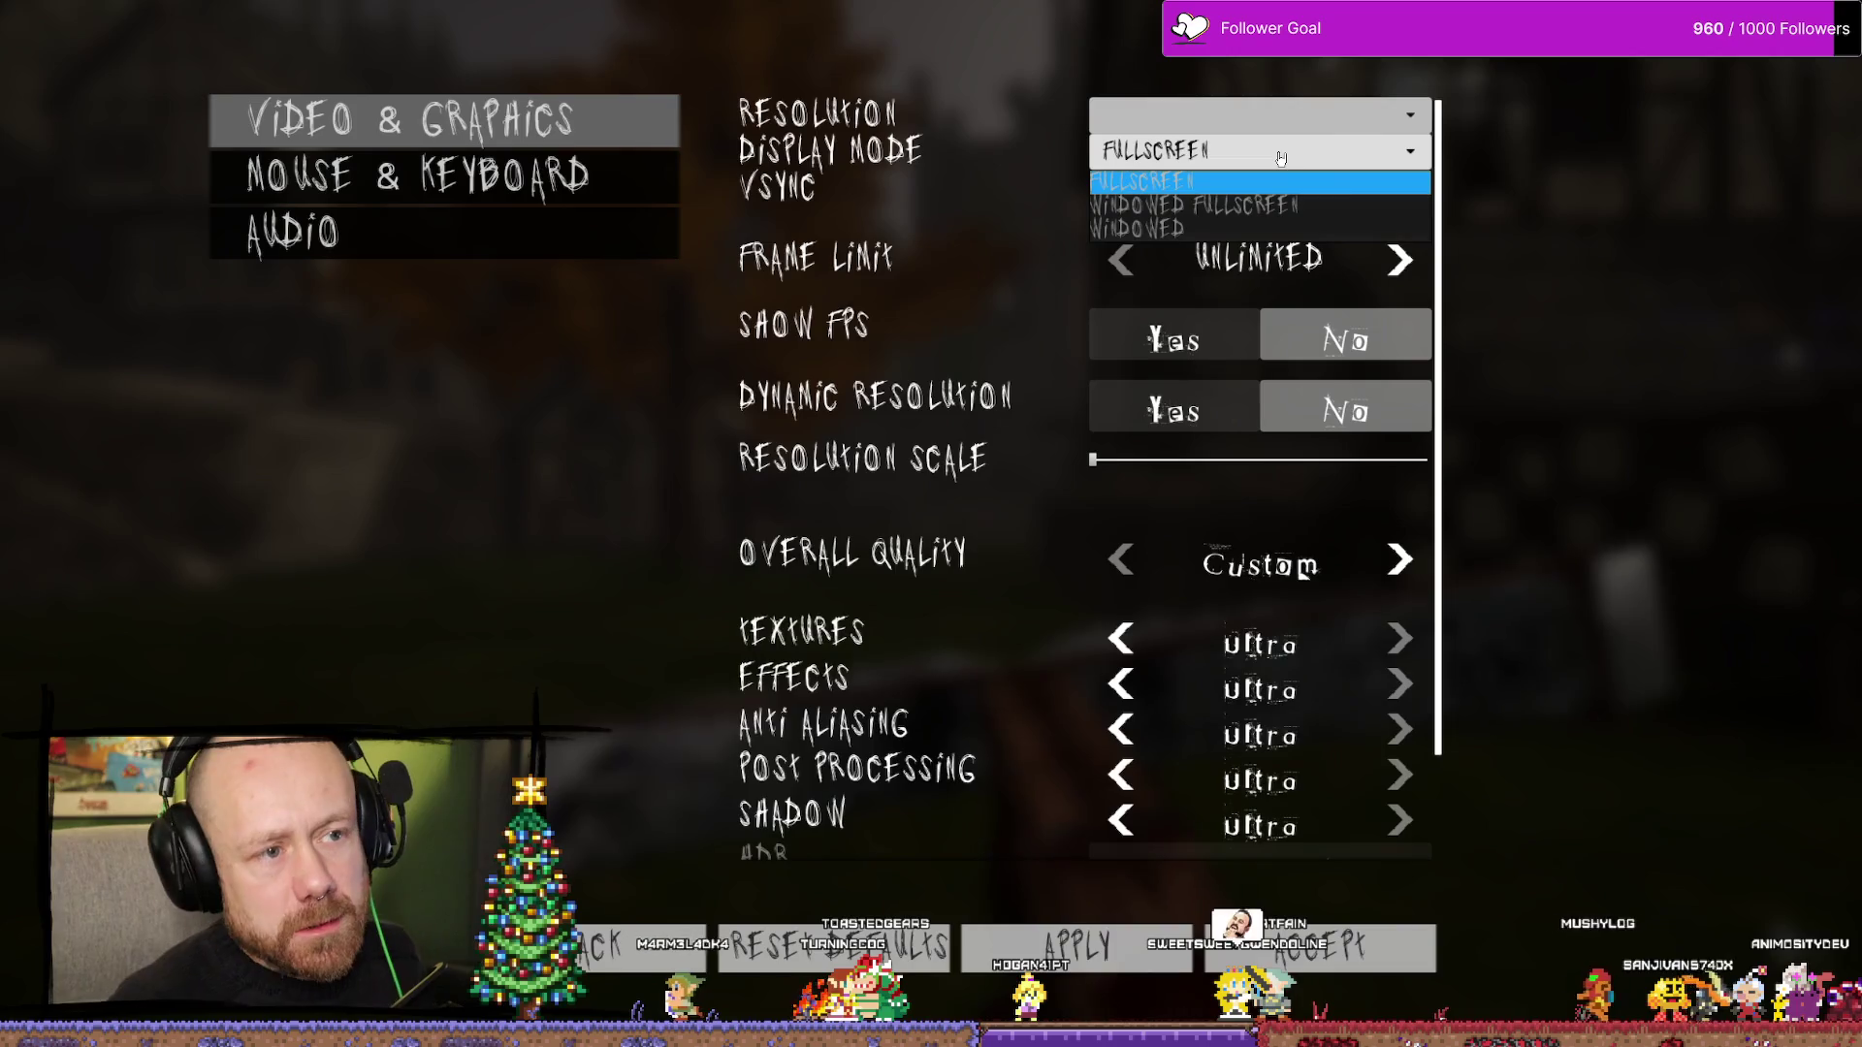
pyautogui.press('Down')
pyautogui.press('Down')
pyautogui.press('Return')
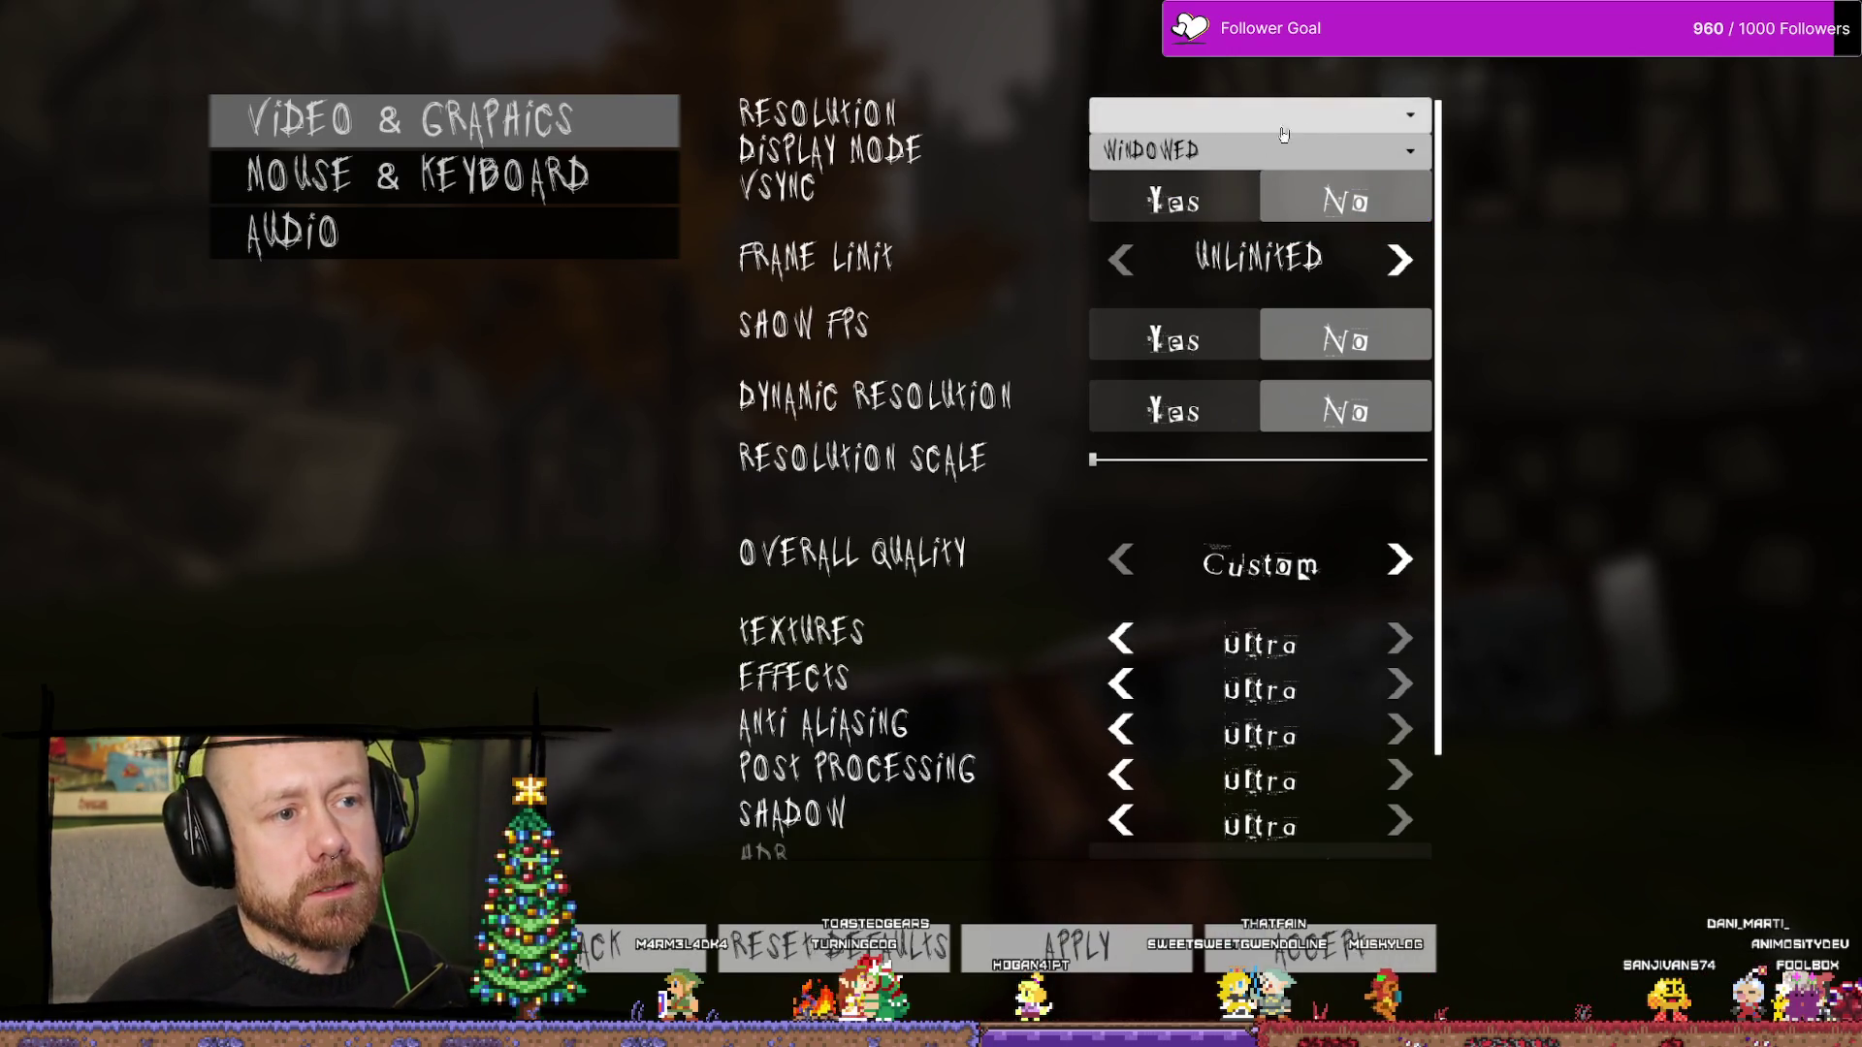